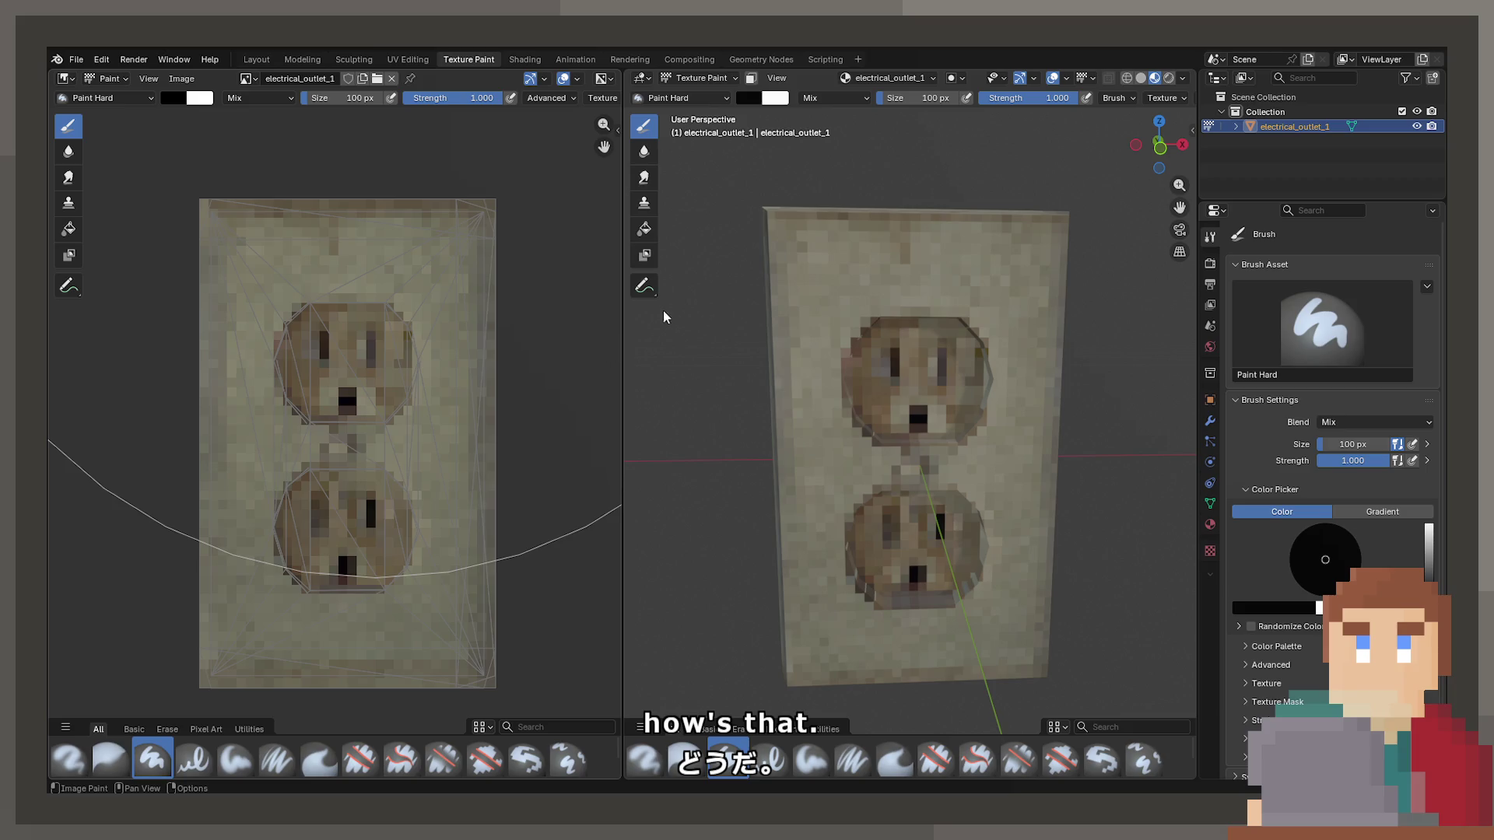
Orbit the Blender view to see the textured outlet plate edge-on from the side.
mouse_move(859, 347)
mouse_down()
mouse_move(777, 413)
mouse_move(993, 319)
mouse_move(880, 311)
mouse_move(848, 299)
mouse_move(848, 276)
mouse_move(894, 611)
mouse_up()
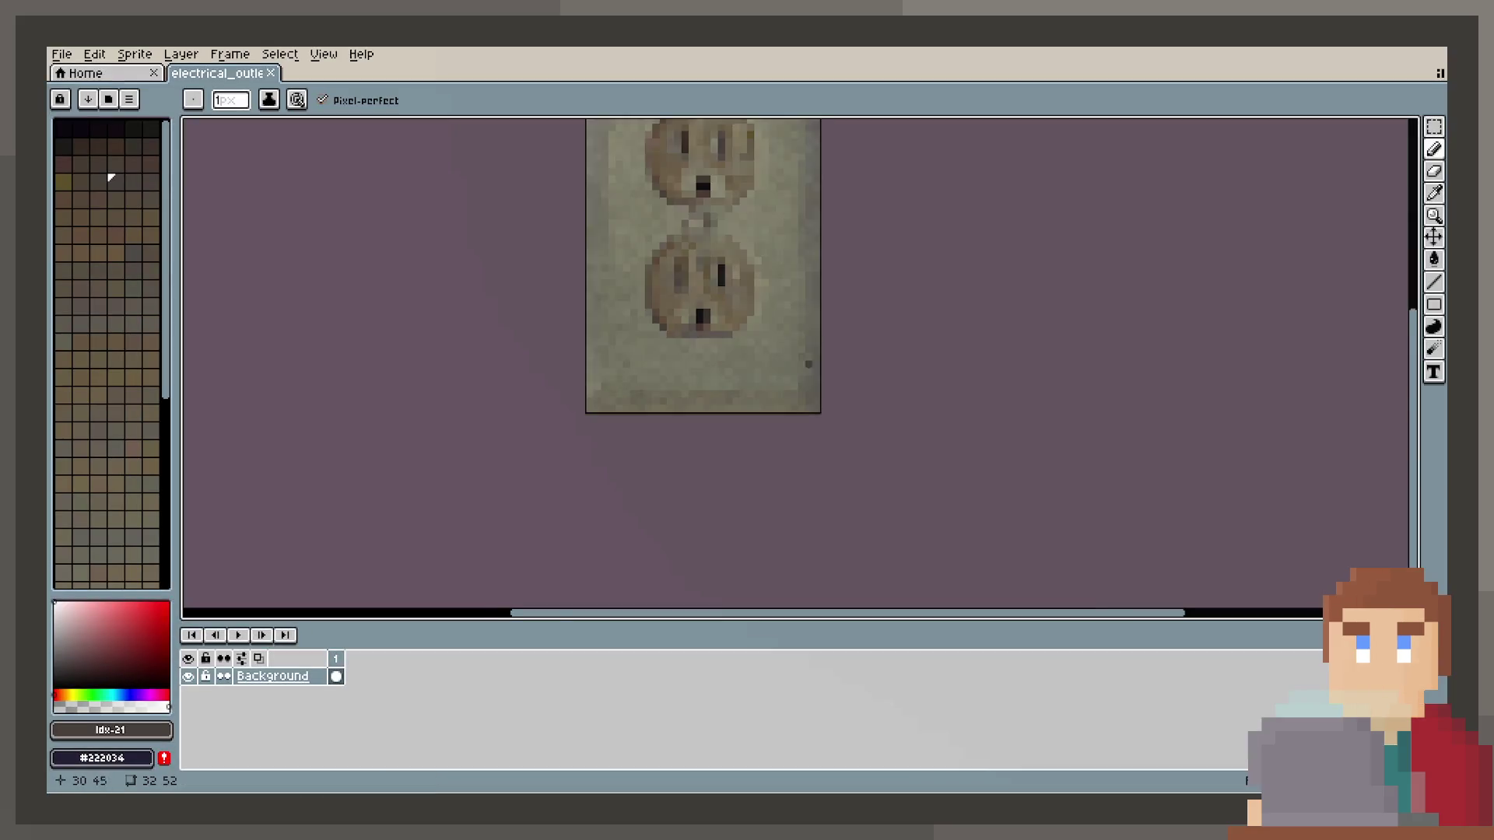
Create a new 32-colour palette from the outlet sprite's own colours.
scroll(817, 400, down, 1)
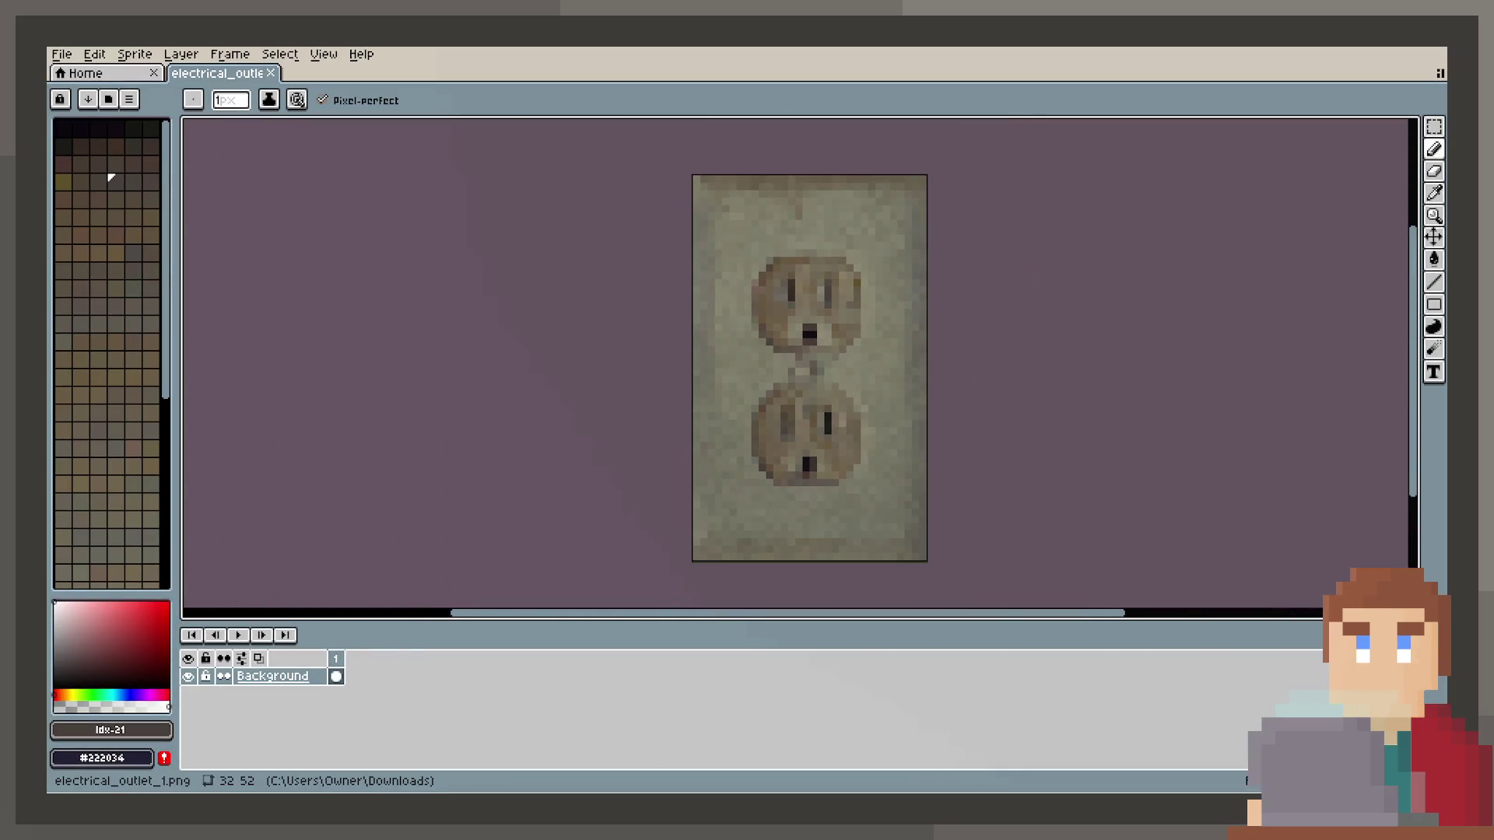
click(98, 53)
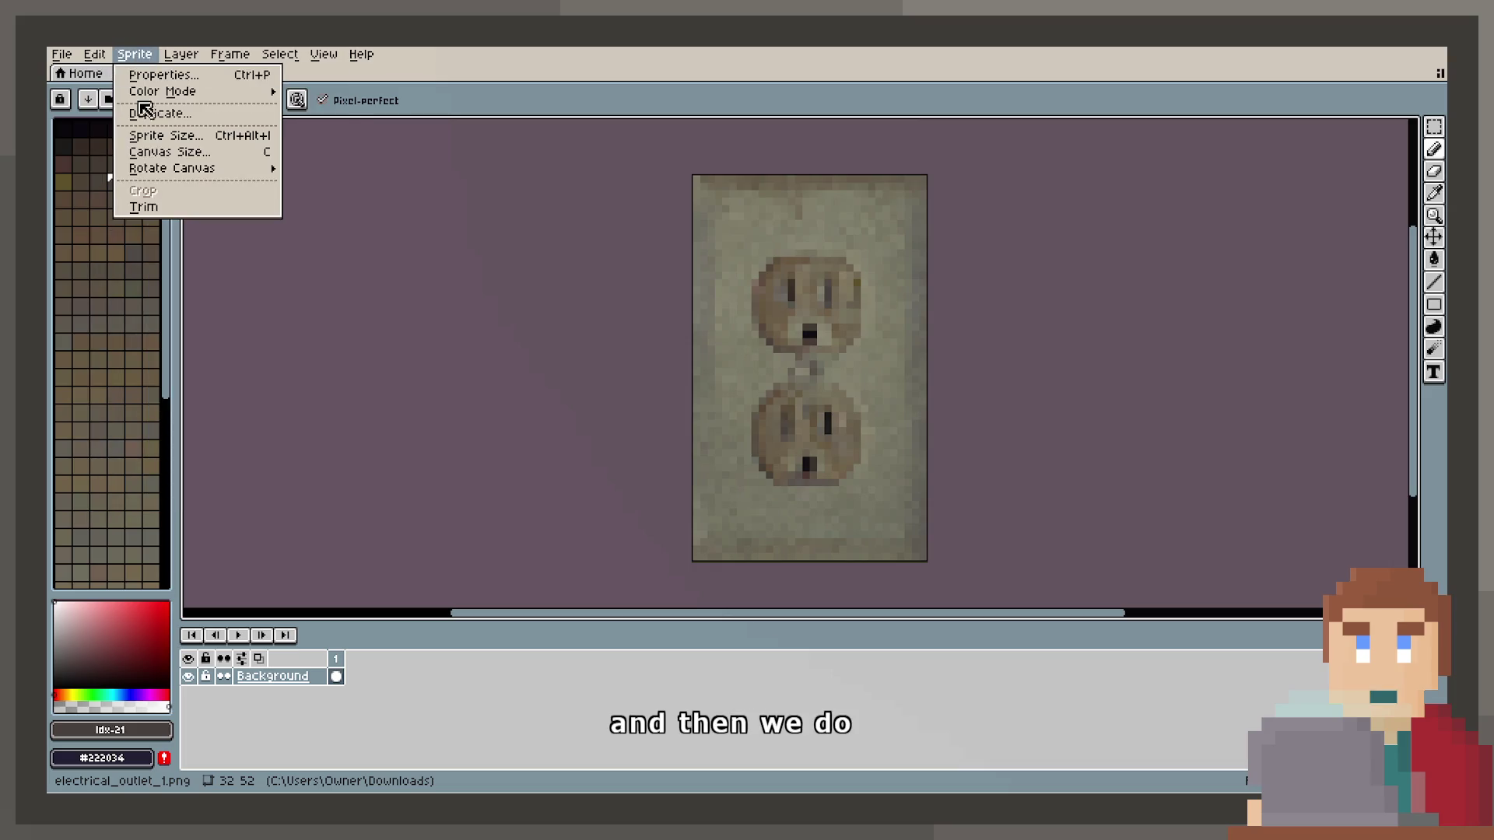
click(77, 99)
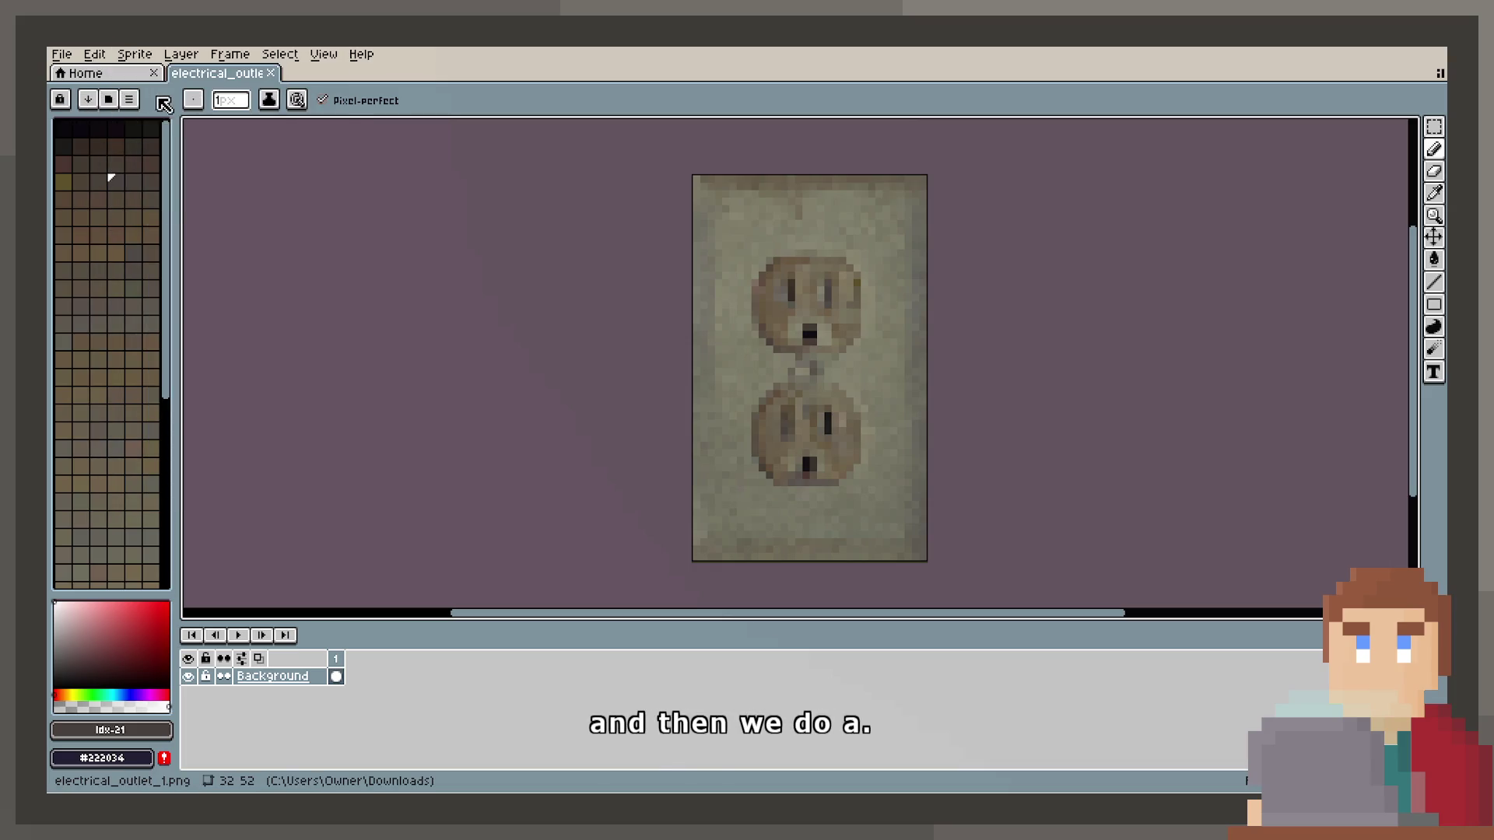
click(132, 100)
click(212, 412)
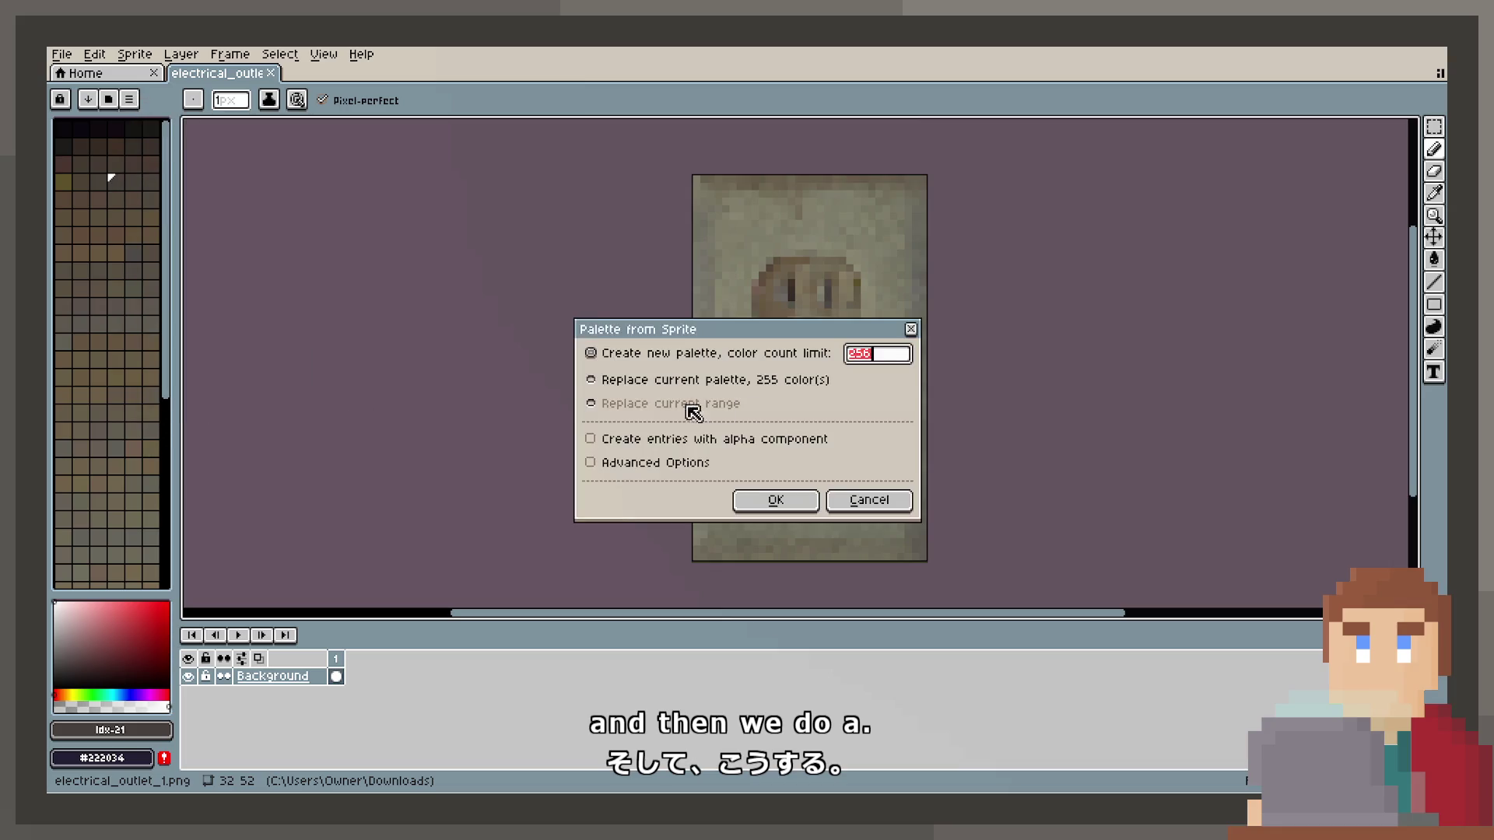
text(32)
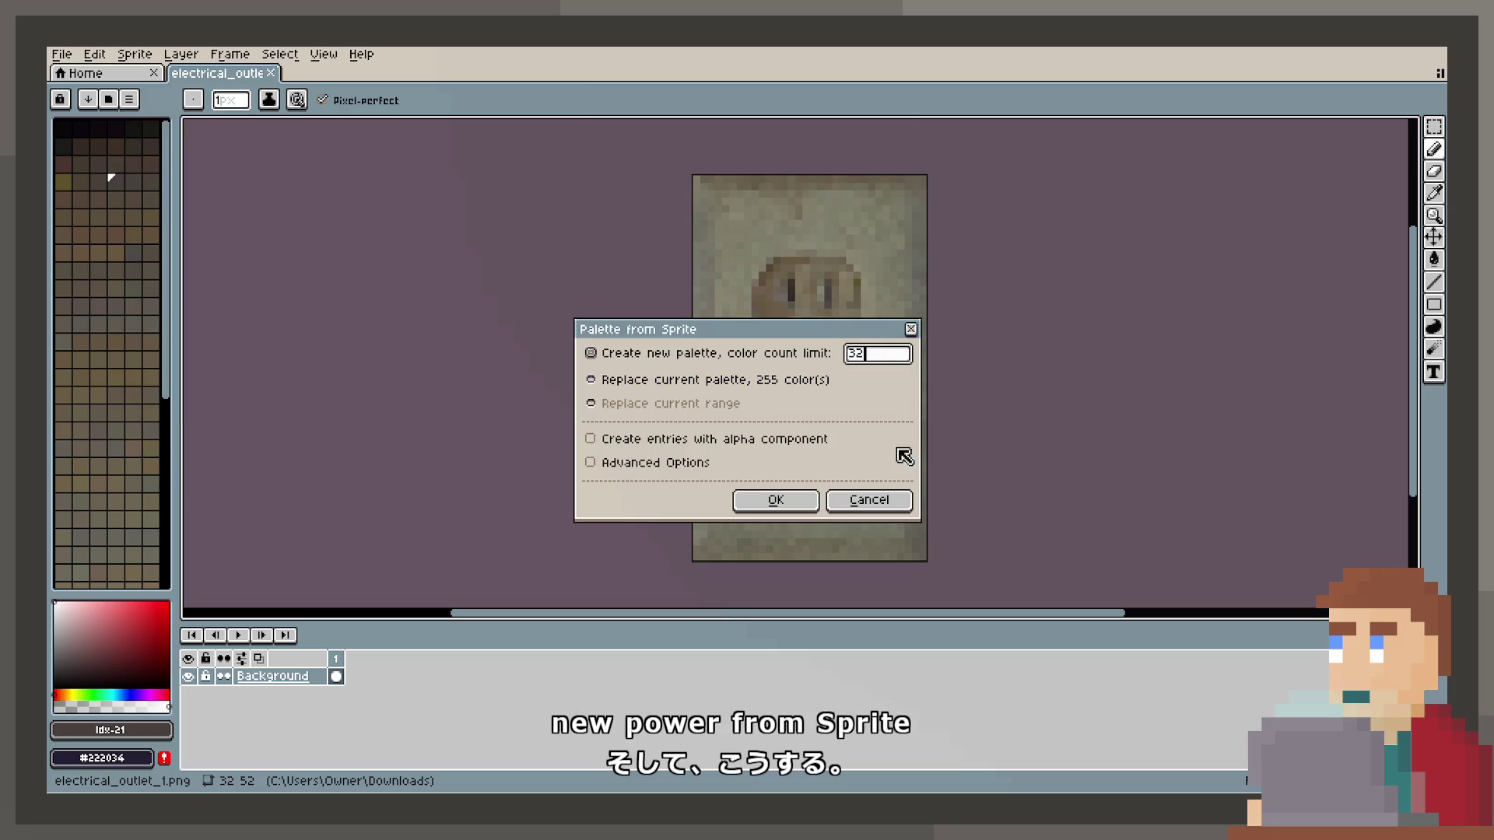
click(778, 500)
Convert the outlet sprite to Indexed colour mode and save it.
click(100, 54)
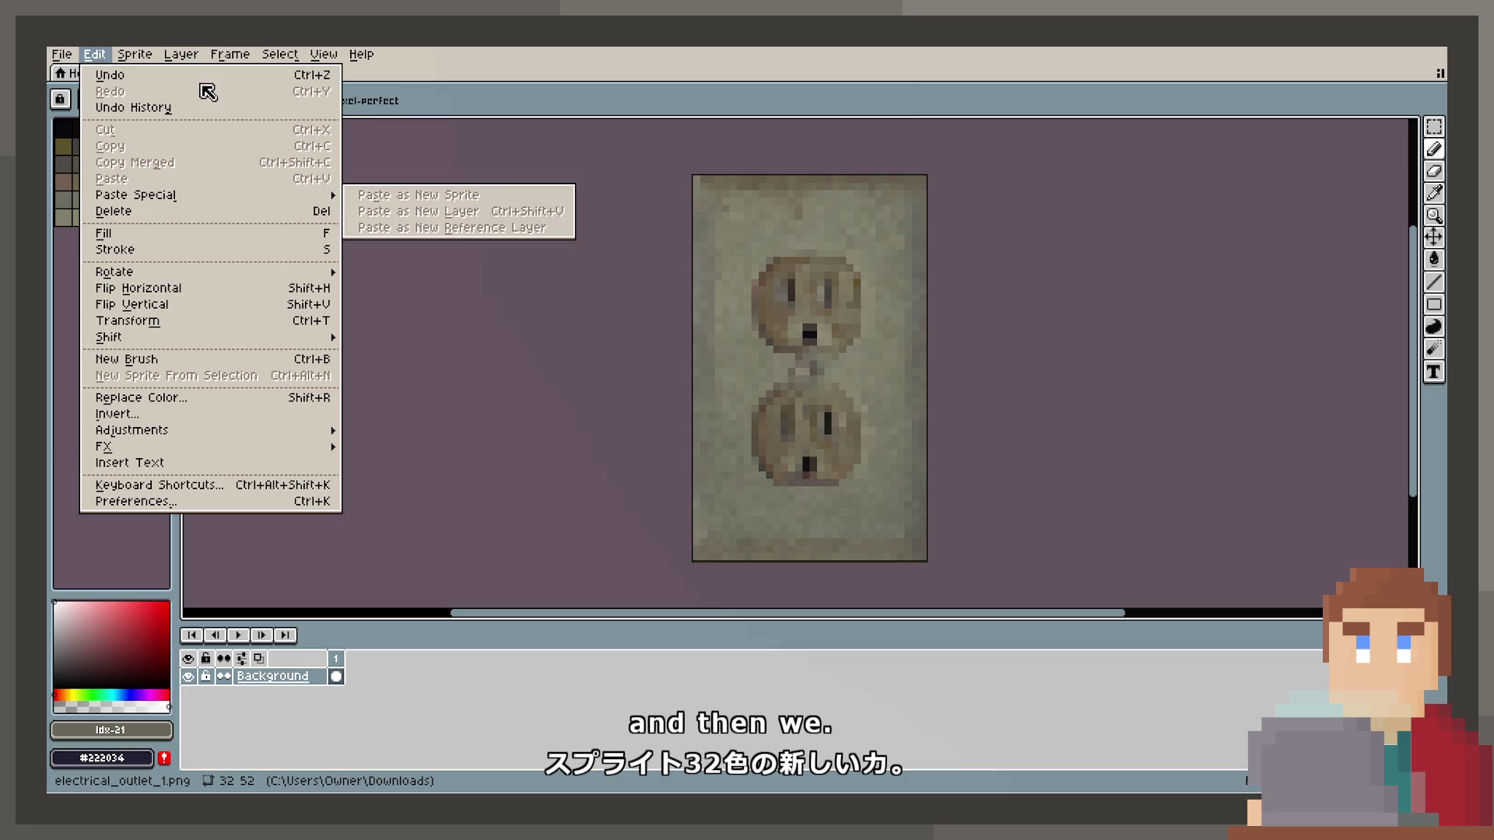
mouse_move(129, 56)
mouse_move(156, 91)
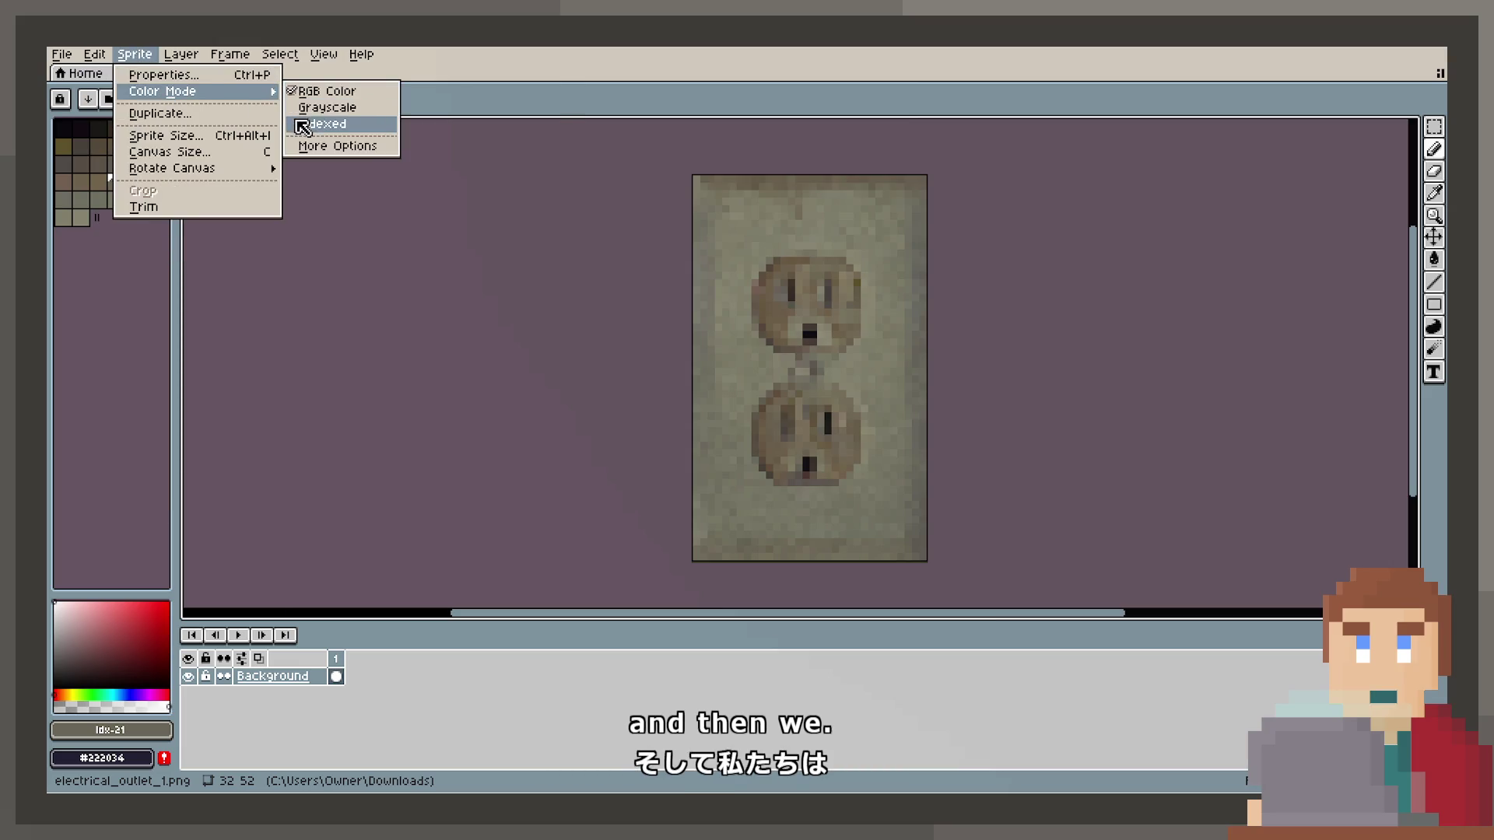
click(304, 118)
scroll(591, 351, up, 1)
scroll(587, 337, down, 1)
key(ctrl+s)
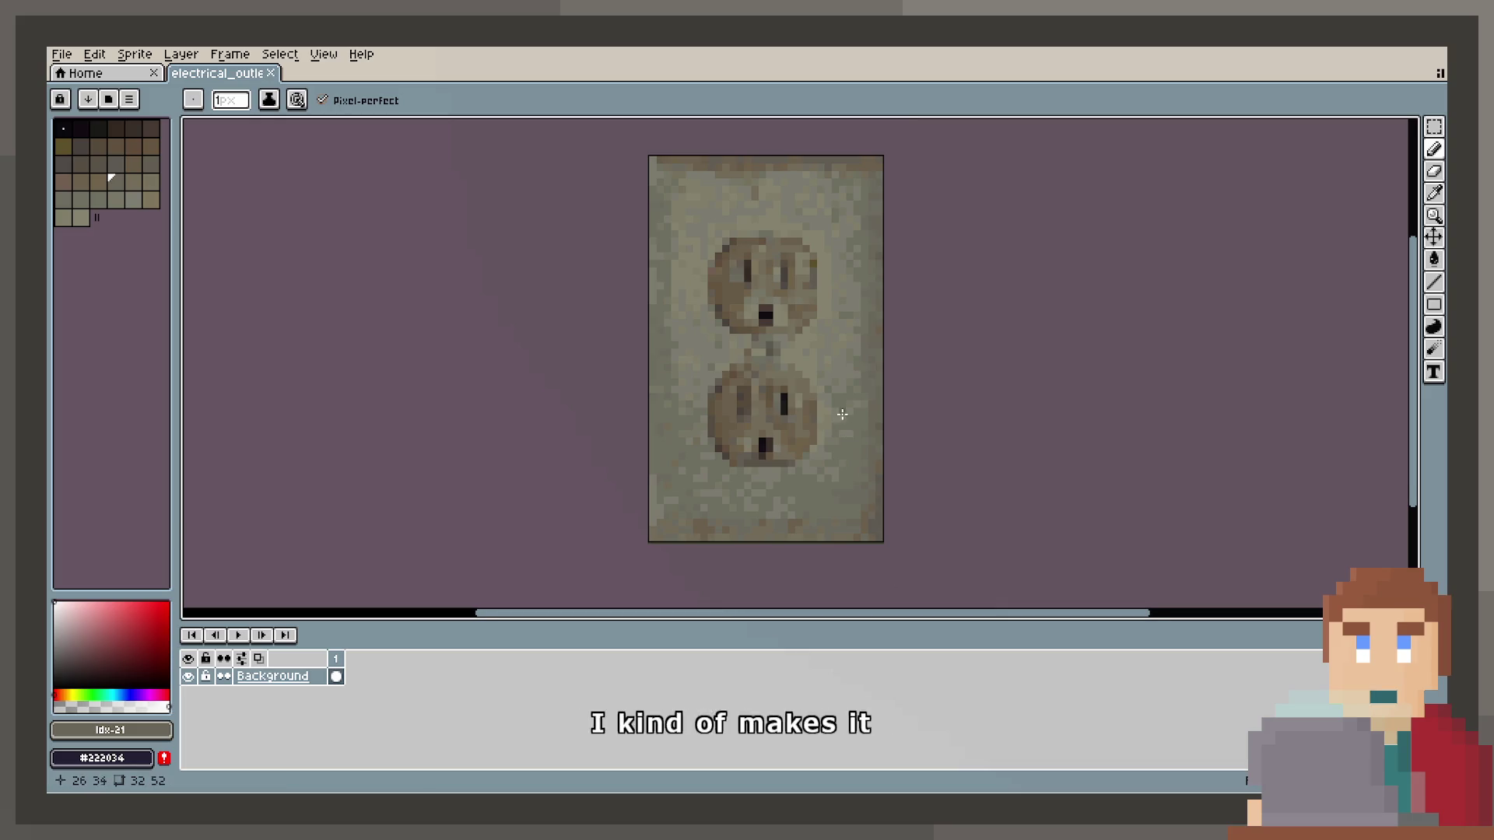
scroll(837, 413, up, 1)
click(843, 439)
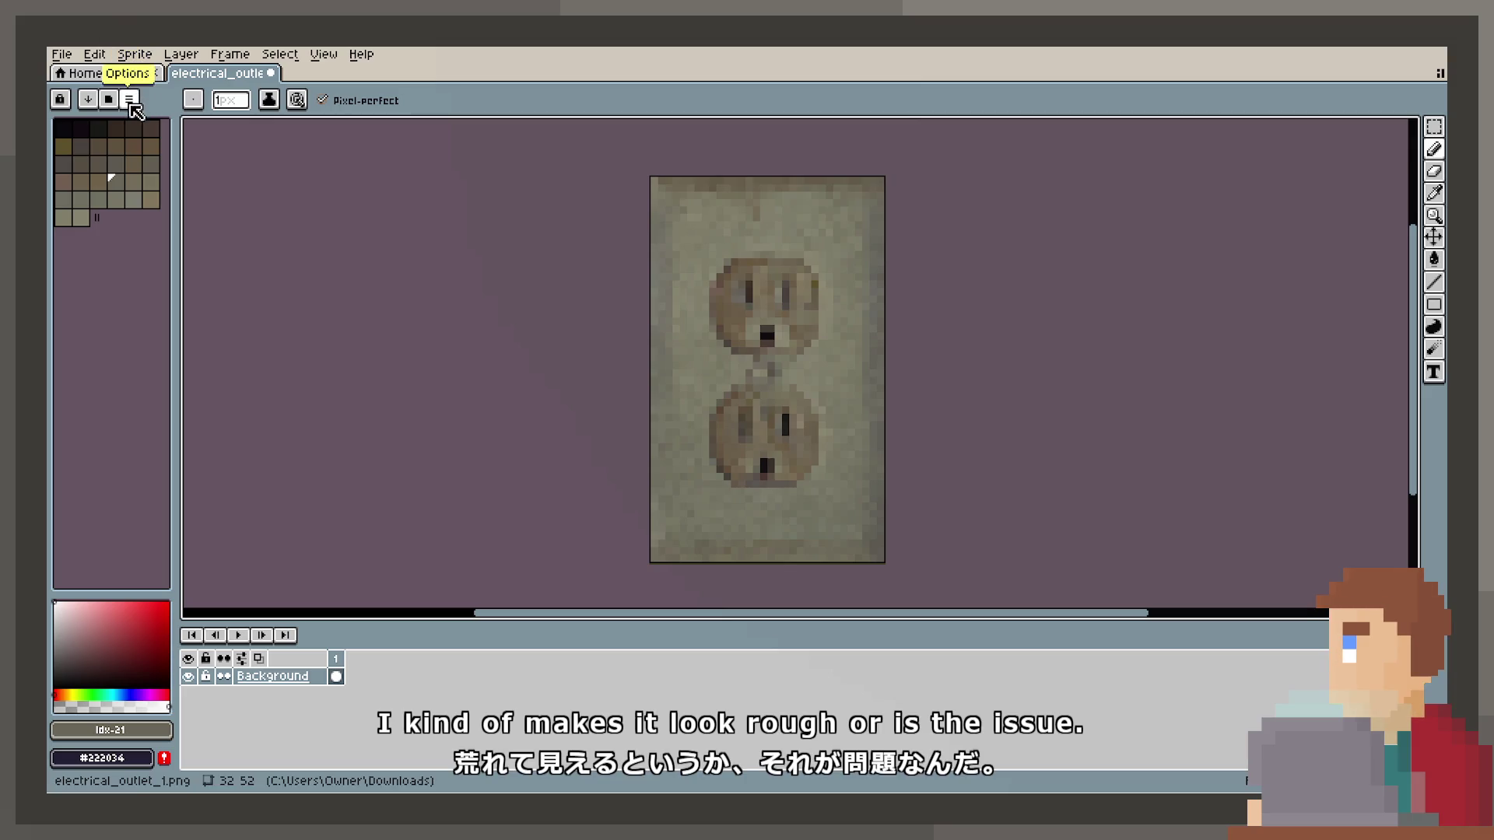
Rebuild the palette from the sprite's colours with a 64-colour limit.
click(136, 98)
click(204, 415)
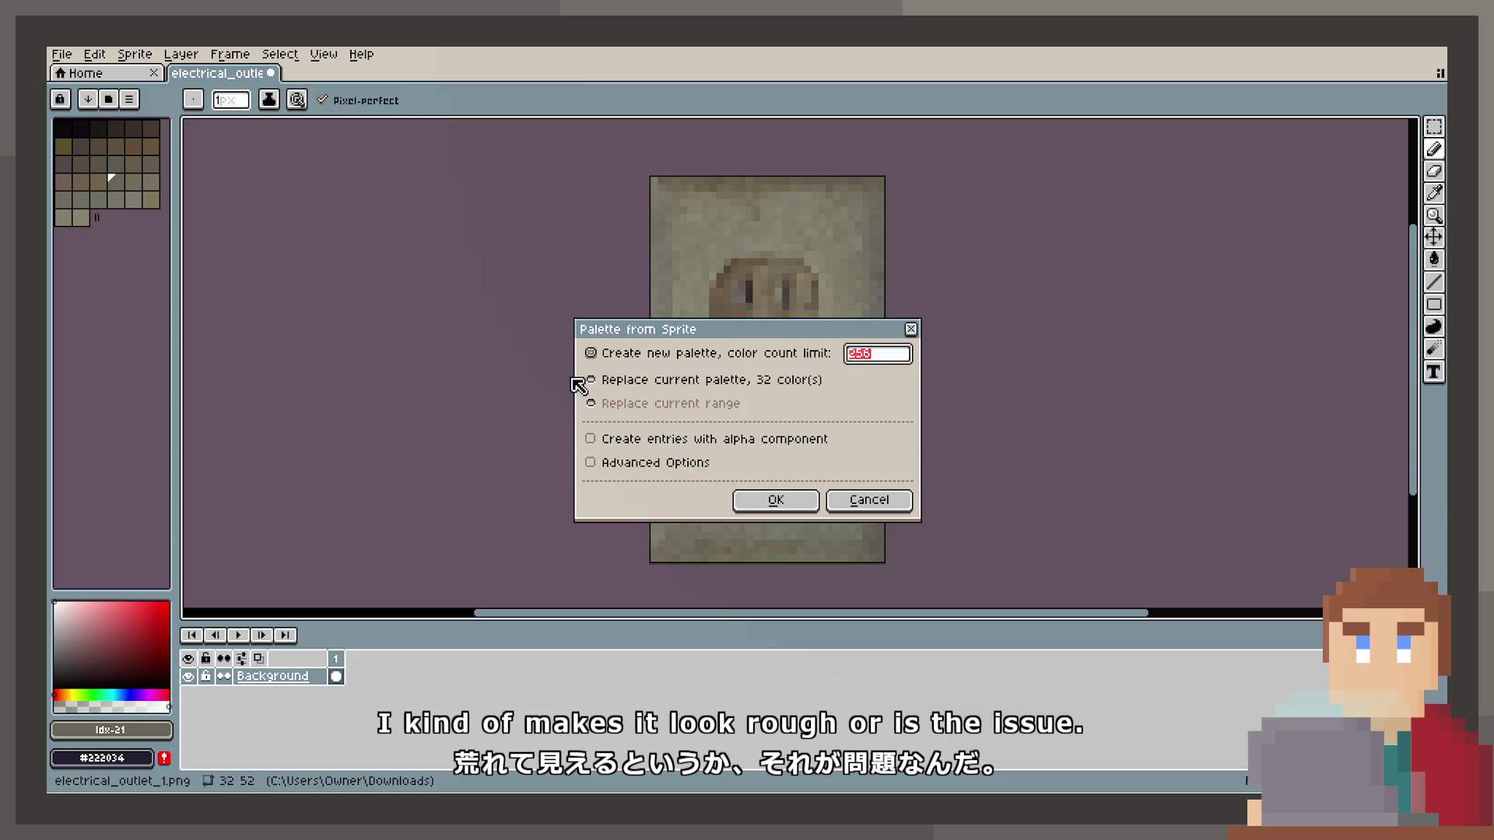
text(5)
double_click(856, 354)
text(64)
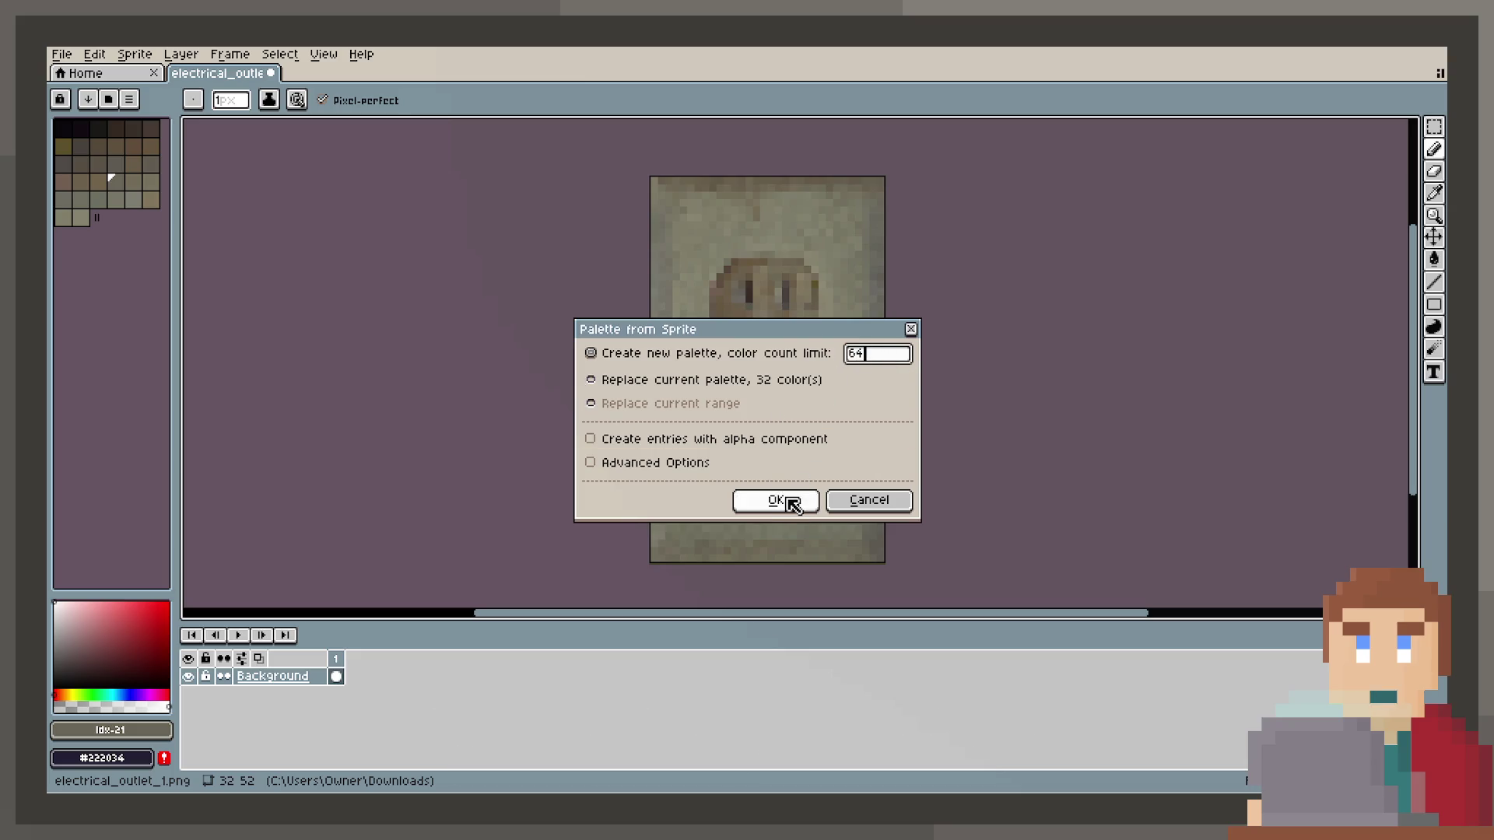
click(779, 500)
Convert the outlet sprite to Indexed colour again and save the file.
click(122, 56)
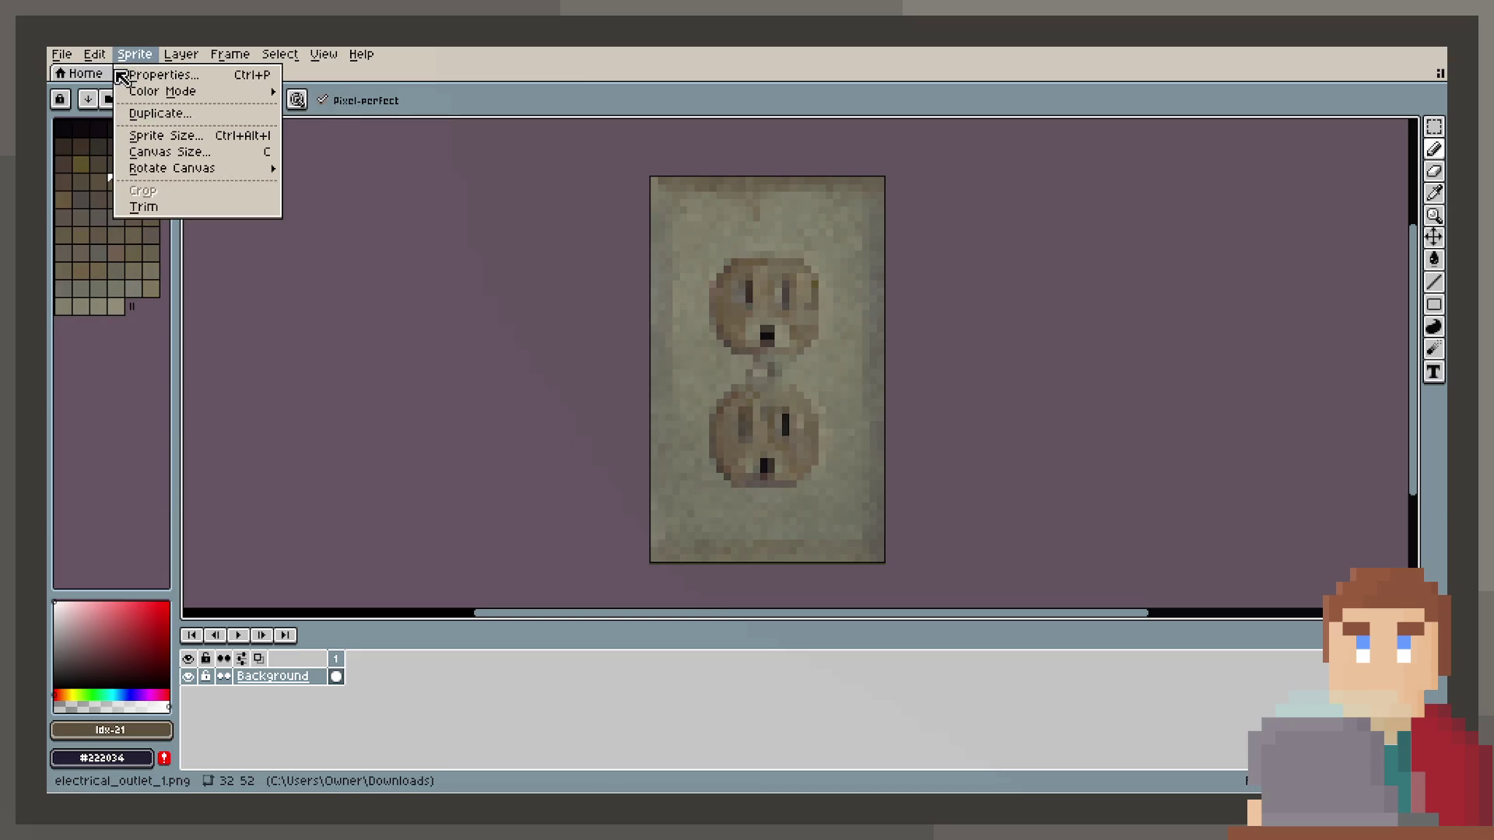
mouse_move(148, 92)
click(327, 125)
key(ctrl+s)
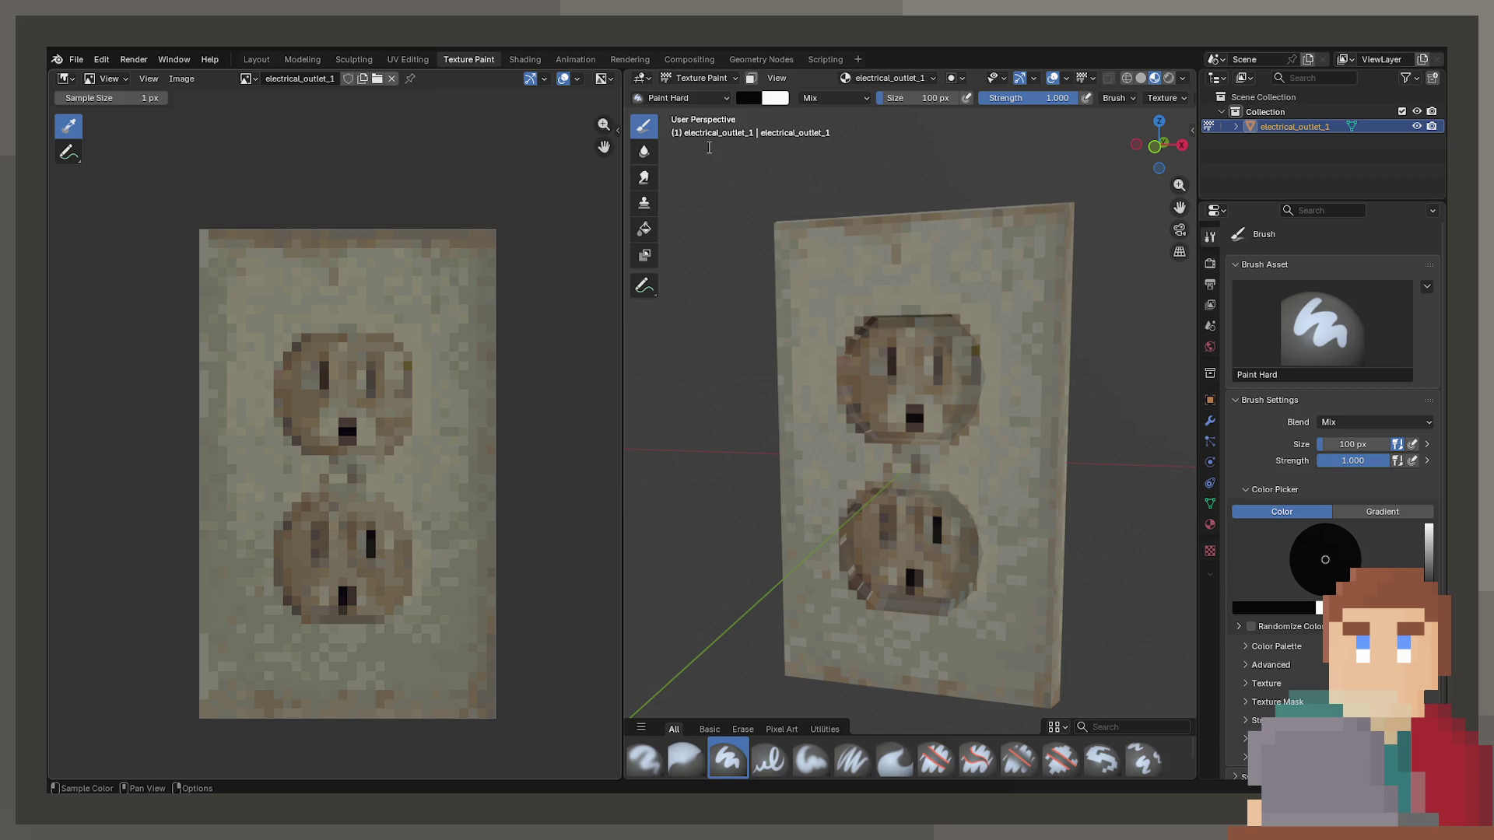
mouse_move(894, 483)
mouse_down()
mouse_move(871, 513)
mouse_move(848, 459)
mouse_move(856, 537)
mouse_up()
scroll(856, 537, up, 3)
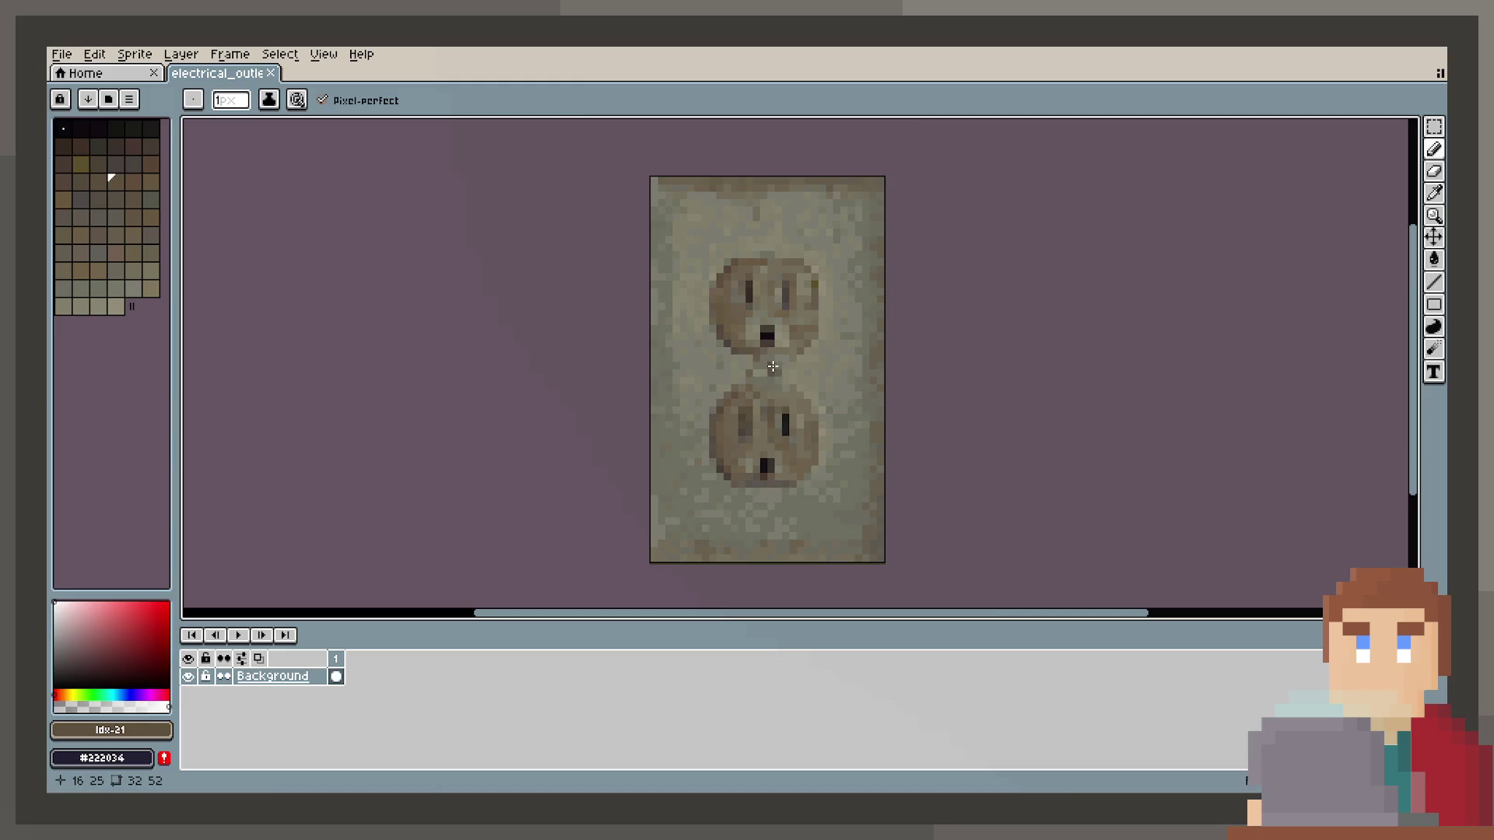
Brighten the outlet texture with Hue/Saturation lightness about 34, undoing the duplicate application.
click(145, 61)
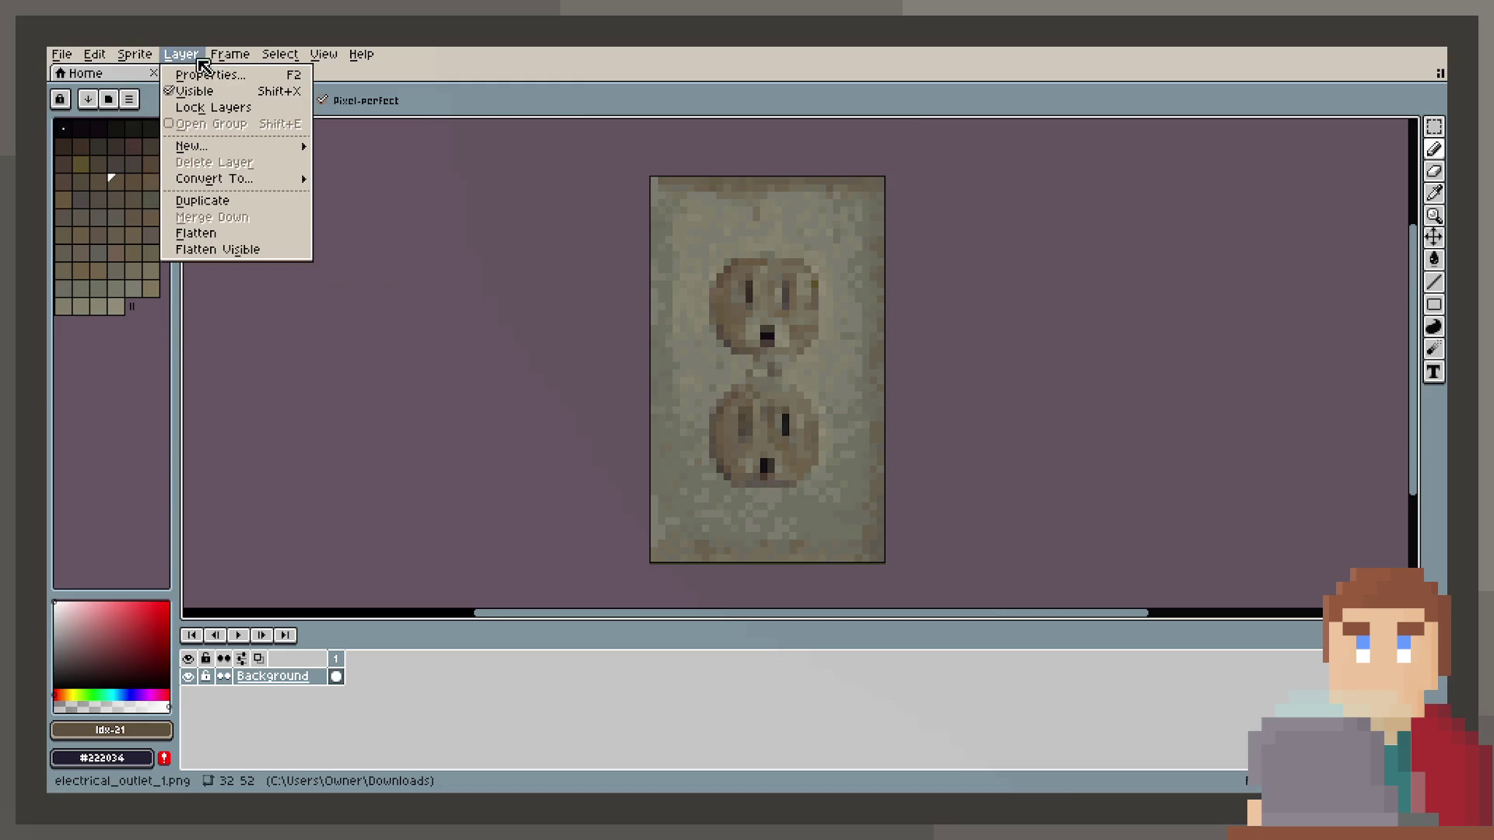
mouse_move(241, 56)
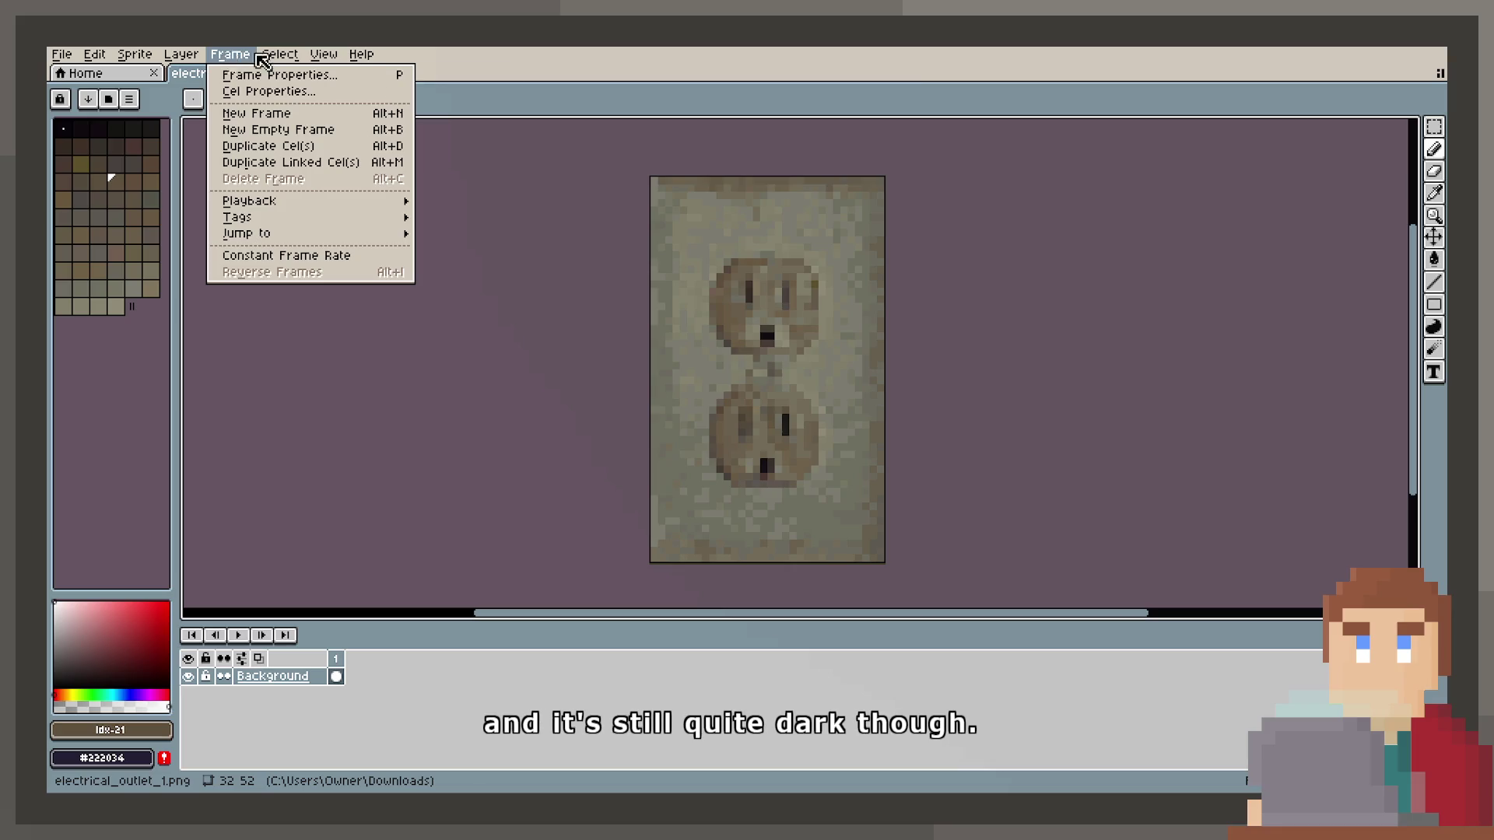
mouse_move(95, 56)
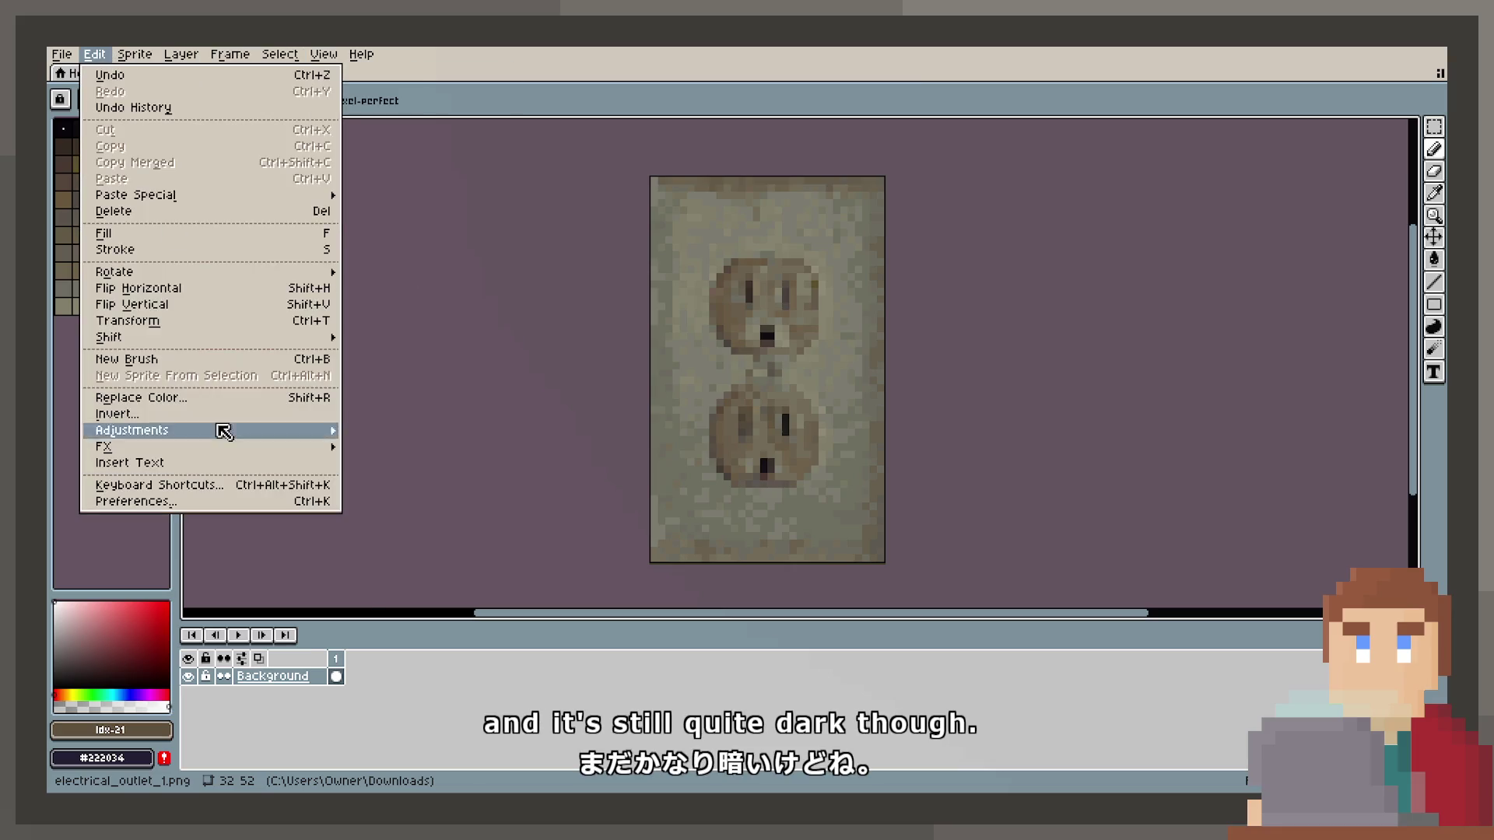
mouse_move(234, 430)
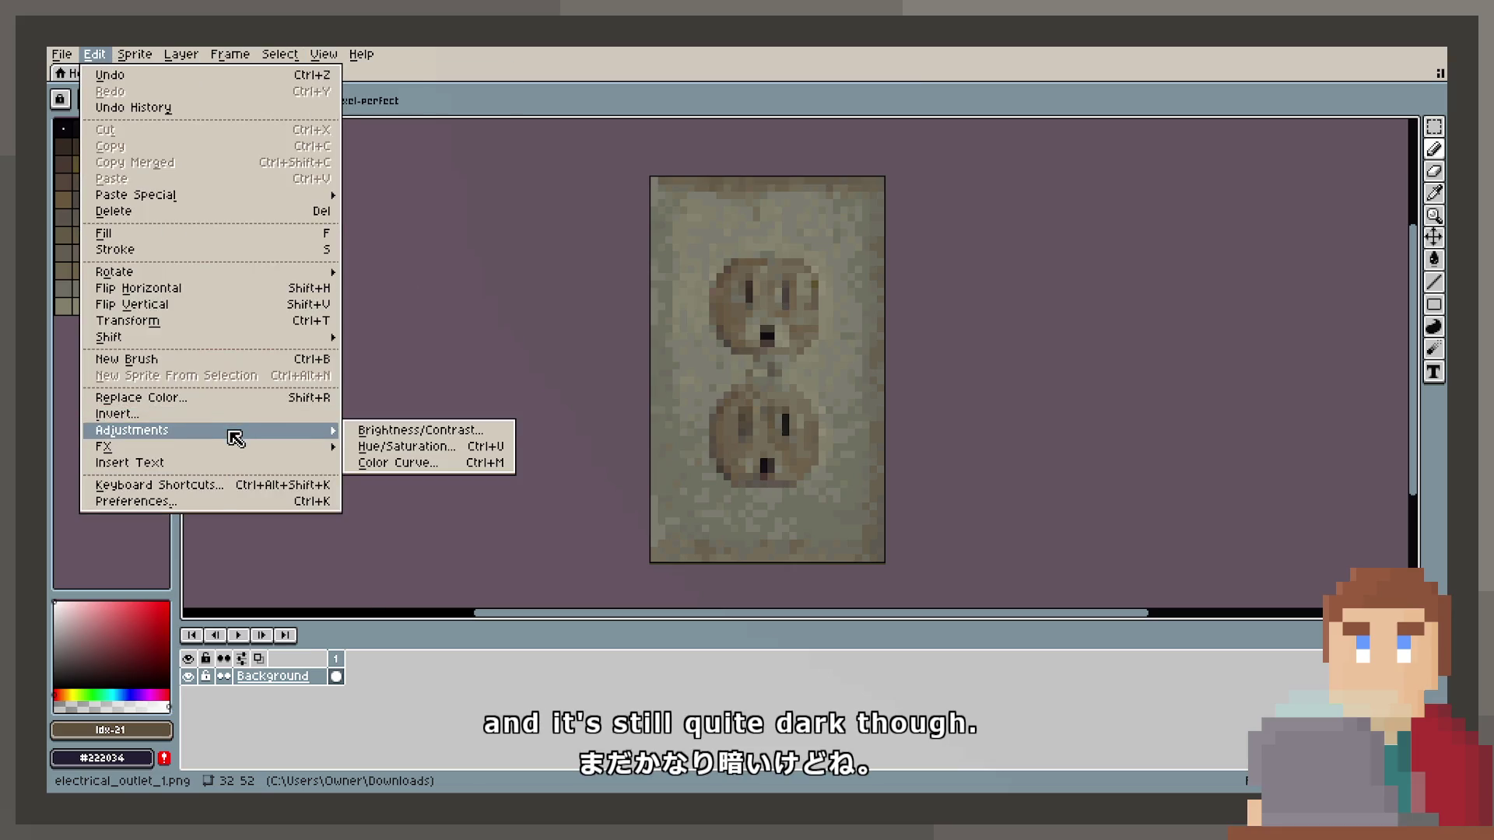
click(438, 442)
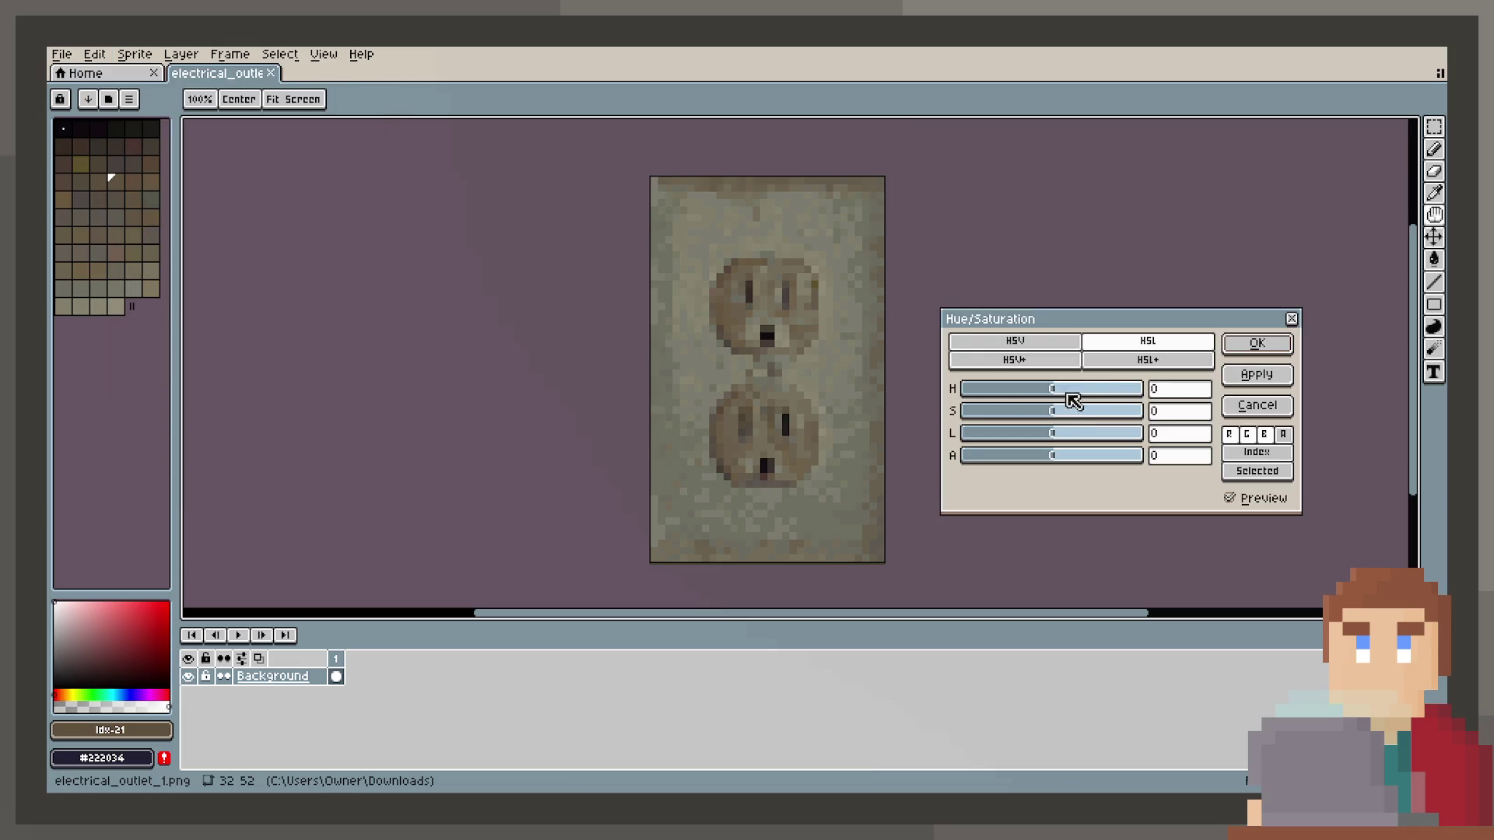
drag(1088, 440, 1081, 434)
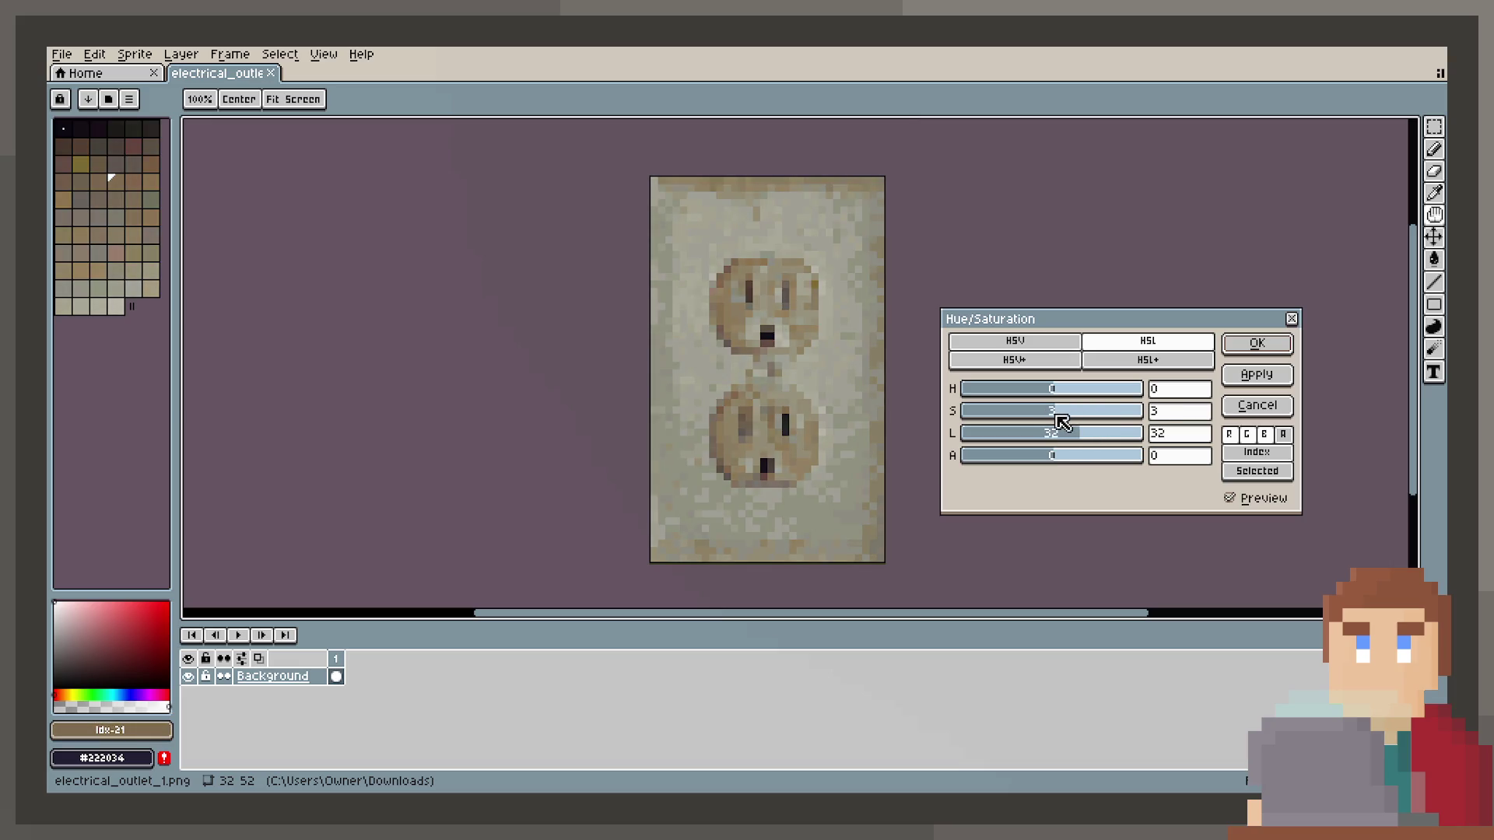
drag(1091, 441, 1090, 440)
click(1255, 375)
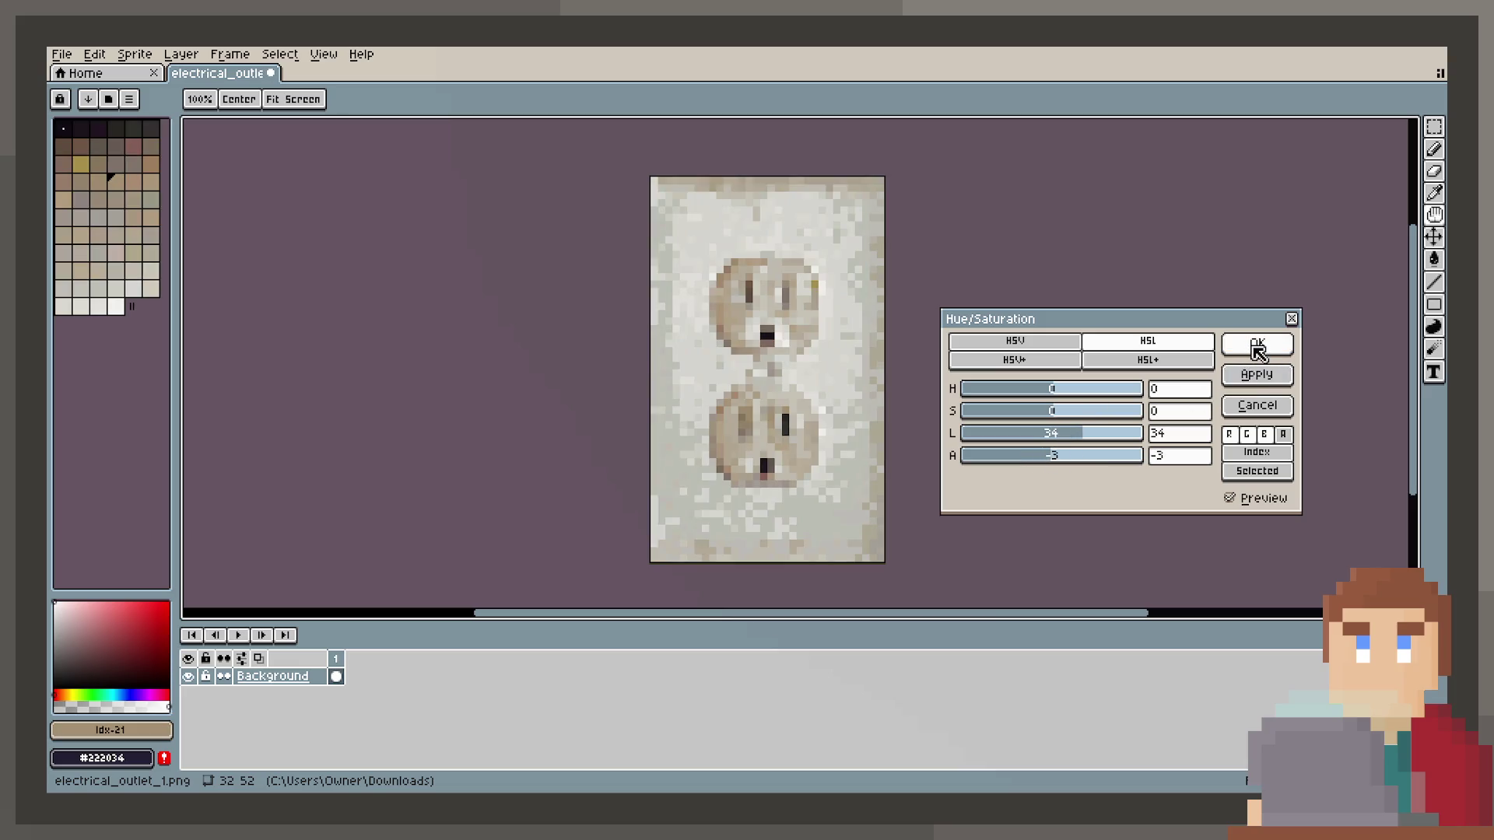
click(1248, 345)
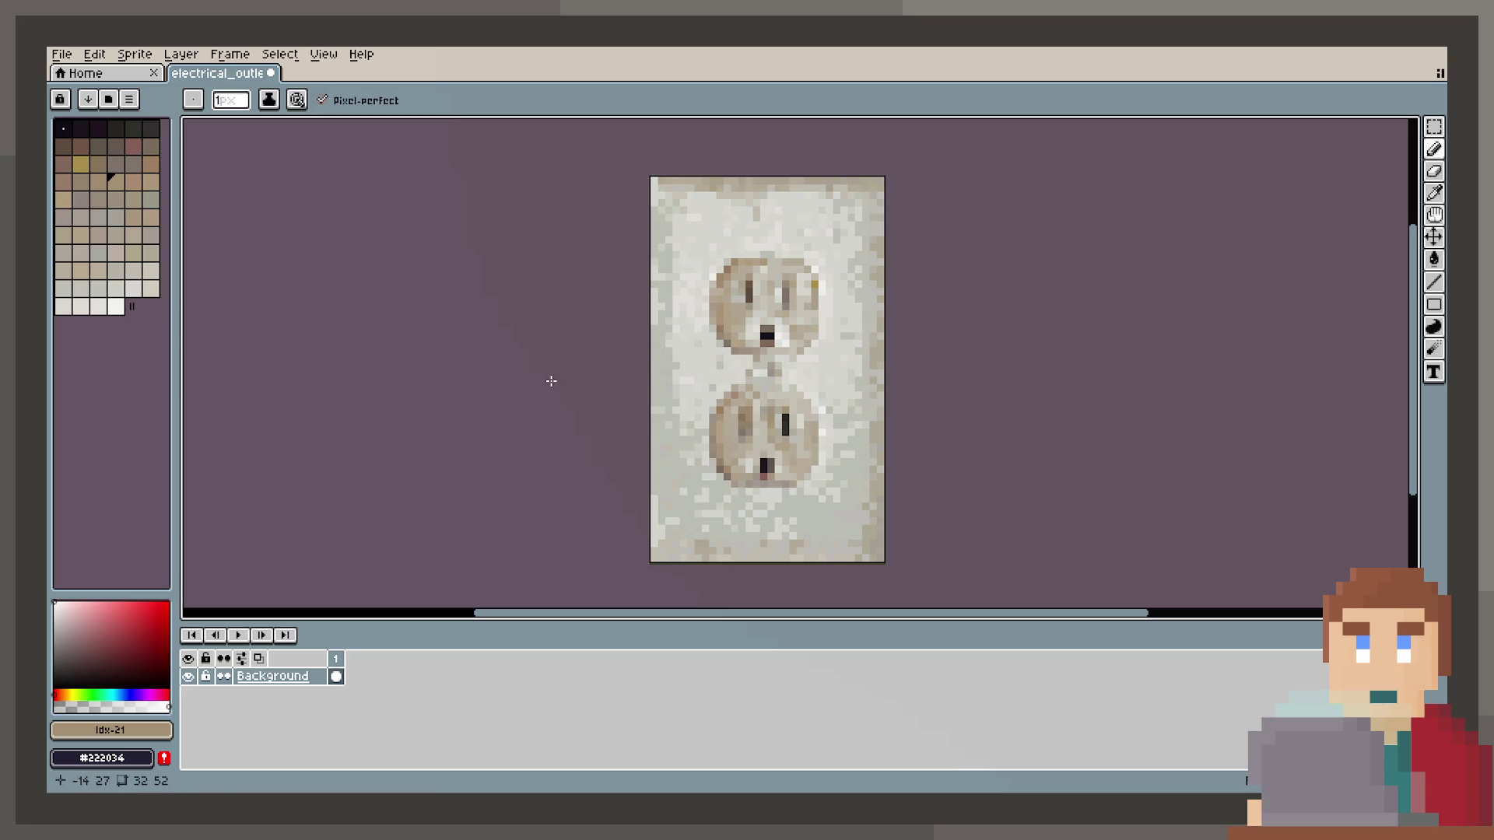
key(ctrl+z)
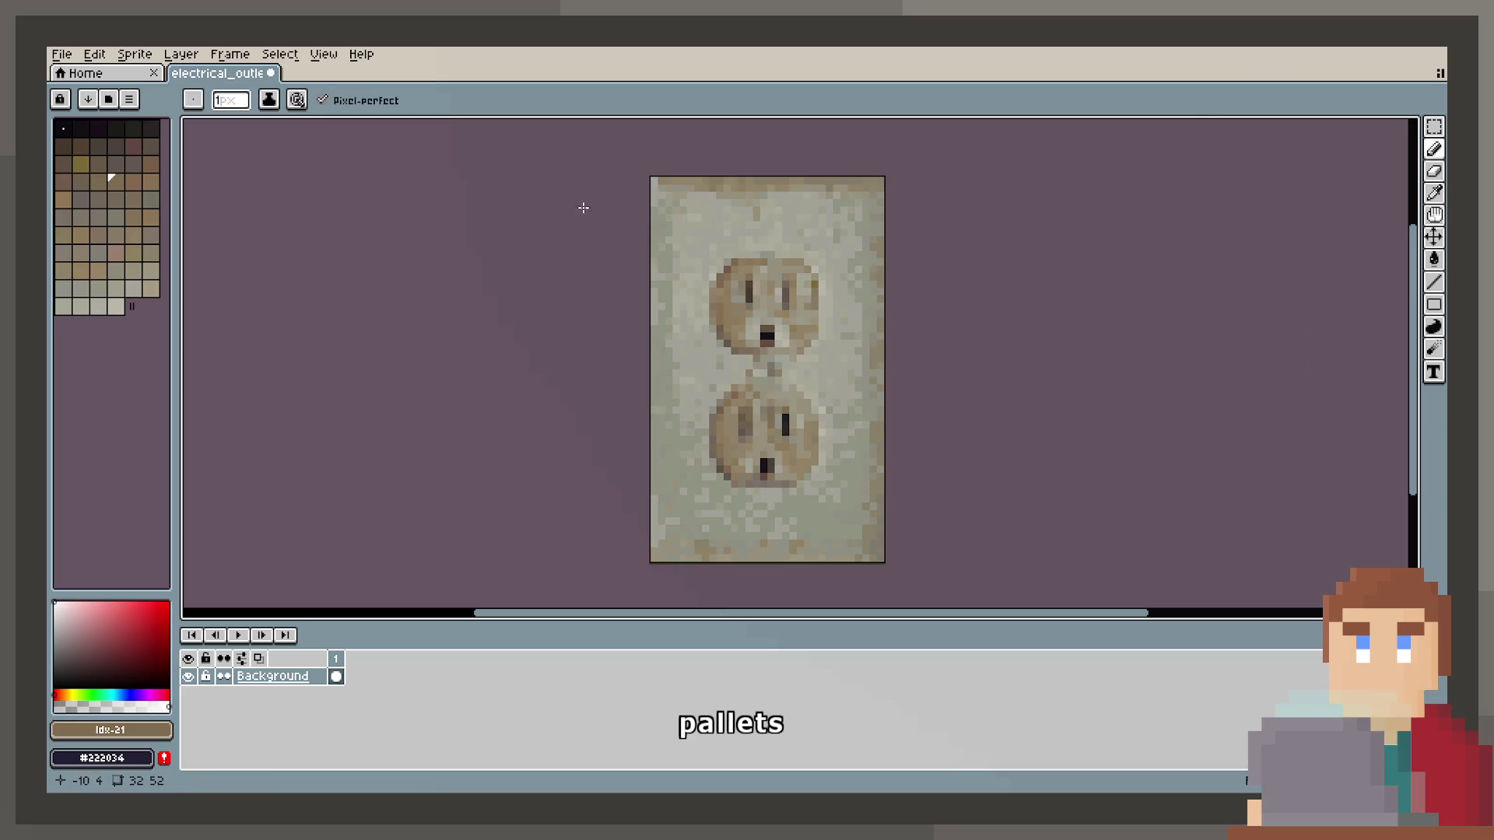
Save the lightened outlet texture and reload it in Blender.
key(ctrl+s)
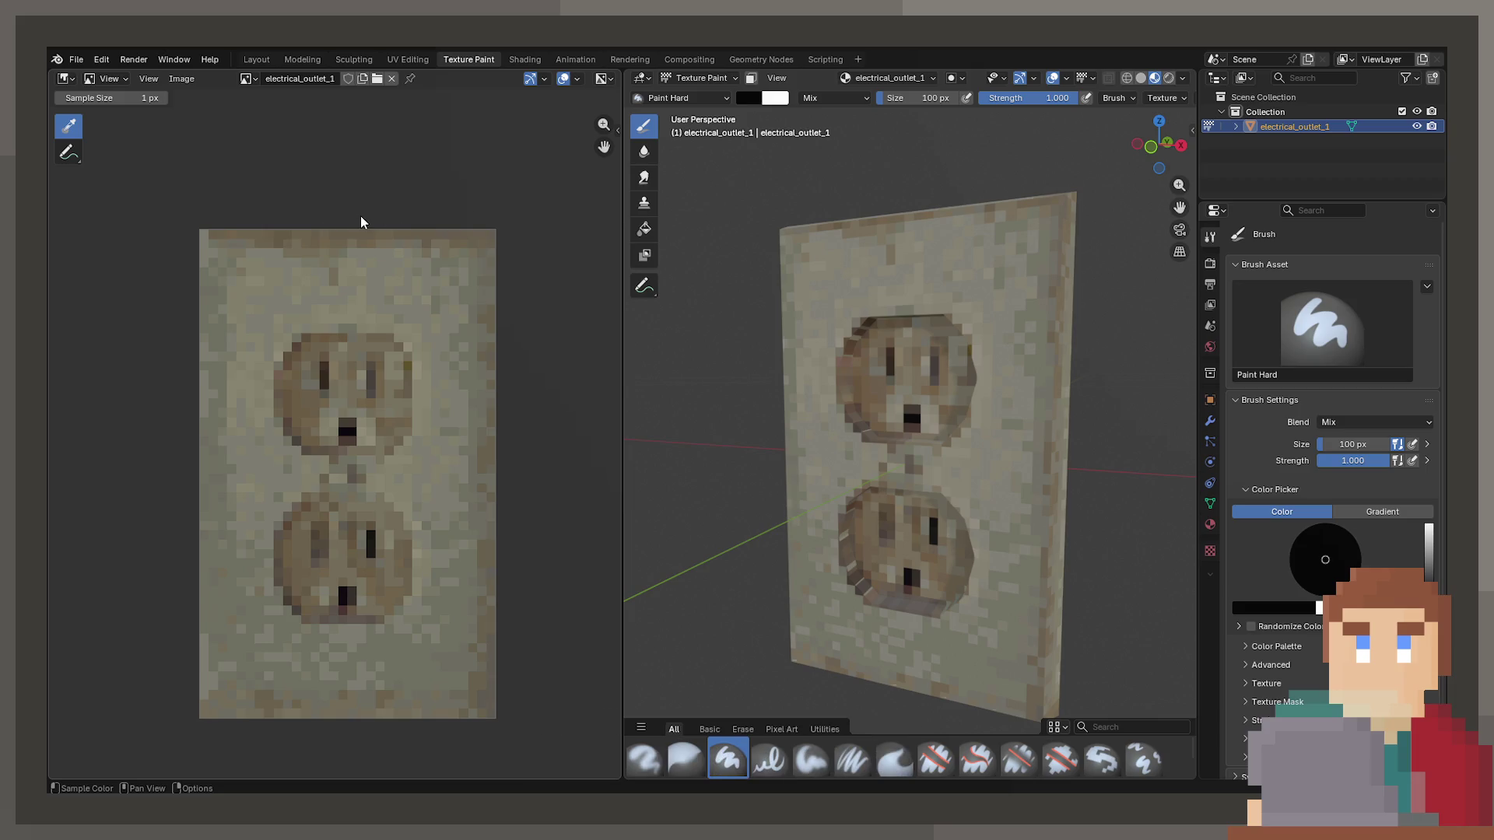
key(alt+r)
scroll(879, 544, down, 3)
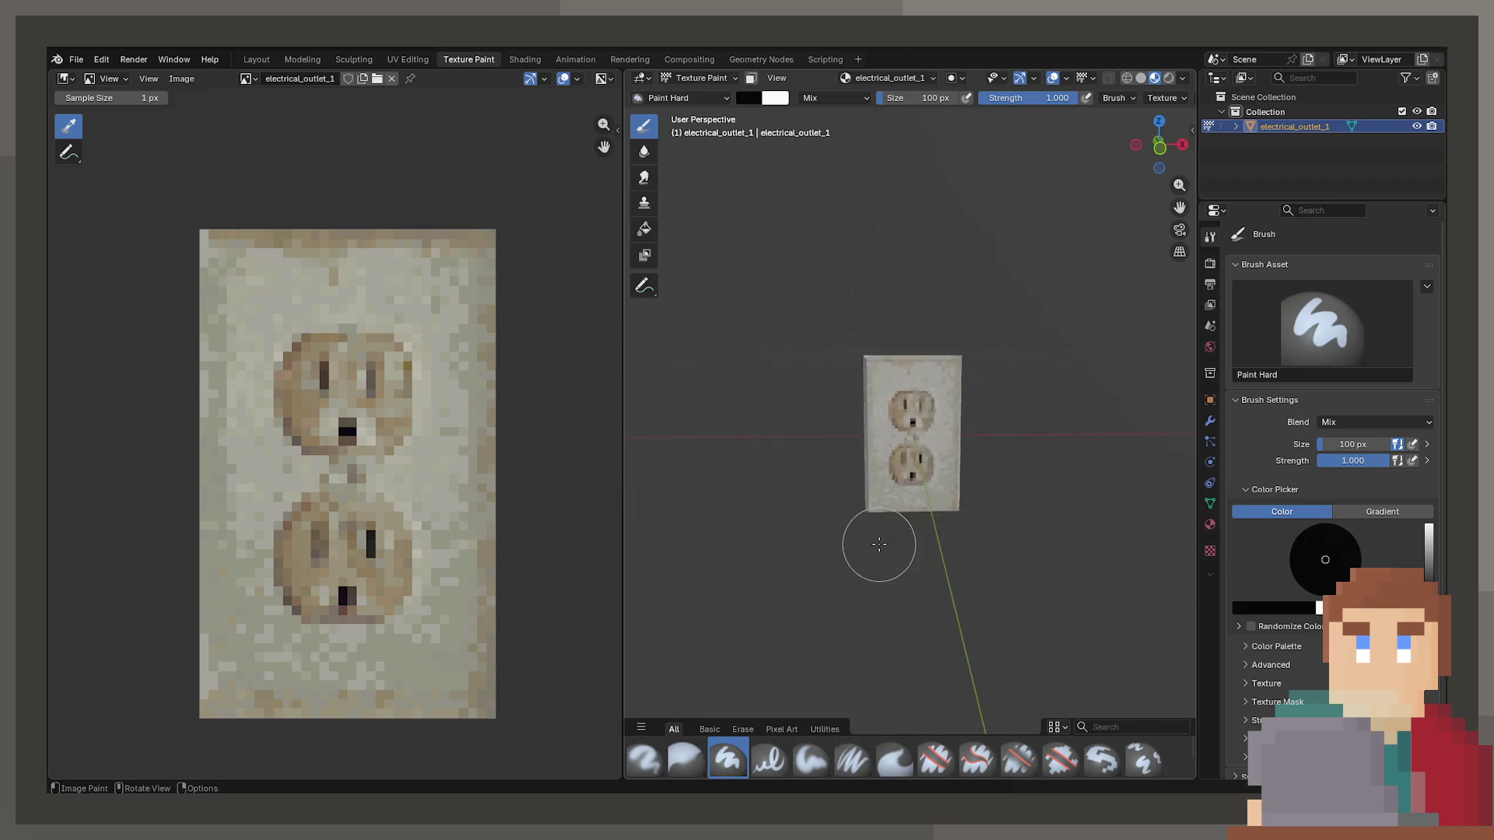
scroll(883, 536, up, 2)
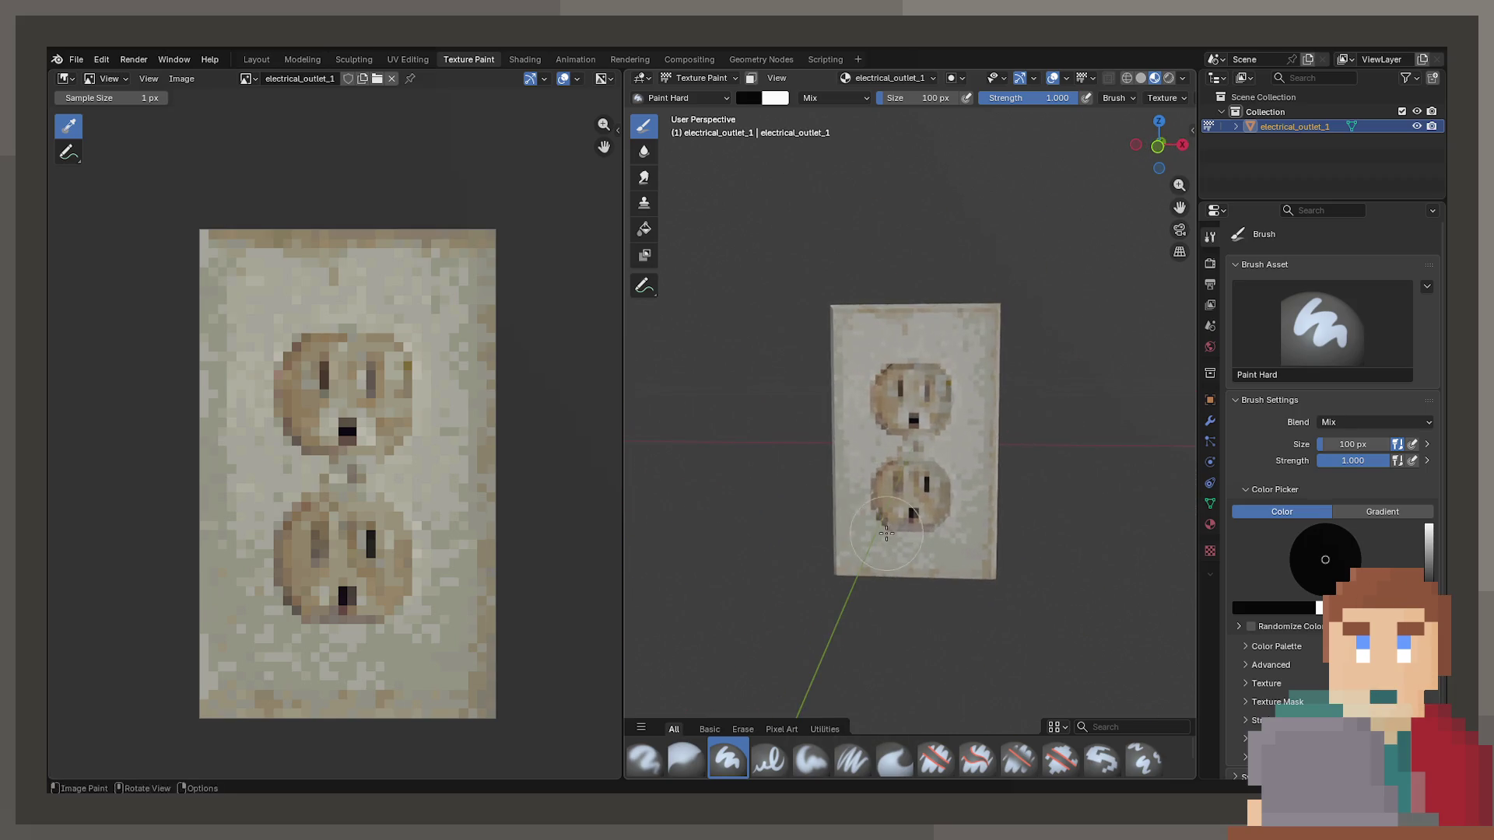
click(76, 59)
mouse_move(117, 269)
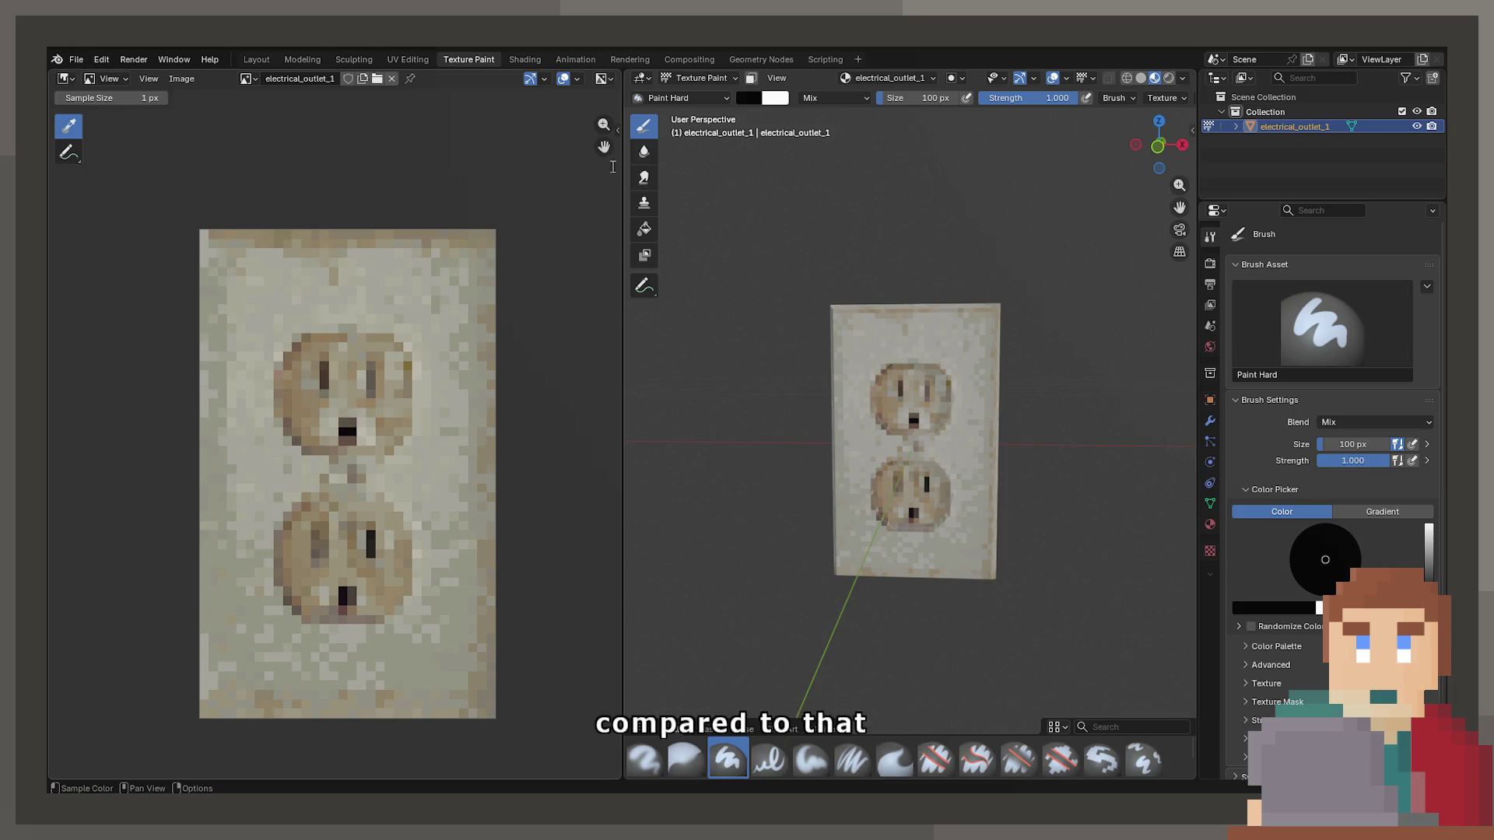
Duplicate the electrical outlet and slide the copy left along X.
key(ctrl+Tab)
key(shift+d)
key(x)
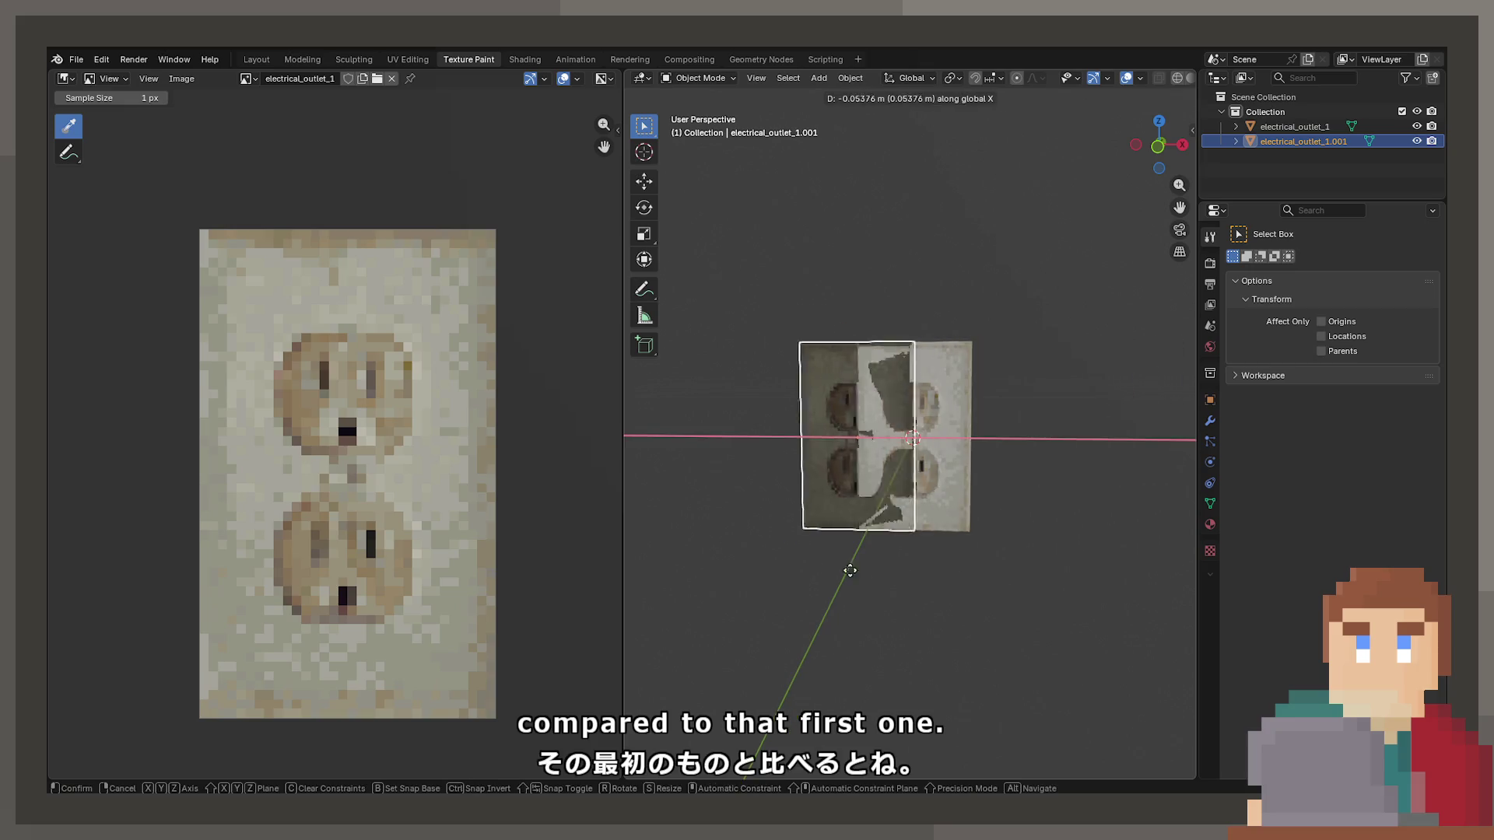
click(776, 563)
Select the darker duplicate and lighter original outlets in turn to compare their textures.
scroll(955, 604, up, 4)
mouse_move(964, 617)
mouse_down()
mouse_move(1022, 607)
mouse_move(930, 567)
mouse_move(1022, 578)
mouse_move(908, 553)
mouse_move(846, 482)
mouse_up()
click(847, 483)
scroll(902, 506, up, 4)
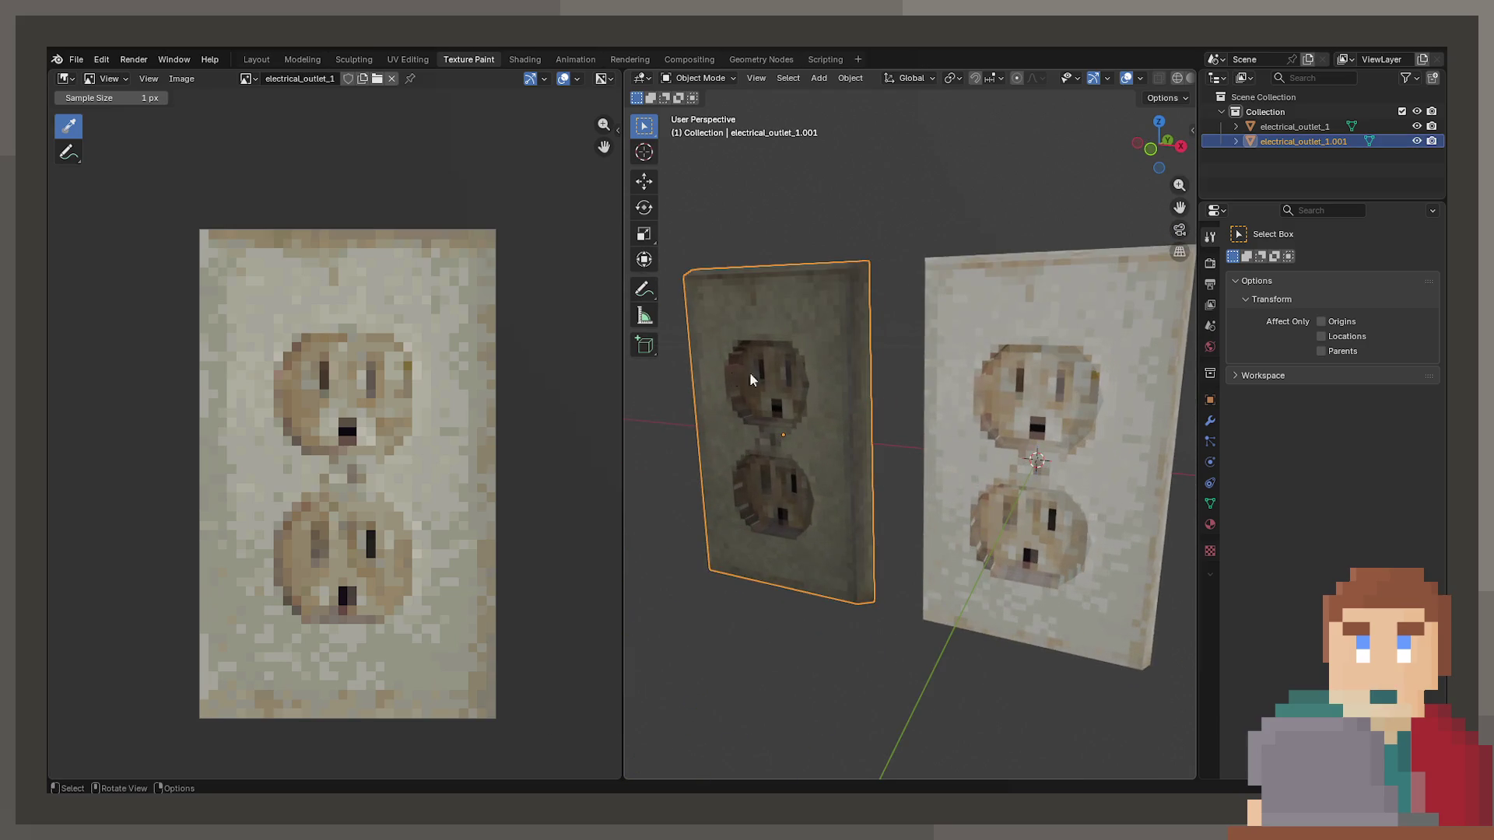
mouse_move(706, 446)
mouse_down()
mouse_move(792, 534)
mouse_move(885, 539)
mouse_up()
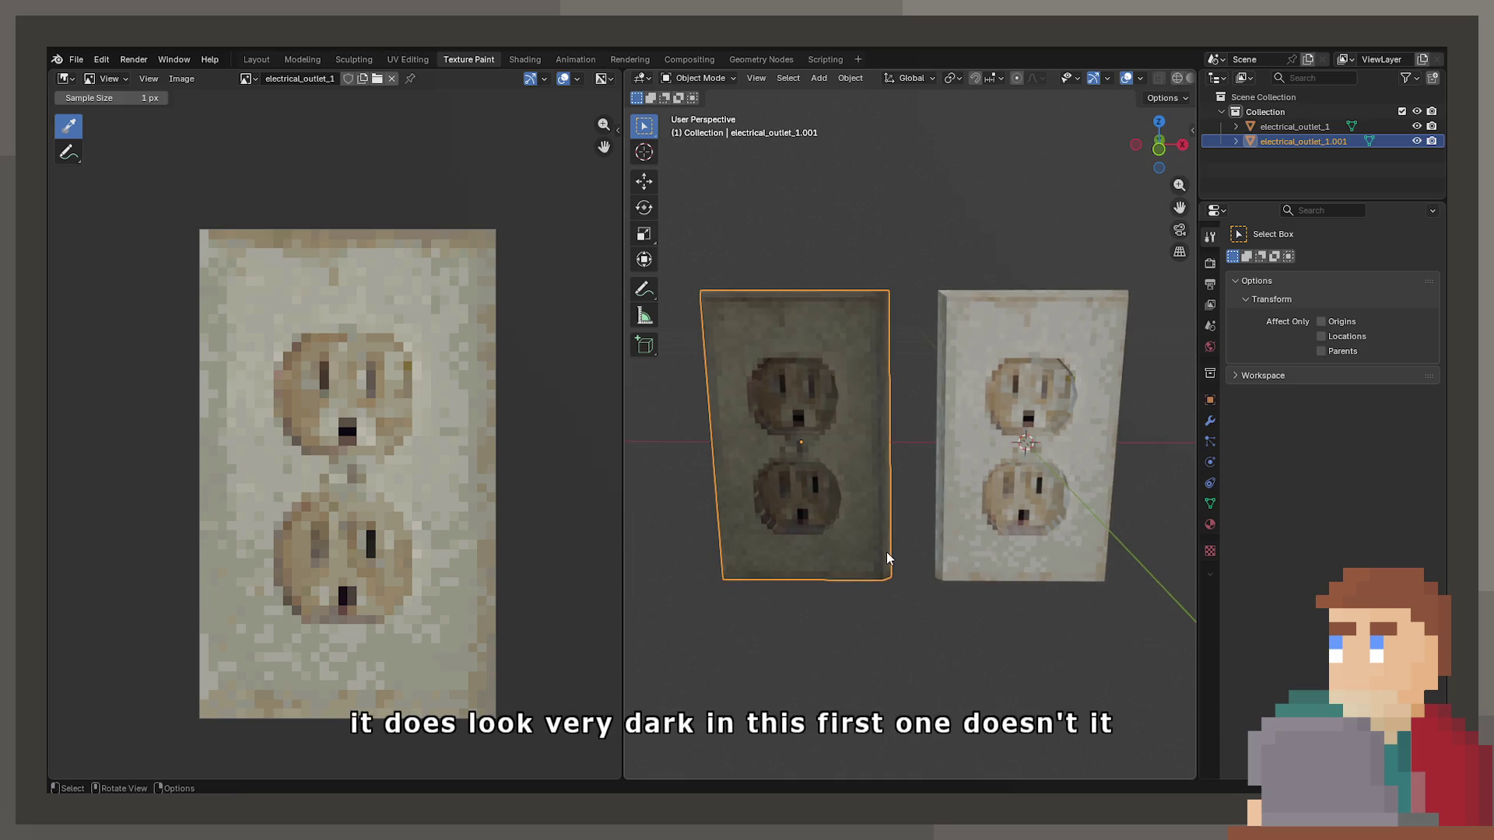
click(999, 495)
click(803, 467)
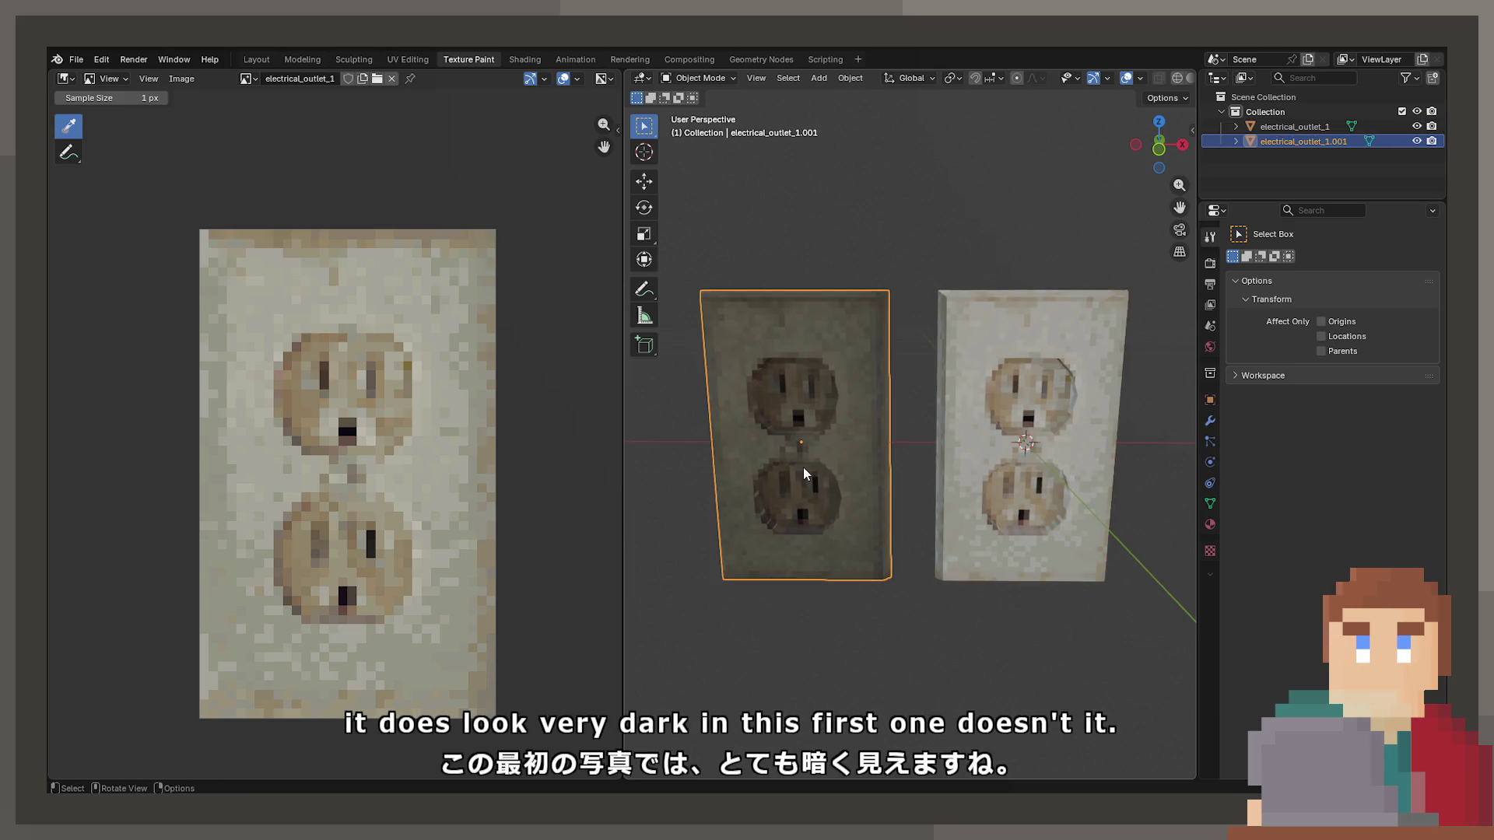
click(901, 618)
mouse_move(903, 619)
mouse_down()
mouse_move(791, 615)
mouse_move(947, 607)
mouse_move(999, 523)
mouse_up()
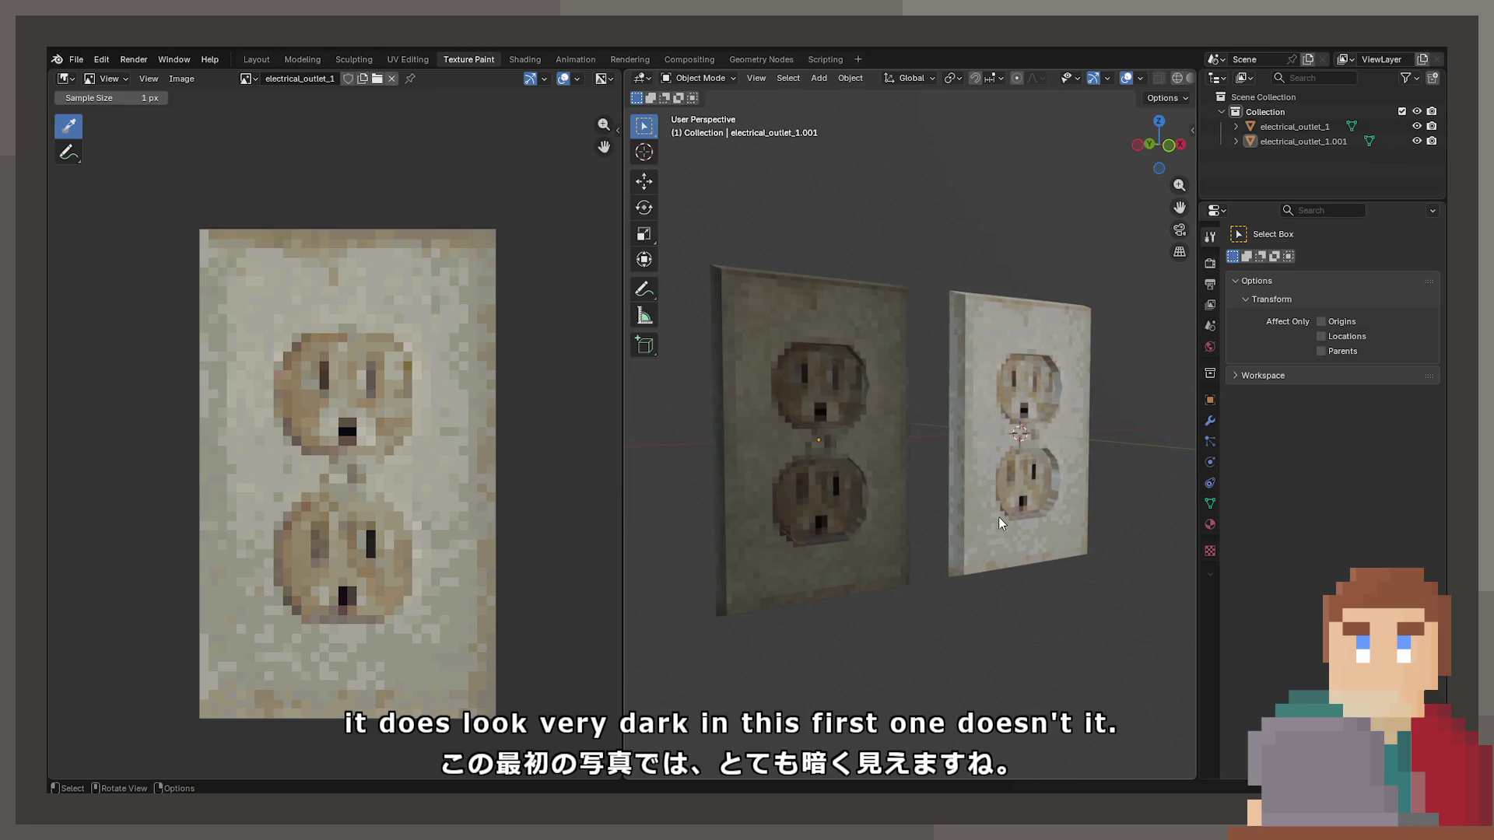
click(948, 370)
mouse_move(946, 362)
mouse_down()
mouse_move(909, 409)
mouse_move(782, 418)
mouse_move(856, 413)
mouse_move(880, 308)
mouse_move(928, 490)
mouse_move(922, 469)
mouse_move(802, 492)
mouse_move(829, 610)
mouse_move(932, 579)
mouse_move(874, 523)
mouse_move(916, 544)
mouse_up()
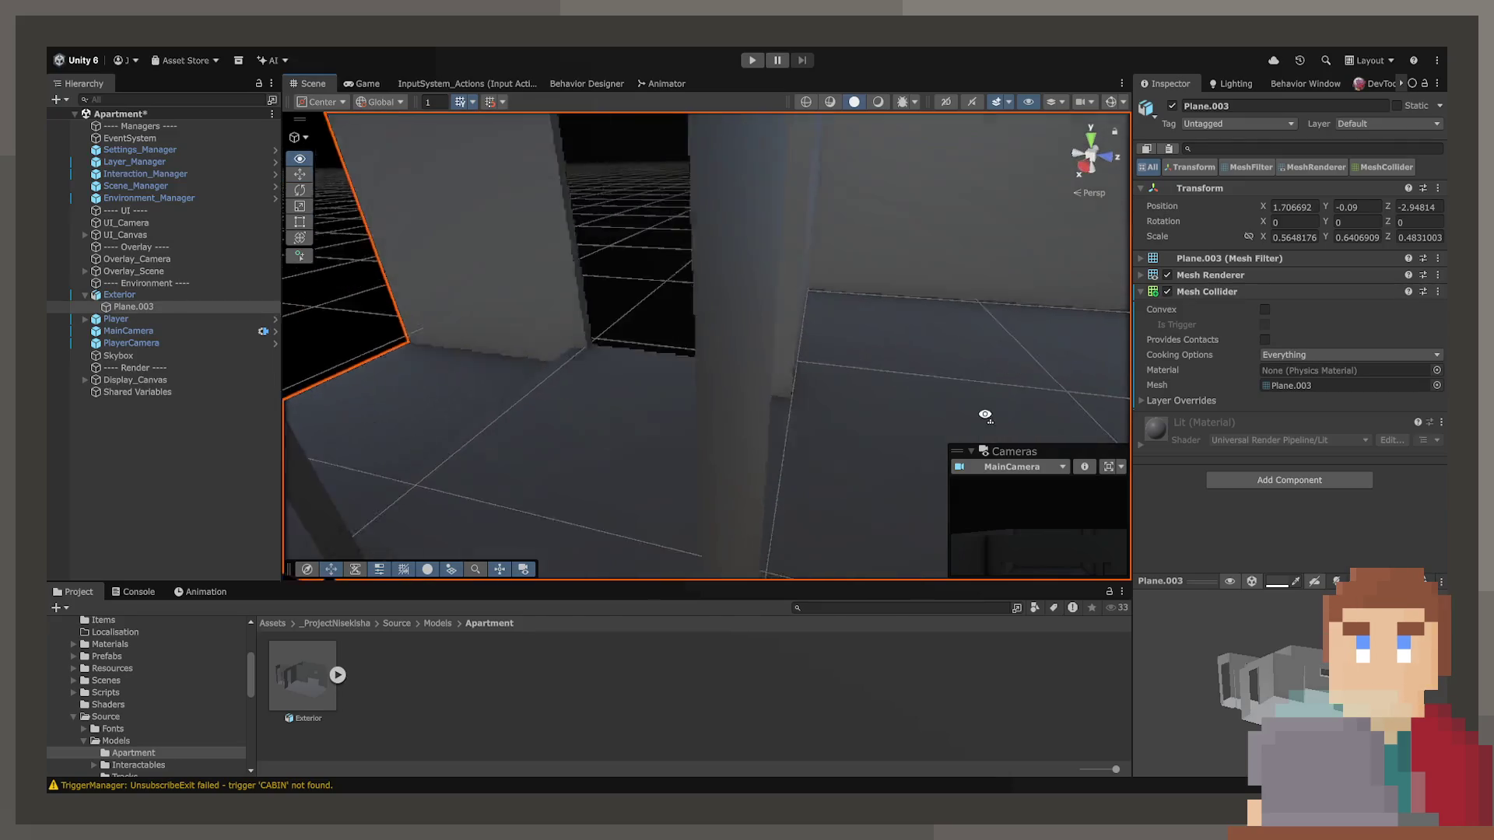
mouse_move(985, 415)
mouse_down()
mouse_move(1127, 400)
mouse_move(1011, 383)
mouse_move(582, 387)
mouse_move(604, 394)
mouse_move(568, 408)
mouse_up()
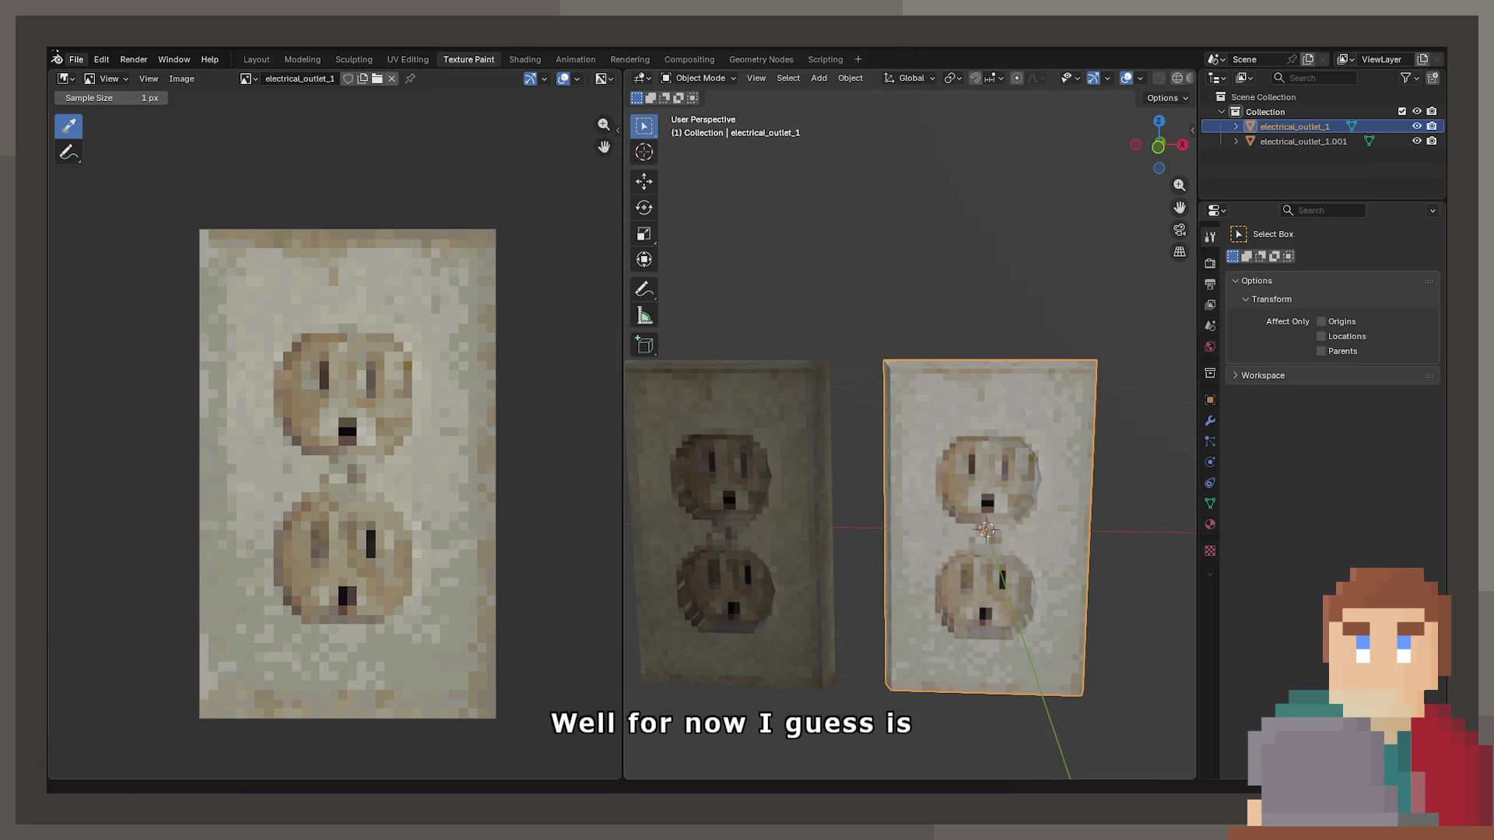
Open the recent building-and-door scene, discarding the untitled outlet file's changes.
click(77, 60)
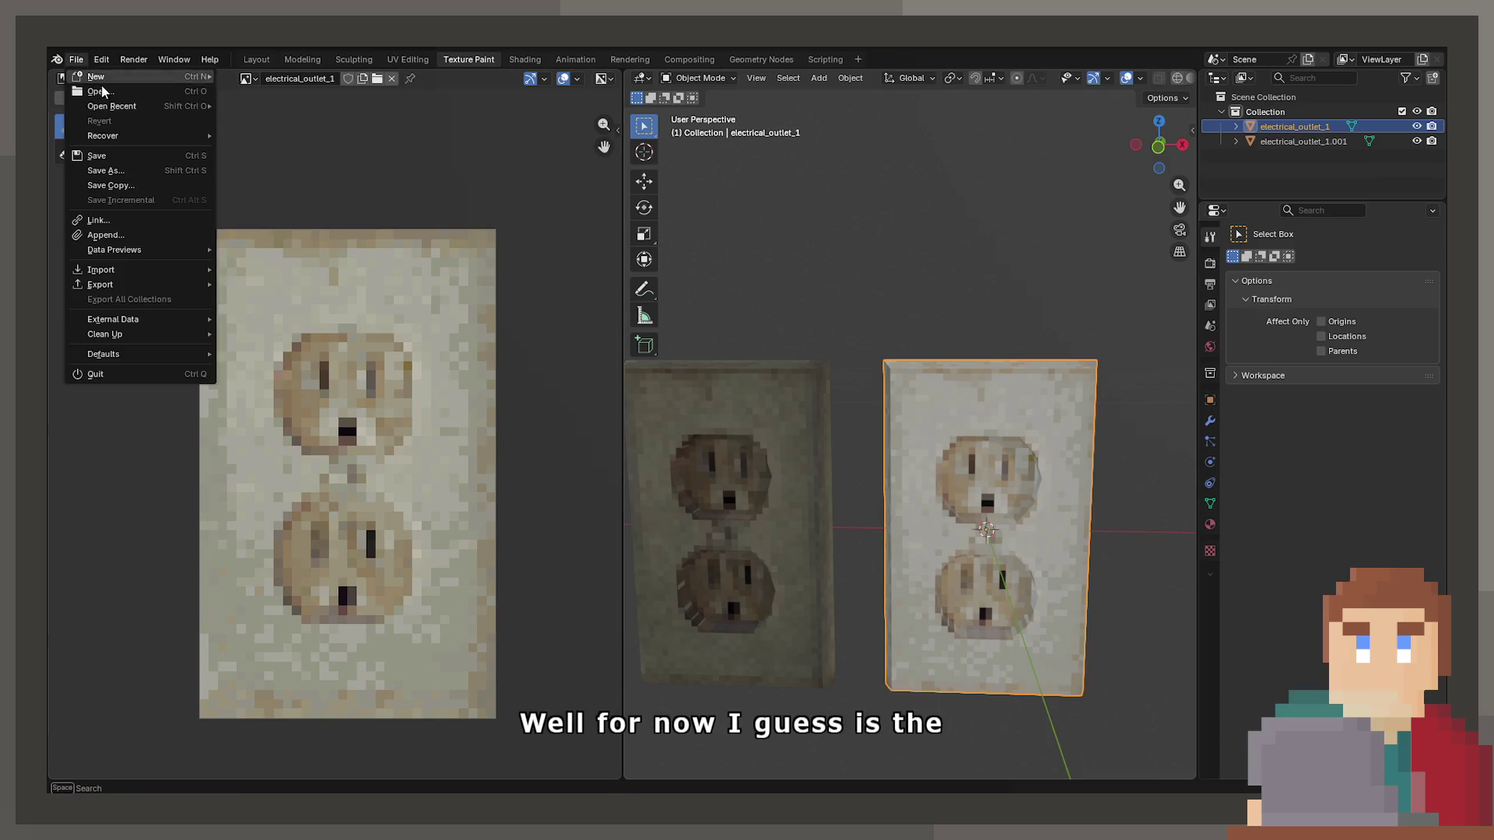
mouse_move(173, 106)
click(256, 121)
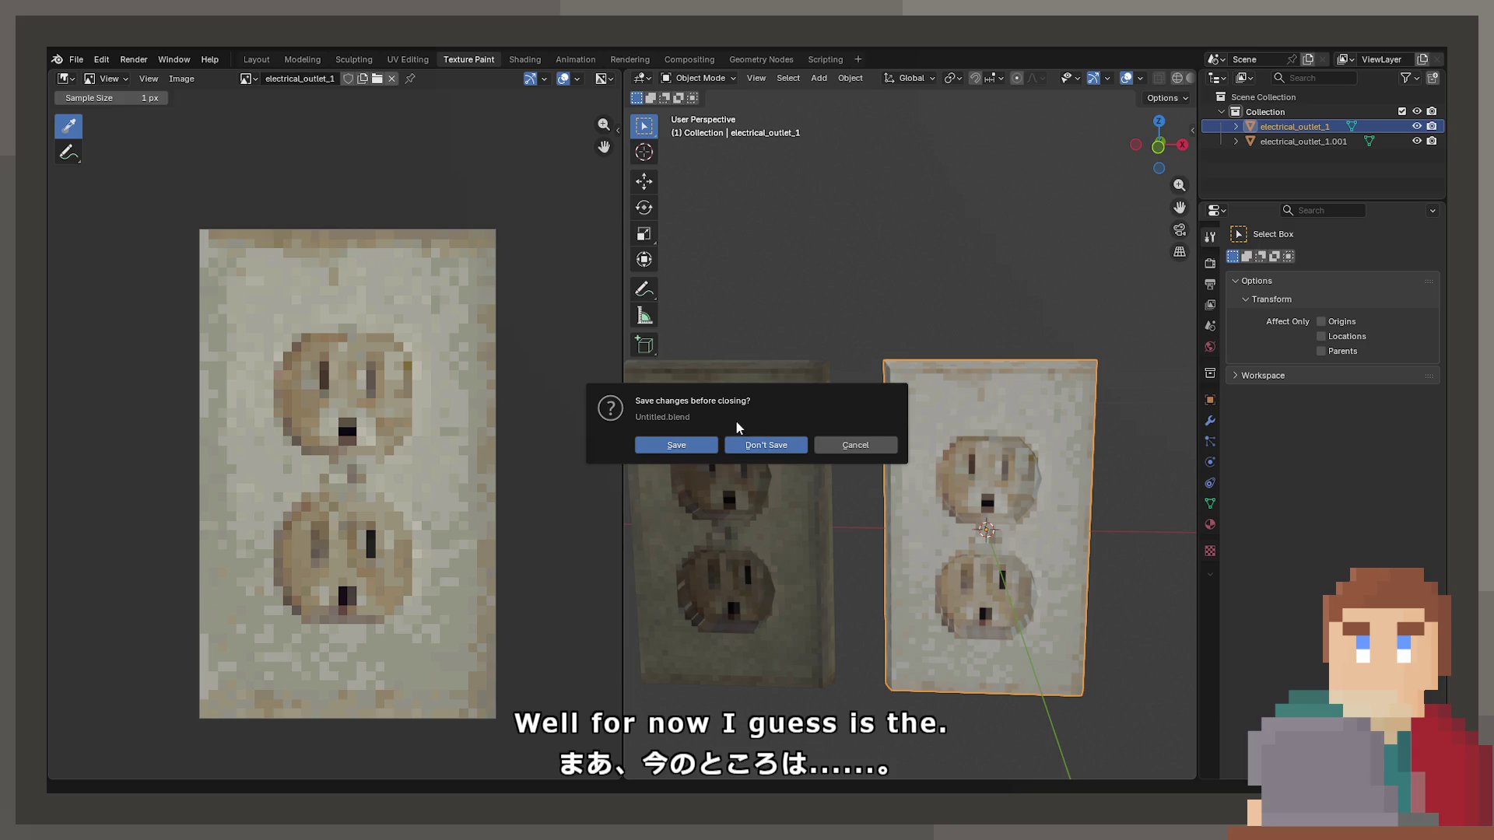
click(747, 444)
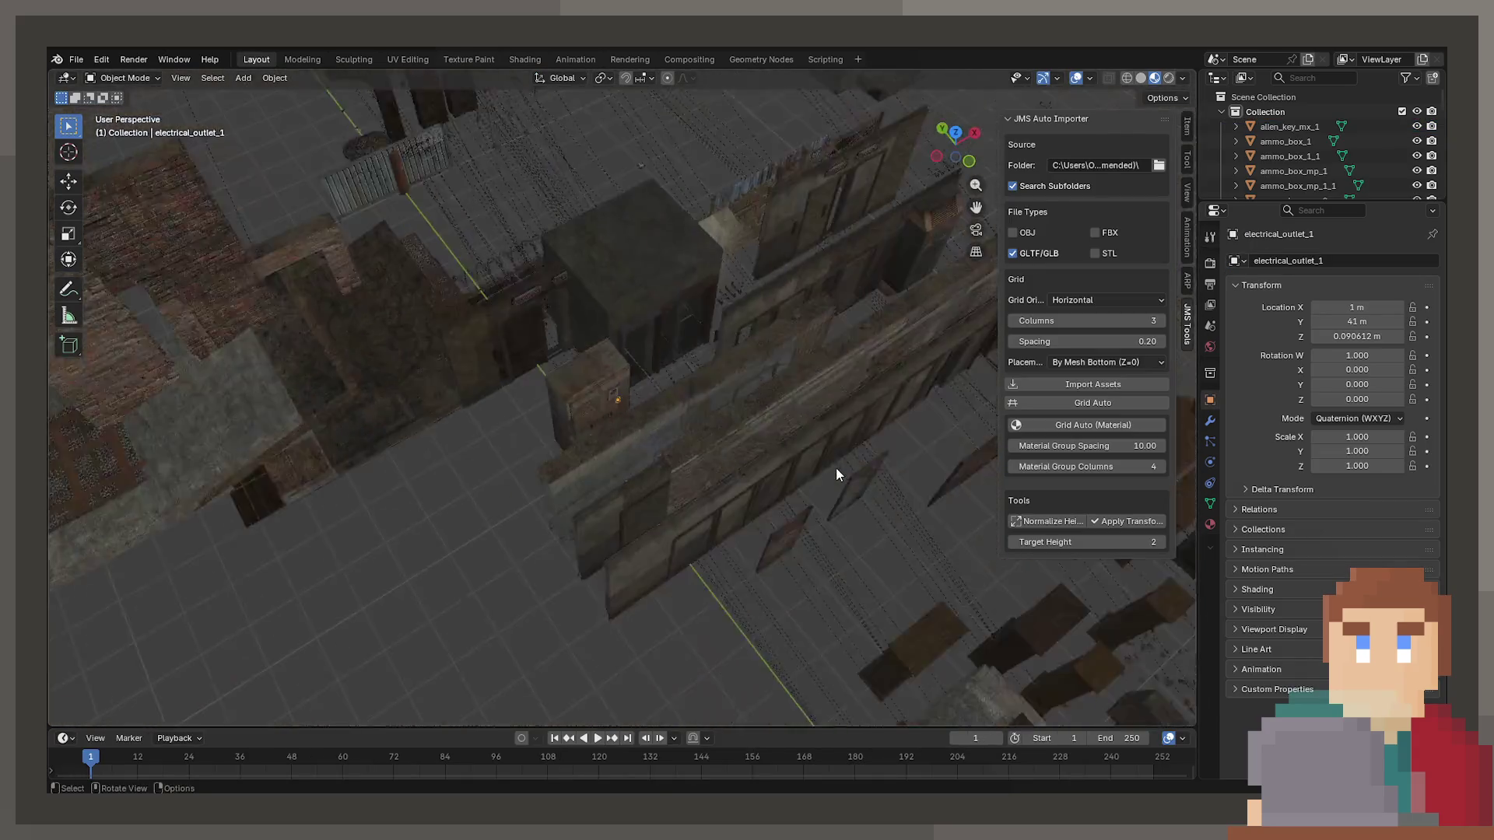
Check doors door_hr_8 and door_hr_12, then select the plain middle door door_hr_13.
mouse_move(836, 468)
mouse_down()
mouse_move(736, 483)
mouse_move(712, 413)
mouse_move(683, 444)
mouse_move(661, 417)
mouse_move(730, 459)
mouse_up()
click(664, 417)
click(351, 563)
drag(352, 563, 648, 459)
click(649, 459)
mouse_move(773, 466)
mouse_down()
mouse_move(587, 431)
mouse_move(637, 443)
mouse_move(649, 419)
mouse_move(633, 408)
mouse_move(532, 522)
mouse_move(397, 533)
mouse_move(641, 507)
mouse_move(614, 445)
mouse_move(693, 486)
mouse_move(663, 446)
mouse_up()
click(621, 455)
click(636, 443)
click(615, 423)
scroll(615, 422, up, 3)
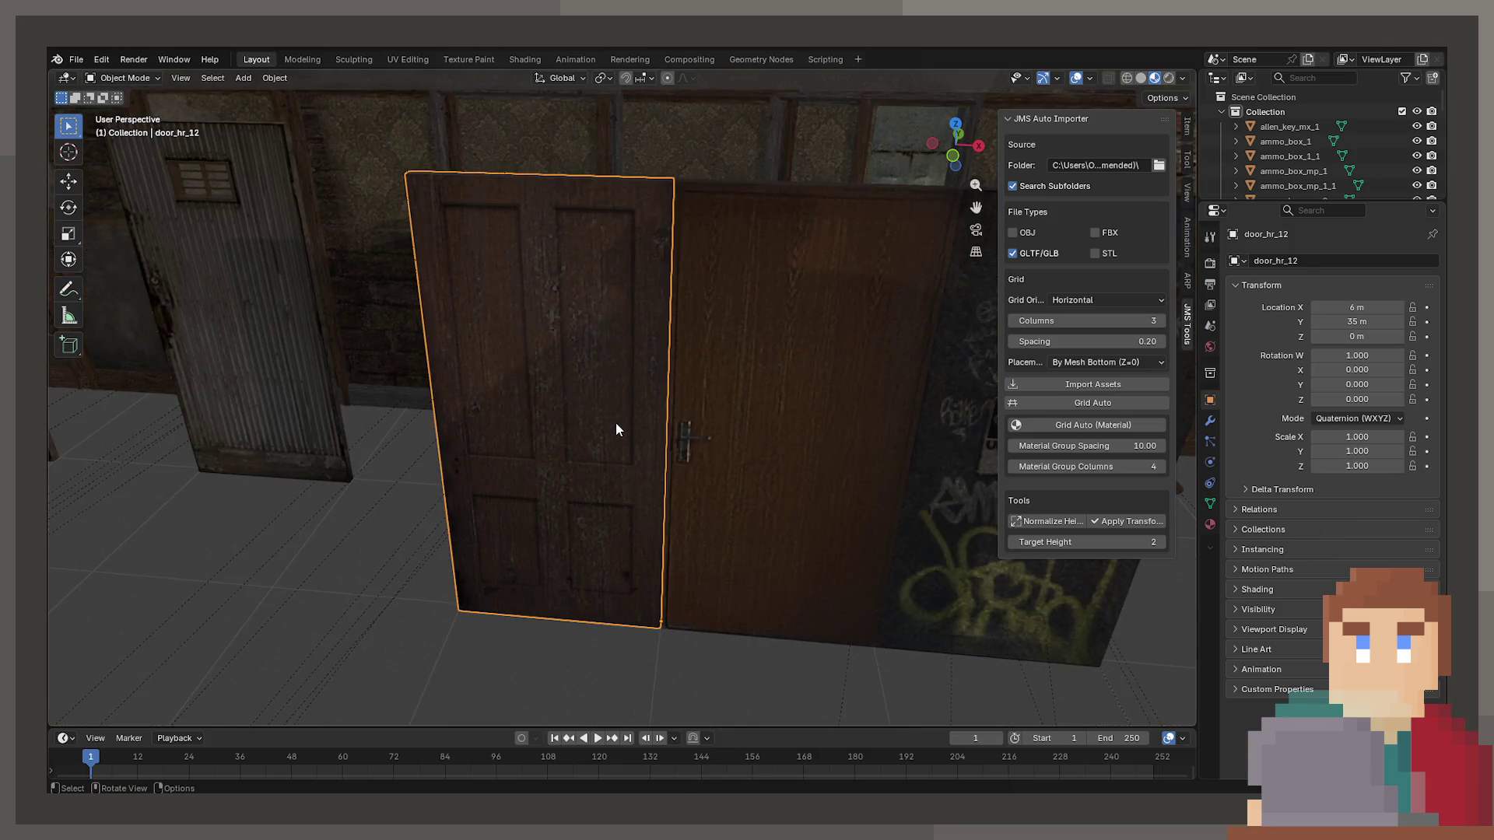
mouse_move(586, 418)
mouse_down()
mouse_move(714, 454)
mouse_move(704, 467)
mouse_move(510, 423)
mouse_up()
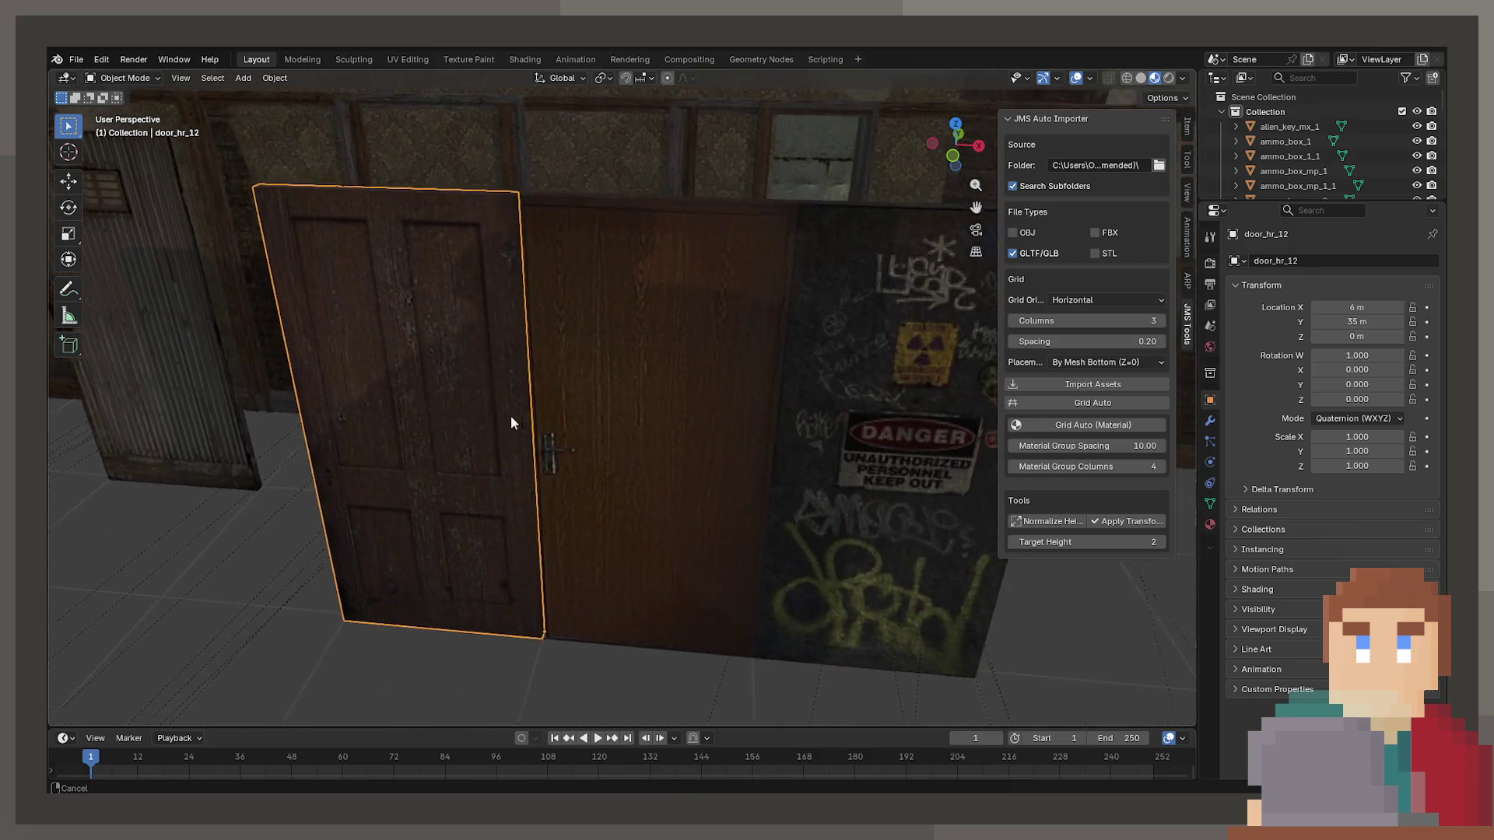
click(658, 422)
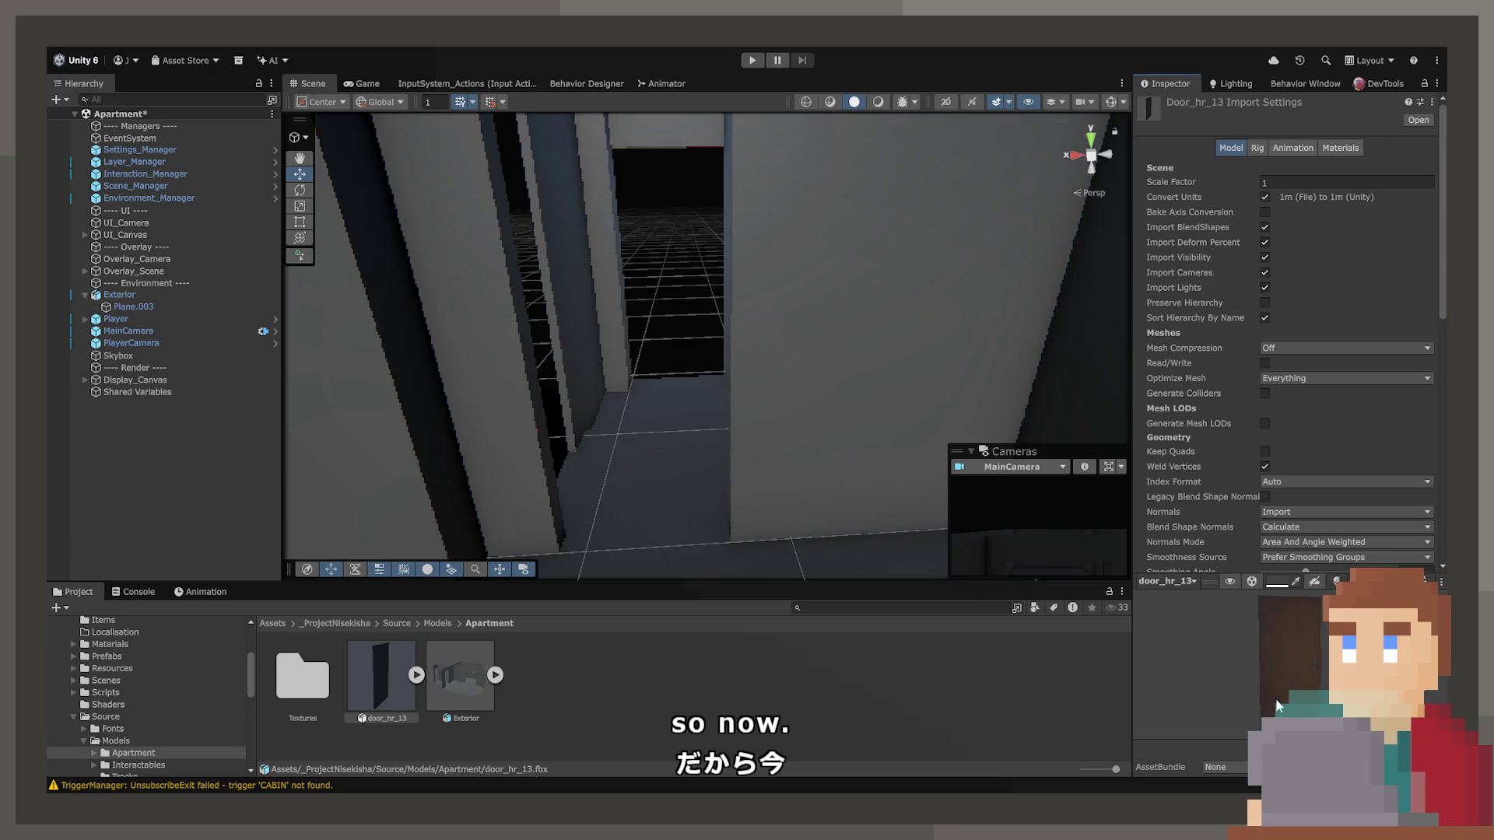
Place door_hr_13 into the apartment doorway and nudge it along X to fit.
mouse_move(374, 685)
mouse_down()
mouse_move(724, 457)
mouse_move(740, 497)
mouse_move(727, 436)
mouse_move(684, 404)
mouse_move(709, 381)
mouse_move(745, 400)
mouse_move(700, 381)
mouse_move(711, 357)
mouse_move(721, 434)
mouse_up()
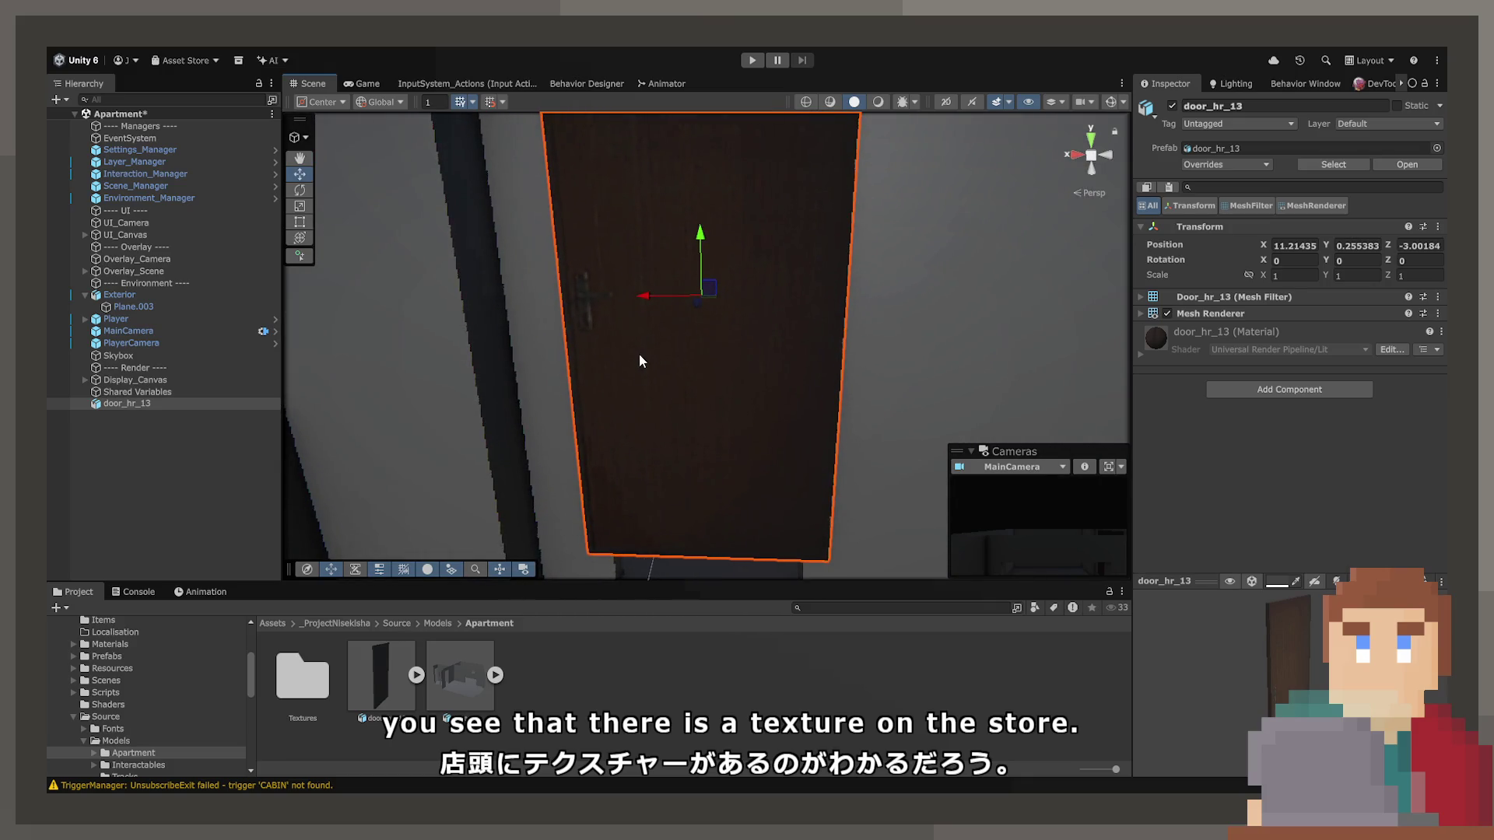
key(Delete)
drag(390, 688, 789, 534)
mouse_move(694, 490)
mouse_down()
mouse_move(827, 443)
mouse_move(1095, 452)
mouse_move(885, 451)
mouse_move(834, 478)
mouse_move(318, 476)
mouse_move(741, 367)
mouse_up()
mouse_move(655, 352)
mouse_down()
mouse_move(673, 352)
mouse_move(716, 265)
mouse_move(722, 312)
mouse_move(684, 316)
mouse_move(699, 371)
mouse_up()
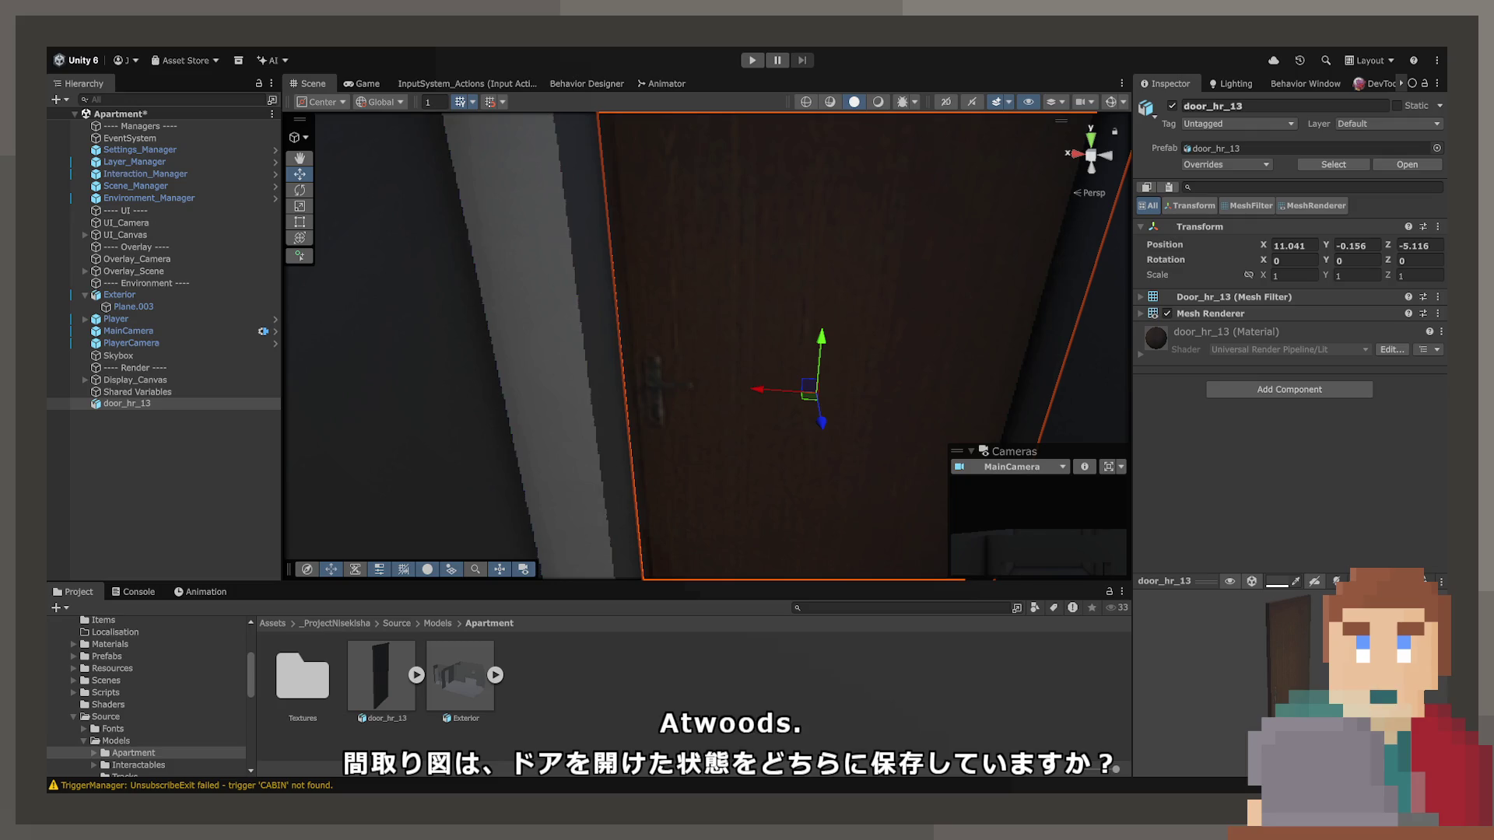
Inspect the door's fit and slight indent in the doorway from several angles.
mouse_move(787, 433)
mouse_down()
mouse_move(762, 430)
mouse_move(999, 465)
mouse_up()
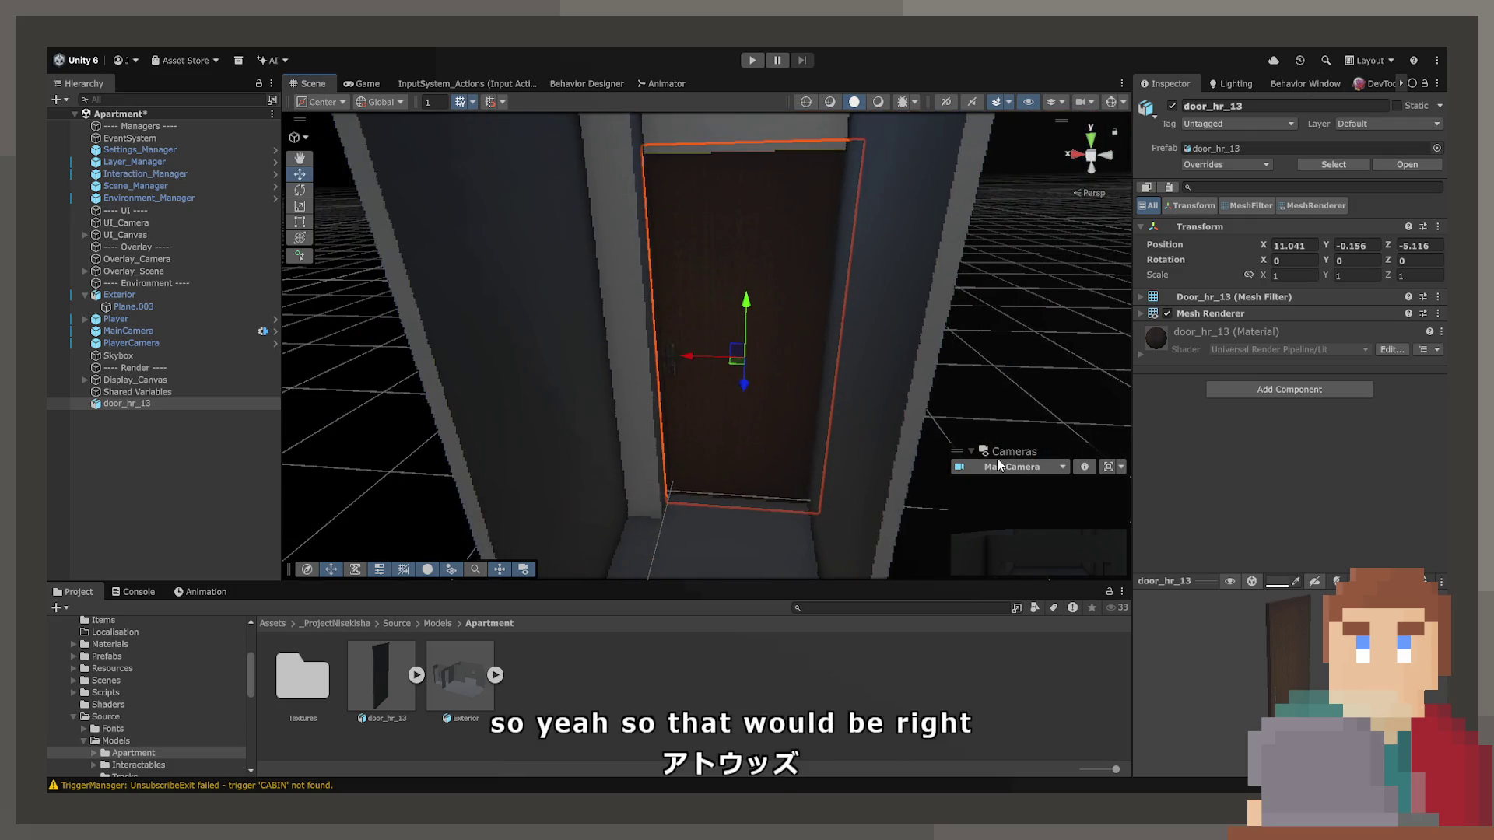
click(1035, 342)
mouse_move(1024, 344)
mouse_down()
mouse_move(958, 299)
mouse_move(574, 320)
mouse_move(832, 319)
mouse_move(856, 294)
mouse_move(960, 290)
mouse_move(789, 274)
mouse_move(773, 290)
mouse_move(810, 347)
mouse_move(655, 429)
mouse_move(634, 390)
mouse_move(661, 334)
mouse_move(702, 398)
mouse_move(665, 571)
mouse_move(677, 557)
mouse_up()
click(774, 290)
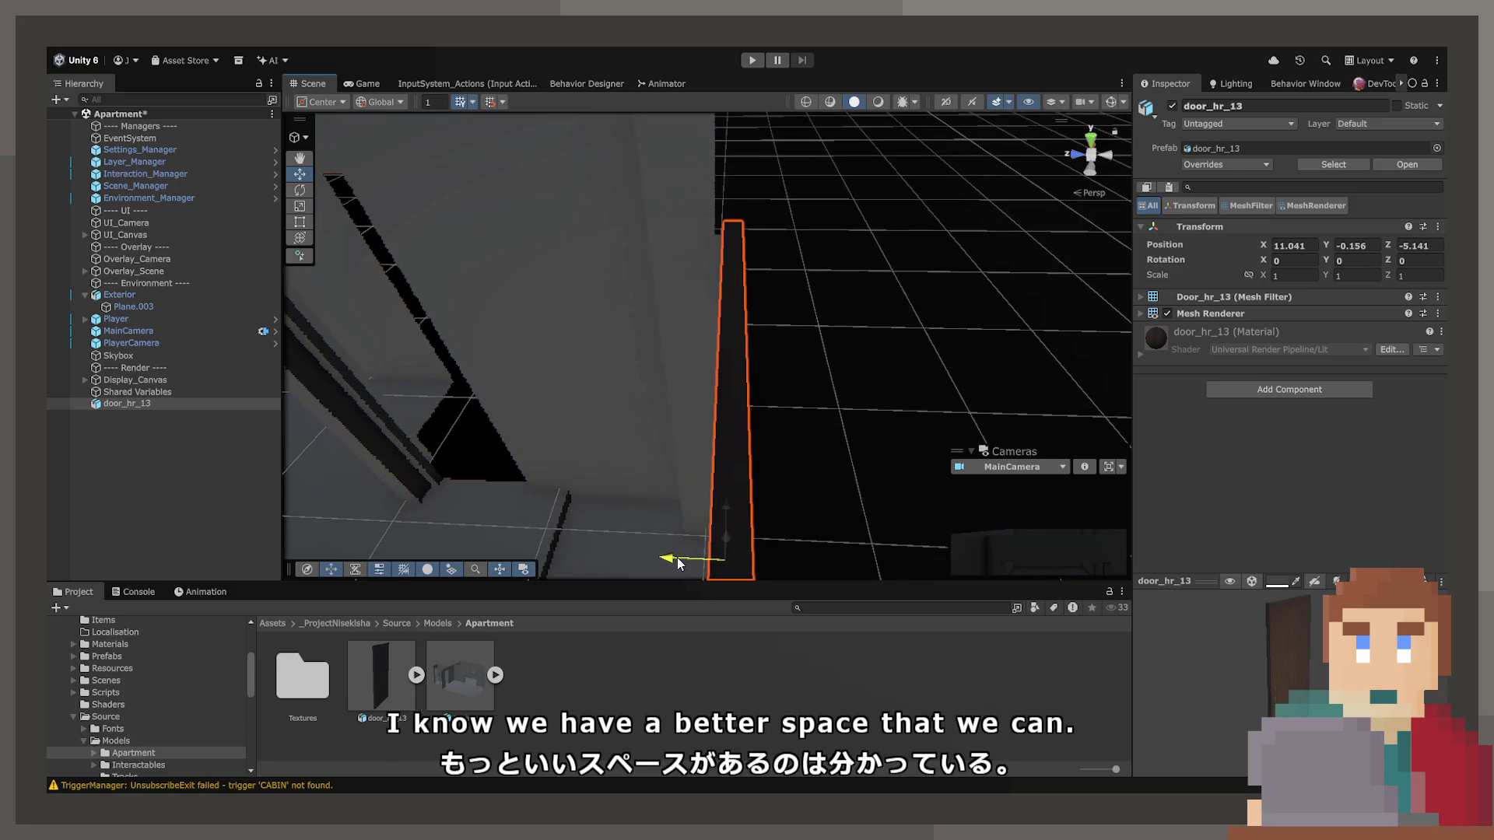
mouse_move(679, 470)
mouse_down()
mouse_move(647, 417)
mouse_move(806, 343)
mouse_move(902, 331)
mouse_move(1046, 202)
mouse_move(1066, 240)
mouse_move(1031, 347)
mouse_up()
scroll(1031, 347, down, 10)
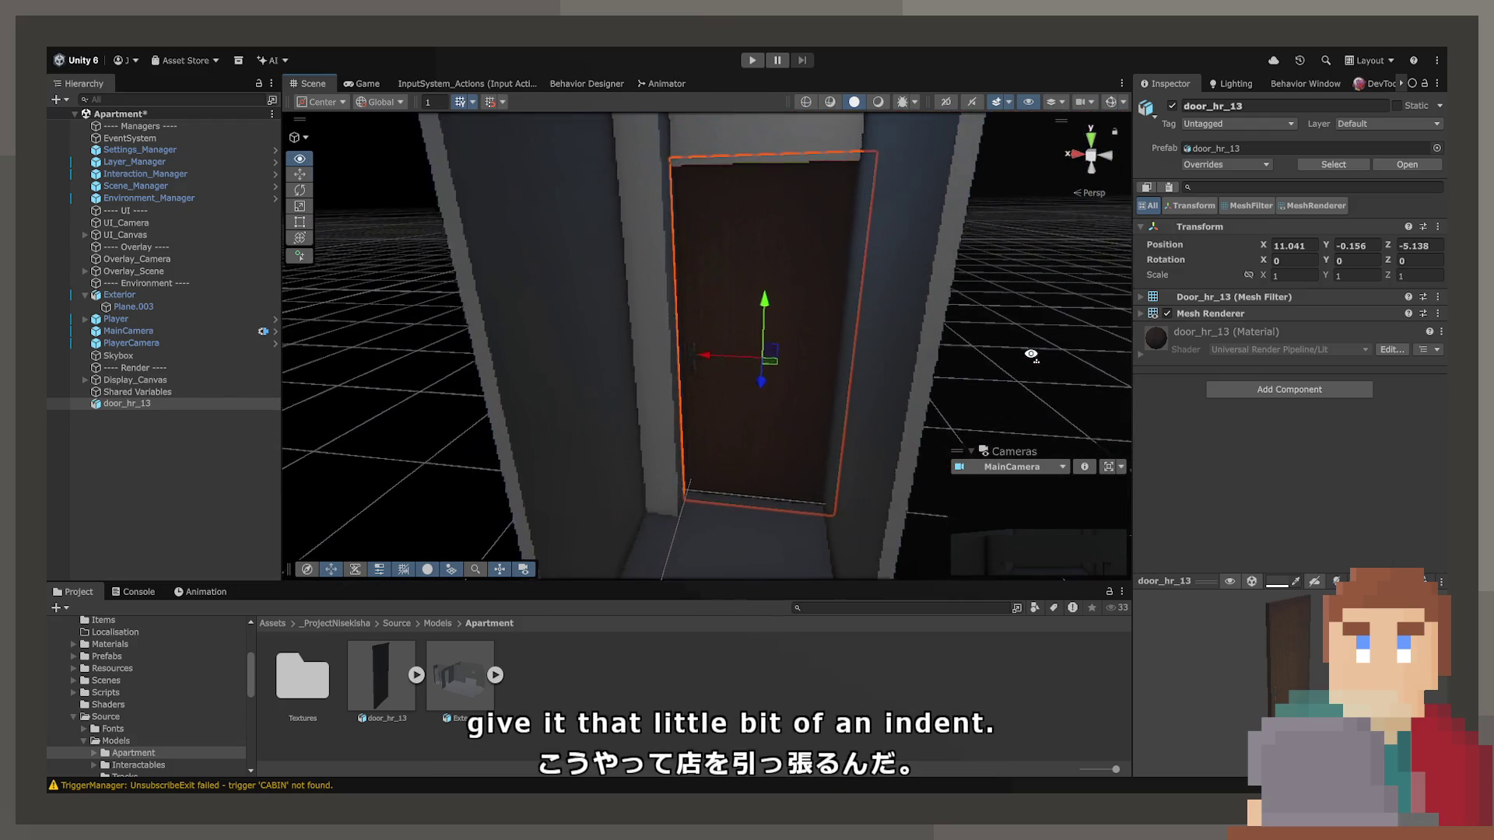
click(990, 311)
drag(781, 315, 498, 381)
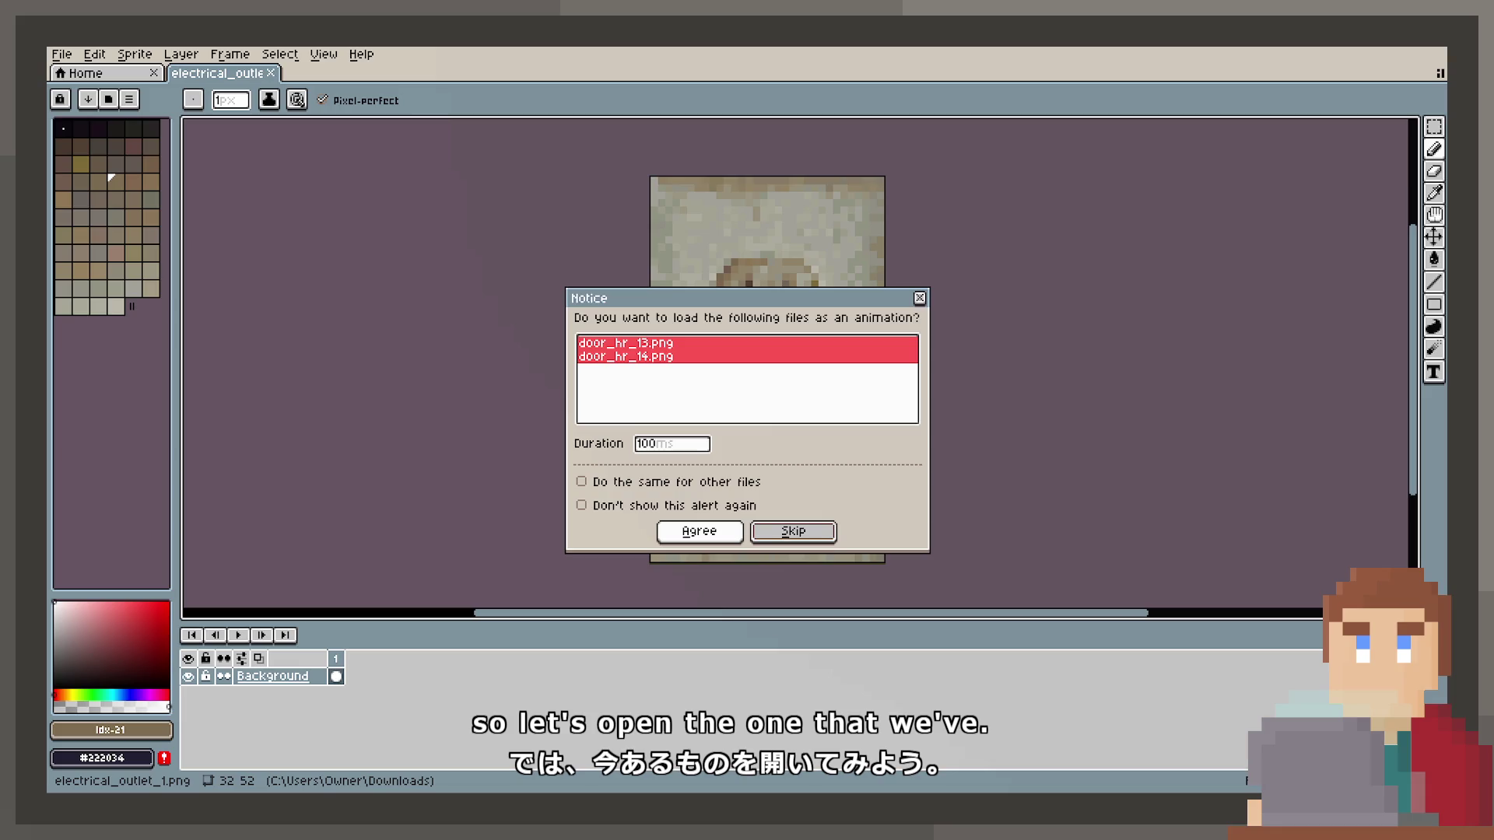
Open door_hr_13.png as a single image and check its height in Sprite Size.
key(Return)
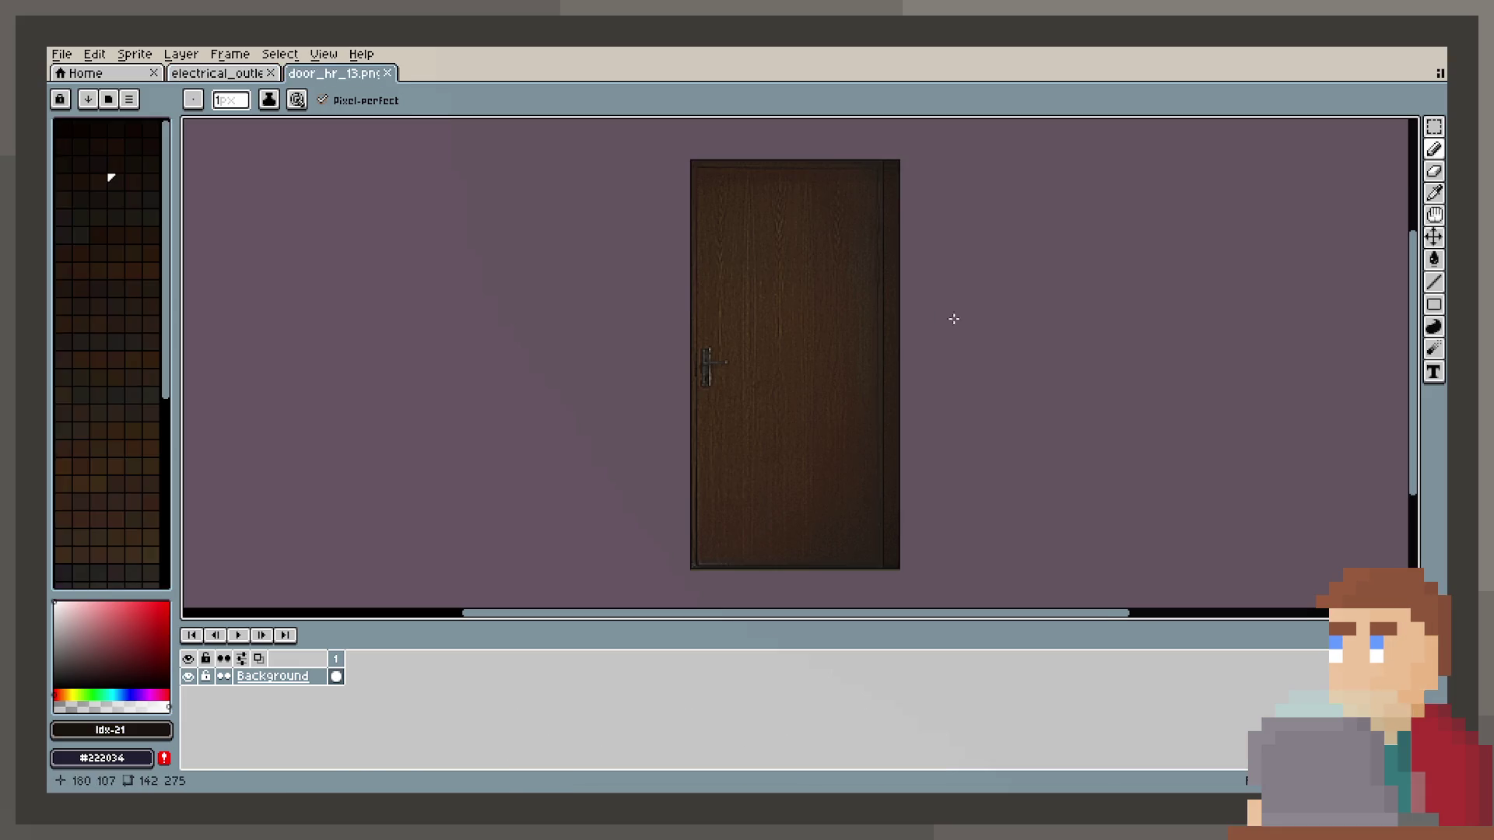
scroll(812, 505, up, 1)
scroll(807, 504, down, 1)
scroll(793, 457, up, 1)
scroll(787, 400, down, 1)
drag(751, 387, 742, 391)
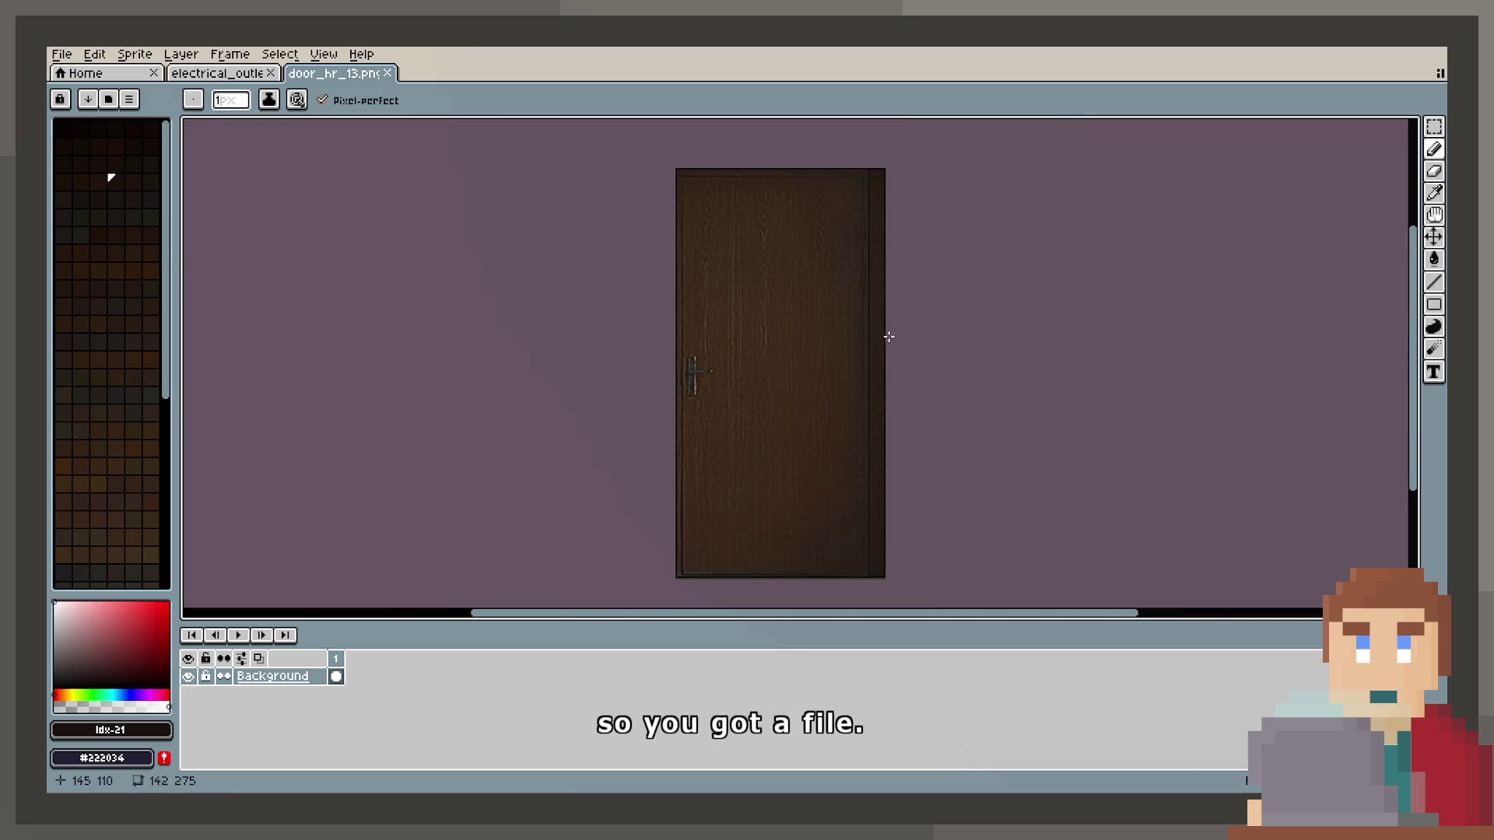
click(124, 54)
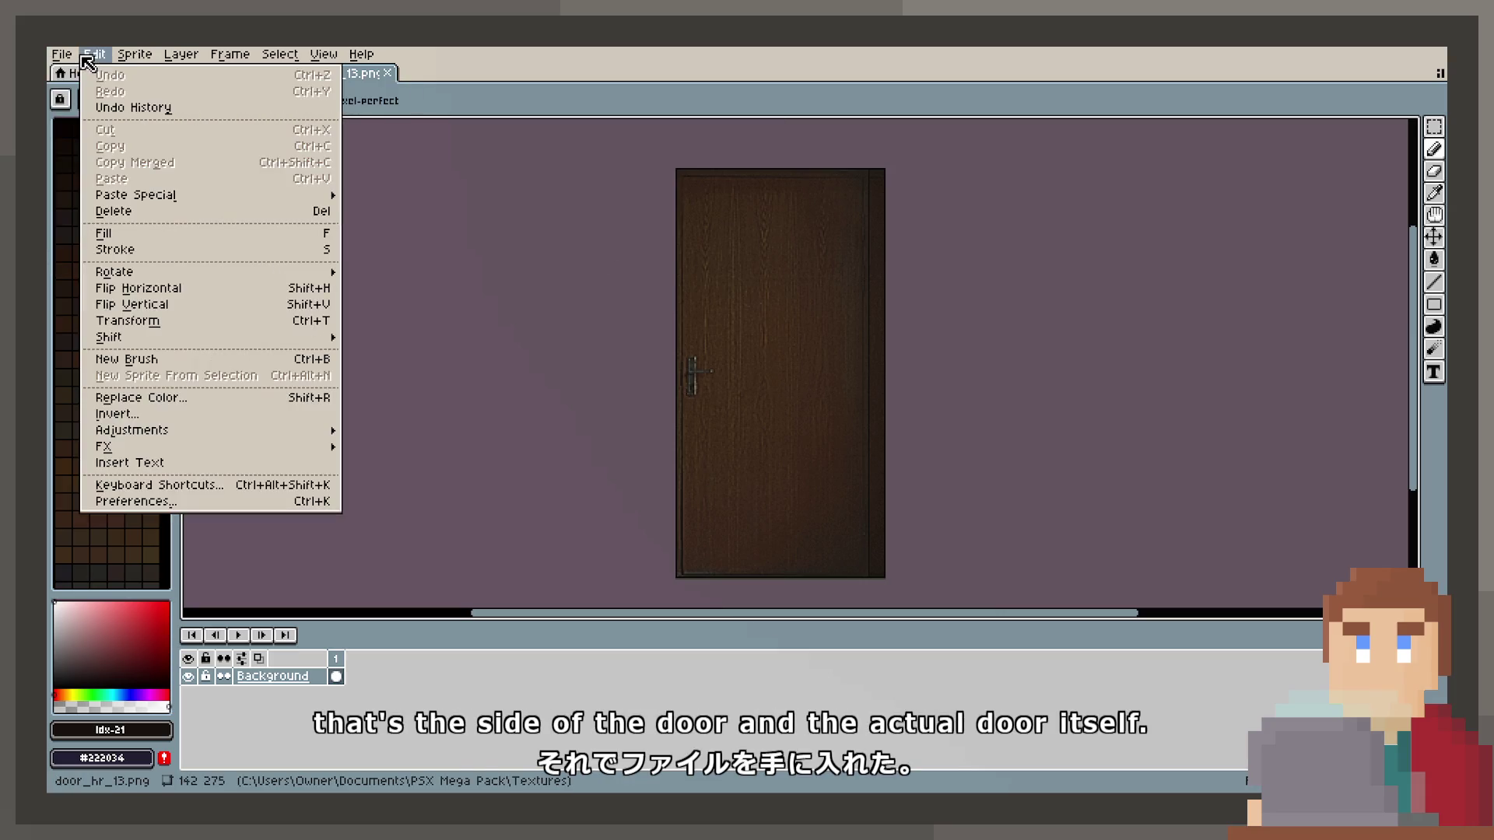
mouse_move(140, 60)
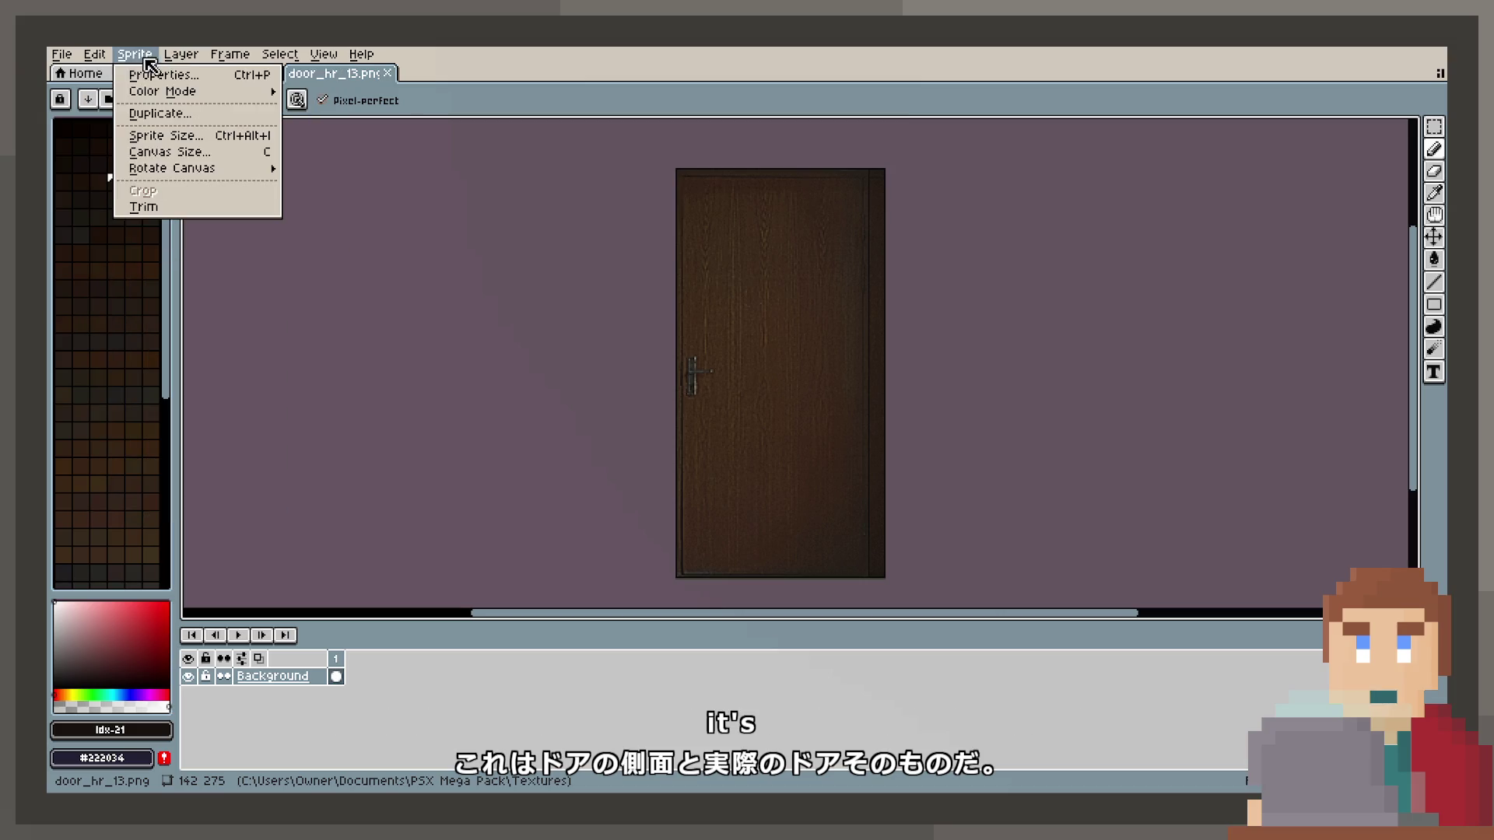
click(175, 132)
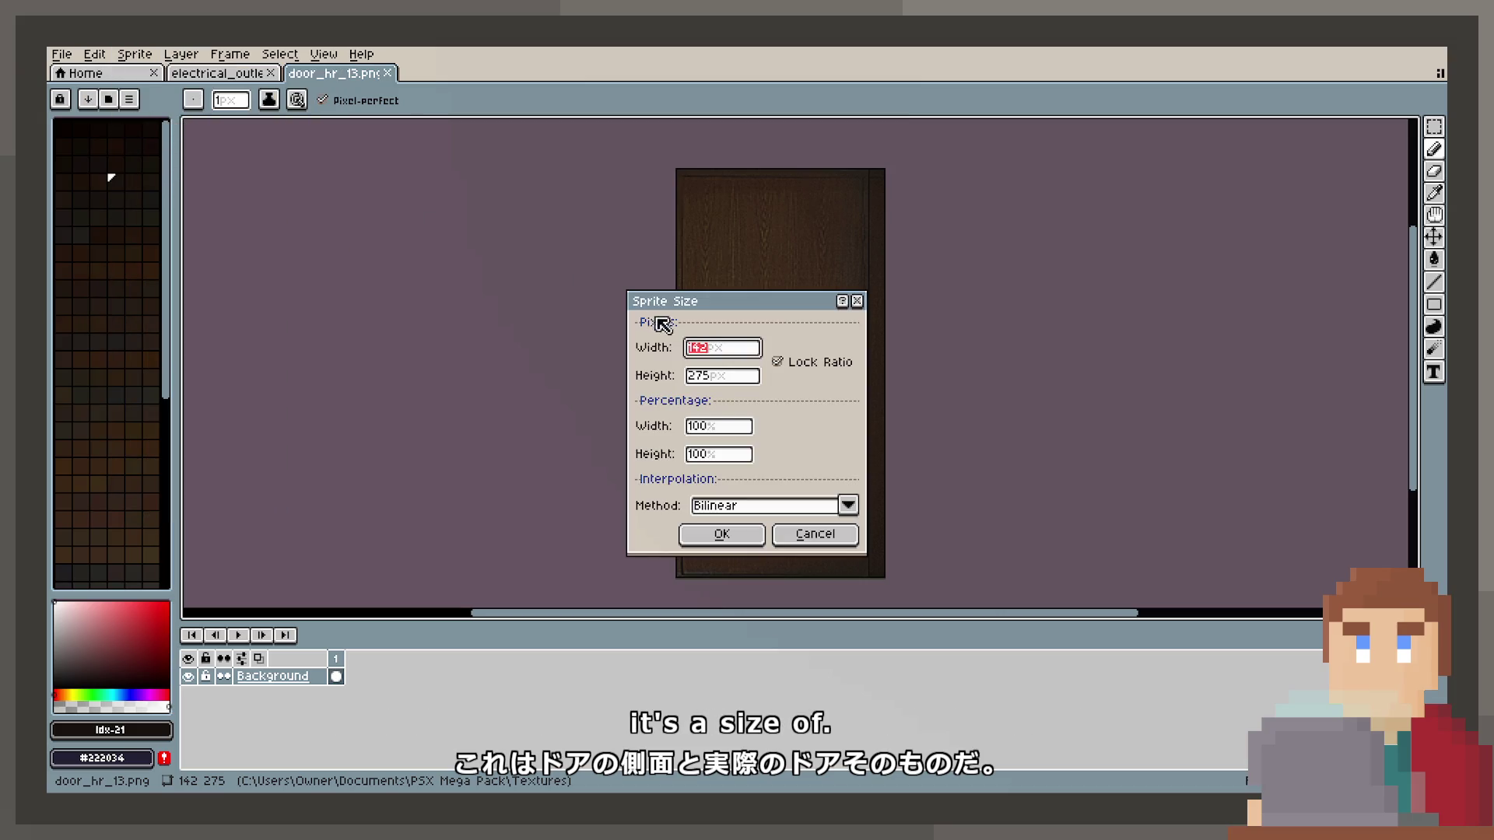
click(727, 376)
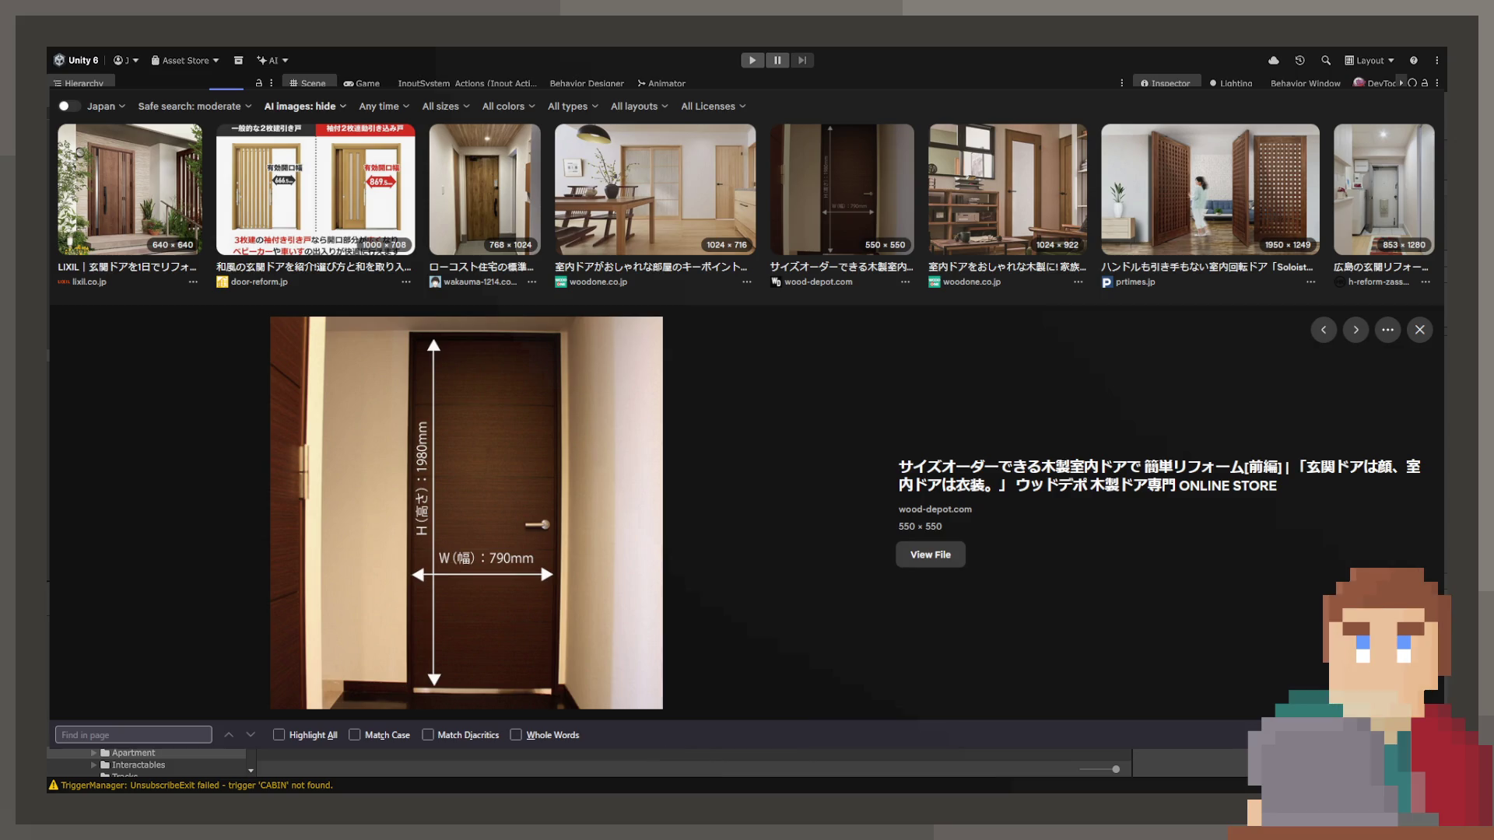
Step through the 家内ドア door photo previews, then scroll back to the results grid.
key(Right)
key(Right)
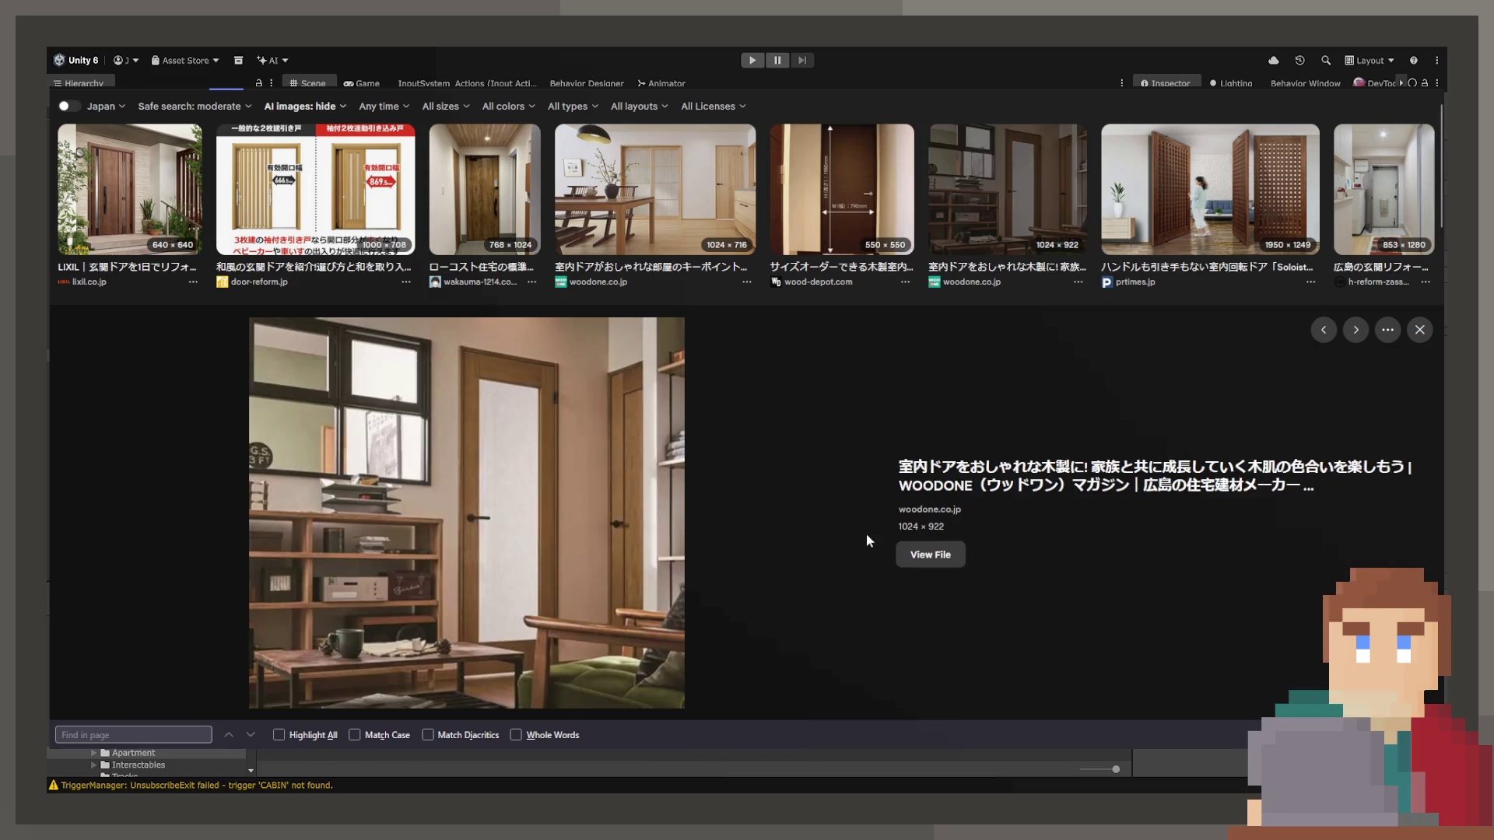
key(Right)
key(Right)
key(Right)
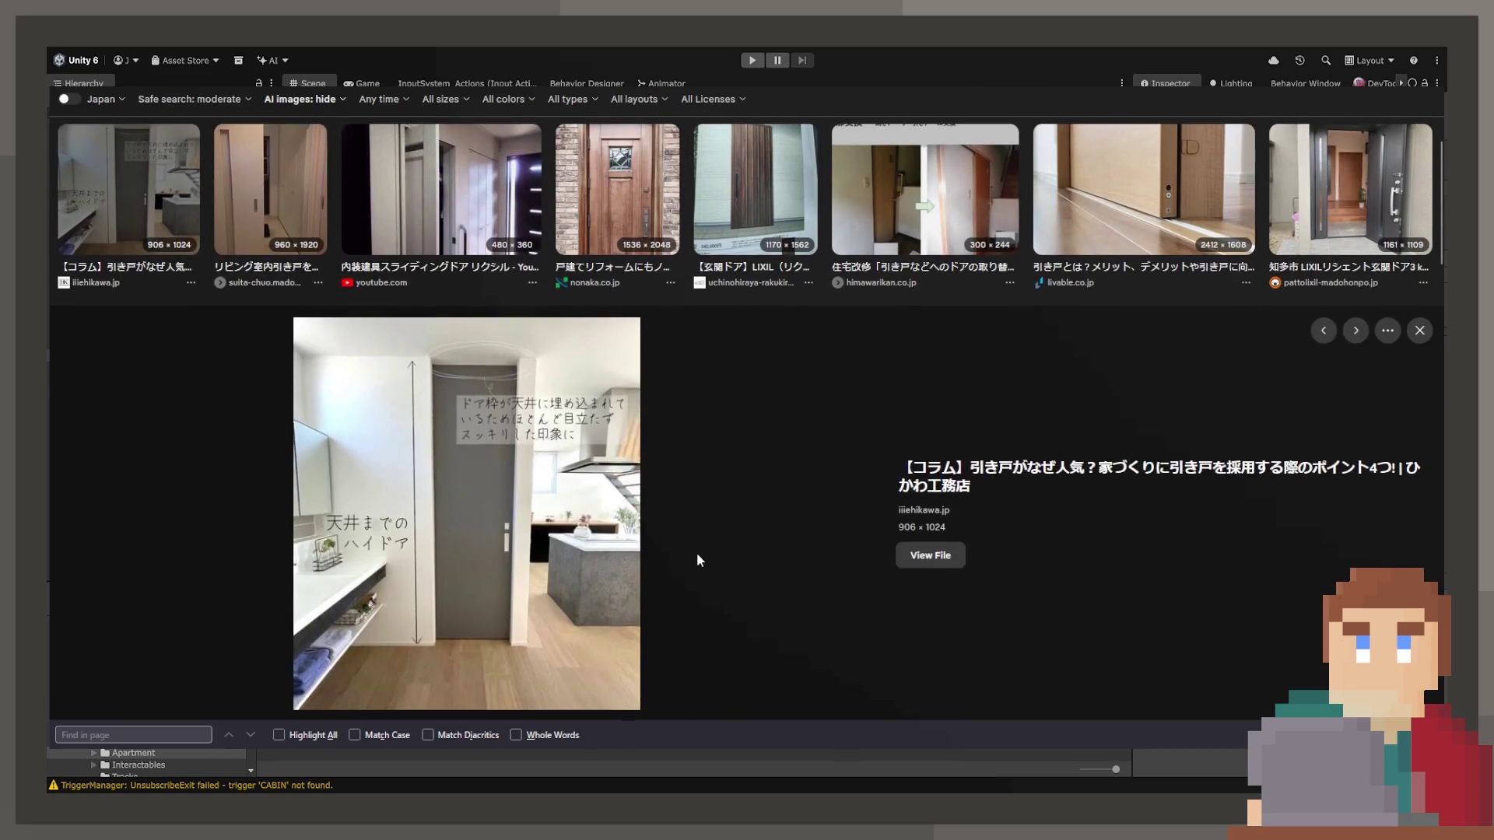
key(Right)
key(Right)
key(Right)
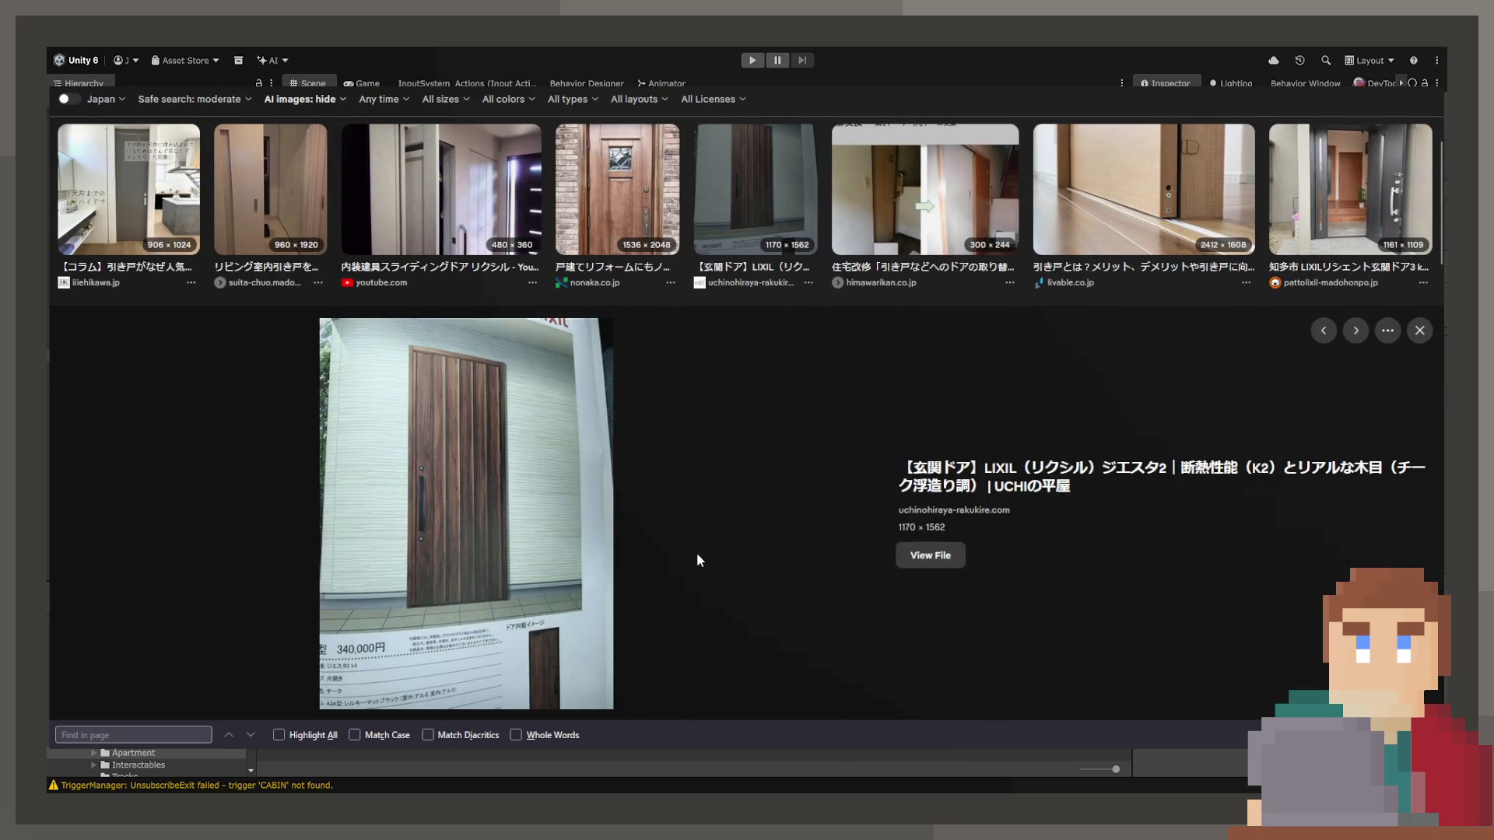
key(Right)
key(Right)
key(Right)
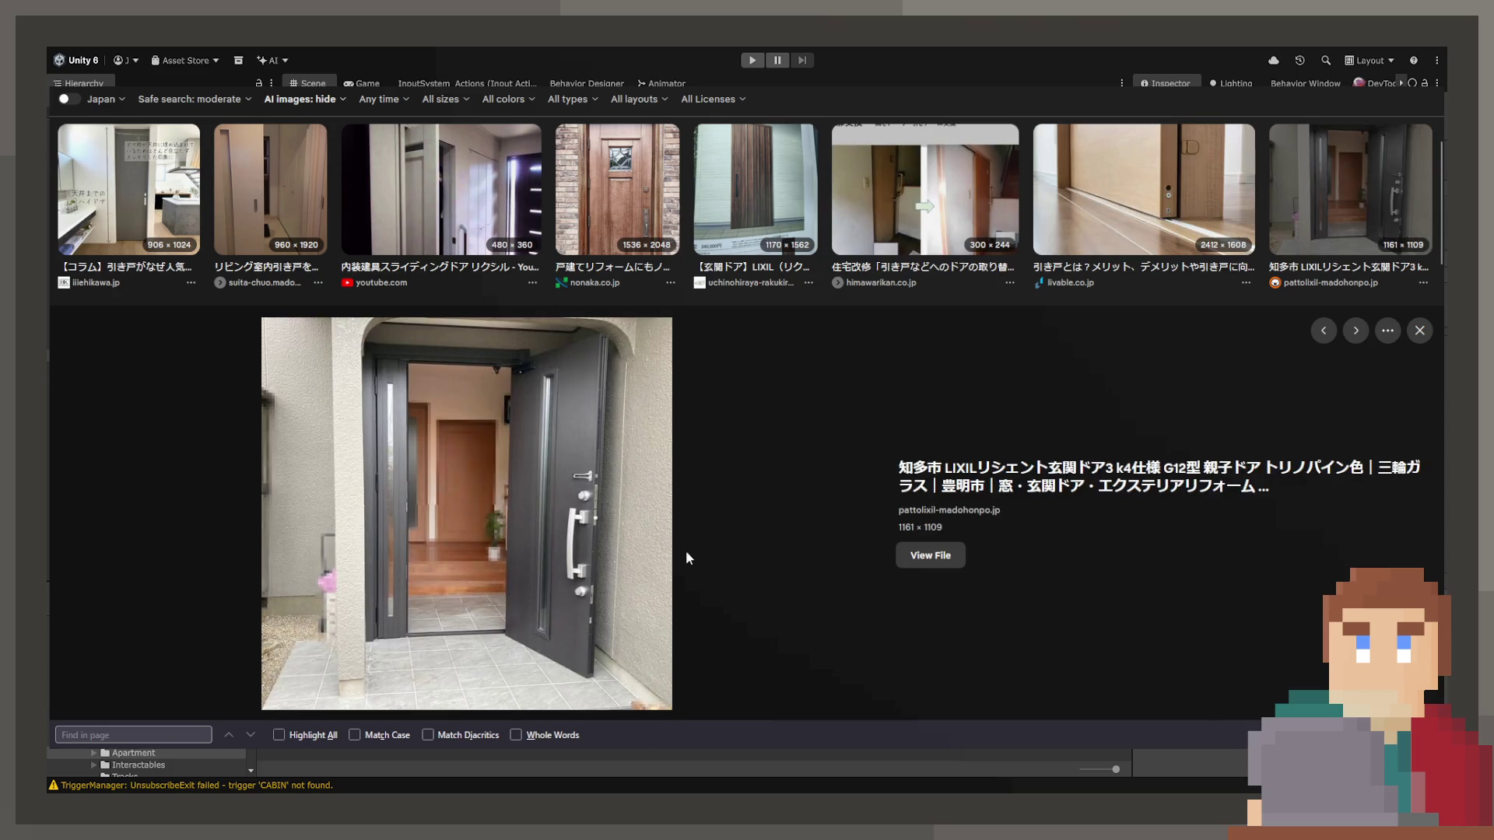
key(Right)
key(Right)
key(Right)
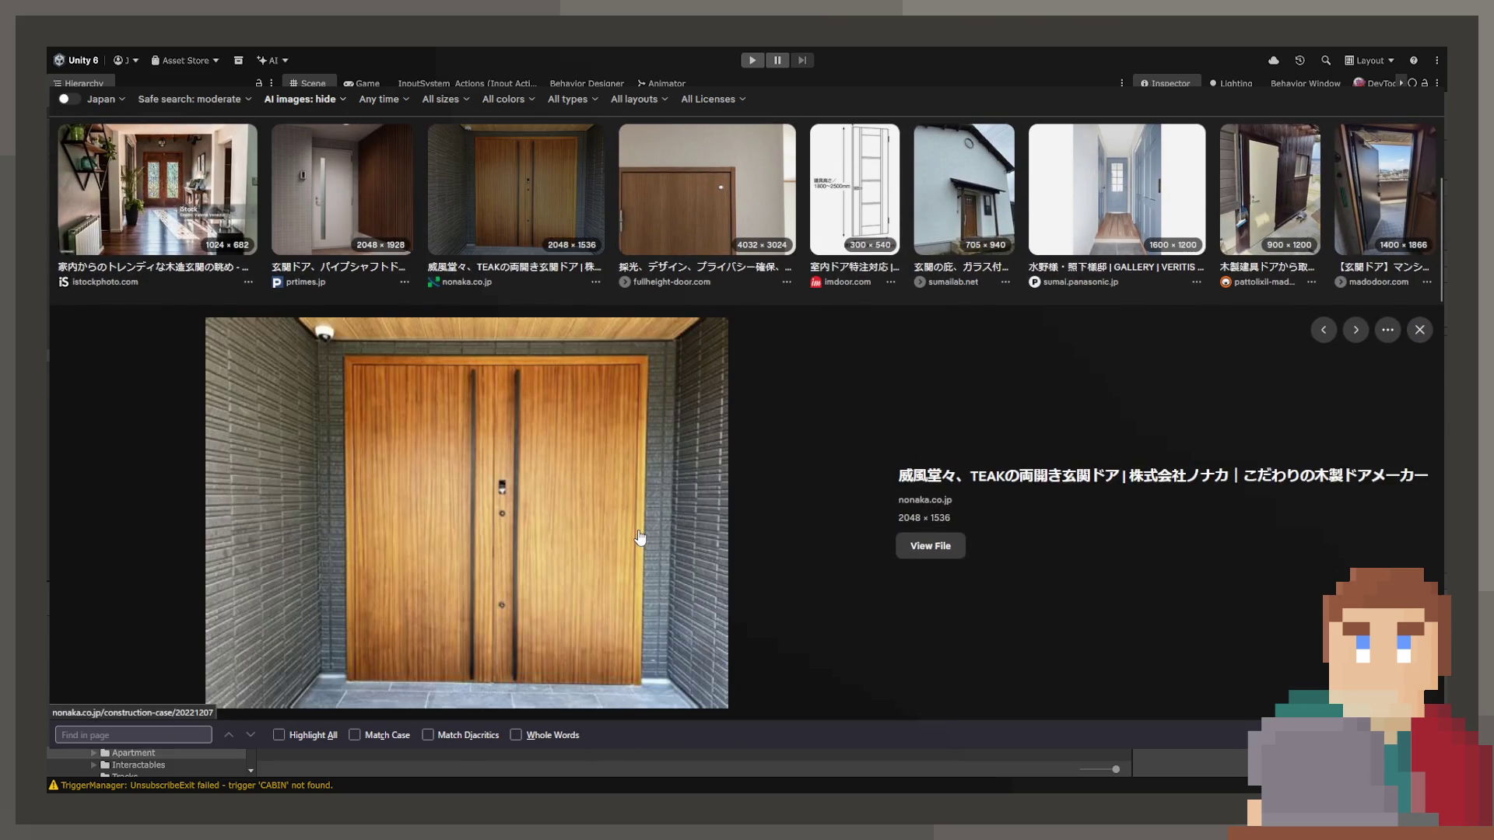
key(Right)
key(Right)
key(Right)
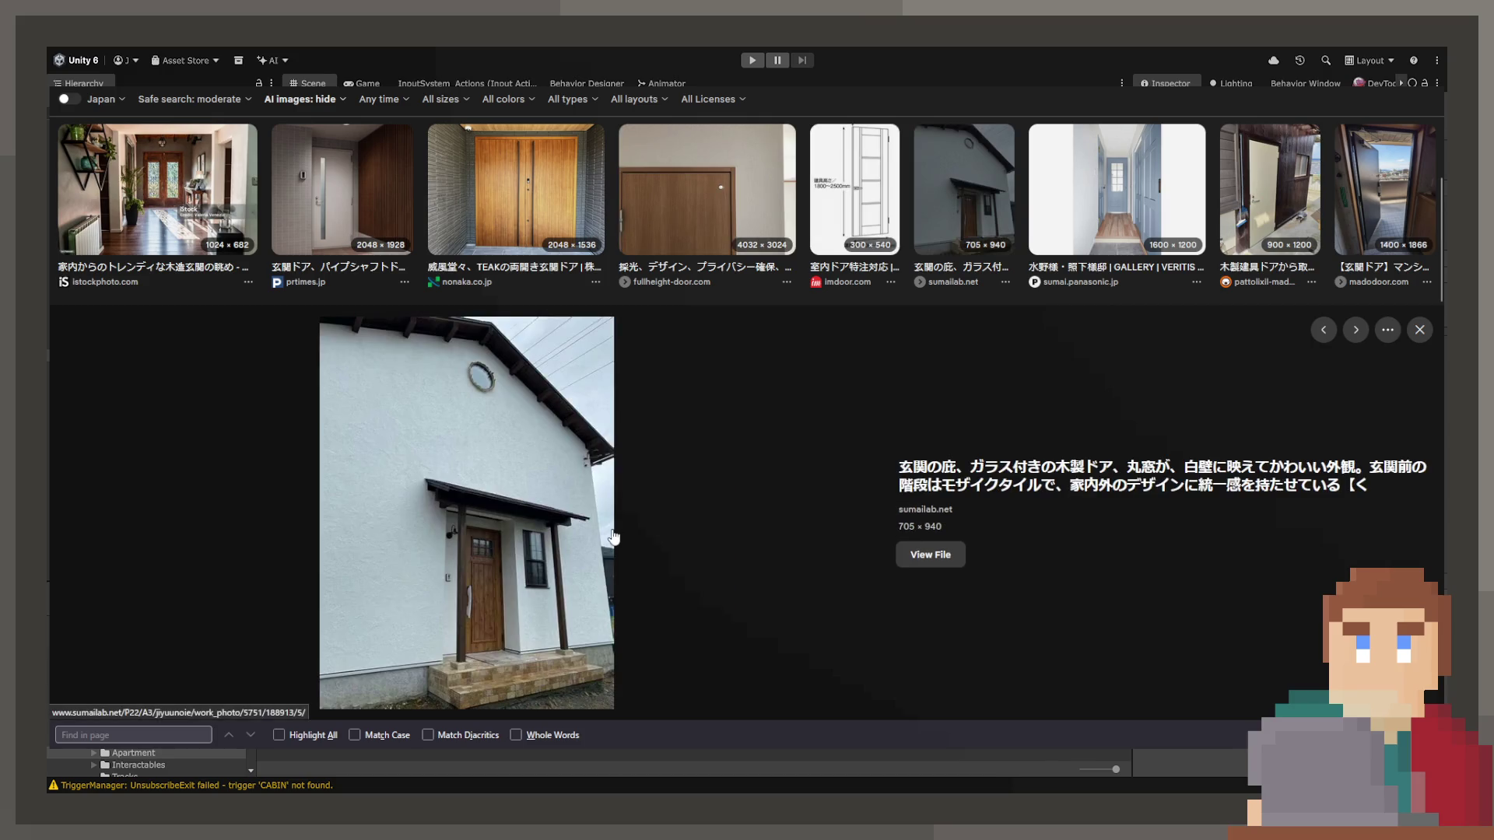
key(Right)
key(Right)
key(Right)
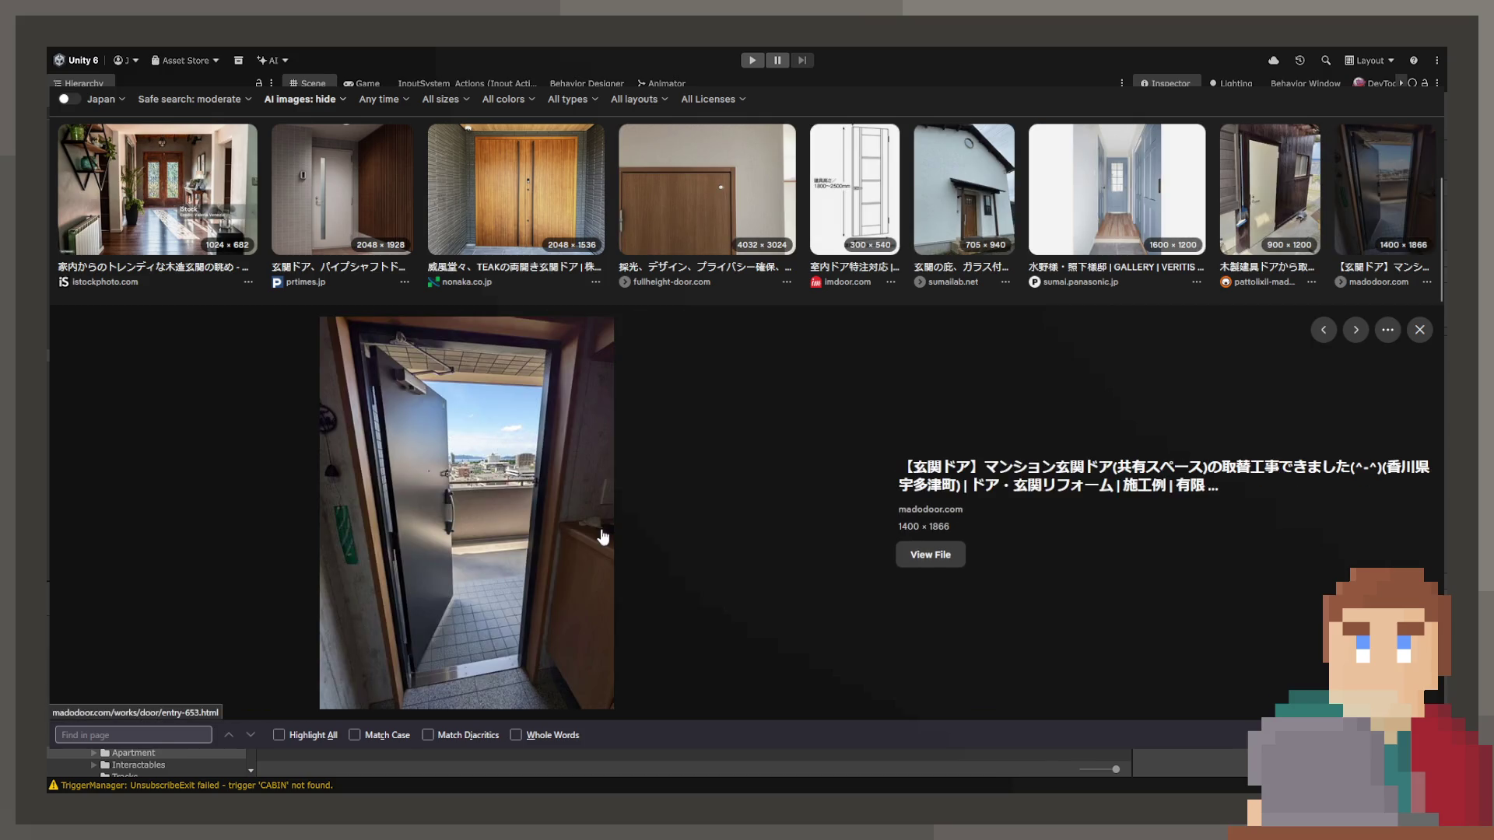
key(Right)
key(Right)
key(Right)
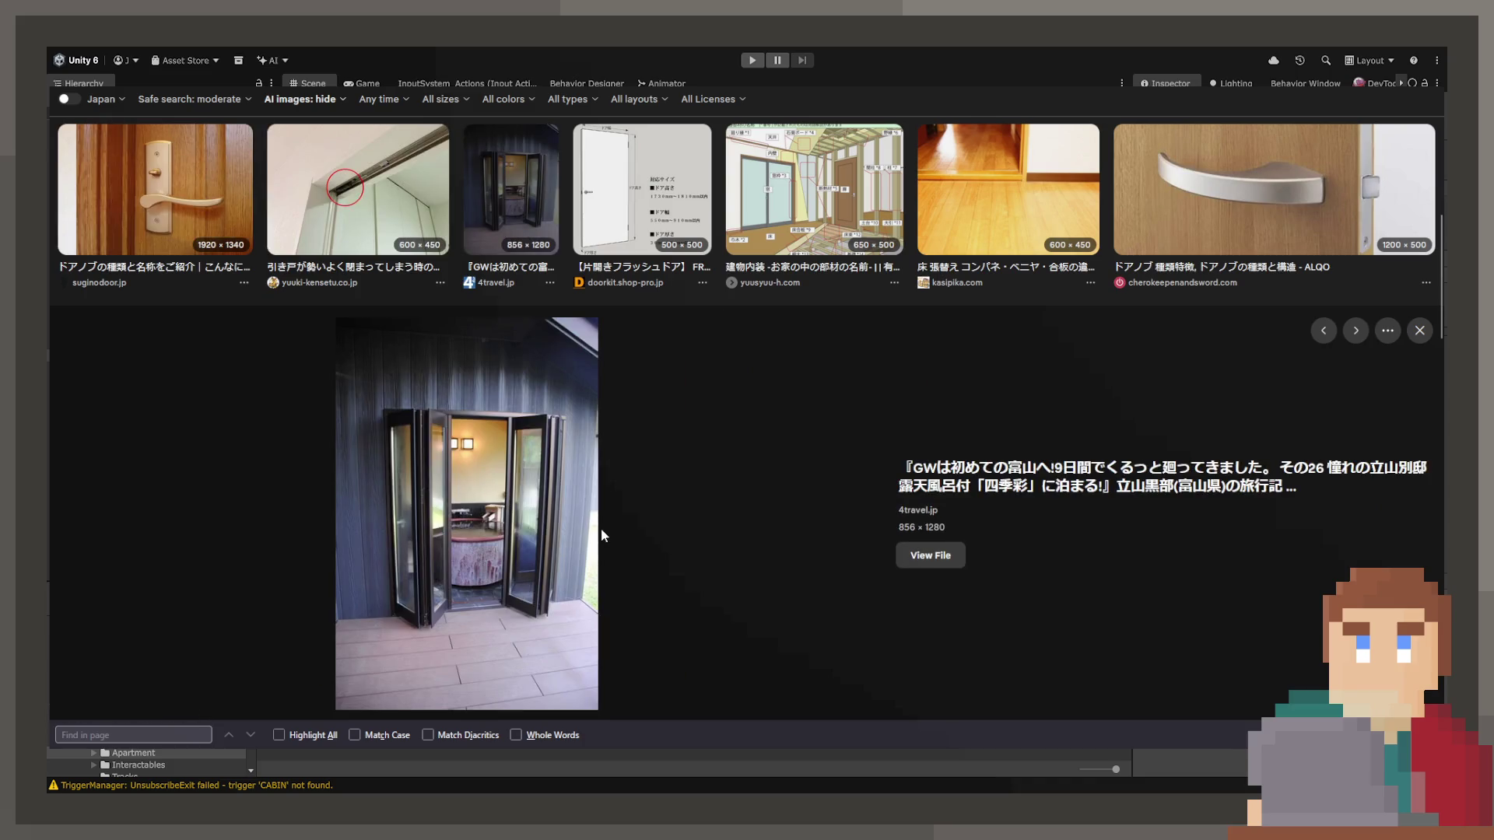
key(Right)
key(Right)
key(Right)
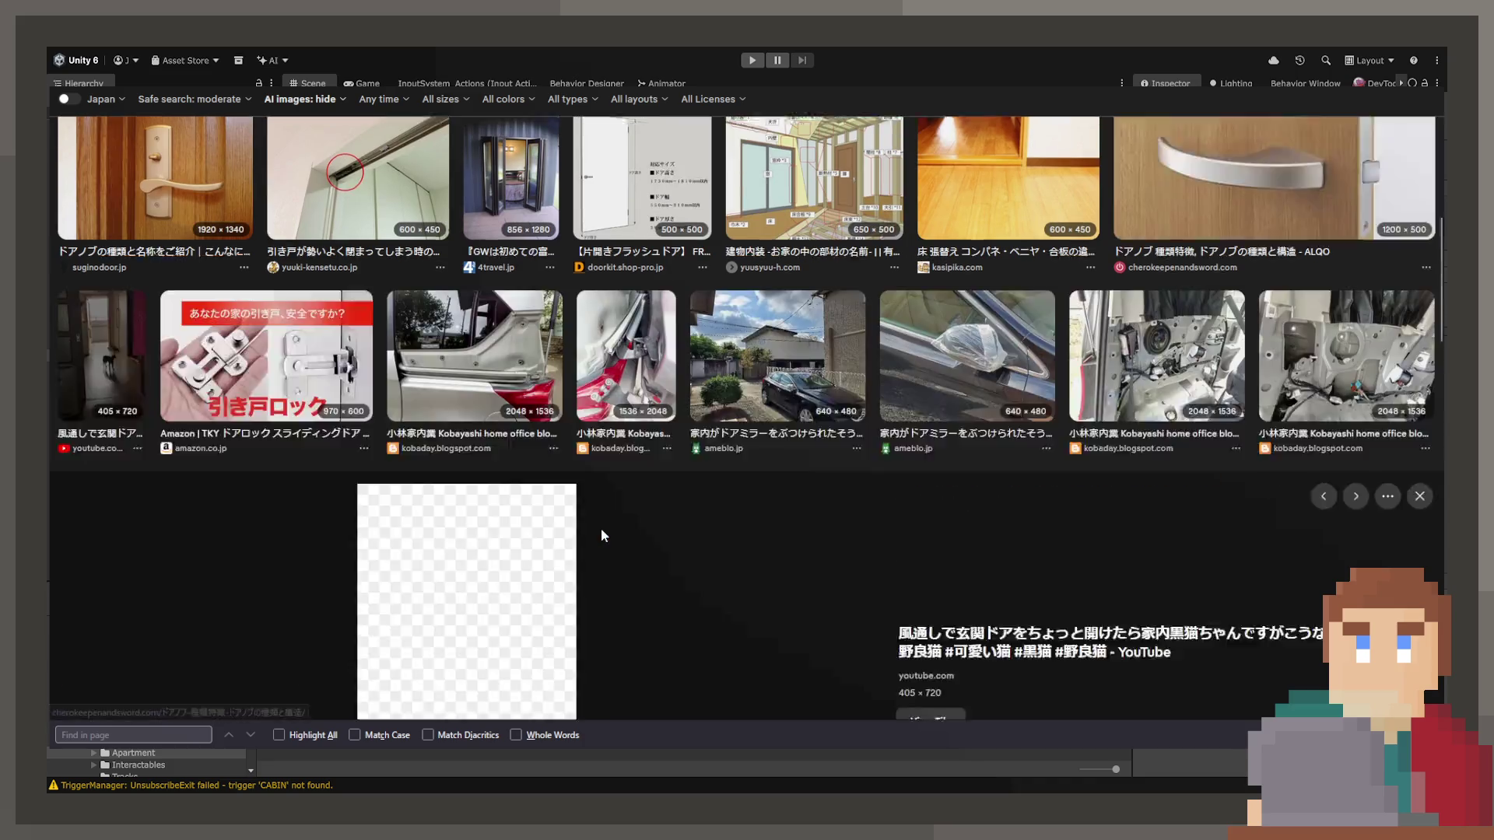
key(Right)
key(Right)
key(Right)
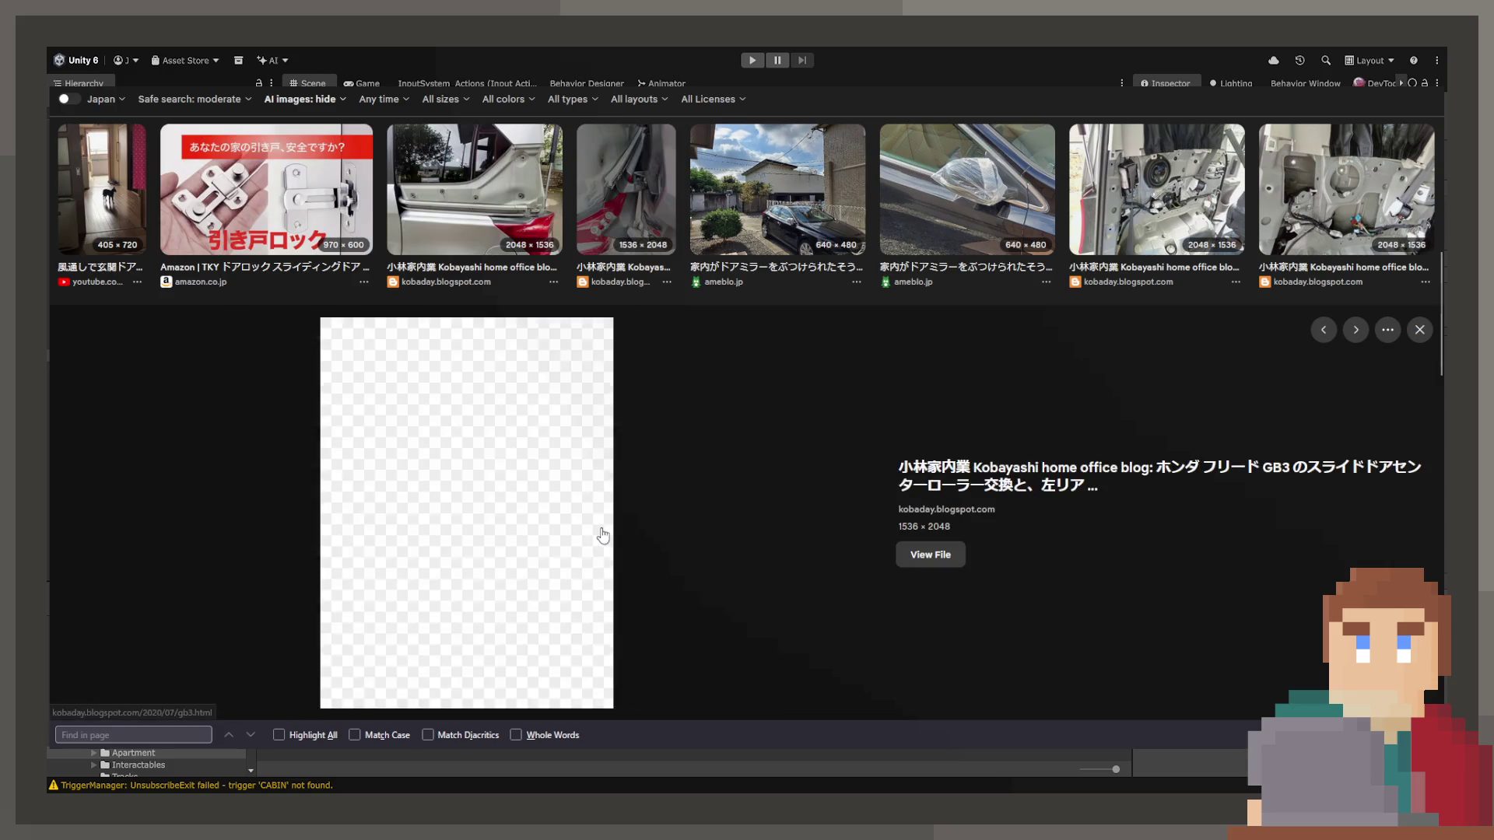
key(Right)
key(Right)
key(Right)
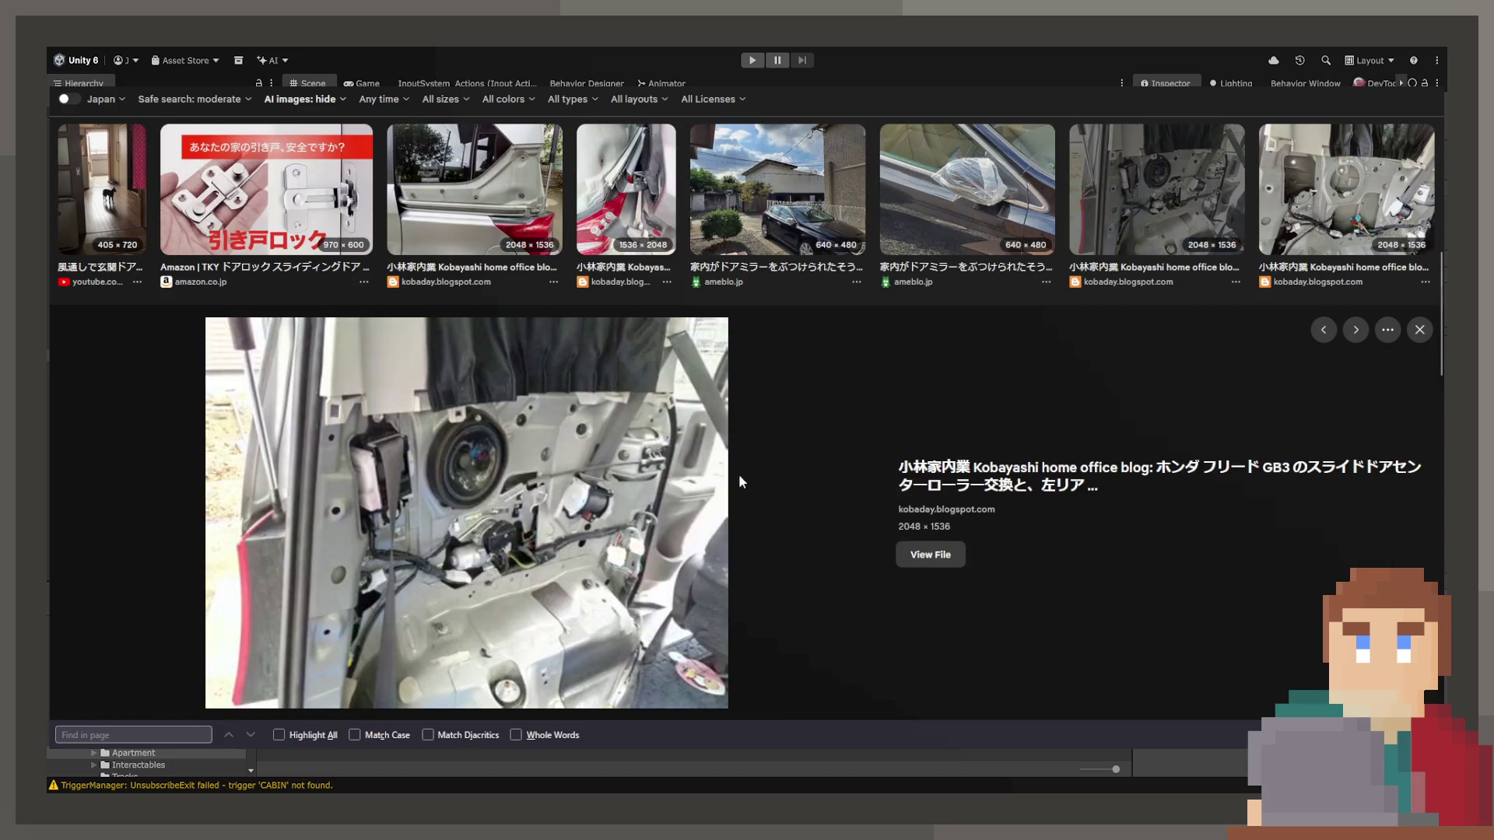
key(Right)
key(Right)
key(Right)
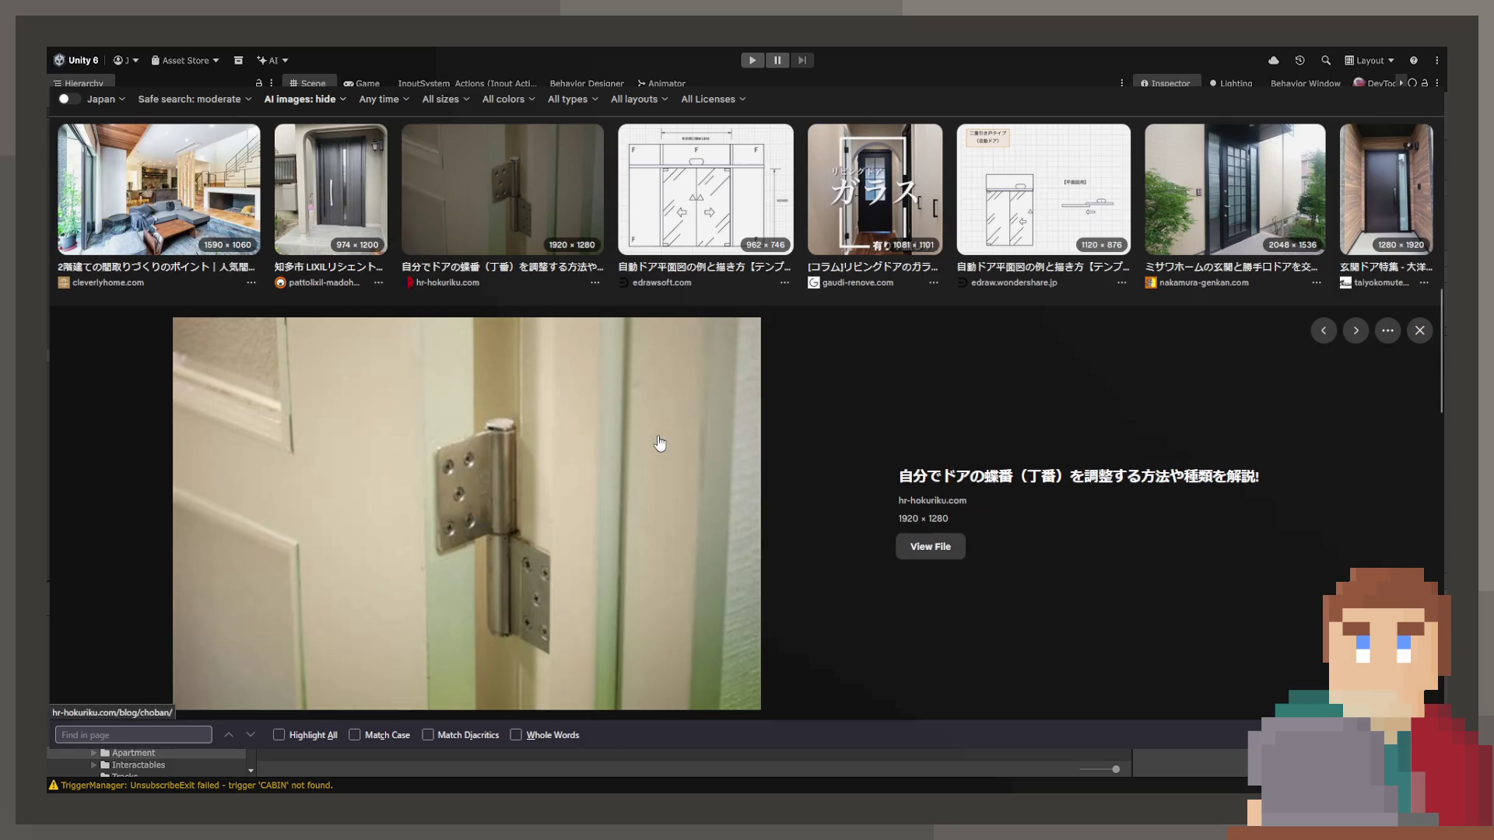
key(Right)
key(Right)
key(Right)
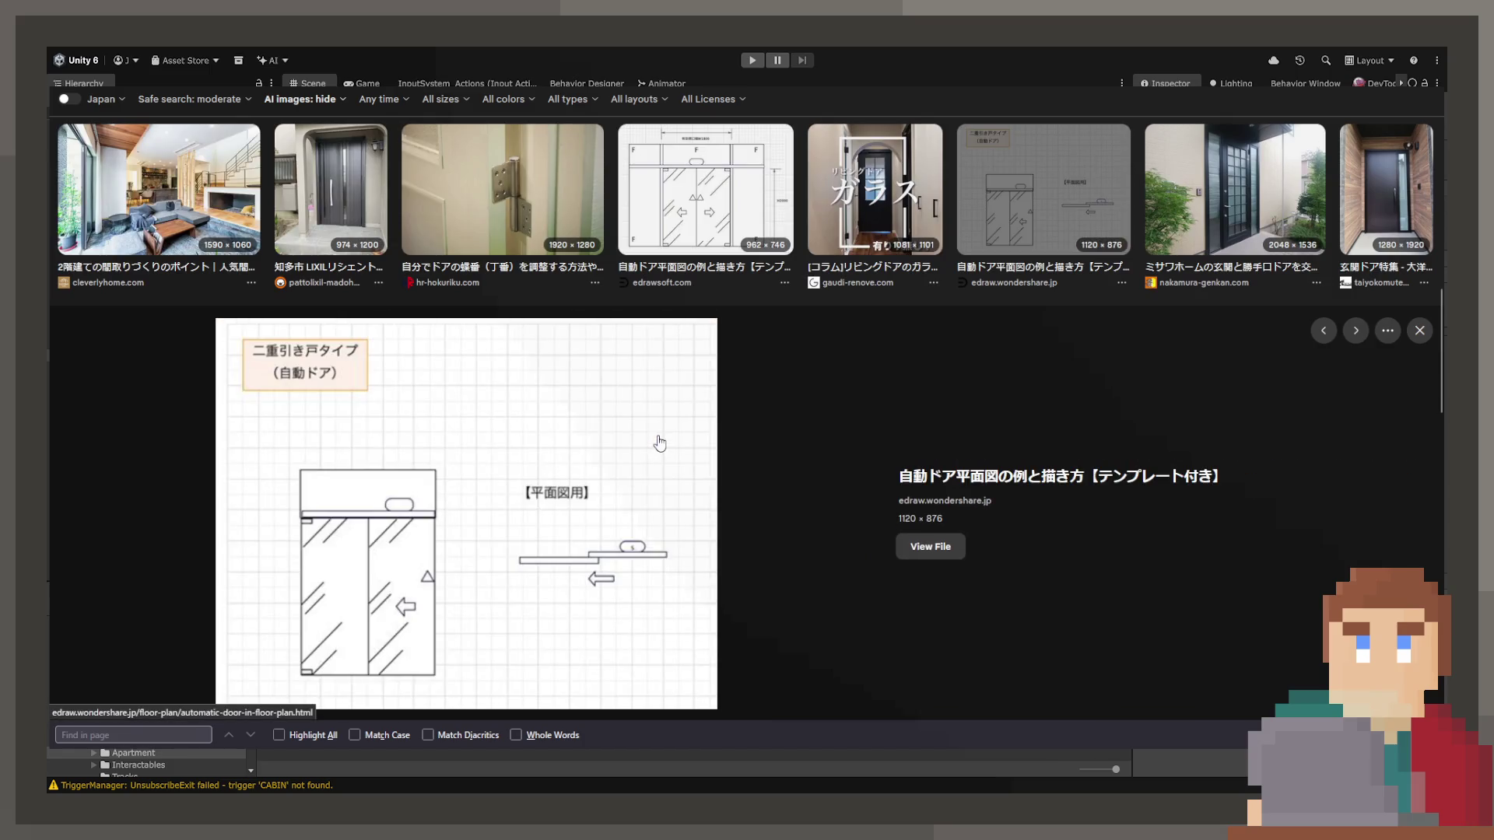
key(Right)
key(Right)
key(Right)
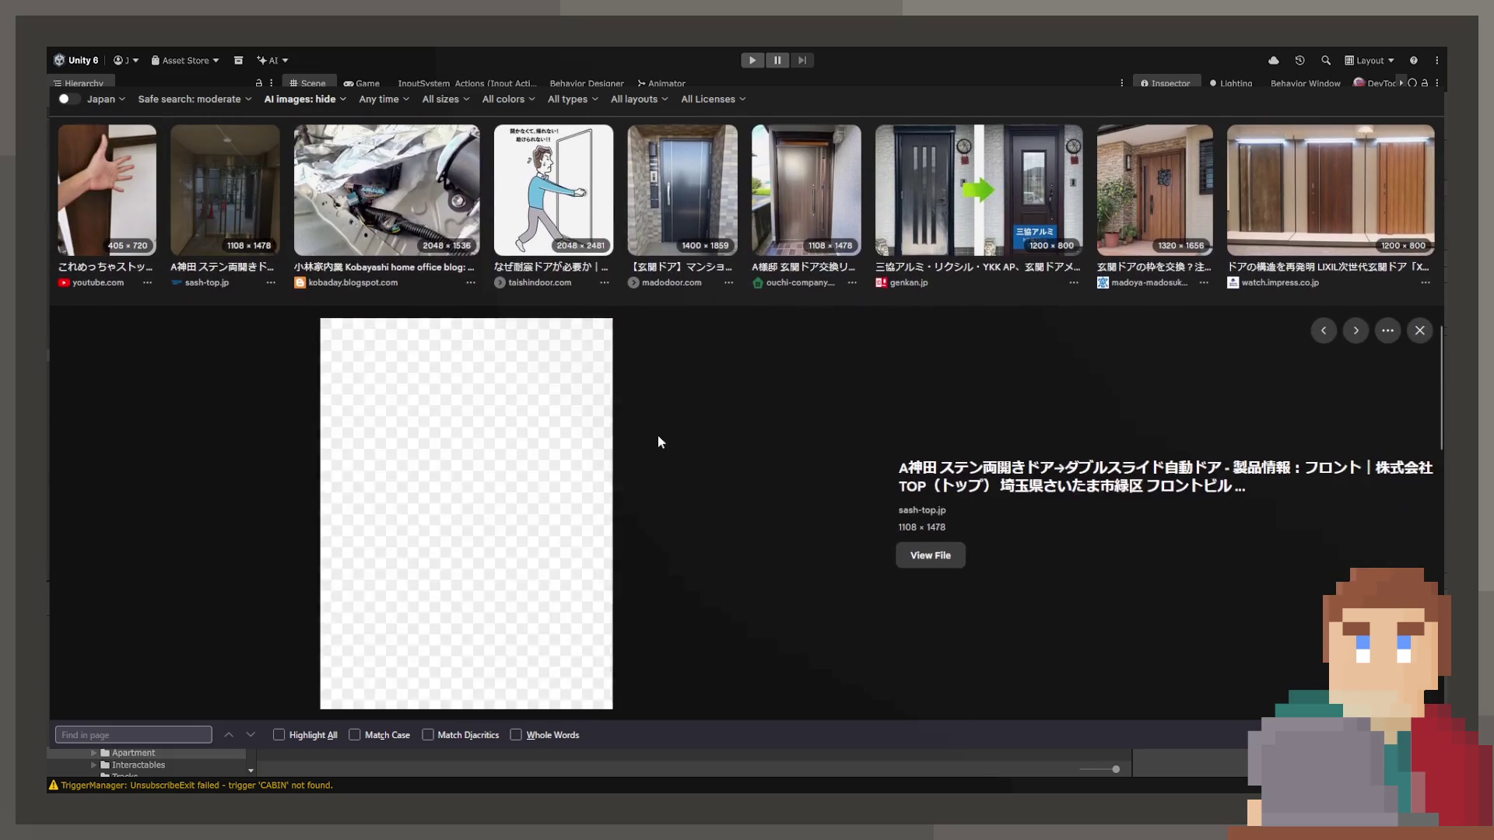
key(Right)
scroll(659, 442, down, 5)
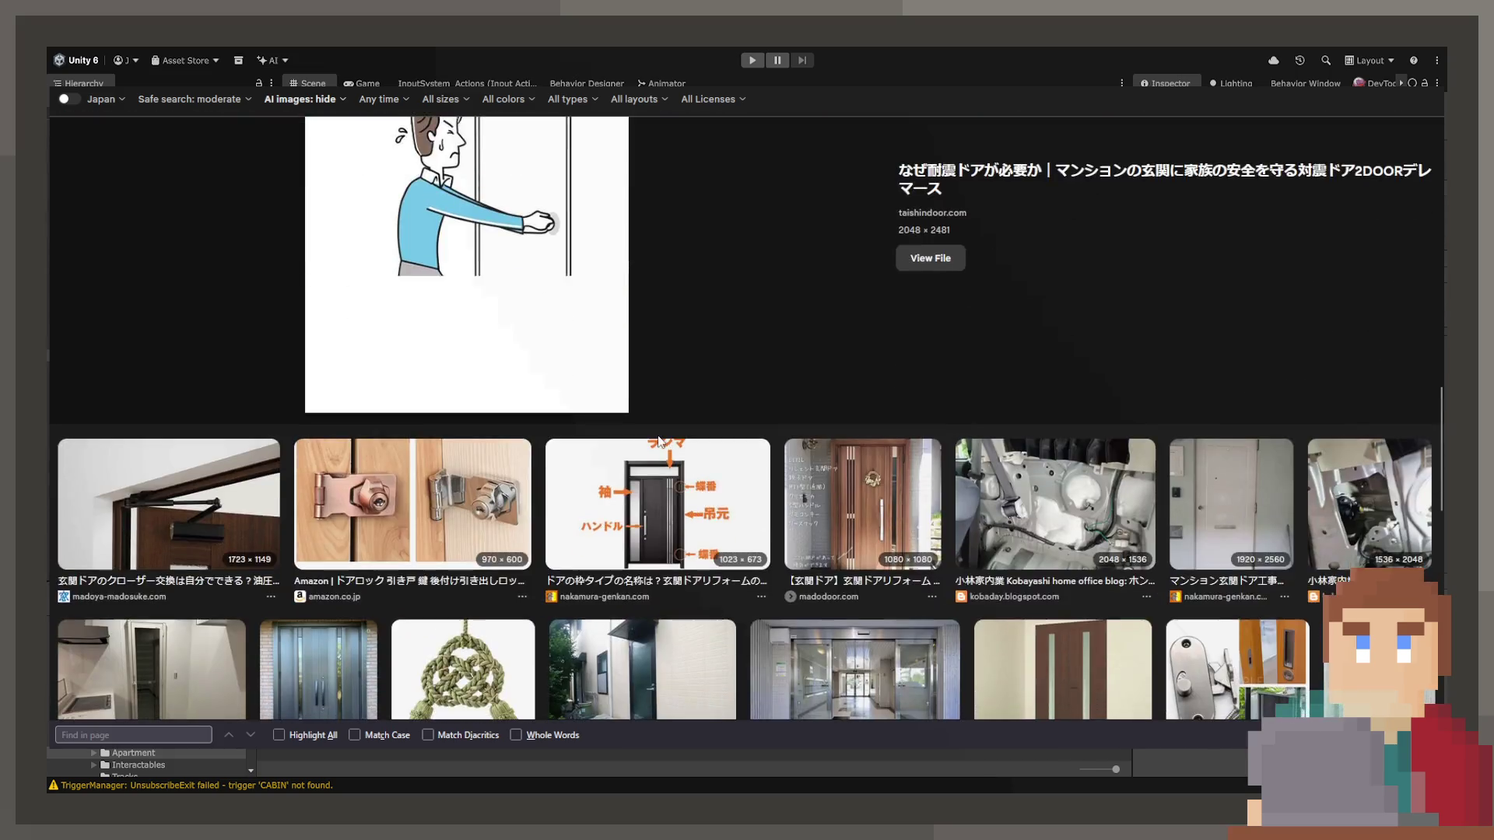
scroll(659, 442, up, 3)
scroll(549, 329, down, 5)
scroll(549, 329, up, 1)
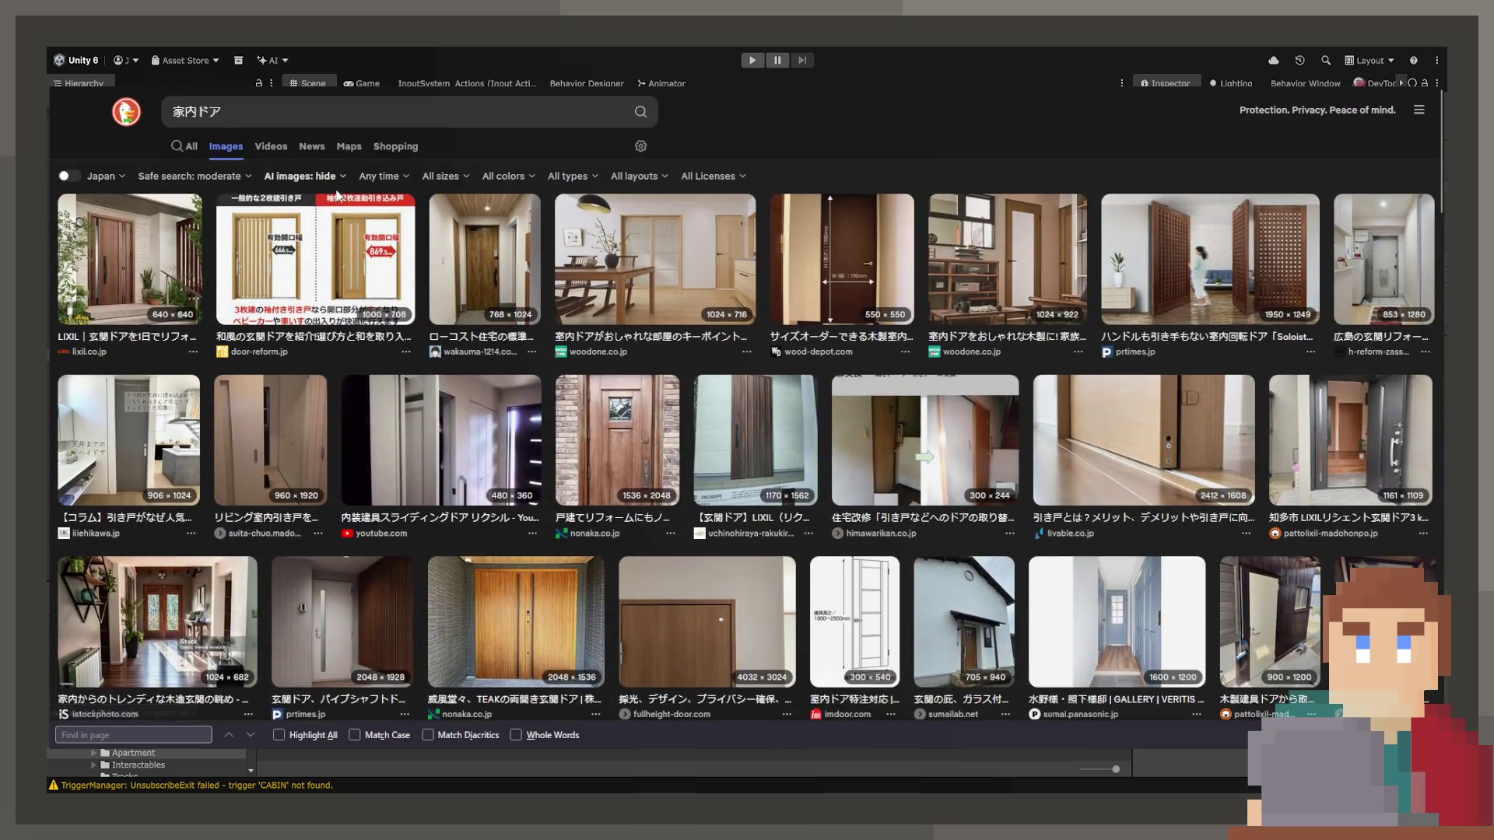
Shorten the image search query from ドア家内 to just ドア and run it.
double_click(185, 111)
key(BackSpace)
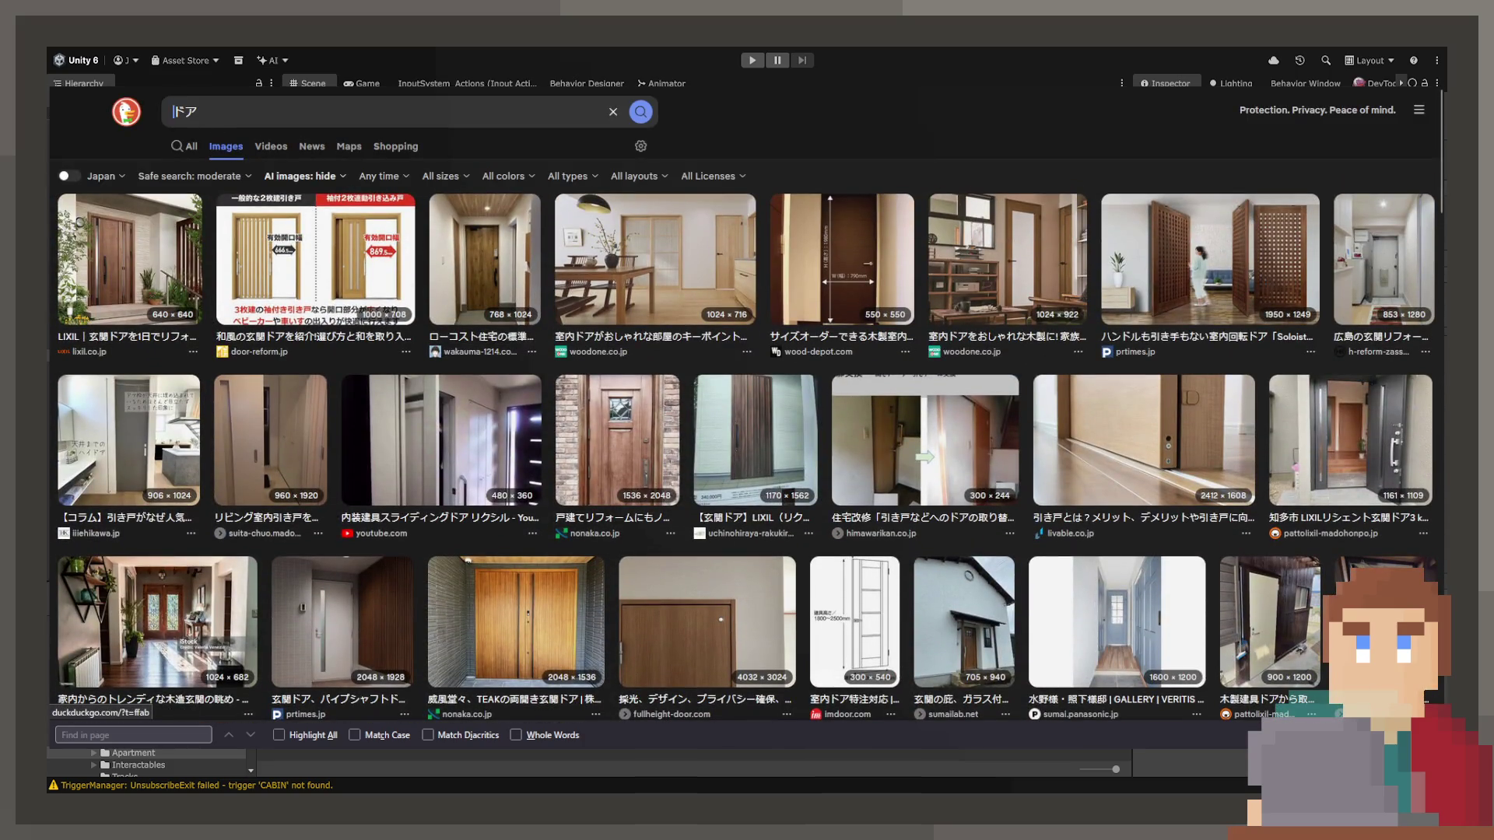
key(Return)
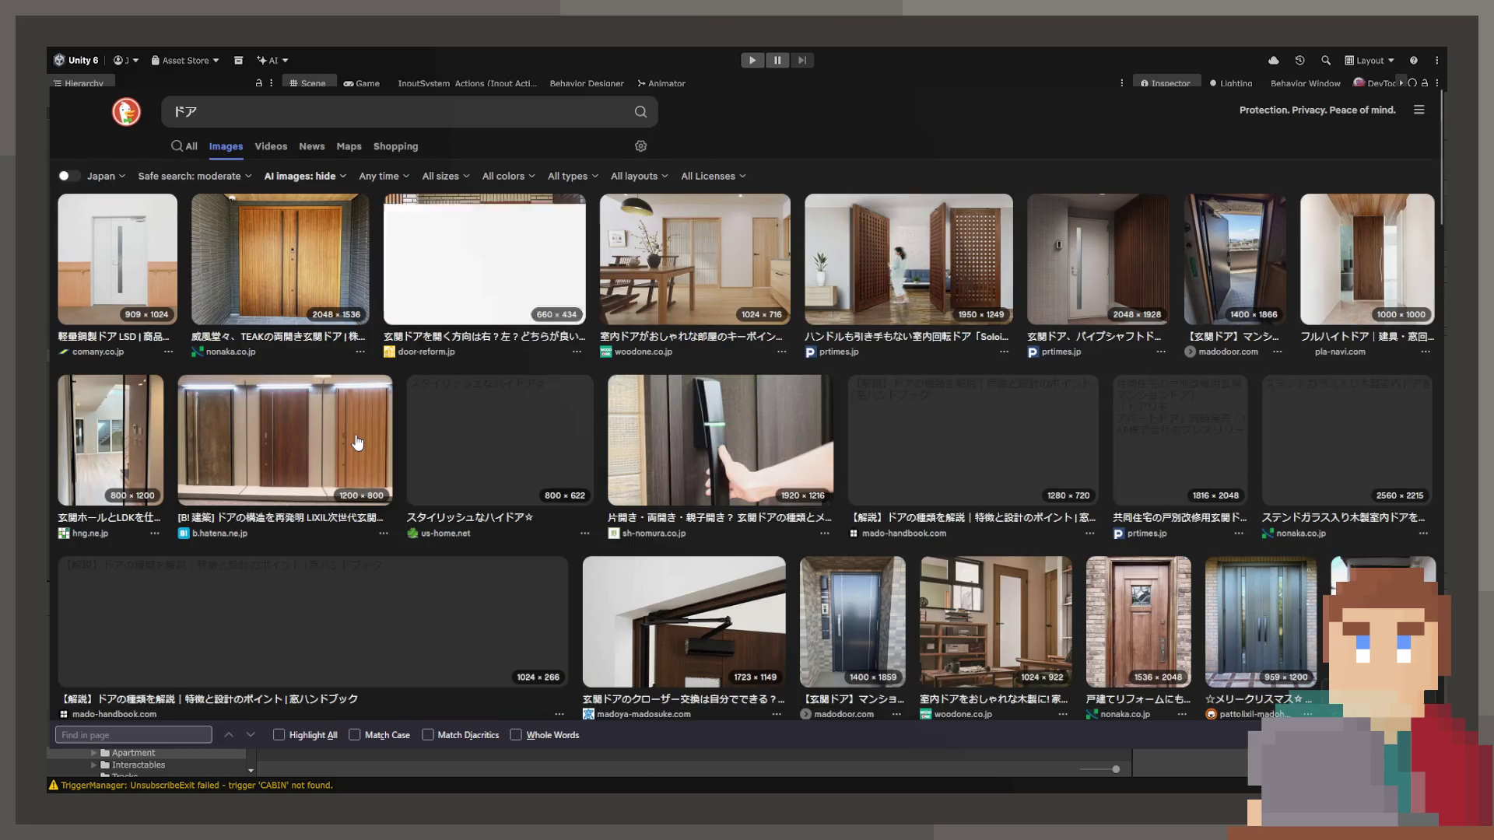
Preview several door photos, ending on the stained-glass wooden double door at 2560×2215.
click(342, 399)
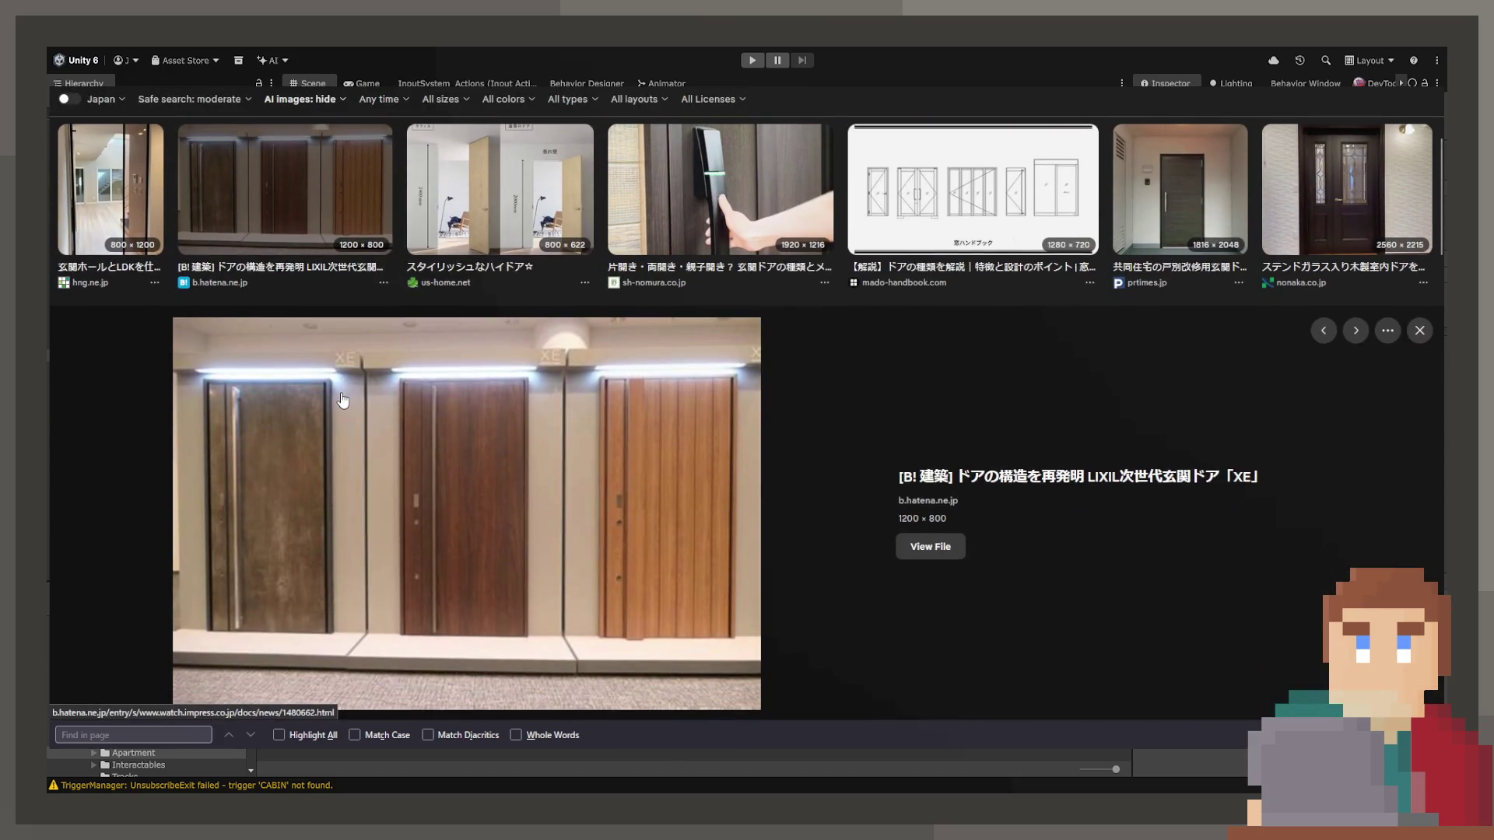
key(Right)
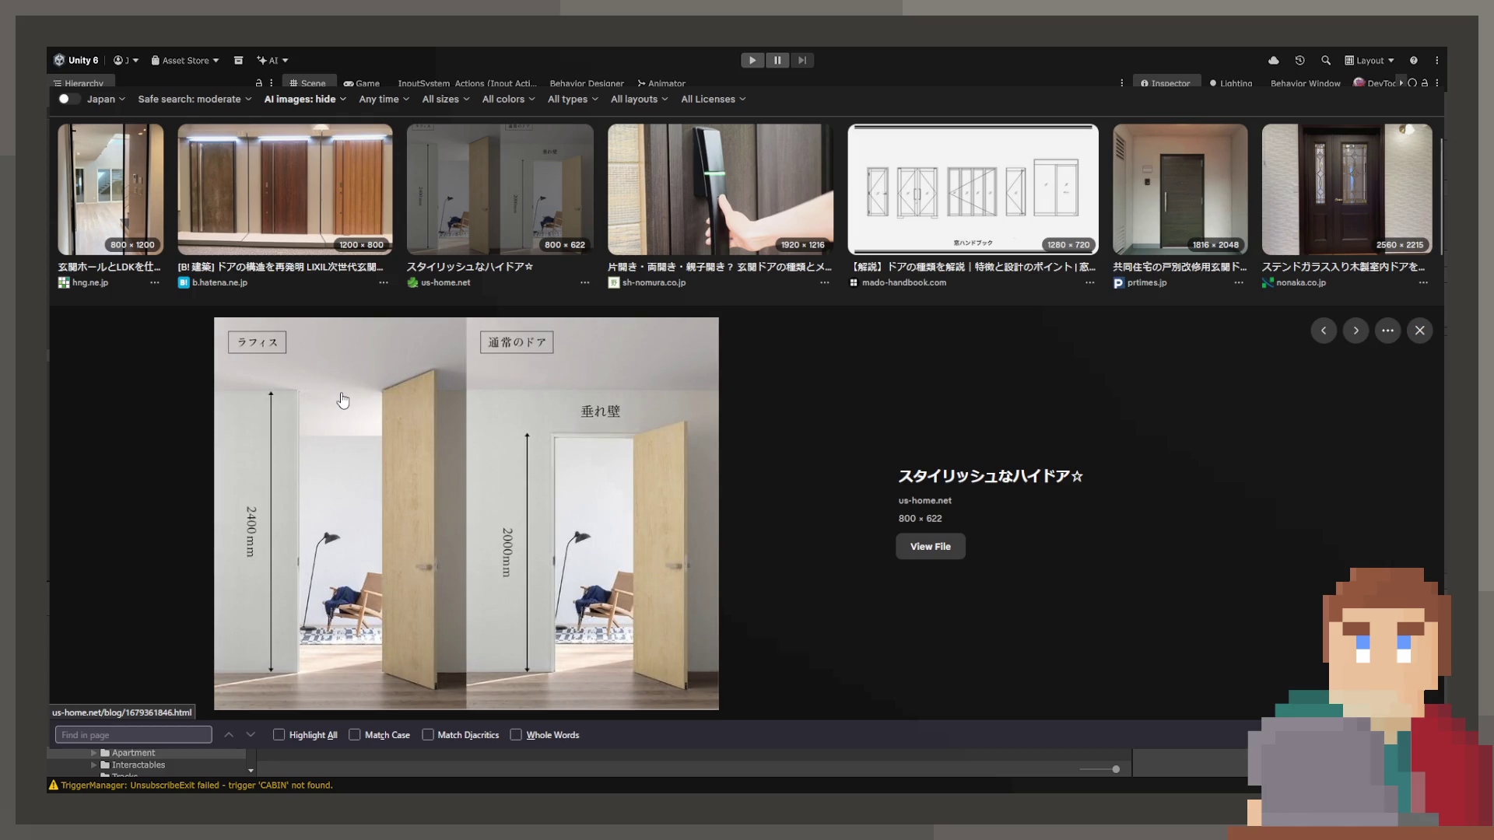
key(Right)
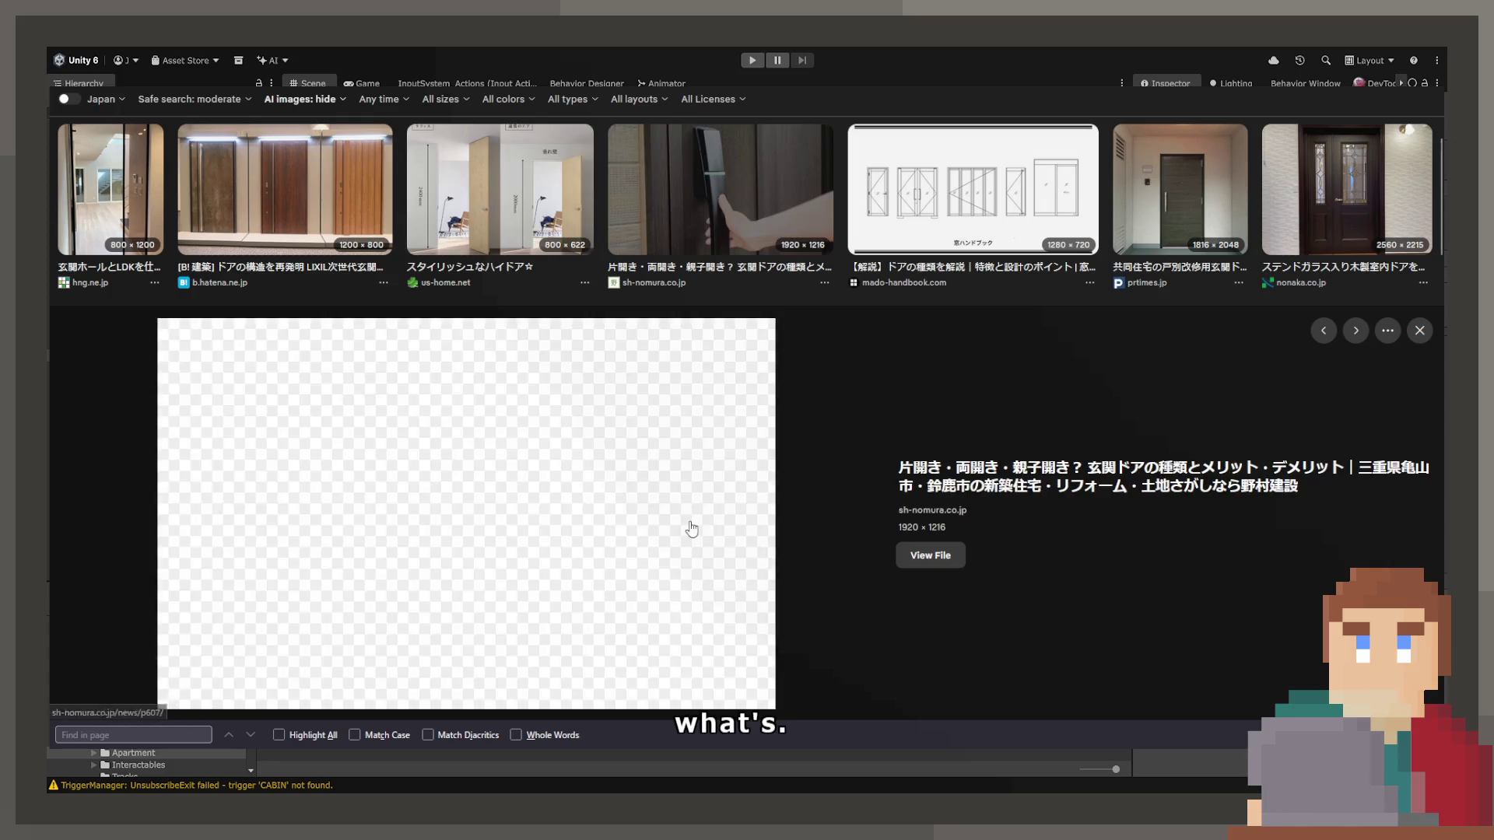
key(Right)
key(Right)
key(Right)
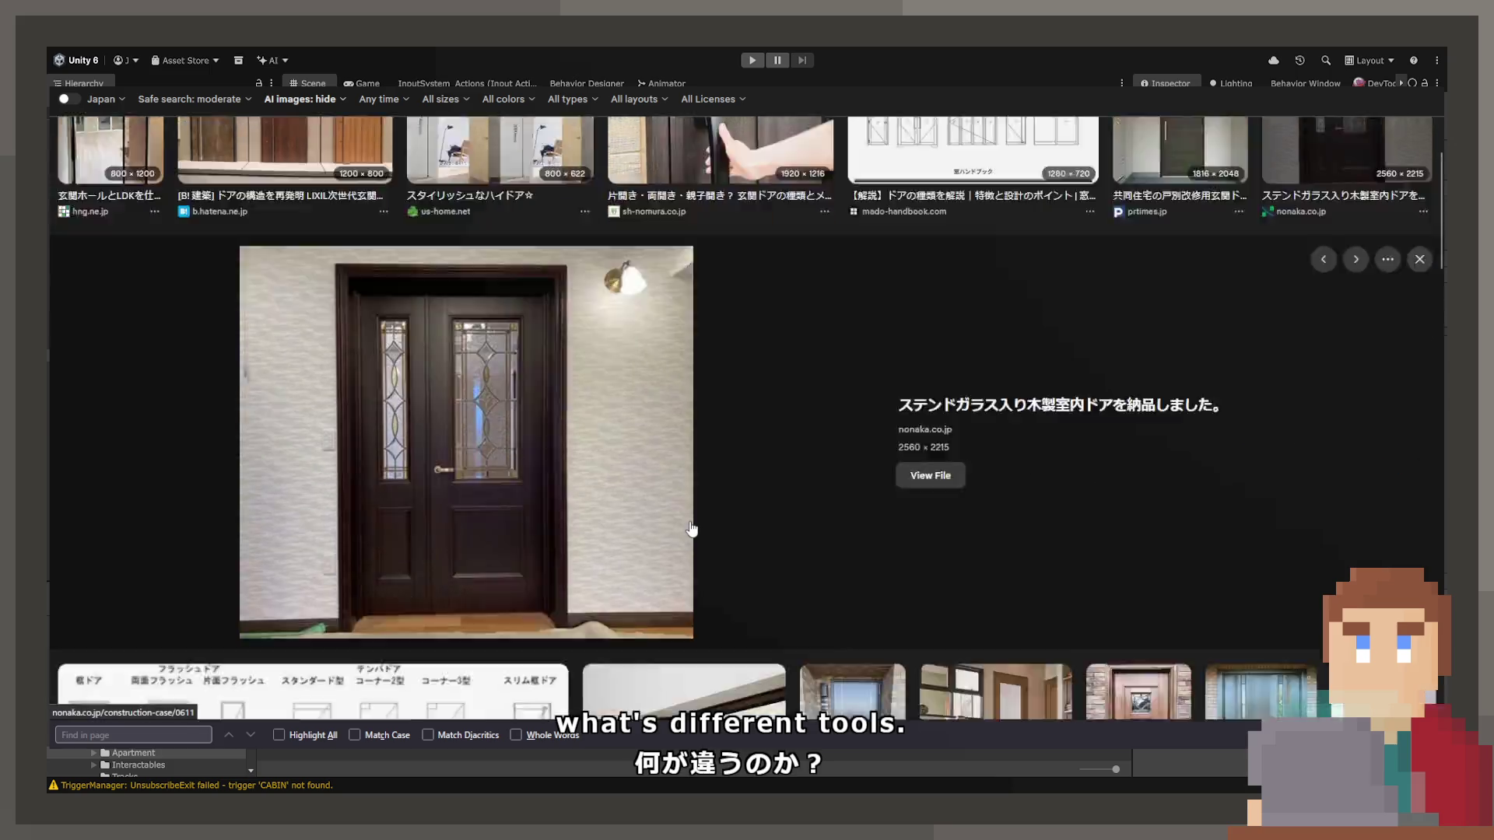
scroll(691, 530, down, 4)
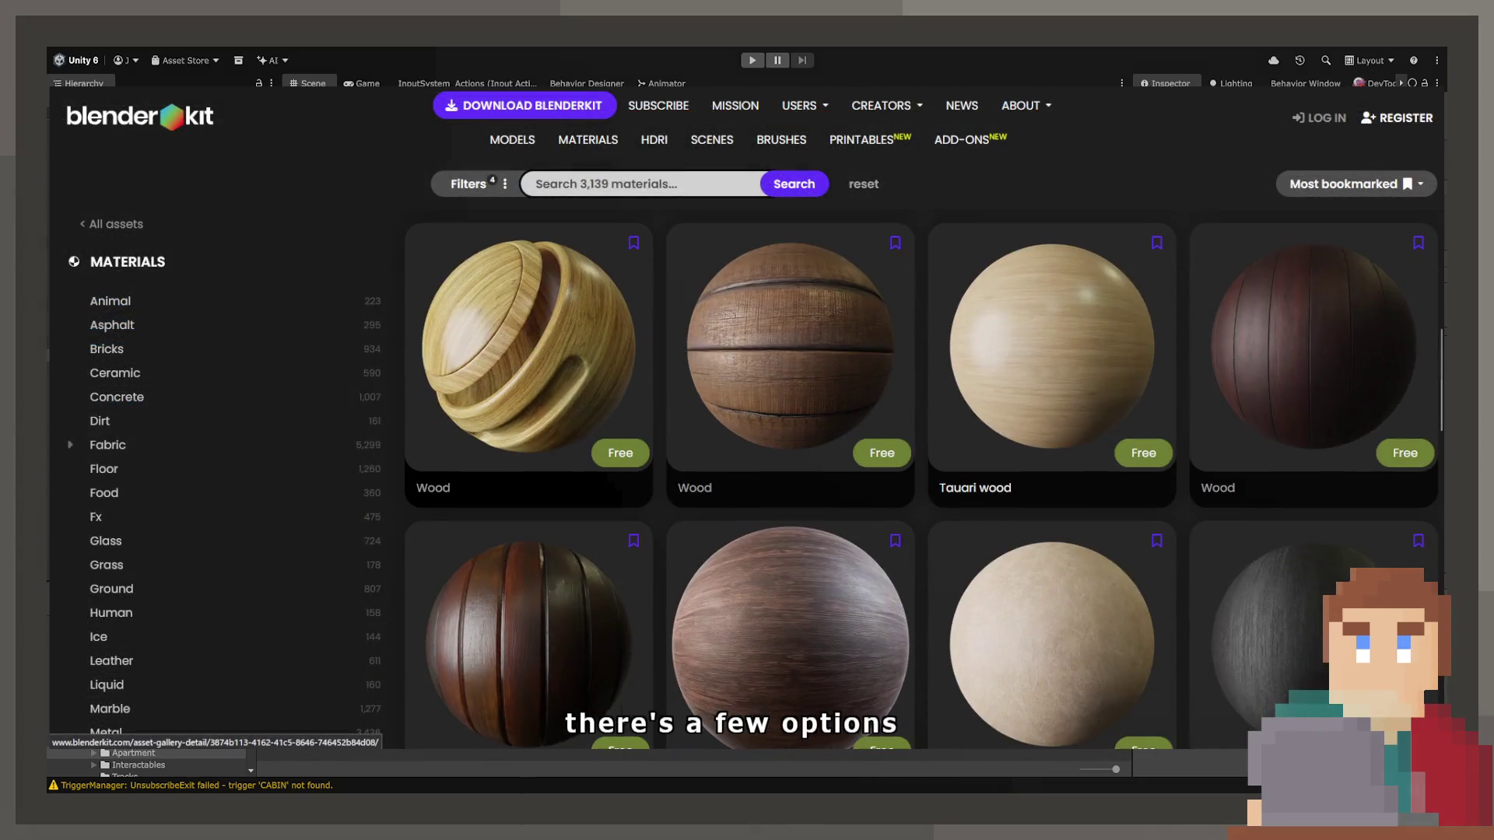
Open the Tauari Wood material details and search its name.
click(1074, 385)
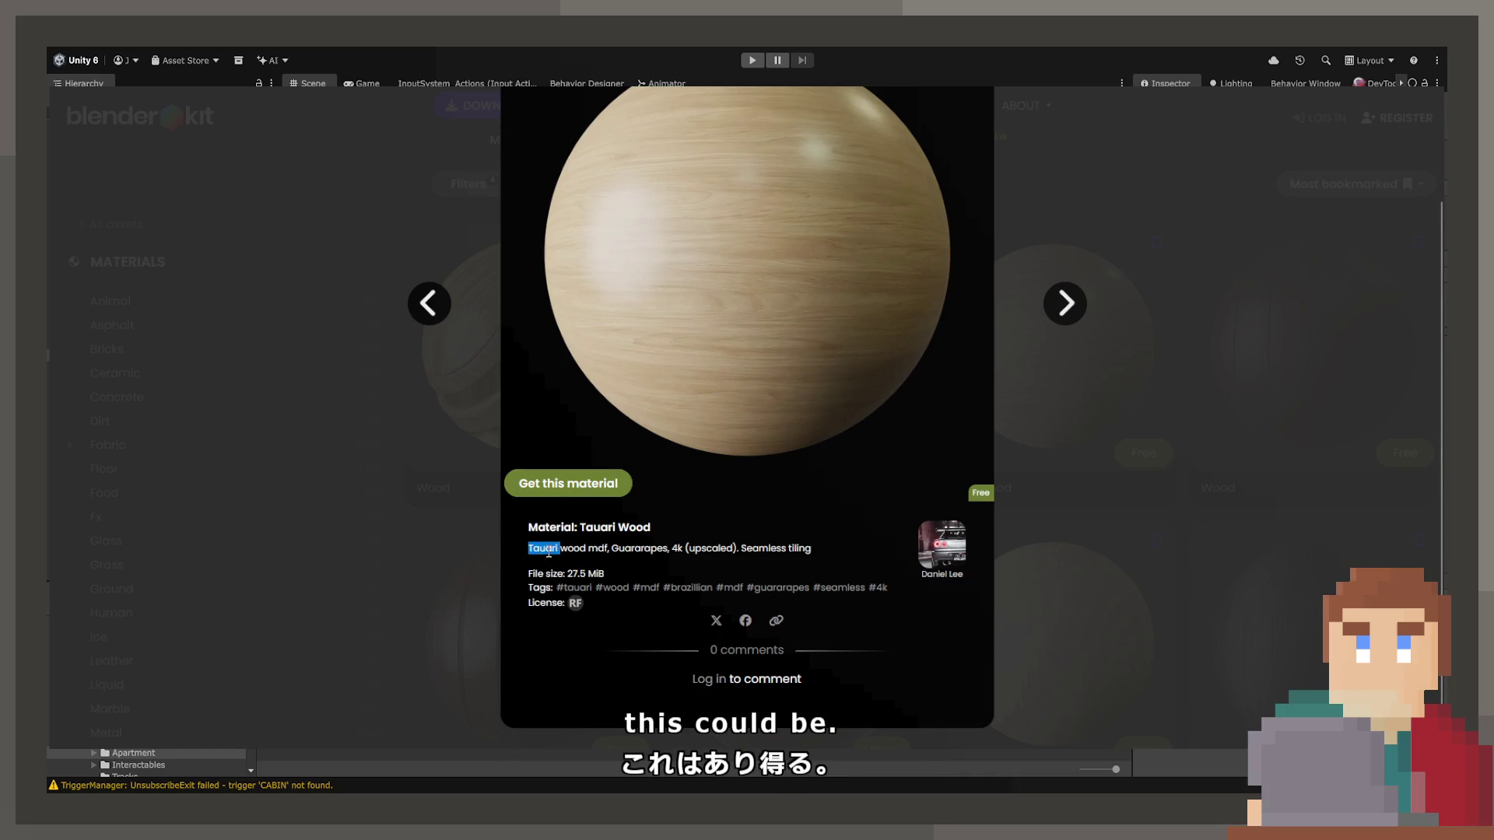
mouse_move(528, 547)
mouse_down()
mouse_move(585, 547)
mouse_move(690, 347)
mouse_move(678, 388)
mouse_up()
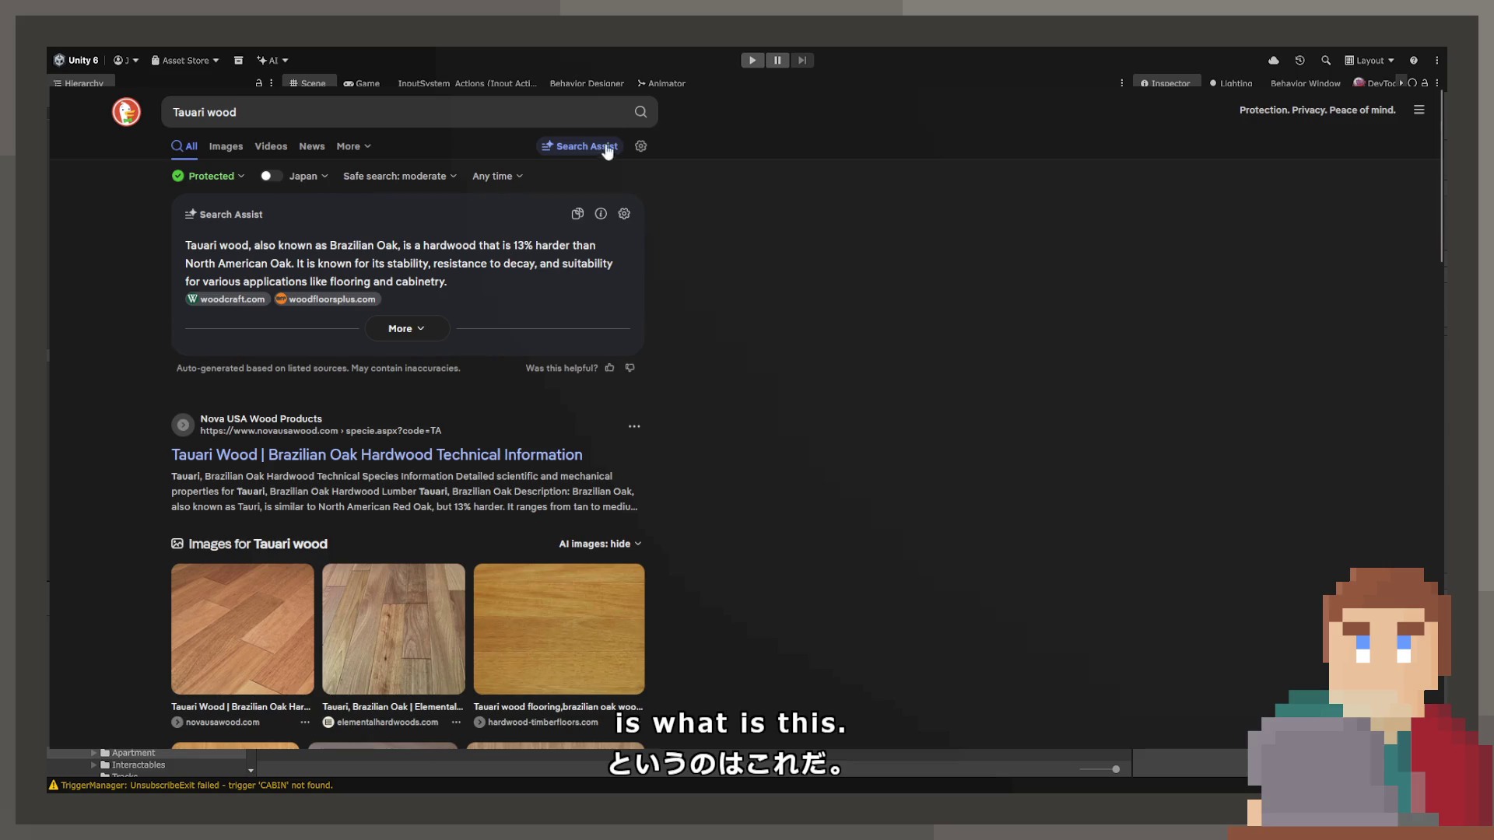
key(alt+Left)
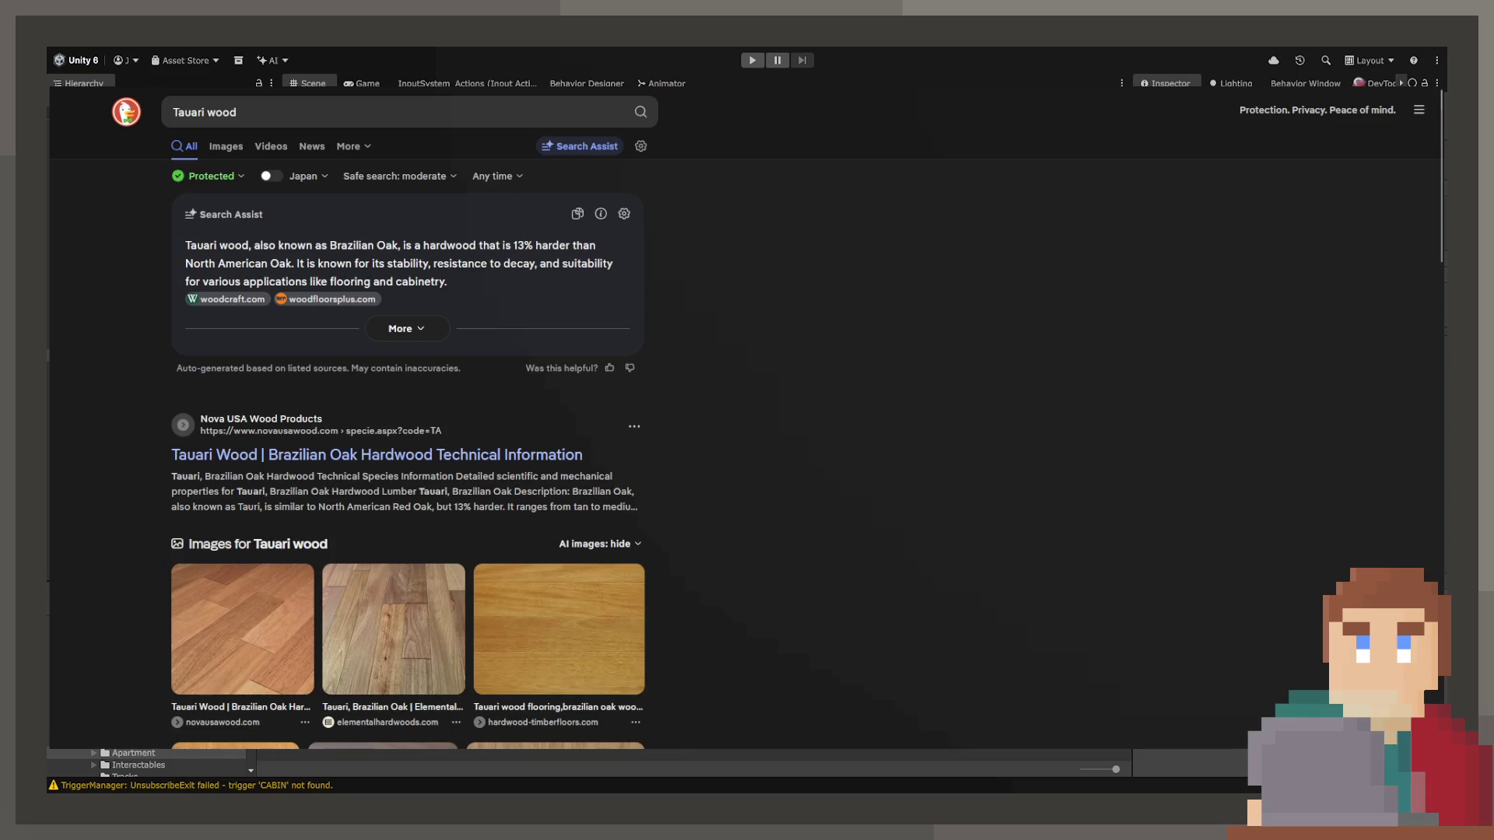
scroll(821, 413, up, 2)
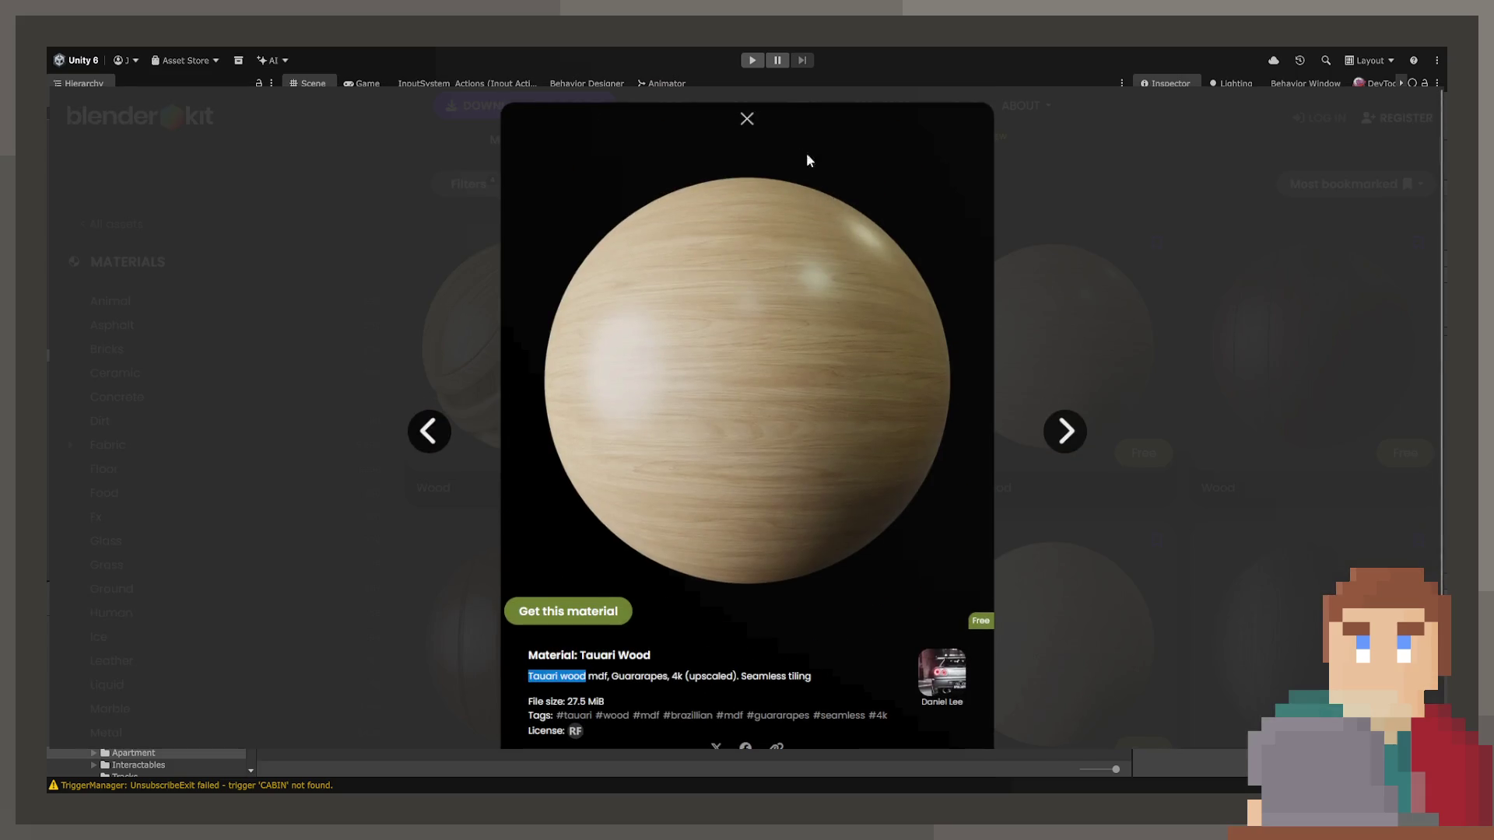
scroll(759, 394, down, 2)
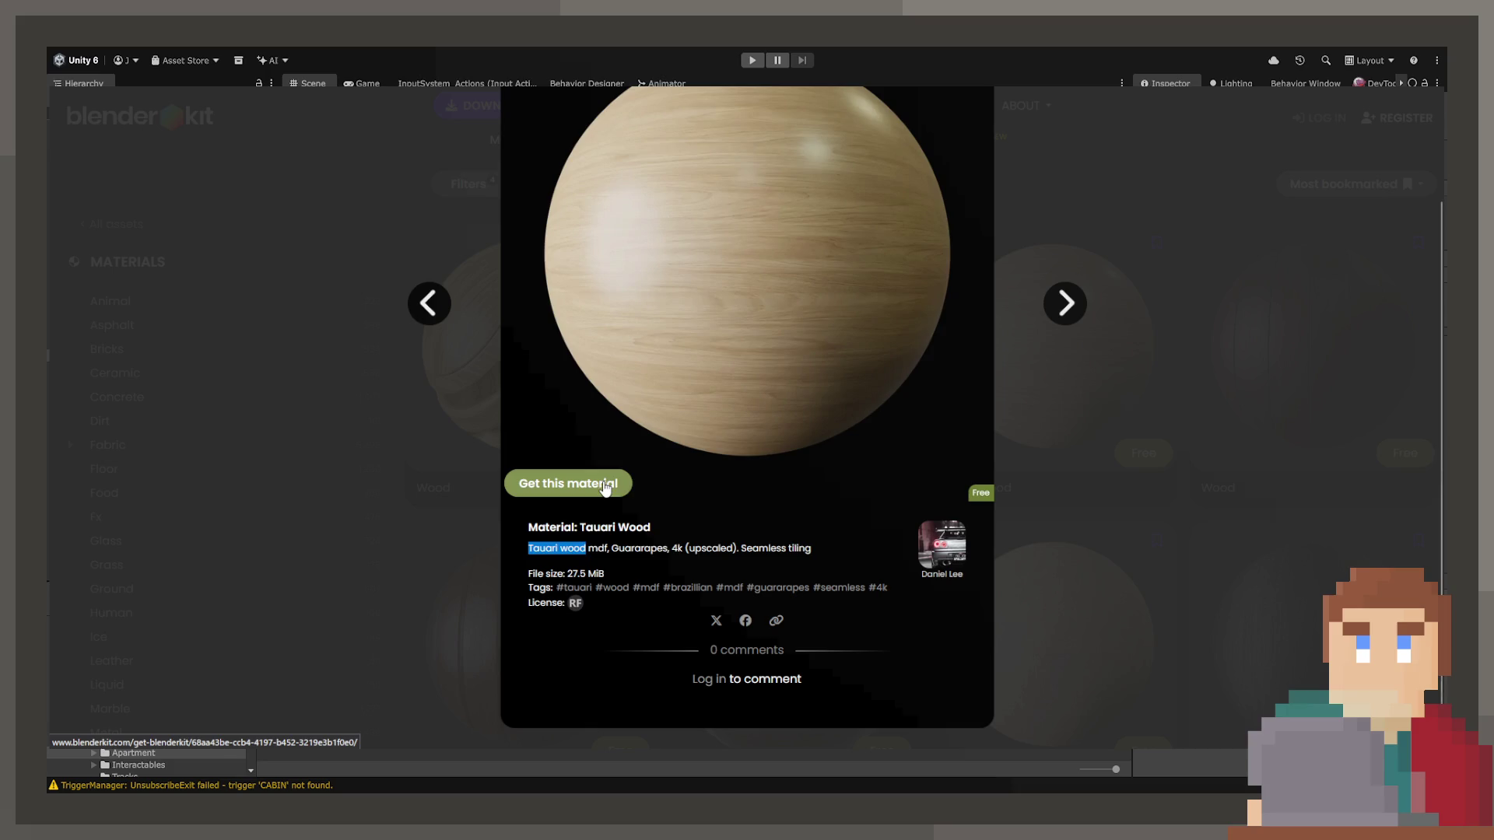
View Tauari Wood's free download page, then go back to the Blender door texture results.
click(464, 363)
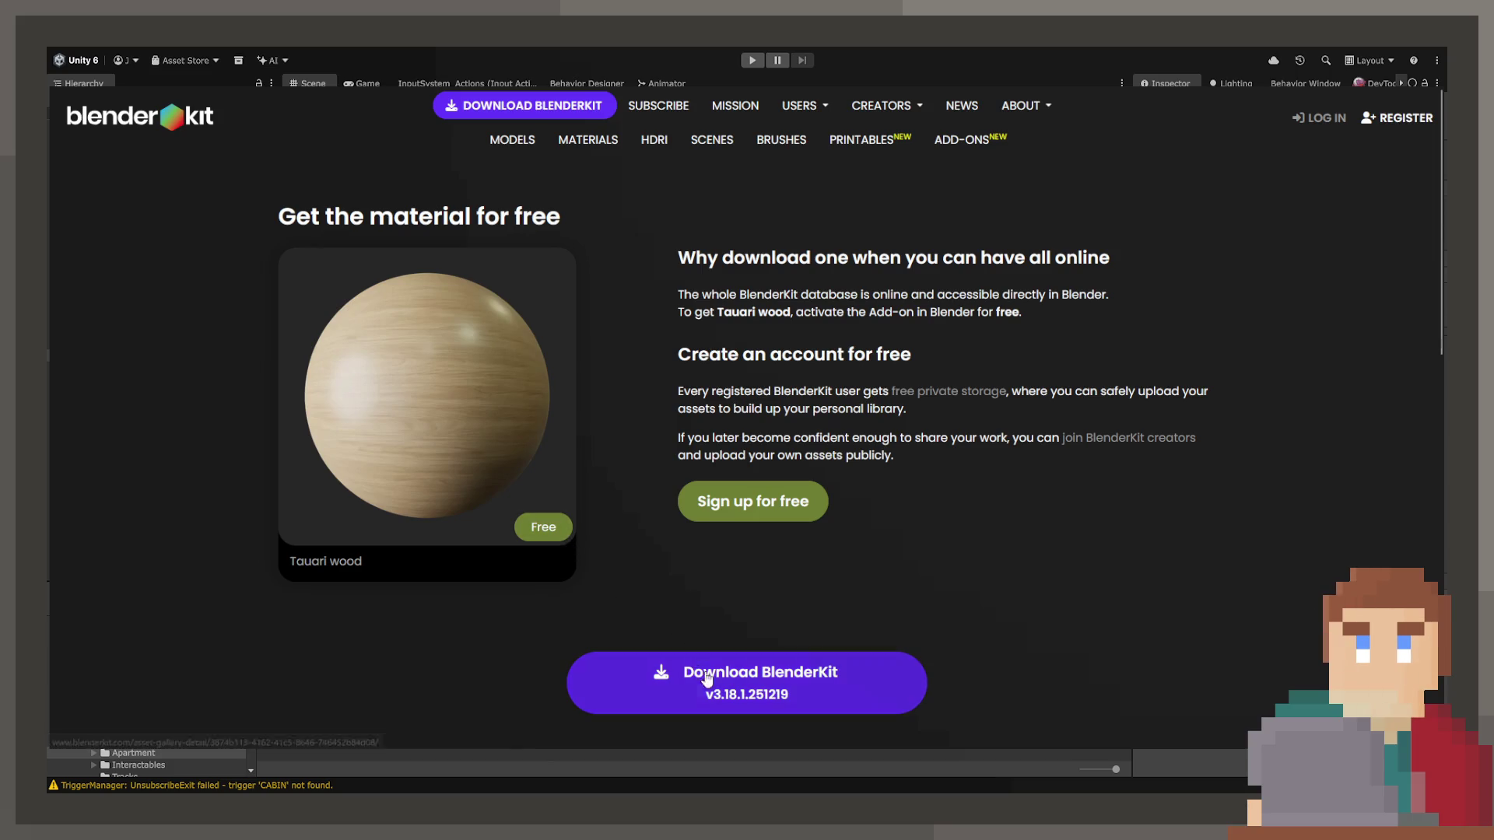
scroll(680, 404, down, 4)
scroll(680, 404, down, 4)
scroll(717, 399, up, 5)
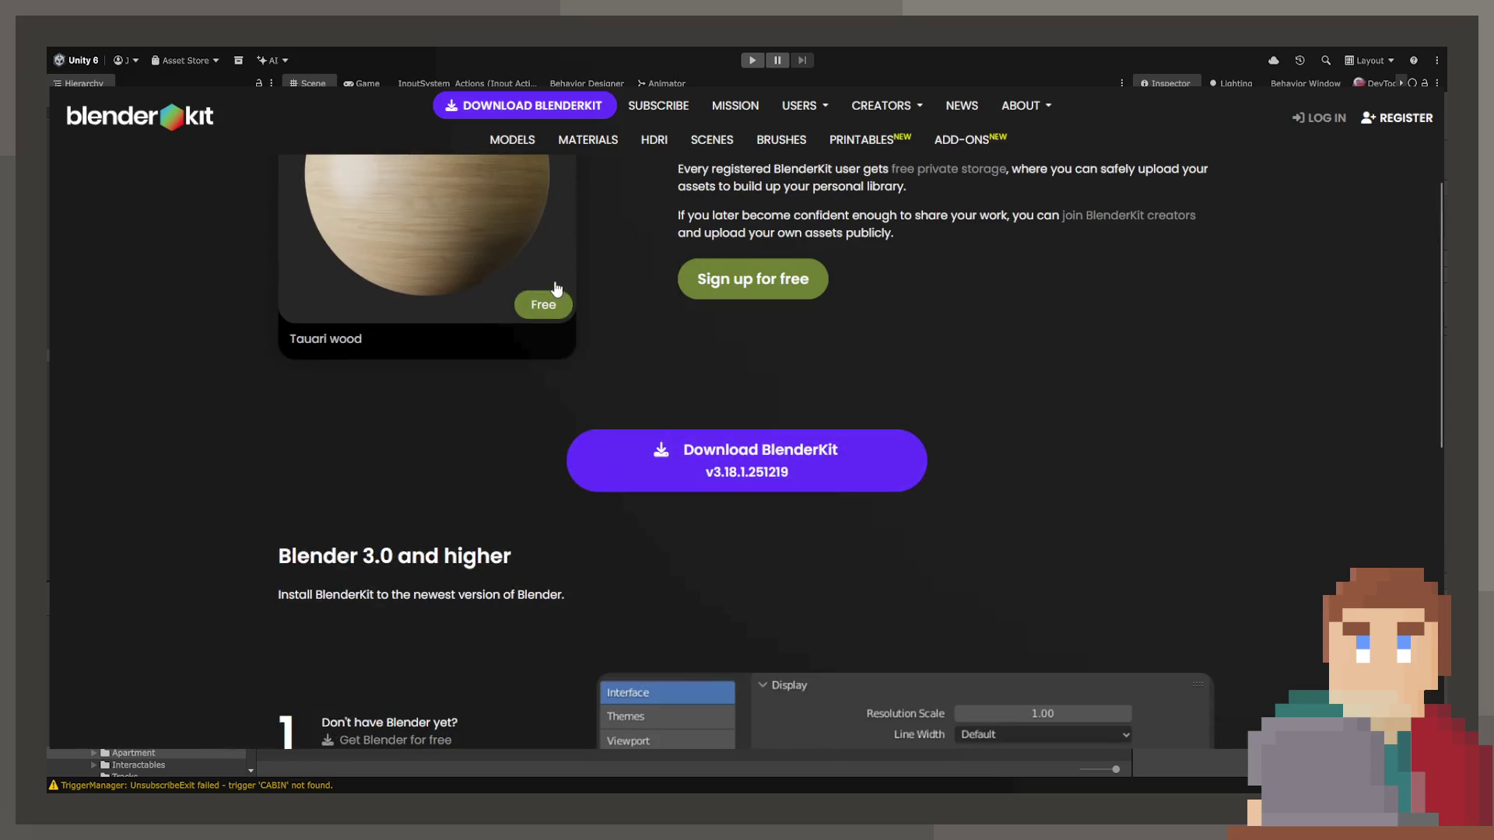
scroll(824, 479, down, 5)
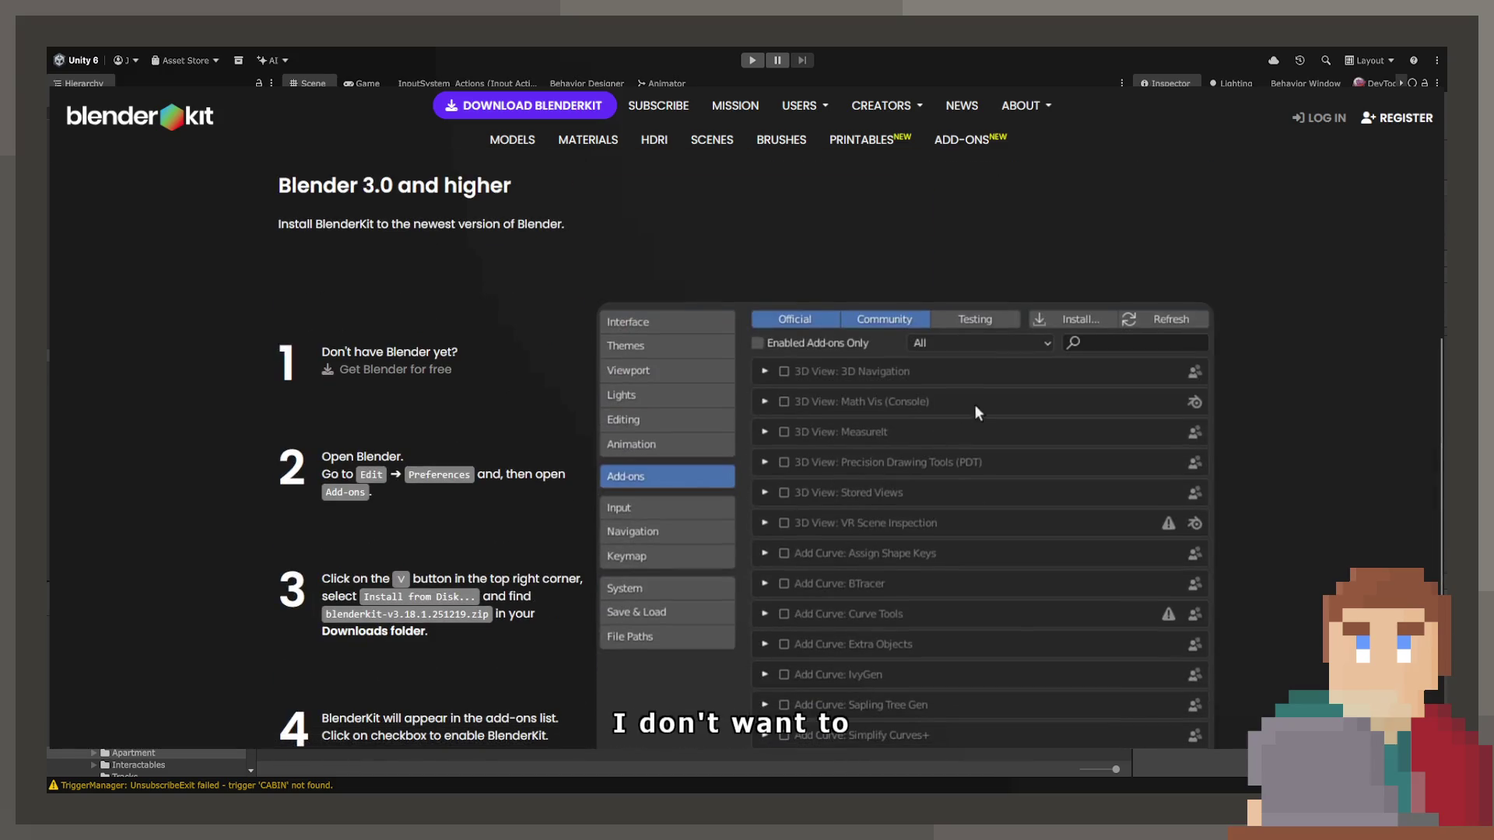
key(alt+Left)
key(alt+Left)
key(alt+Left)
scroll(464, 424, down, 2)
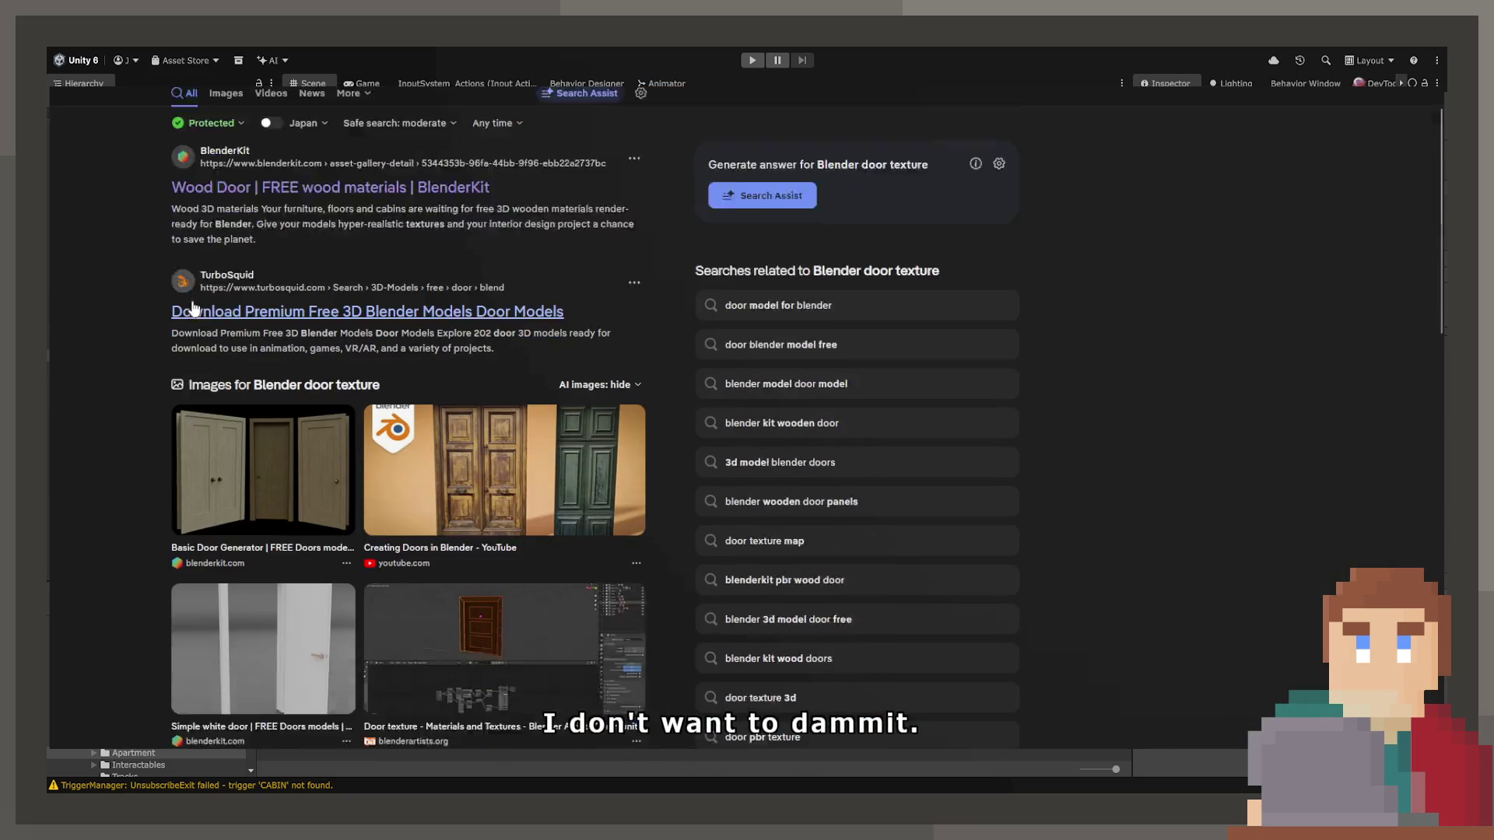
Open Poly Haven's wood textures page and browse for an oak grain.
scroll(464, 424, down, 5)
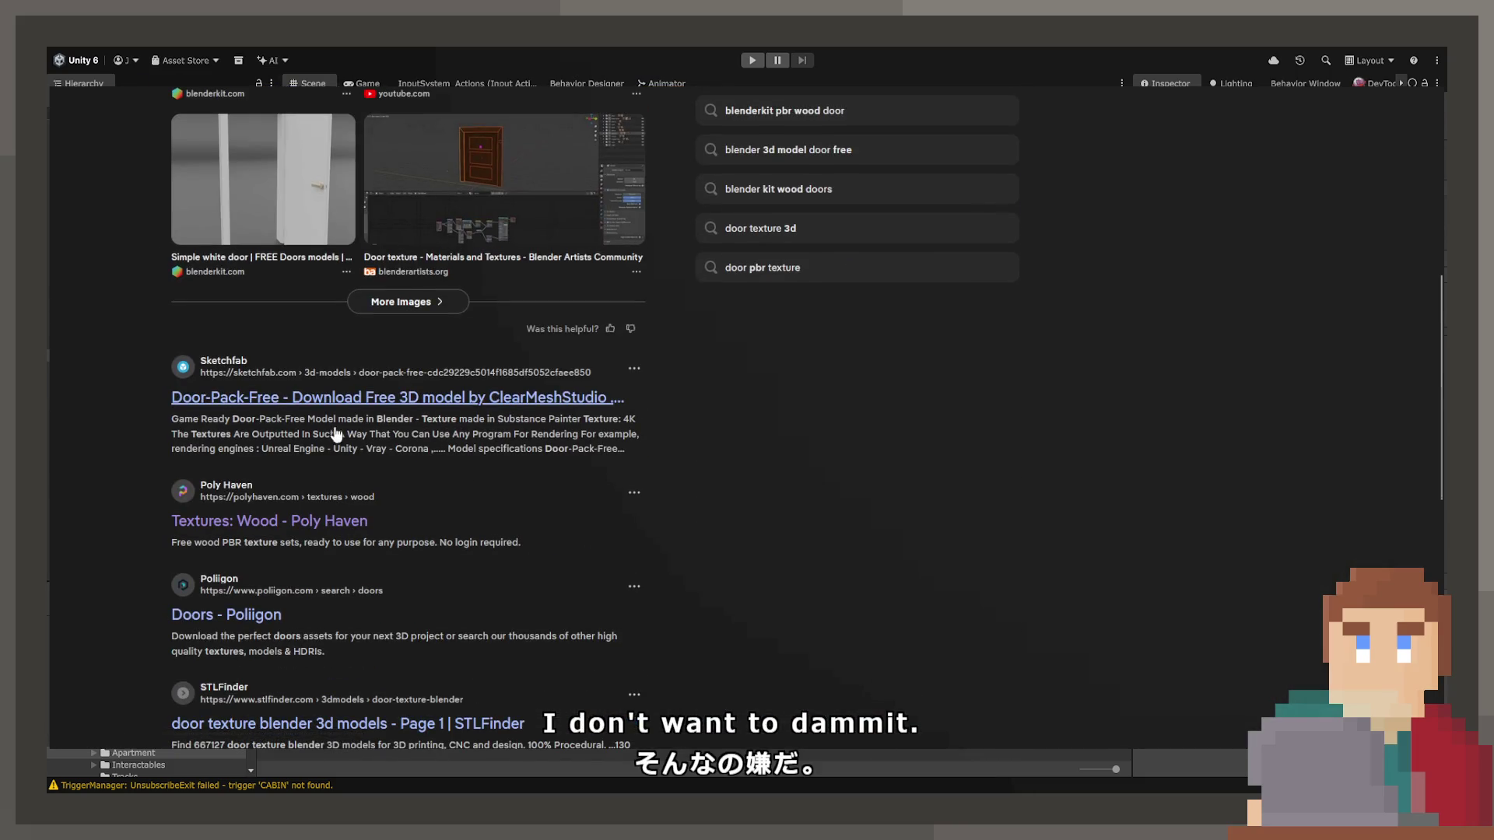
click(319, 542)
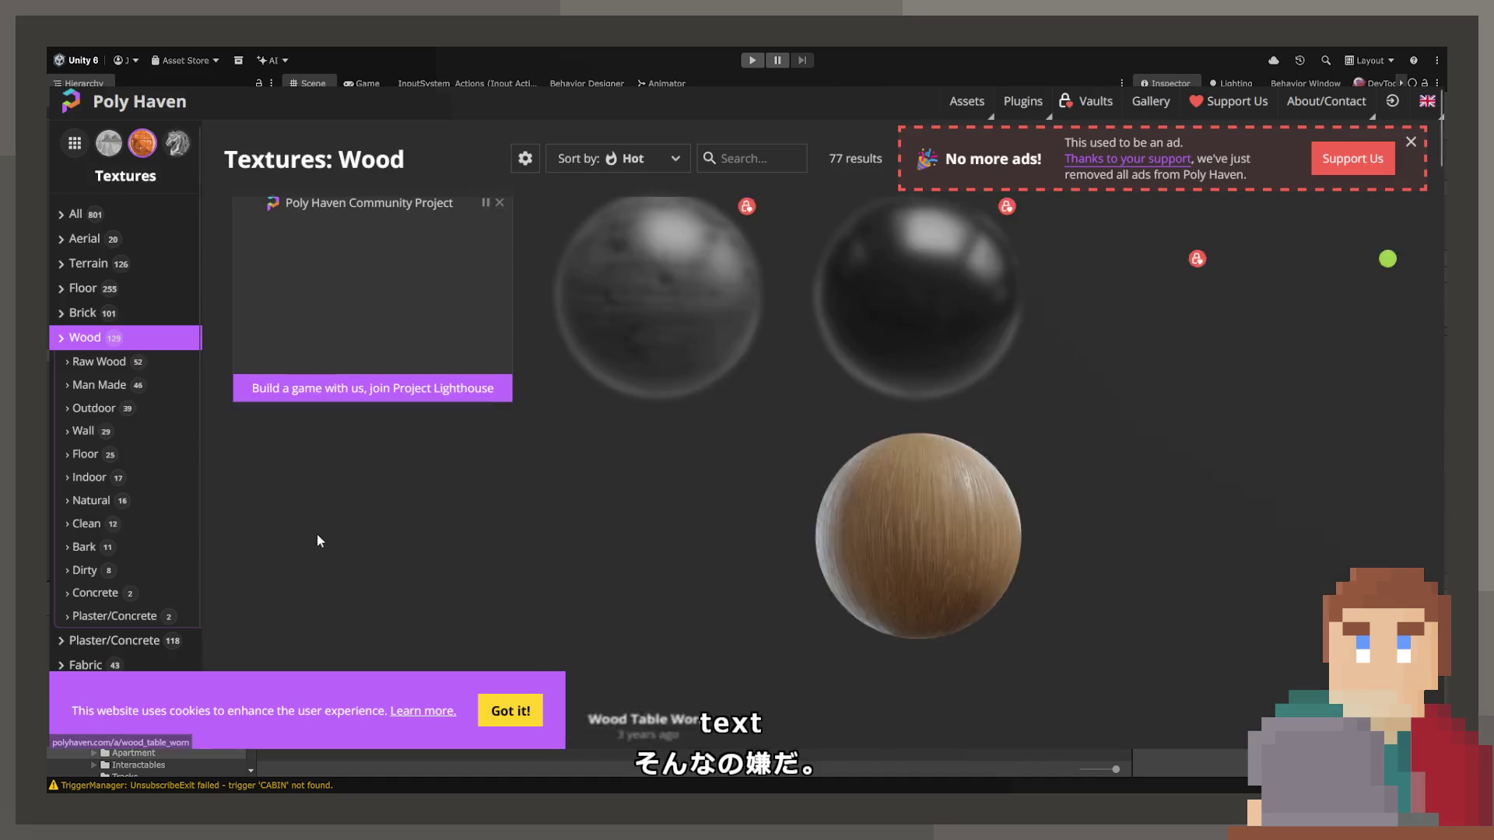
scroll(839, 533, down, 2)
scroll(809, 420, up, 6)
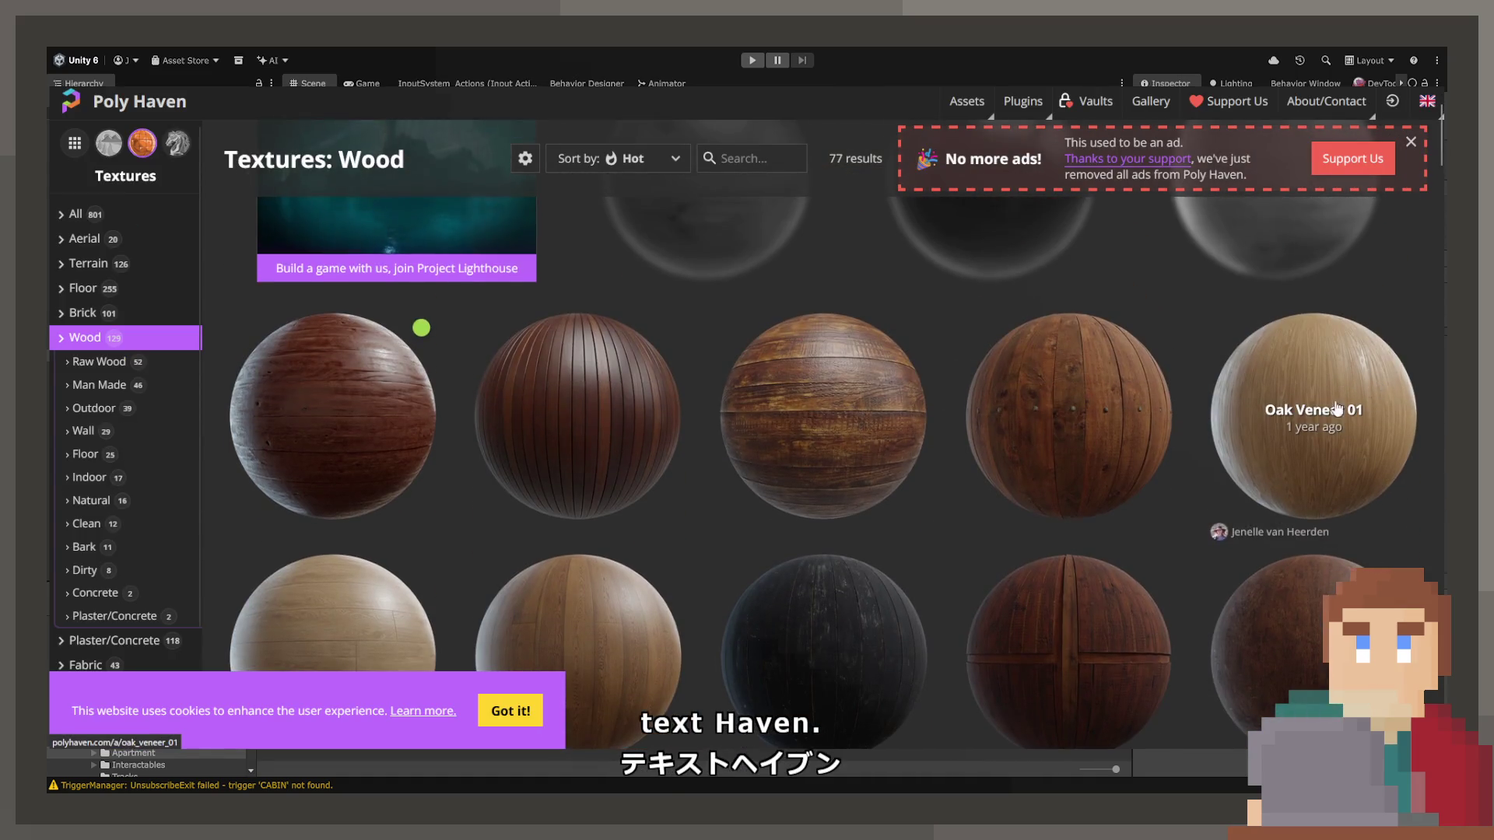
scroll(624, 407, down, 8)
scroll(598, 475, down, 7)
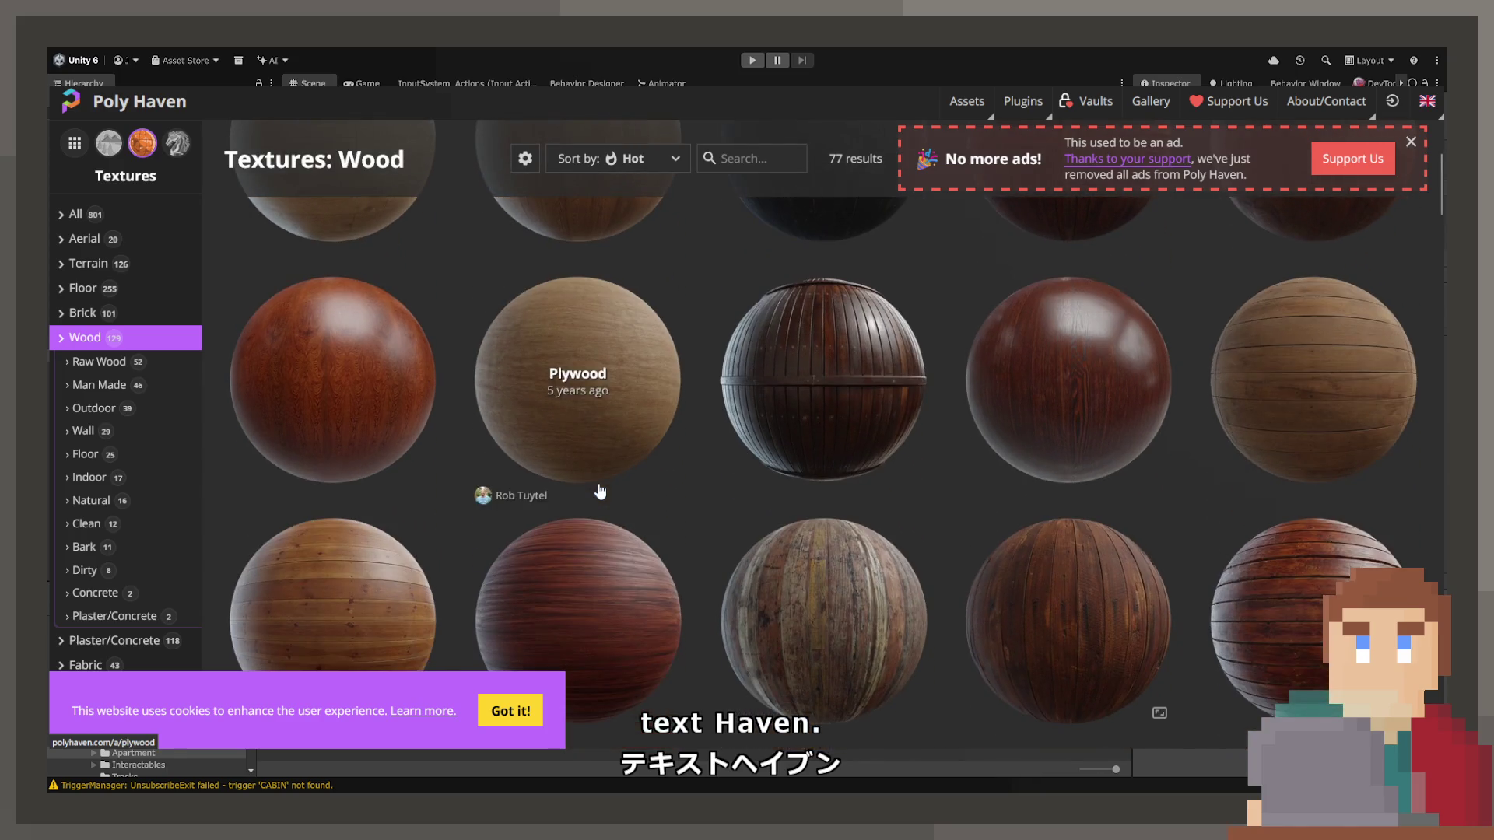
scroll(591, 436, down, 7)
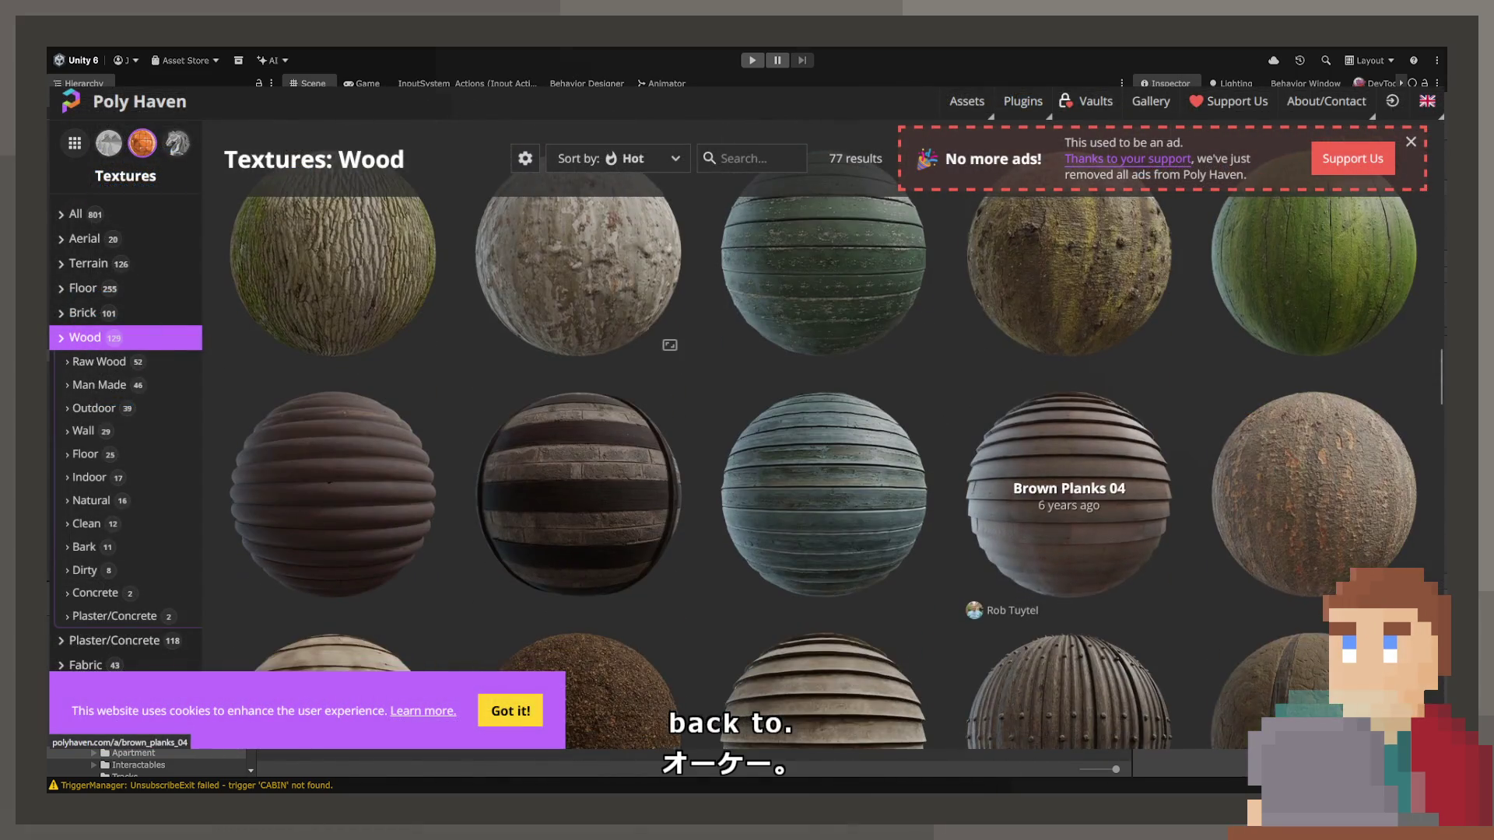
Dismiss the cookie notice and open the Oak Veneer 01 texture page.
scroll(1068, 494, up, 5)
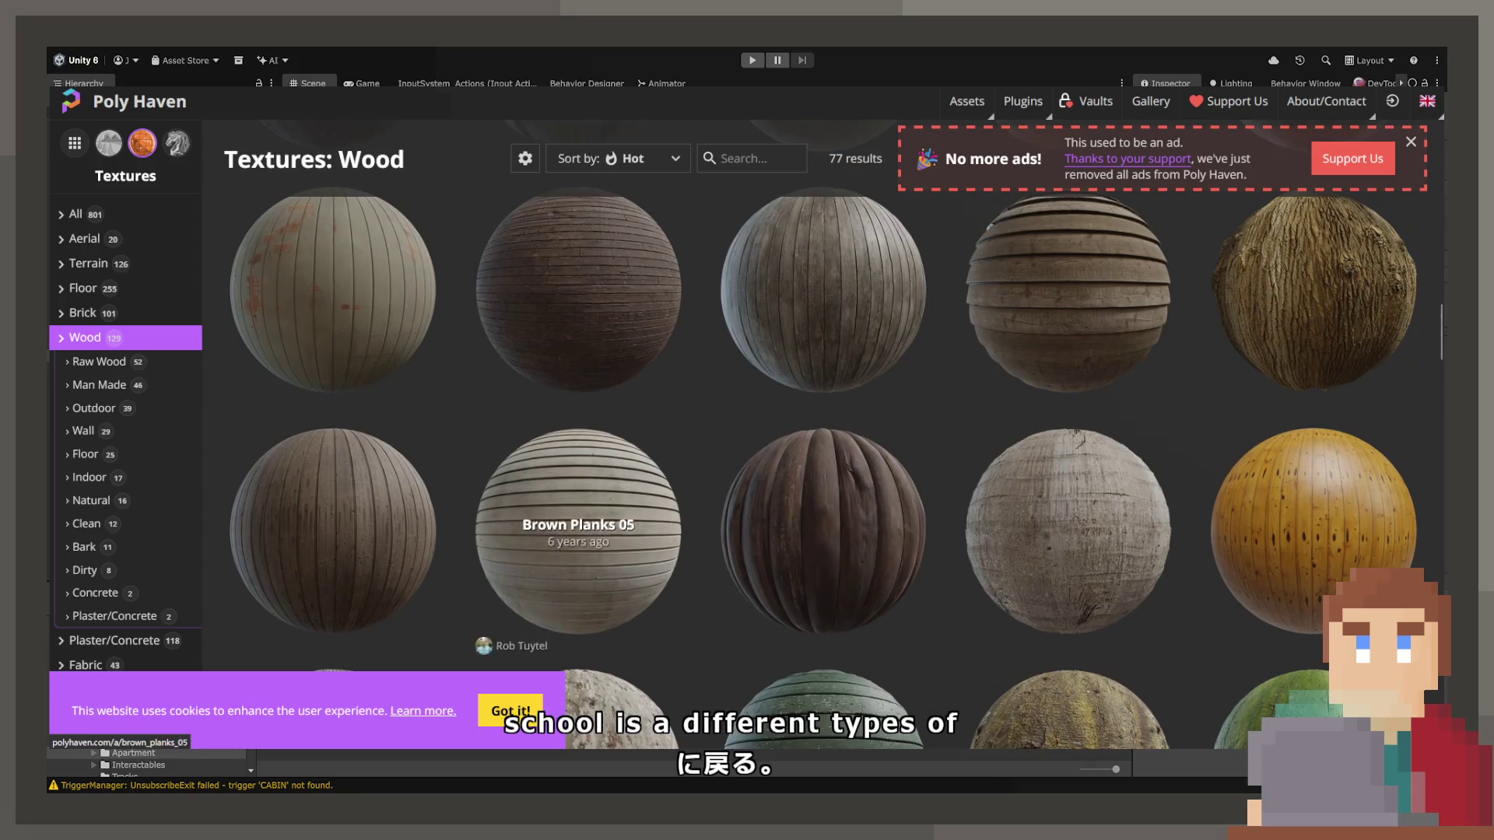
click(510, 711)
scroll(653, 607, up, 5)
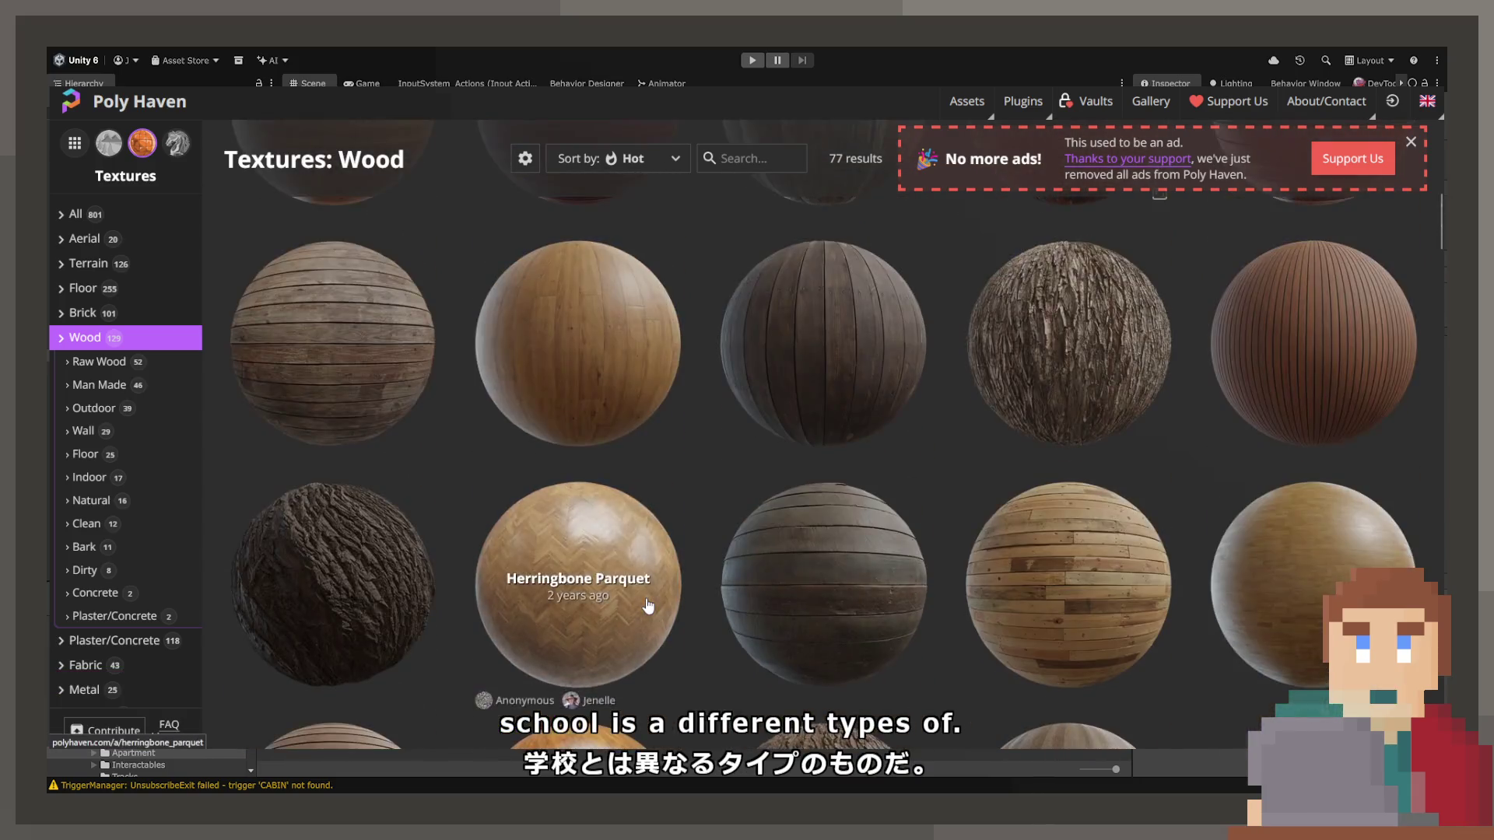
scroll(648, 606, up, 10)
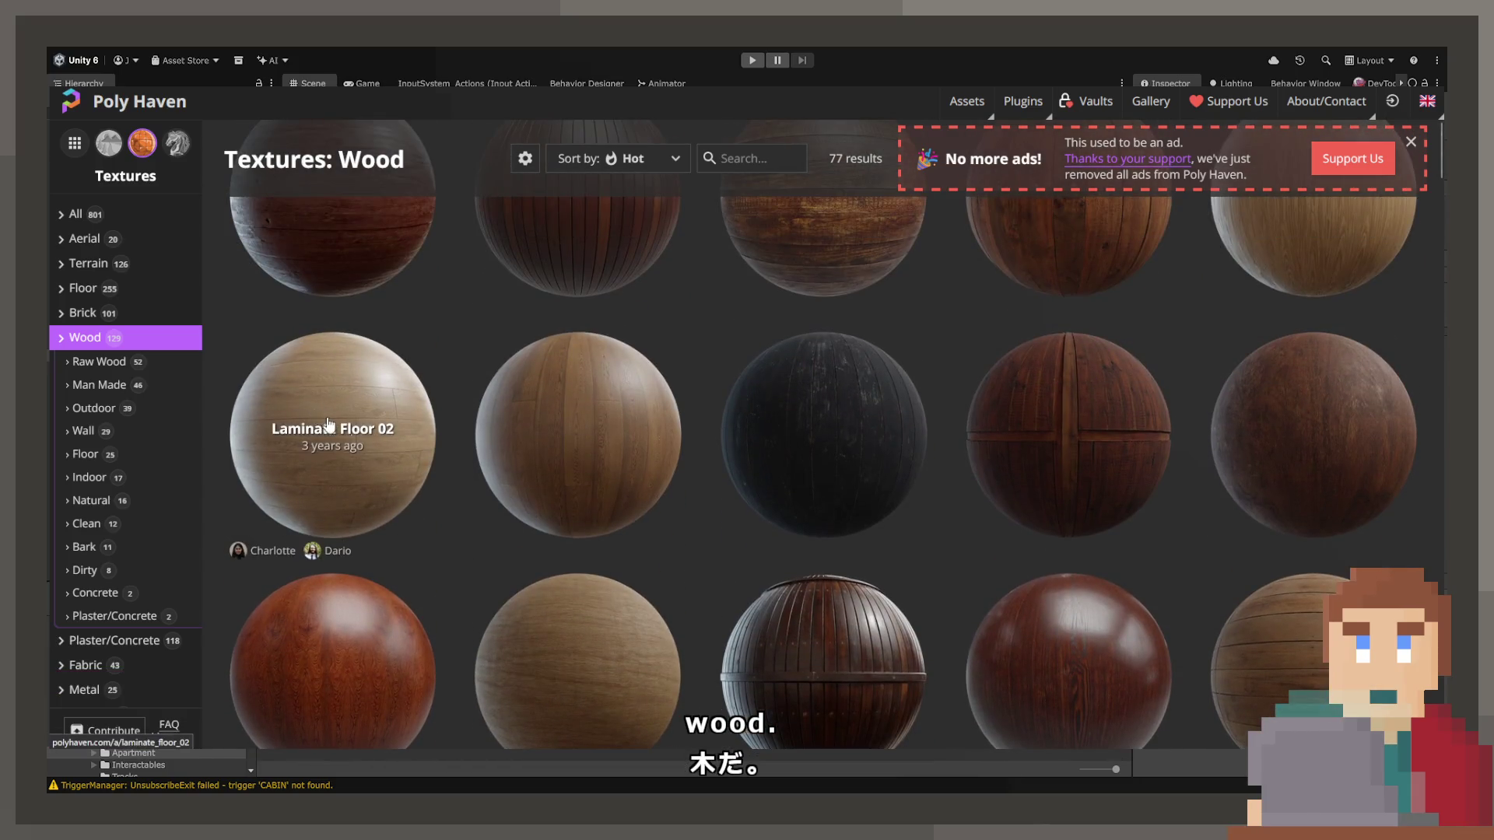
scroll(1332, 669, up, 3)
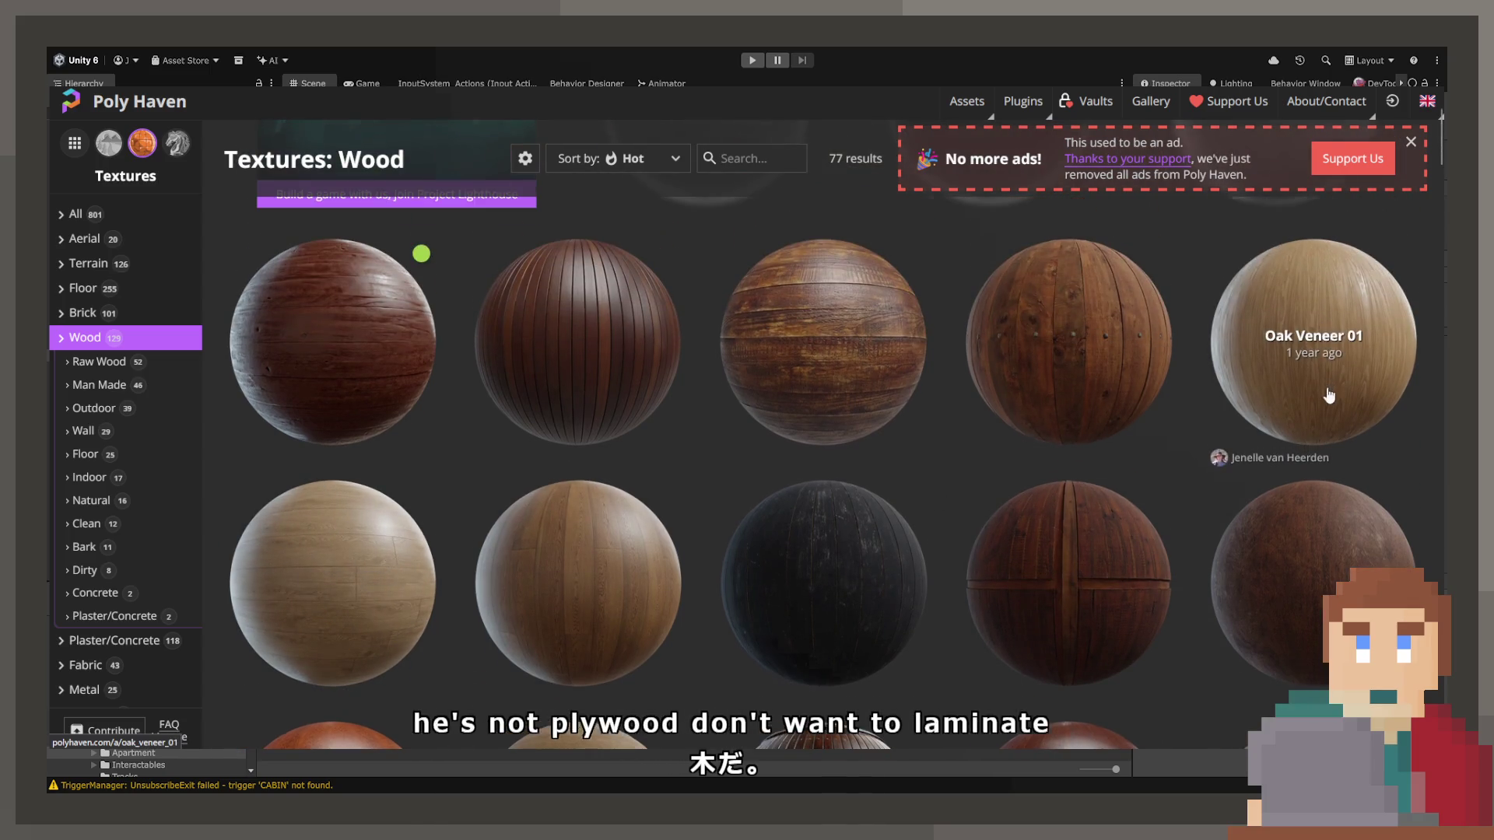
scroll(1329, 396, up, 2)
click(1329, 508)
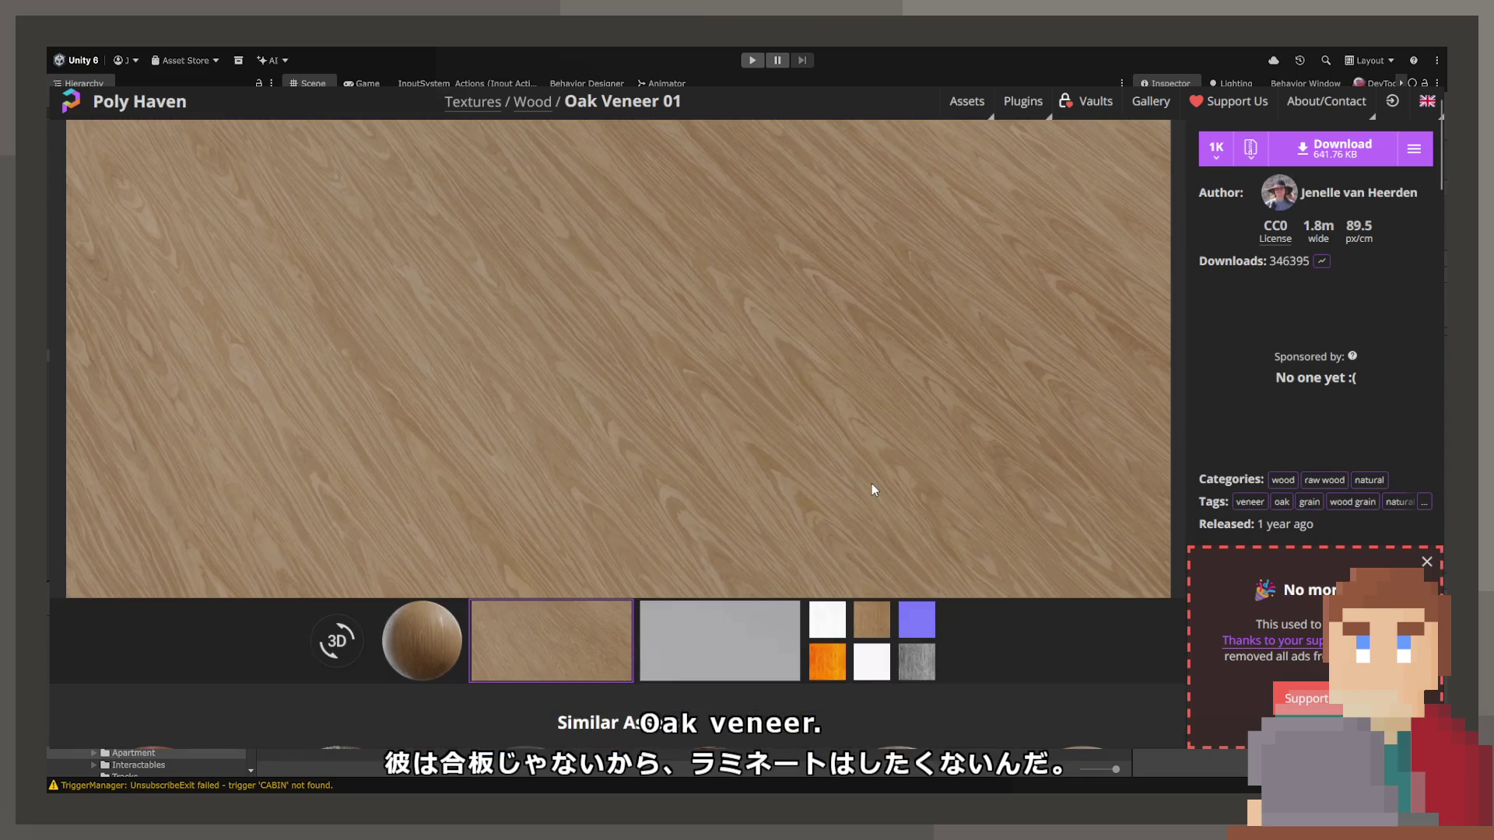
Pick 1K from the resolution dropdown and download Oak Veneer 01 (641.76 KB).
scroll(873, 488, down, 2)
click(1217, 155)
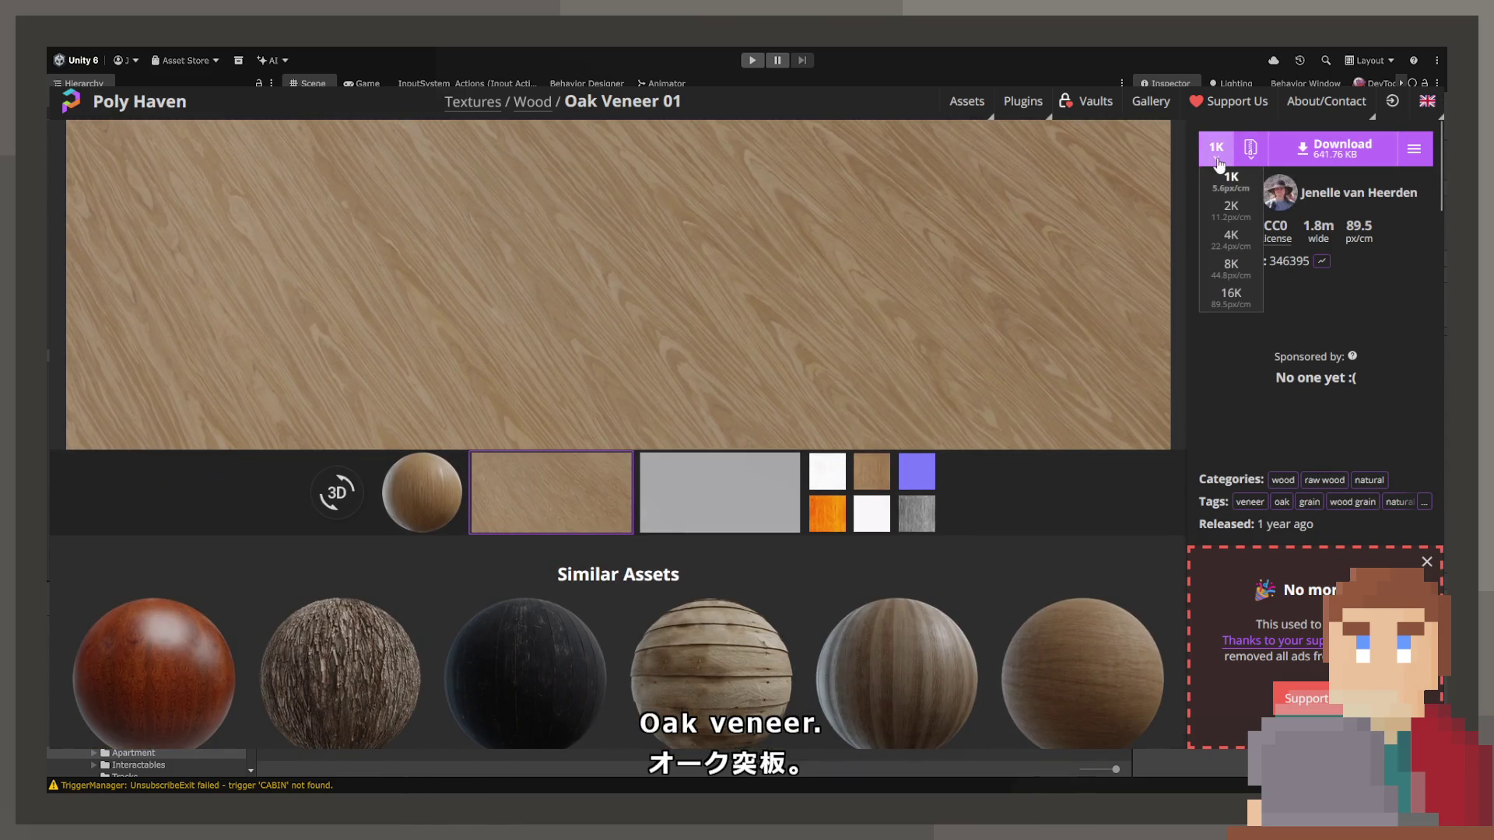
click(1323, 152)
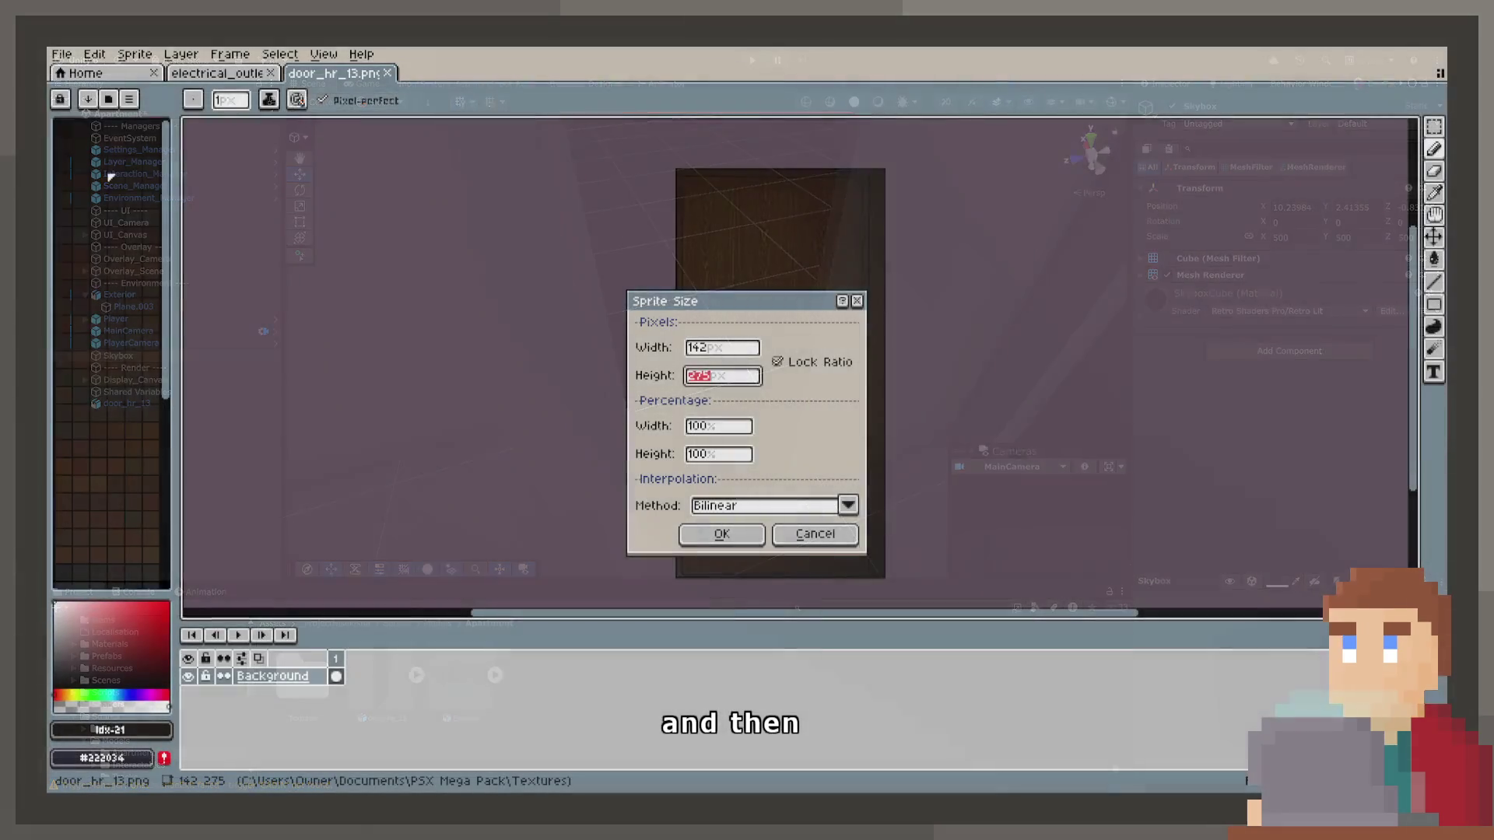
Keep the door sprite at 142×275, create a transparent 270×150 sprite, and paste the oak texture.
click(814, 534)
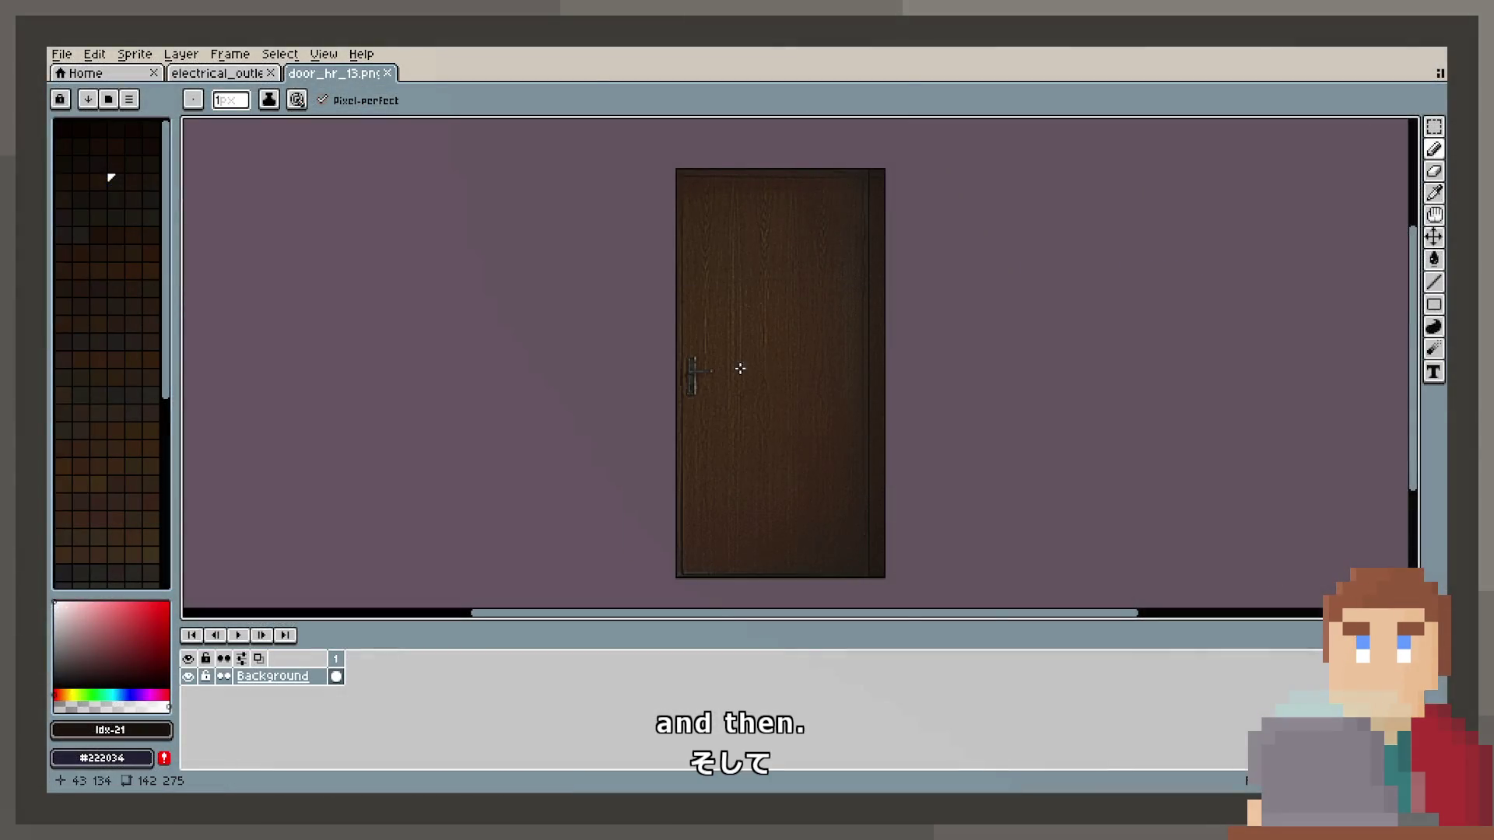
click(62, 54)
click(67, 70)
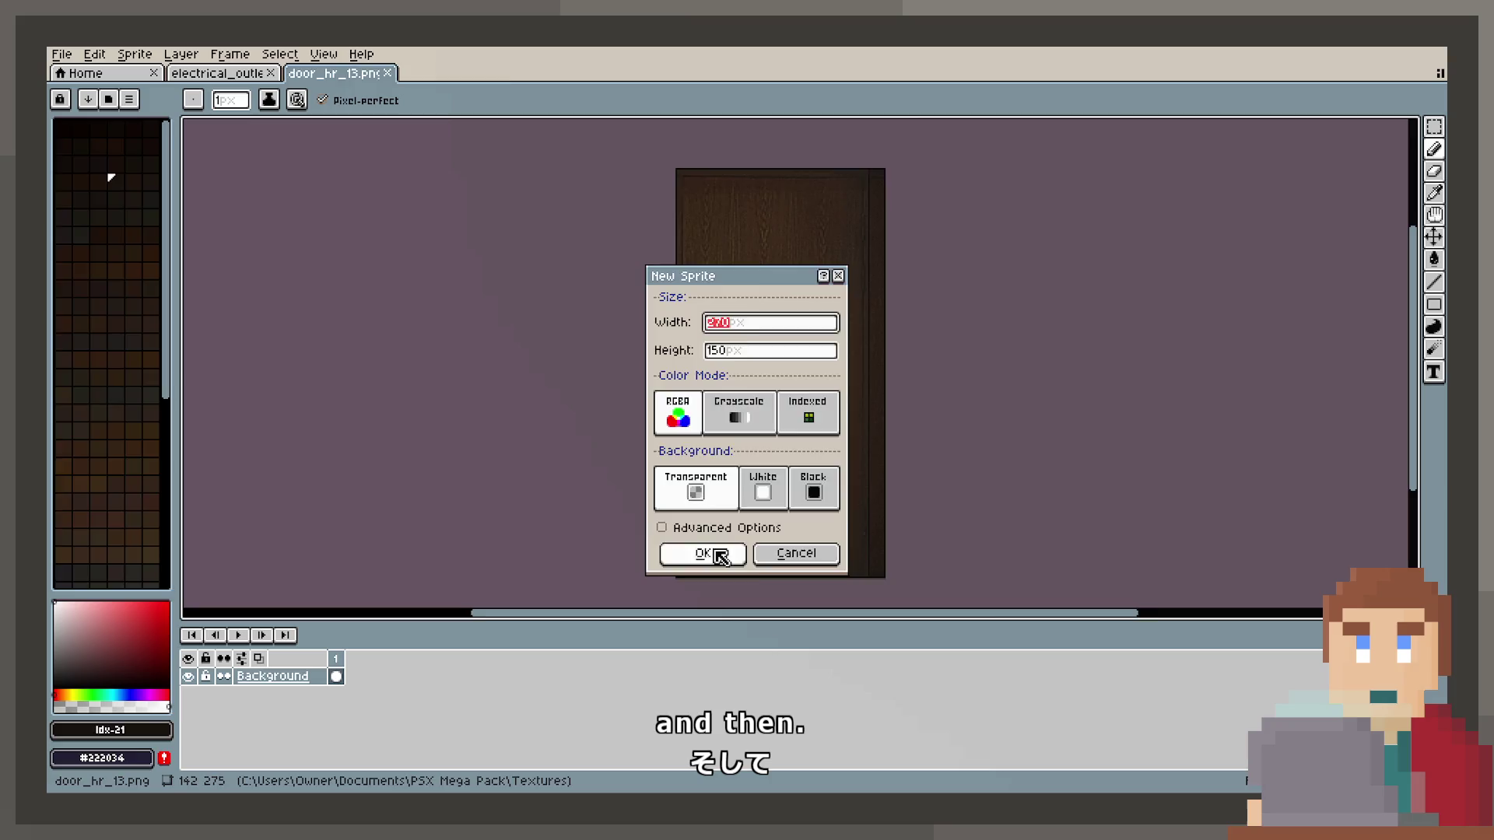
click(718, 554)
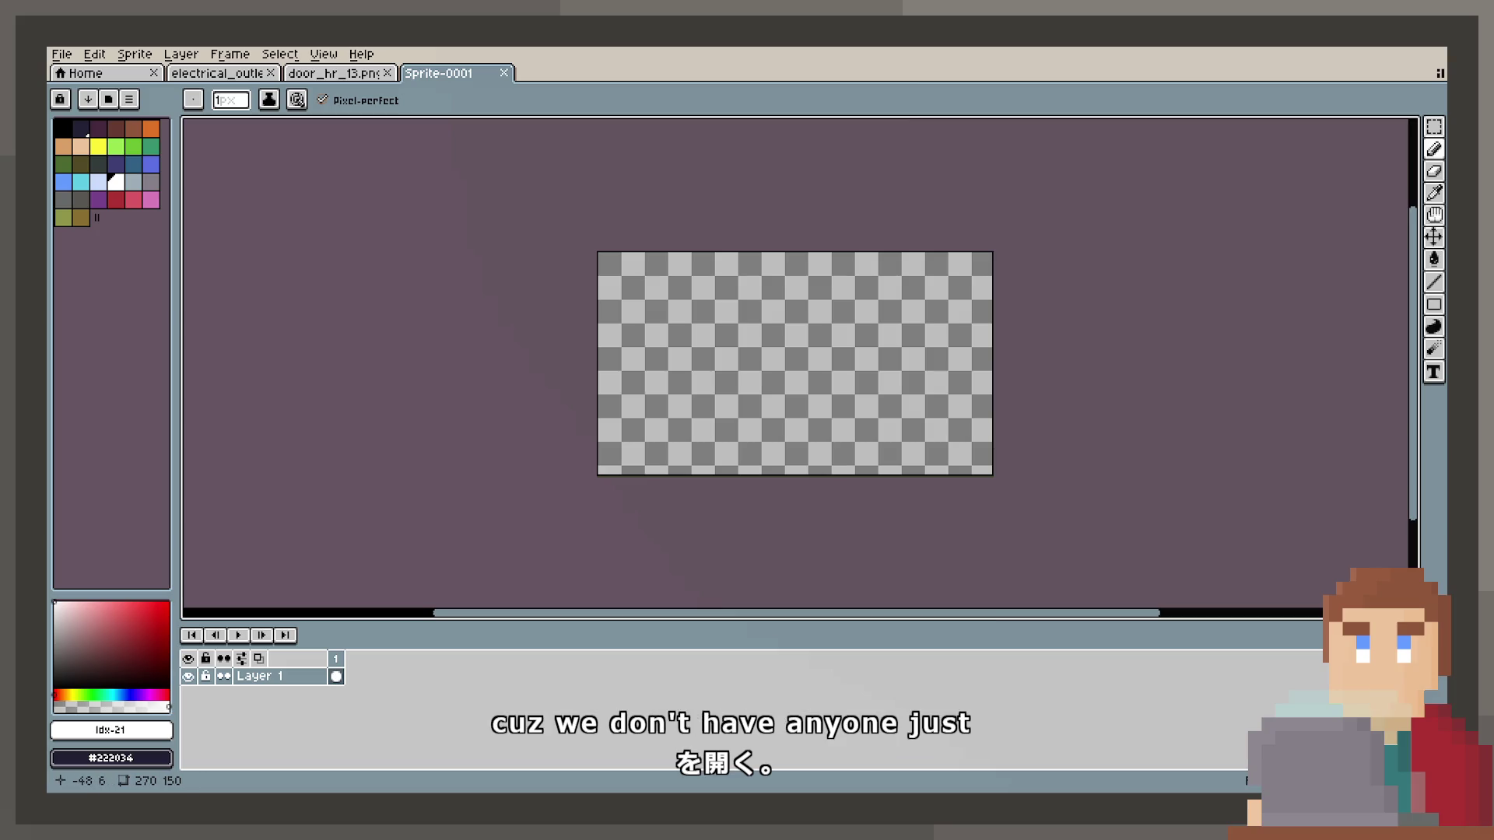
click(337, 481)
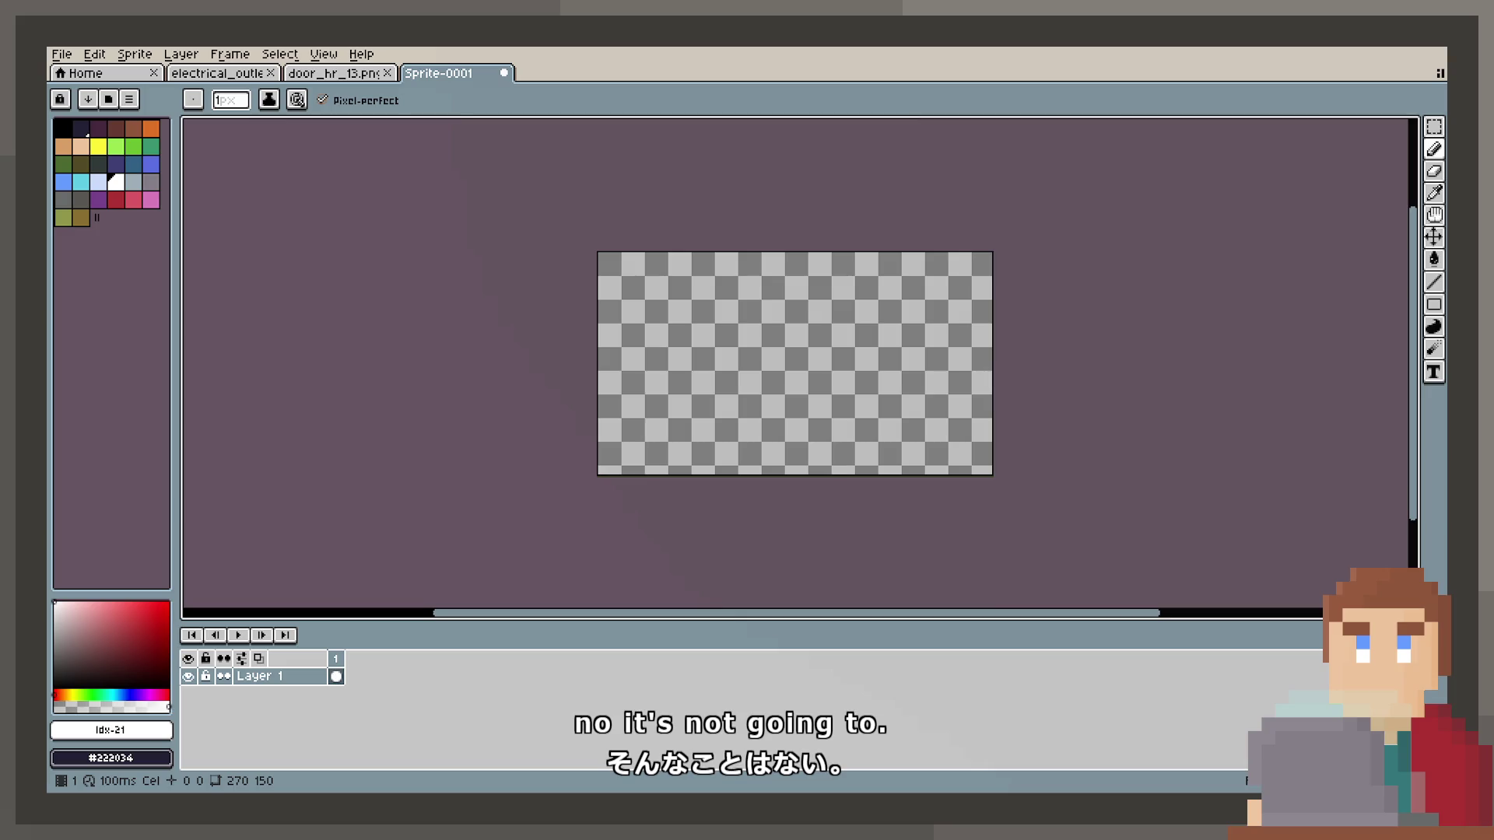
key(ctrl+v)
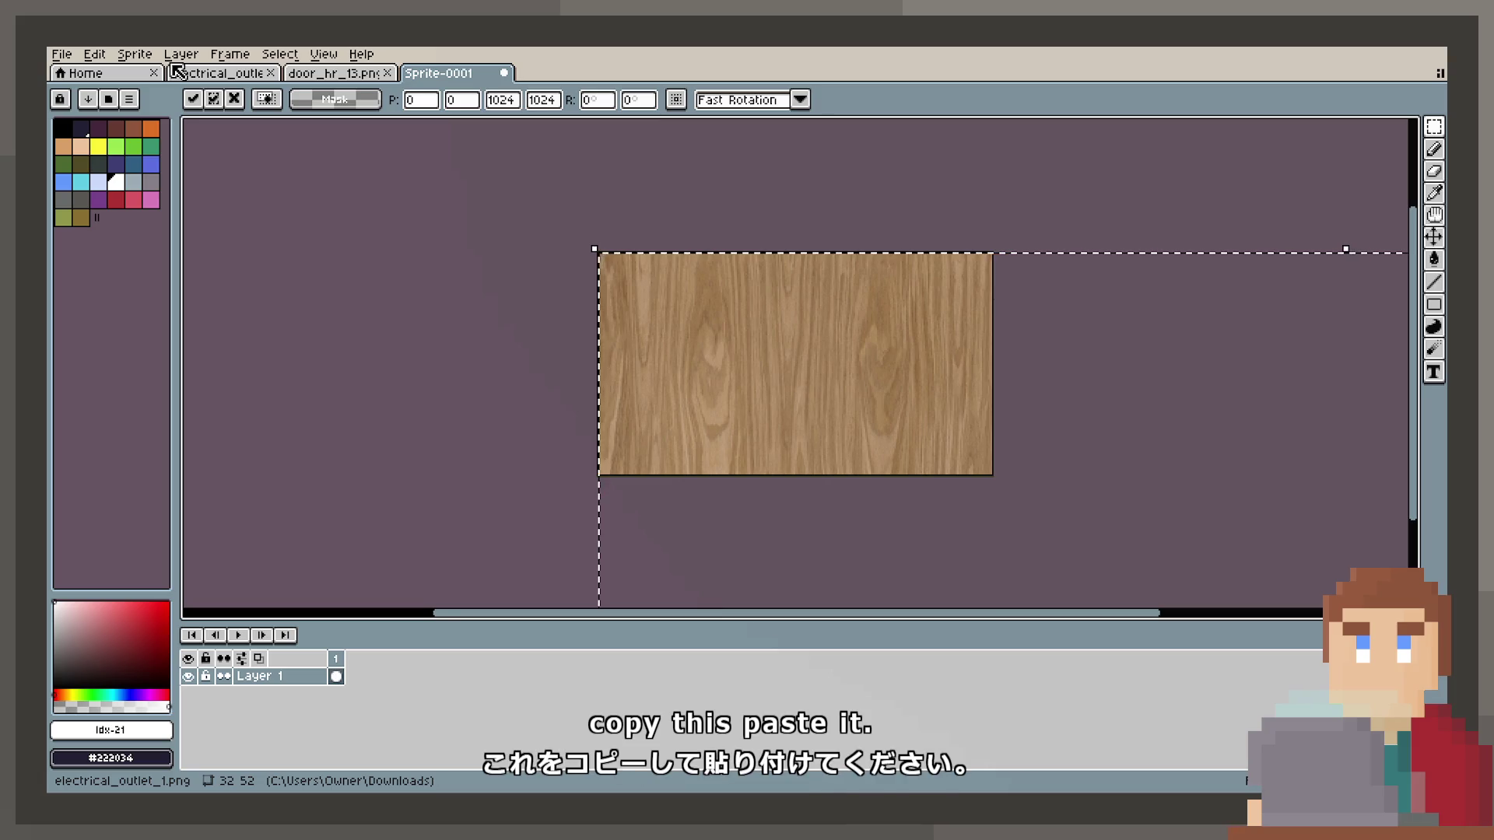
Discard the paste and put the oak texture into a new 1024×1024 sprite.
key(Escape)
click(135, 53)
click(72, 78)
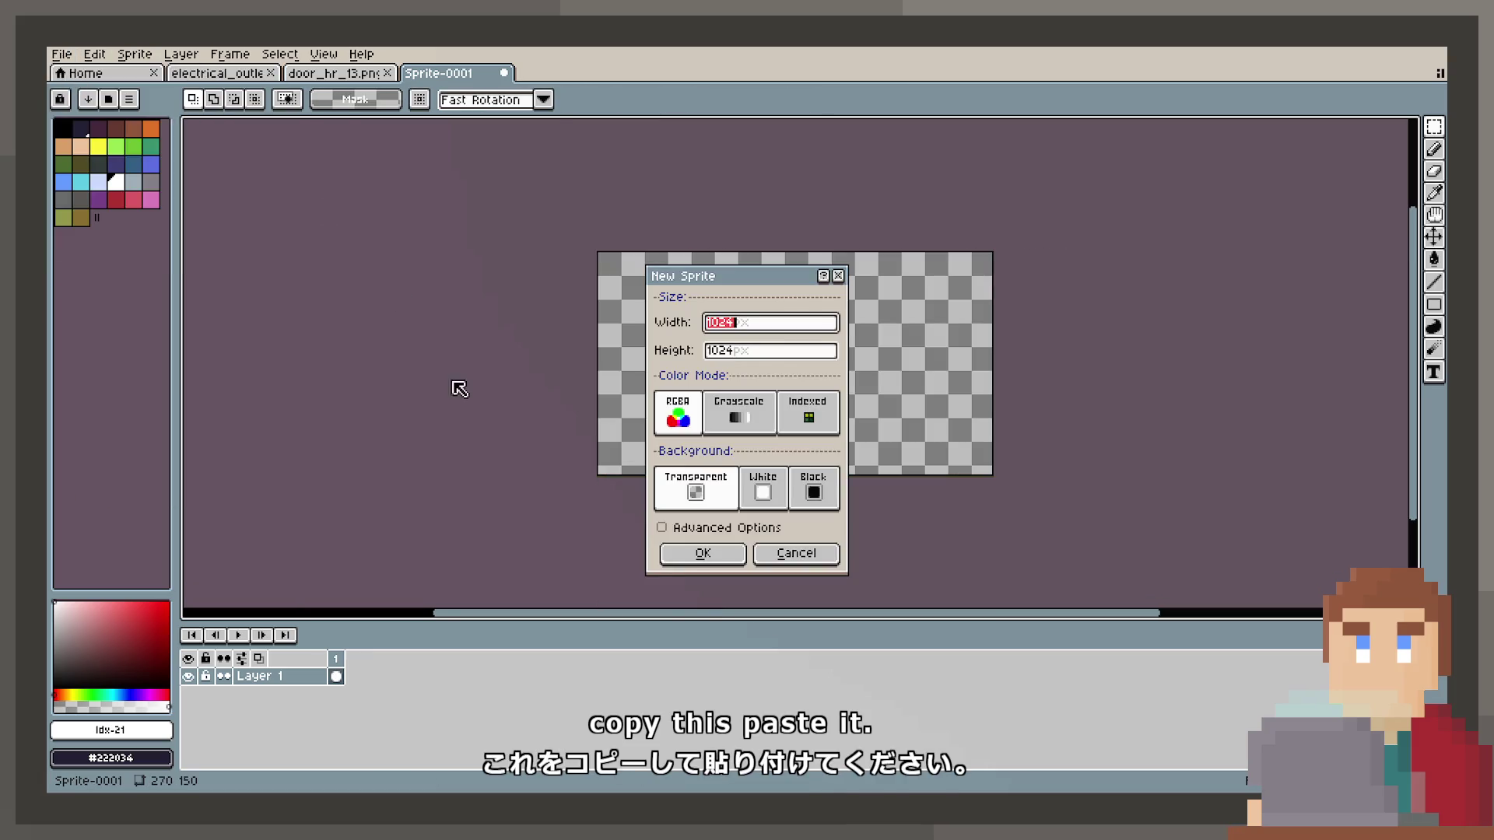
click(702, 553)
key(ctrl+v)
scroll(724, 347, down, 2)
scroll(720, 347, up, 1)
scroll(708, 347, down, 1)
drag(707, 347, 711, 377)
scroll(710, 377, down, 1)
scroll(710, 372, up, 1)
Turn on tiled mode in both axes and inspect the wood's repeat seams.
click(146, 56)
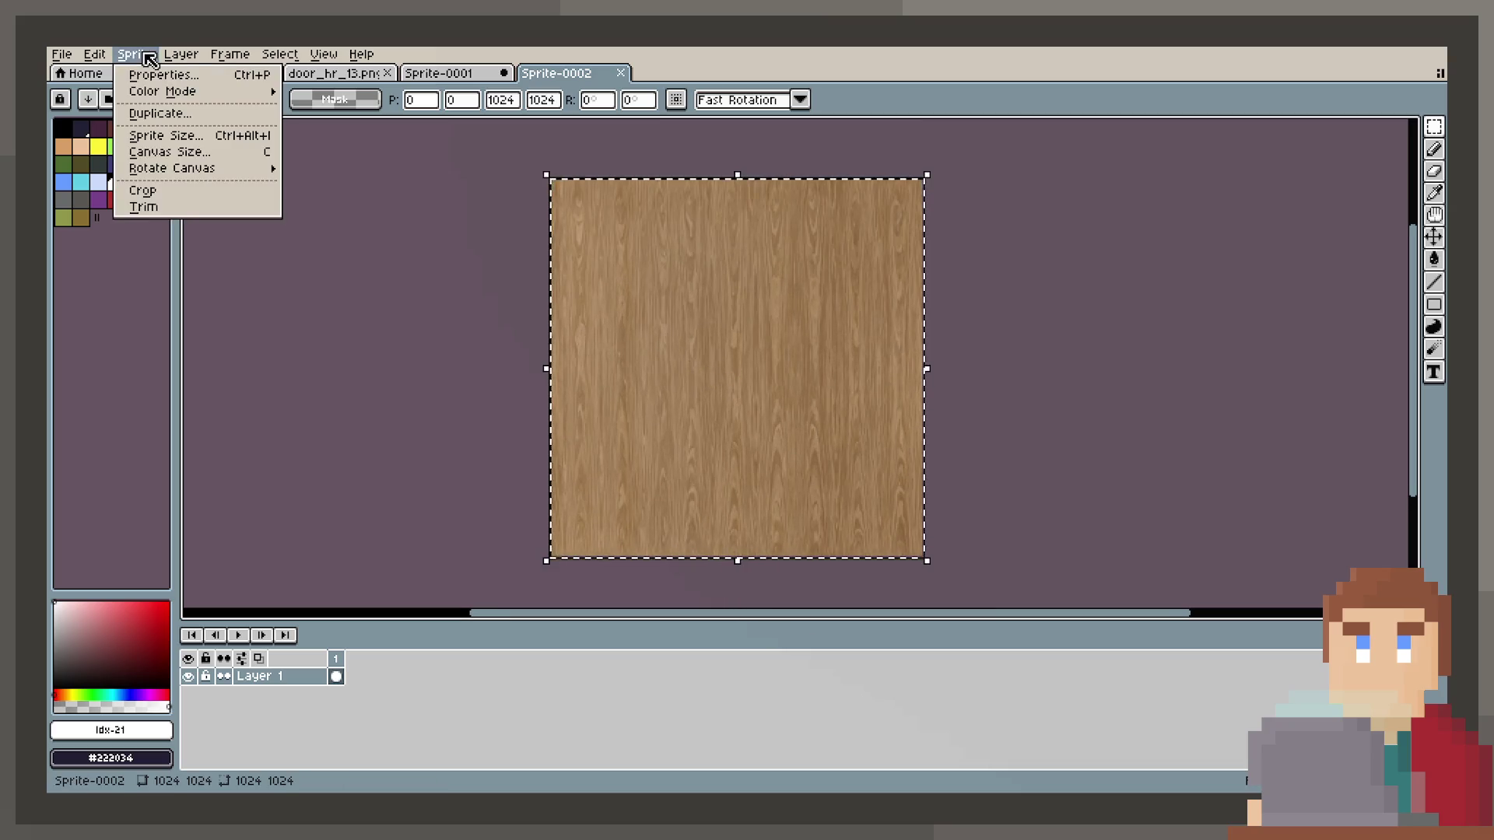
mouse_move(323, 55)
mouse_move(404, 170)
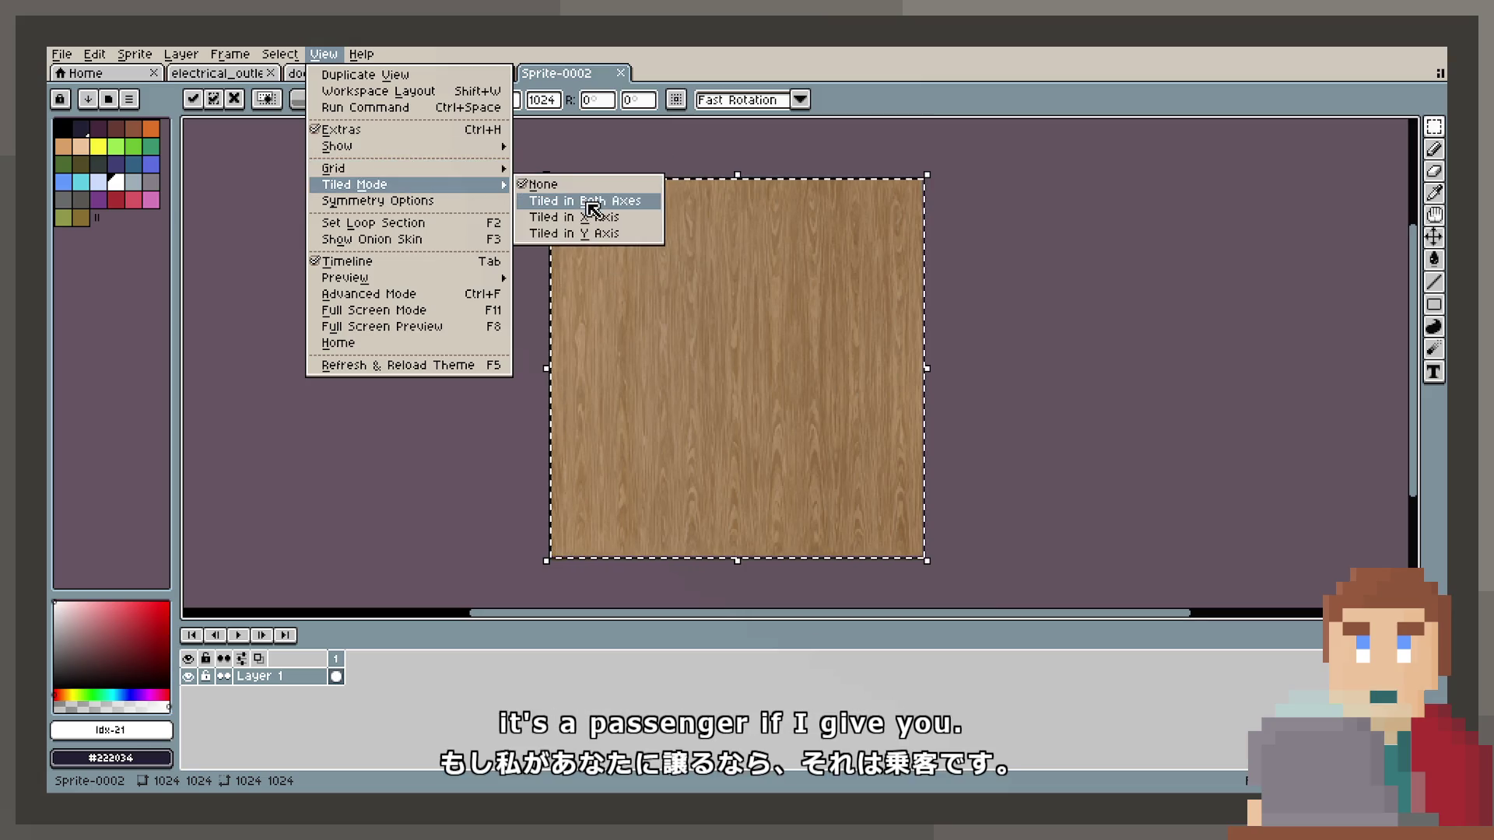
click(591, 204)
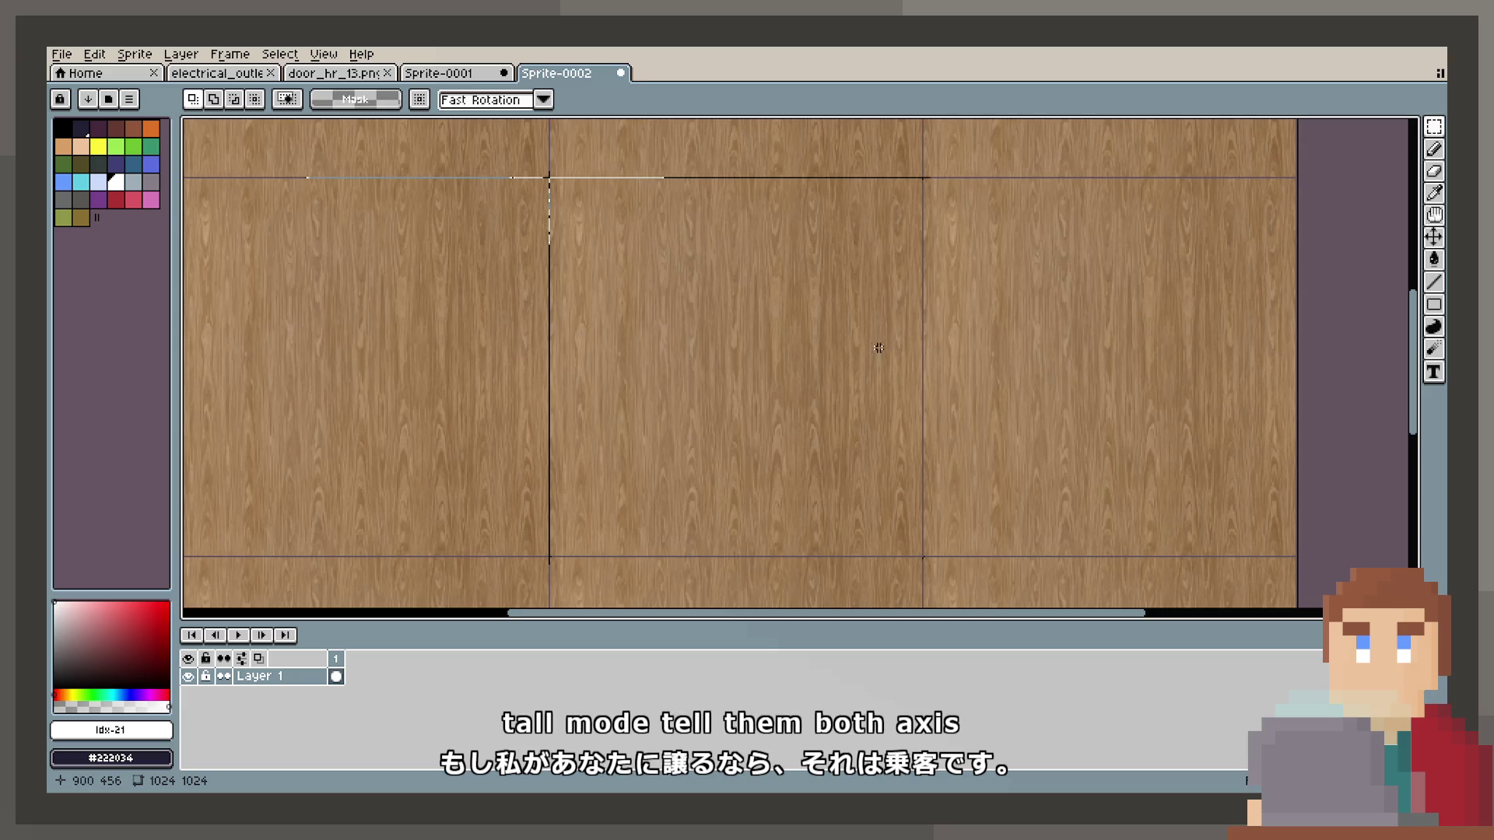
scroll(878, 348, down, 2)
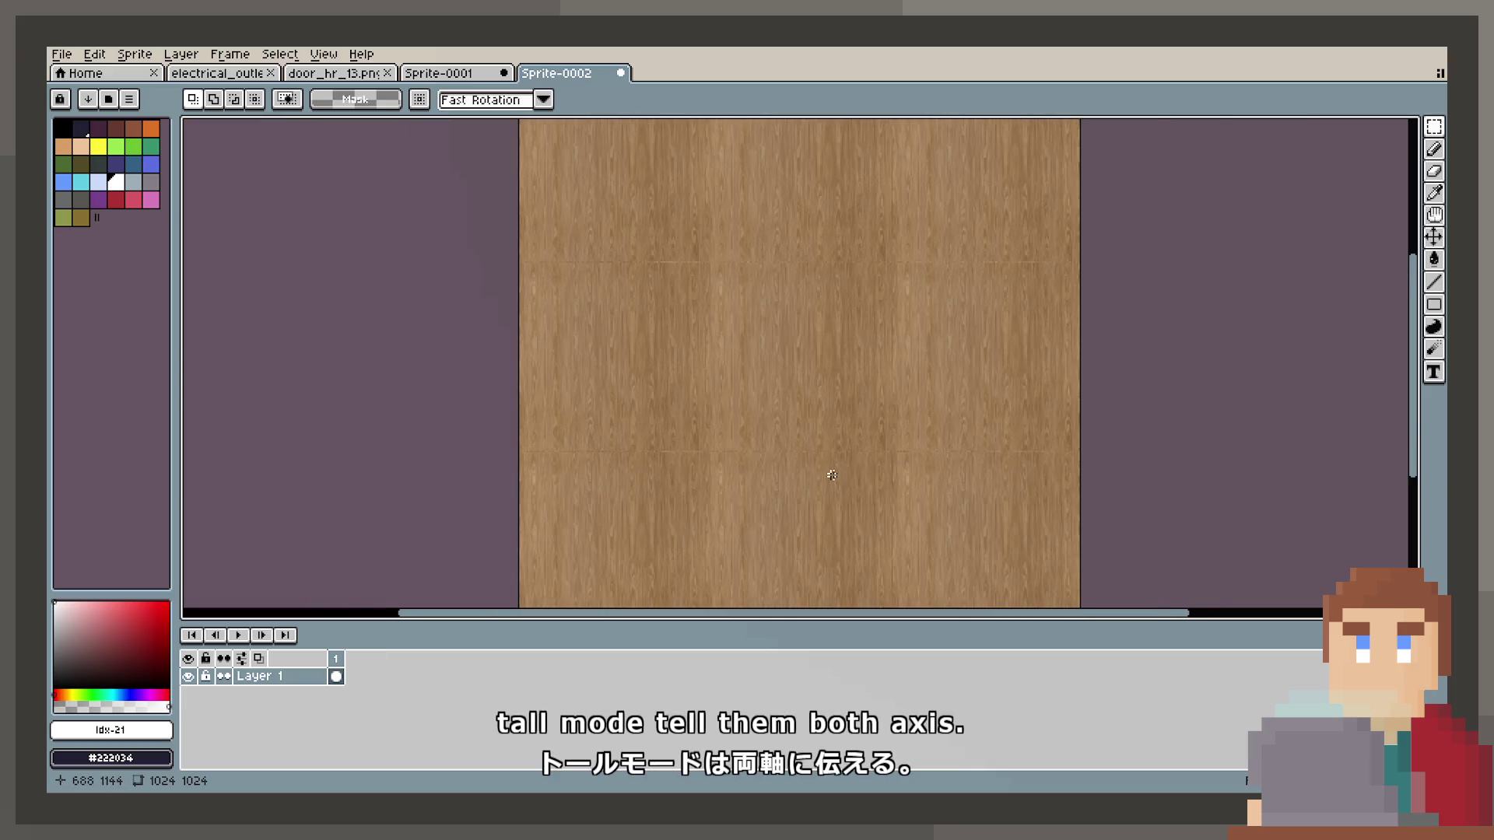
scroll(832, 475, up, 4)
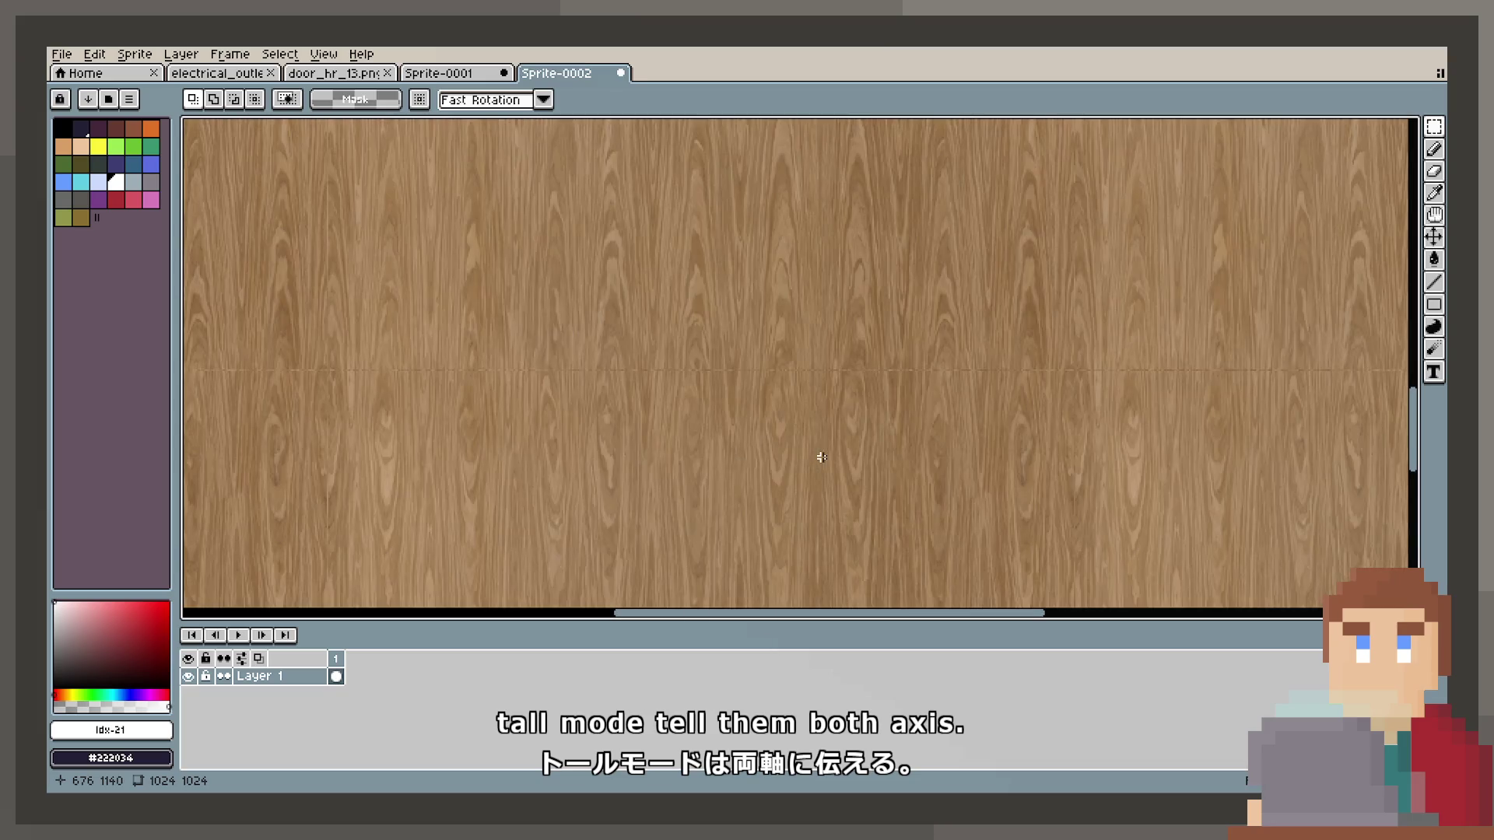
scroll(821, 458, up, 2)
scroll(822, 457, down, 5)
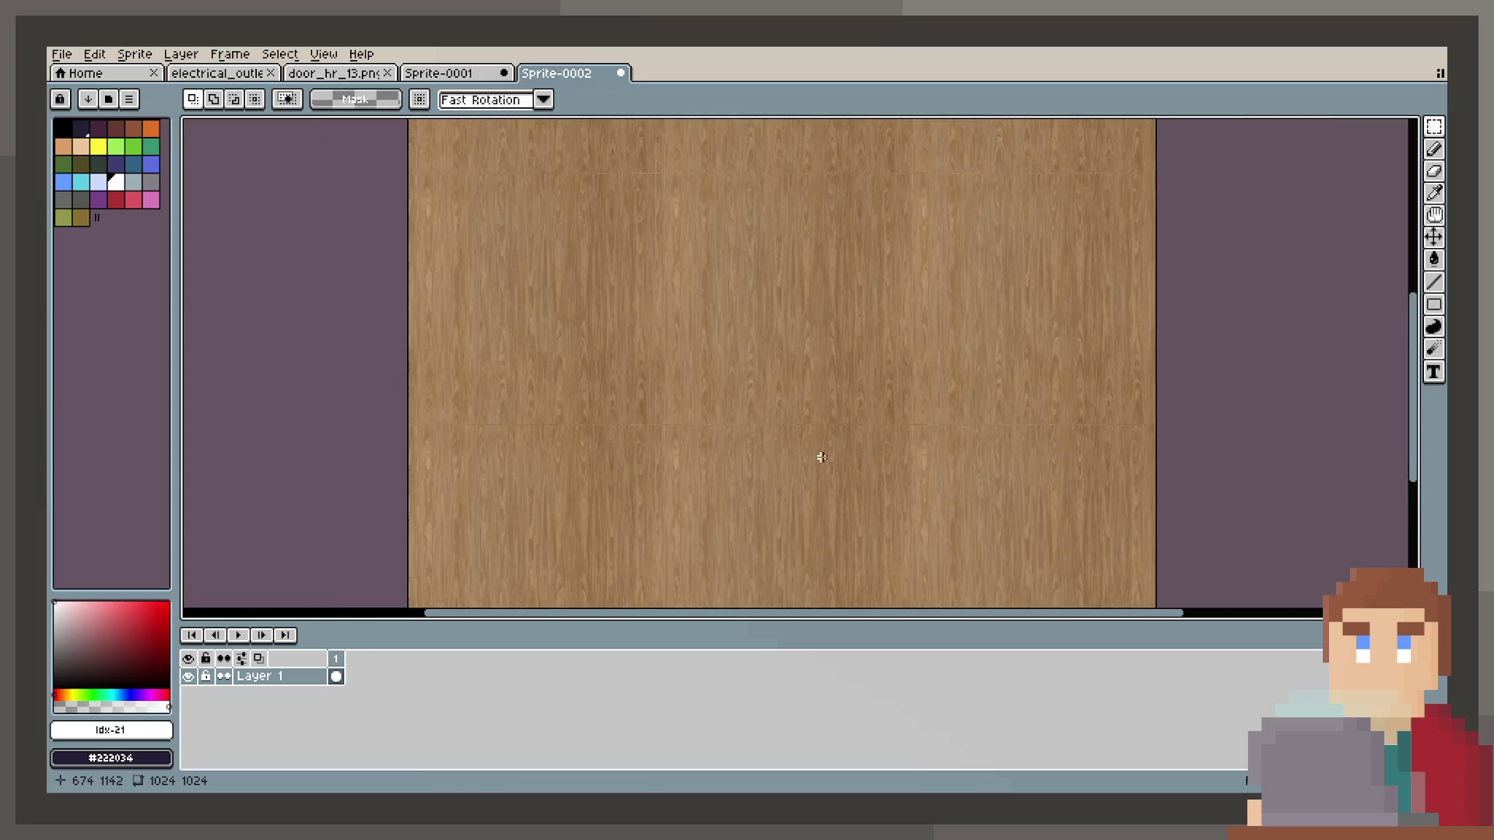
scroll(814, 450, up, 3)
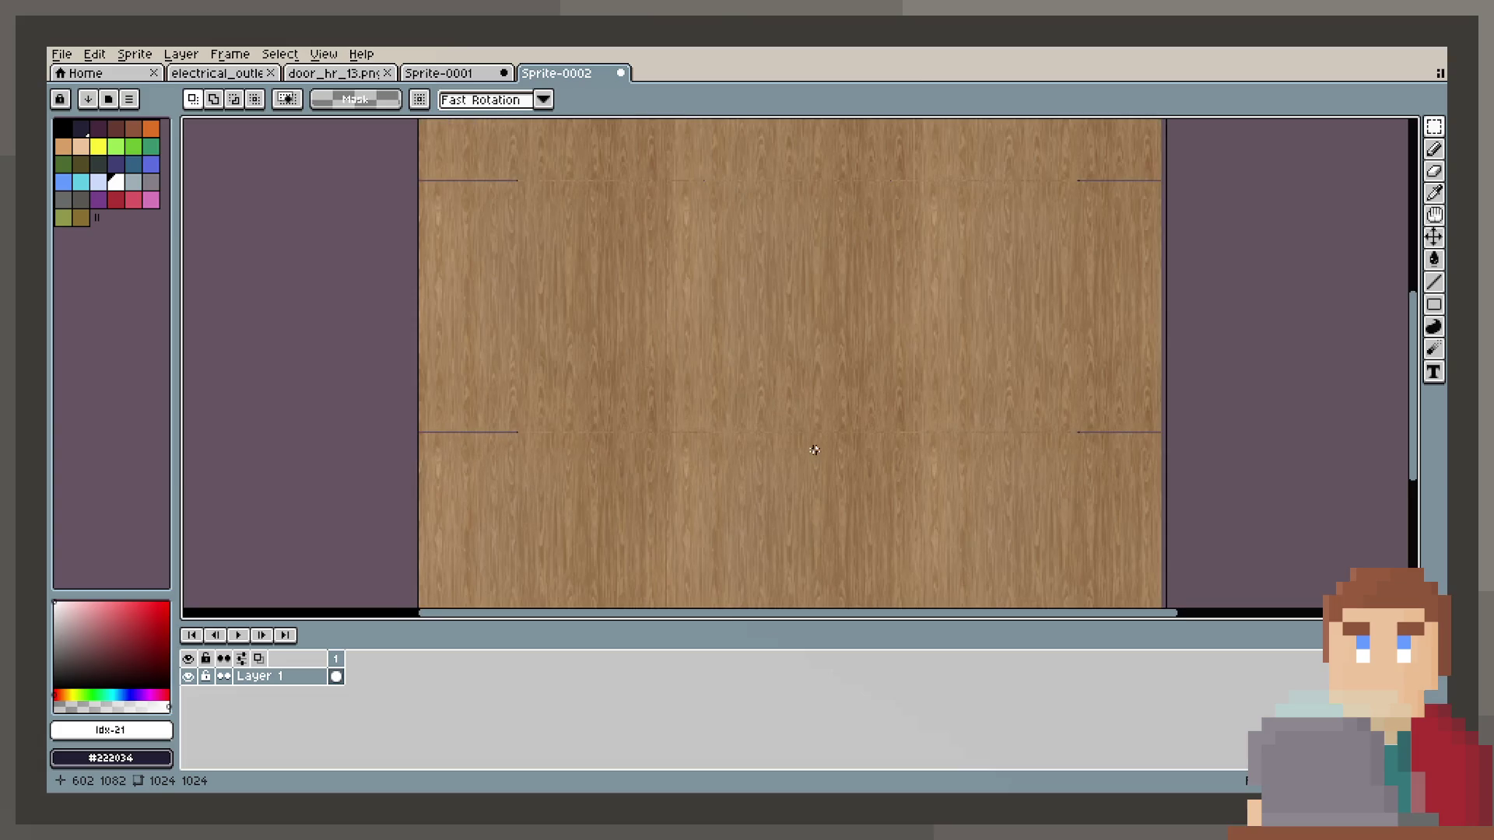
drag(711, 270, 714, 330)
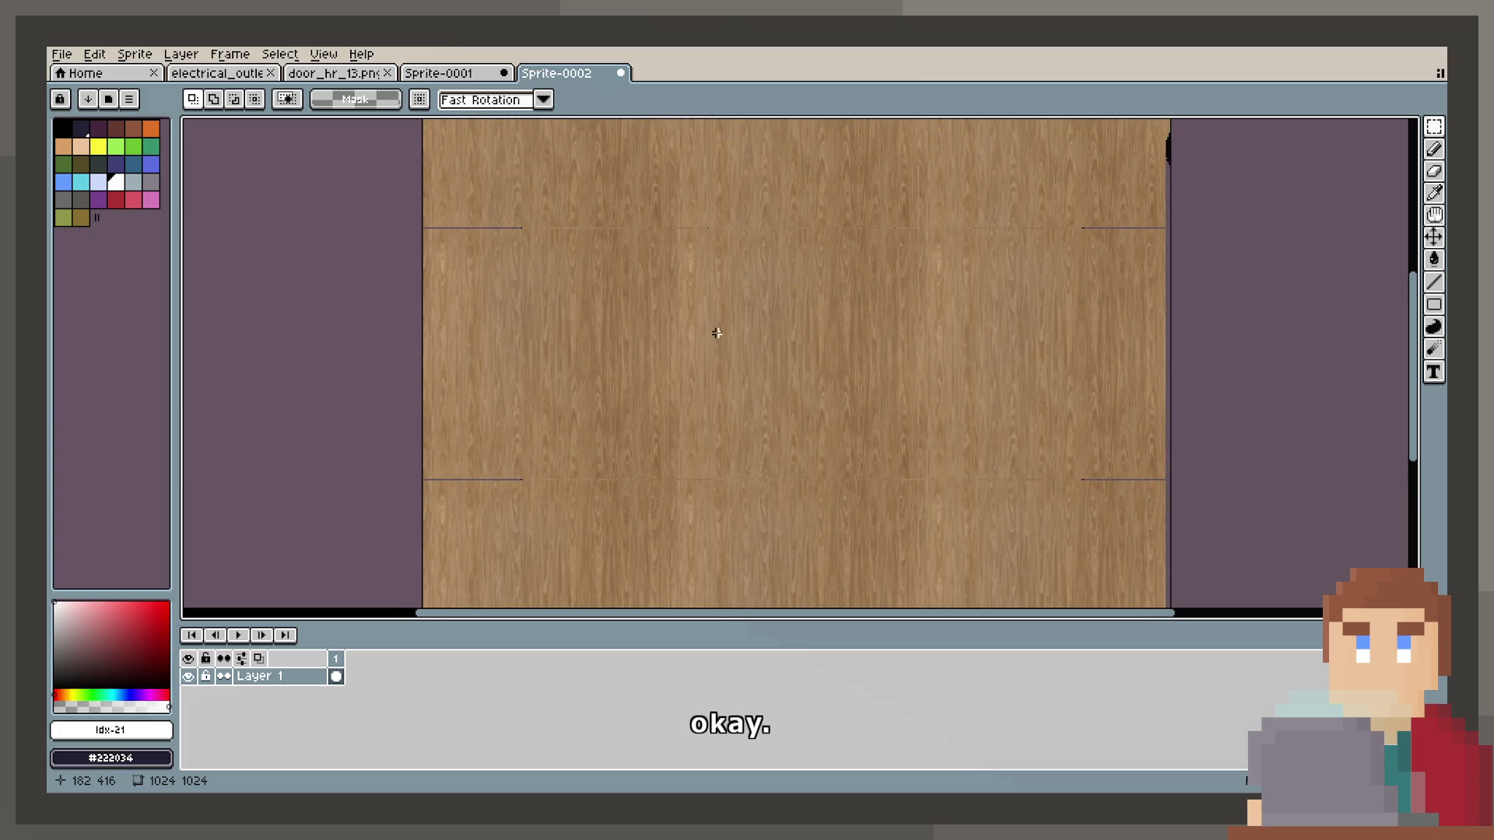
scroll(708, 328, down, 1)
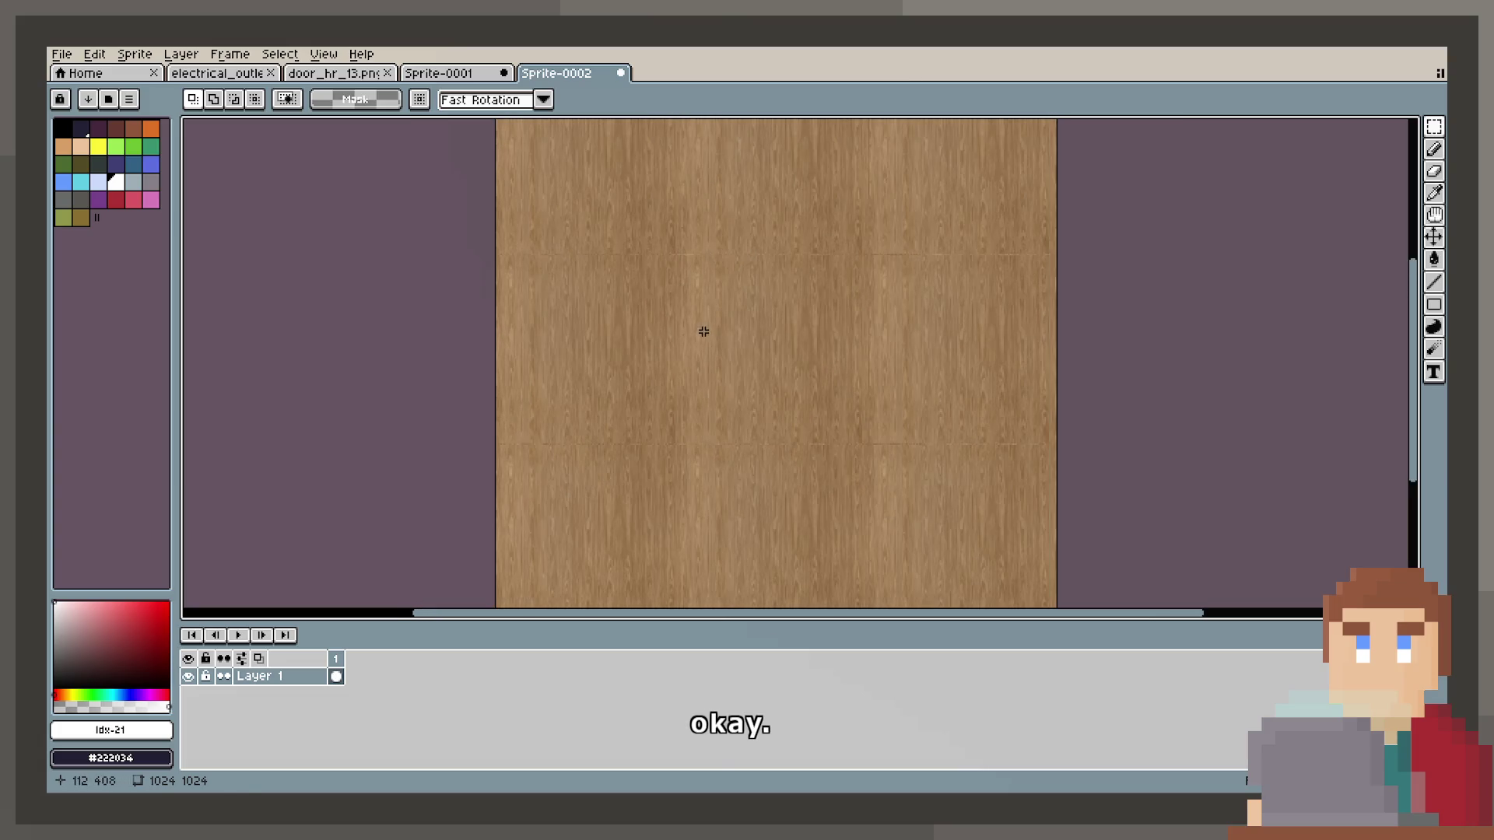
click(180, 54)
mouse_move(135, 54)
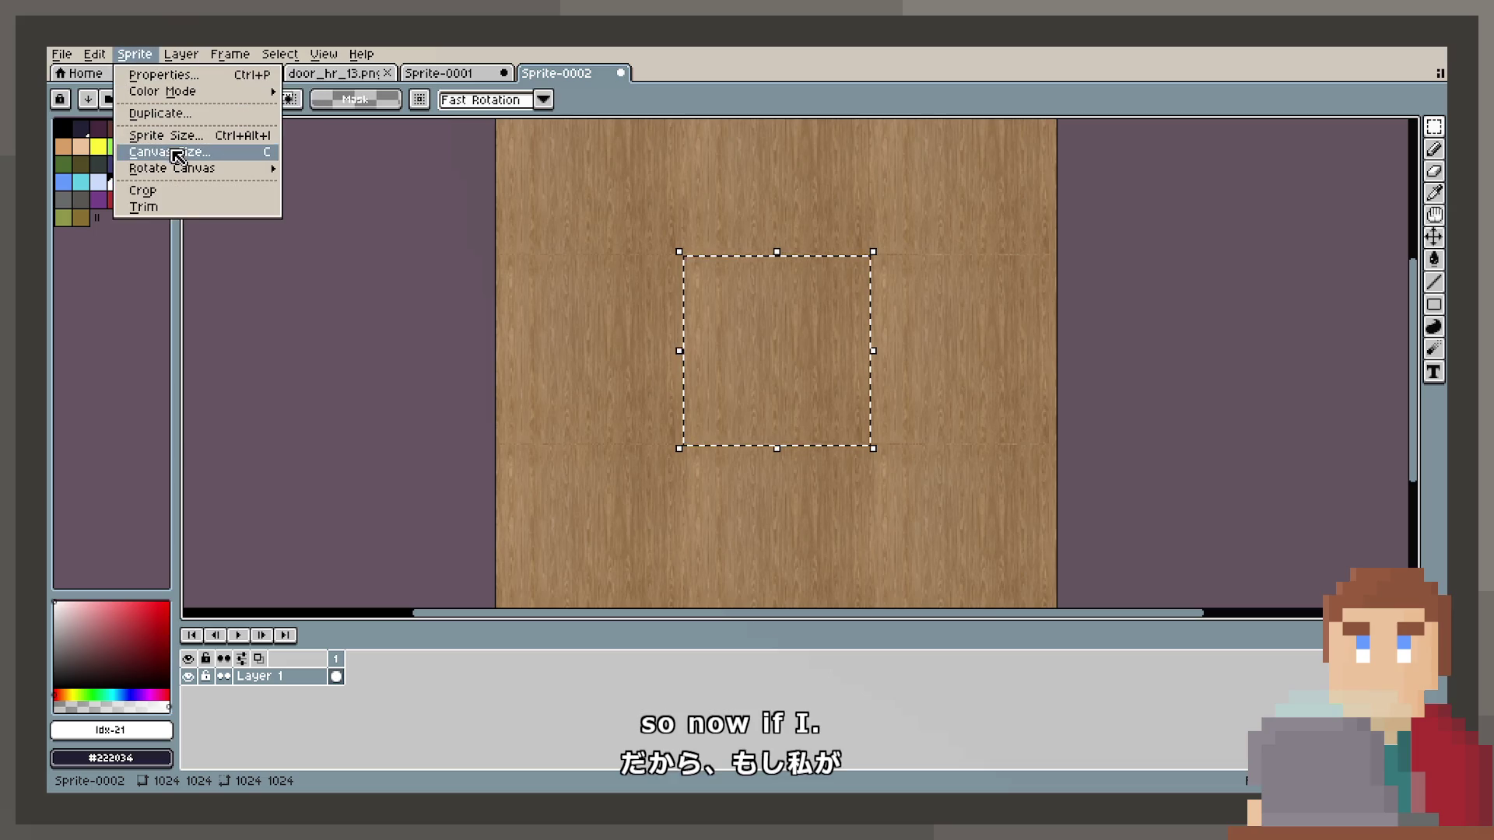
Enlarge Sprite-0002's canvas to 2046×2046 with the oak texture centered.
click(174, 152)
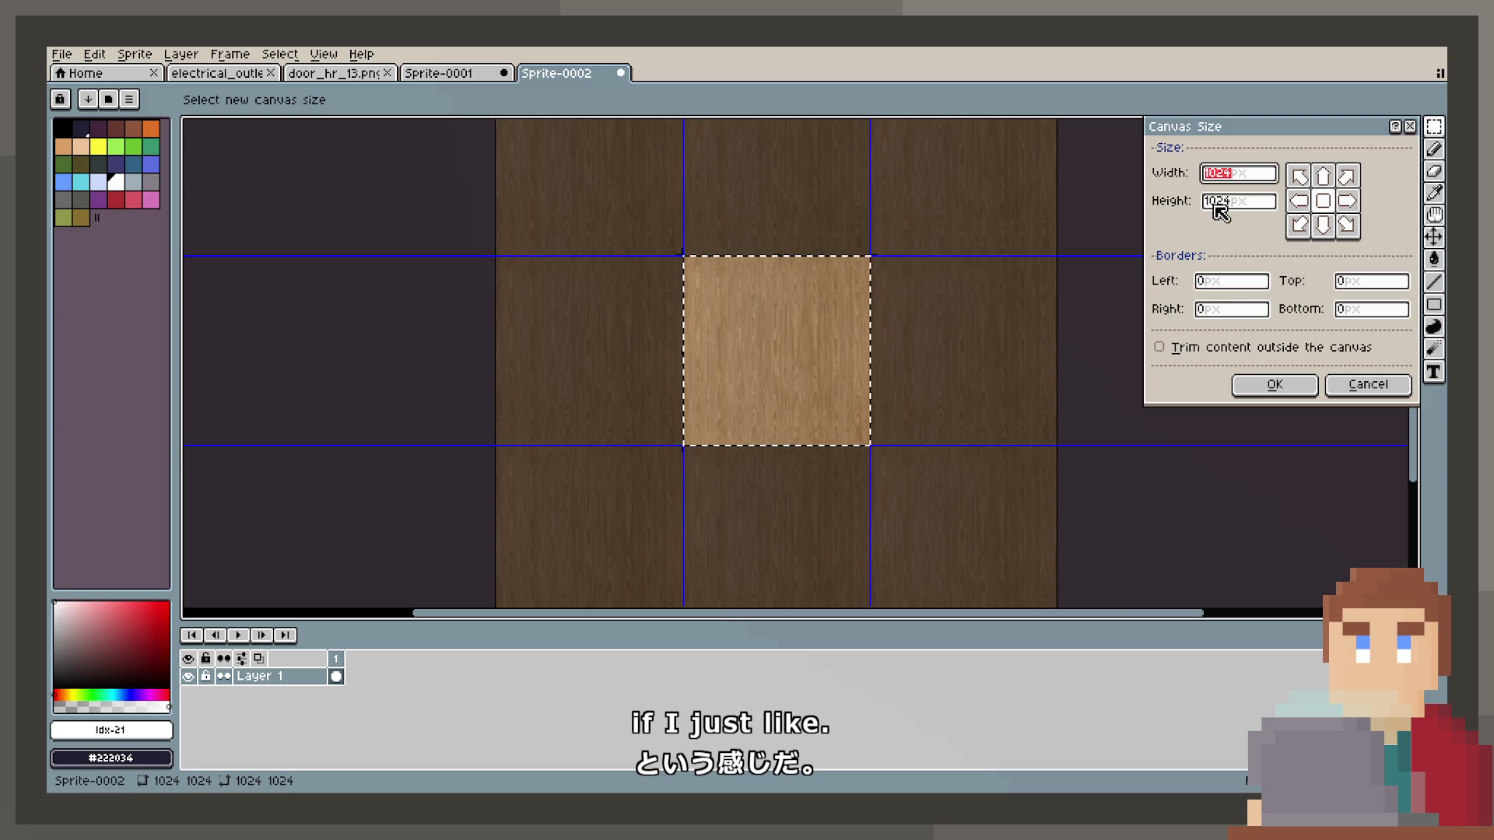
text(2046)
key(Tab)
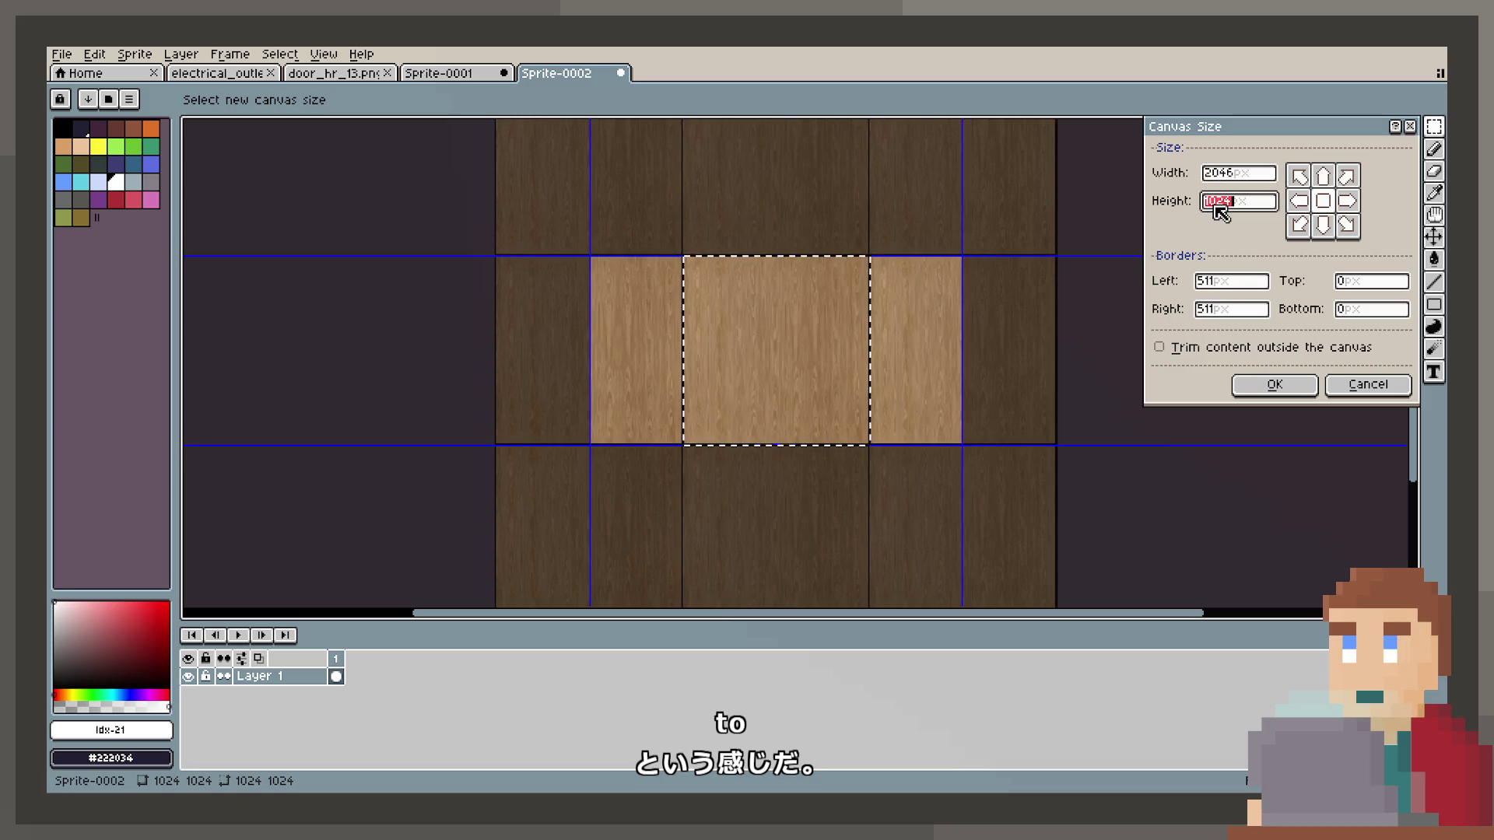
text(20)
text(46)
key(Return)
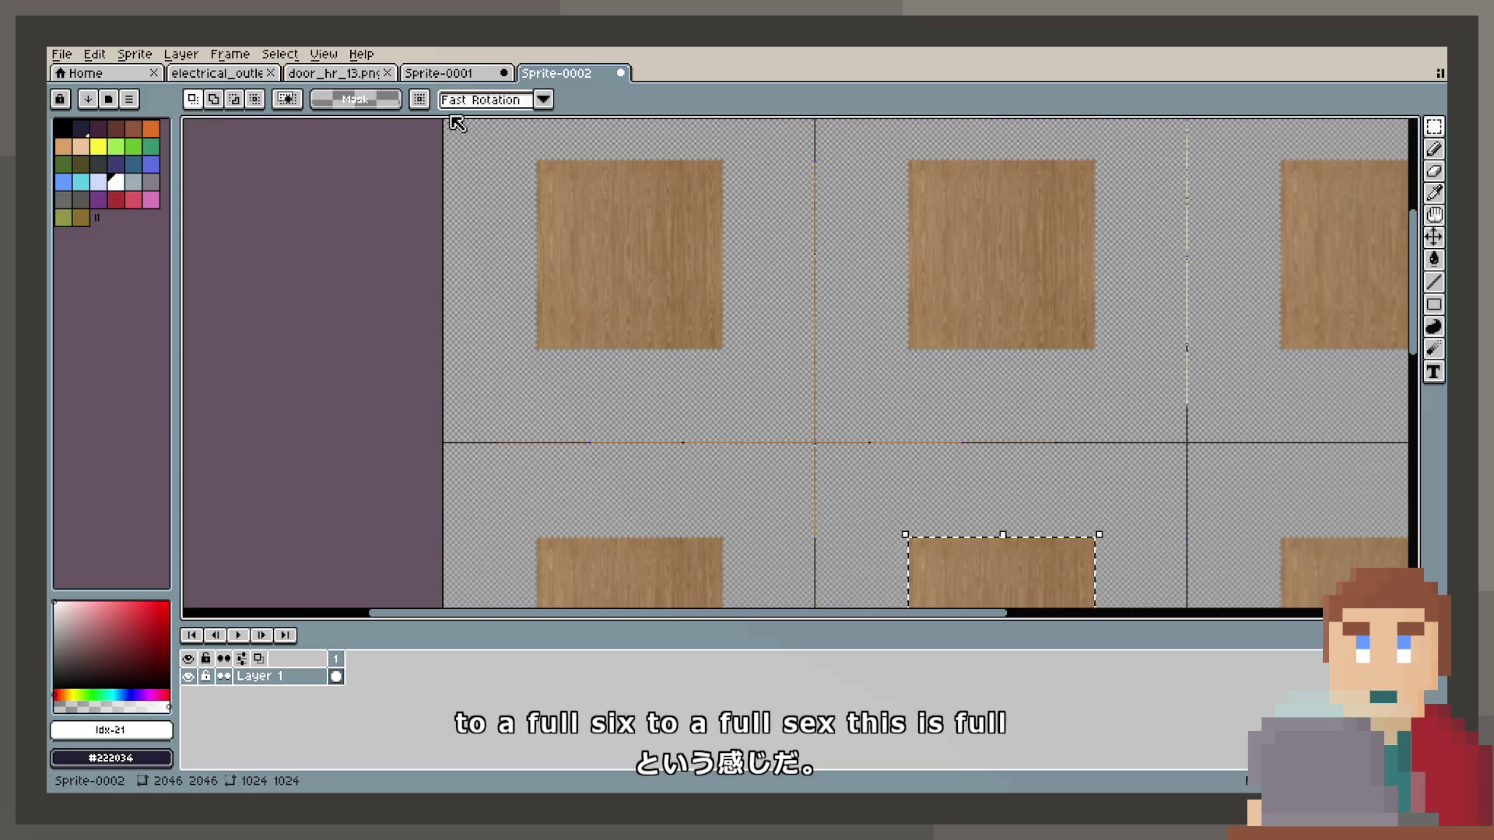
Set View > Tiled Mode to None to stop the repeating preview.
click(362, 55)
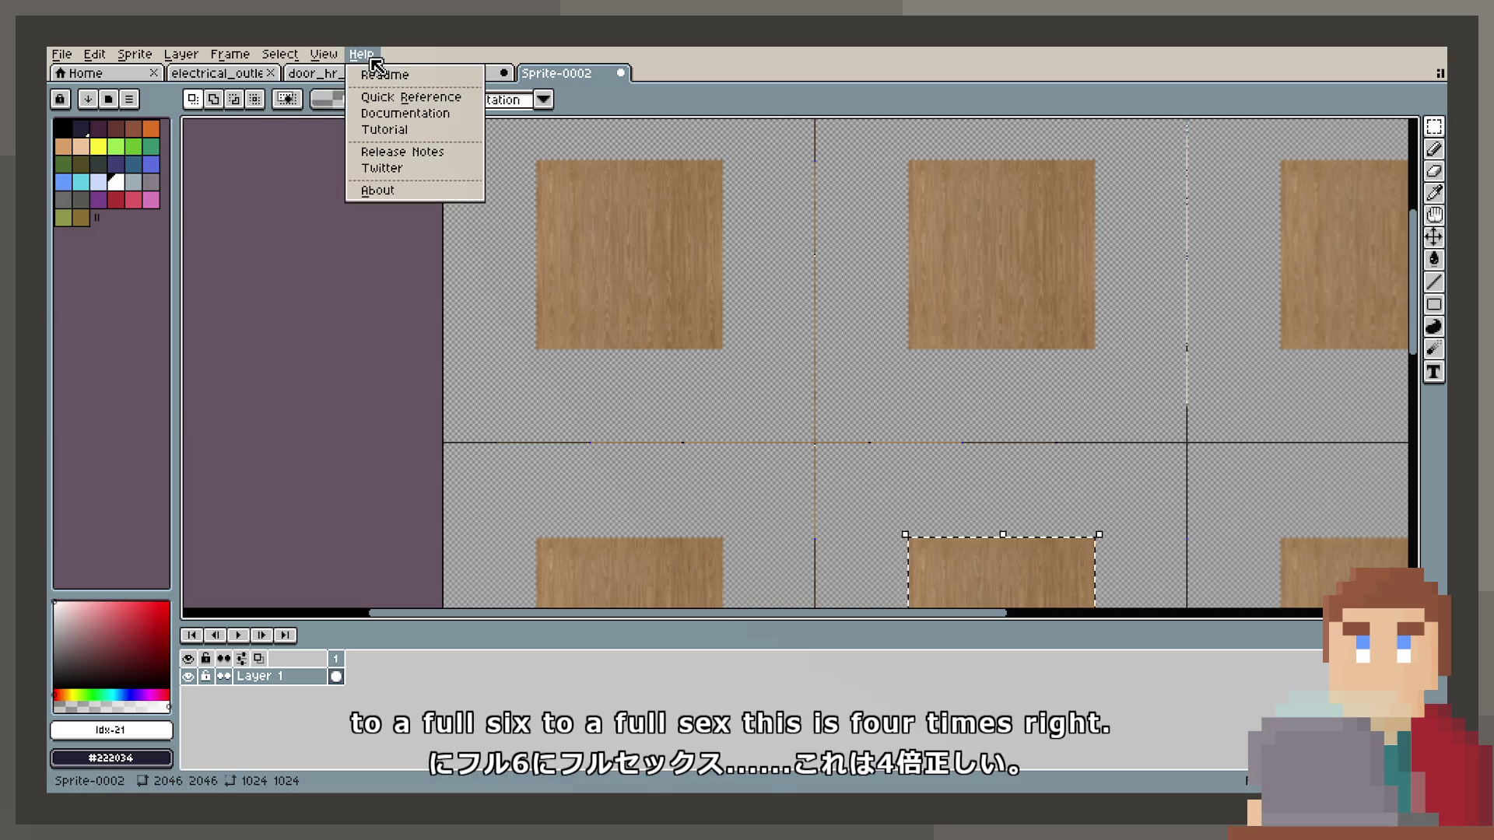
mouse_move(404, 189)
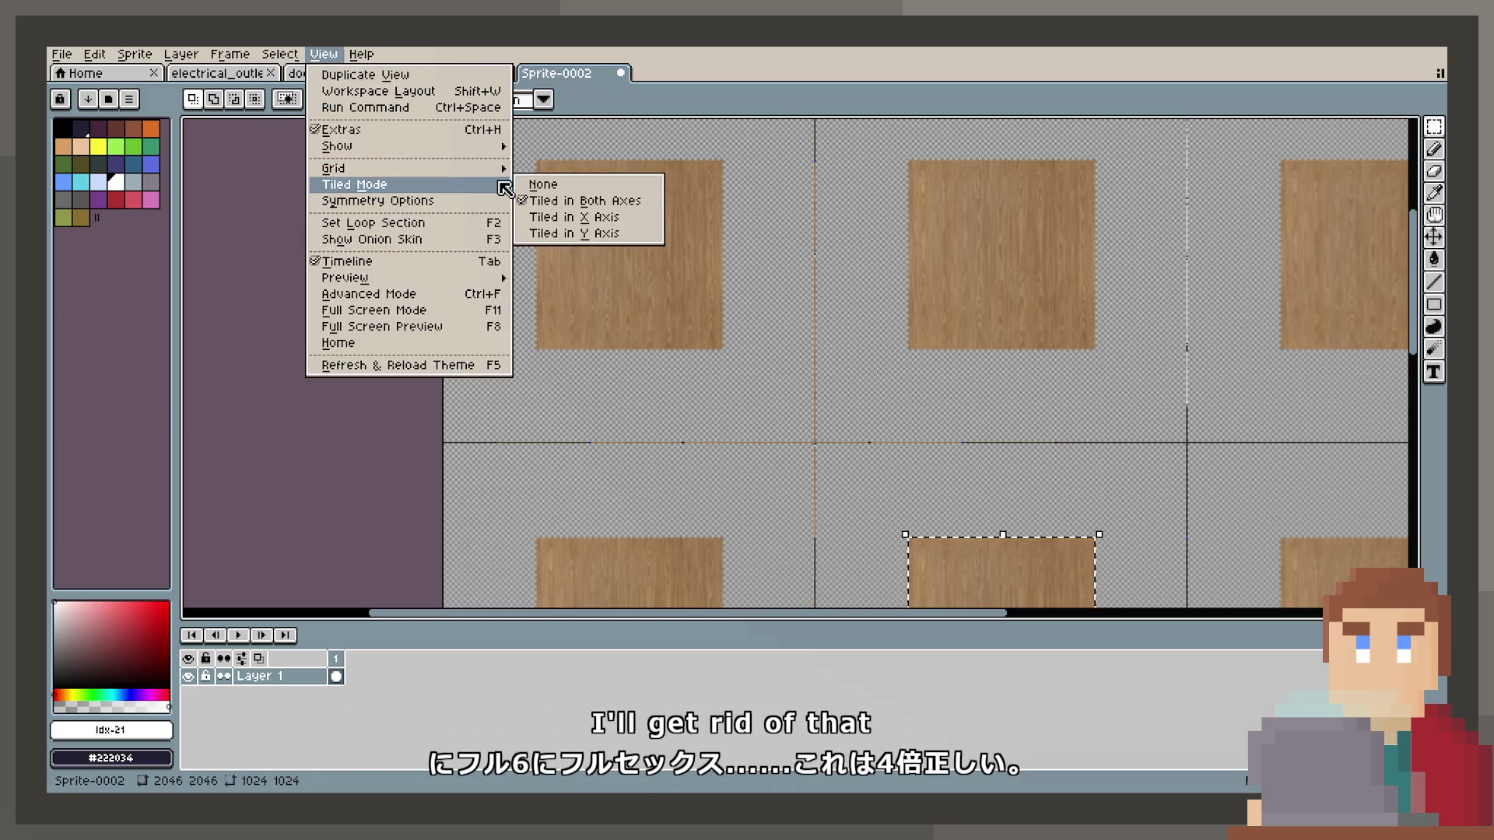
click(537, 189)
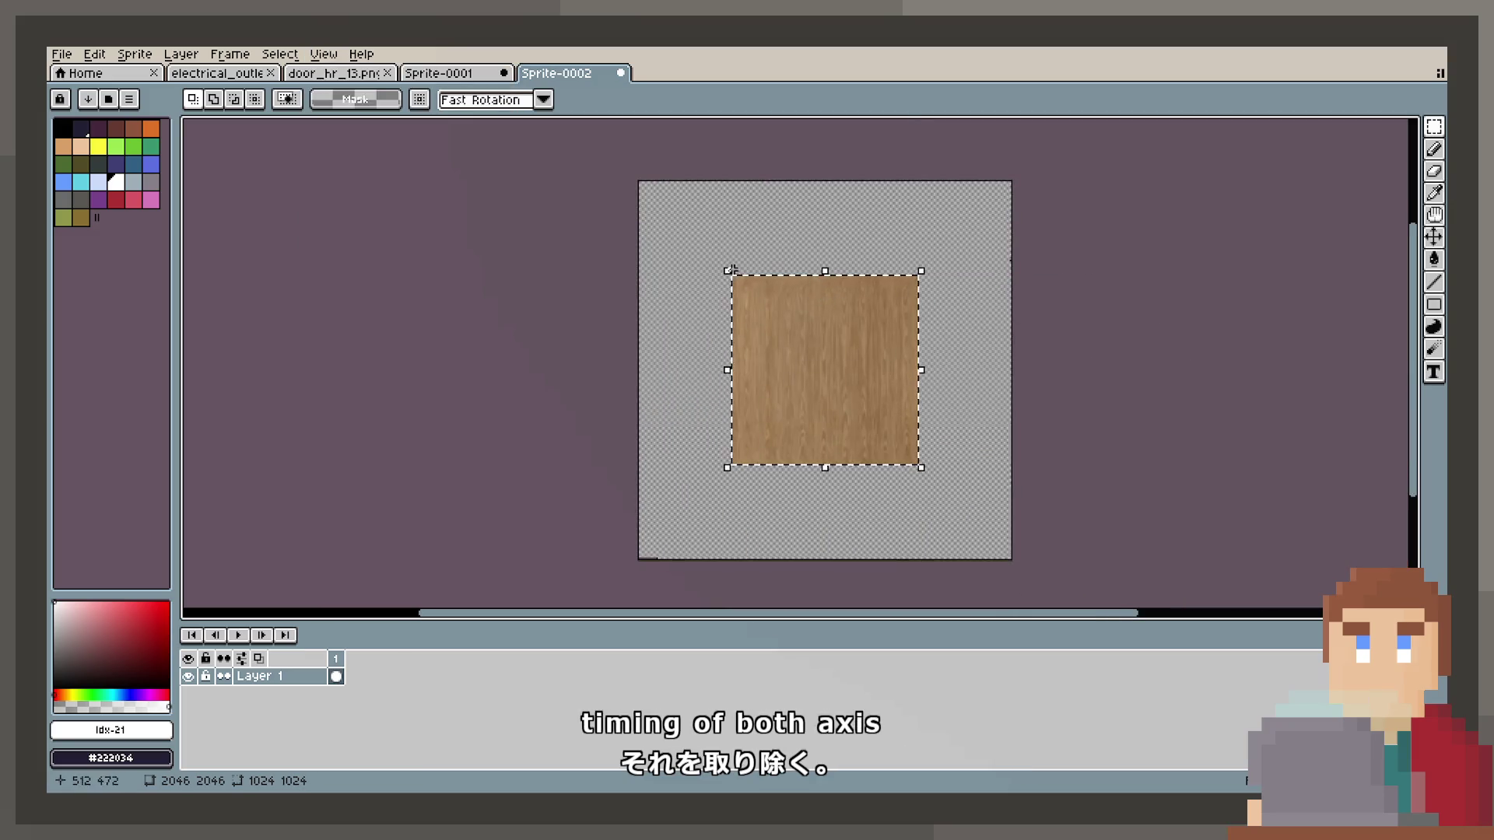
Move the wood tile to the top-left and place a second copy beside it at x 1024.
drag(826, 390, 719, 293)
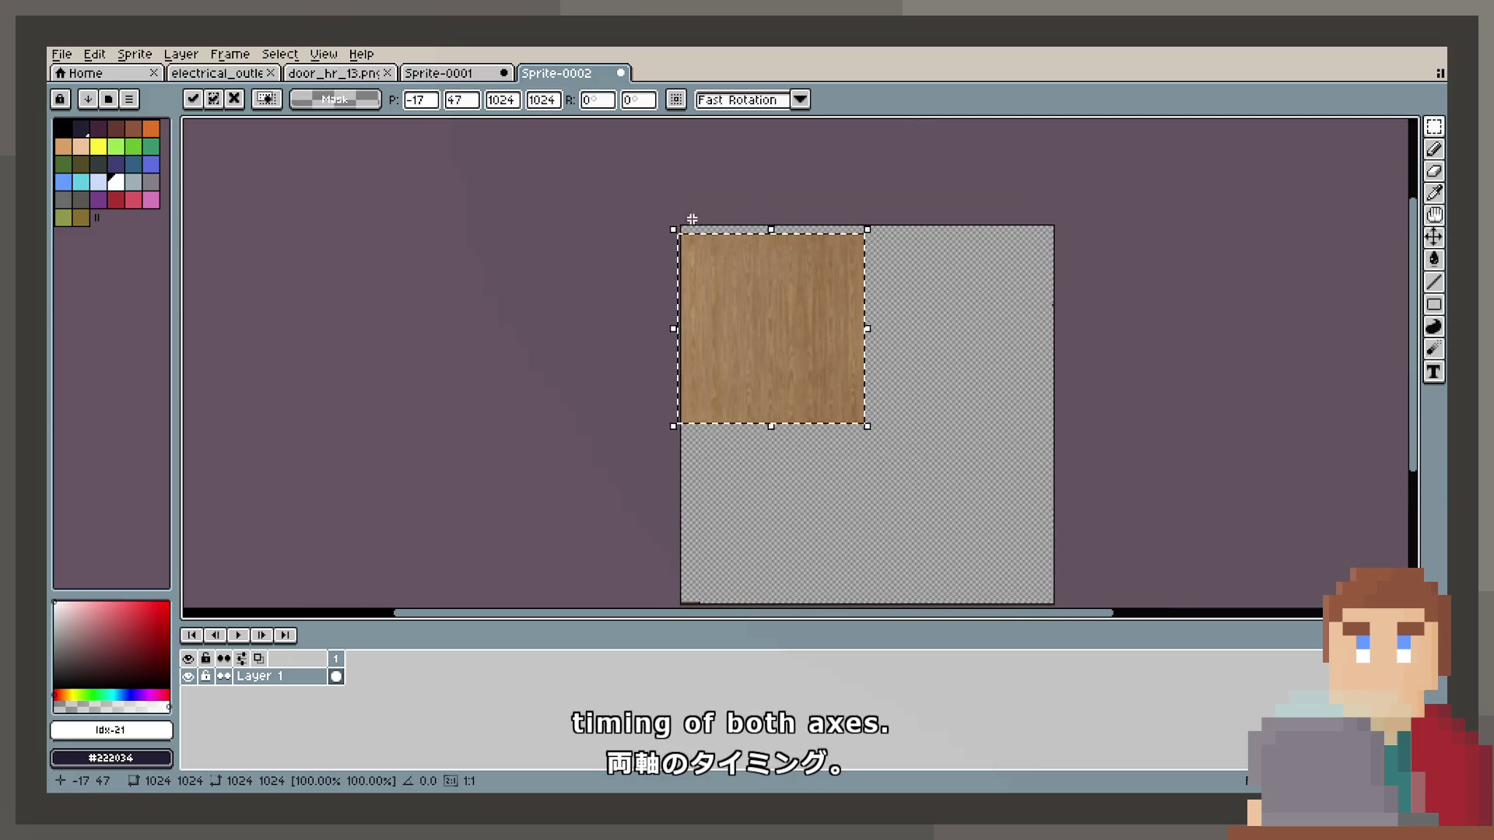
scroll(701, 210, up, 5)
mouse_move(594, 477)
mouse_down()
mouse_move(677, 394)
mouse_move(641, 340)
mouse_up()
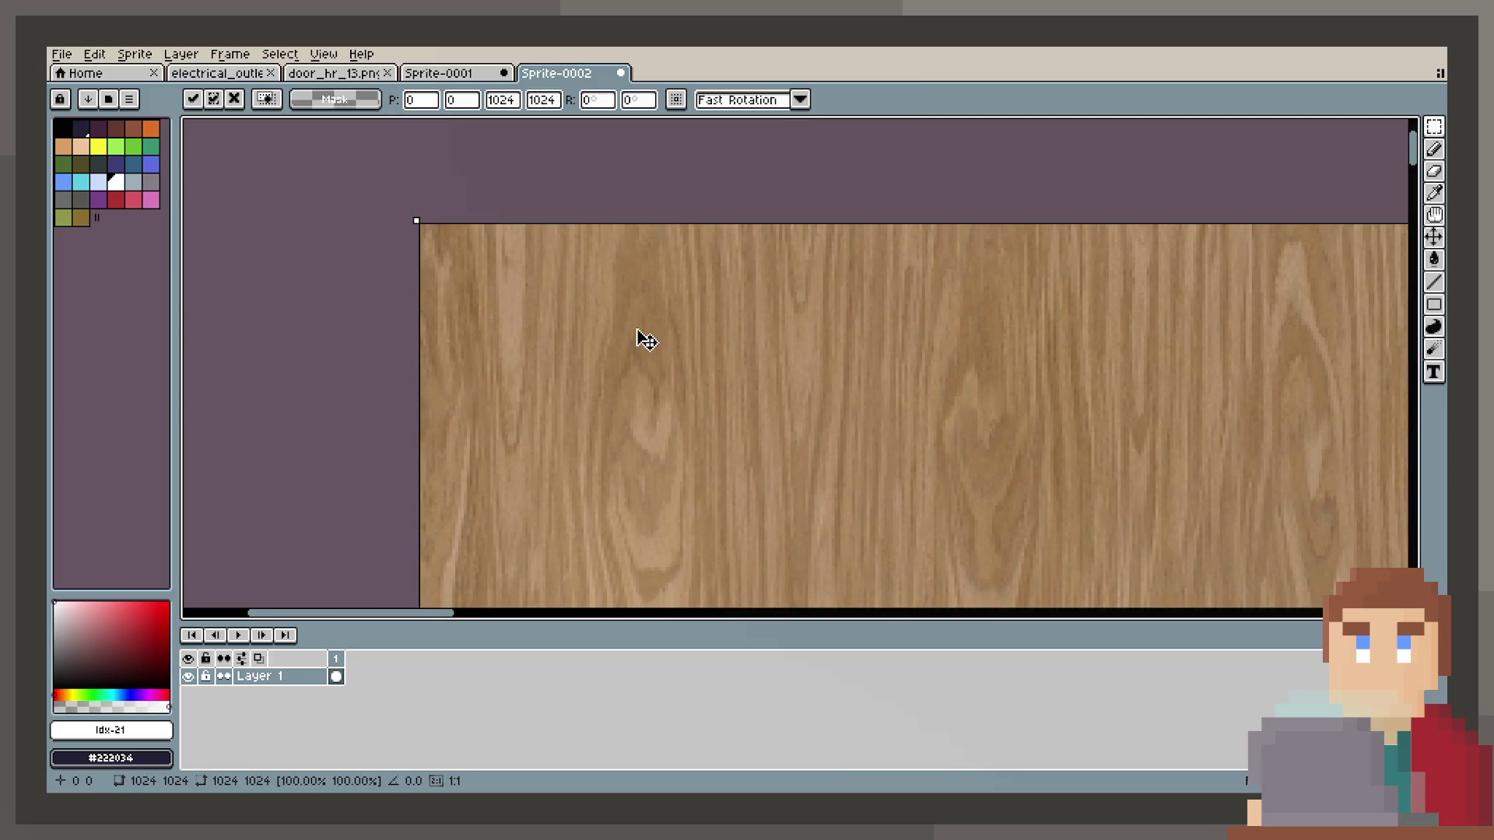
scroll(644, 337, down, 3)
scroll(646, 340, down, 1)
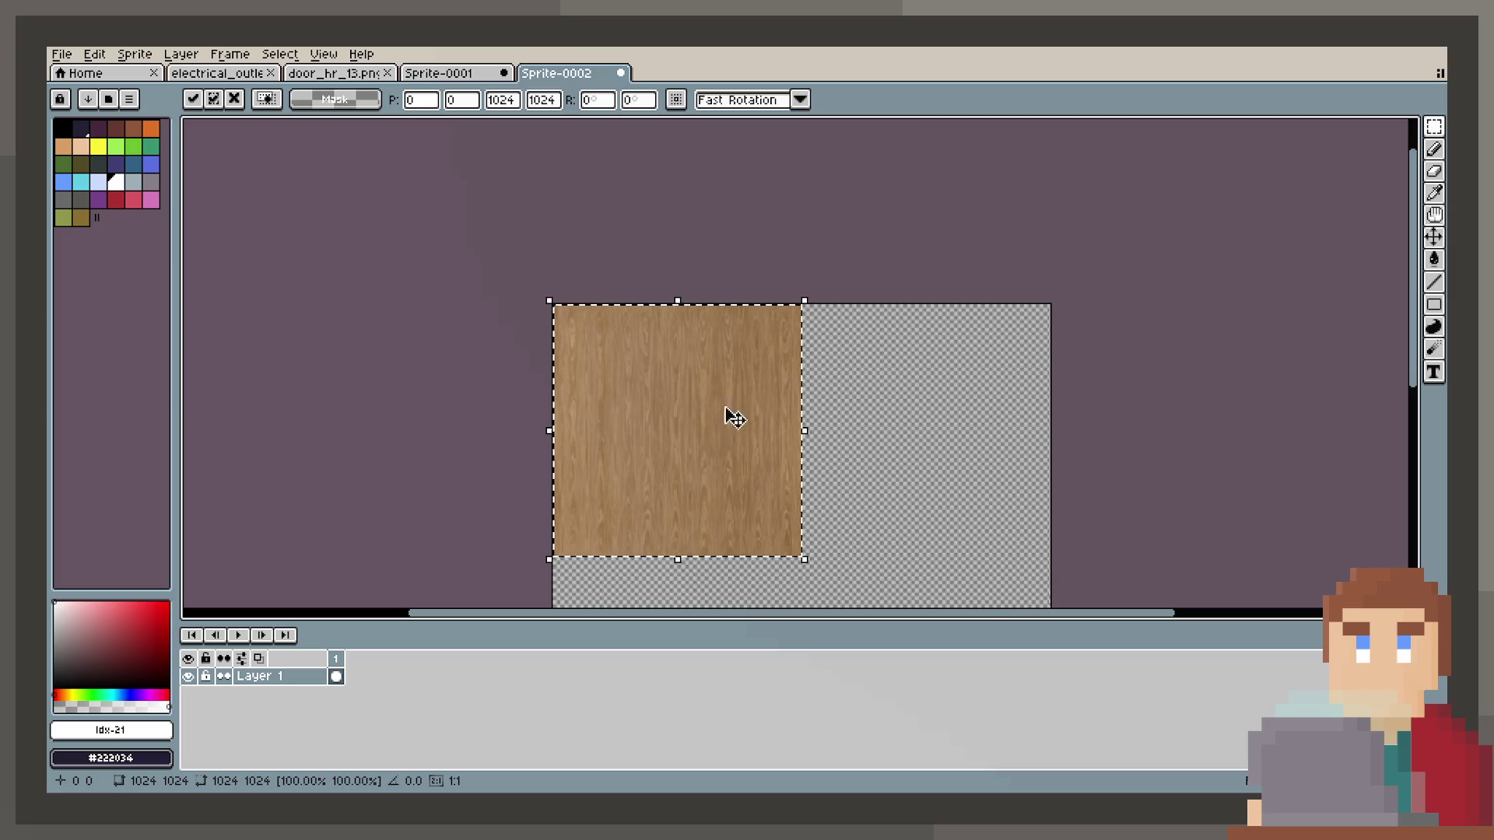
drag(761, 404, 915, 415)
scroll(770, 264, up, 6)
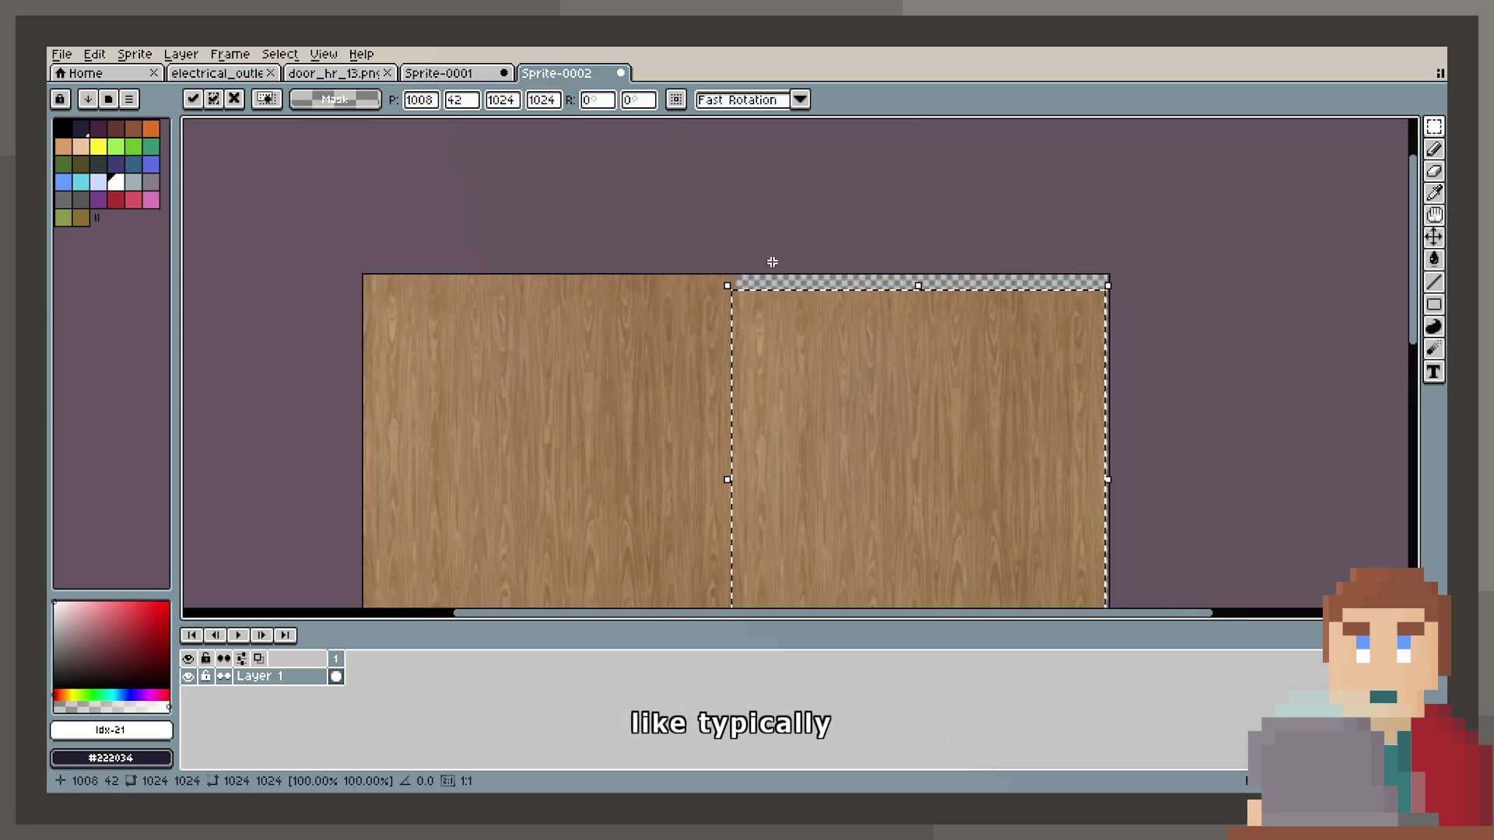
mouse_move(701, 433)
mouse_down()
mouse_move(740, 390)
mouse_move(846, 508)
mouse_move(827, 474)
mouse_move(835, 442)
mouse_up()
scroll(740, 390, down, 1)
scroll(835, 443, down, 3)
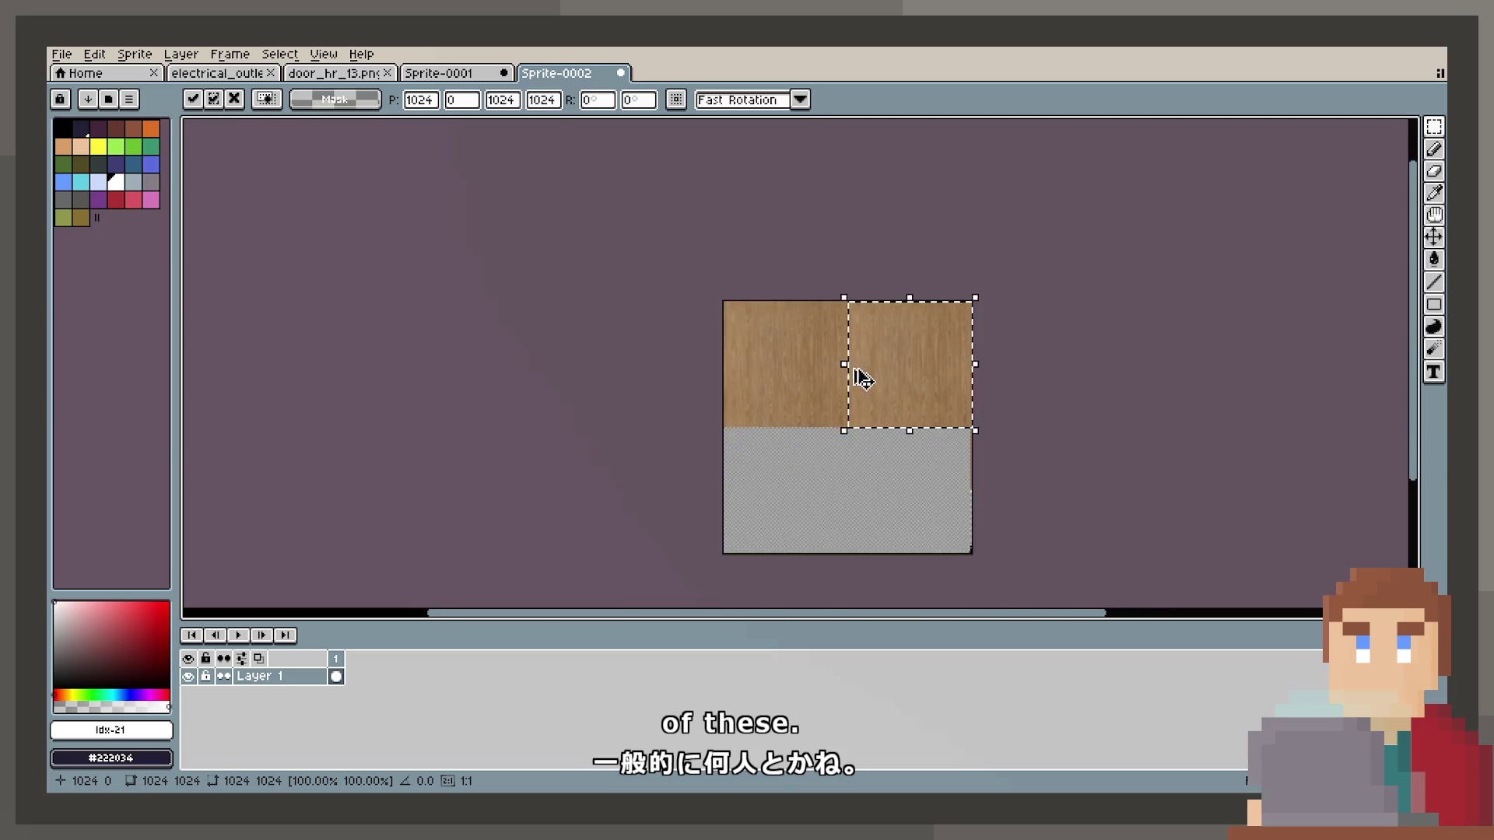
key(ctrl+a)
Paste the full wooden top half at 0,1024 to cover the bottom half and commit.
click(835, 337)
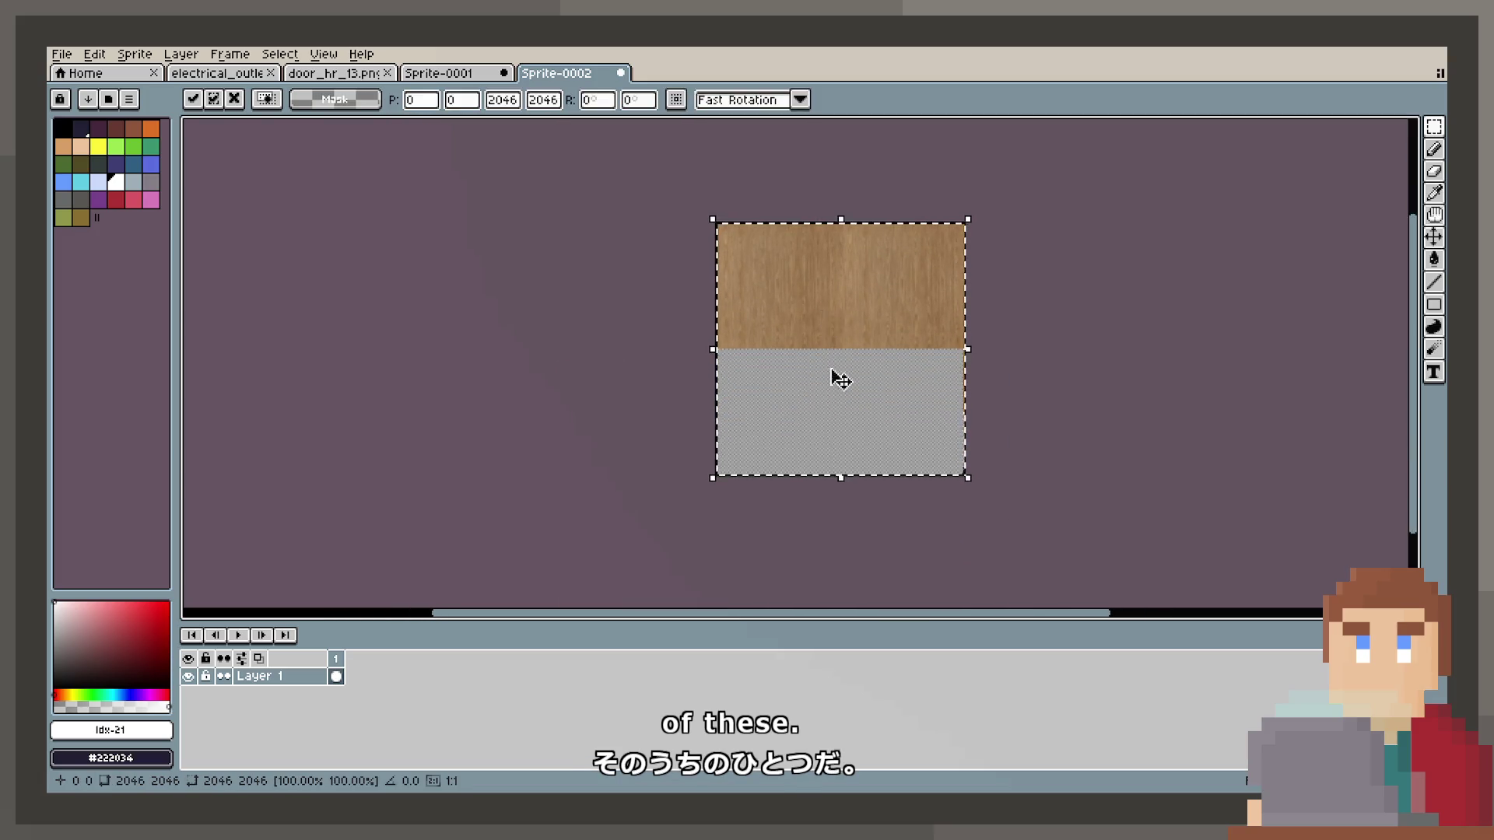
scroll(809, 440, up, 2)
drag(770, 407, 740, 333)
scroll(740, 333, up, 3)
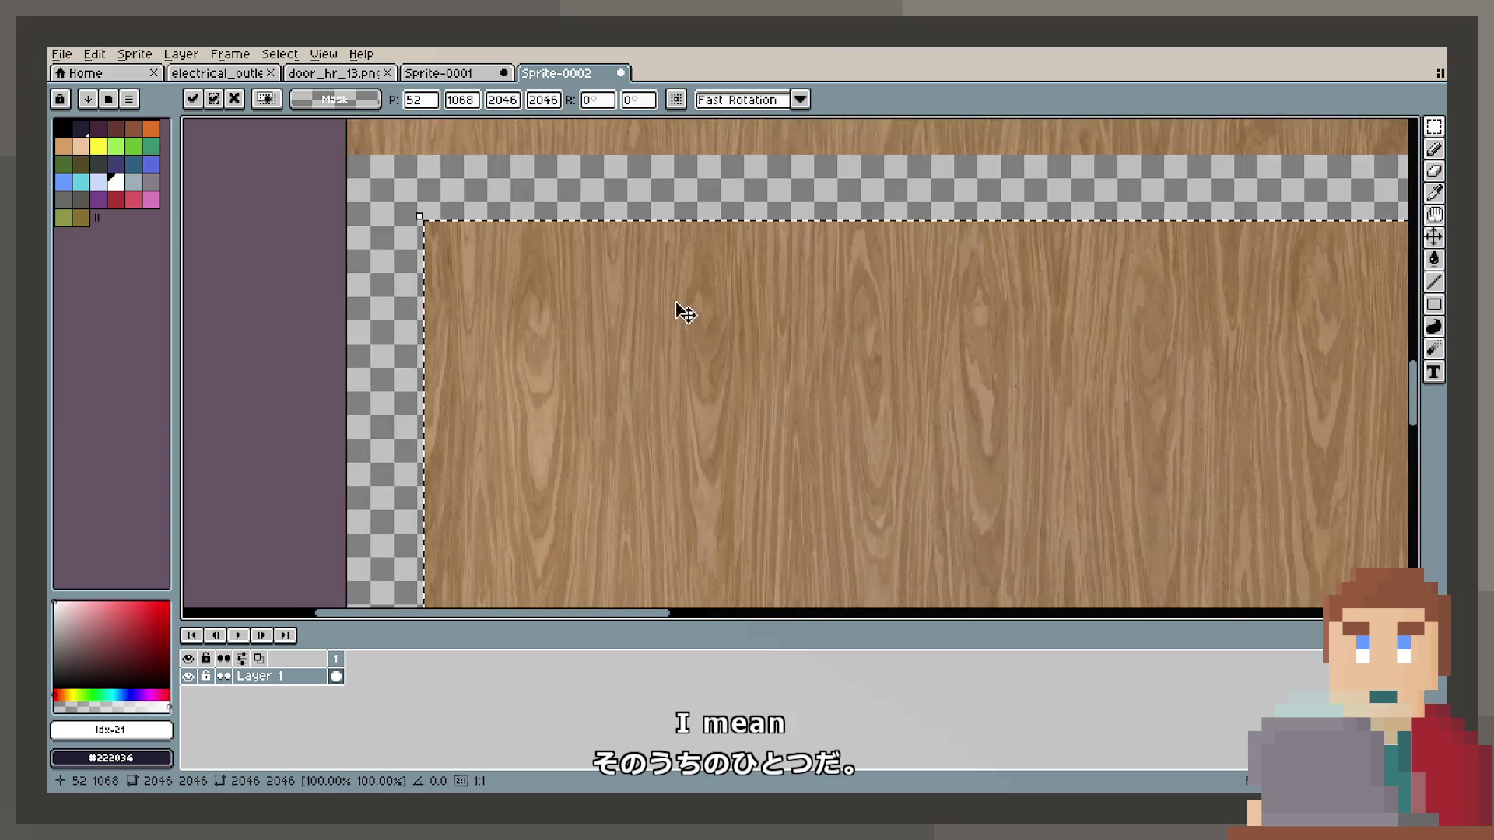
drag(817, 466, 767, 400)
scroll(767, 400, up, 3)
drag(794, 457, 686, 458)
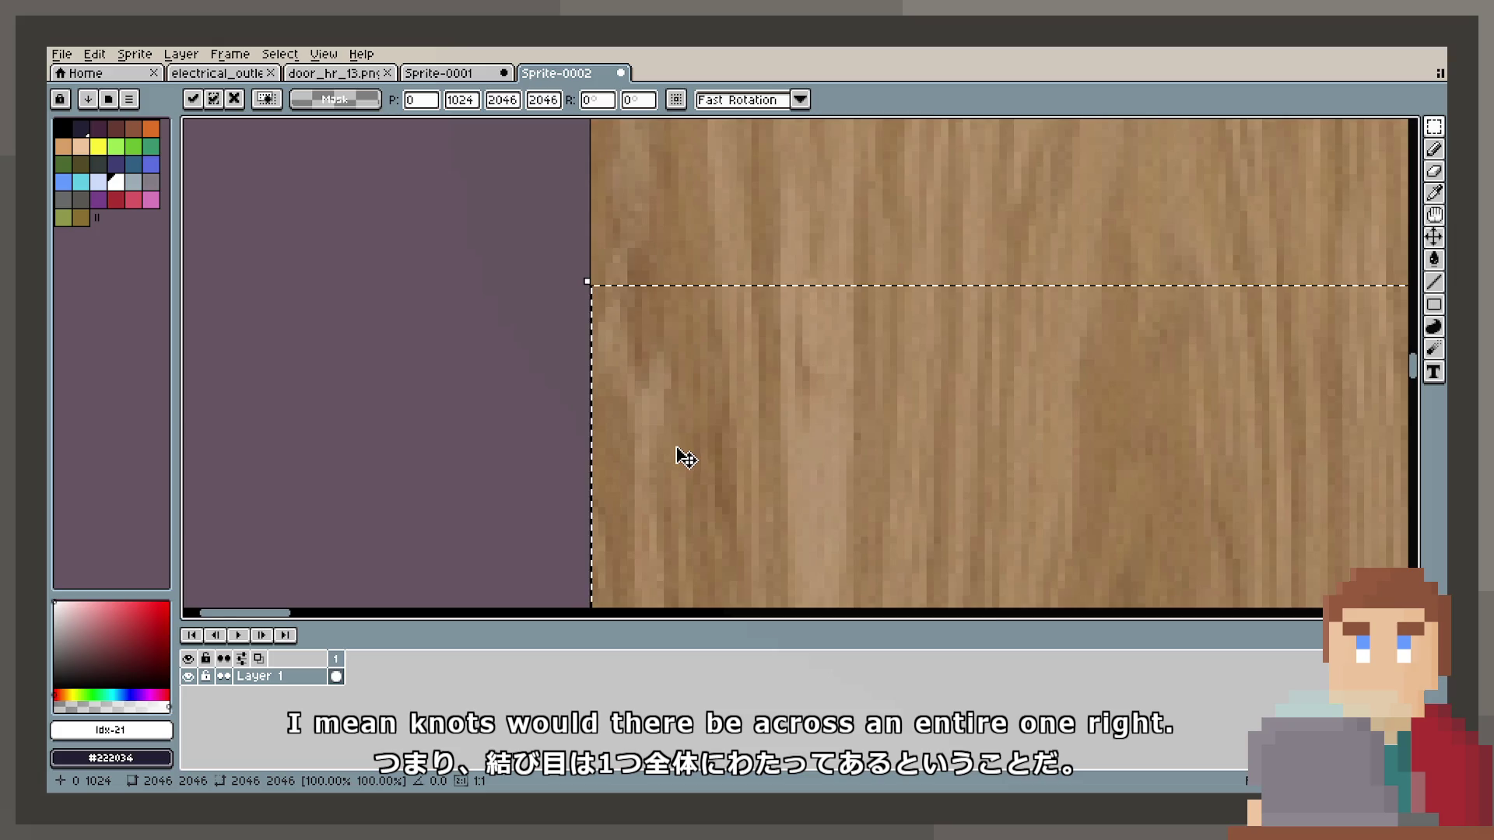
scroll(686, 457, down, 4)
scroll(727, 423, right, 10)
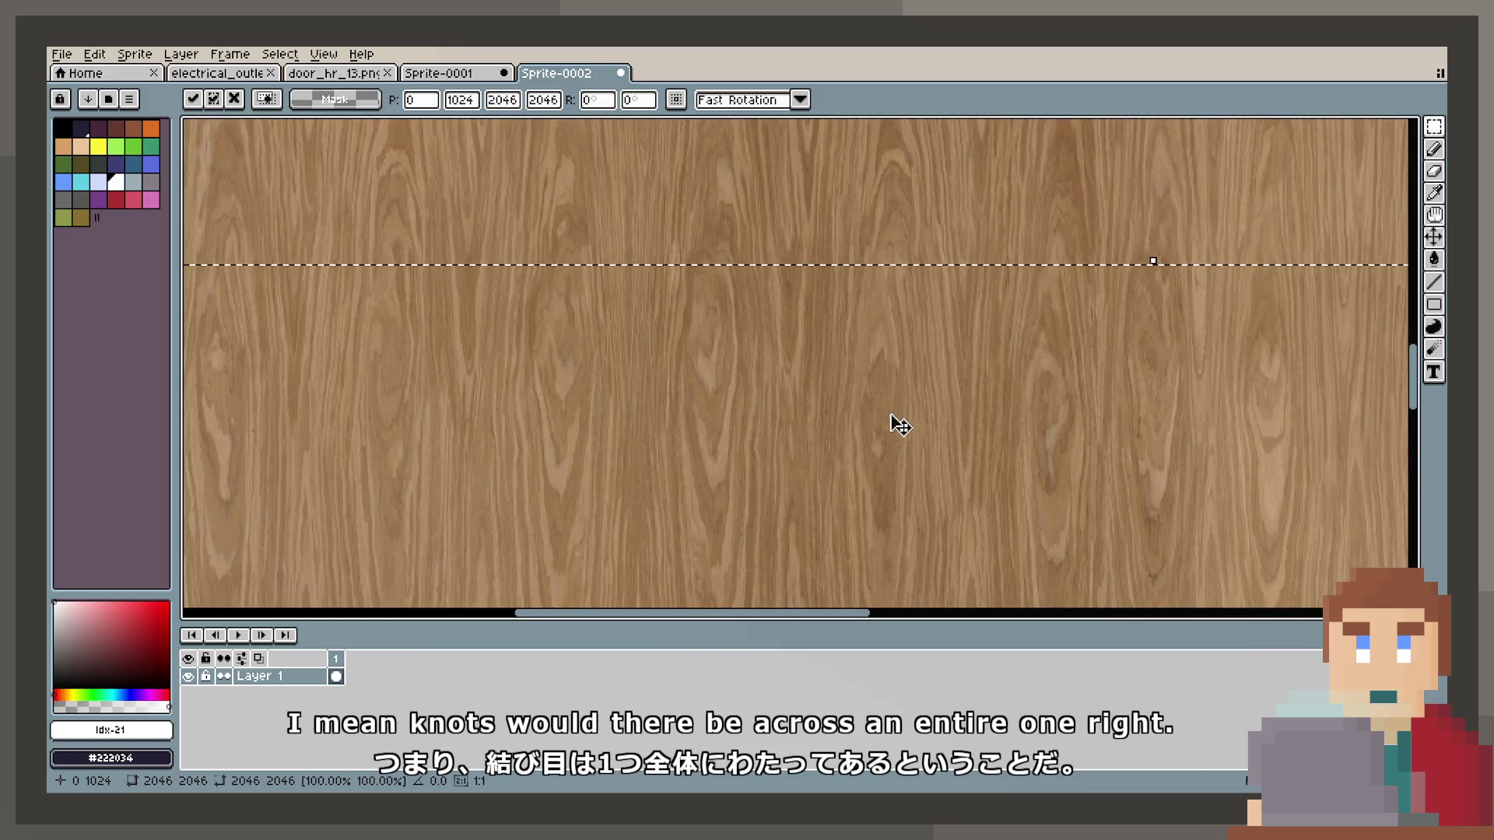
scroll(895, 424, down, 2)
scroll(895, 421, up, 2)
scroll(895, 423, down, 3)
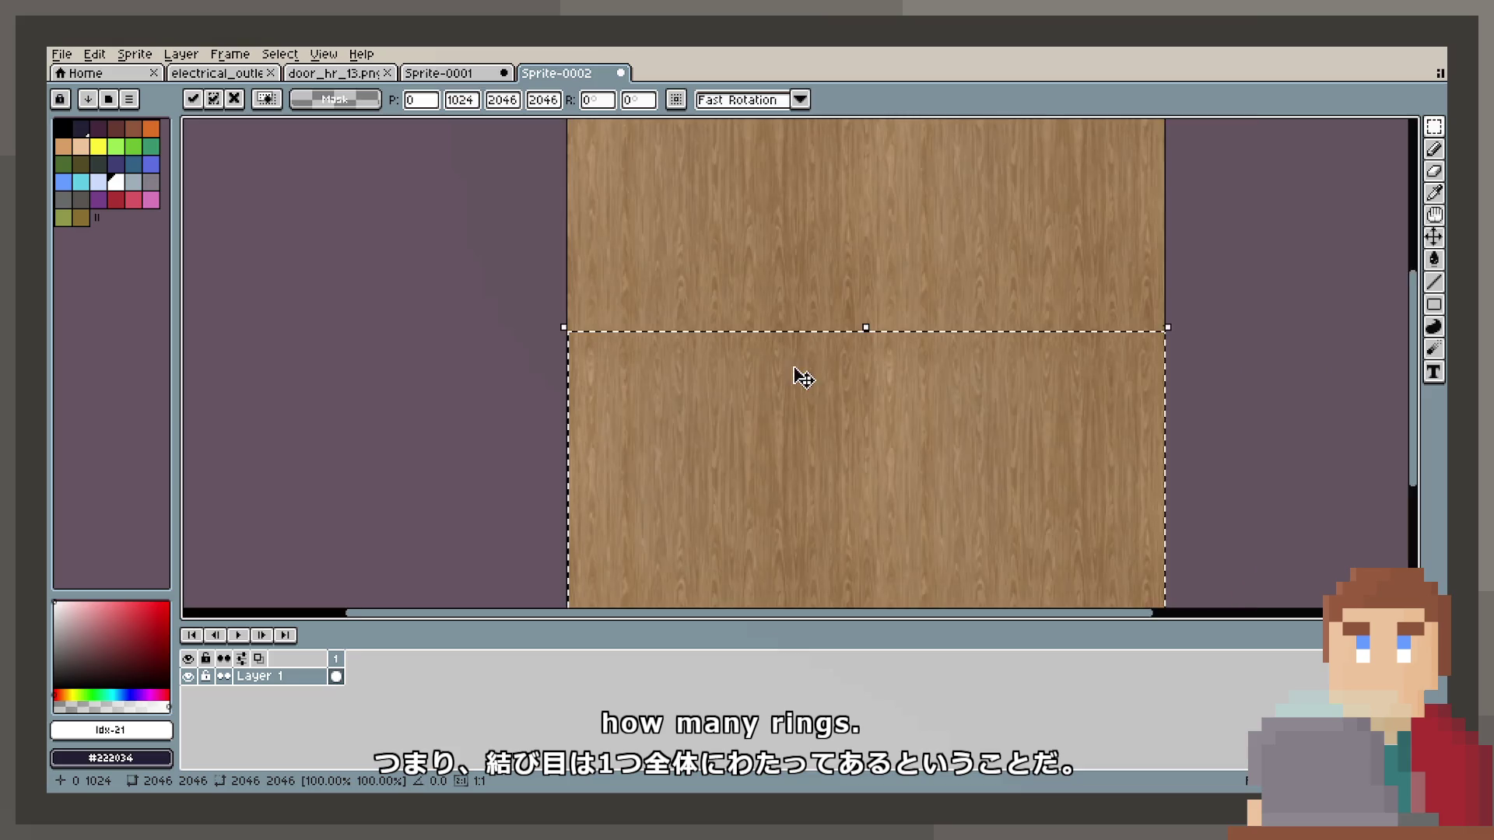
scroll(794, 371, down, 1)
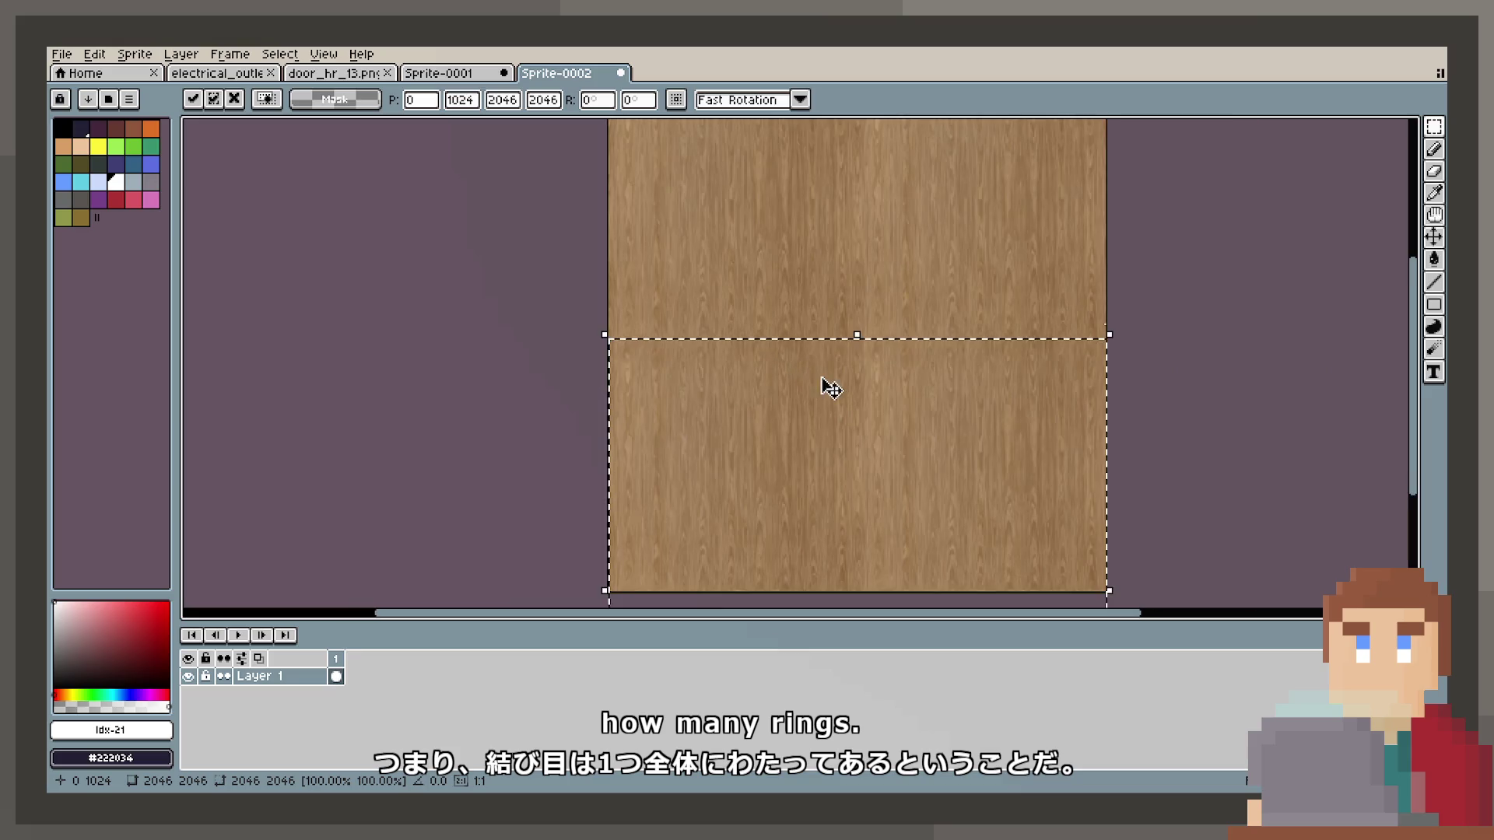
click(360, 317)
Try a 3064-pixel canvas height anchored at the top, then undo it.
scroll(1064, 339, down, 1)
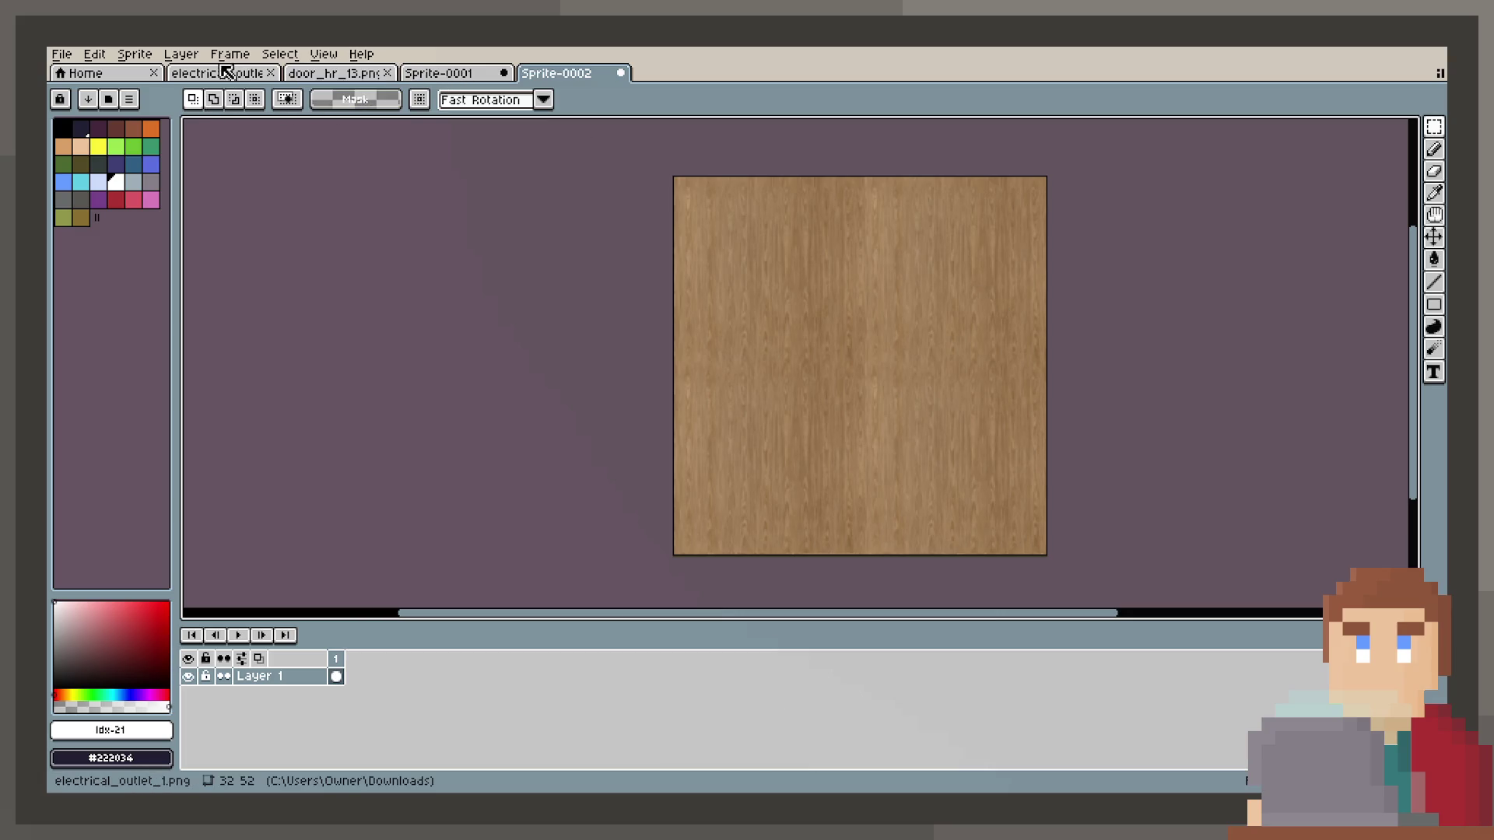
click(190, 55)
mouse_move(162, 92)
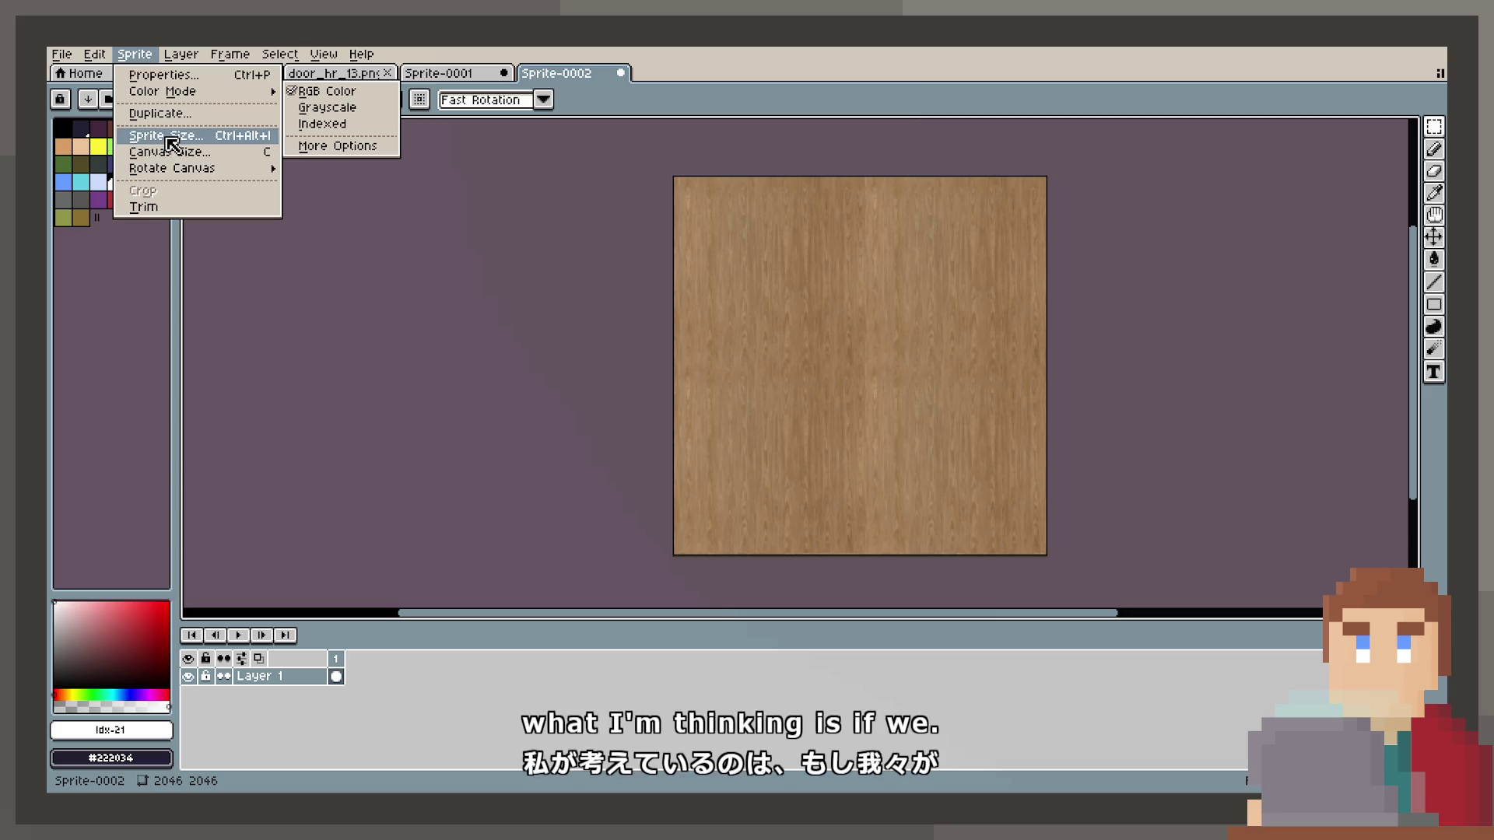
click(172, 150)
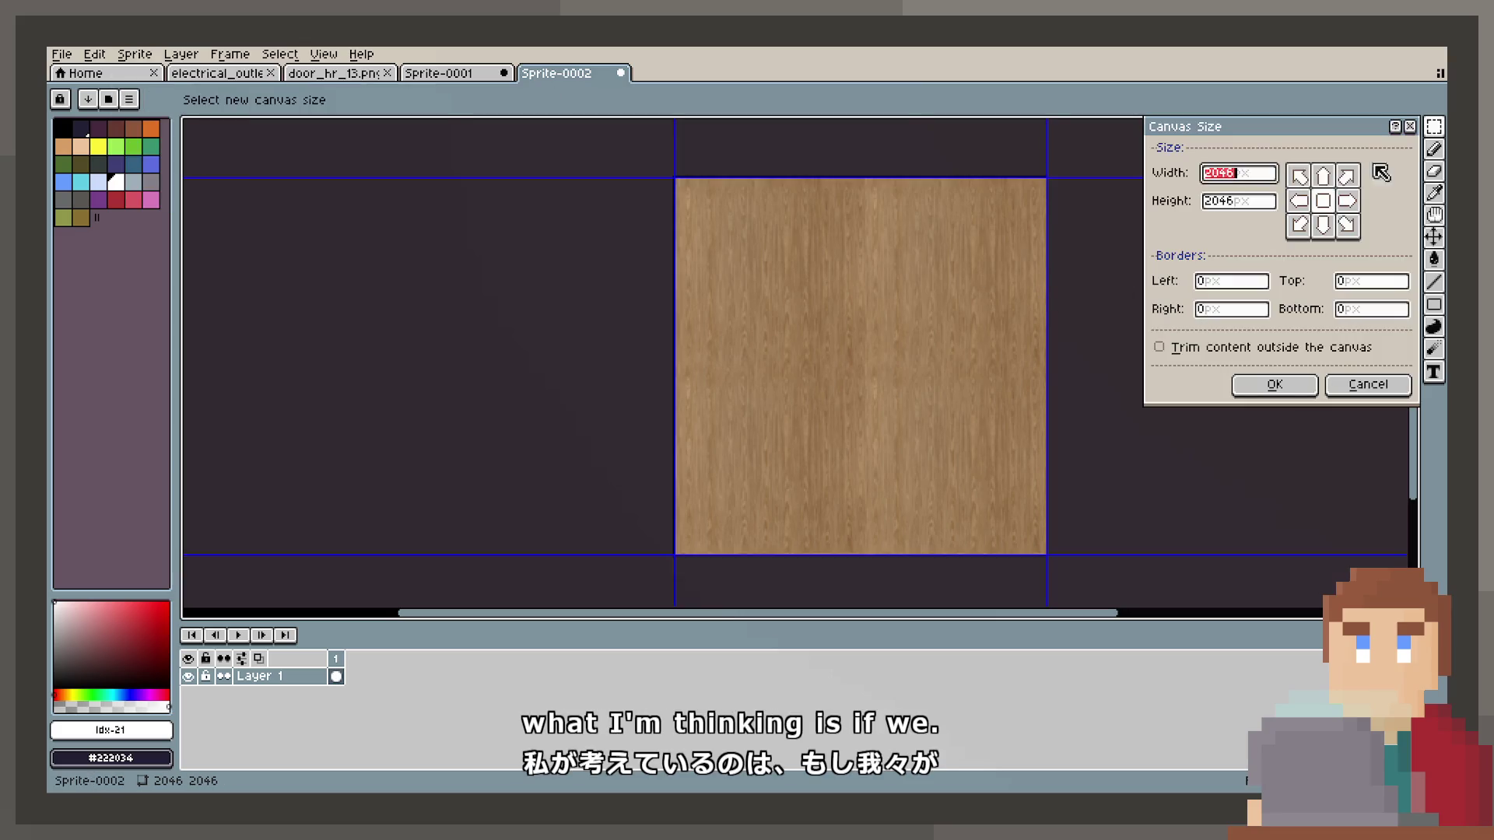
click(1322, 175)
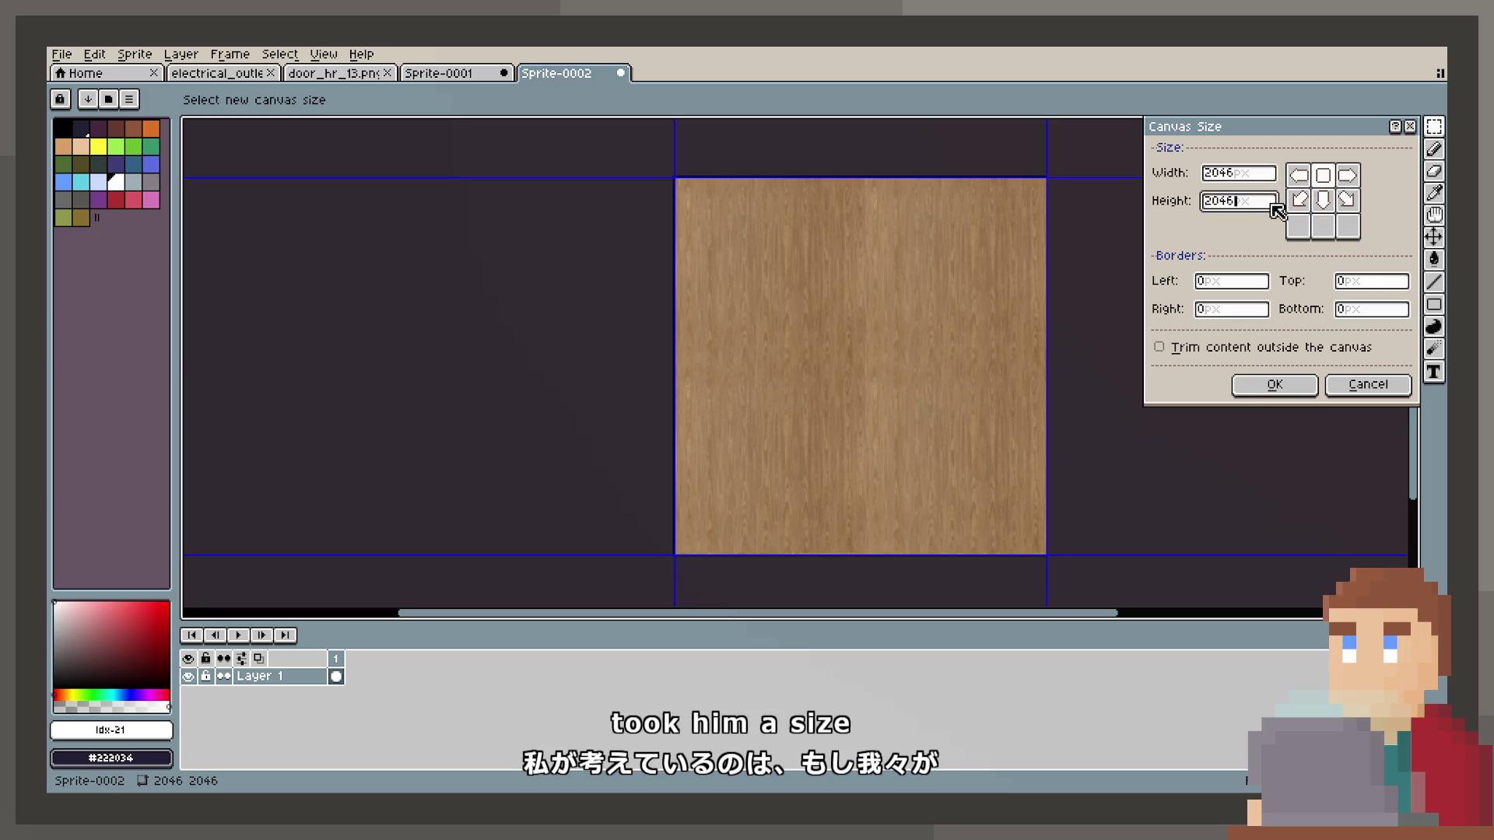
drag(1277, 210, 1165, 206)
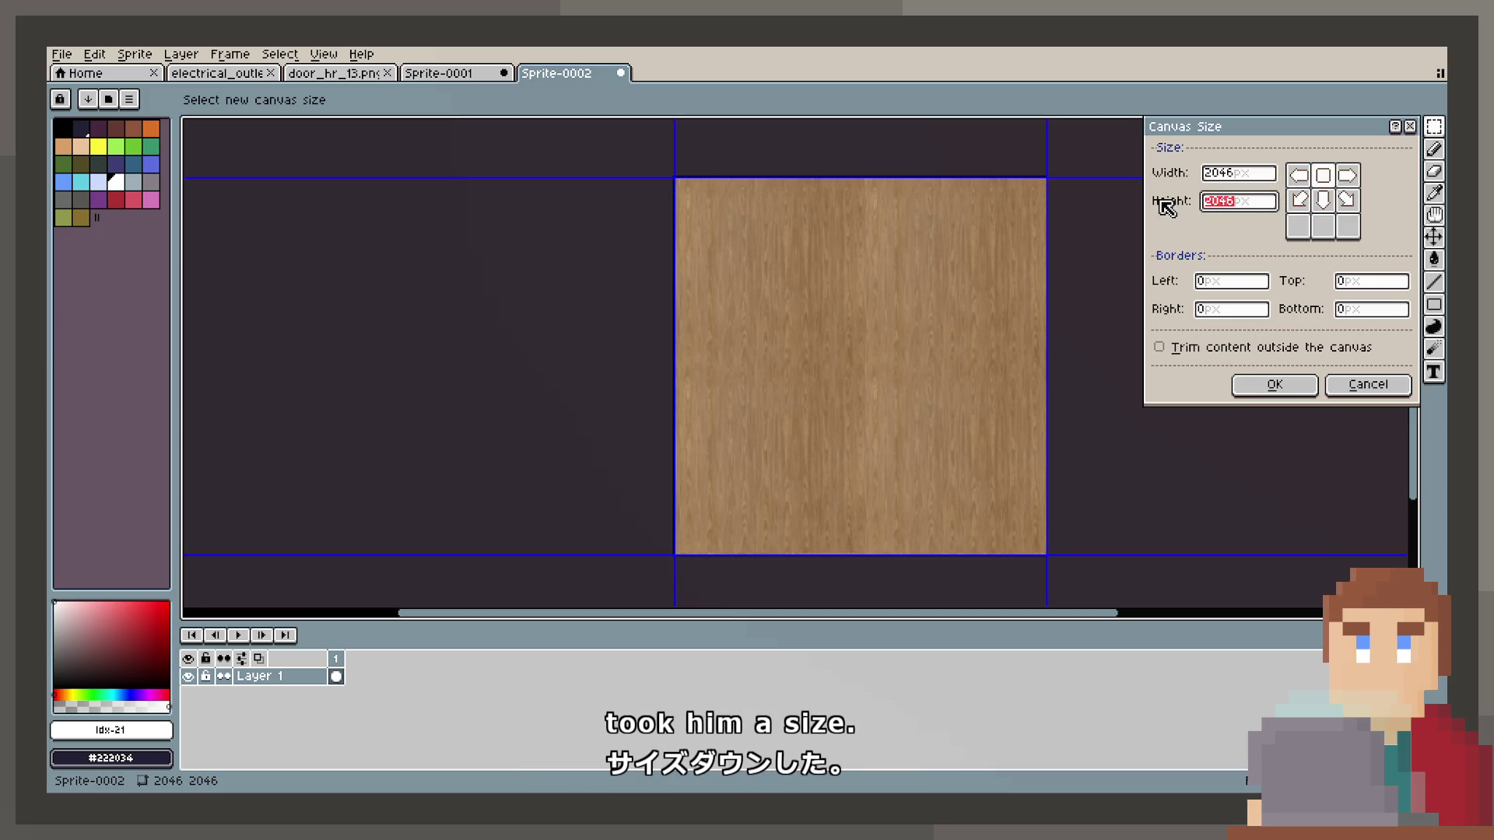
text(306)
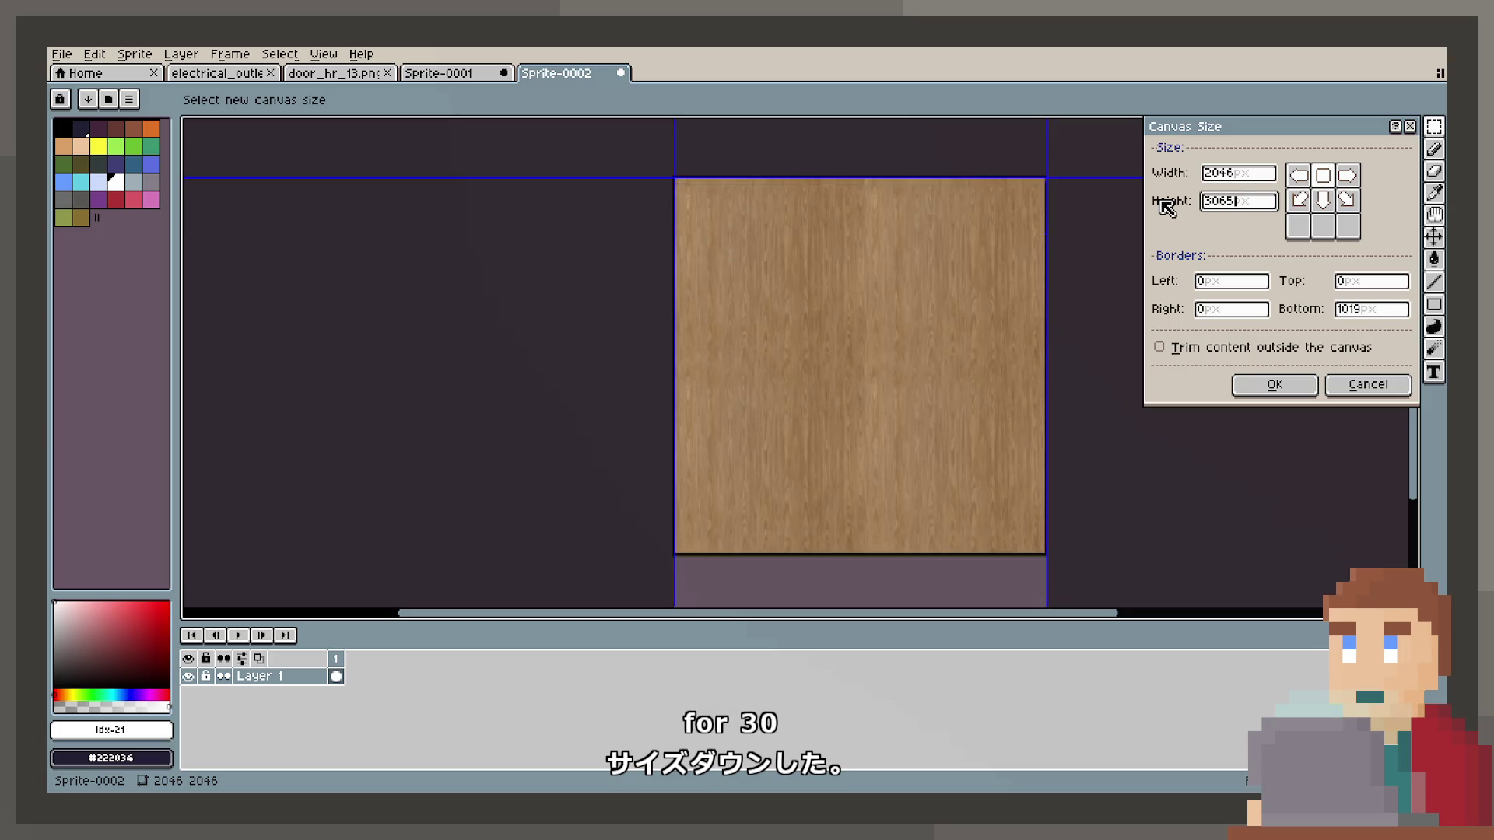
text(4)
click(1275, 384)
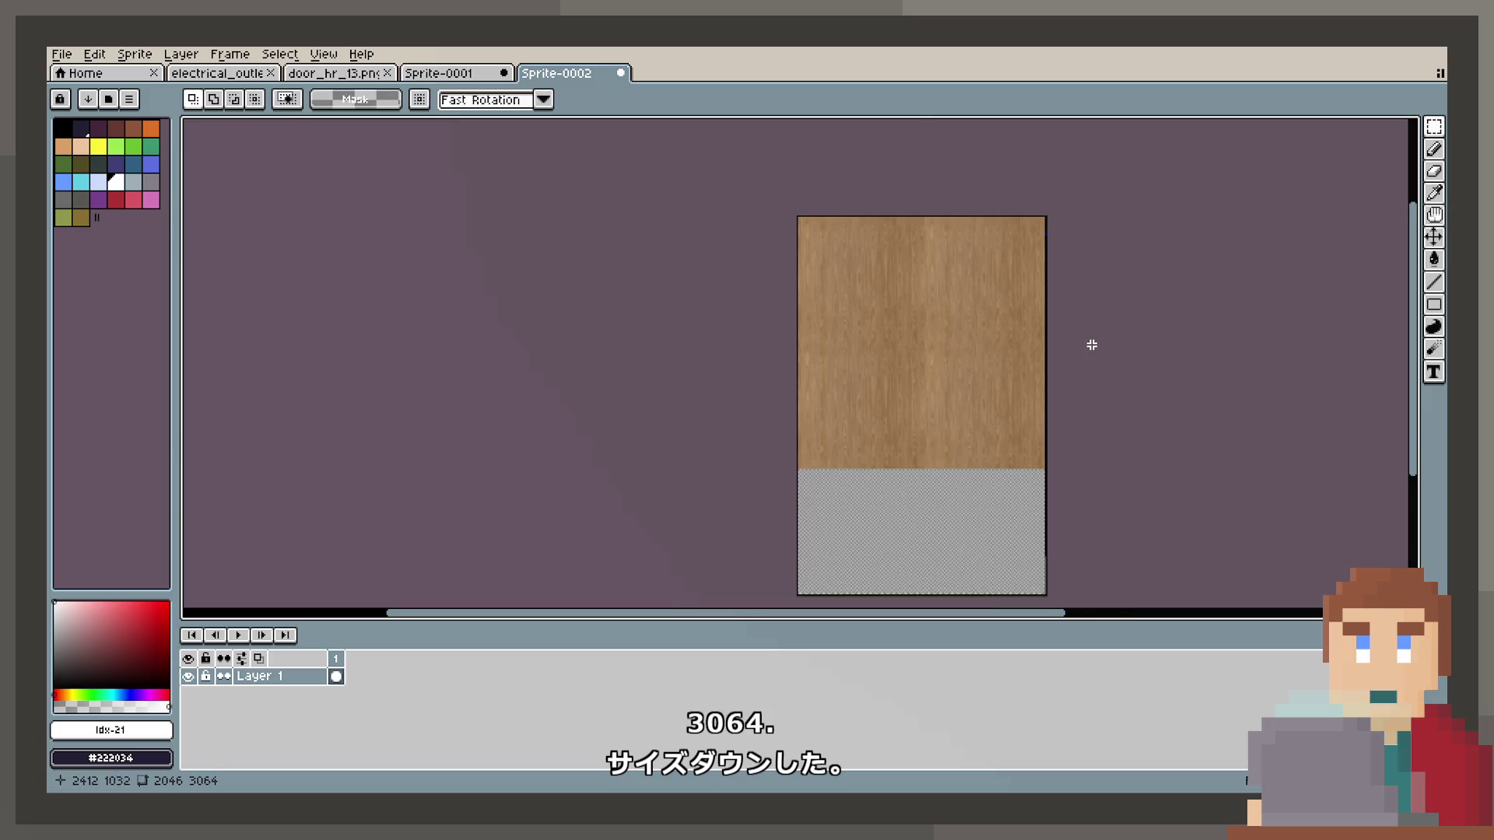
key(ctrl+z)
Add a 1024-pixel bottom border, making the canvas 2046×3070.
click(135, 54)
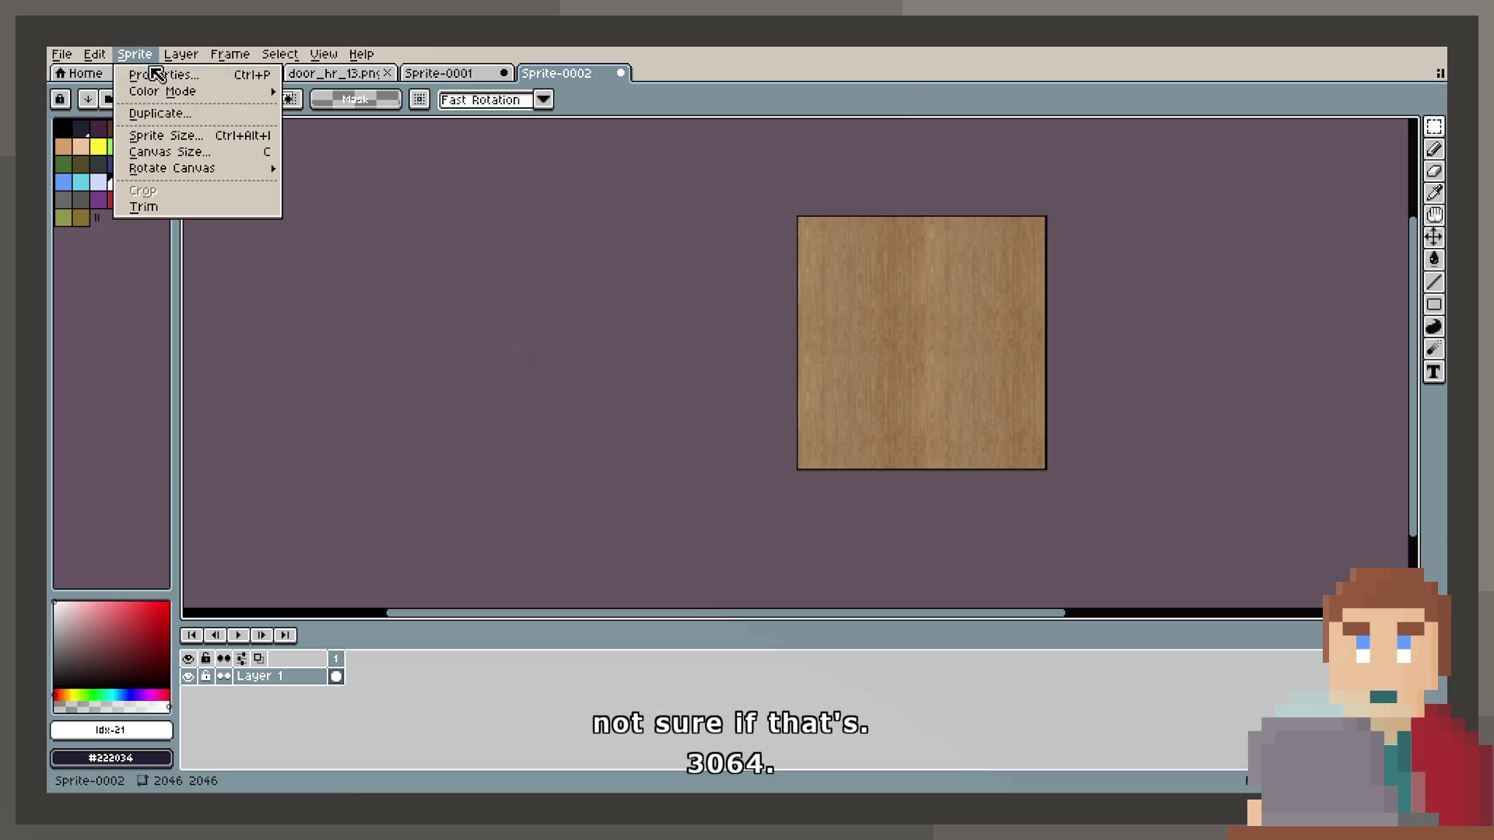
click(170, 152)
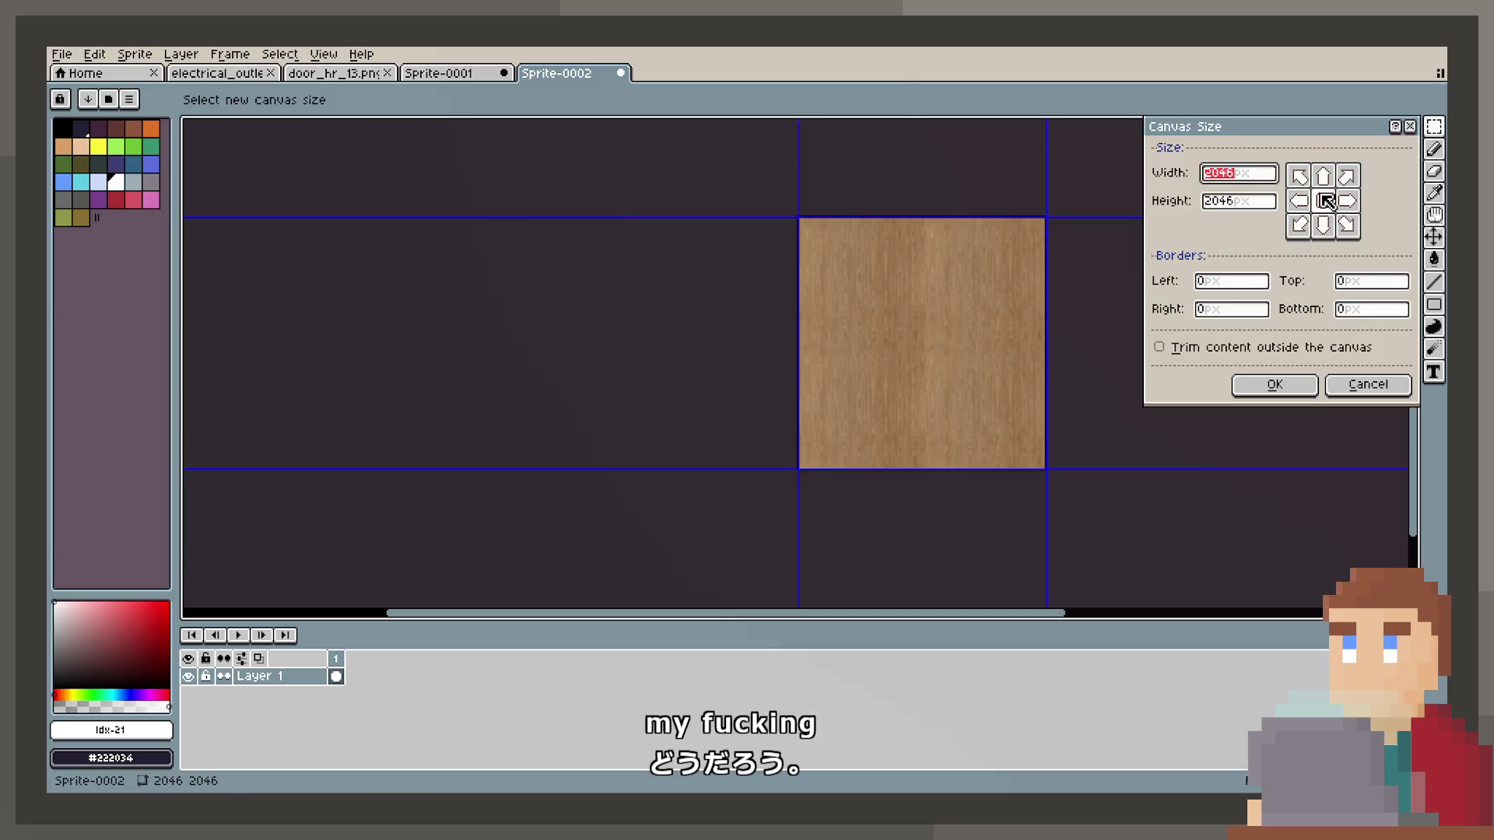
click(1389, 308)
text(102)
text(4)
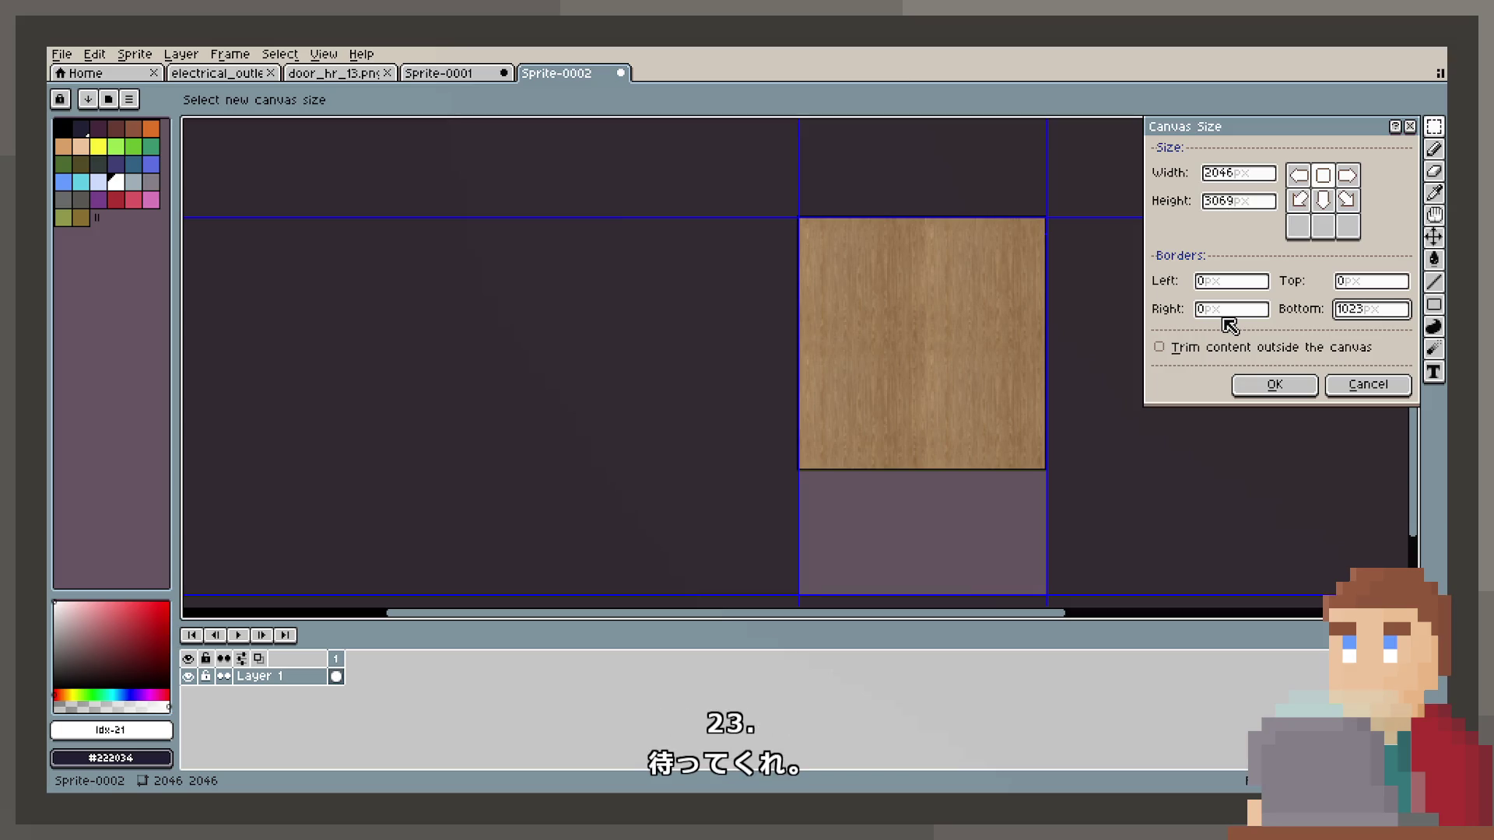
key(BackSpace)
text(4)
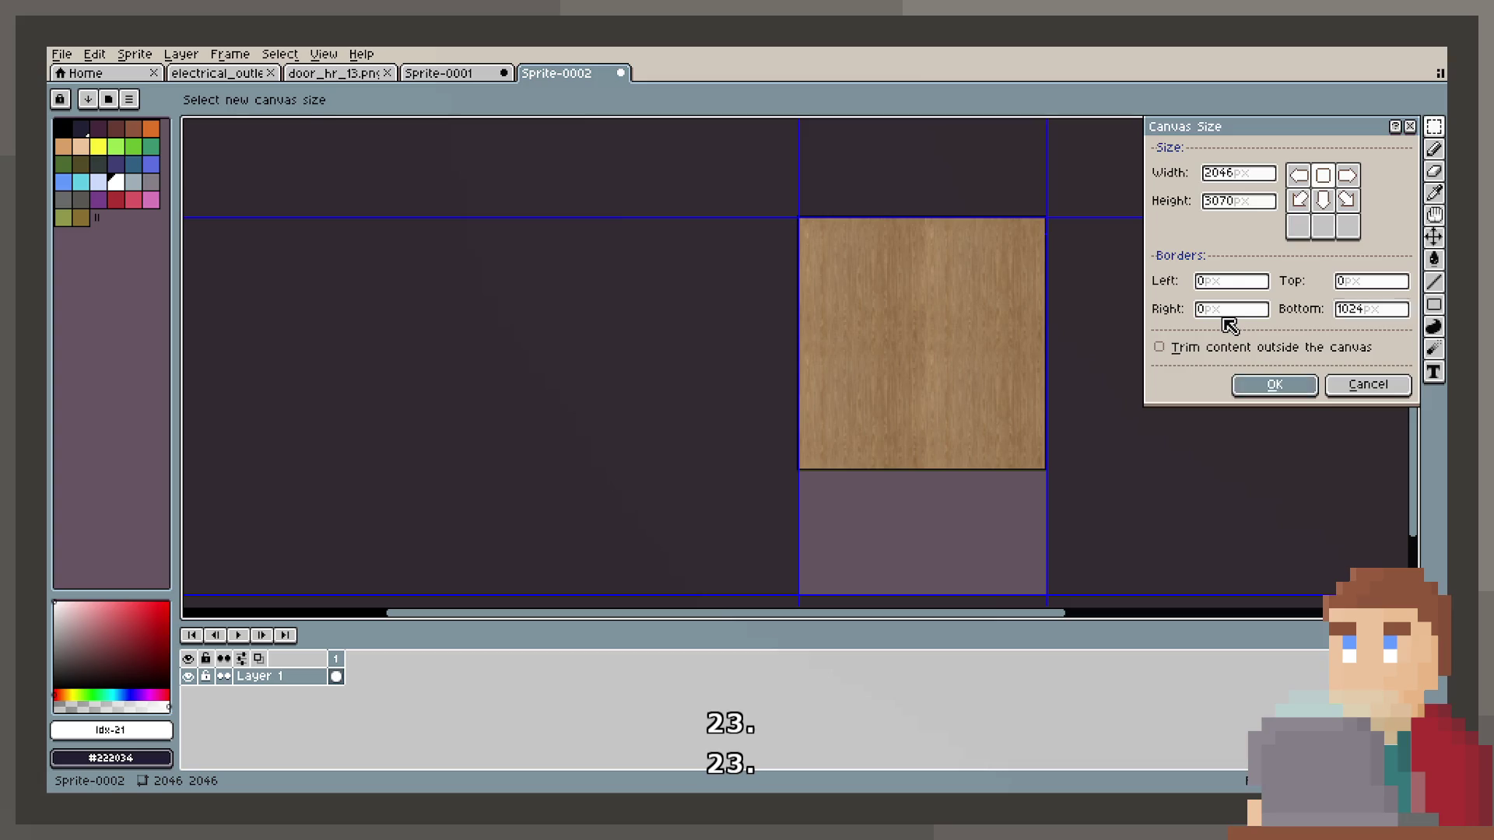
key(Return)
key(ctrl+a)
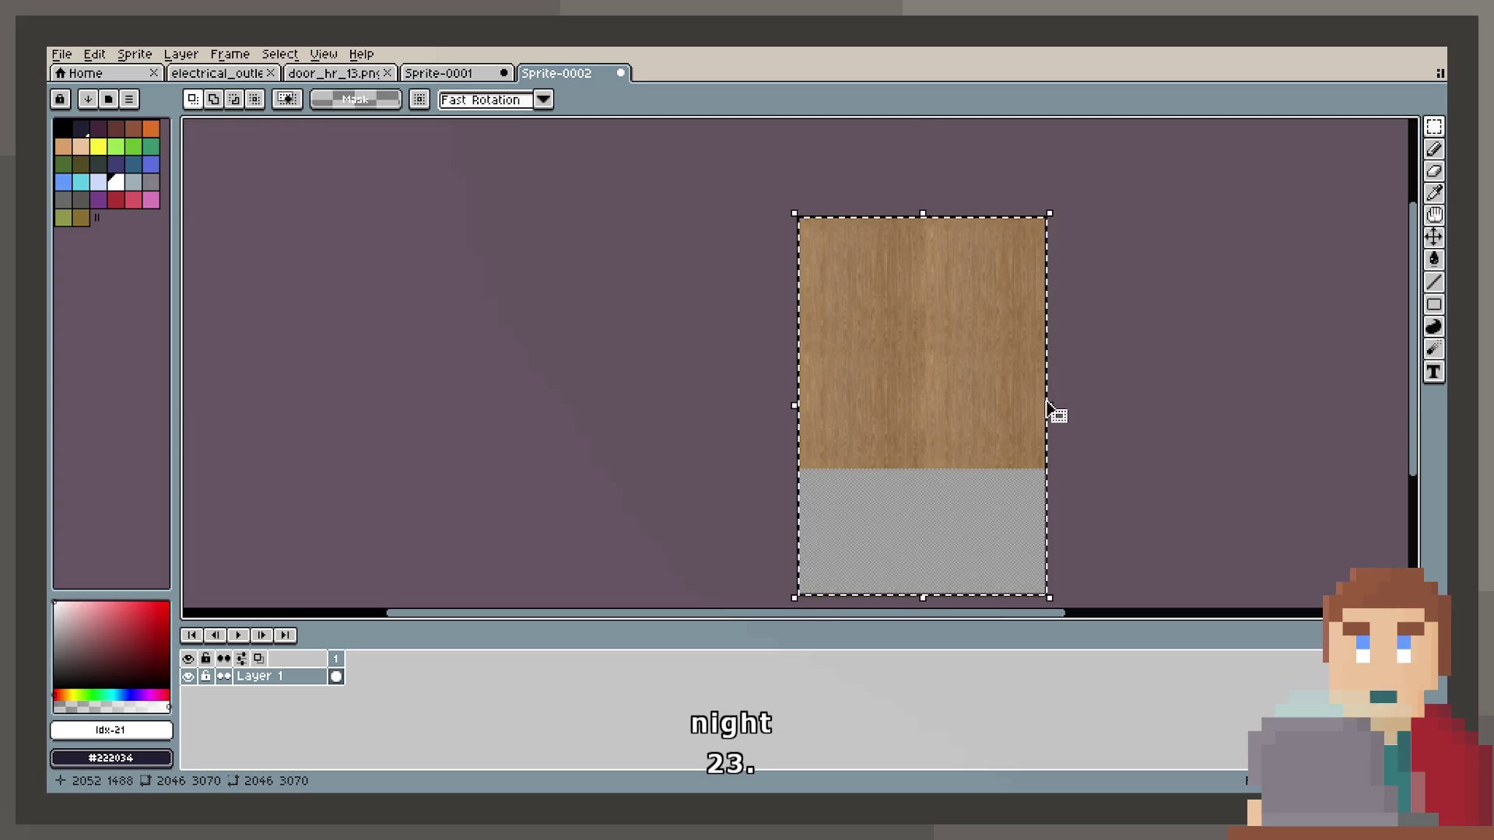
Position the pasted oak copy in the bottom strip at 0,2046 and commit it.
scroll(906, 292, up, 1)
mouse_move(913, 207)
mouse_down()
mouse_move(978, 511)
mouse_move(834, 360)
mouse_move(840, 467)
mouse_move(774, 373)
mouse_up()
scroll(790, 408, up, 1)
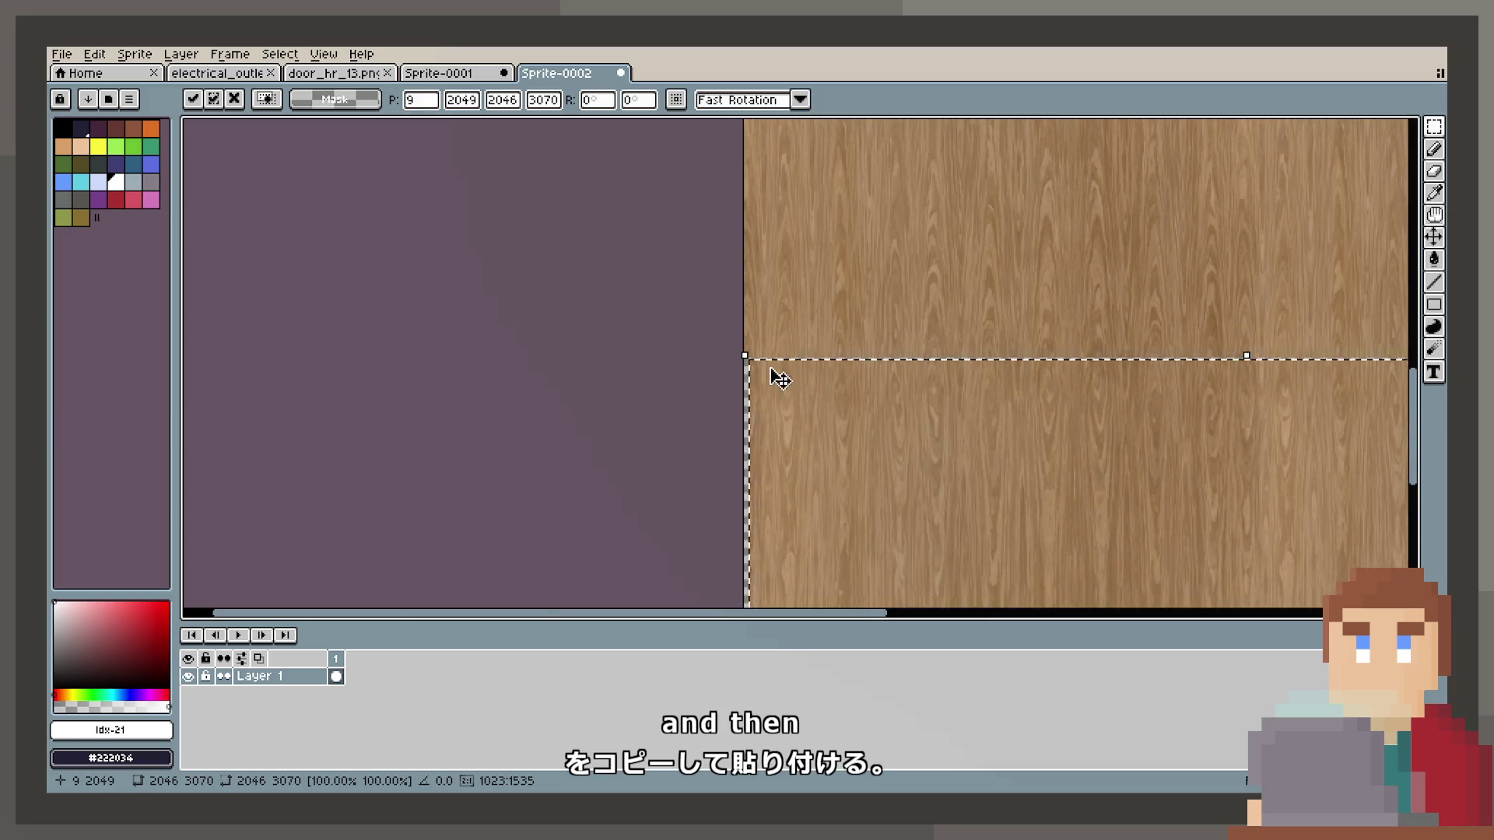
scroll(833, 390, up, 1)
drag(951, 428, 902, 406)
key(Down)
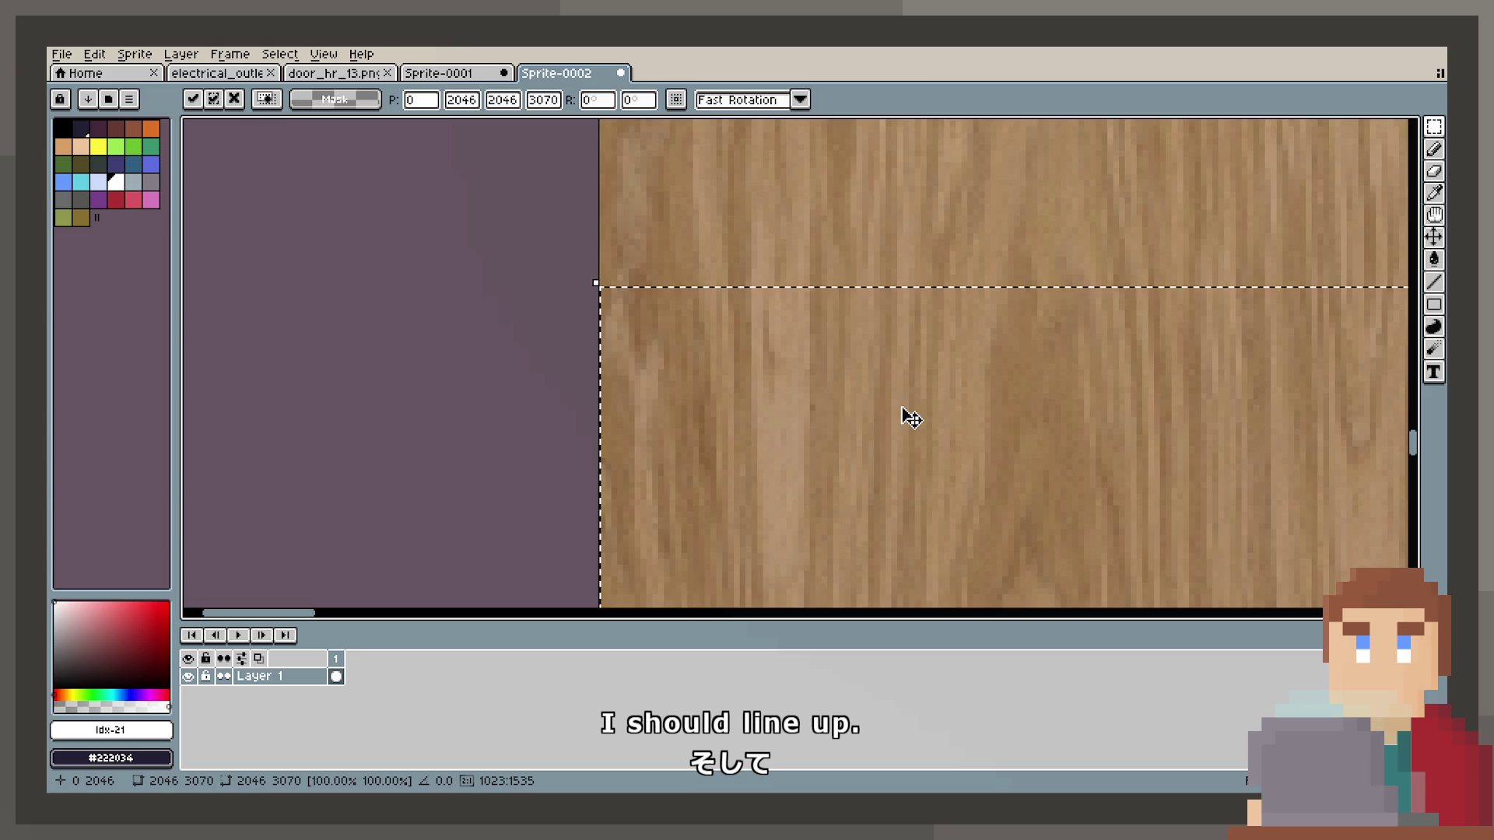
key(Return)
scroll(714, 347, down, 3)
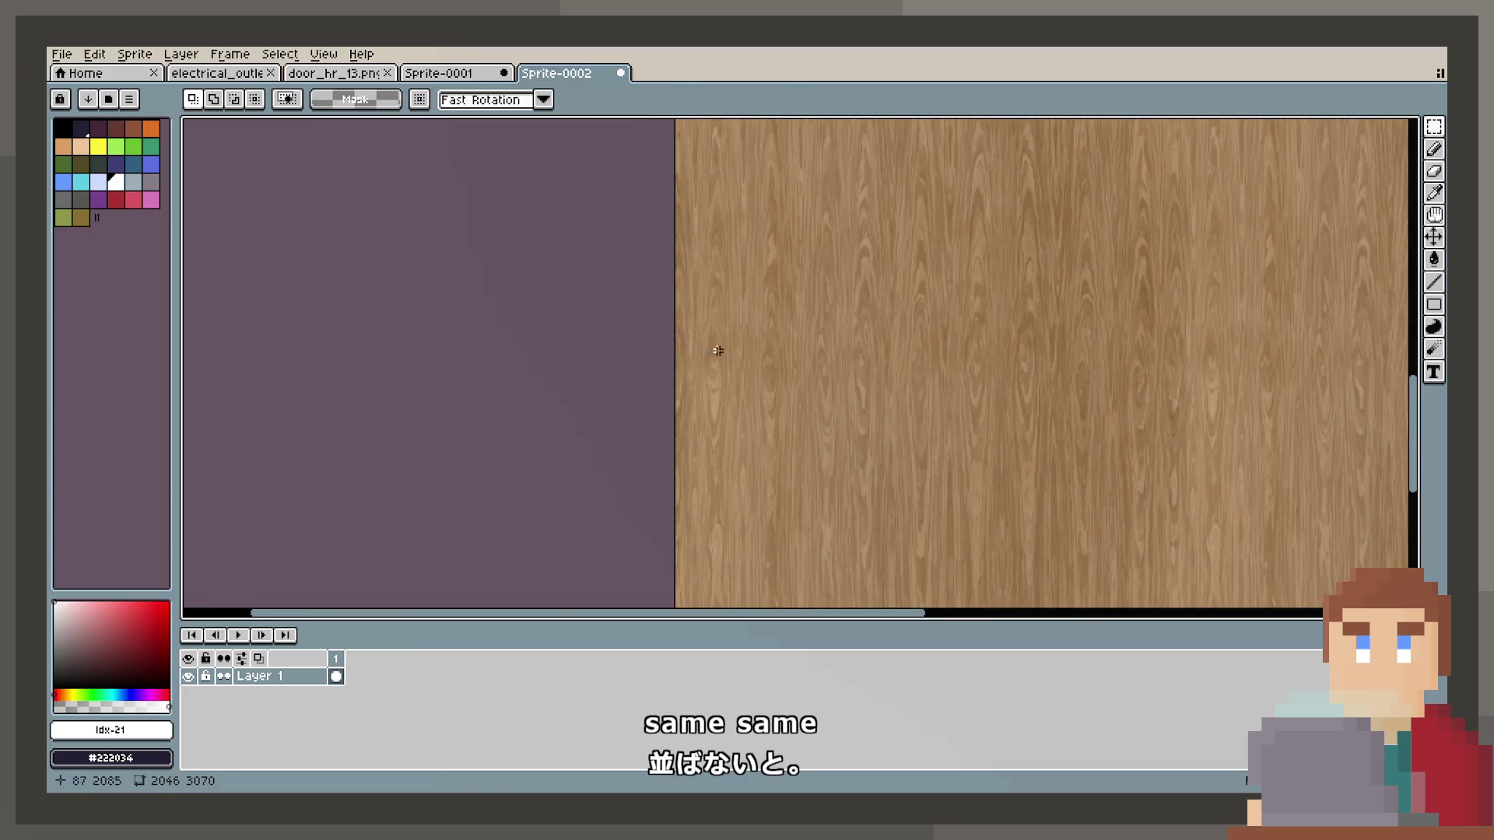
scroll(833, 409, down, 5)
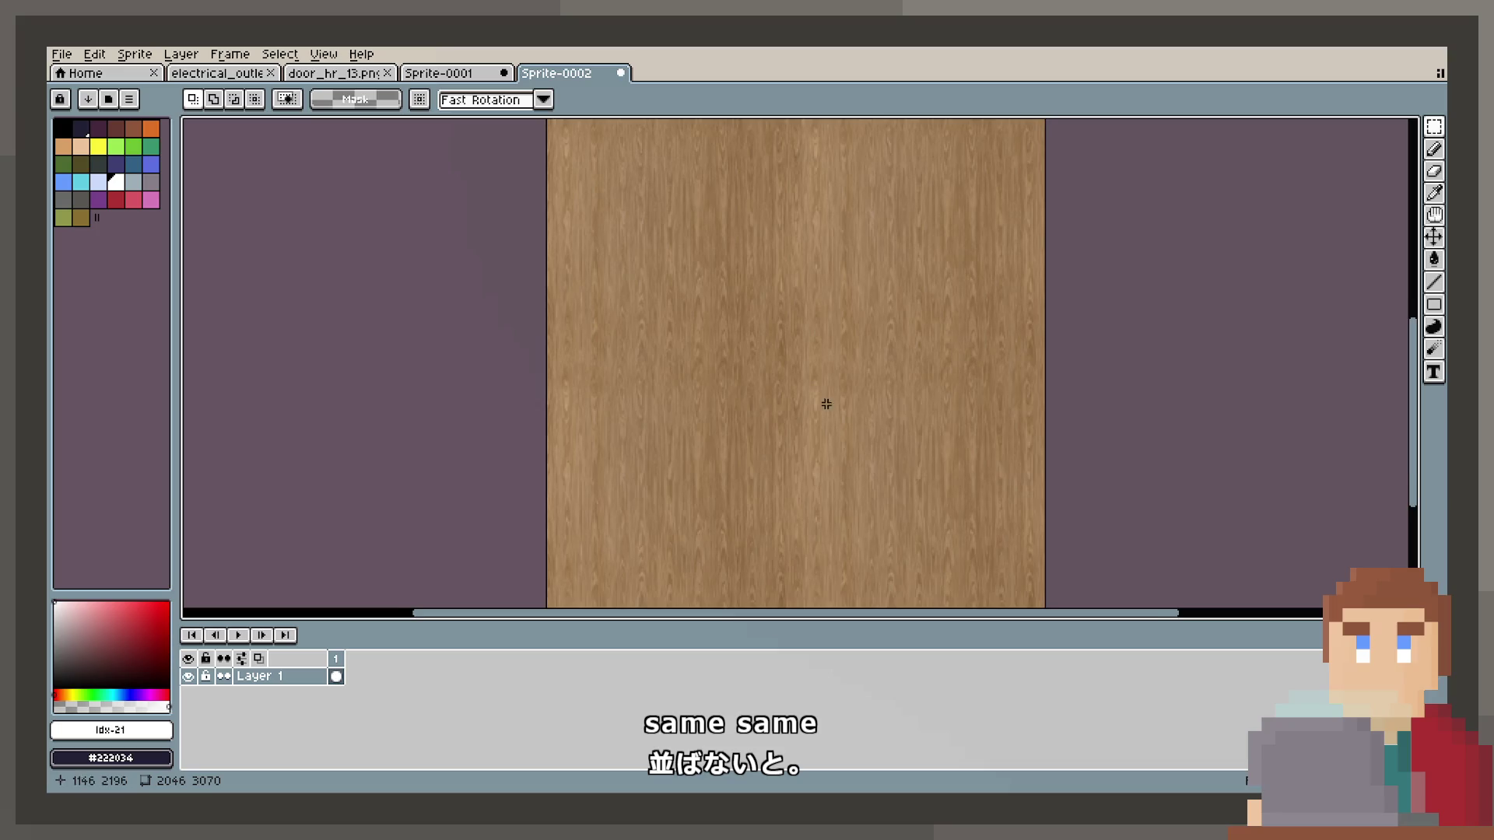
scroll(835, 459, up, 2)
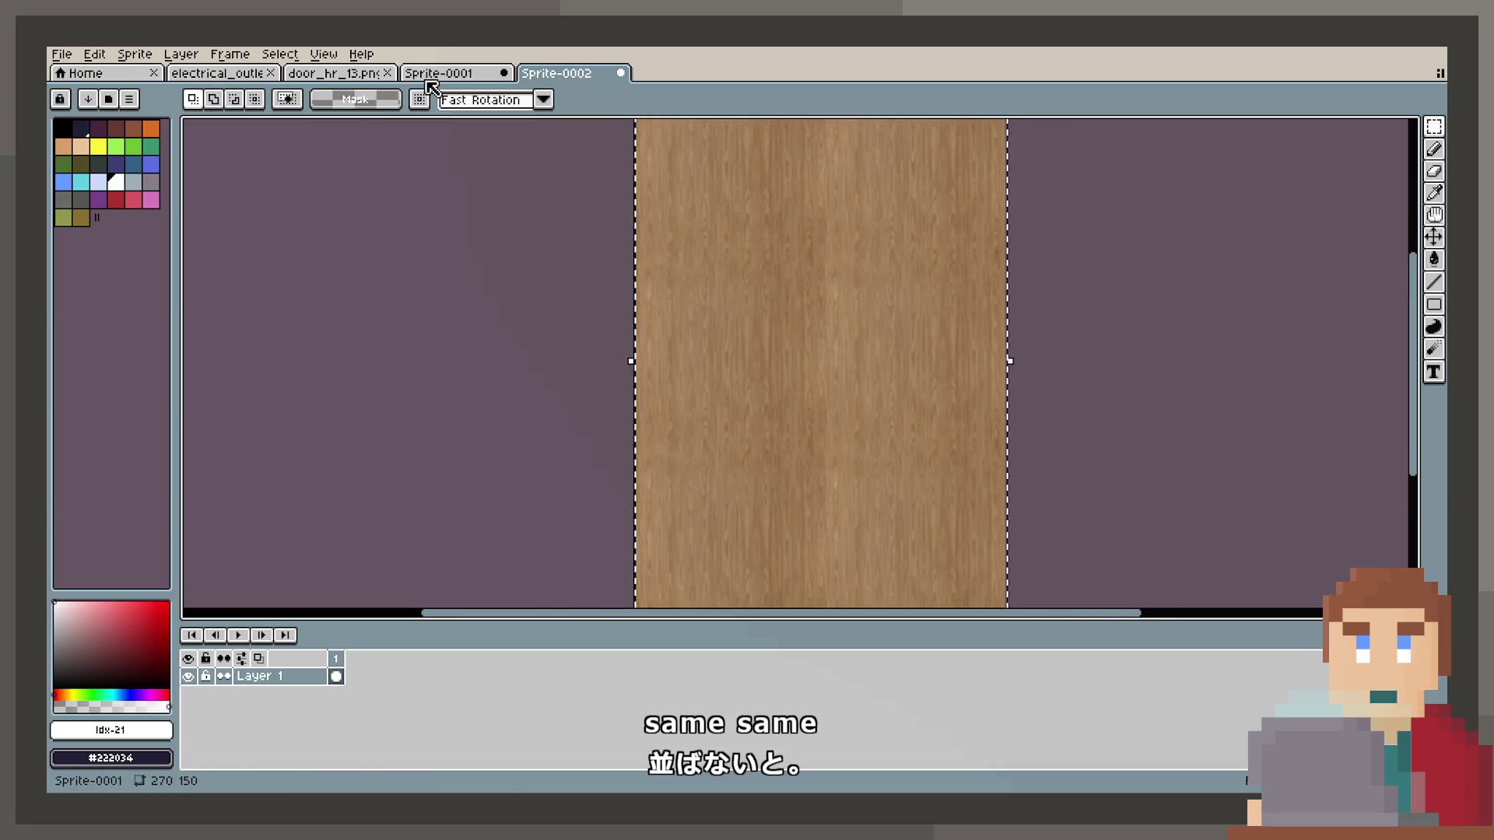
Switch to door_hr_13.png and view the whole door image.
click(335, 73)
drag(790, 231, 814, 423)
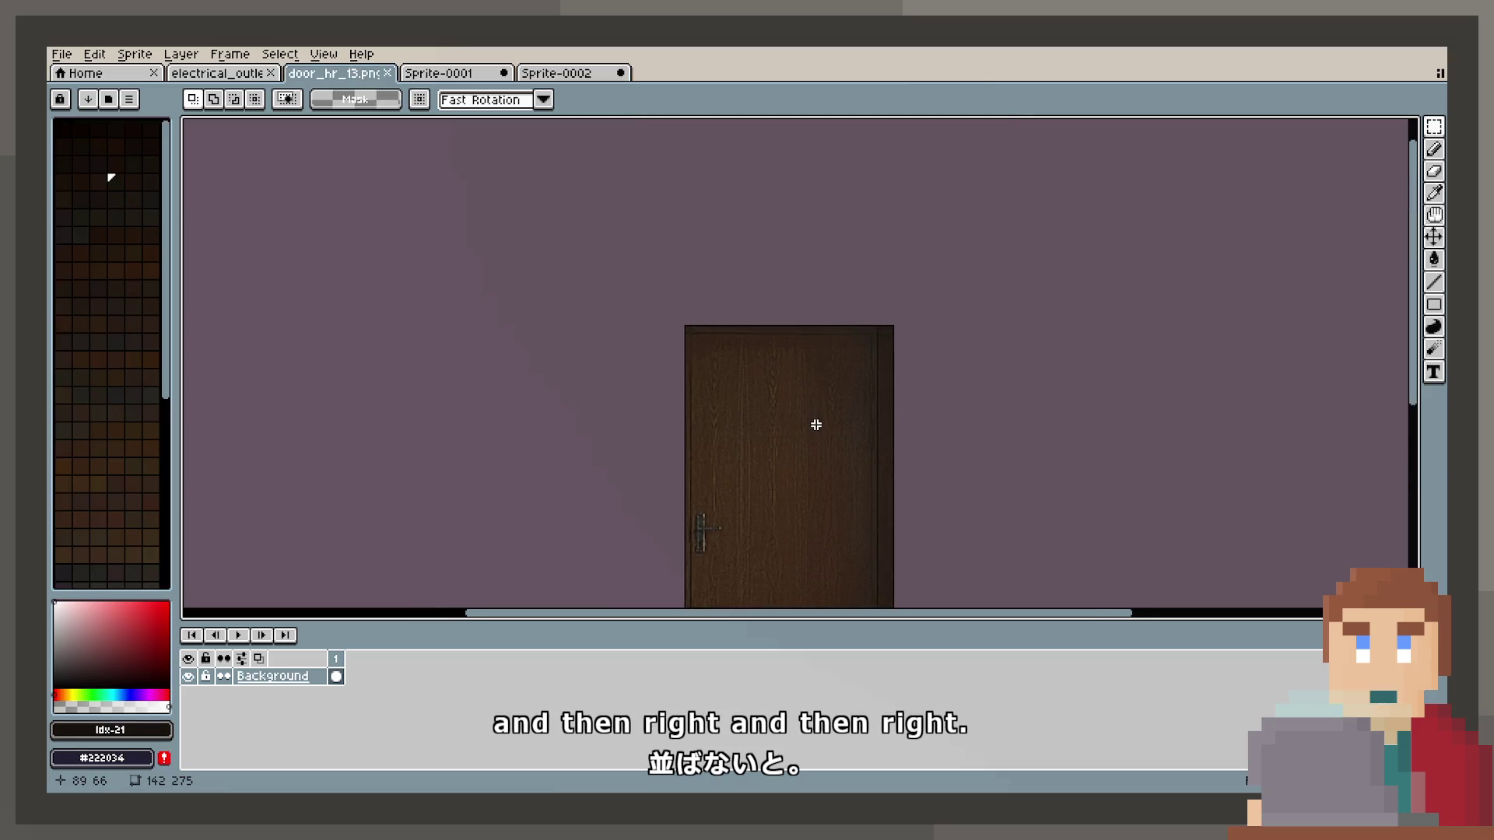
scroll(880, 330, up, 3)
scroll(753, 319, down, 2)
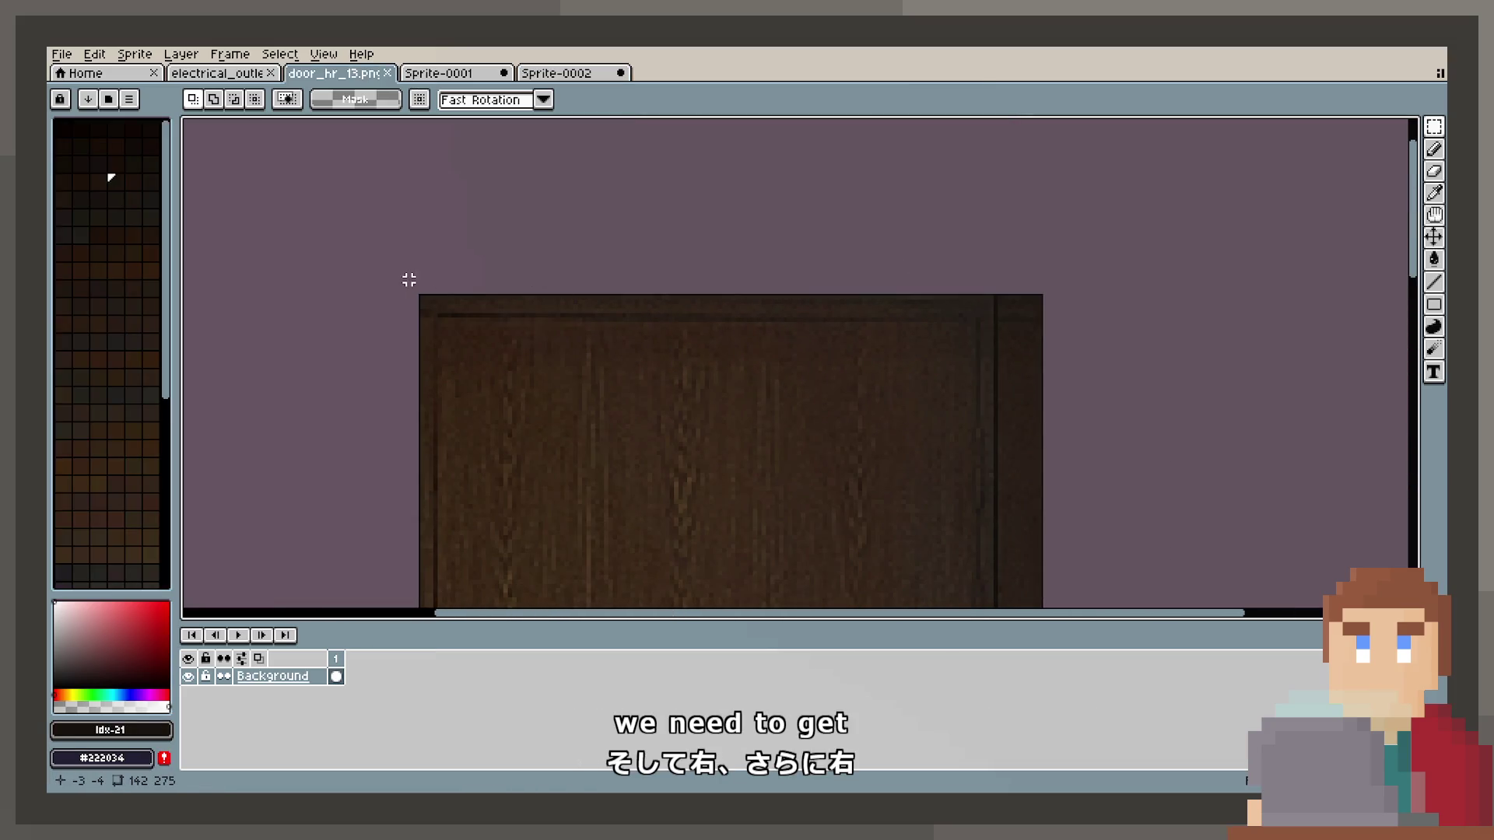
scroll(409, 279, down, 2)
scroll(874, 587, down, 2)
drag(874, 587, 884, 420)
scroll(884, 451, up, 2)
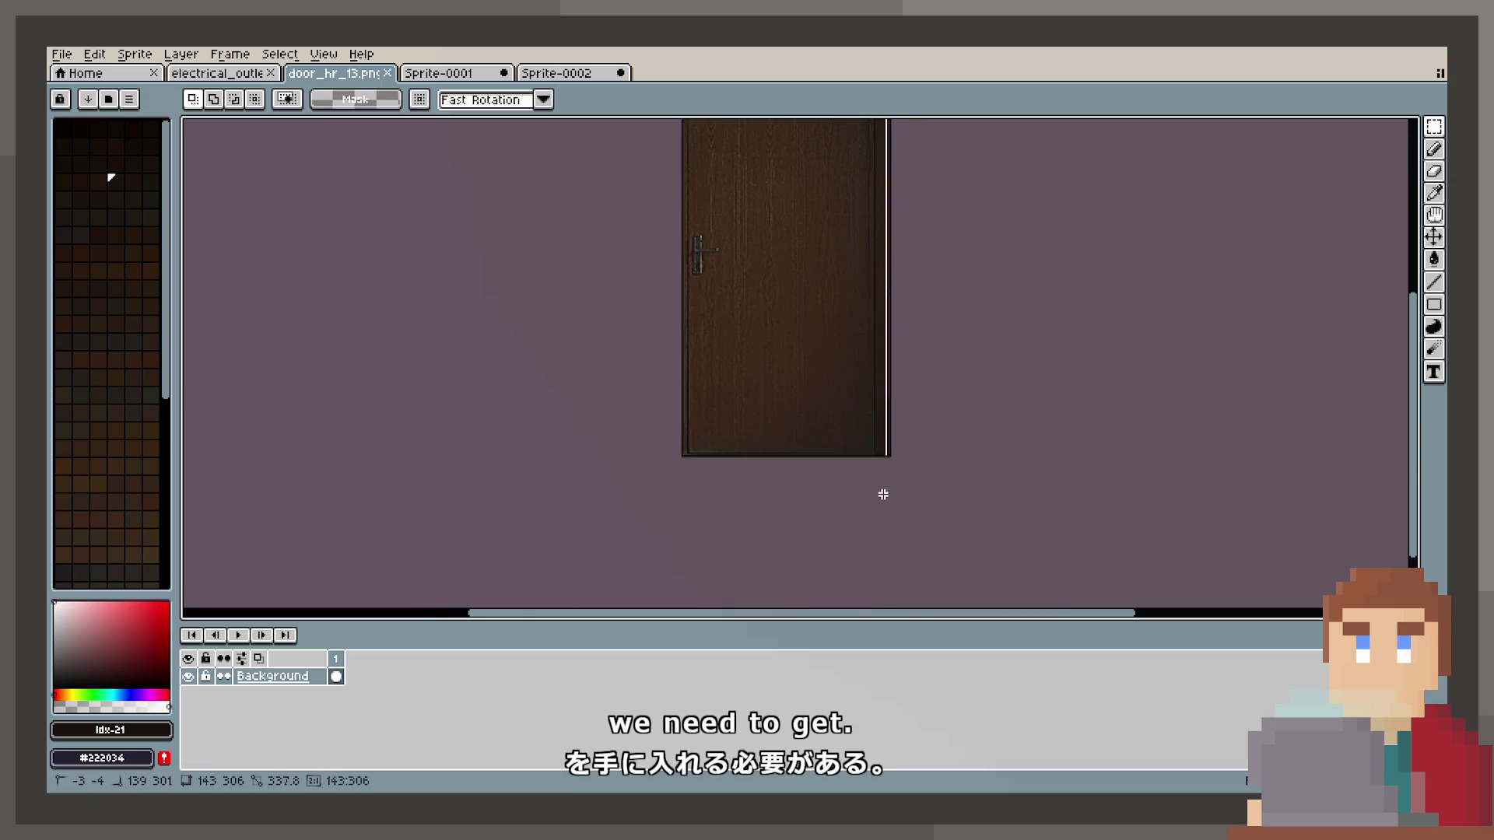
scroll(871, 461, up, 2)
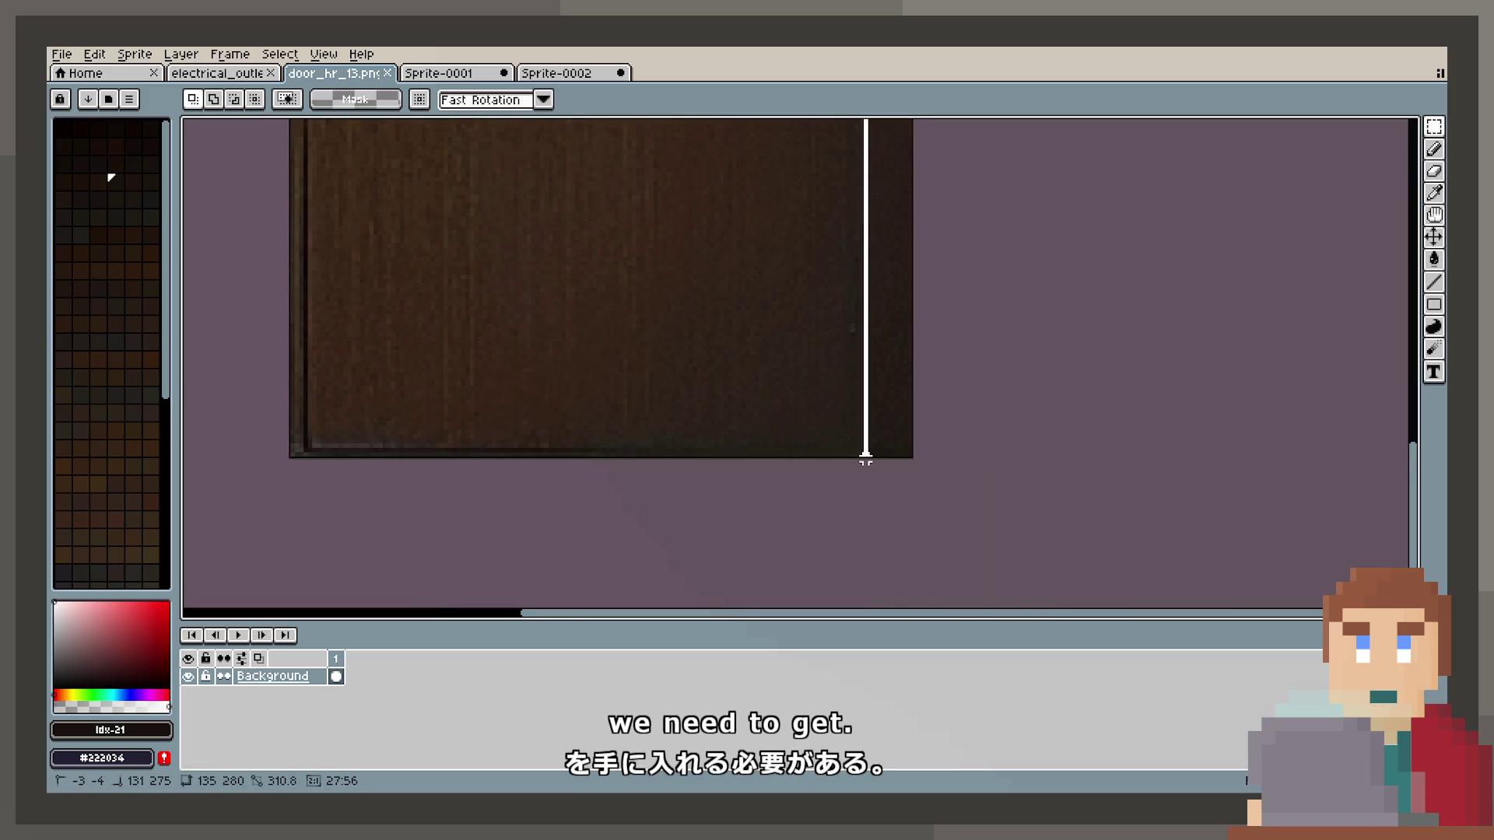
scroll(847, 323, up, 1)
scroll(852, 401, down, 4)
scroll(852, 401, up, 4)
Create a new 132×275 sprite and paste the copied door into it.
click(58, 55)
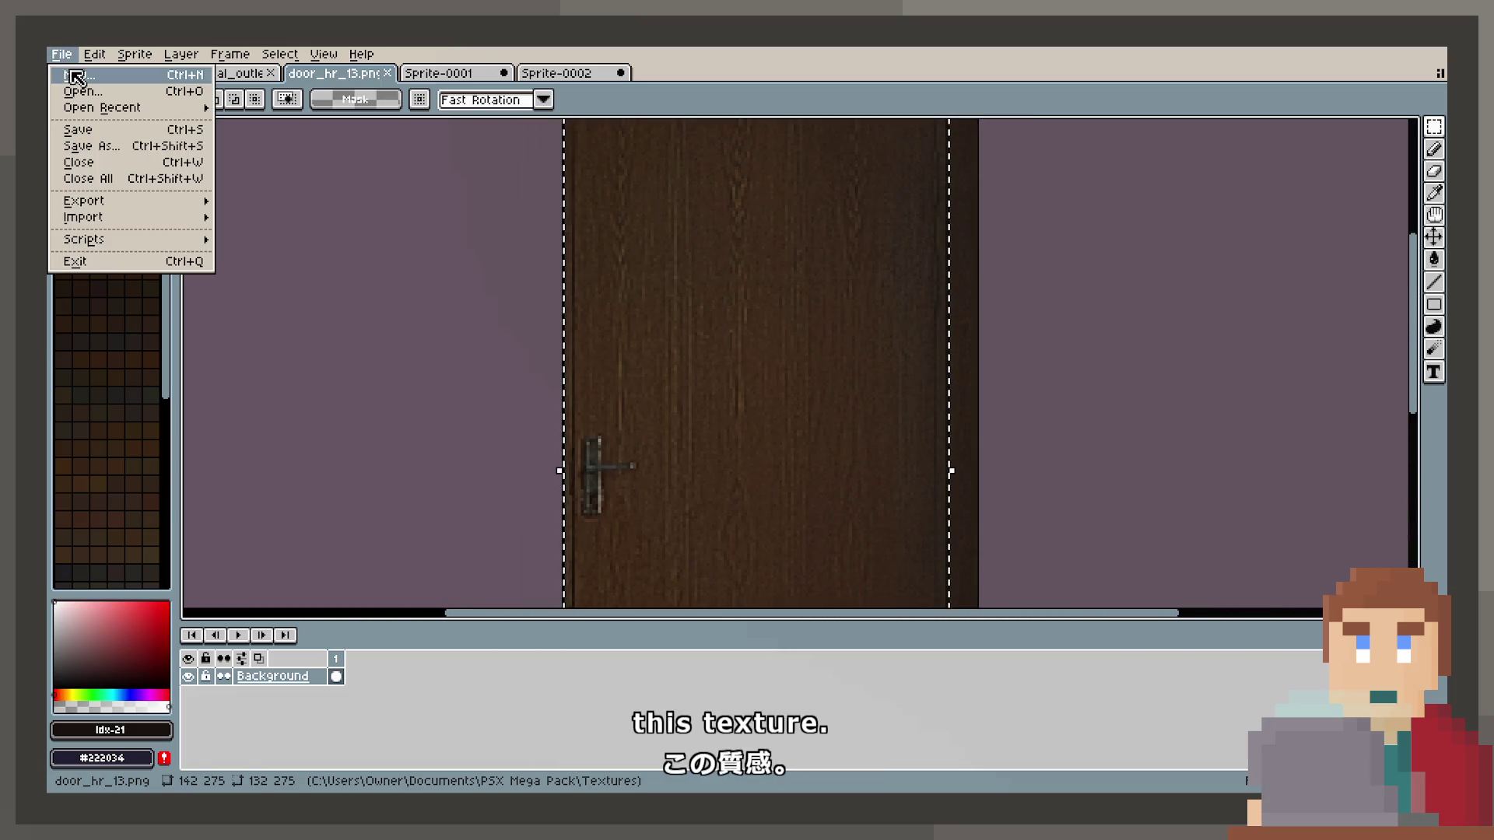
click(70, 71)
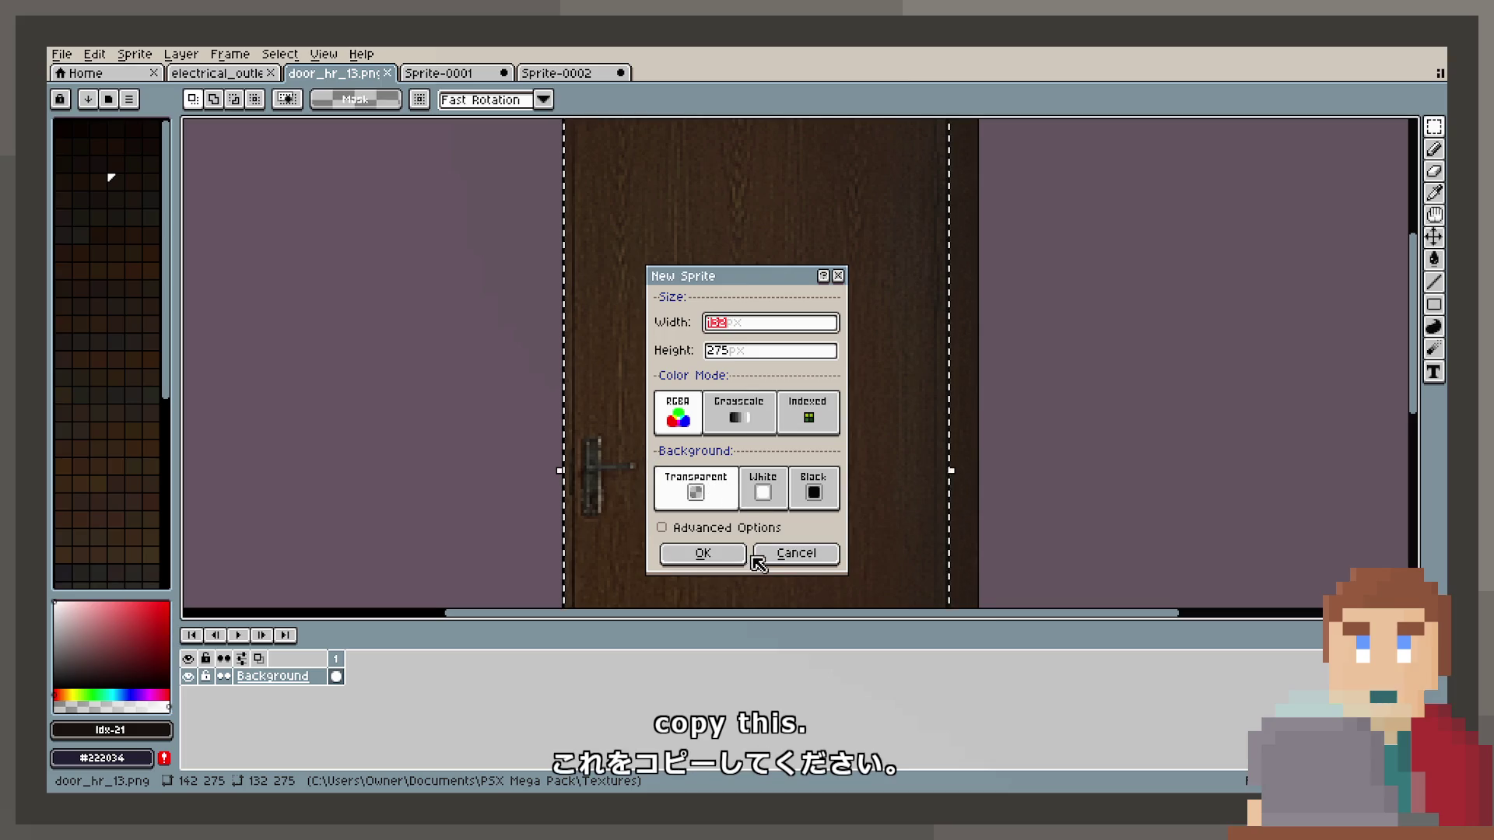
click(778, 565)
drag(747, 290, 767, 436)
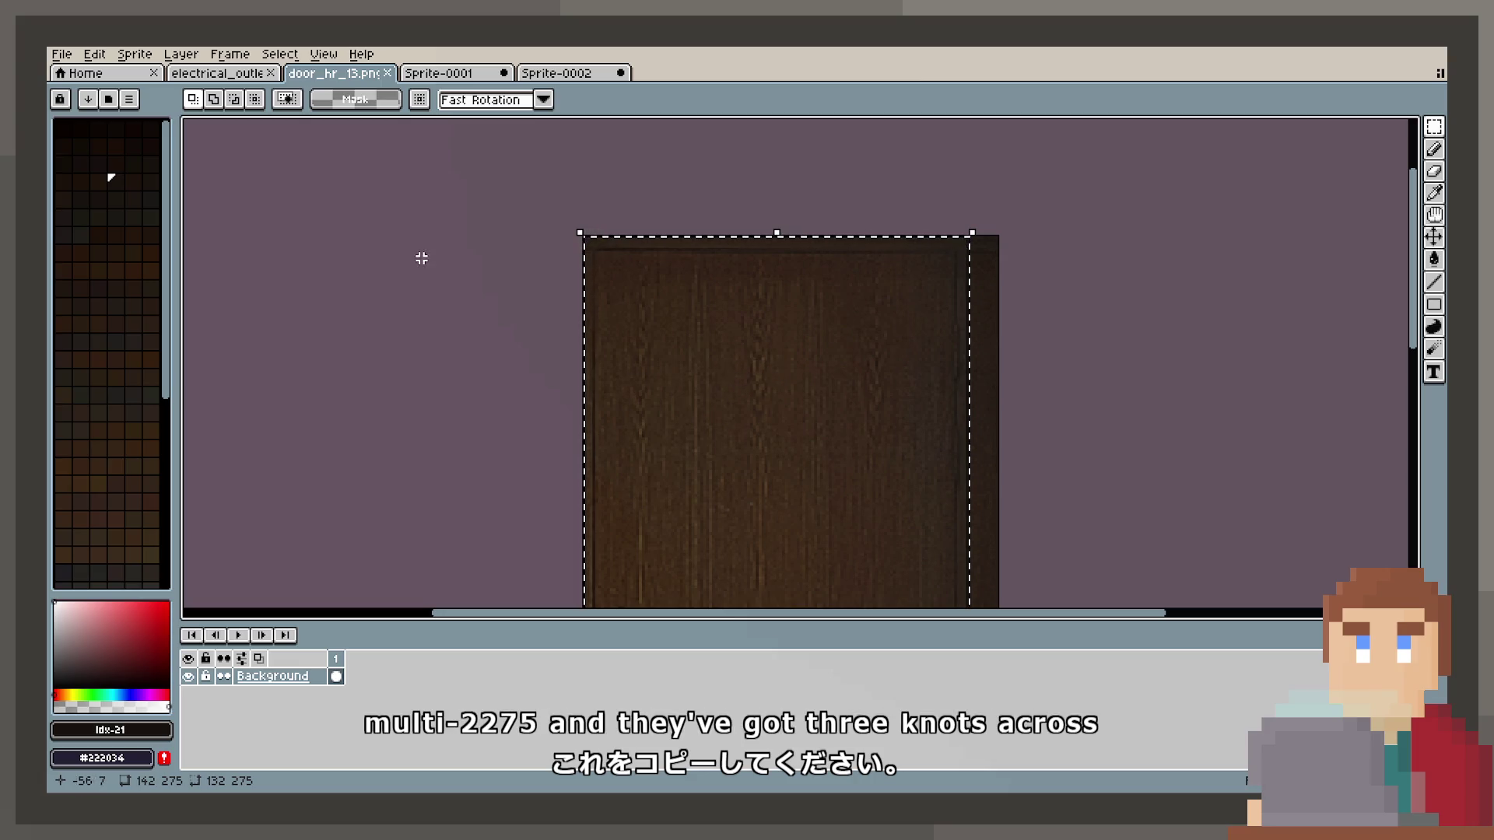
click(61, 54)
click(74, 73)
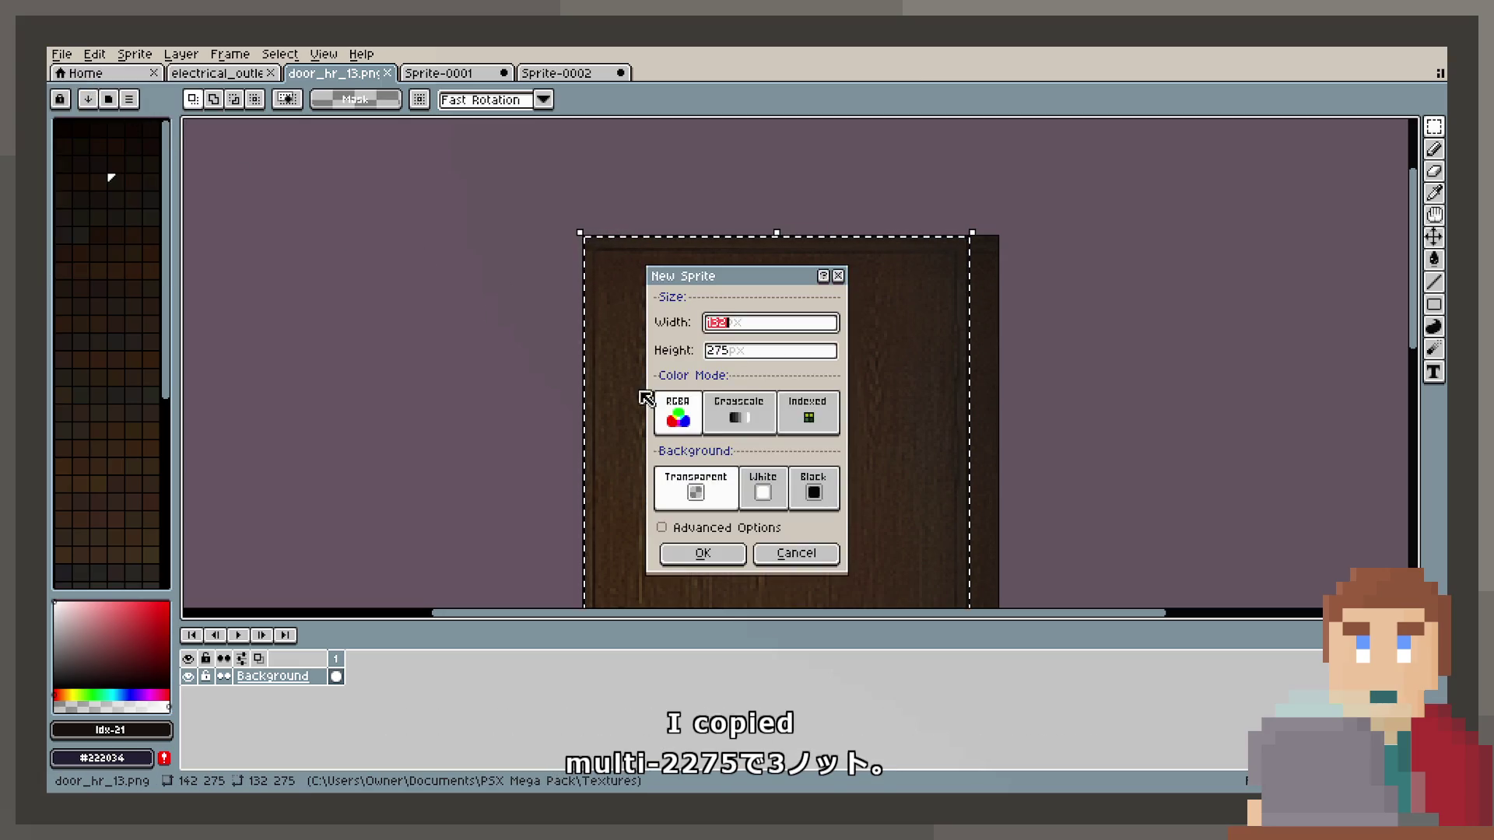
click(703, 553)
key(ctrl+v)
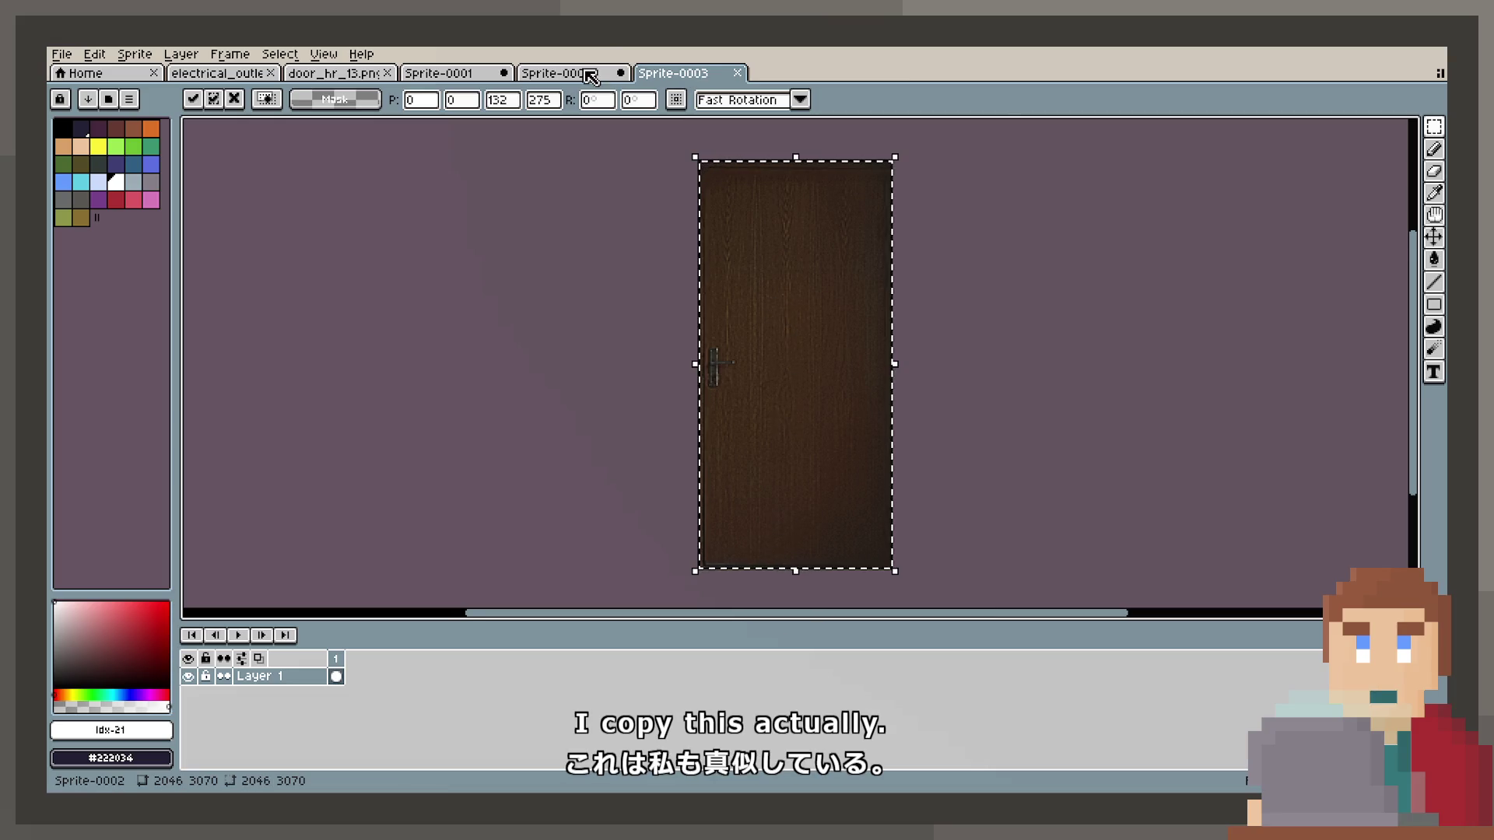
Add a new Layer 2 above the door layer and lower its opacity.
click(589, 76)
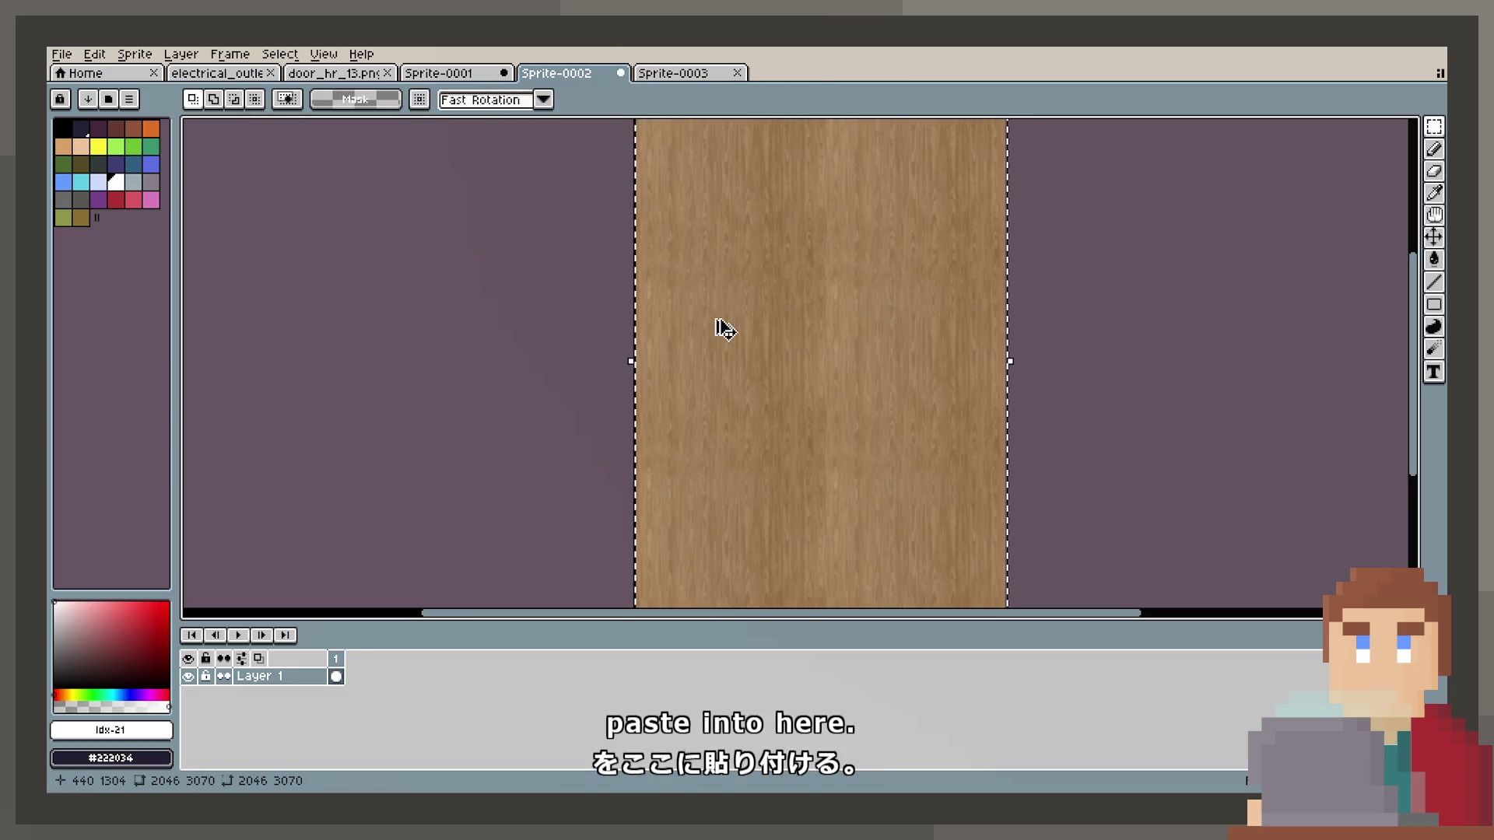
click(676, 76)
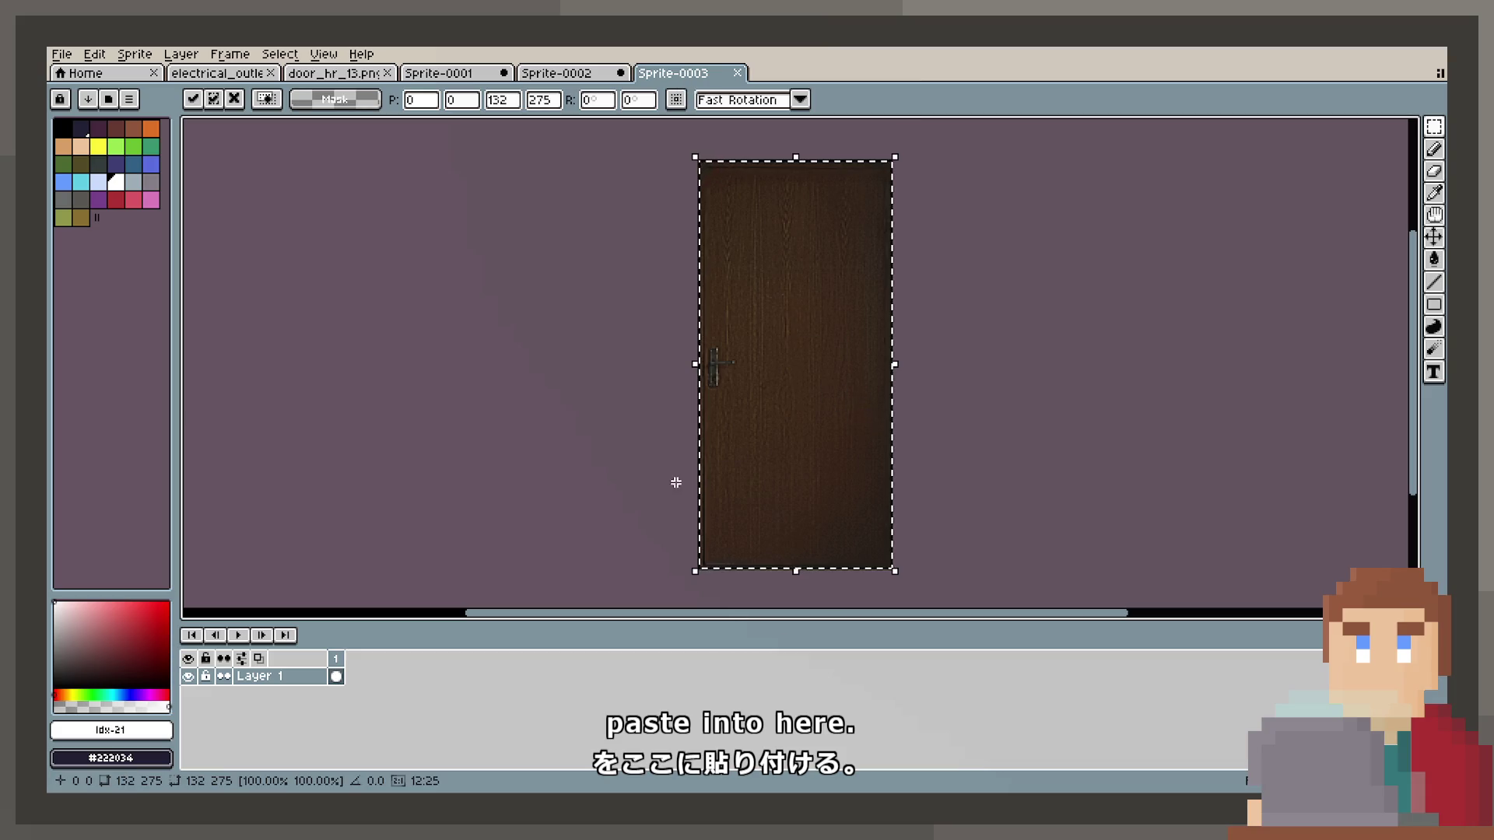
right_click(294, 677)
mouse_move(323, 676)
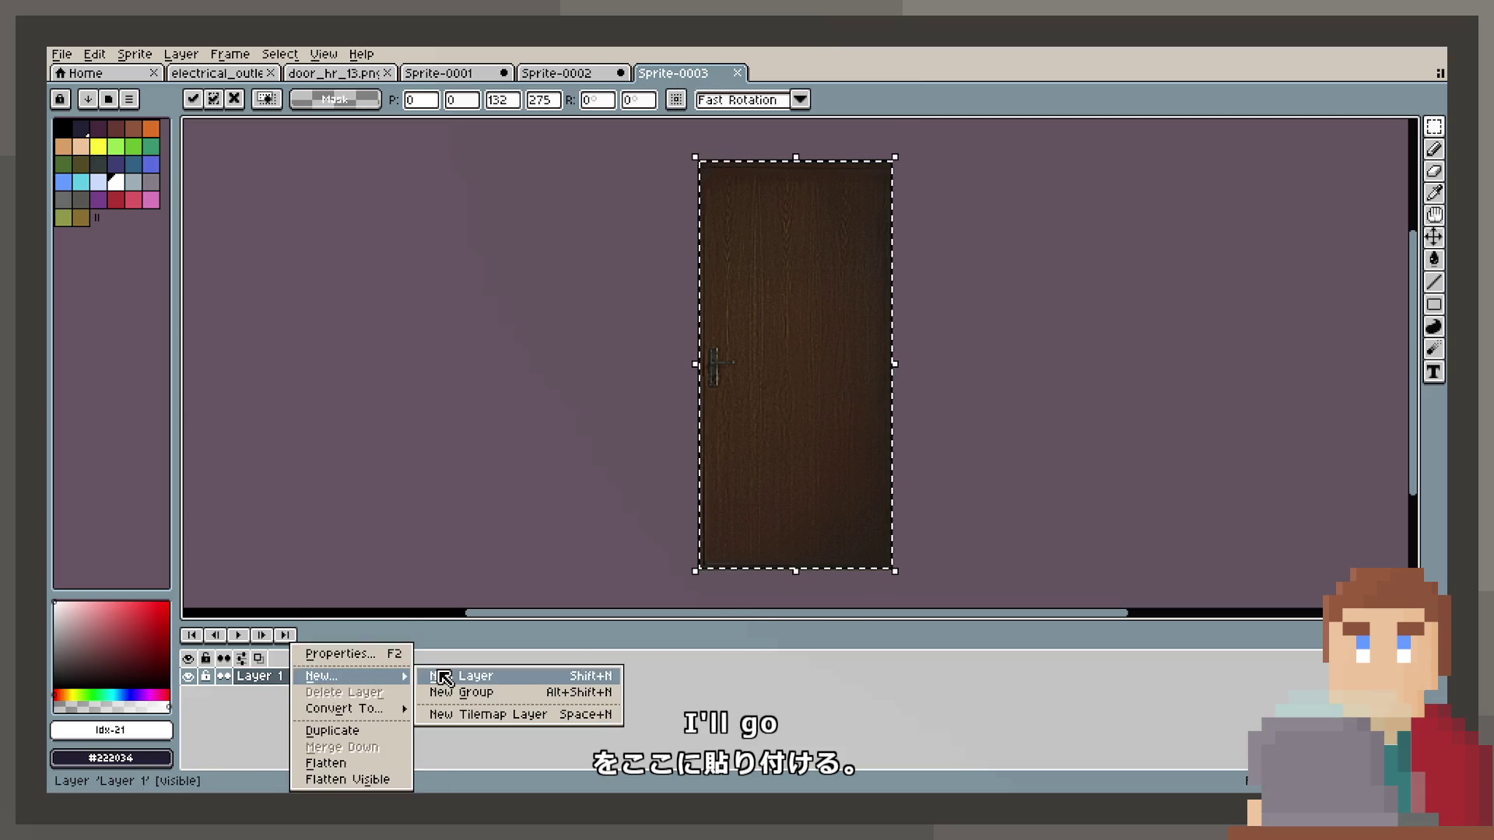
click(443, 677)
double_click(280, 677)
click(919, 467)
click(1076, 379)
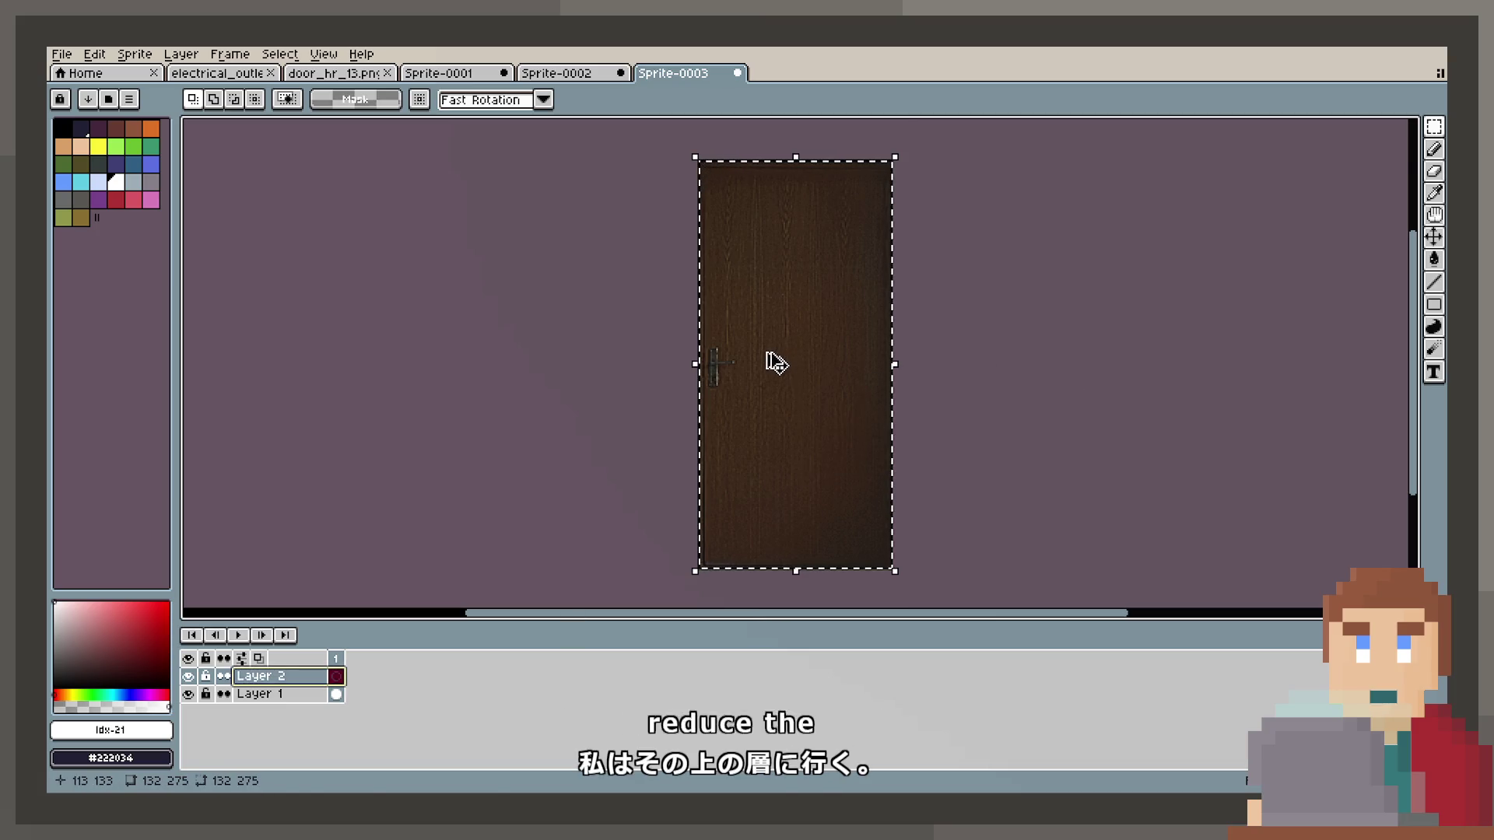
Paste the oak wood texture onto Layer 2 and set its opacity to 66%.
key(ctrl+a)
scroll(860, 386, down, 3)
scroll(930, 490, down, 2)
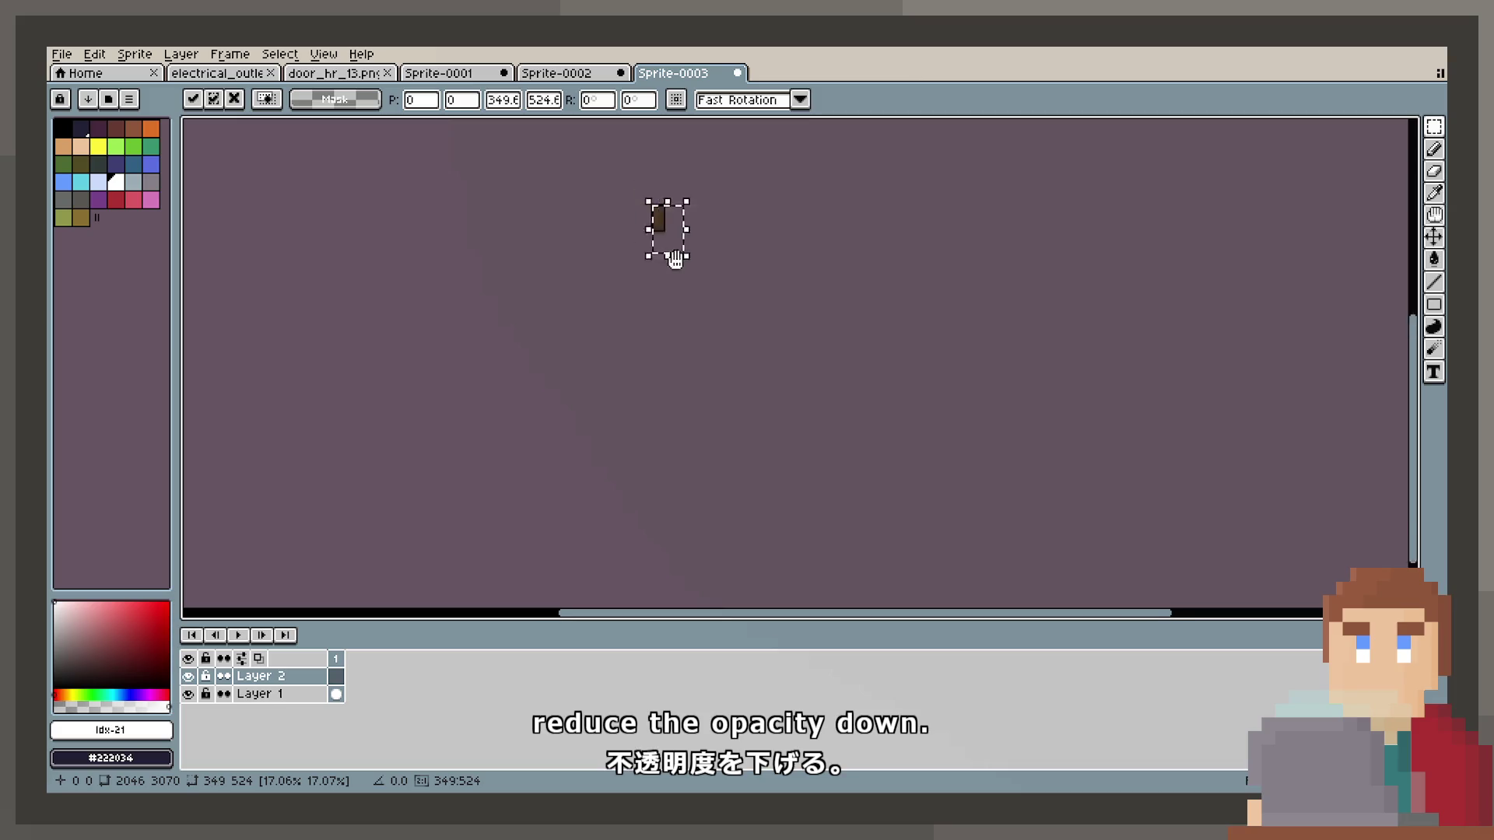
drag(675, 259, 706, 318)
scroll(688, 248, up, 5)
scroll(761, 320, up, 1)
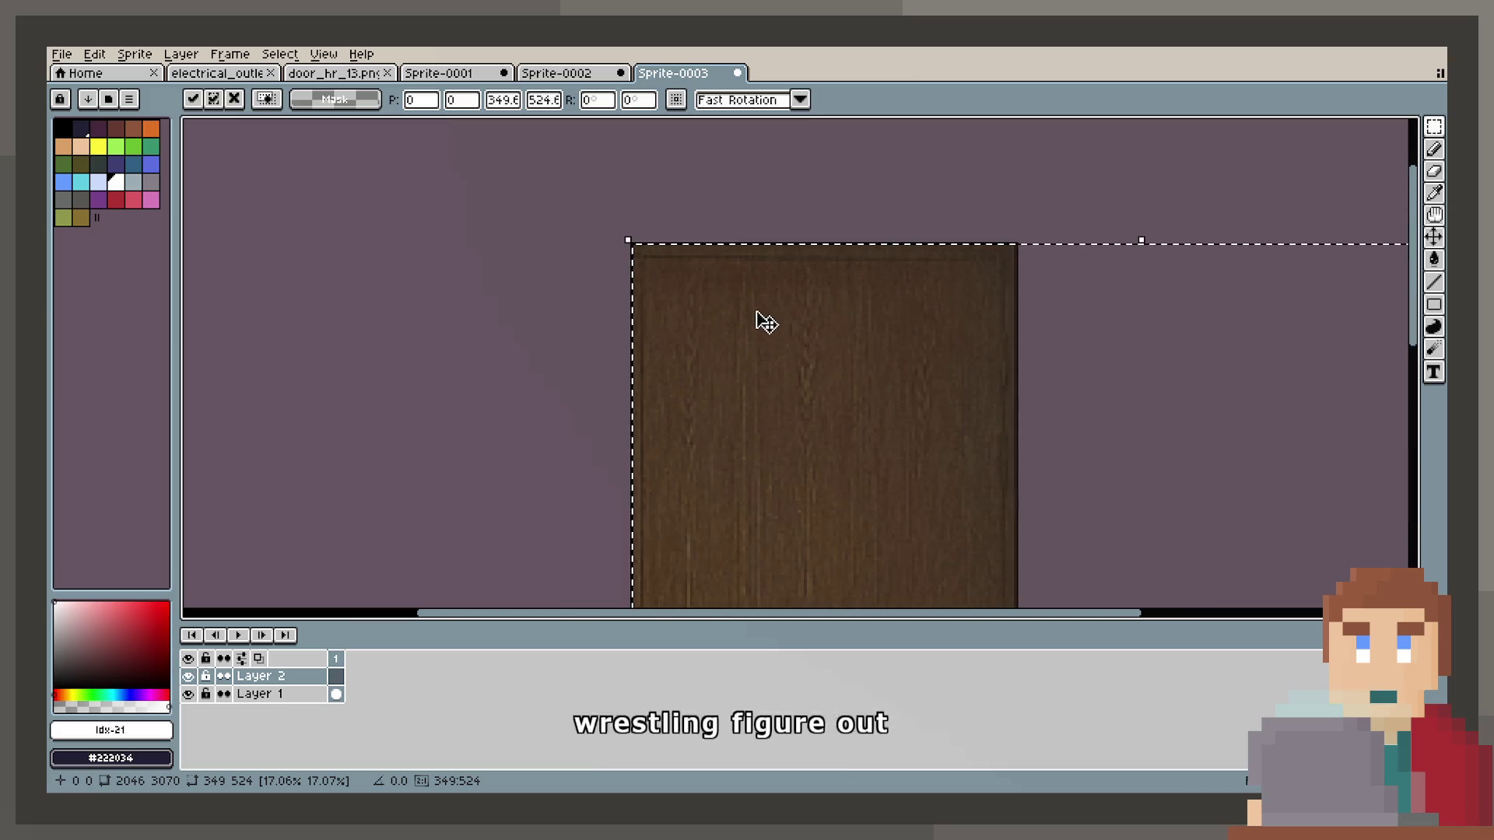
scroll(829, 399, down, 2)
drag(829, 399, 816, 327)
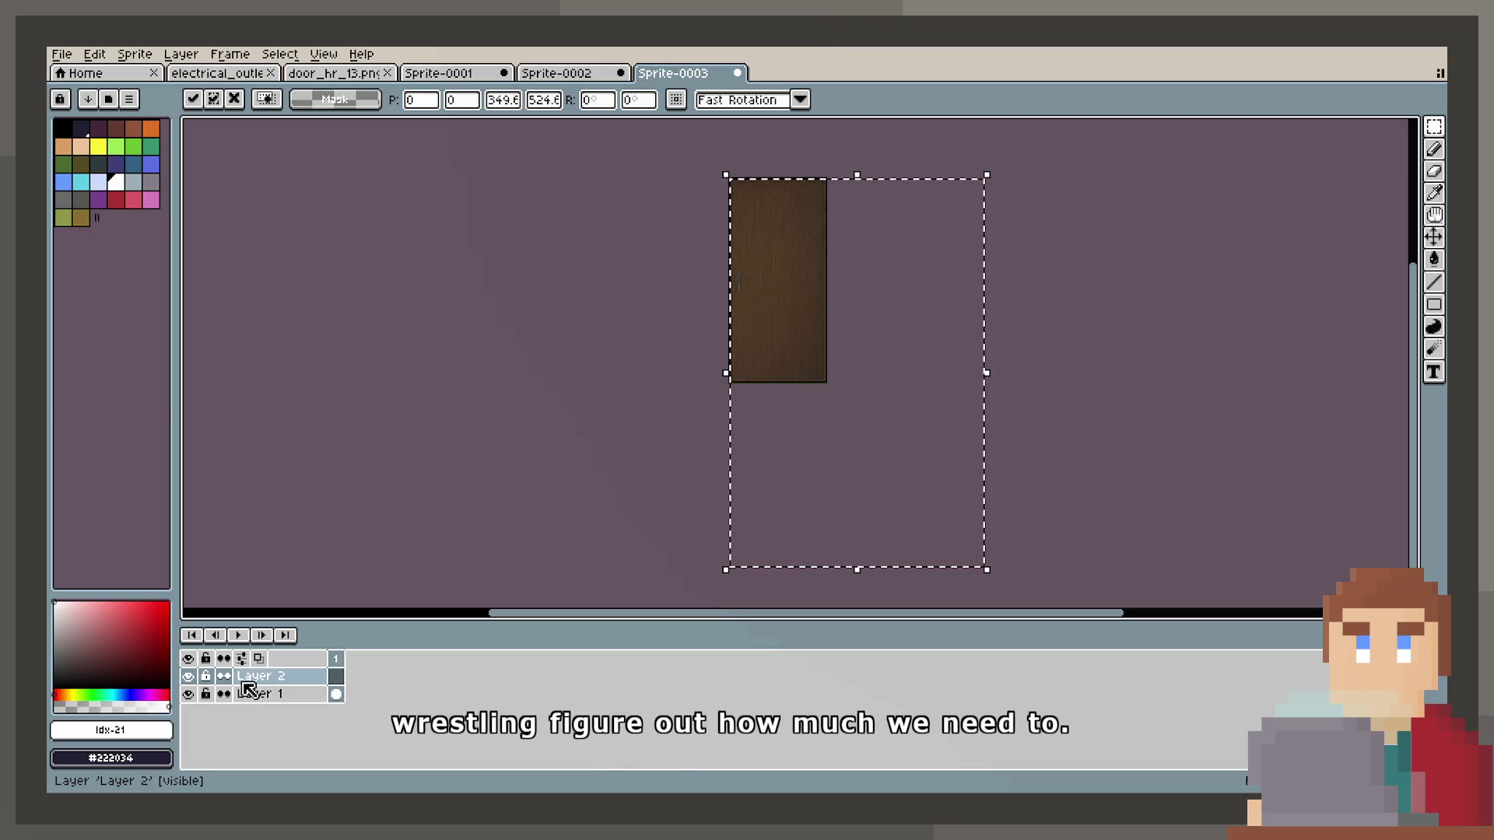
double_click(286, 685)
drag(1002, 468, 1012, 473)
click(1076, 378)
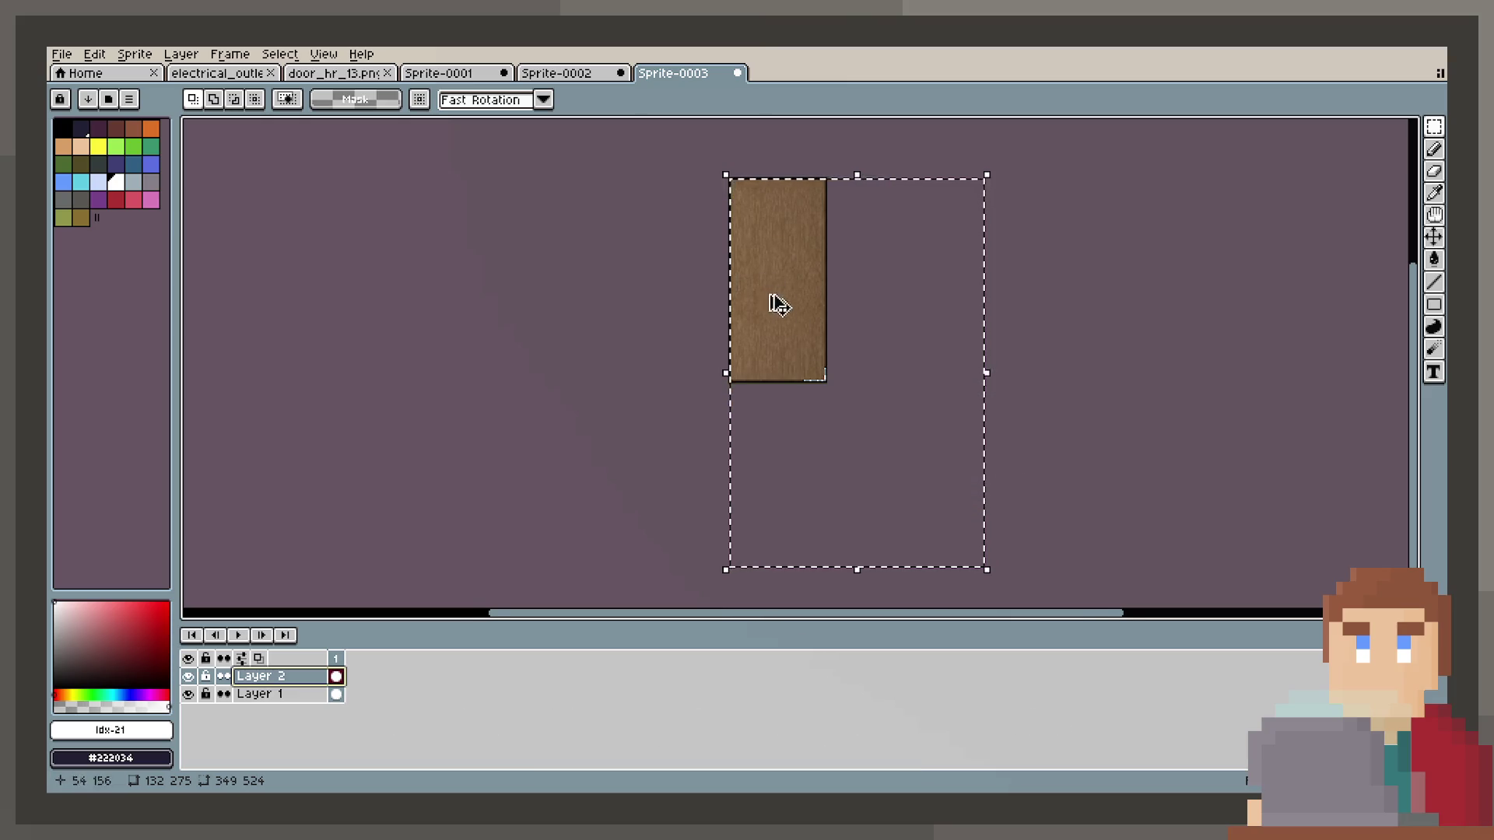
Cancel the wood texture scaling and undo the wood paste.
scroll(817, 426, up, 3)
scroll(817, 426, down, 1)
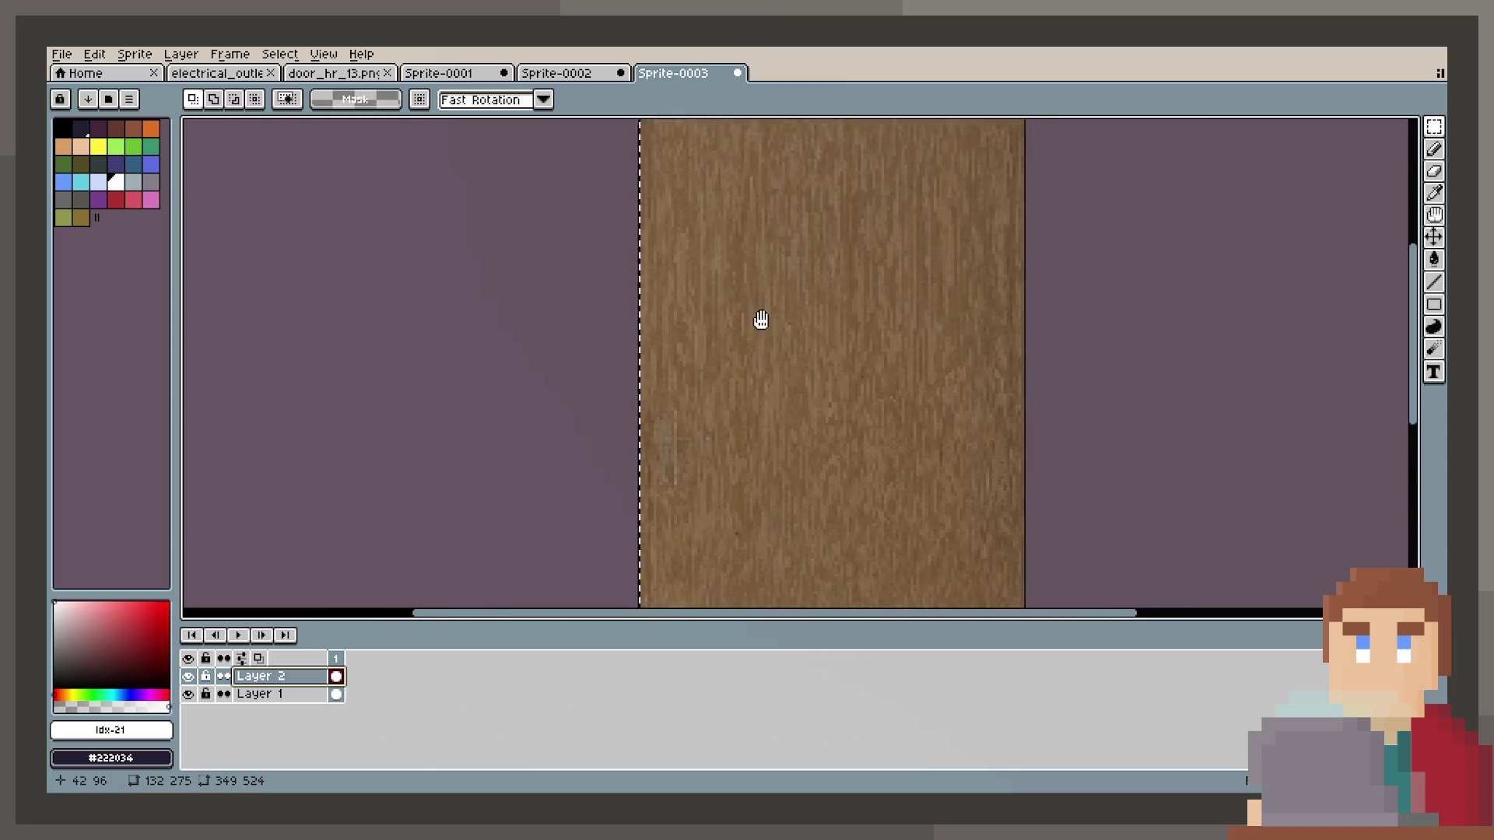
scroll(761, 320, down, 2)
scroll(820, 343, down, 2)
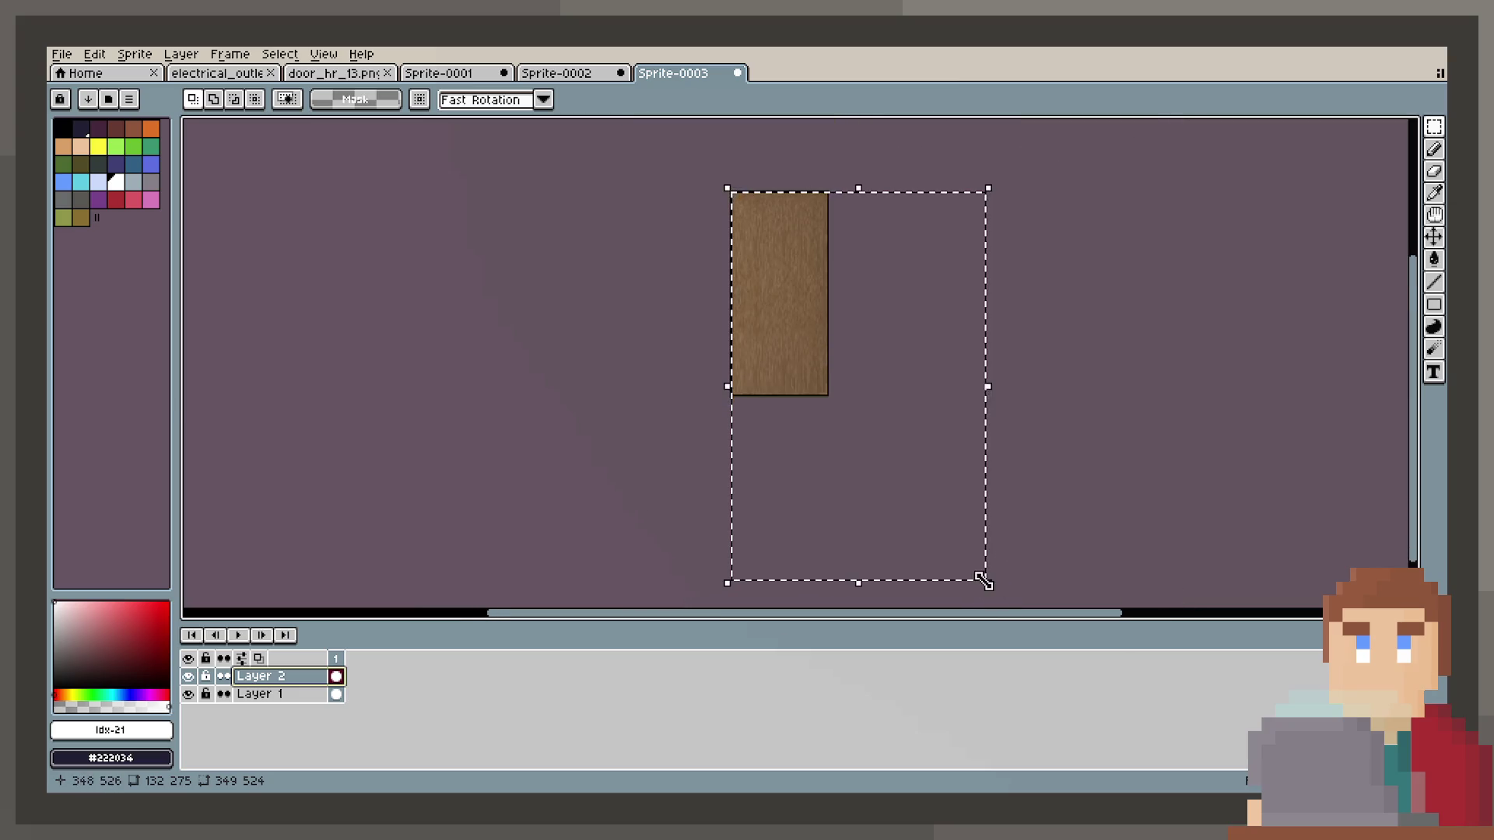
drag(982, 580, 923, 511)
key(Escape)
key(ctrl+z)
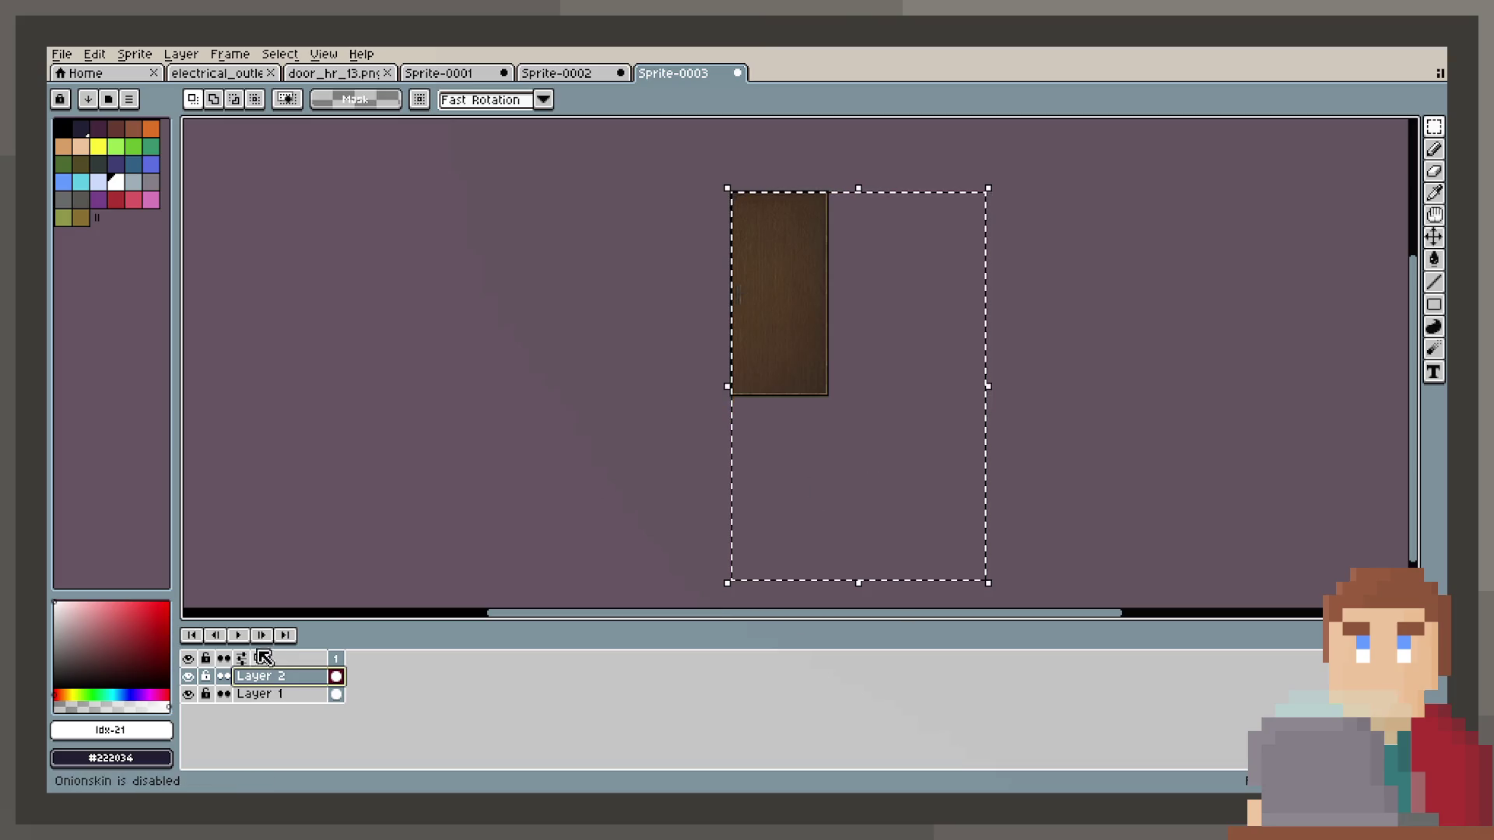
key(ctrl+z)
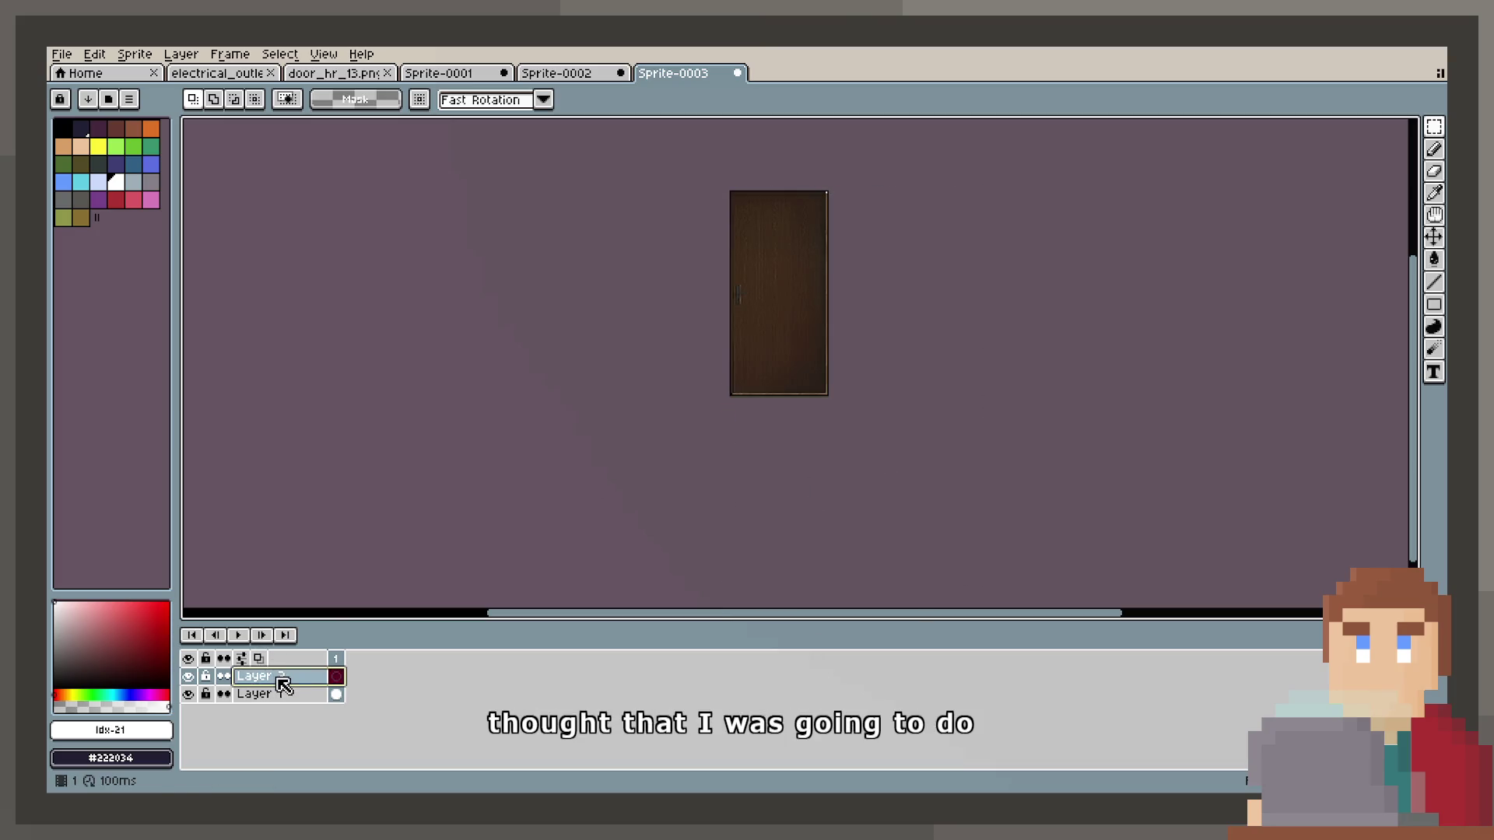
Set Layer 2's opacity to 56%.
right_click(272, 678)
click(270, 683)
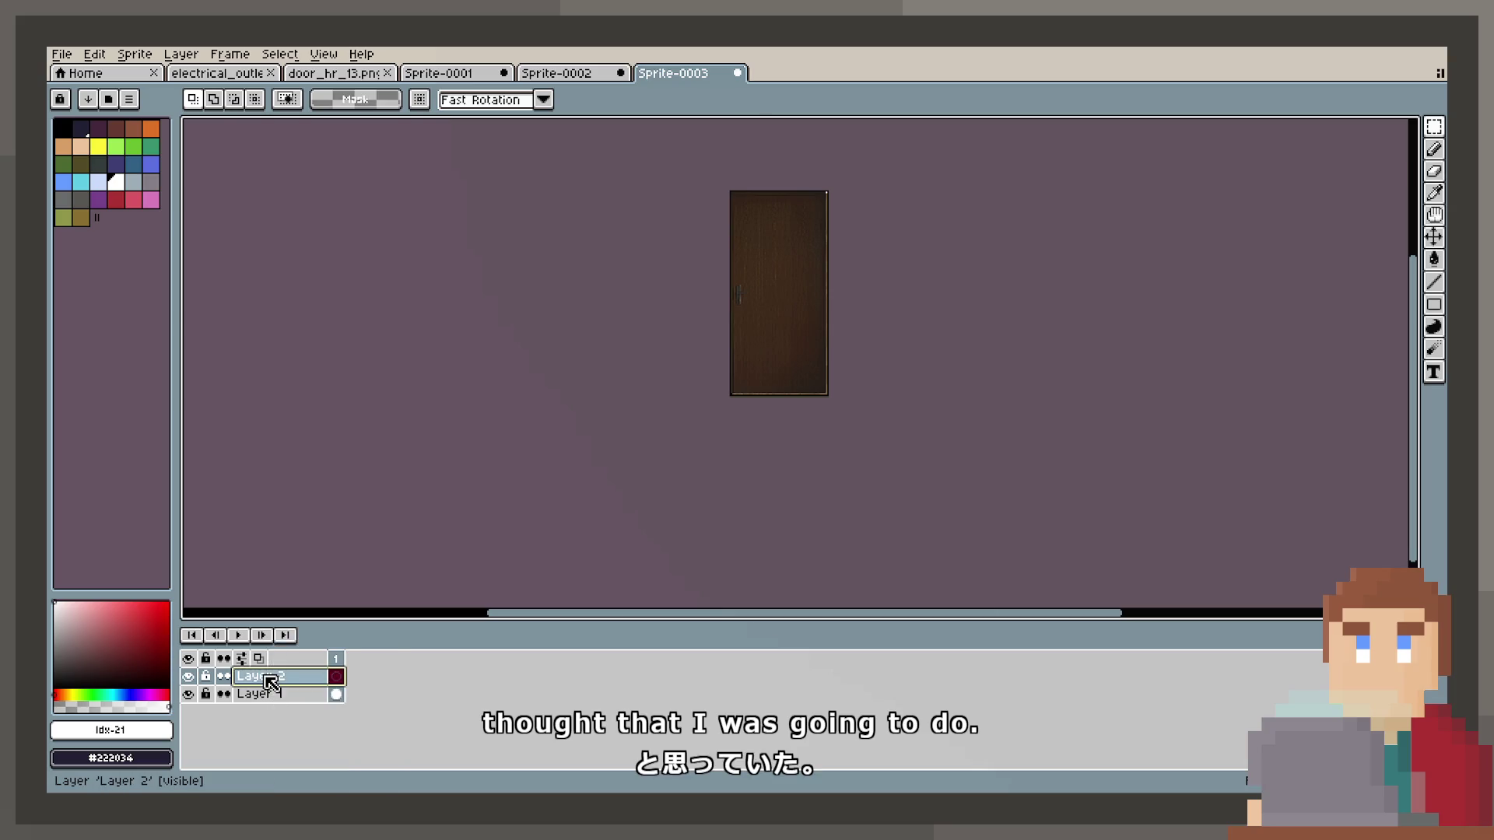
double_click(270, 683)
drag(969, 465, 992, 467)
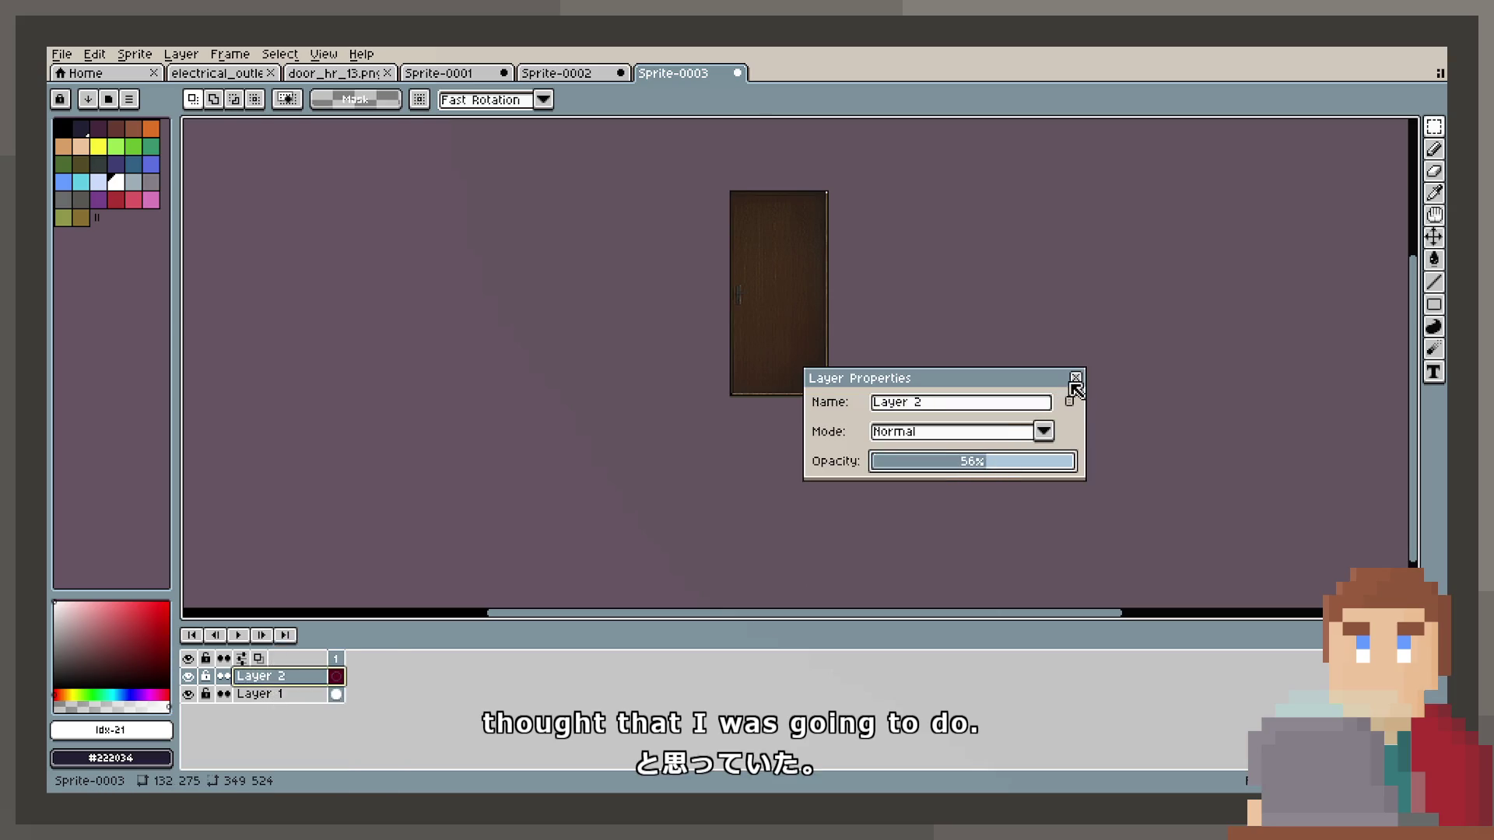
click(1076, 380)
Bring the wood texture back onto Layer 2 and align its top-left corner with the door.
key(ctrl+t)
scroll(787, 344, down, 5)
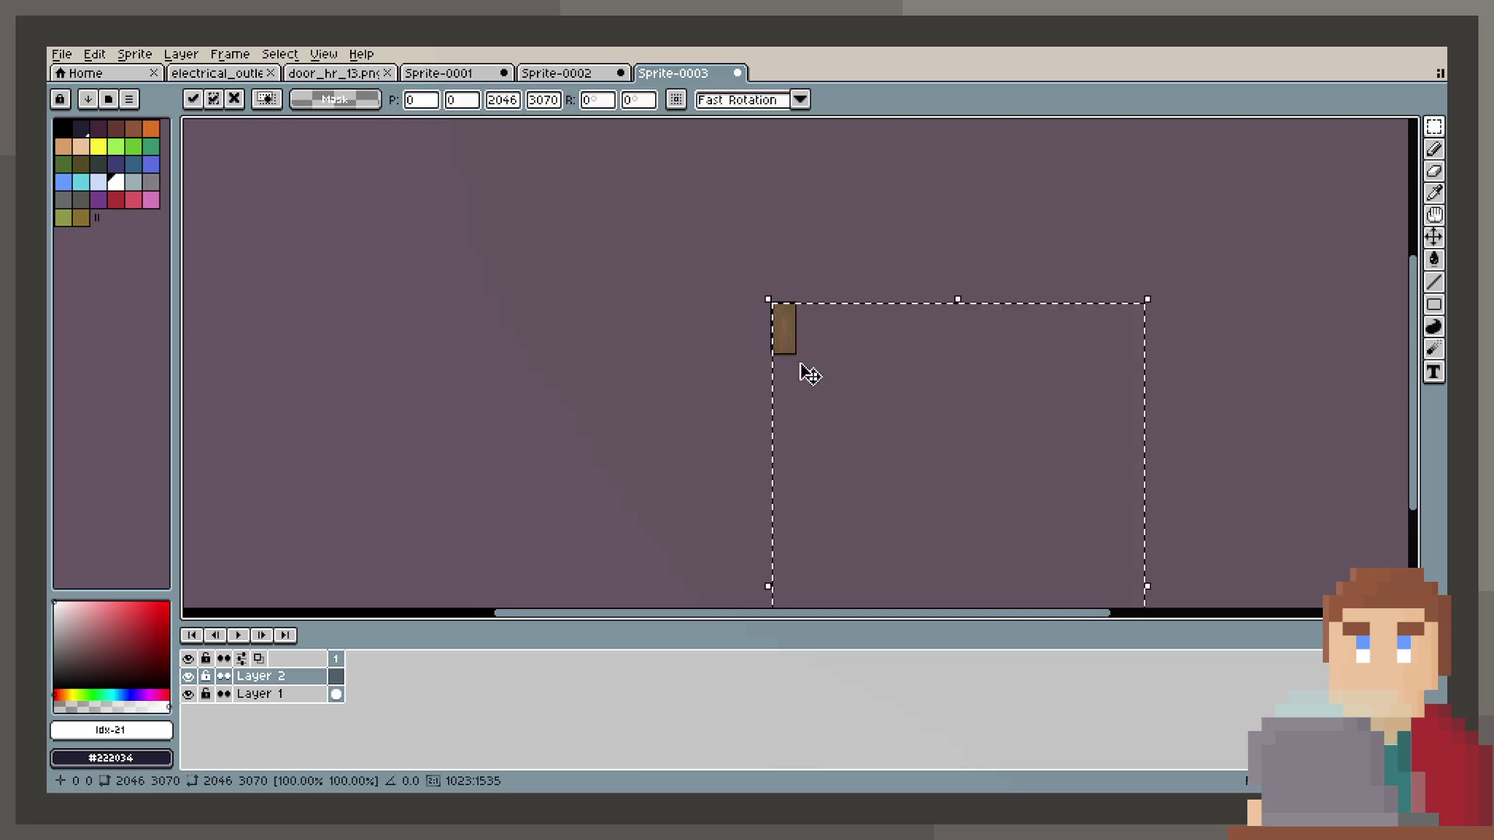
scroll(843, 292, up, 5)
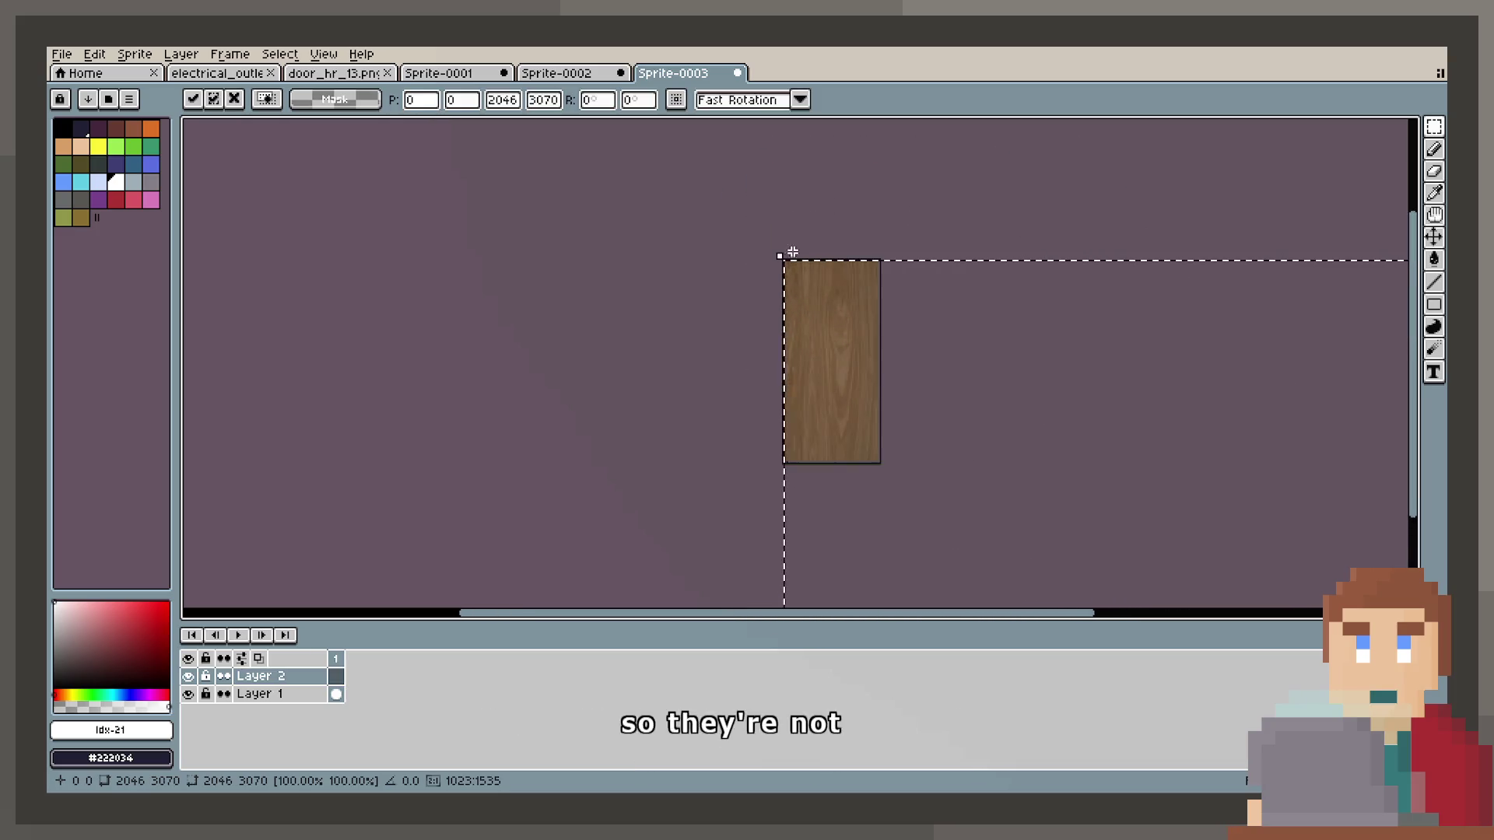
scroll(856, 350, right, 3)
scroll(855, 350, down, 2)
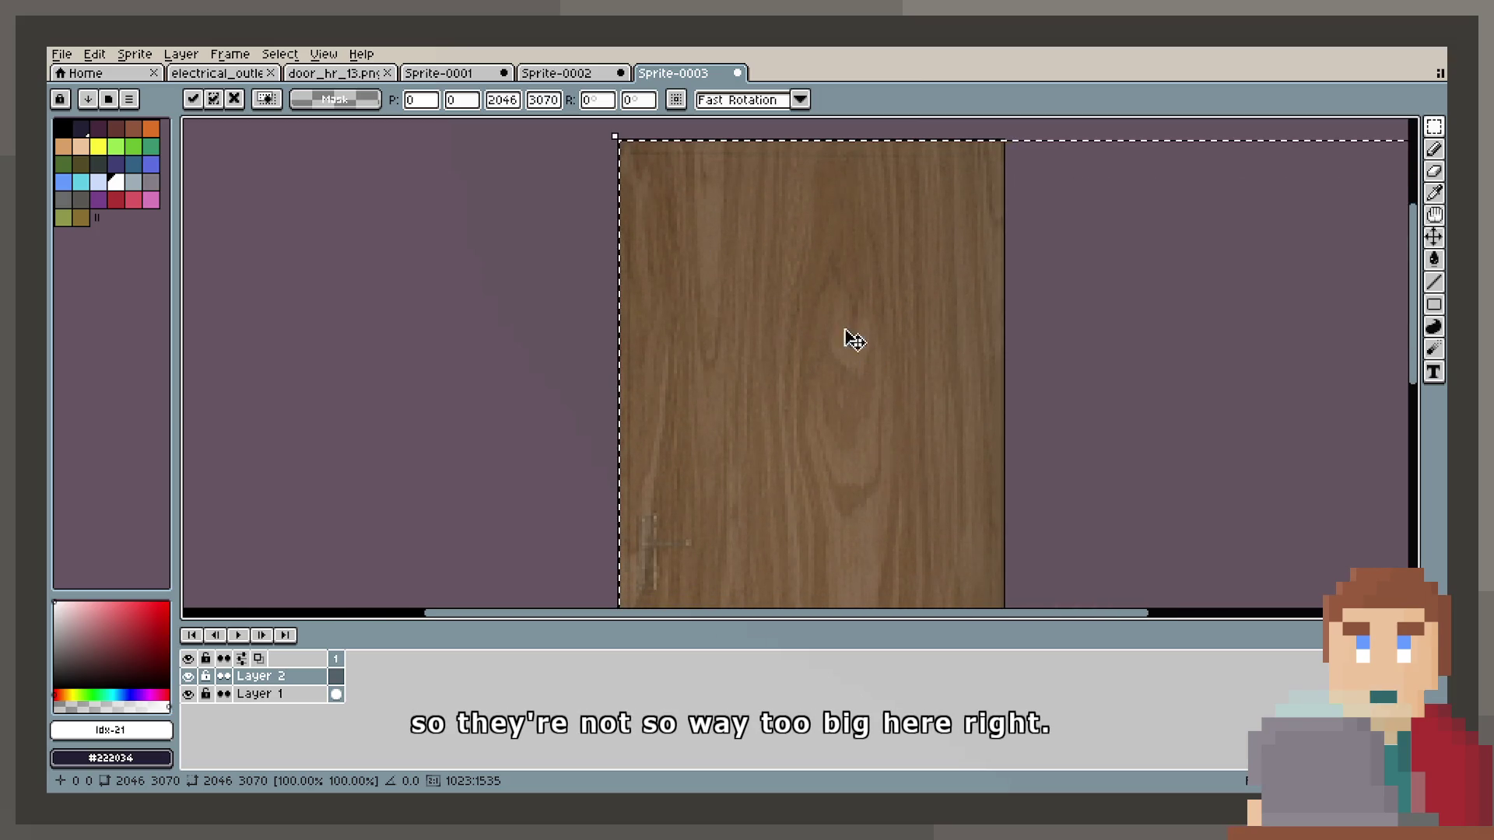
scroll(823, 318, down, 5)
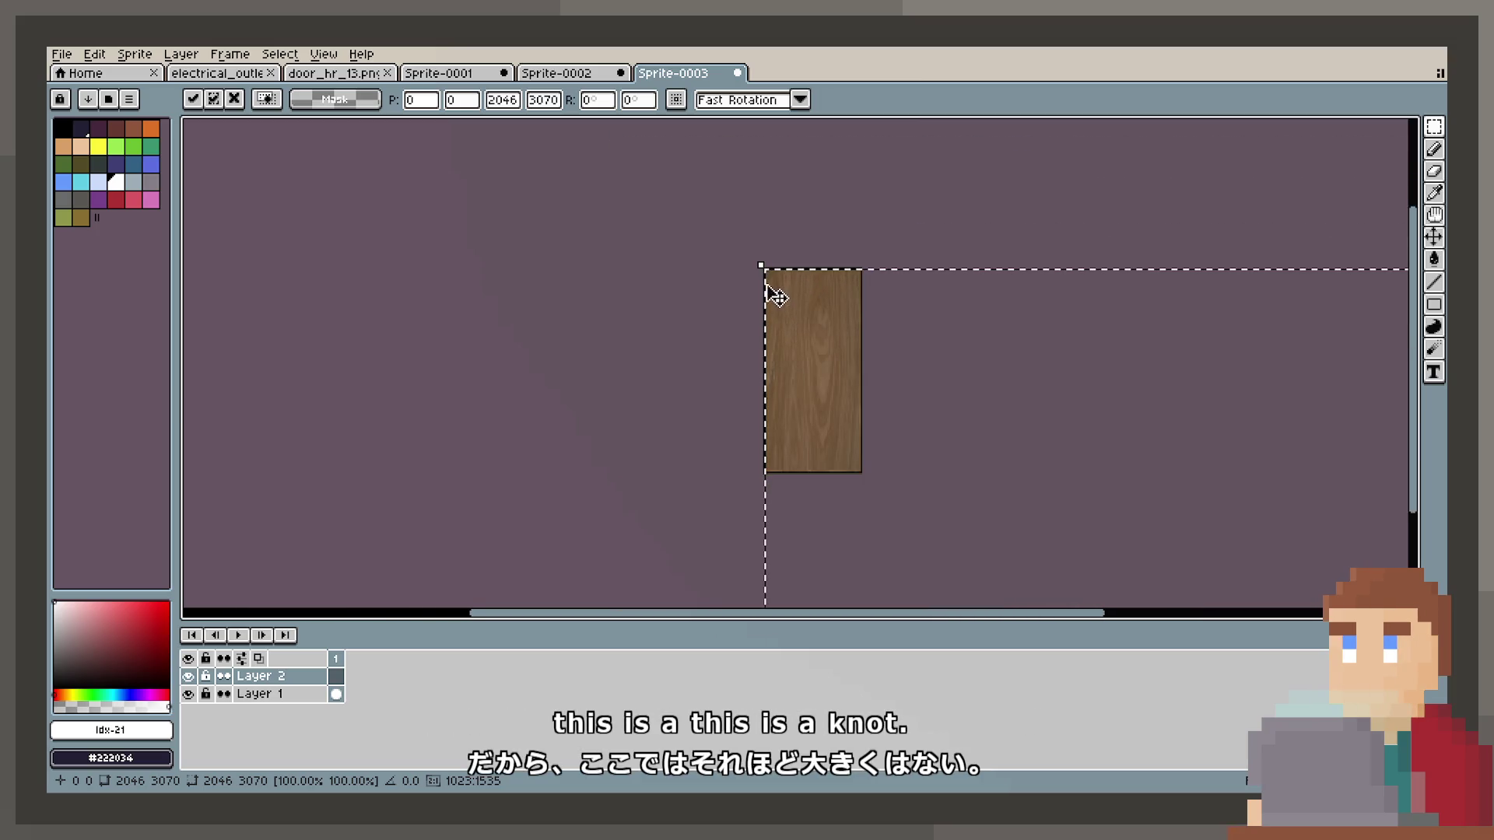
drag(764, 273, 871, 415)
Move and shrink the light wood layer over the door, applying the new size.
scroll(810, 296, up, 3)
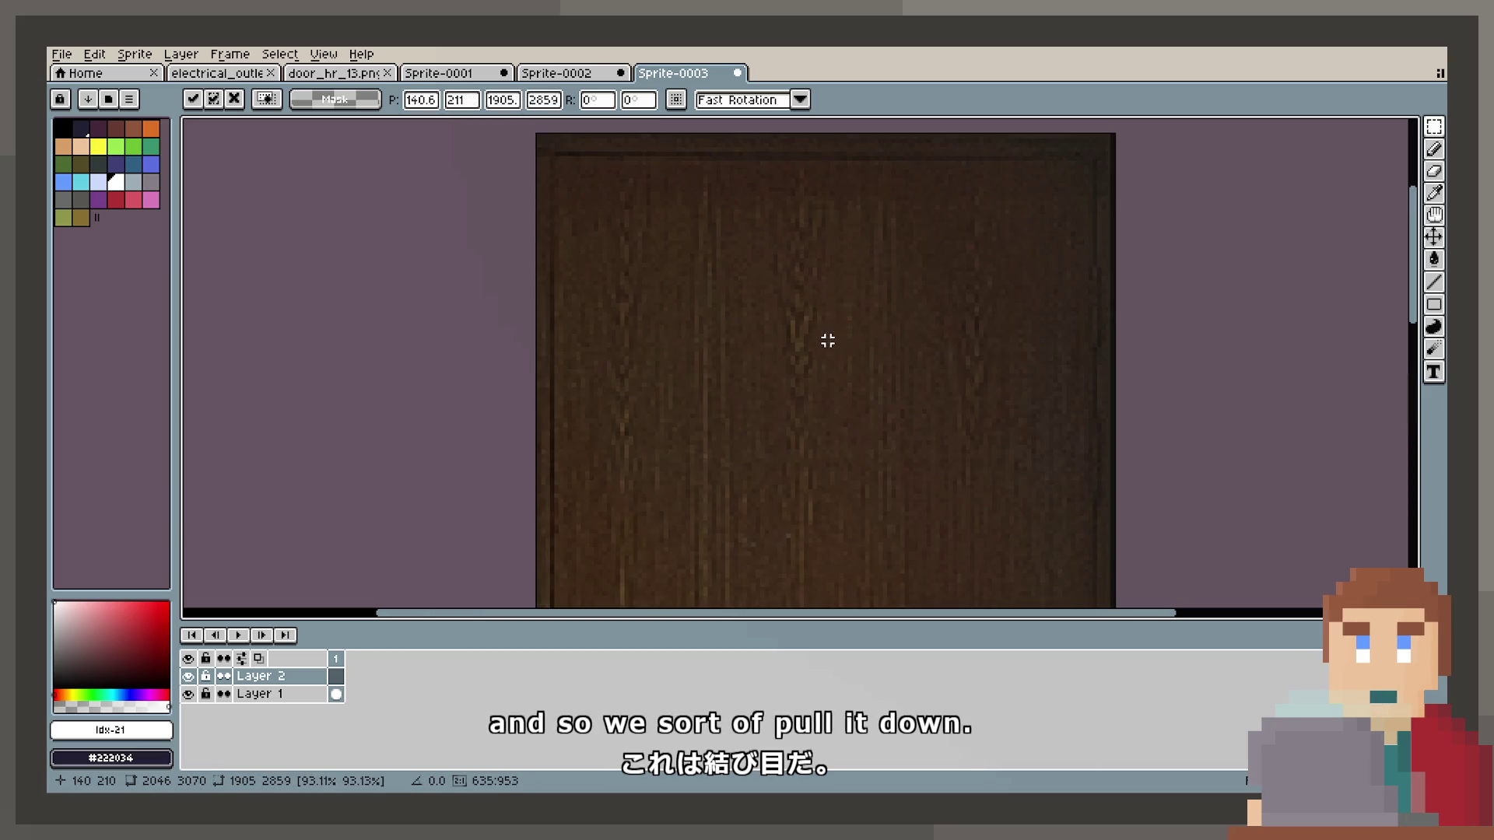
scroll(823, 421, down, 2)
scroll(824, 422, down, 3)
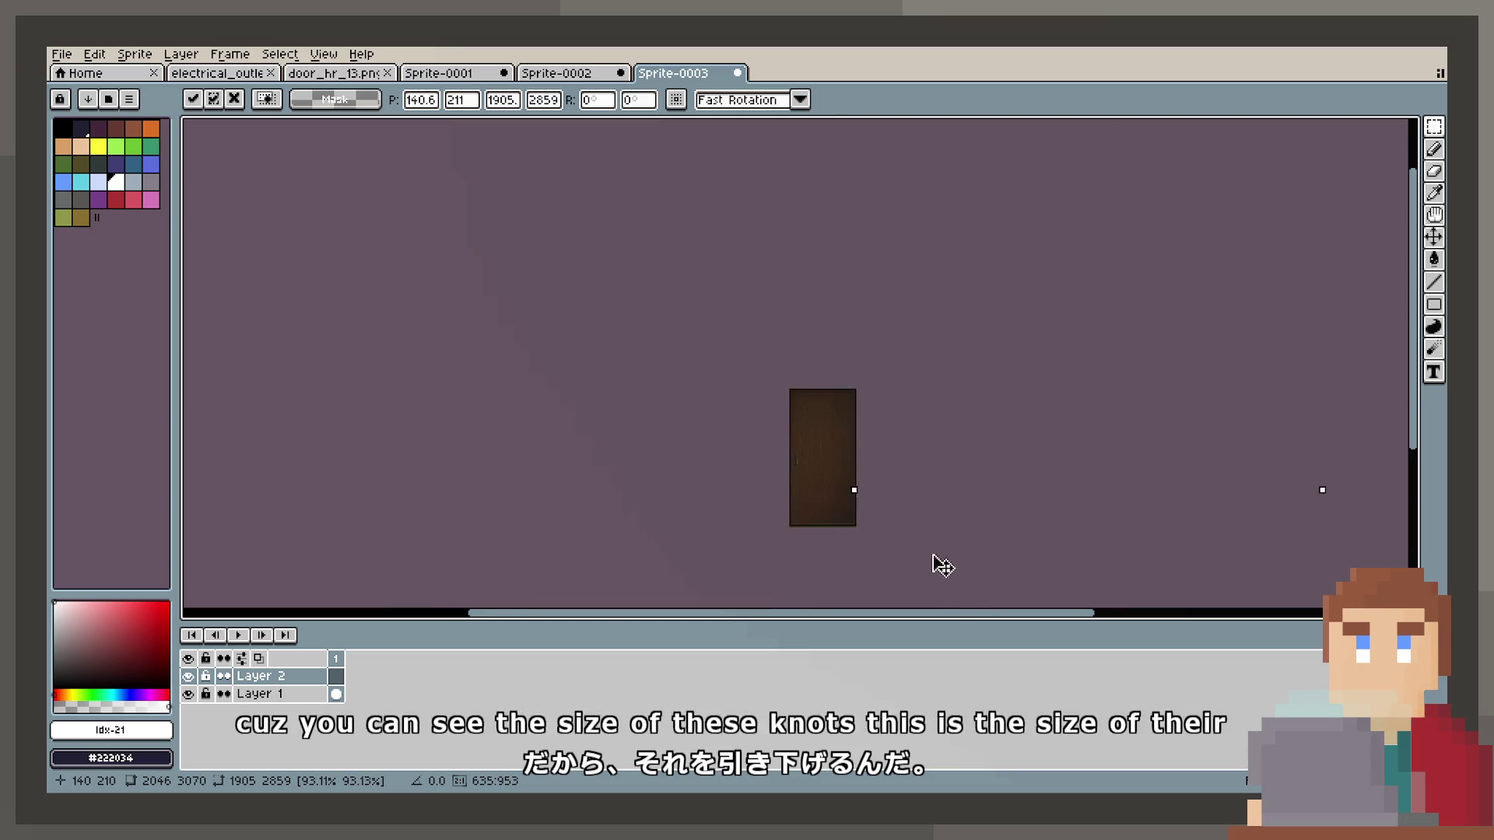
drag(930, 563, 868, 482)
mouse_move(762, 374)
mouse_down()
mouse_move(937, 553)
mouse_move(948, 600)
mouse_move(810, 433)
mouse_up()
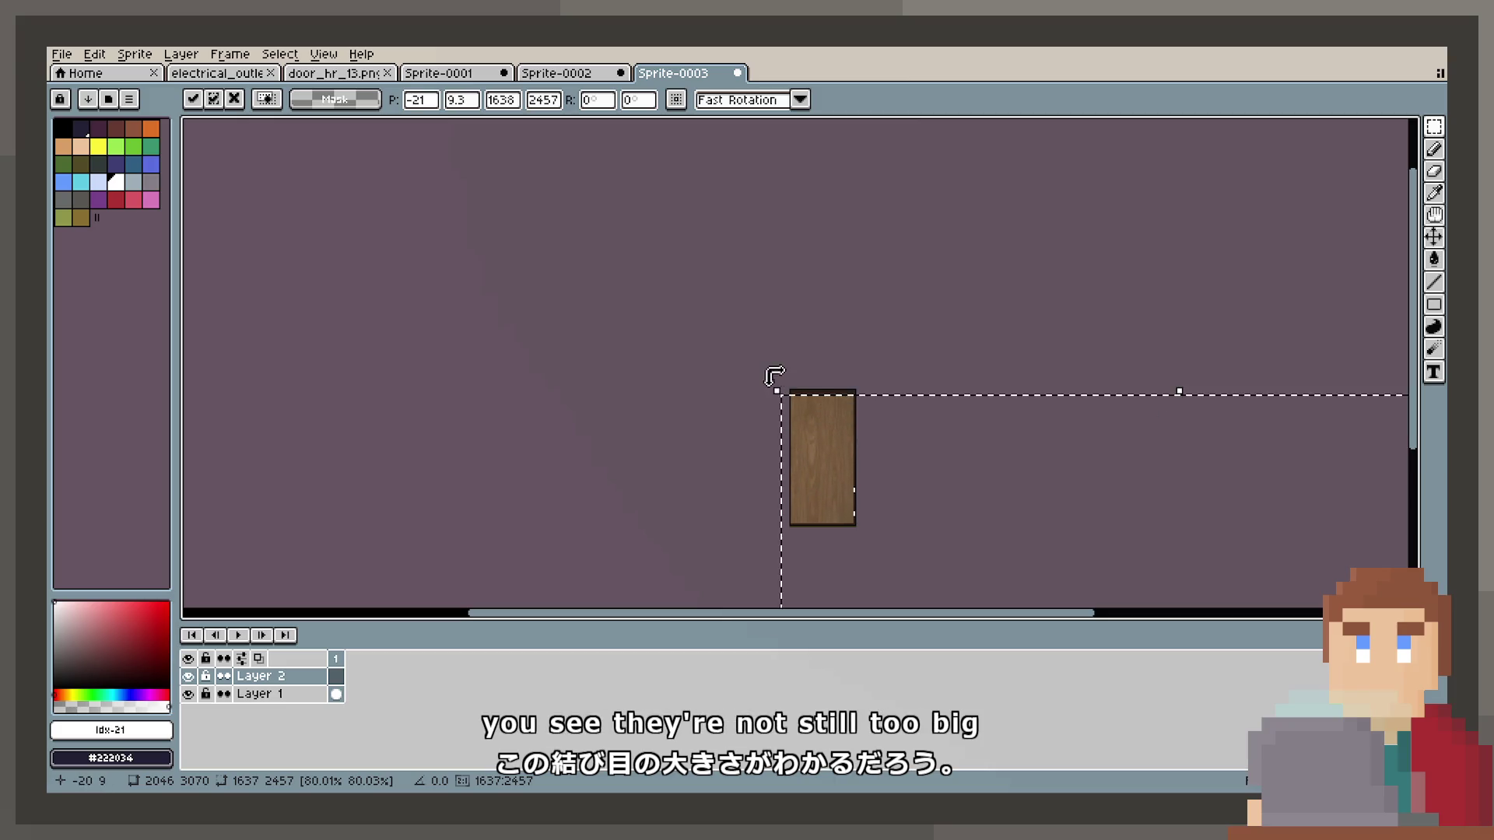
key(Return)
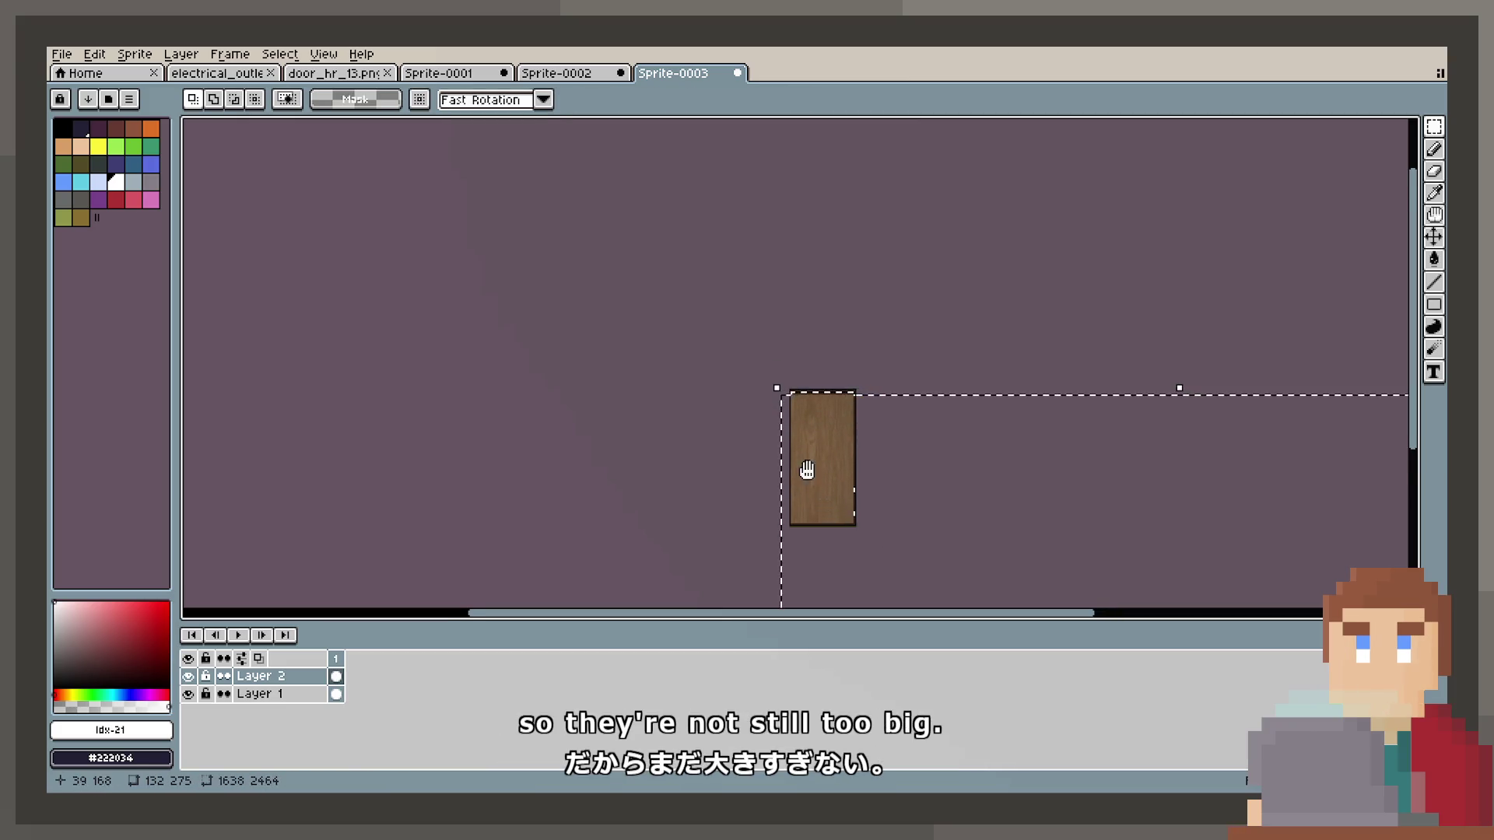
drag(807, 470, 787, 419)
mouse_move(753, 335)
mouse_down()
mouse_move(933, 536)
mouse_move(814, 372)
mouse_up()
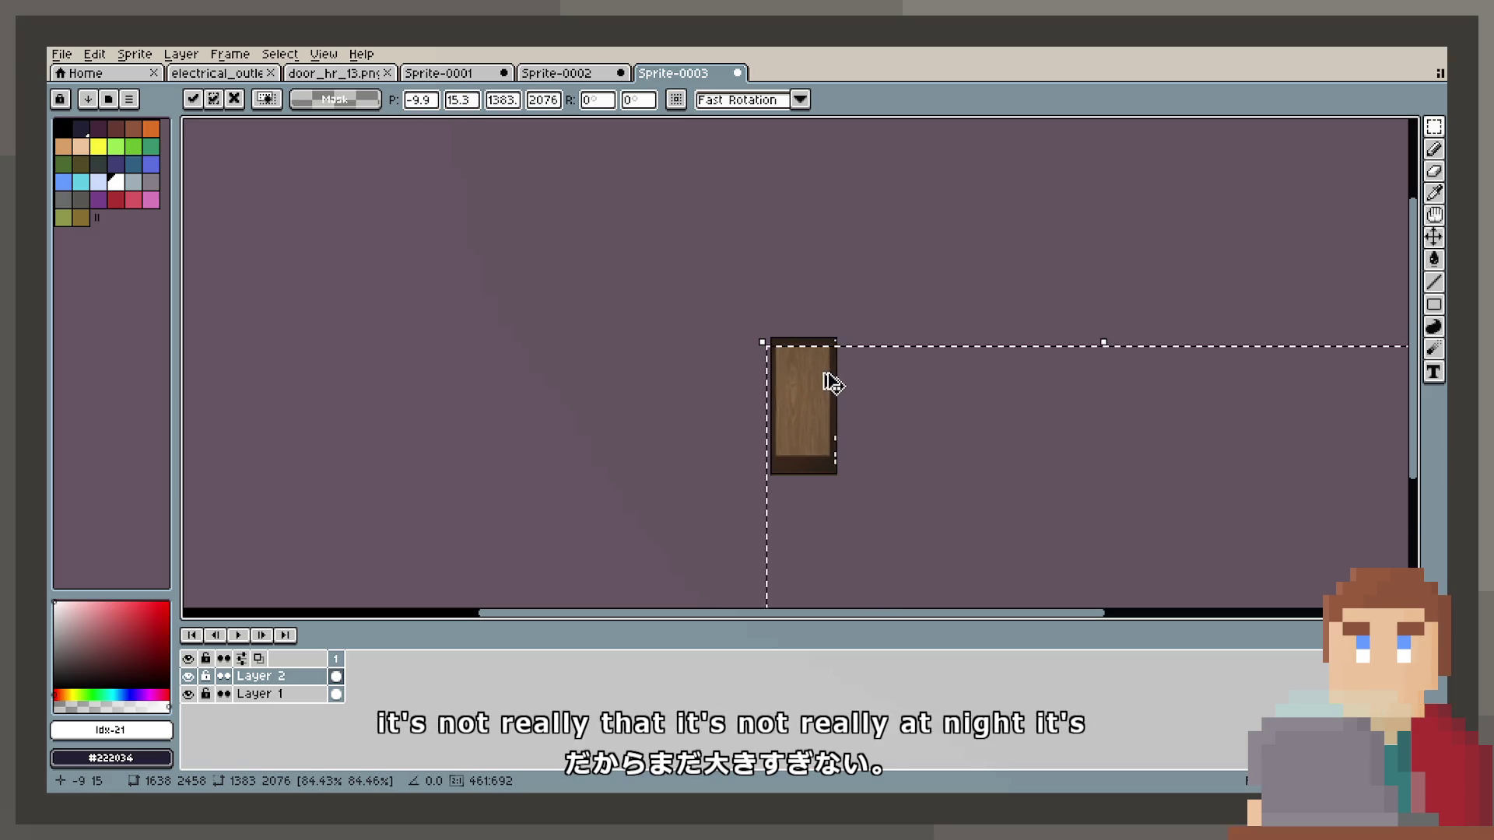
key(Return)
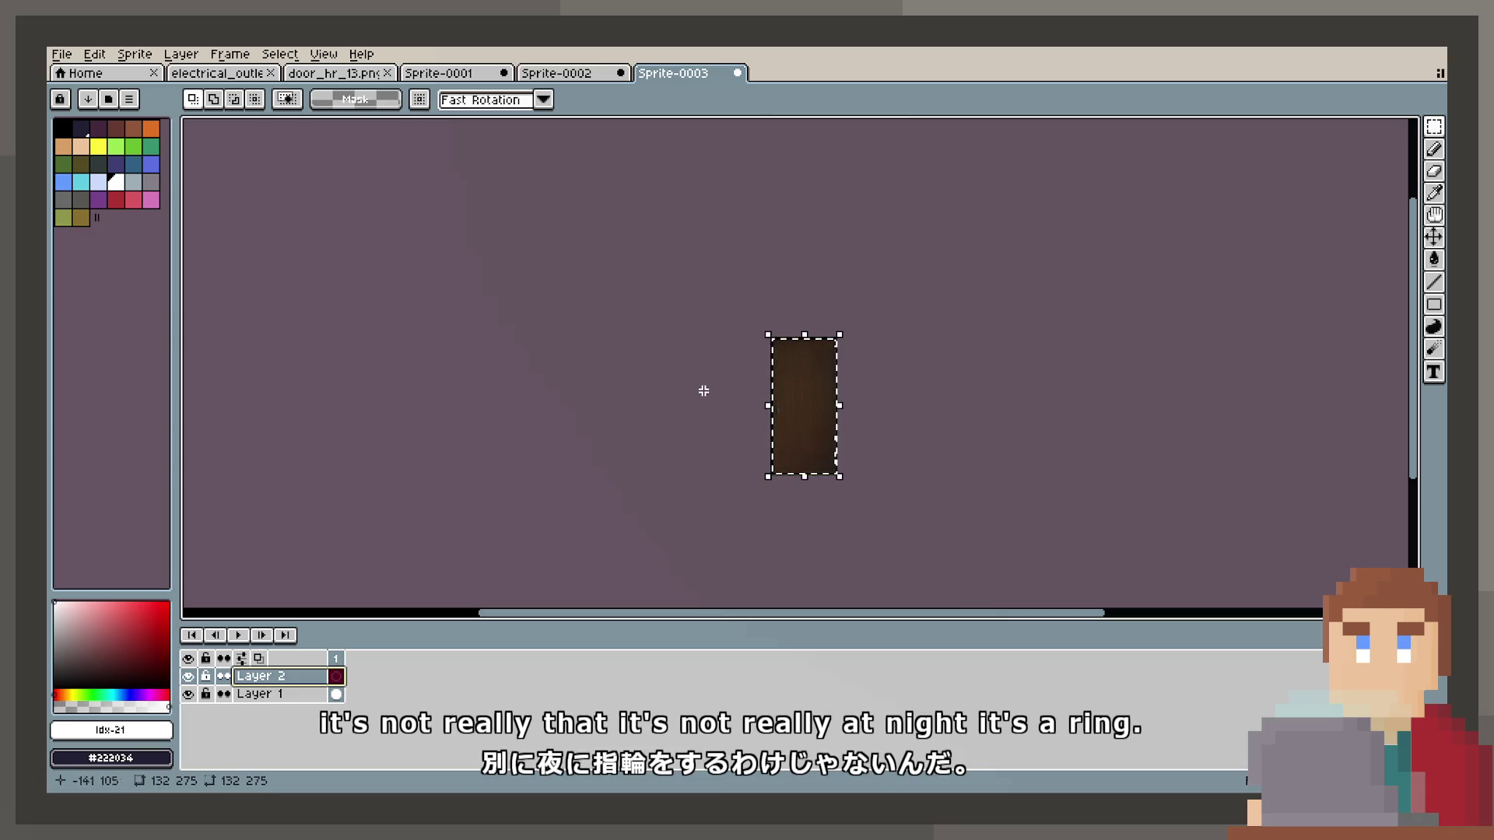
Set Layer 2's opacity to about 46%.
double_click(322, 677)
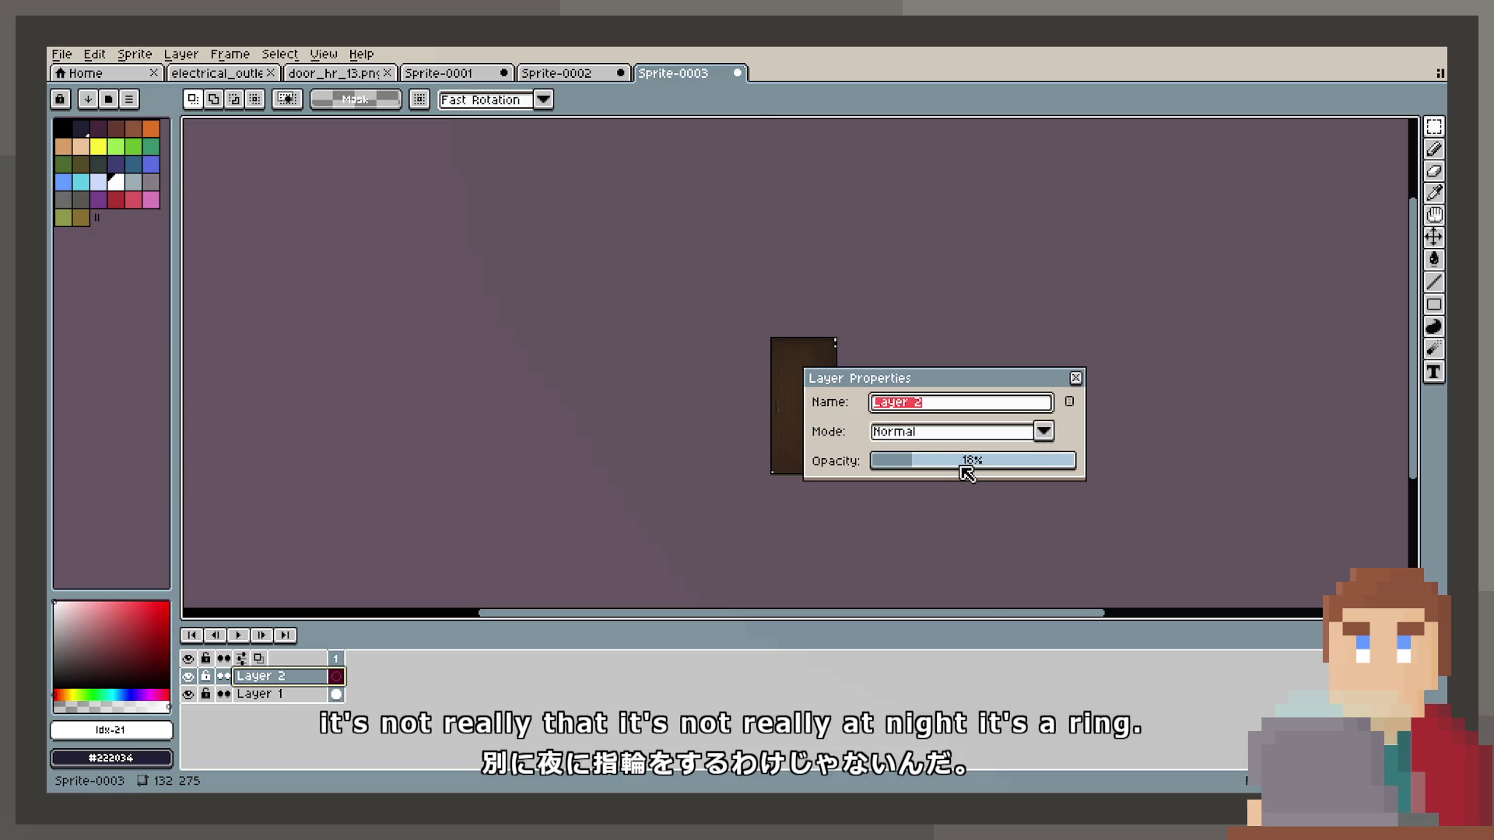
drag(967, 473, 974, 476)
key(Return)
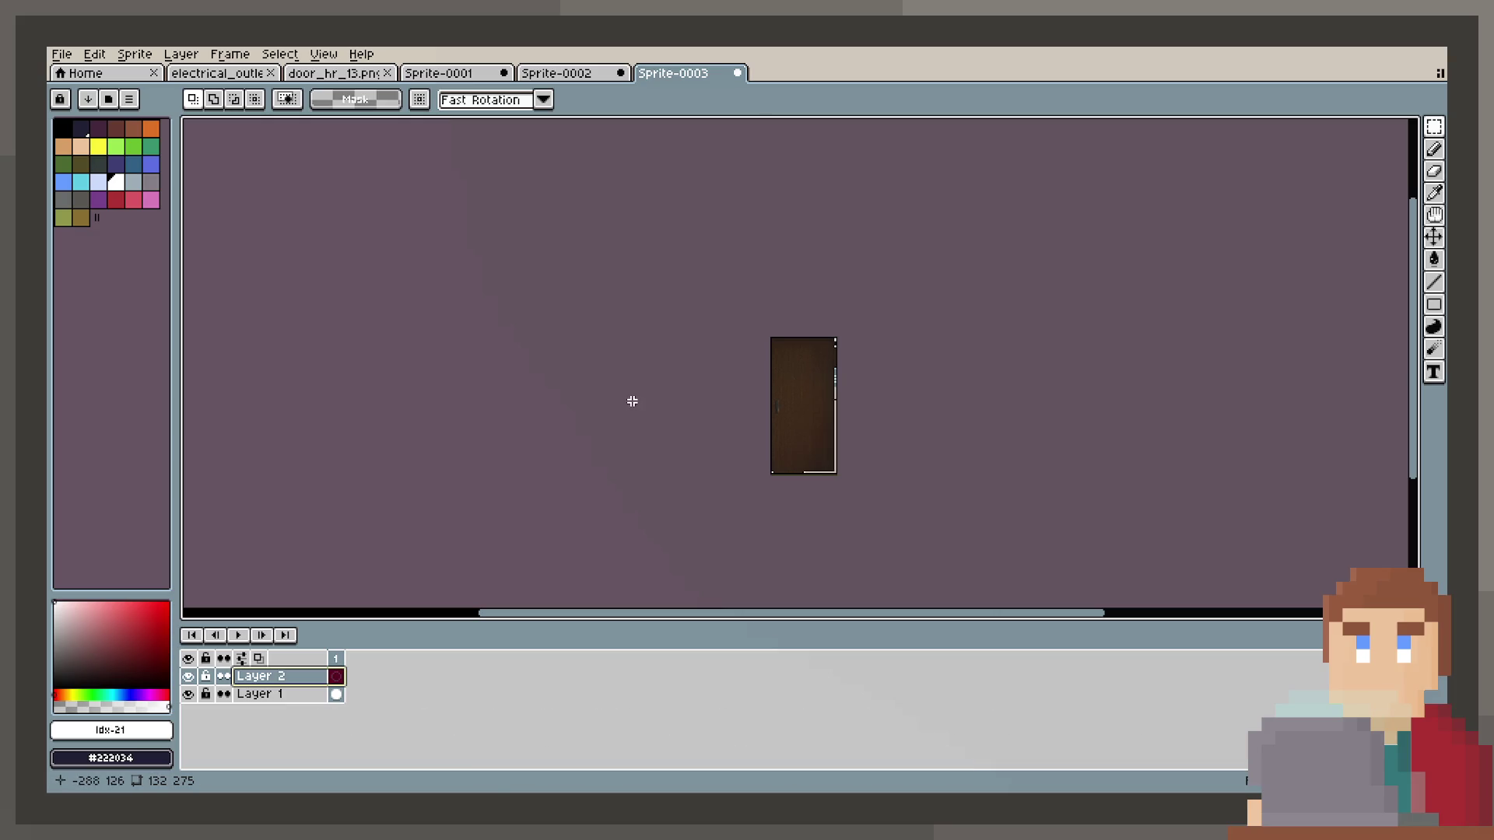
key(ctrl+t)
scroll(677, 400, down, 5)
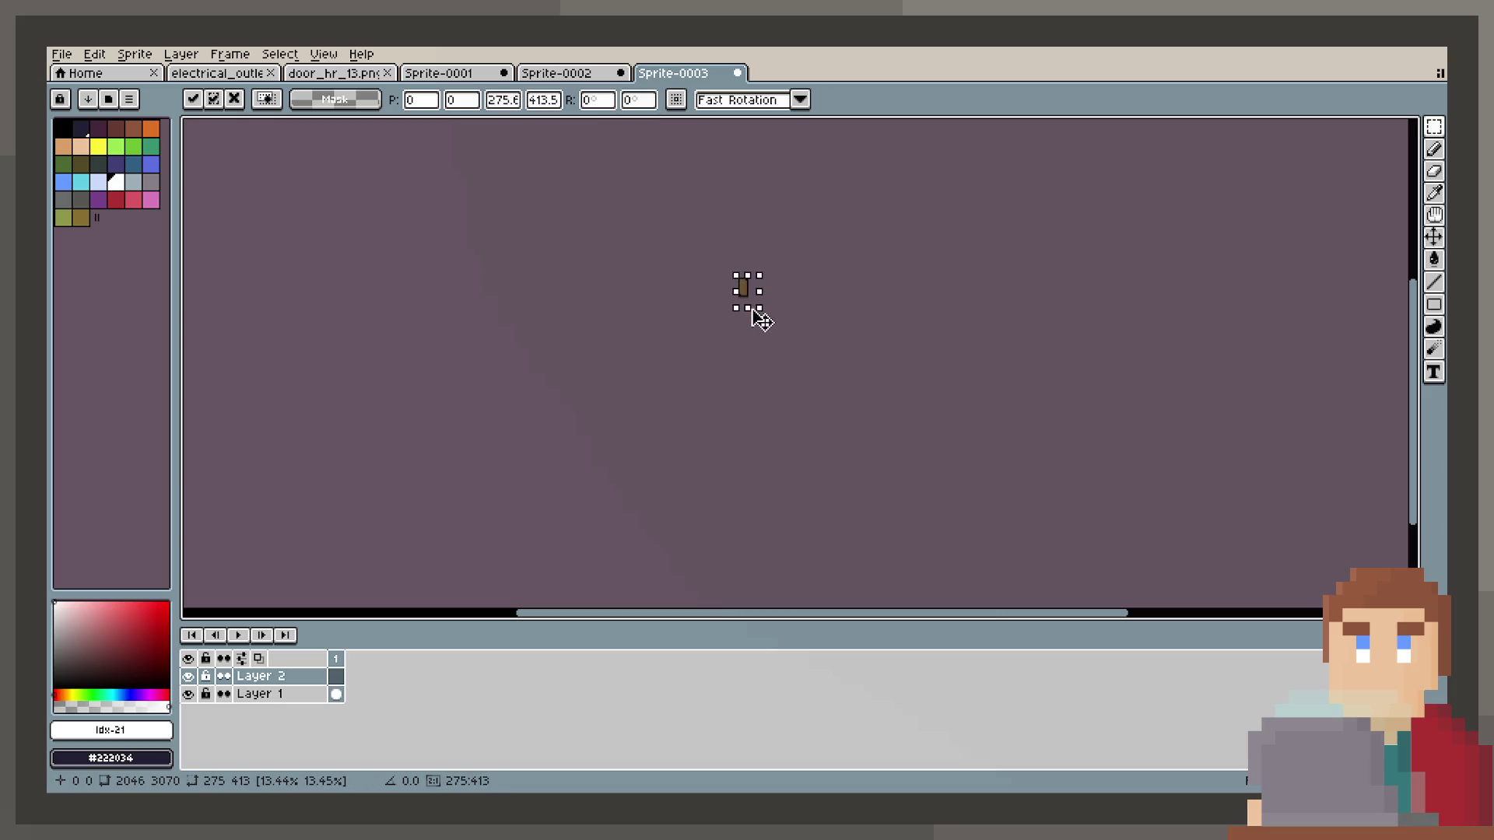
Scale the oak wood layer to 456×685 and shift its grain down-right over the door.
scroll(801, 293, up, 5)
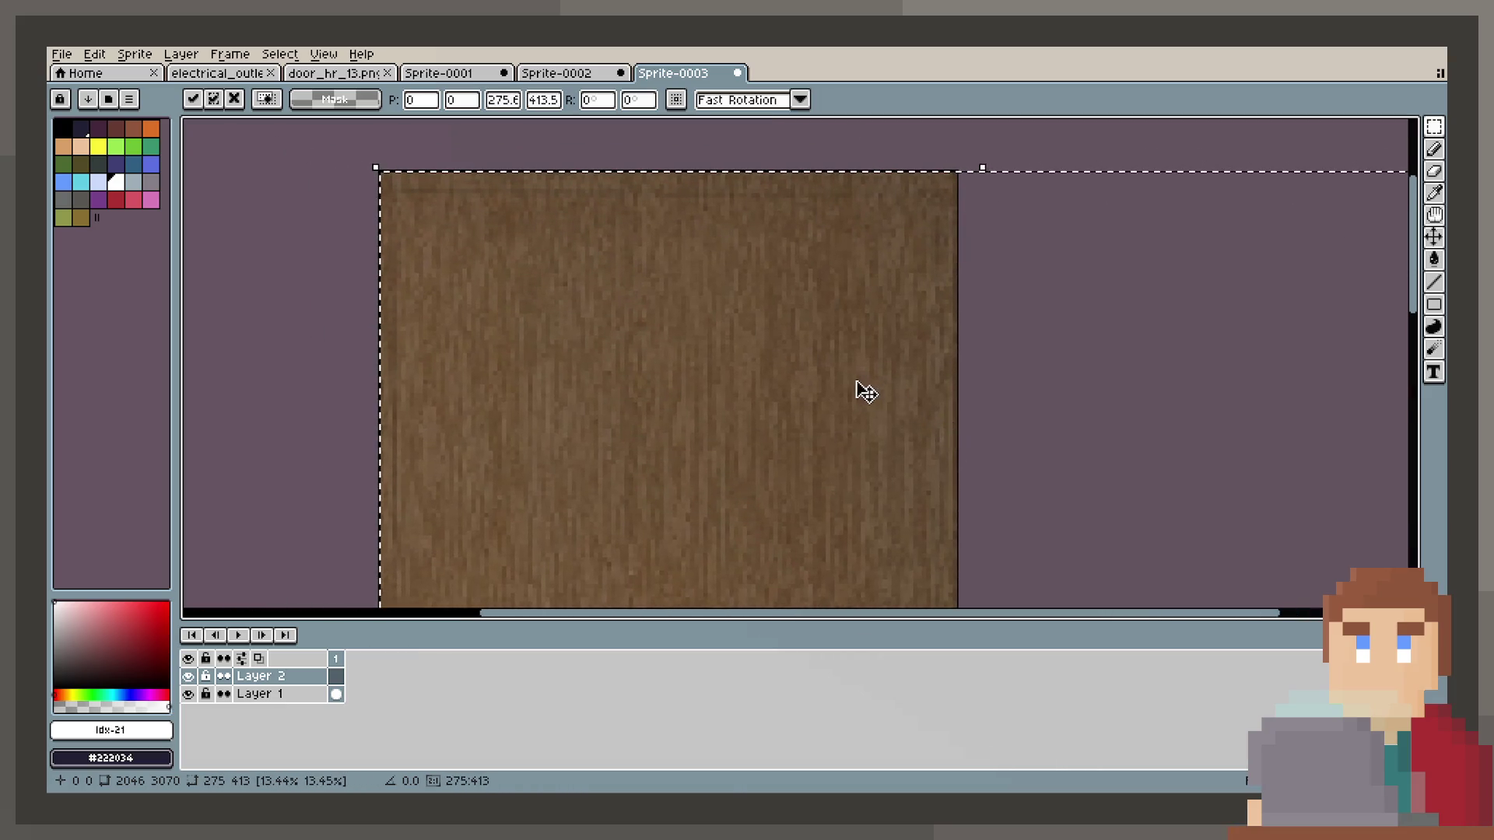
scroll(860, 390, down, 2)
scroll(784, 265, down, 3)
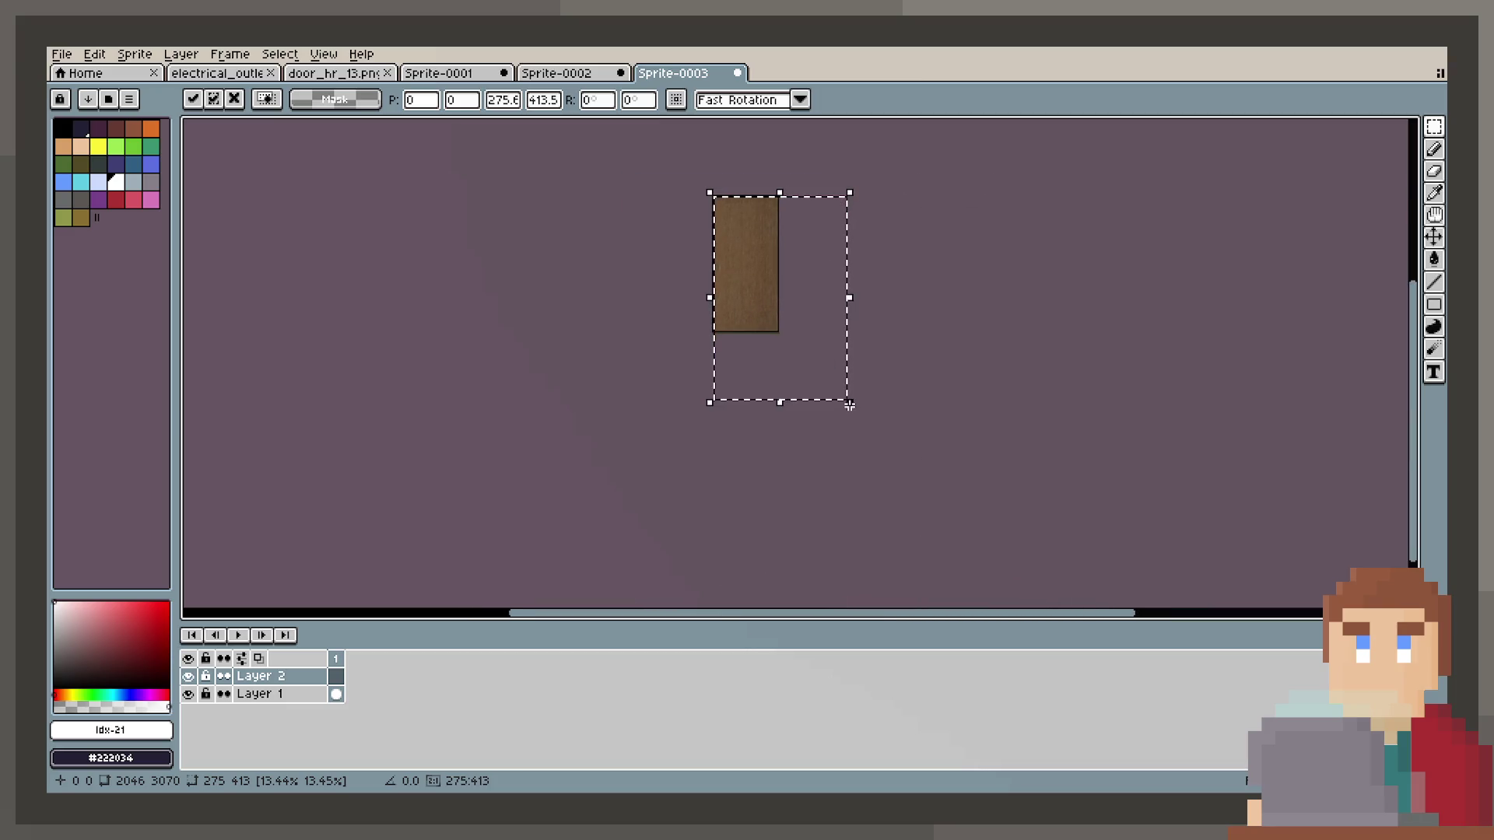
scroll(727, 294, up, 3)
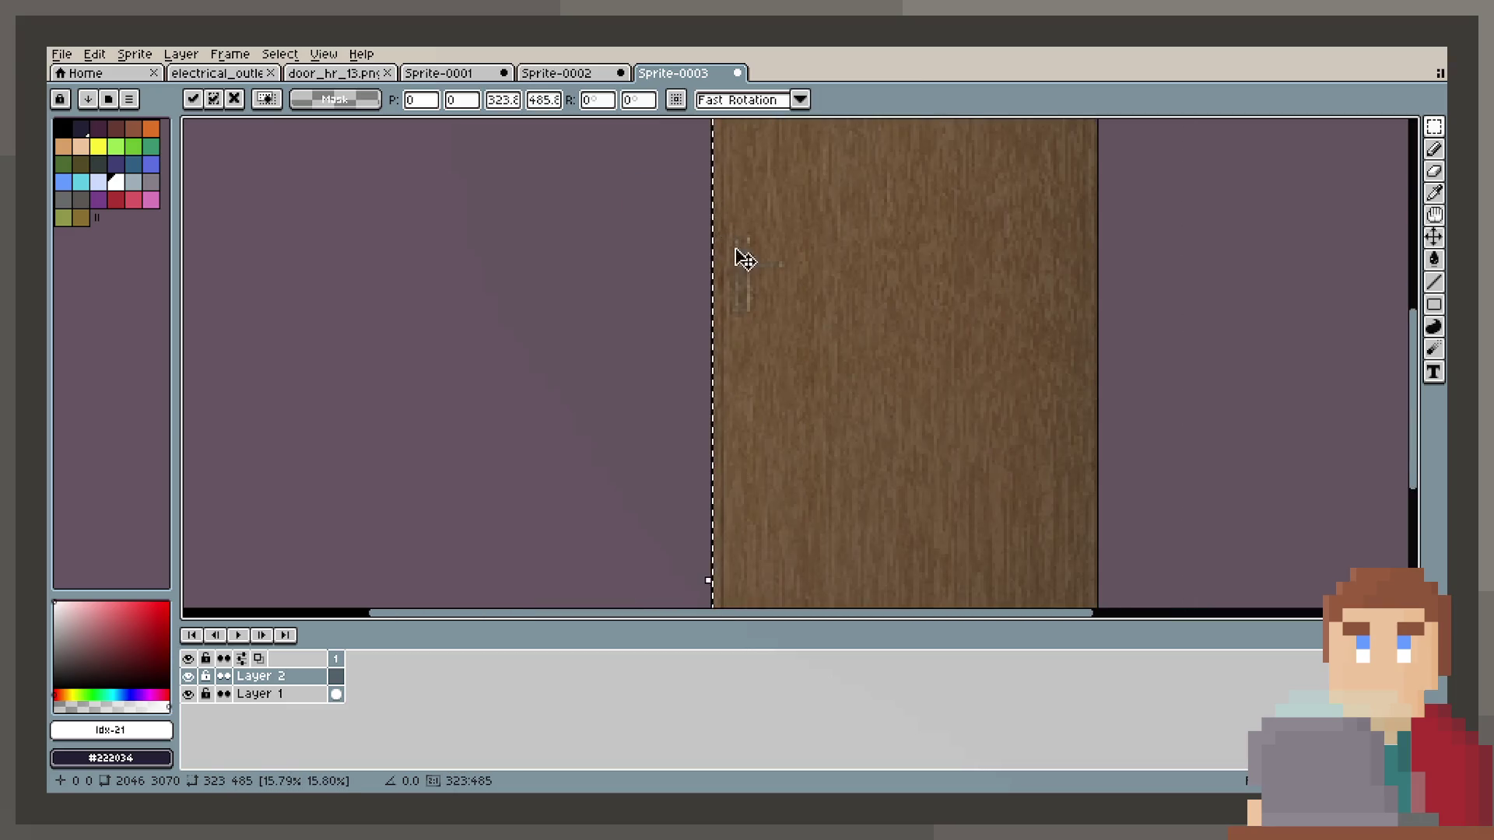
scroll(740, 436, down, 4)
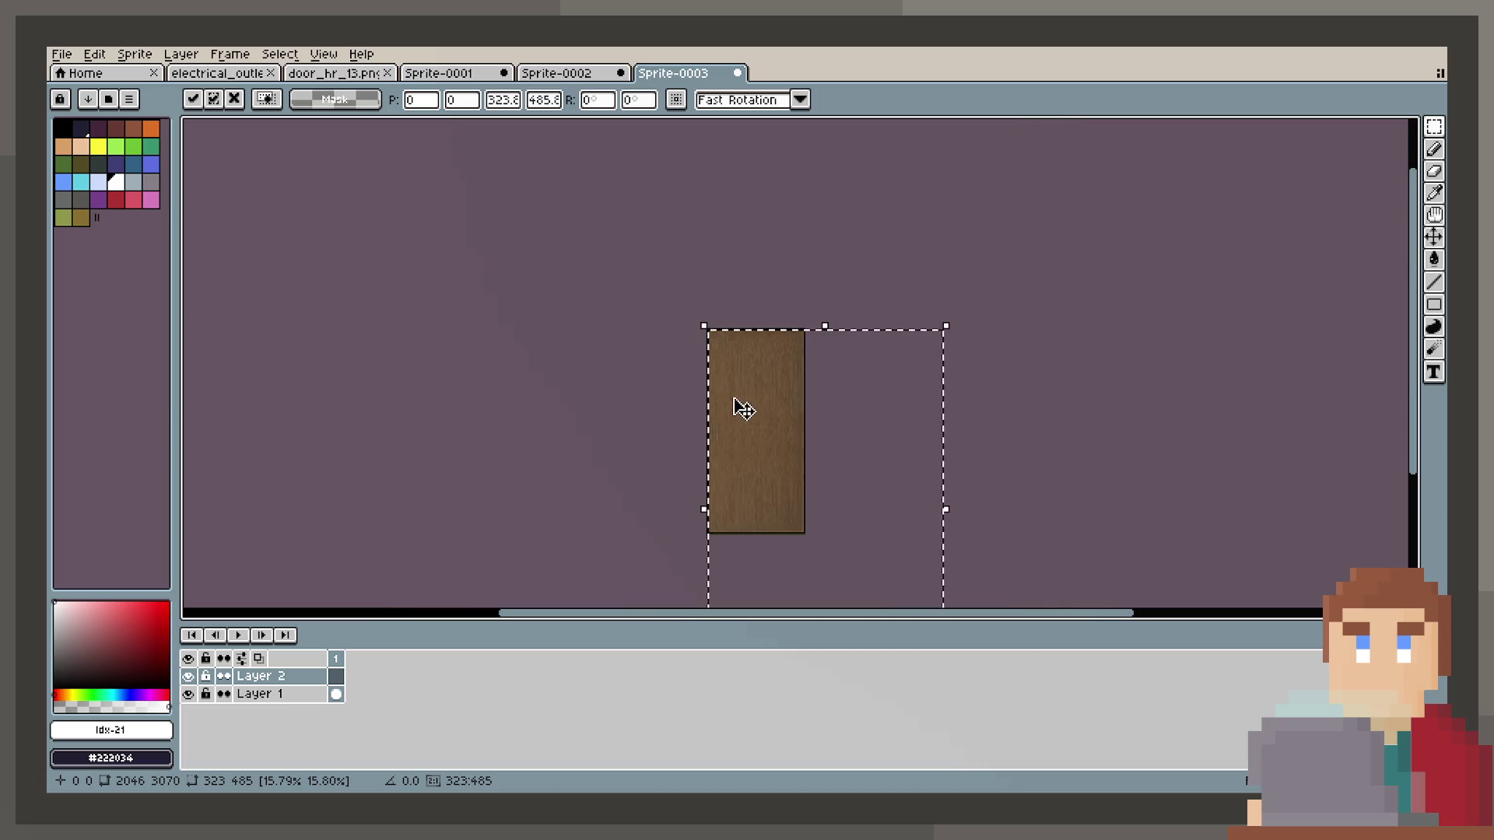
drag(740, 407, 708, 228)
mouse_move(906, 518)
mouse_down()
mouse_move(1030, 610)
mouse_move(1003, 610)
mouse_up()
scroll(708, 340, up, 5)
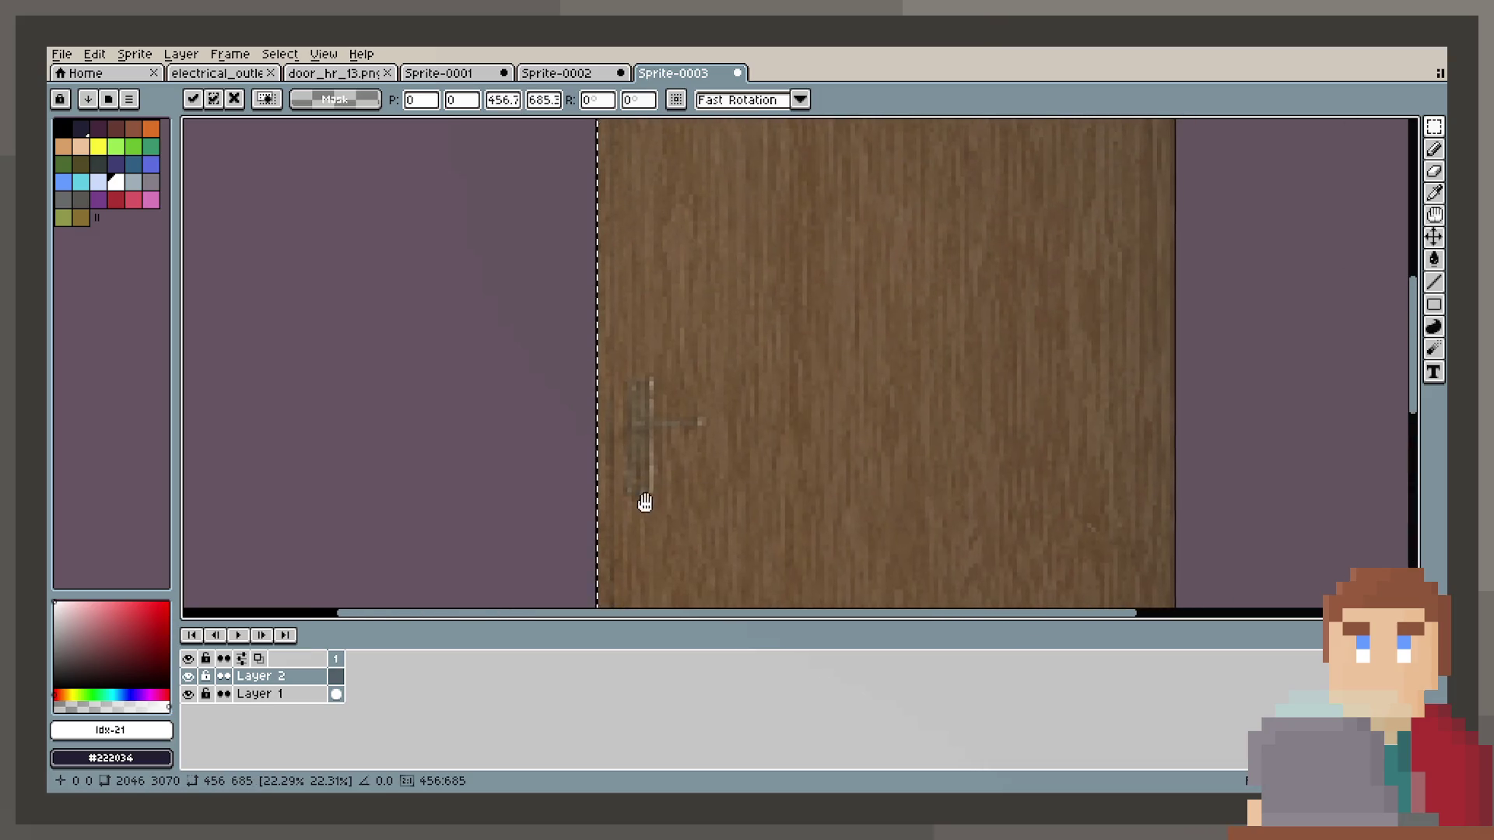
mouse_move(704, 340)
mouse_down()
mouse_move(800, 417)
mouse_move(814, 470)
mouse_move(794, 519)
mouse_move(754, 493)
mouse_move(831, 360)
mouse_move(813, 323)
mouse_up()
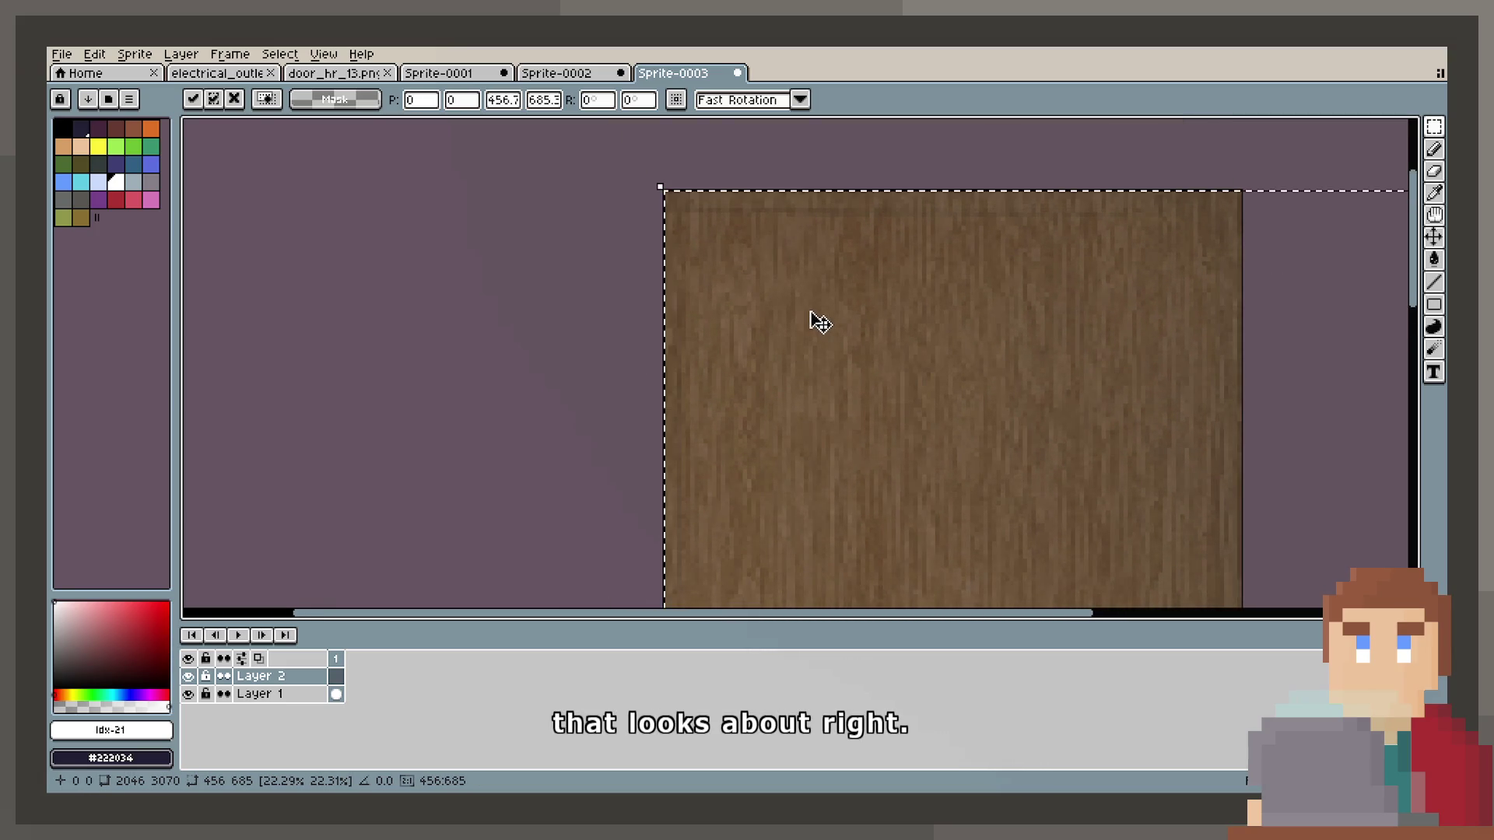
scroll(813, 323, down, 1)
scroll(781, 431, down, 5)
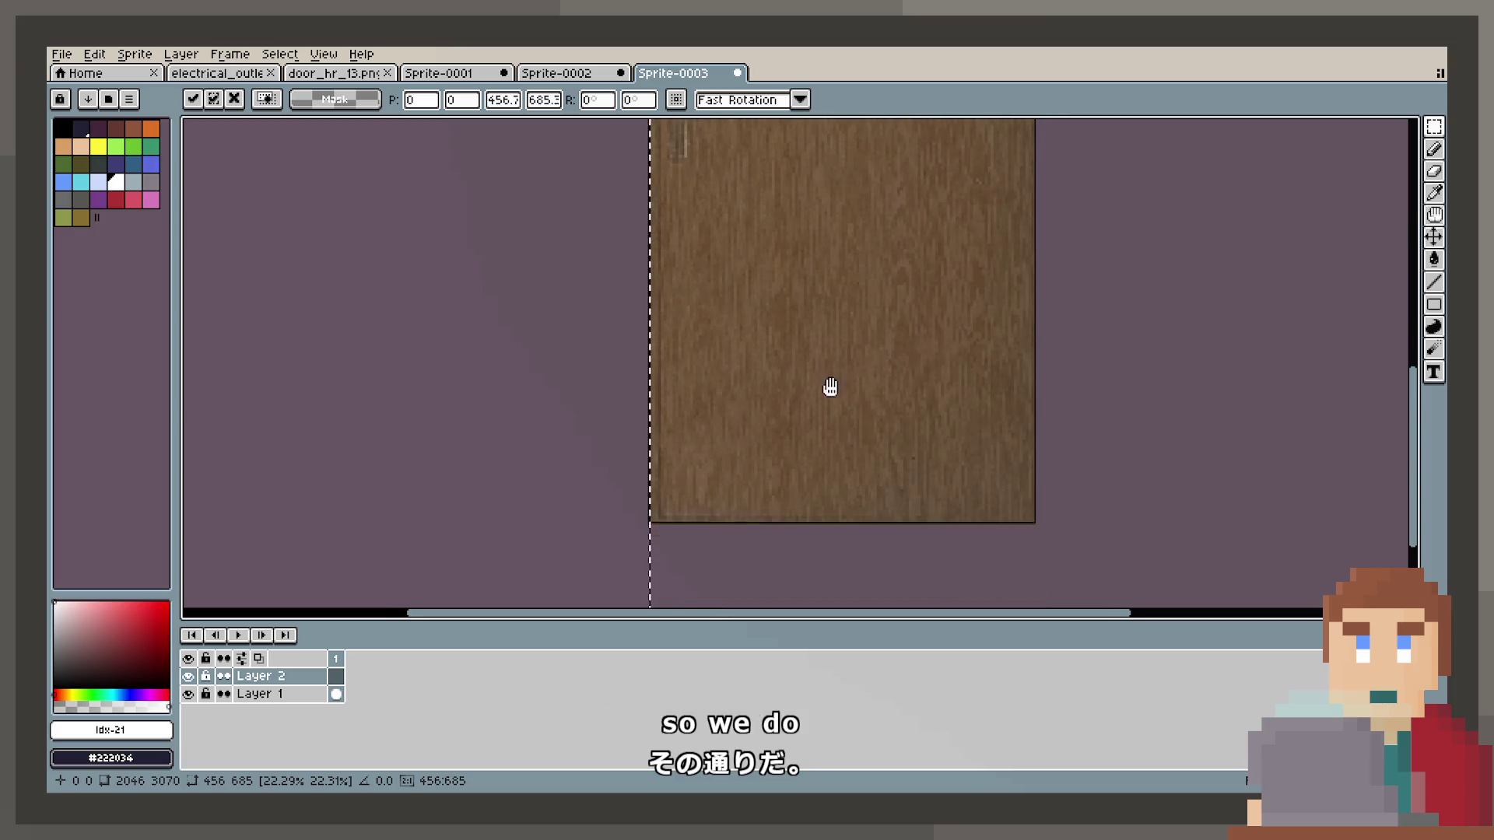
Make Layer 1 active, hide the oak wood layer, and clear the selection.
click(330, 679)
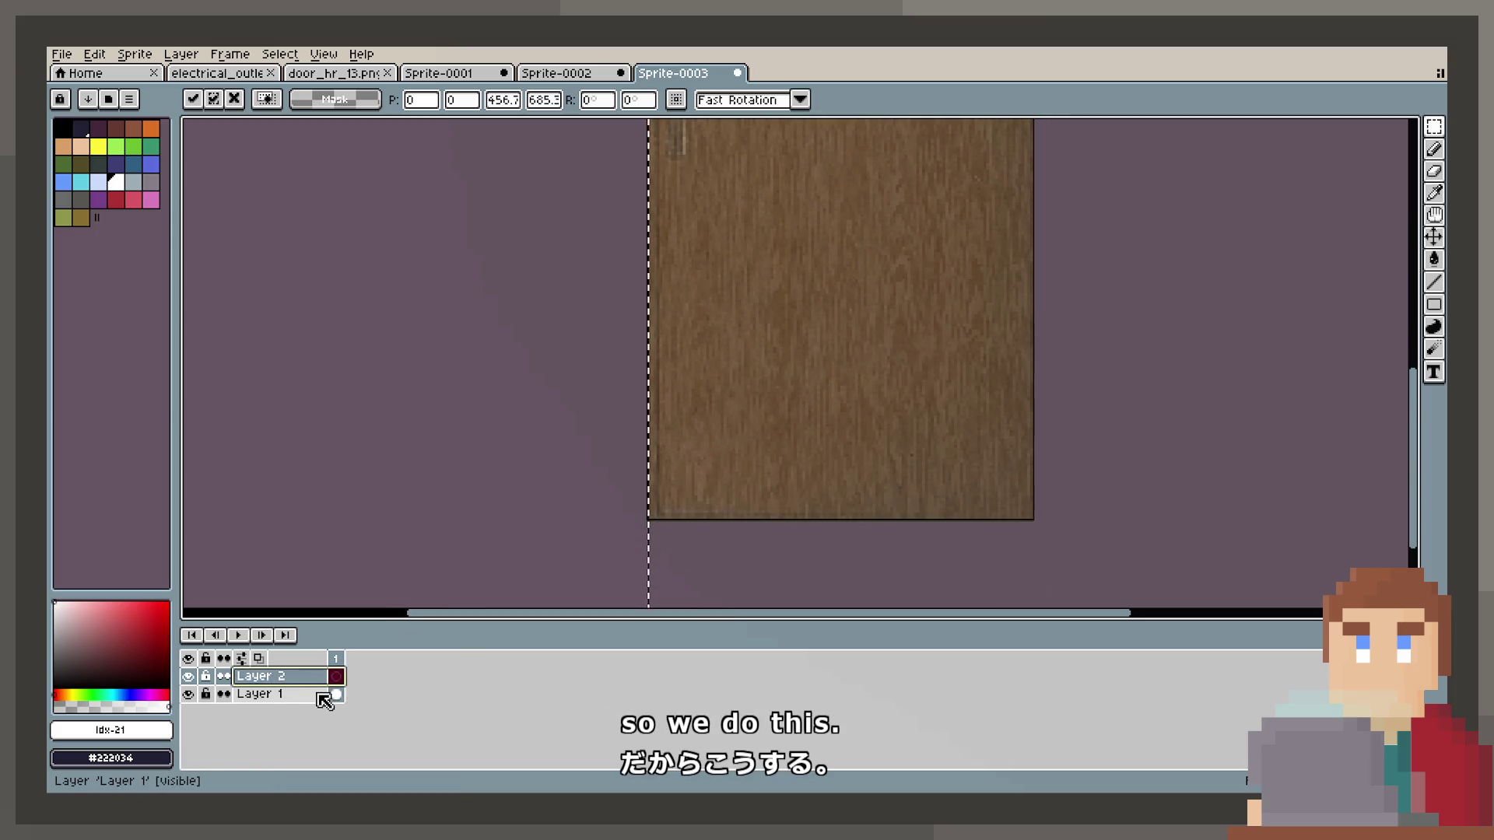
click(336, 695)
click(188, 676)
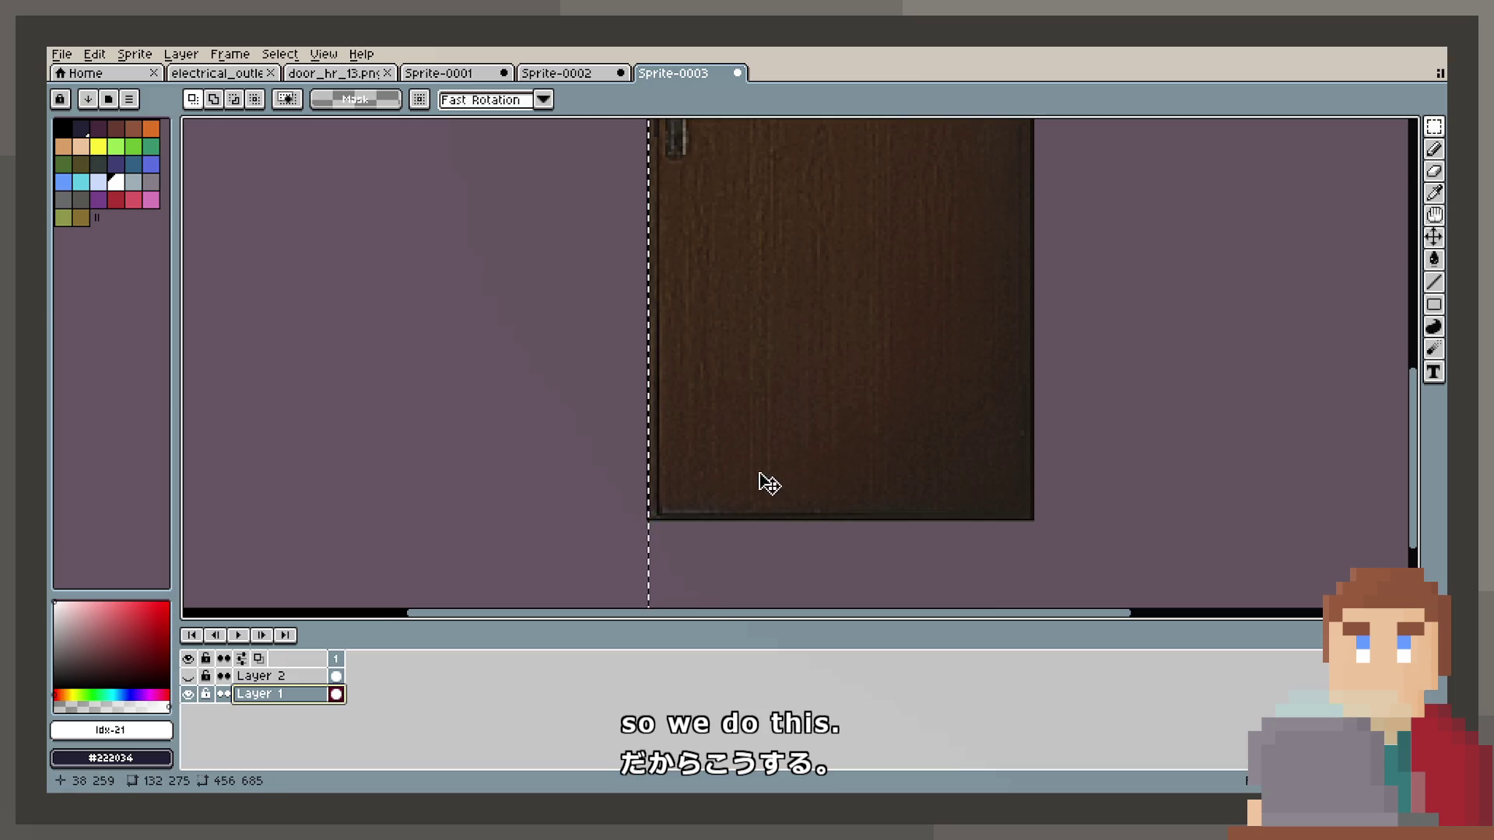
scroll(768, 484, up, 10)
scroll(761, 414, left, 2)
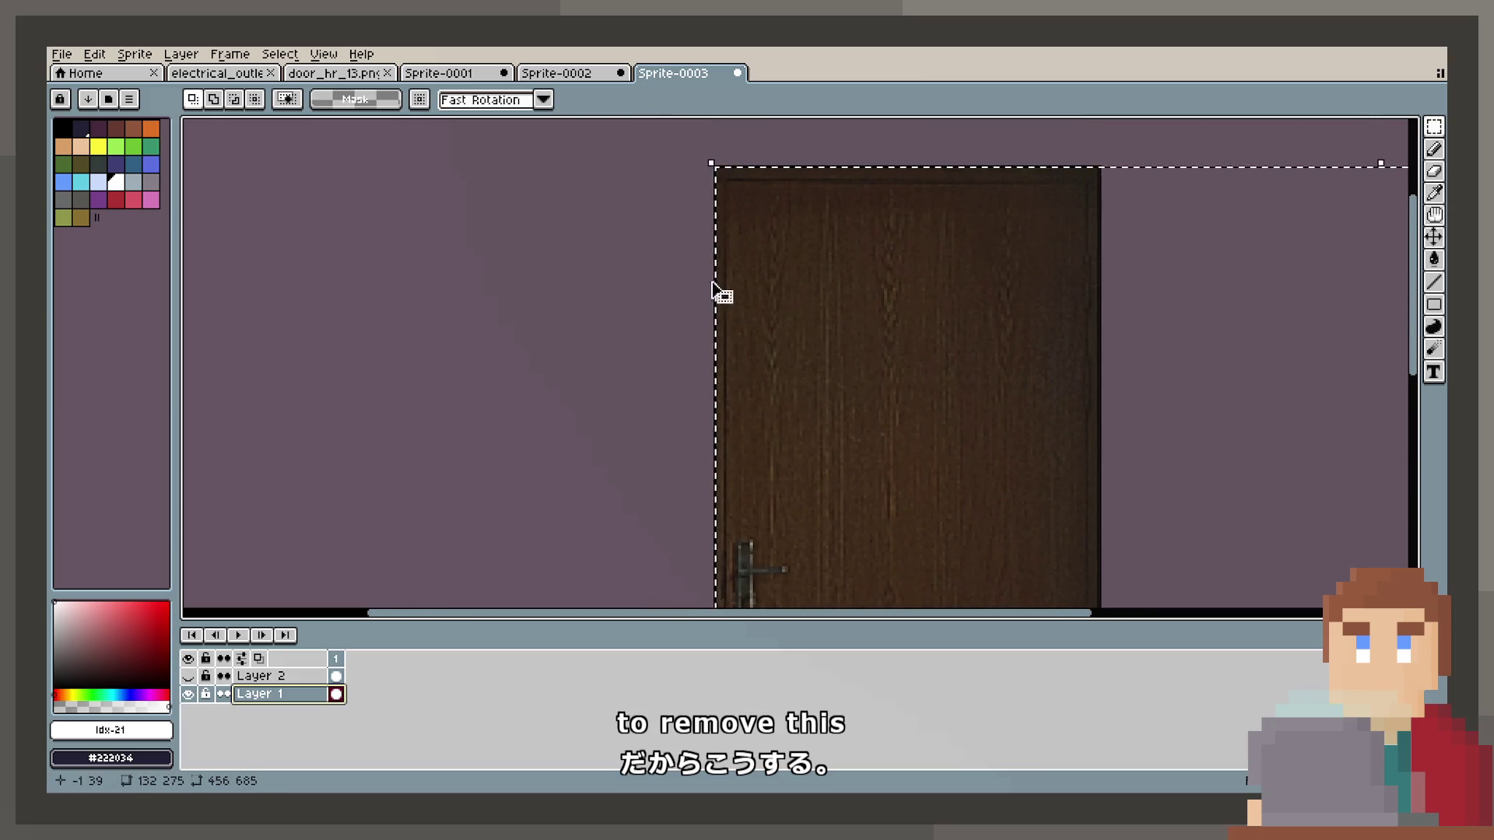
scroll(714, 290, up, 1)
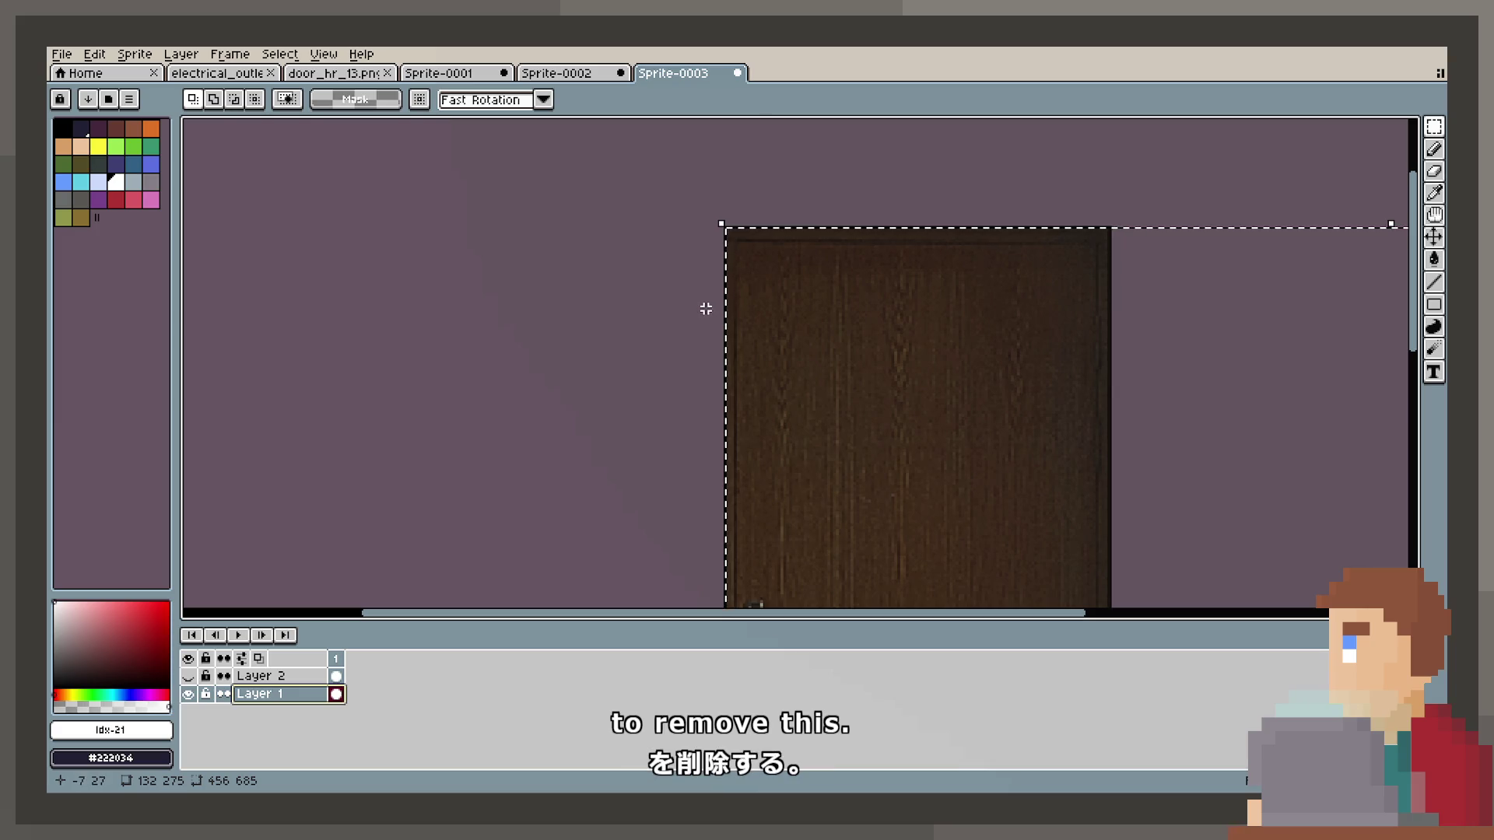
scroll(743, 242, up, 2)
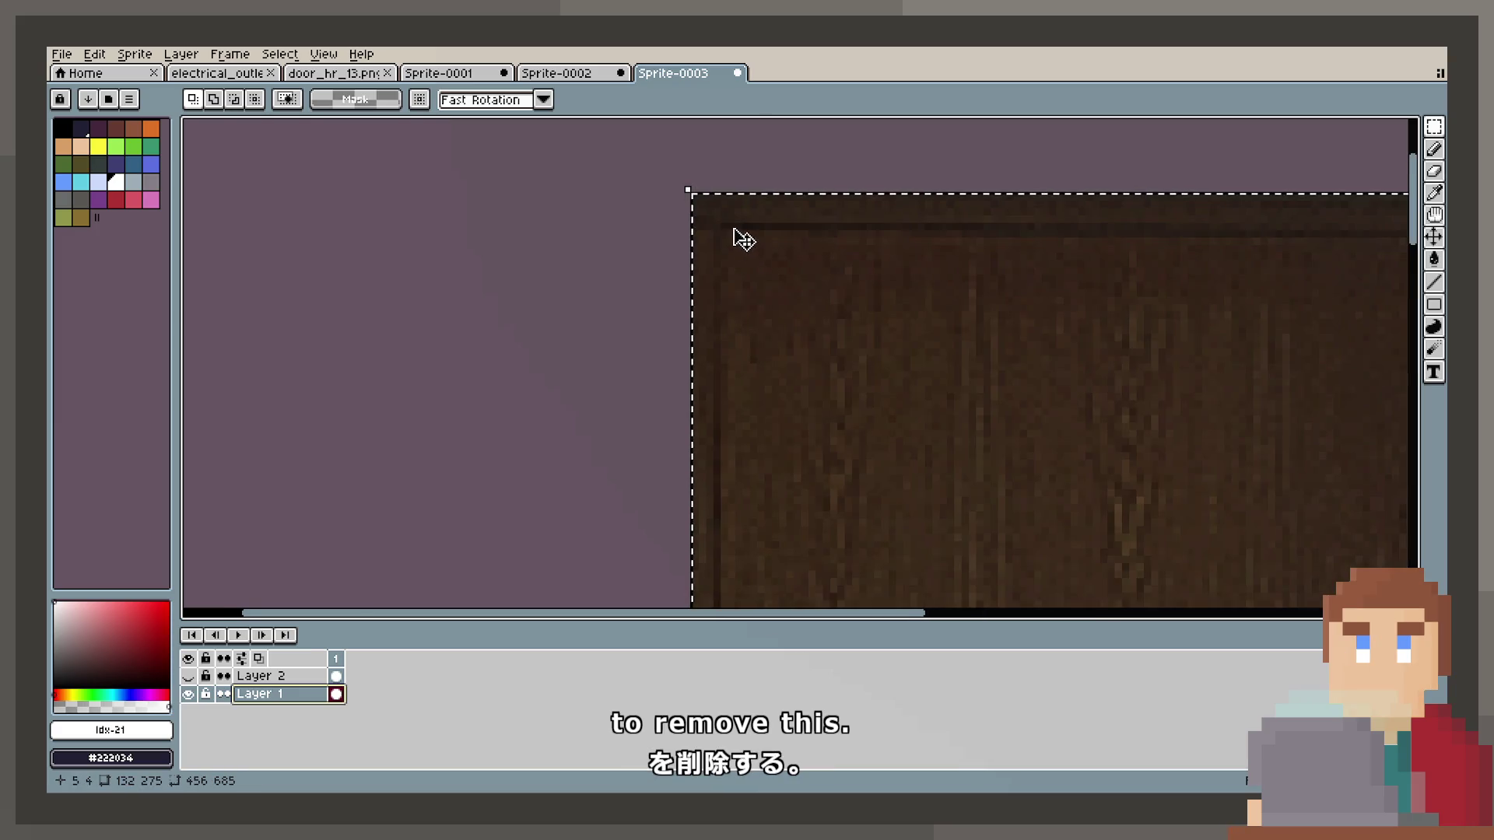
scroll(689, 315, down, 2)
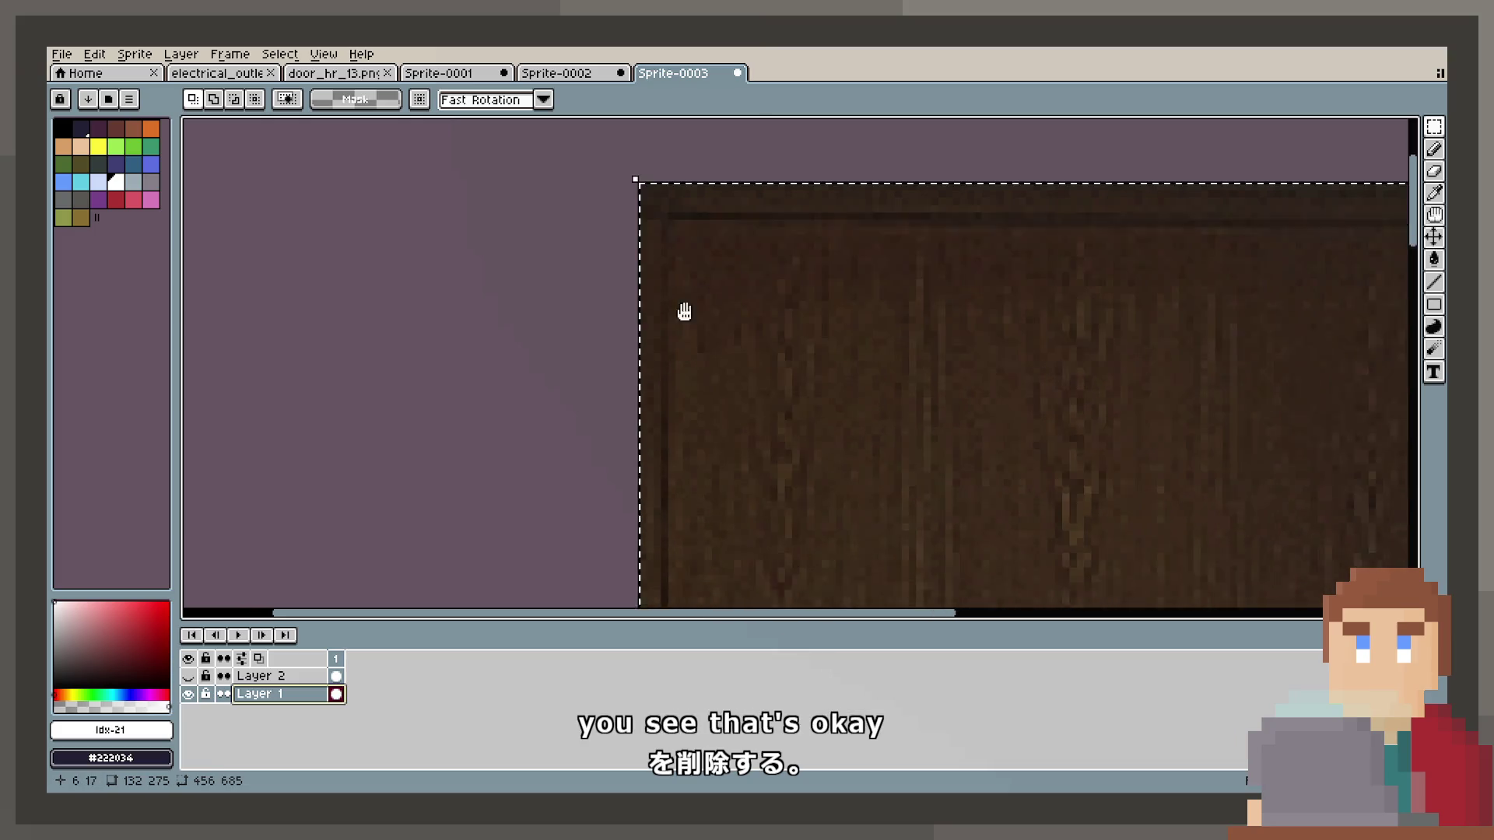
scroll(690, 514, down, 3)
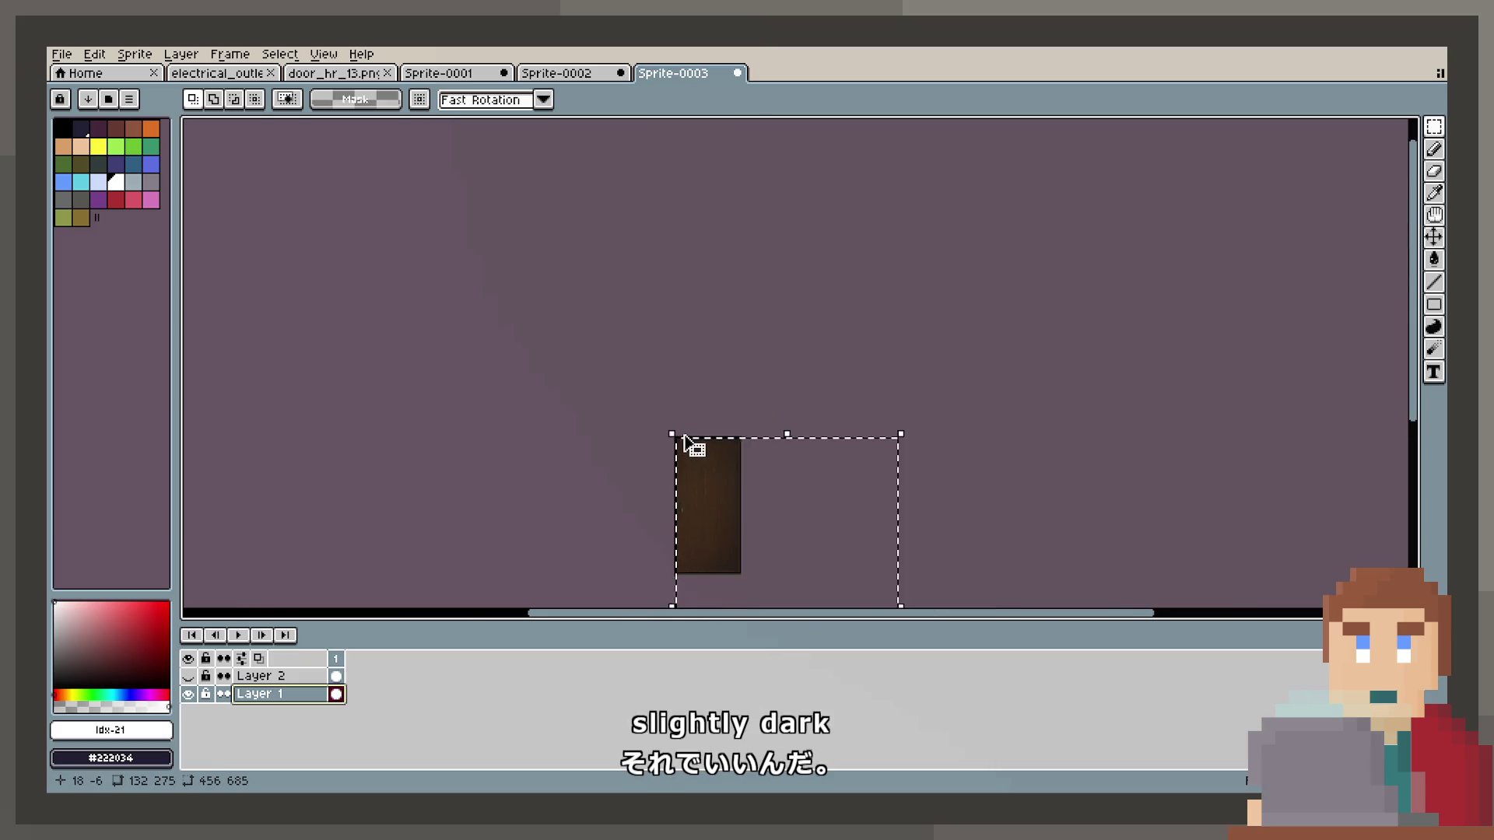
scroll(690, 444, up, 2)
key(ctrl+d)
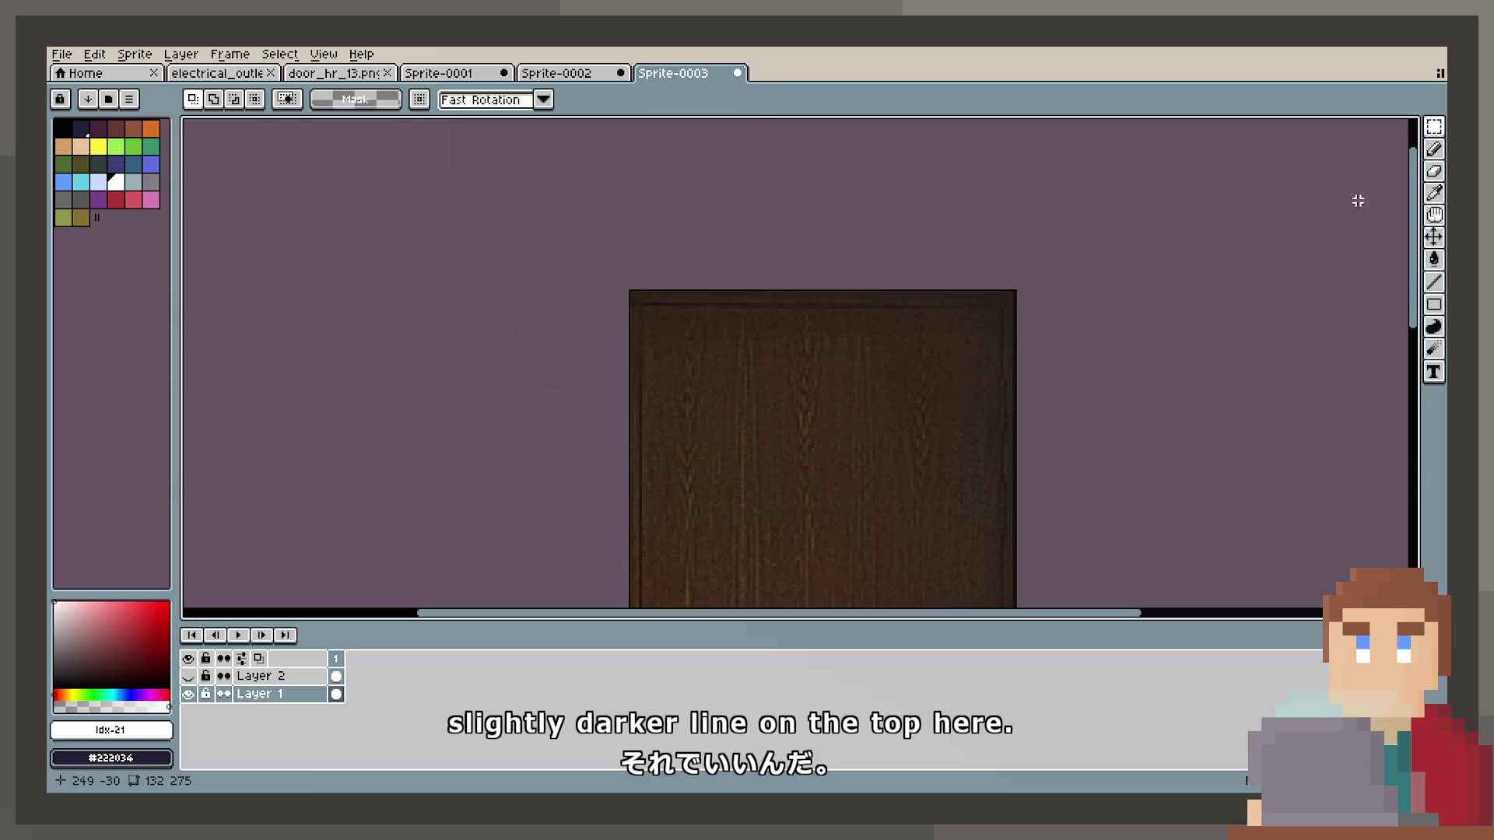
scroll(707, 226, up, 1)
scroll(550, 337, up, 1)
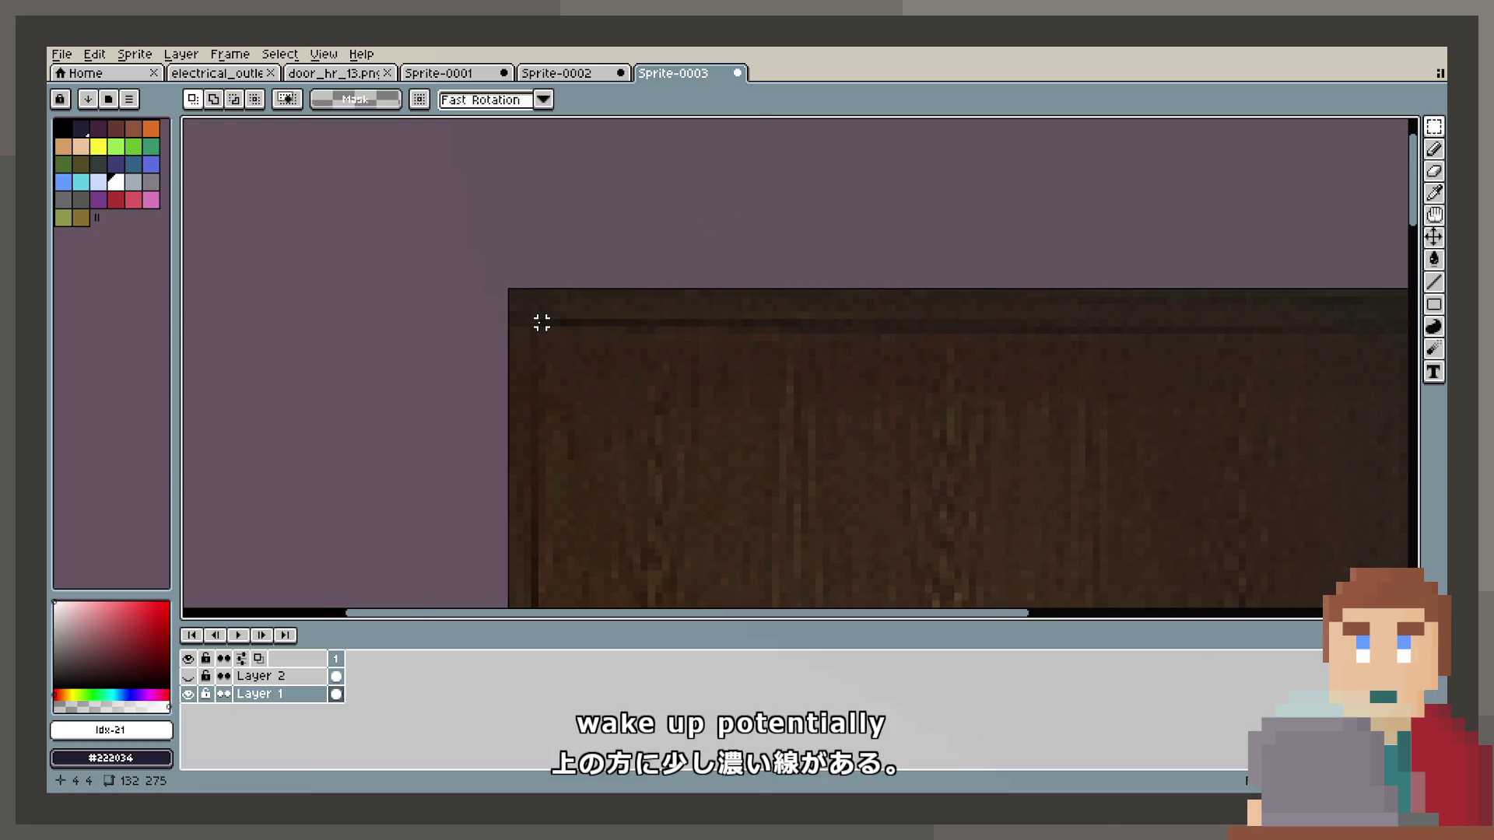
Select thin strips along the door's right and top edges.
mouse_move(530, 320)
mouse_down()
mouse_move(1354, 323)
mouse_move(1280, 344)
mouse_move(1295, 327)
mouse_up()
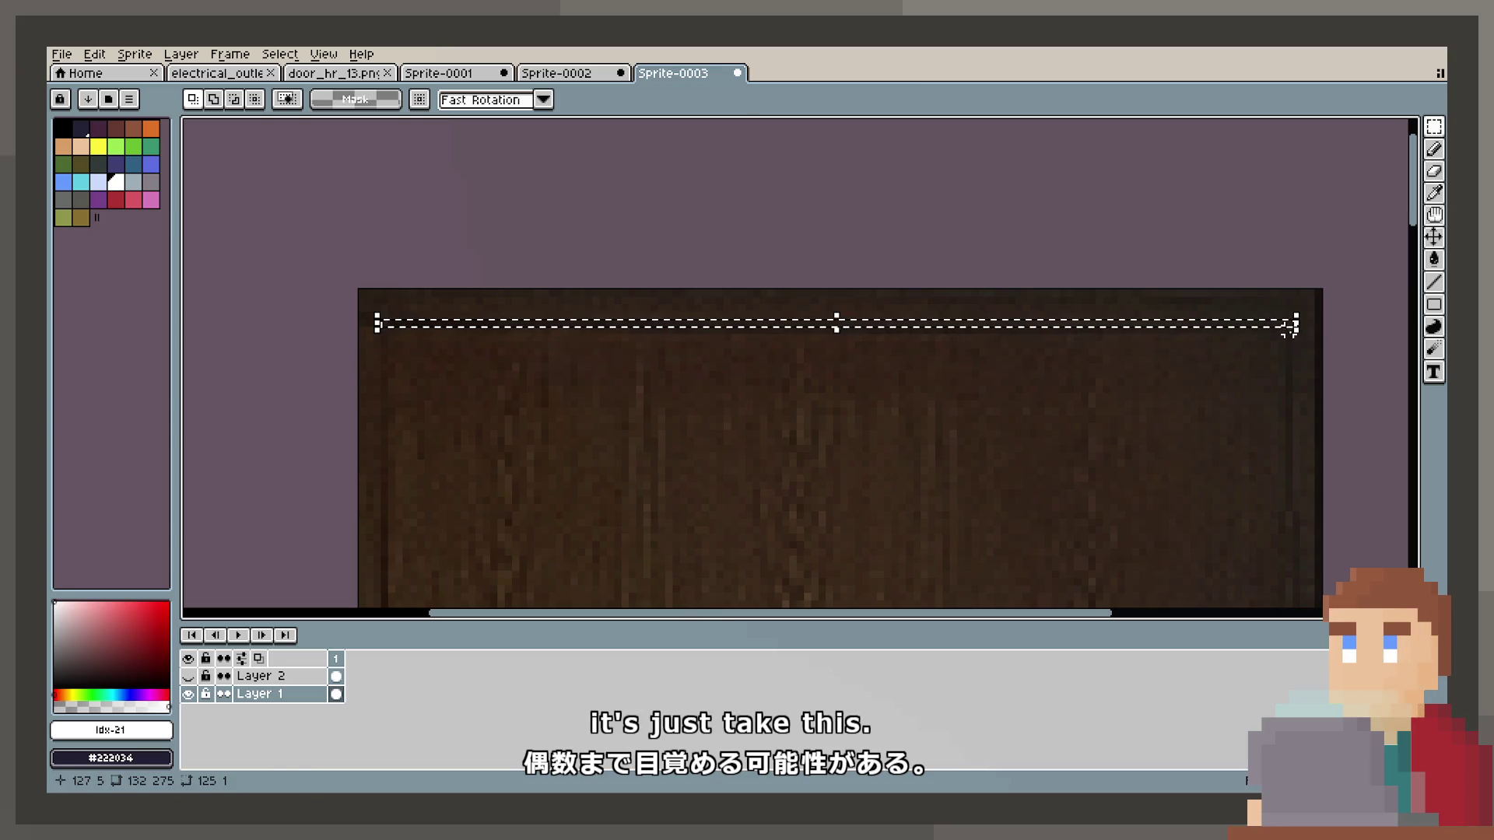
mouse_move(1291, 325)
mouse_down()
mouse_move(1294, 601)
mouse_move(1289, 569)
mouse_move(1298, 578)
mouse_up()
click(518, 184)
scroll(500, 333, up, 3)
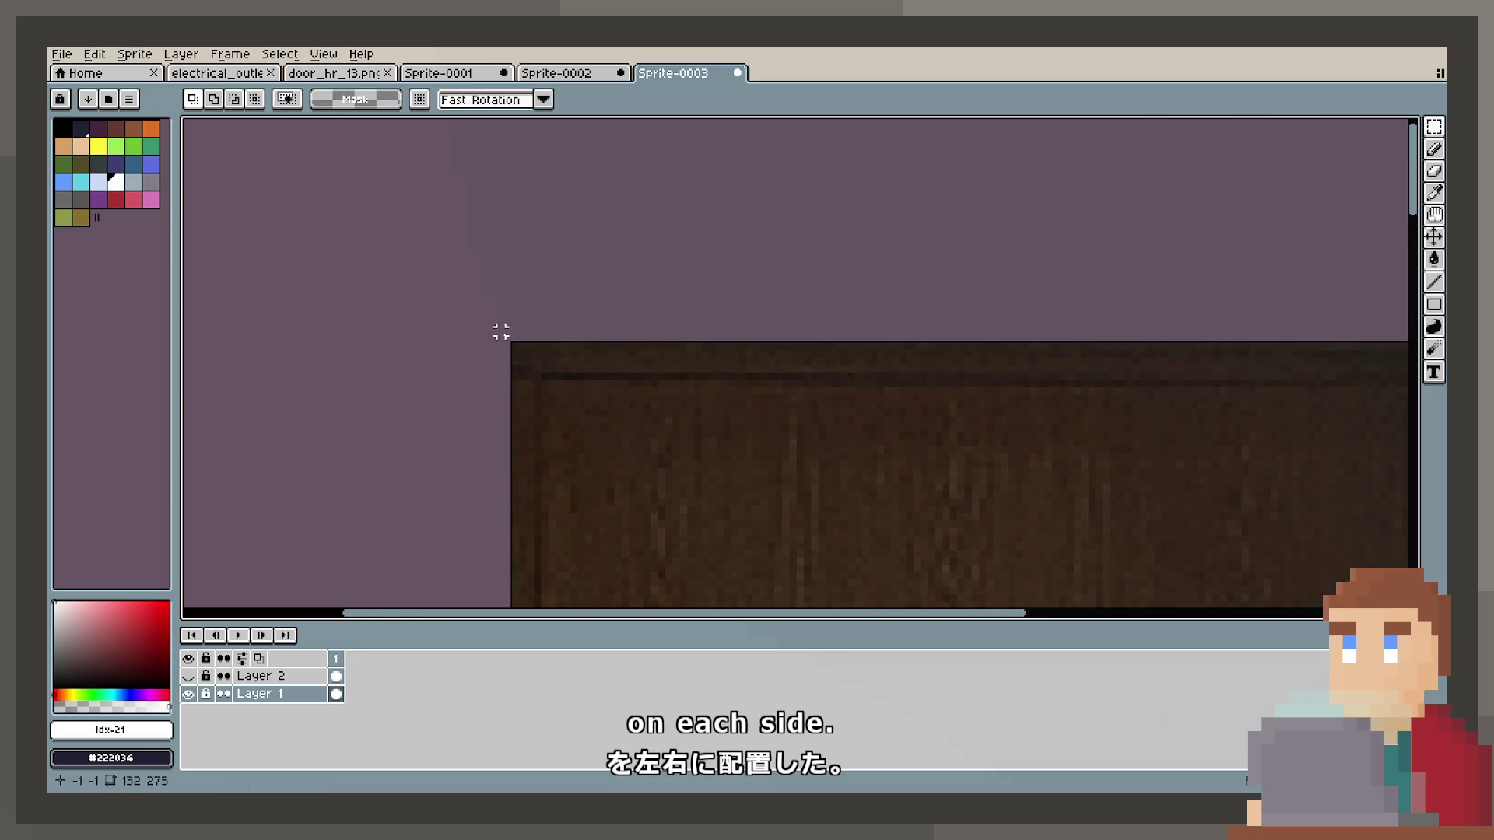
scroll(501, 332, up, 1)
mouse_move(573, 421)
mouse_down()
mouse_move(1400, 431)
mouse_move(1021, 433)
mouse_move(938, 474)
mouse_move(483, 471)
mouse_move(497, 467)
mouse_up()
scroll(540, 427, down, 5)
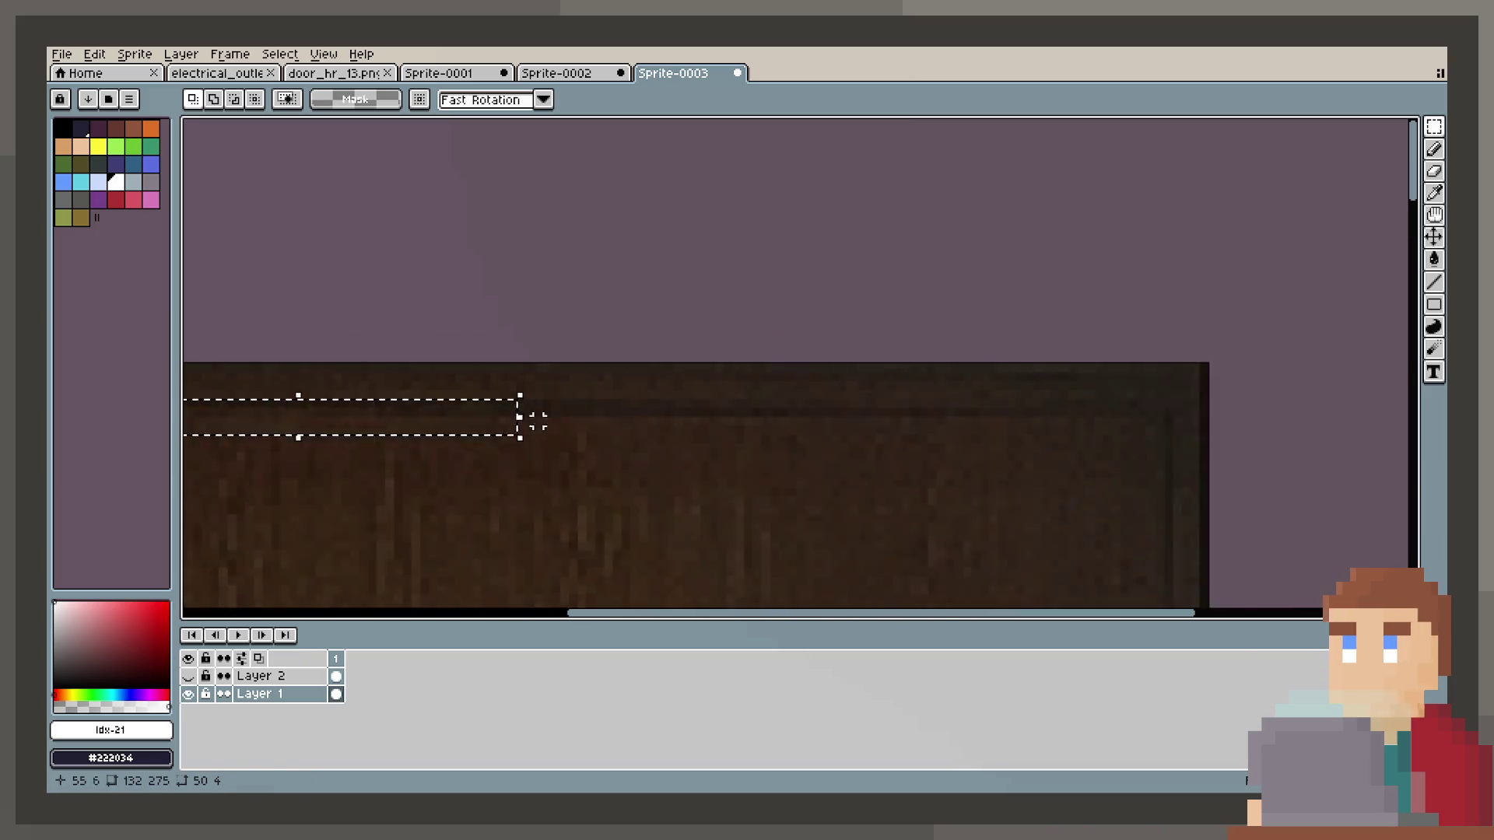
scroll(659, 276, down, 1)
scroll(664, 314, down, 2)
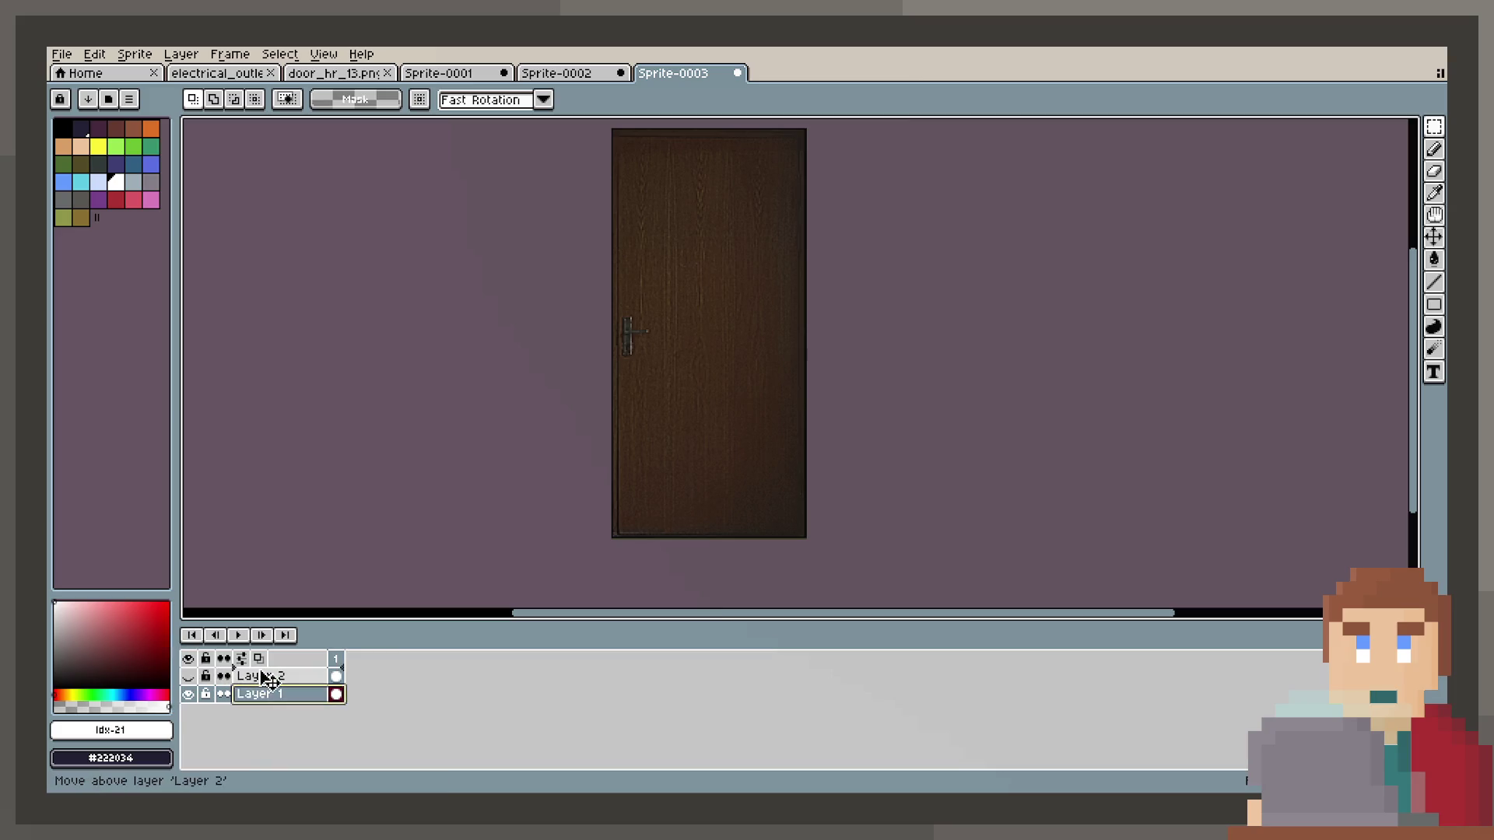
Move Layer 1 above the visible oak layer and set its blend mode to Color Dodge.
drag(270, 680, 268, 677)
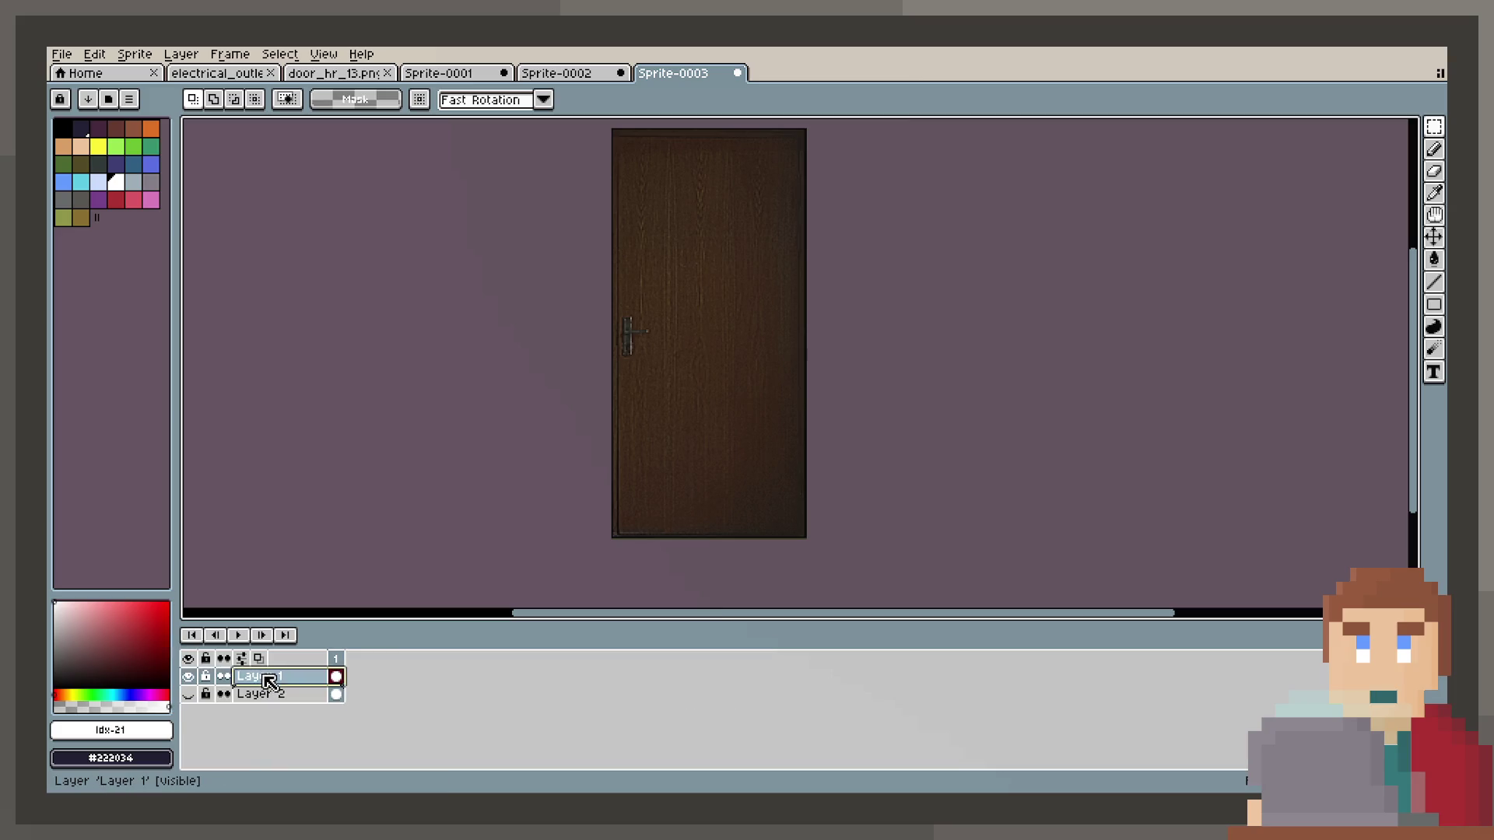
click(188, 696)
double_click(252, 684)
click(924, 434)
scroll(924, 433, down, 1)
scroll(924, 434, down, 3)
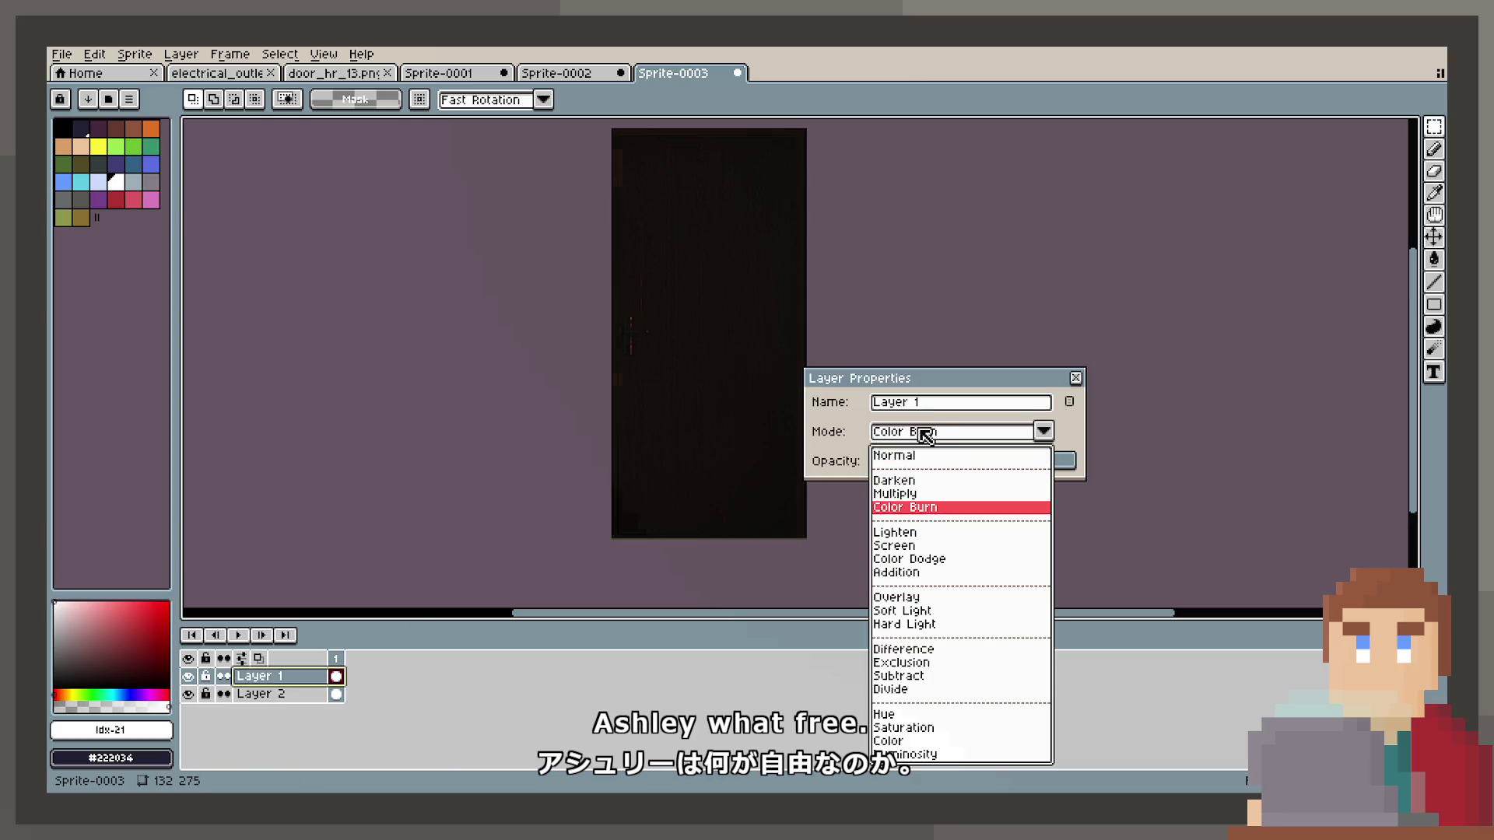
scroll(918, 434, down, 2)
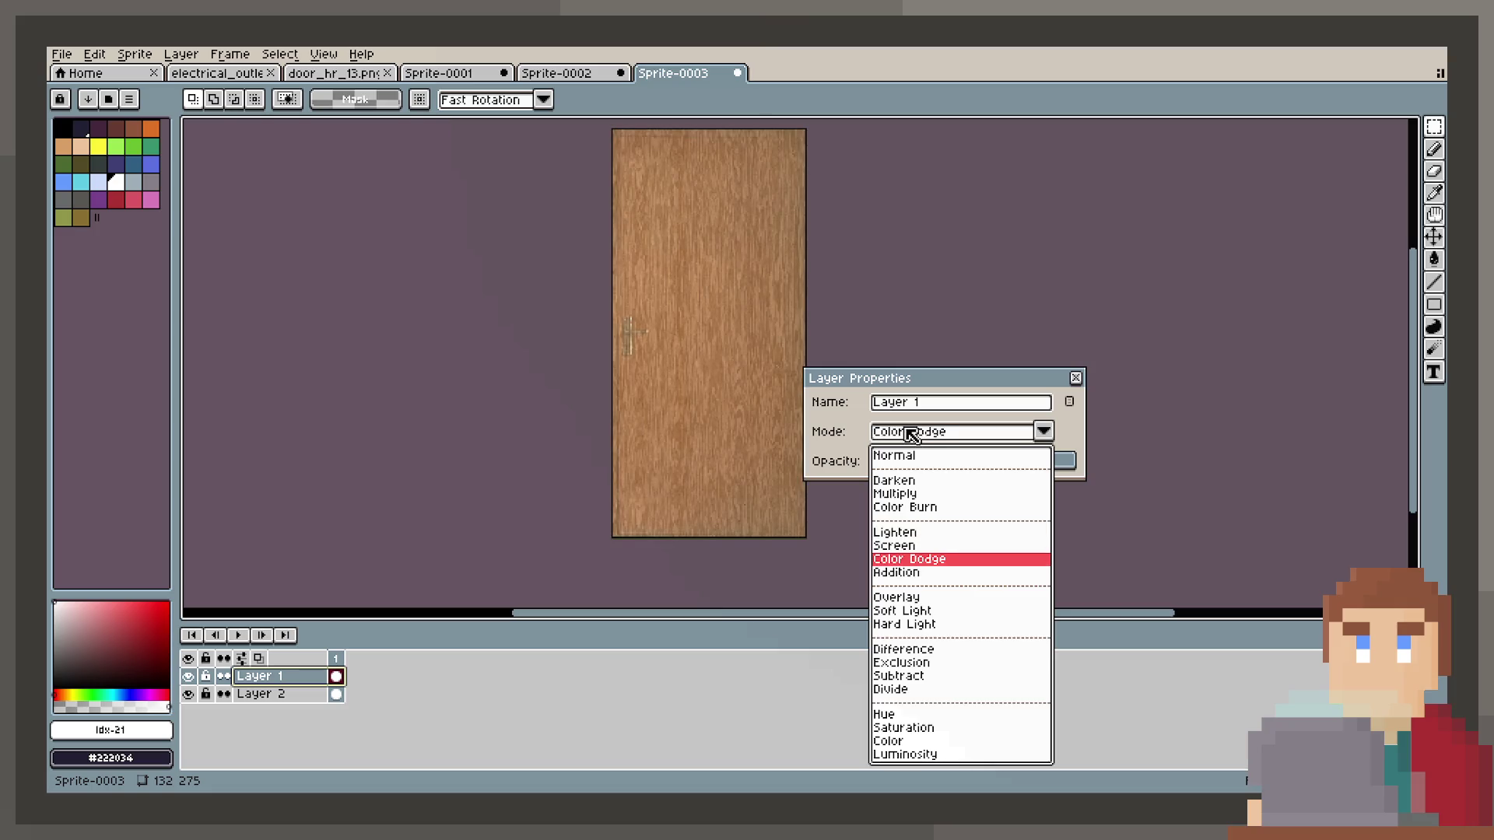
click(890, 432)
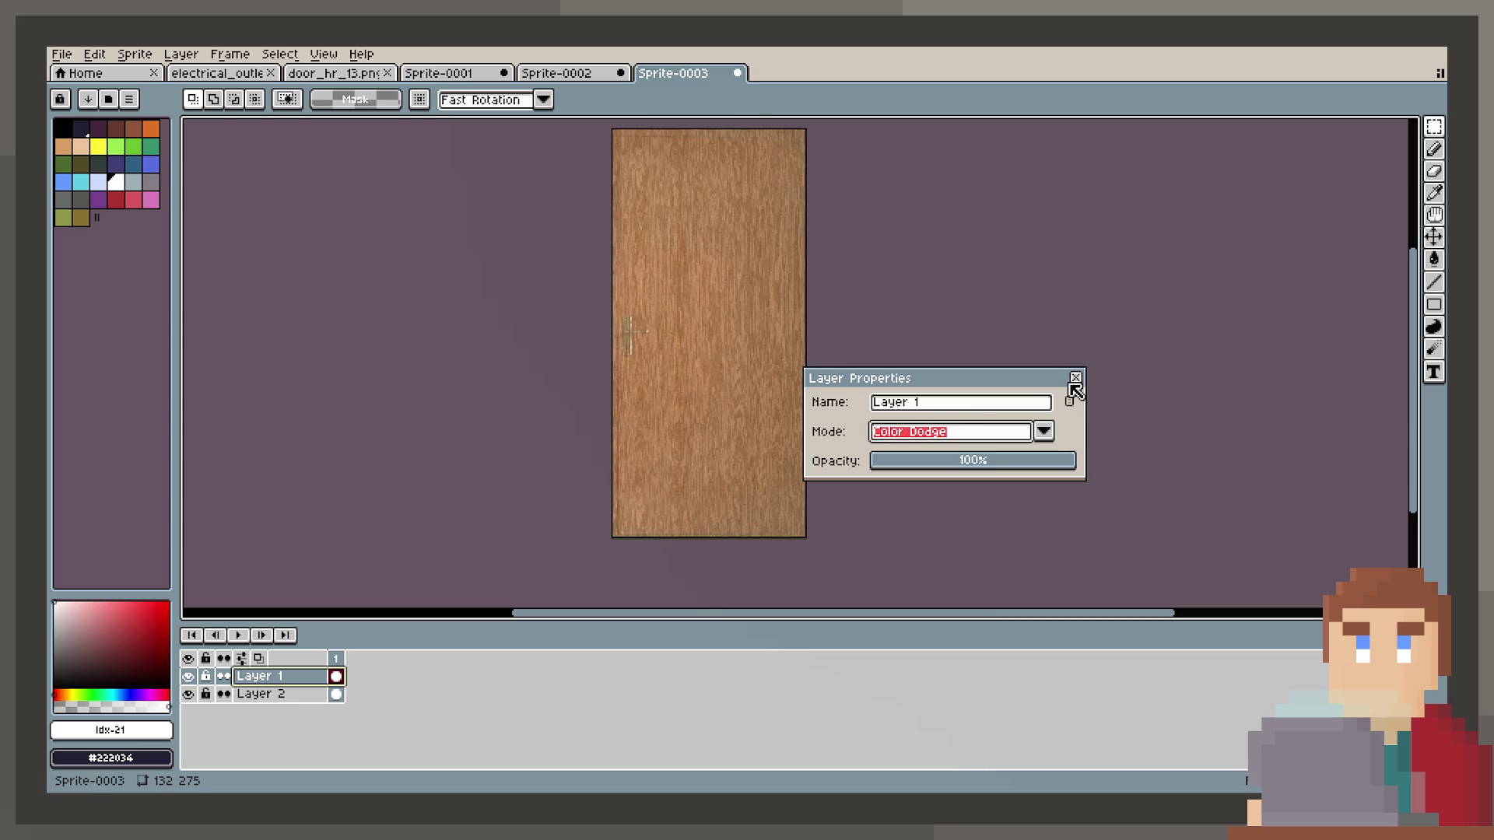
click(1075, 379)
scroll(764, 280, up, 2)
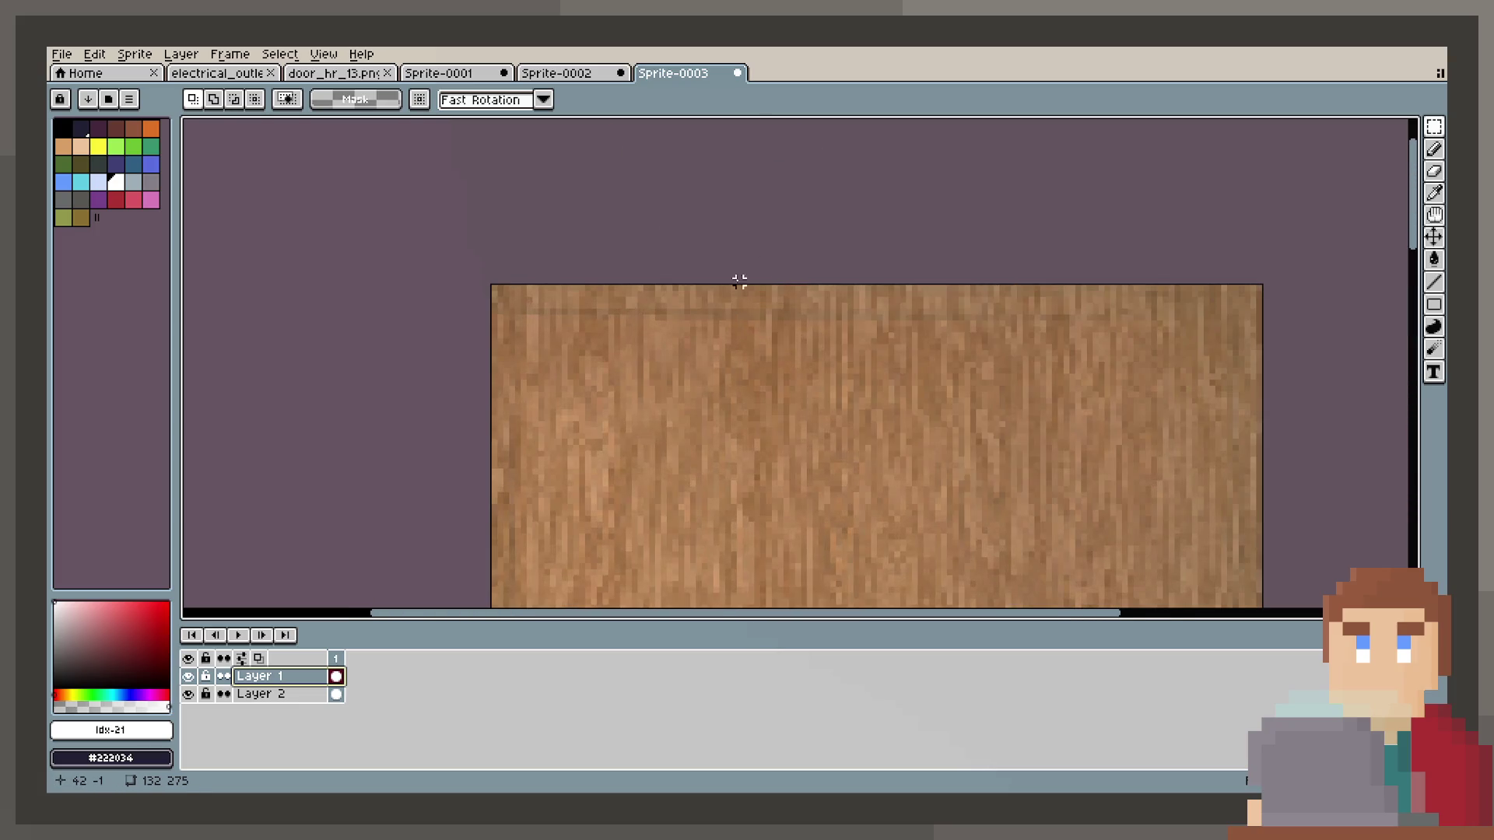
Hide the wood grain layer, marquee the door handle area, then show the layer again.
drag(657, 285, 709, 346)
scroll(610, 233, down, 5)
scroll(610, 234, left, 2)
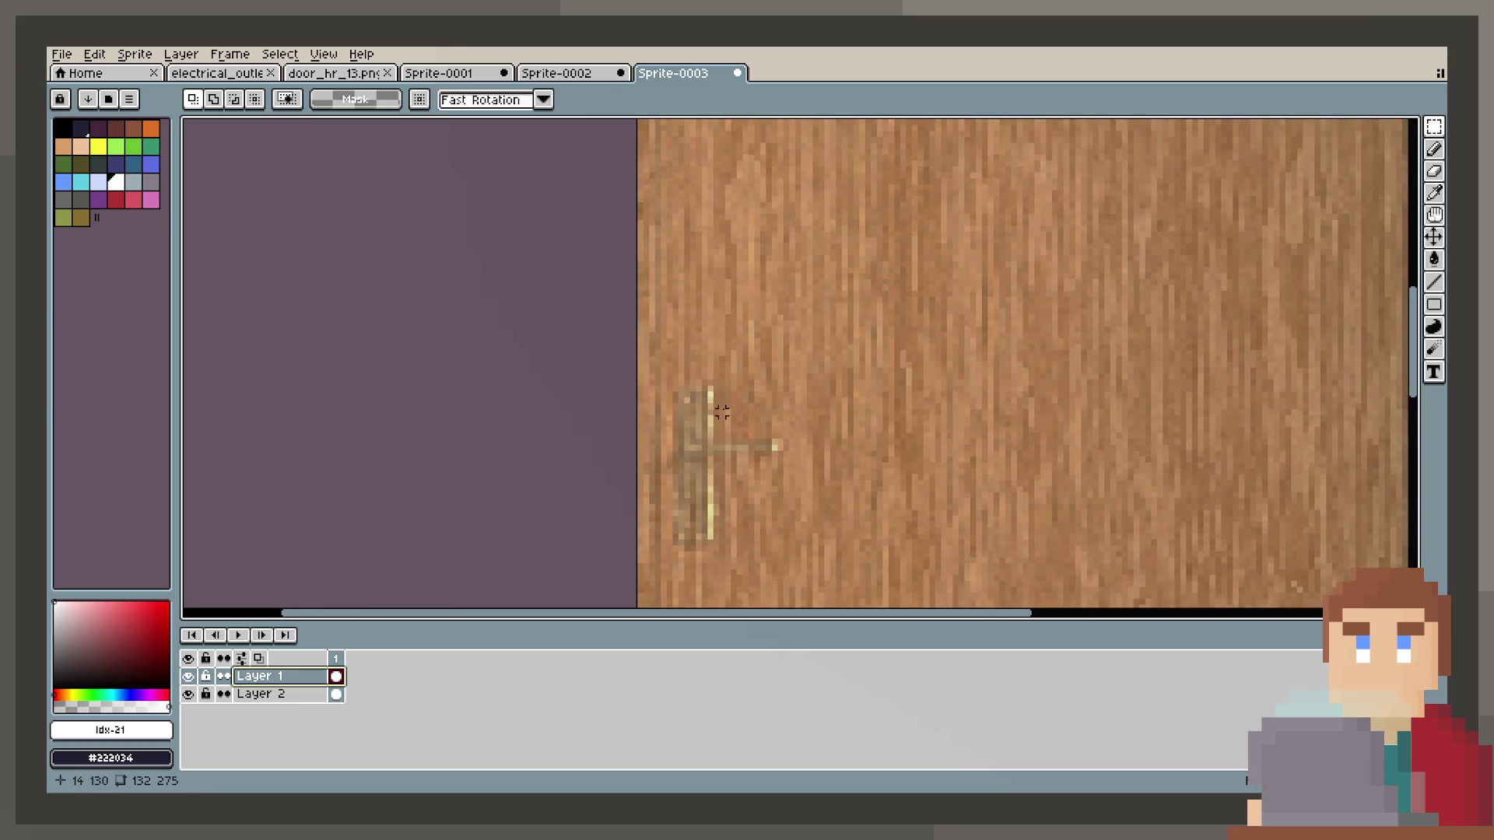
click(191, 694)
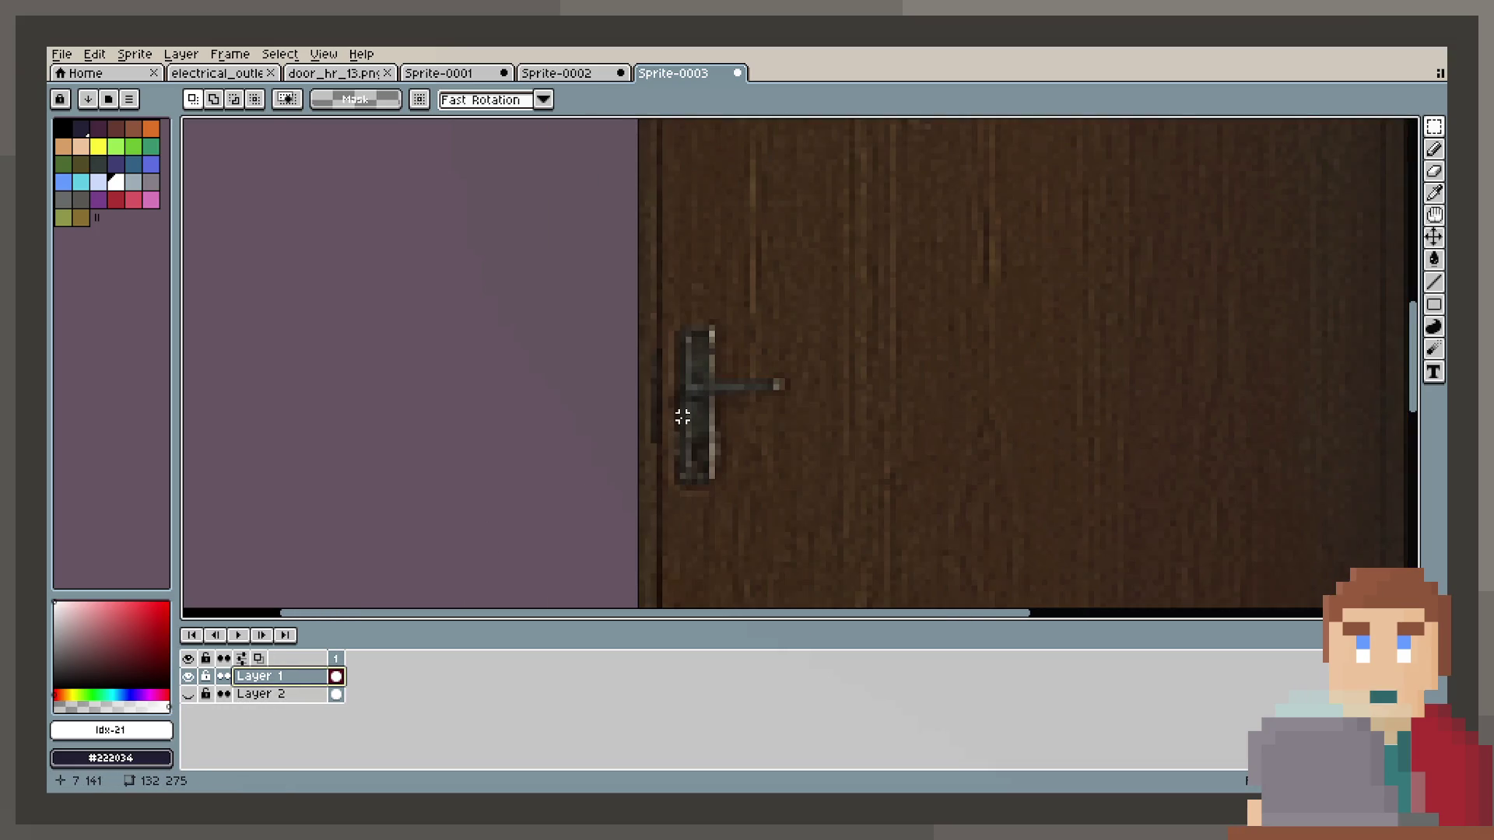
scroll(684, 254, up, 1)
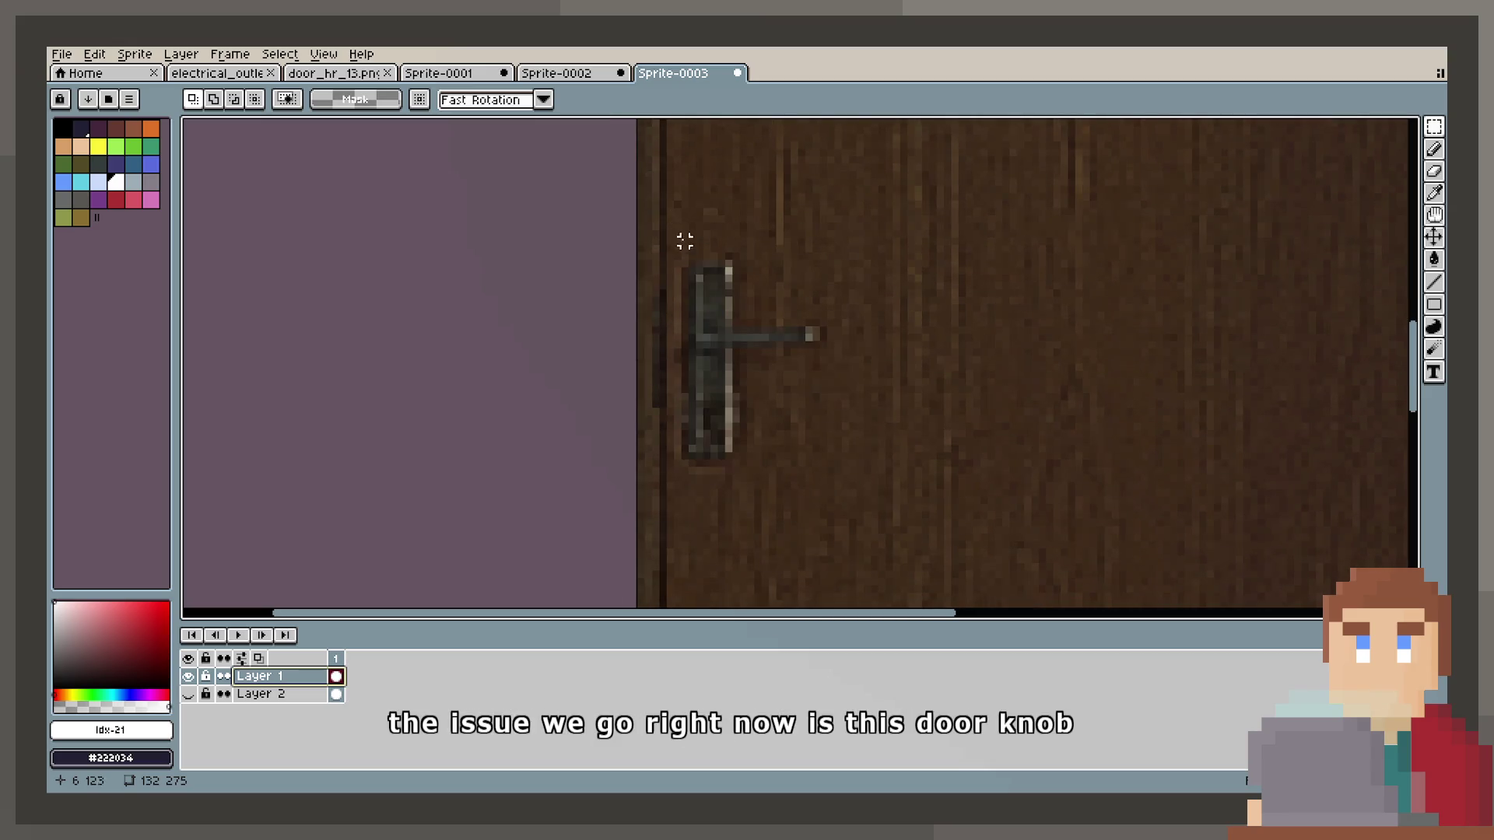
drag(838, 537, 845, 501)
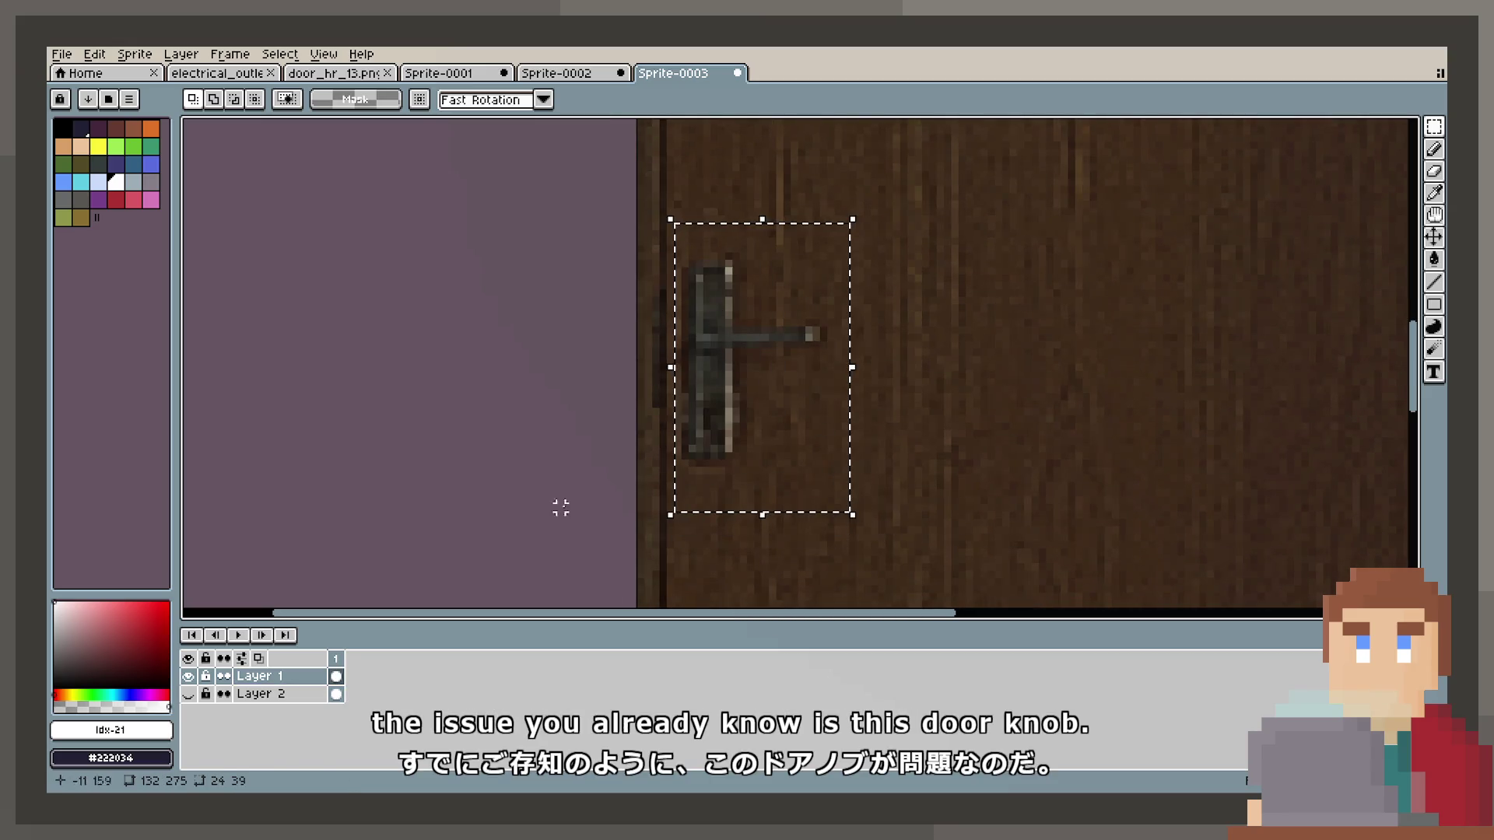
click(193, 693)
Try several blend modes on the door layer, settling on Color.
double_click(283, 676)
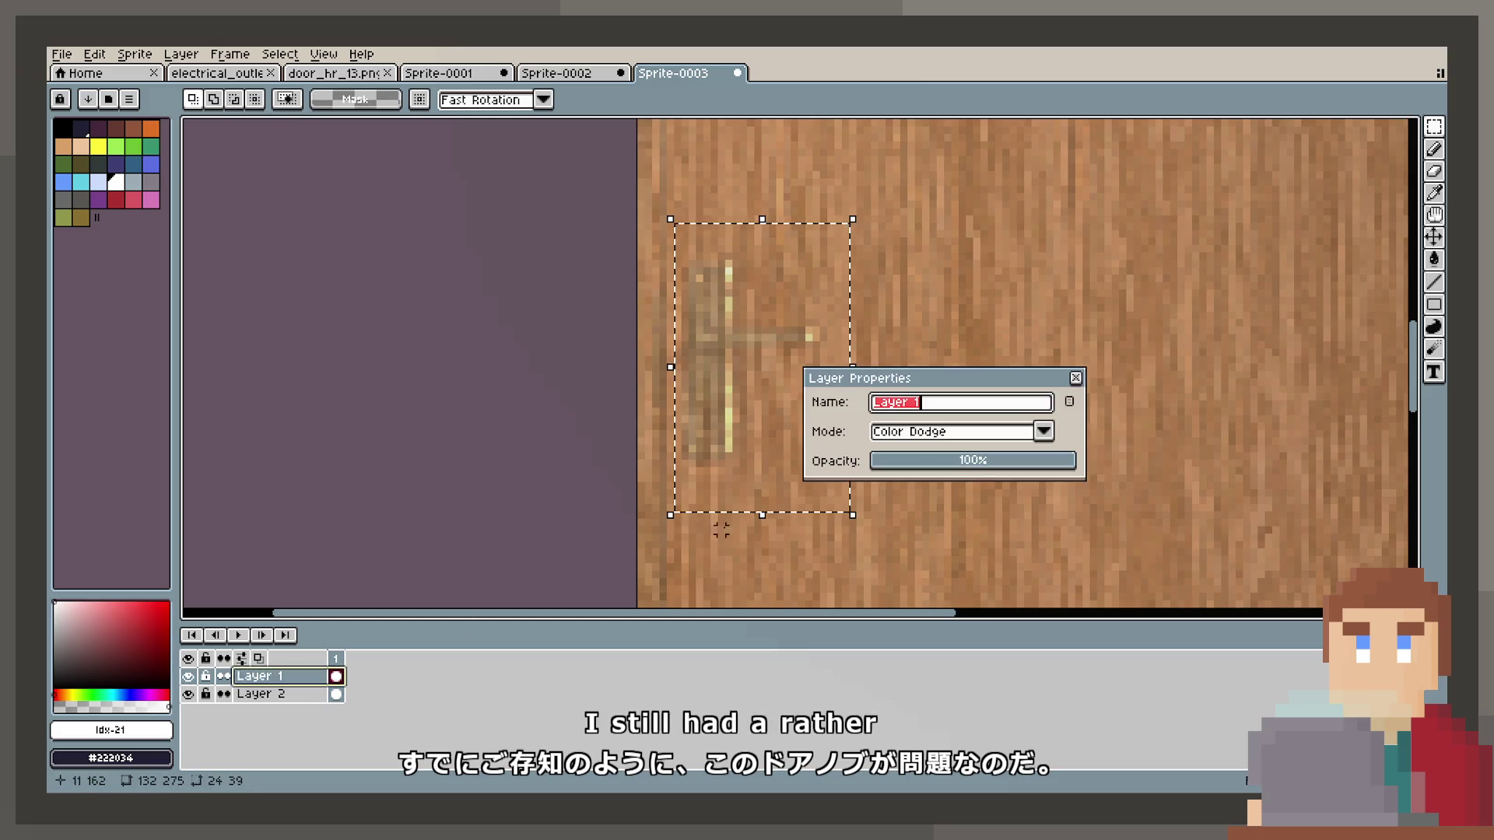
click(926, 432)
key(Down)
key(Down)
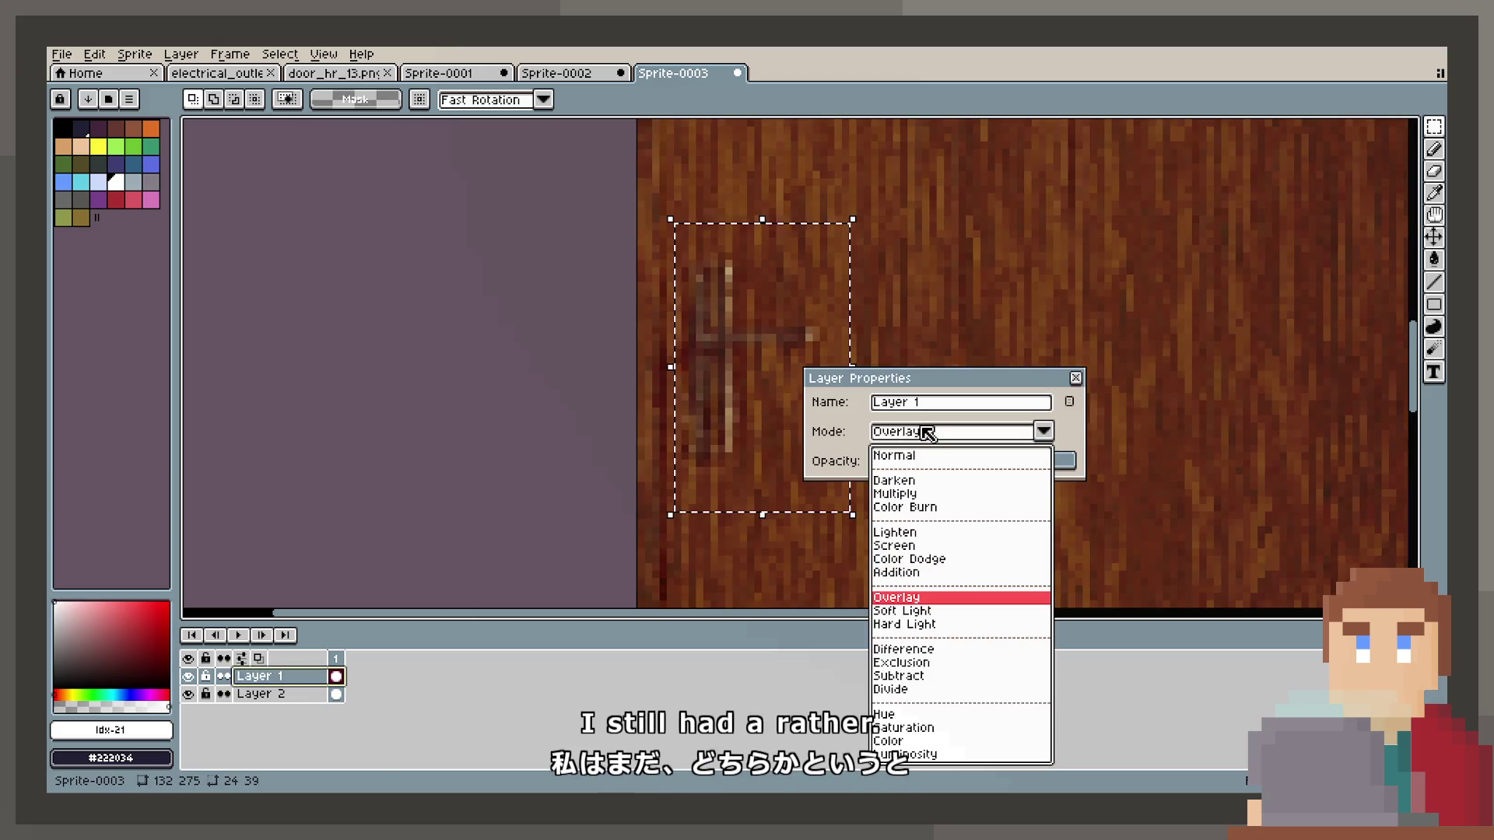
key(Down)
key(Down)
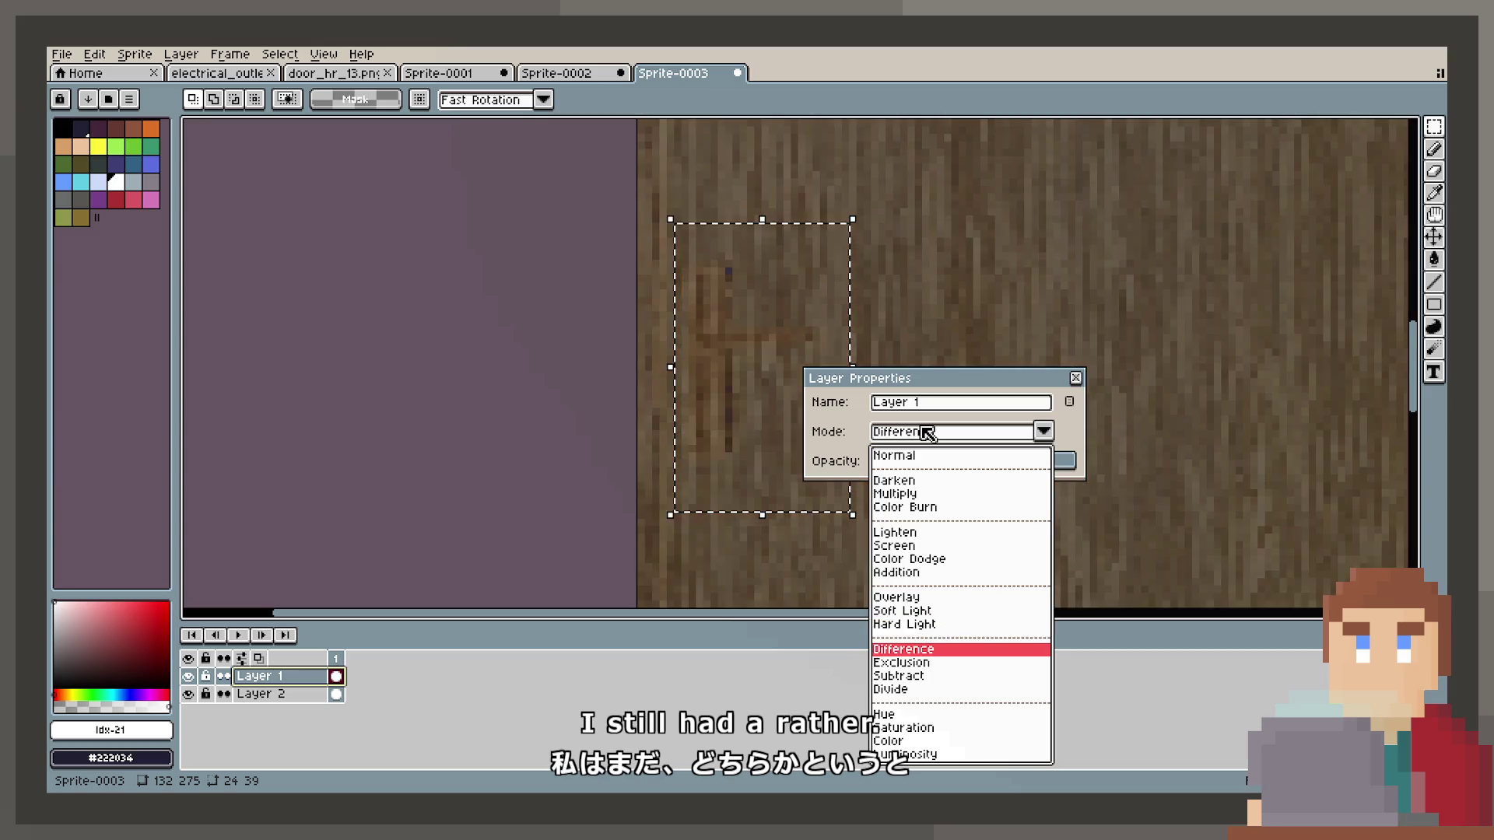
key(Down)
key(Down)
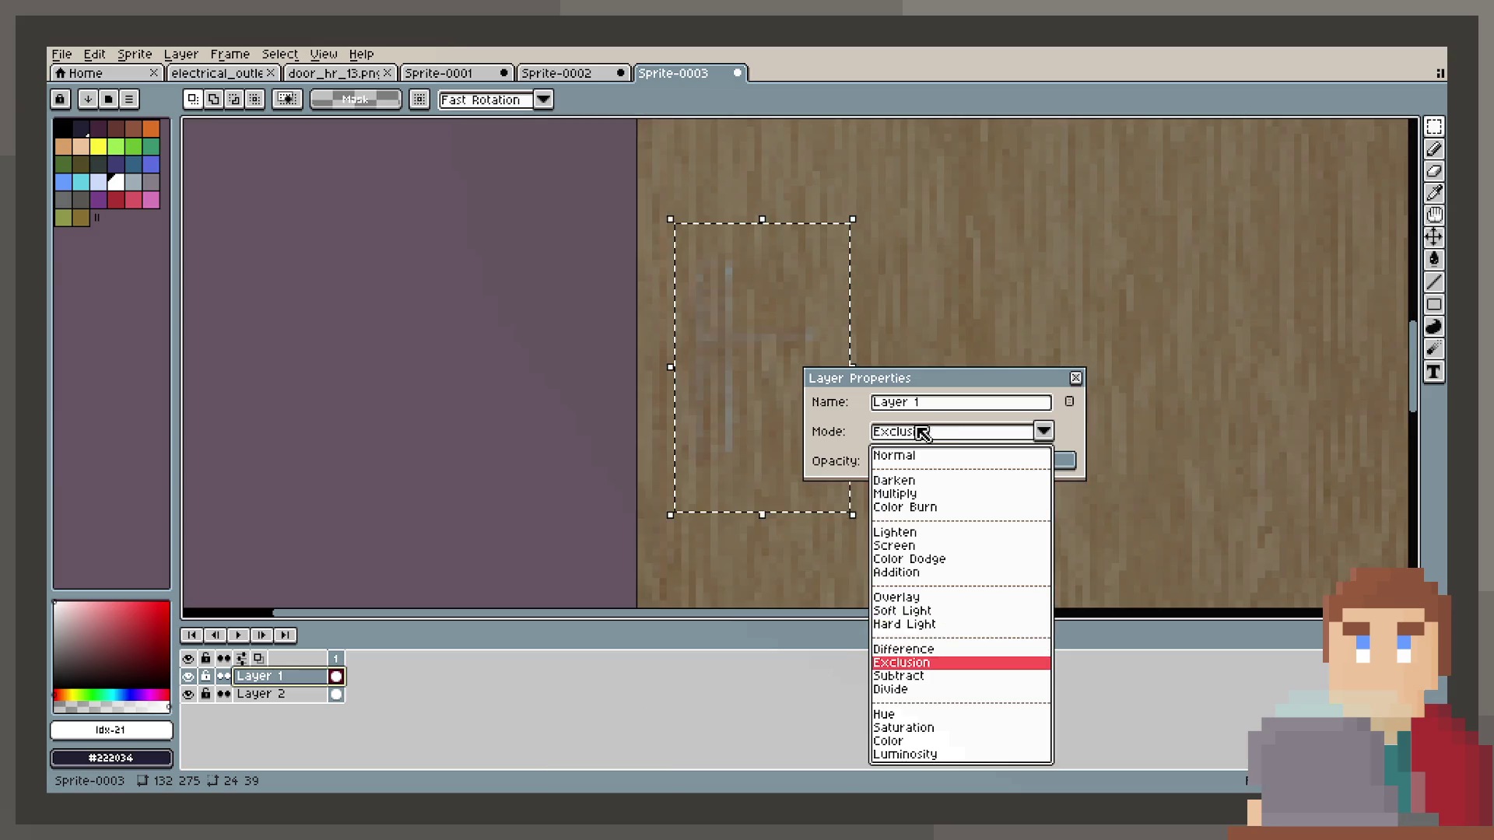
key(Down)
key(Down)
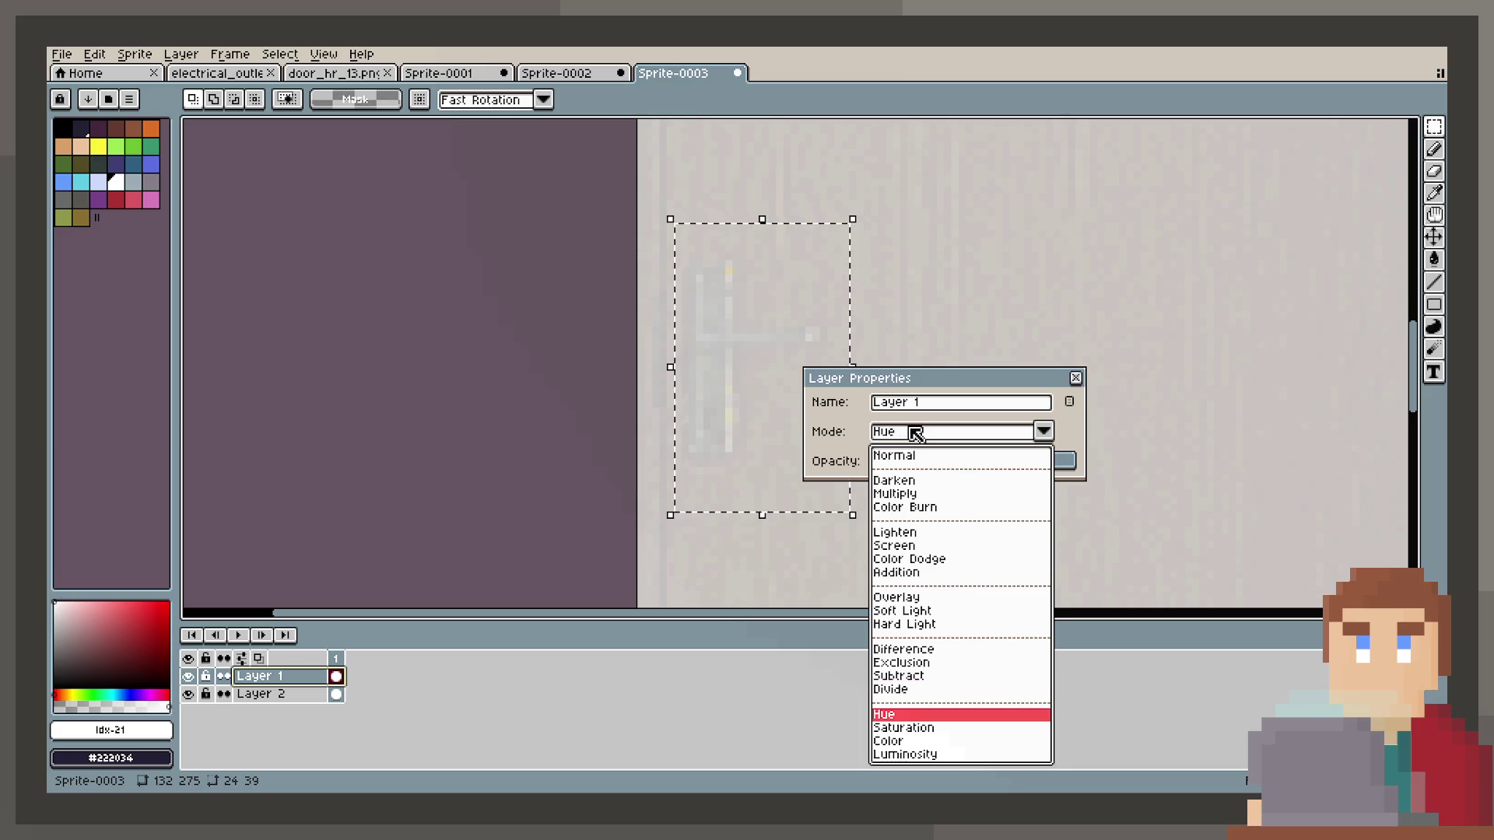
key(Down)
key(Up)
key(Down)
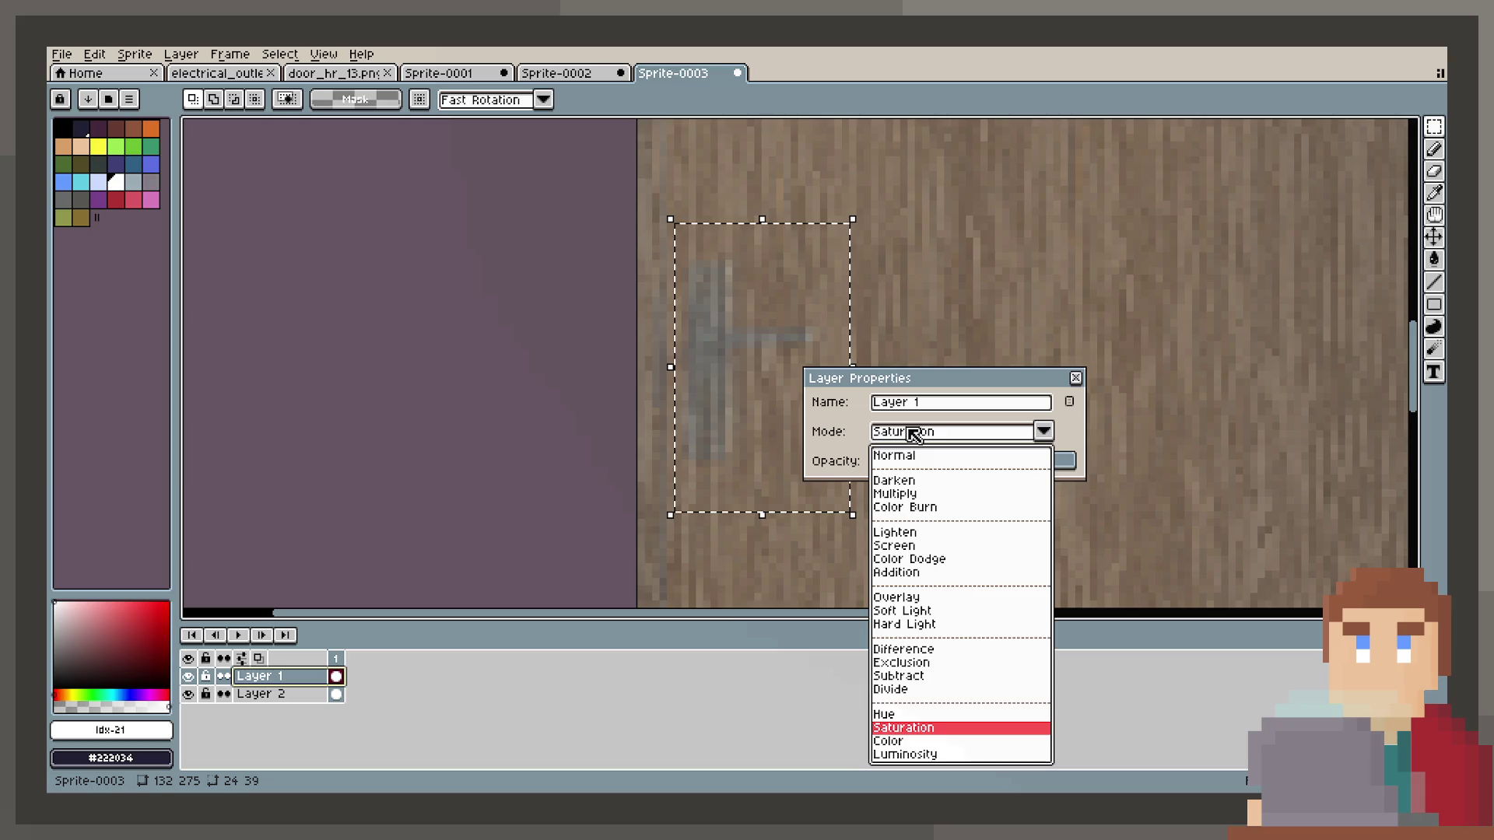
key(Down)
key(Return)
Undo the door layer's Color blend mode change.
click(284, 693)
click(284, 676)
click(284, 694)
click(1077, 378)
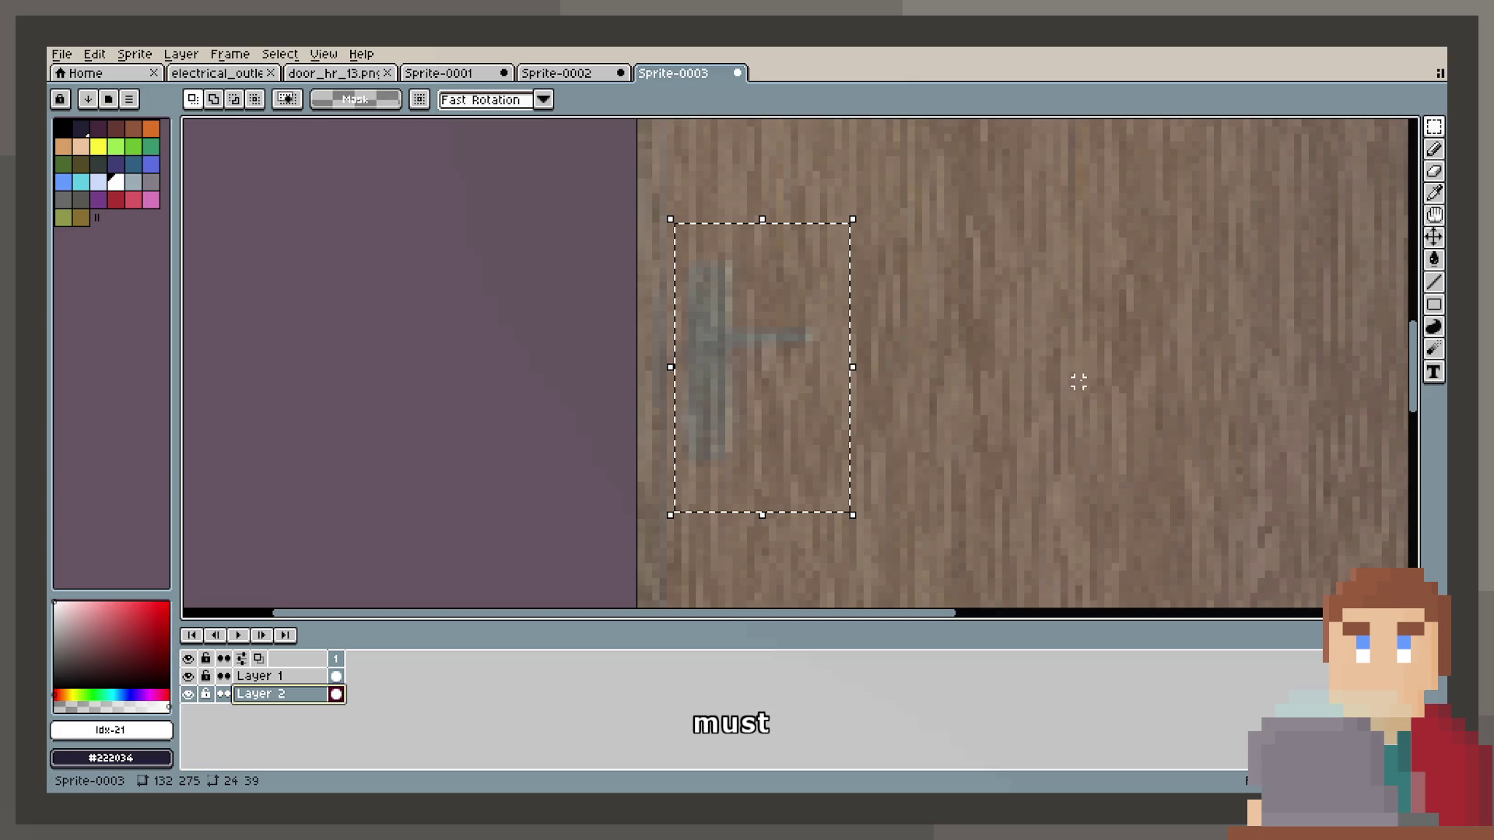
key(ctrl+z)
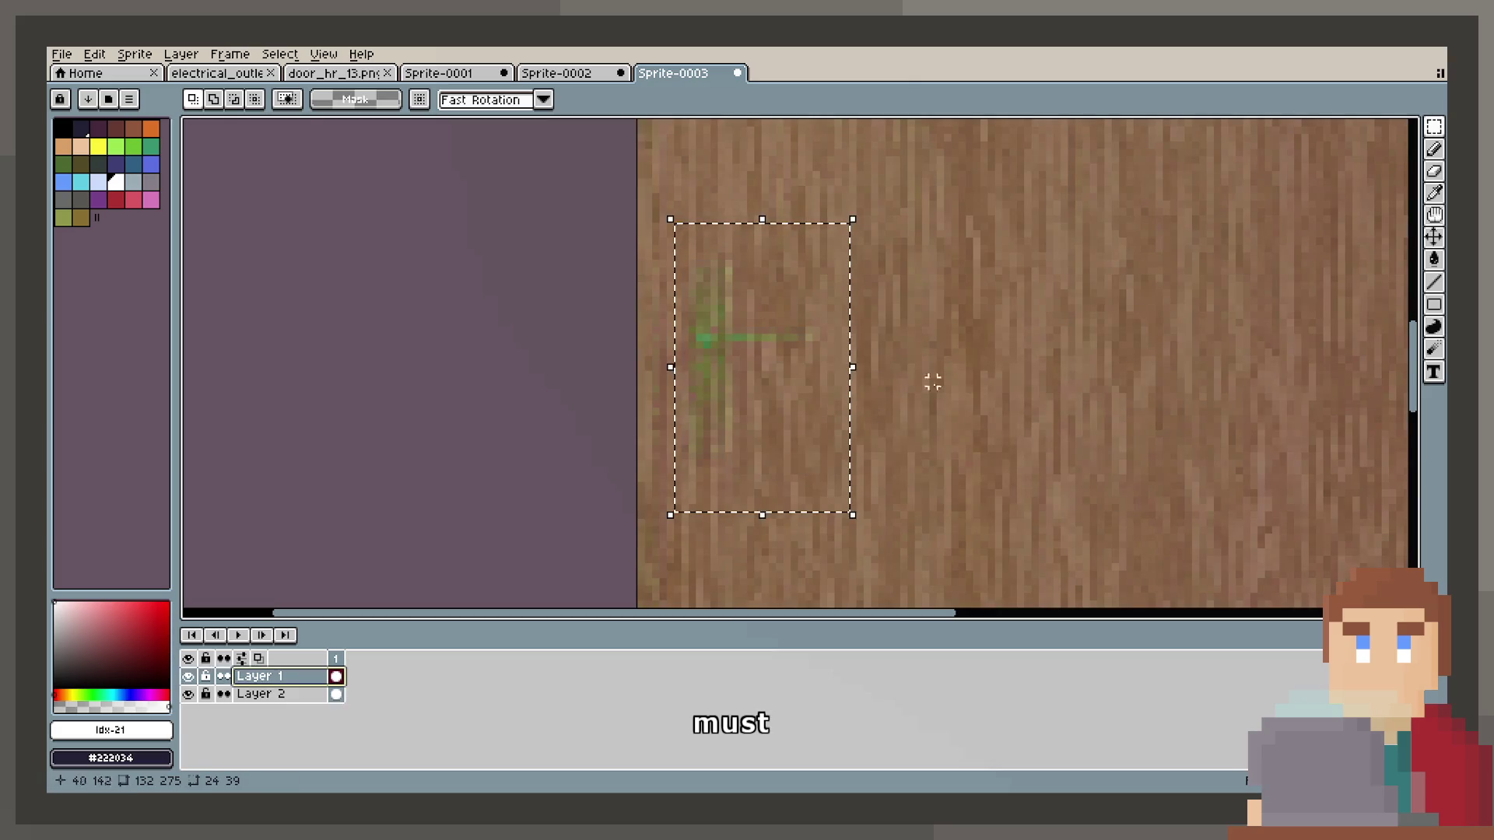
Move the wood grain layer above the door layer and set the door layer to Normal.
drag(276, 694, 278, 675)
double_click(282, 695)
click(930, 435)
click(932, 453)
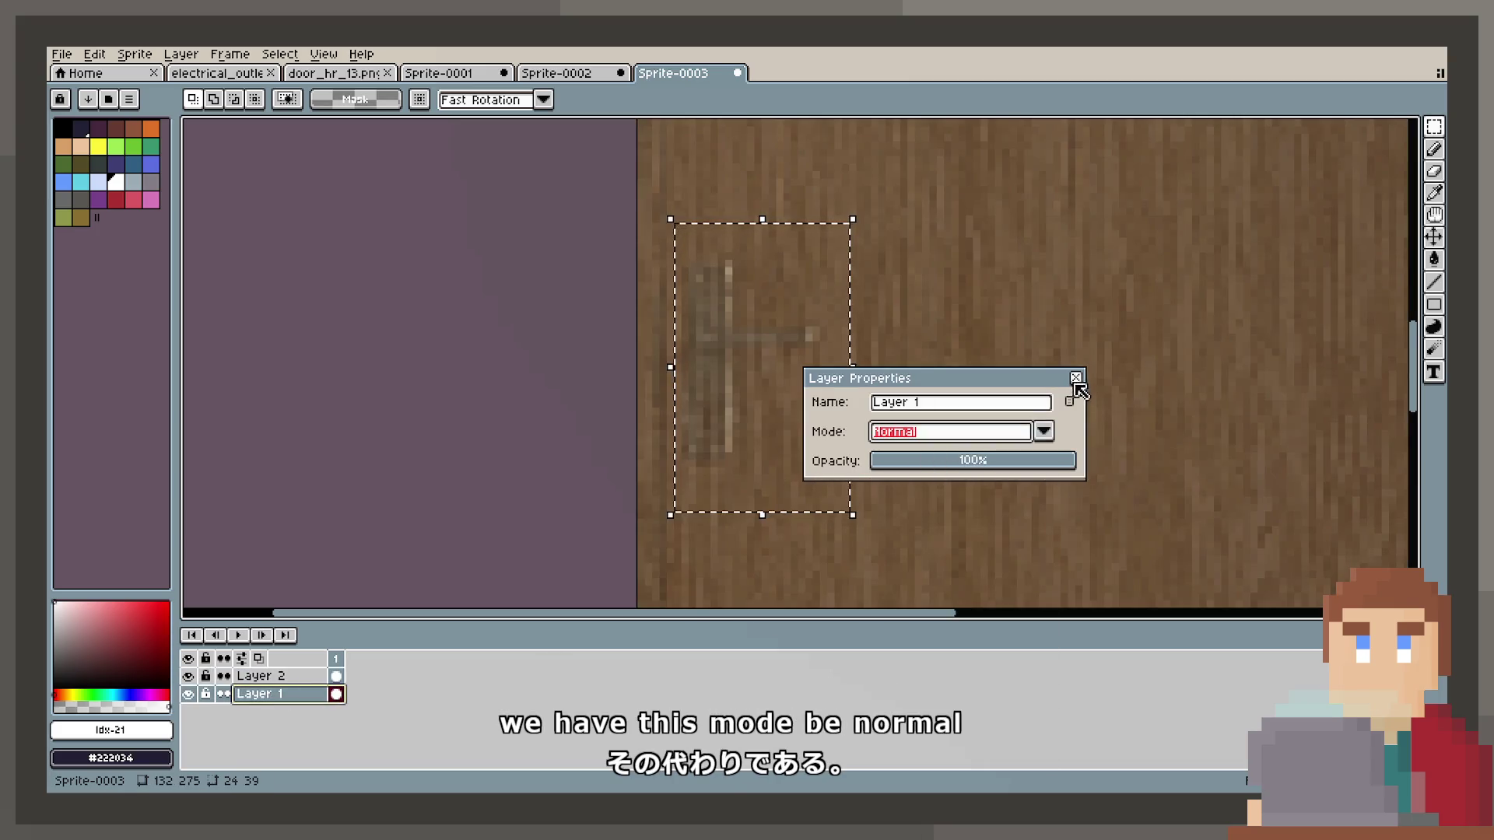
click(1076, 378)
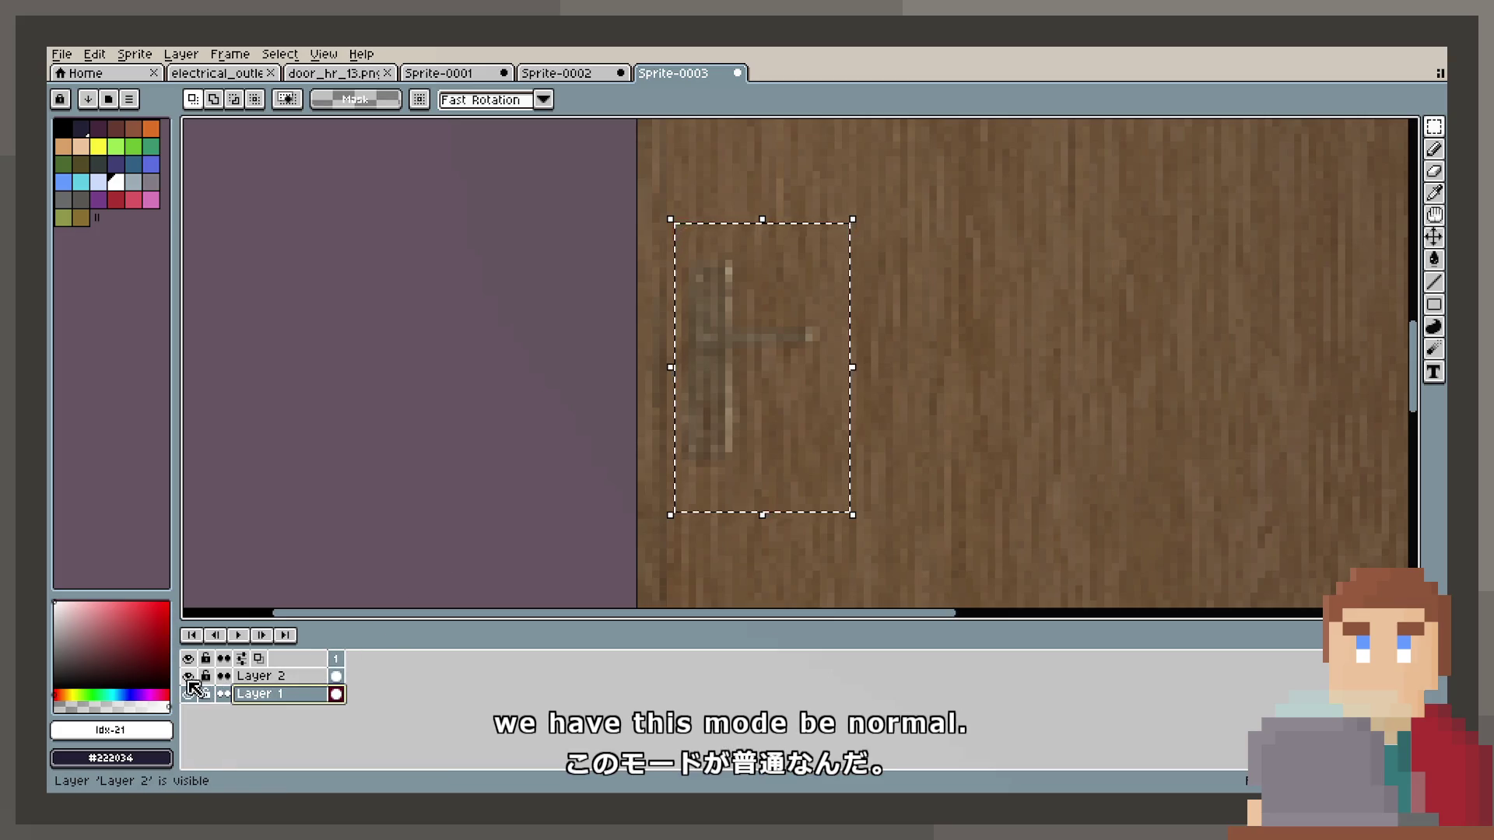
Hide the wood layer and select the handle's vertical plate and lever.
click(187, 676)
click(699, 463)
click(997, 334)
scroll(739, 299, up, 2)
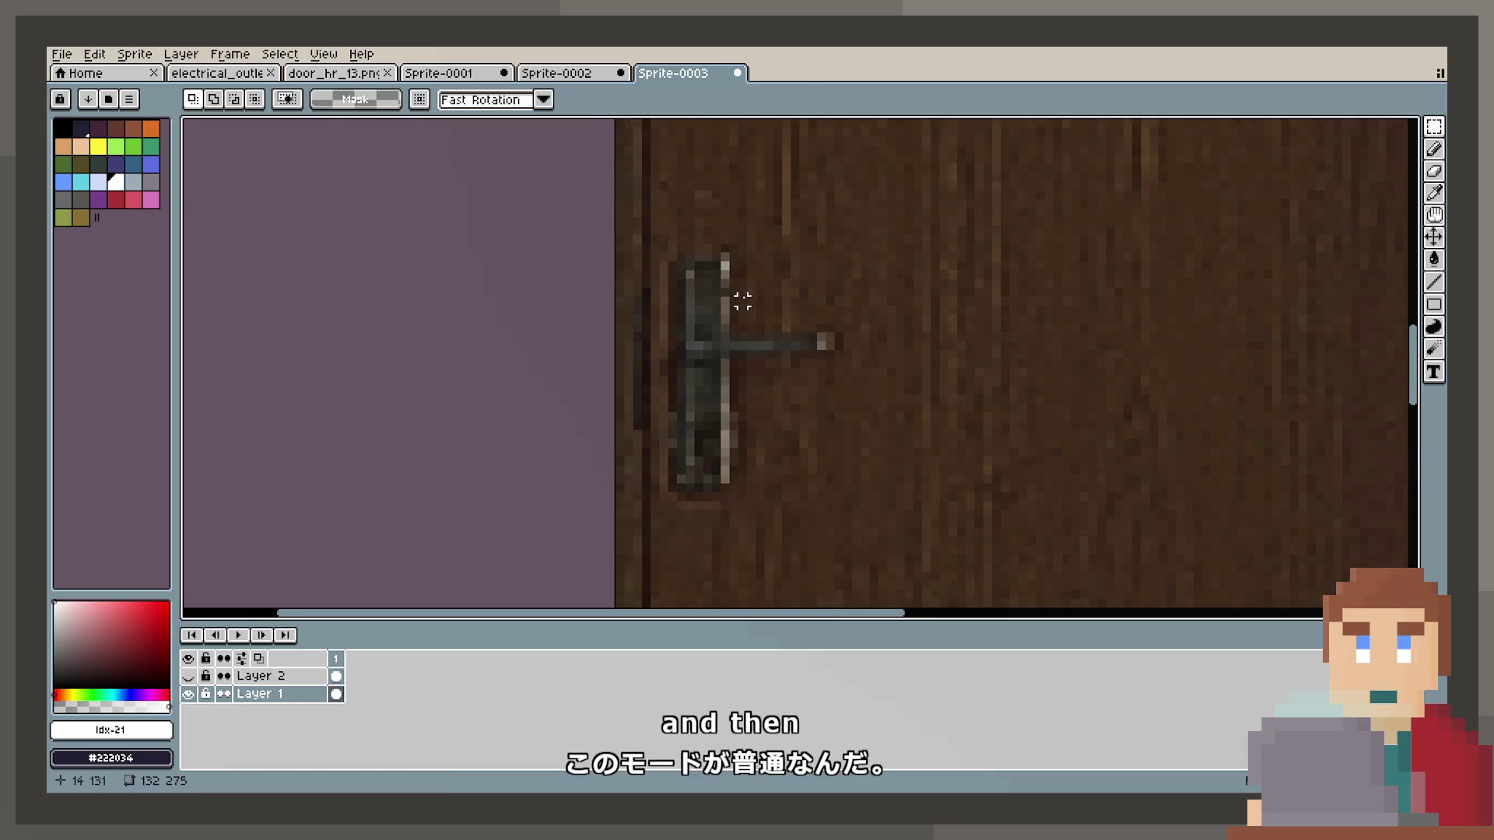
drag(706, 517, 718, 540)
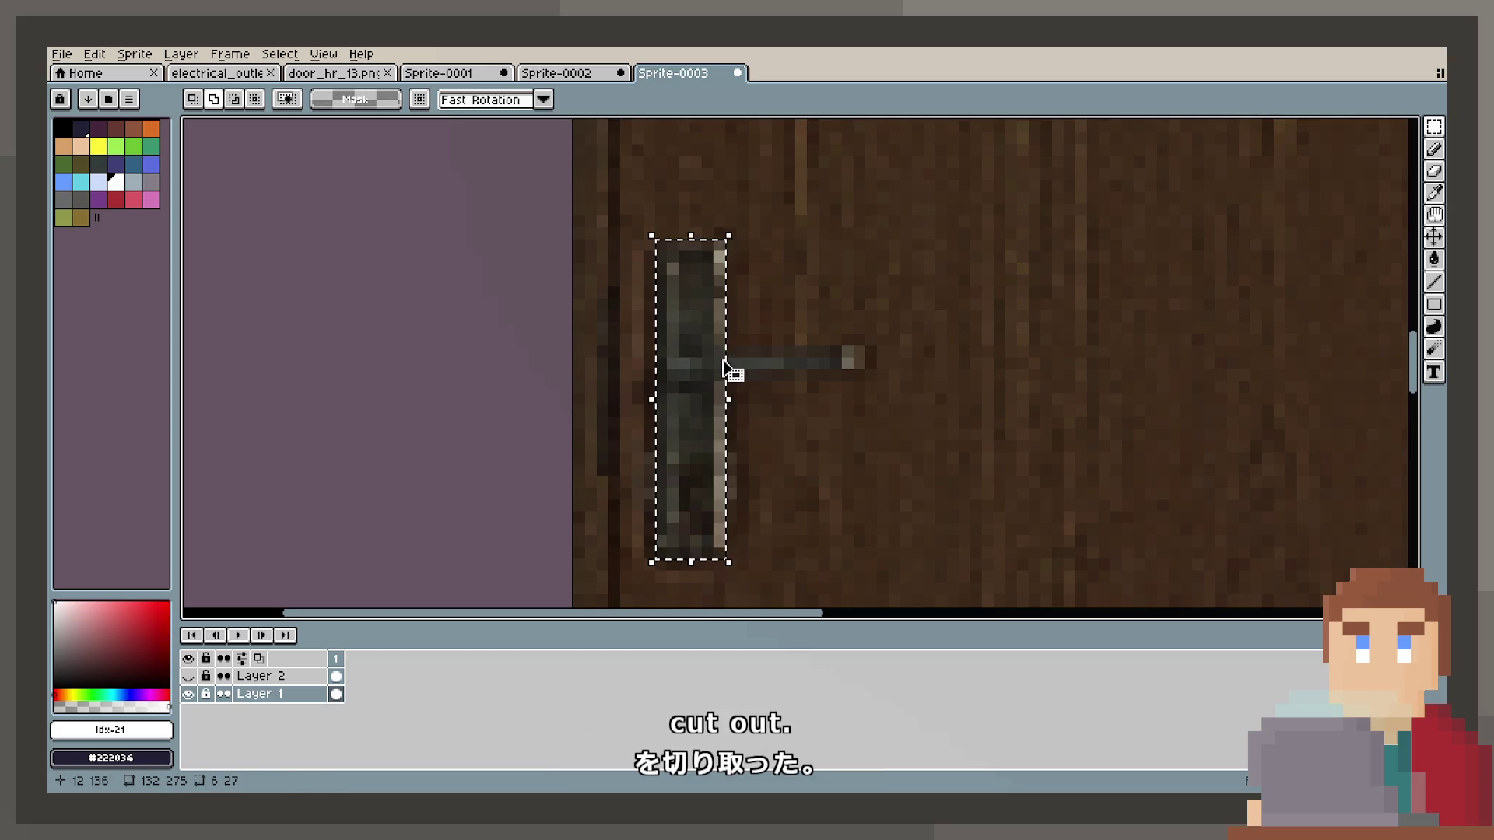
drag(799, 360, 710, 368)
Show the wood grain layer again and clear the selection.
click(256, 676)
click(188, 676)
key(ctrl+d)
scroll(722, 422, down, 1)
scroll(722, 423, down, 4)
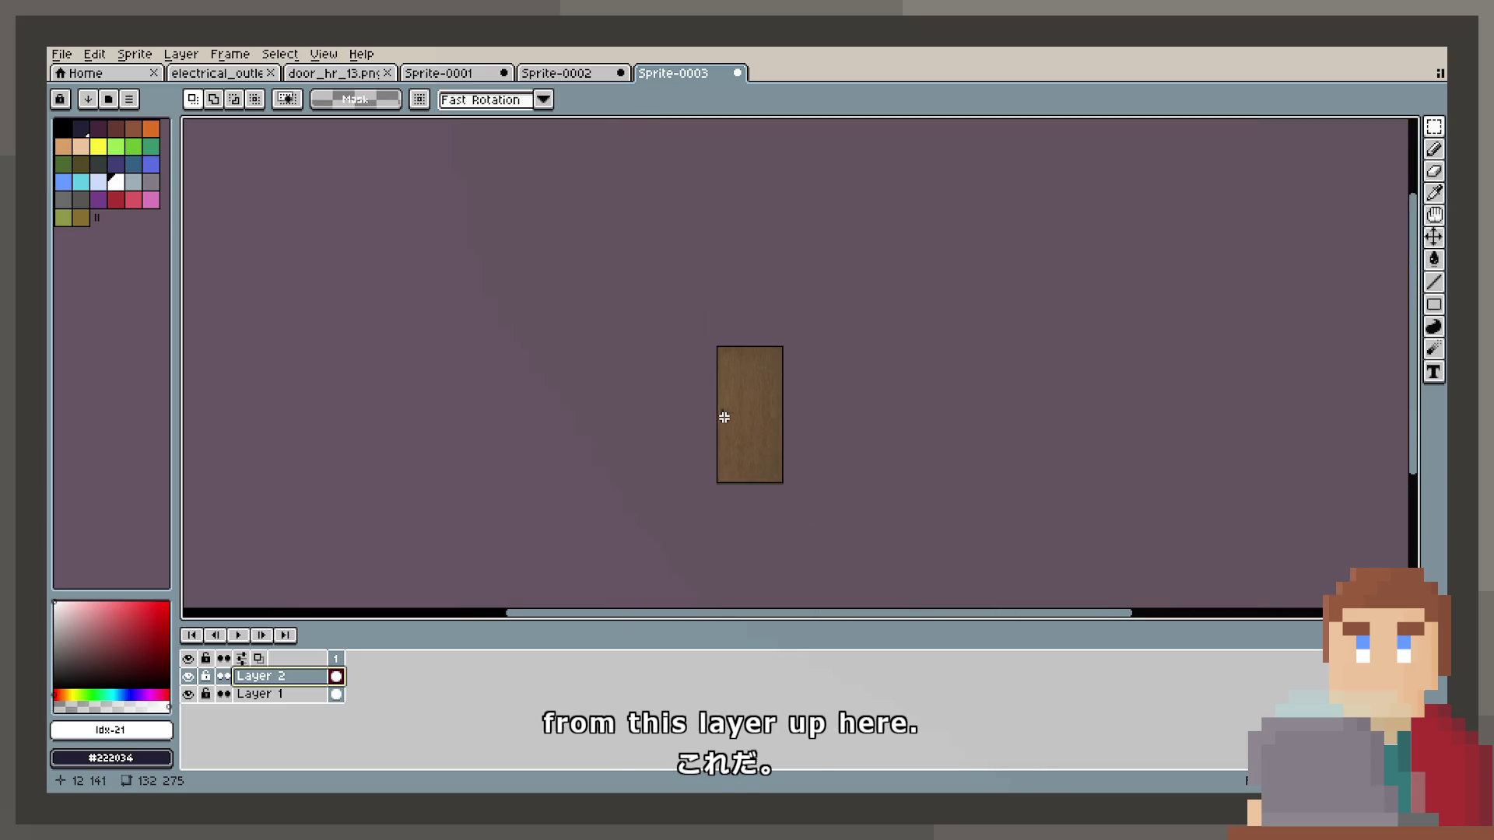
scroll(722, 422, up, 3)
Set the wood layer's blend mode to Addition.
double_click(281, 677)
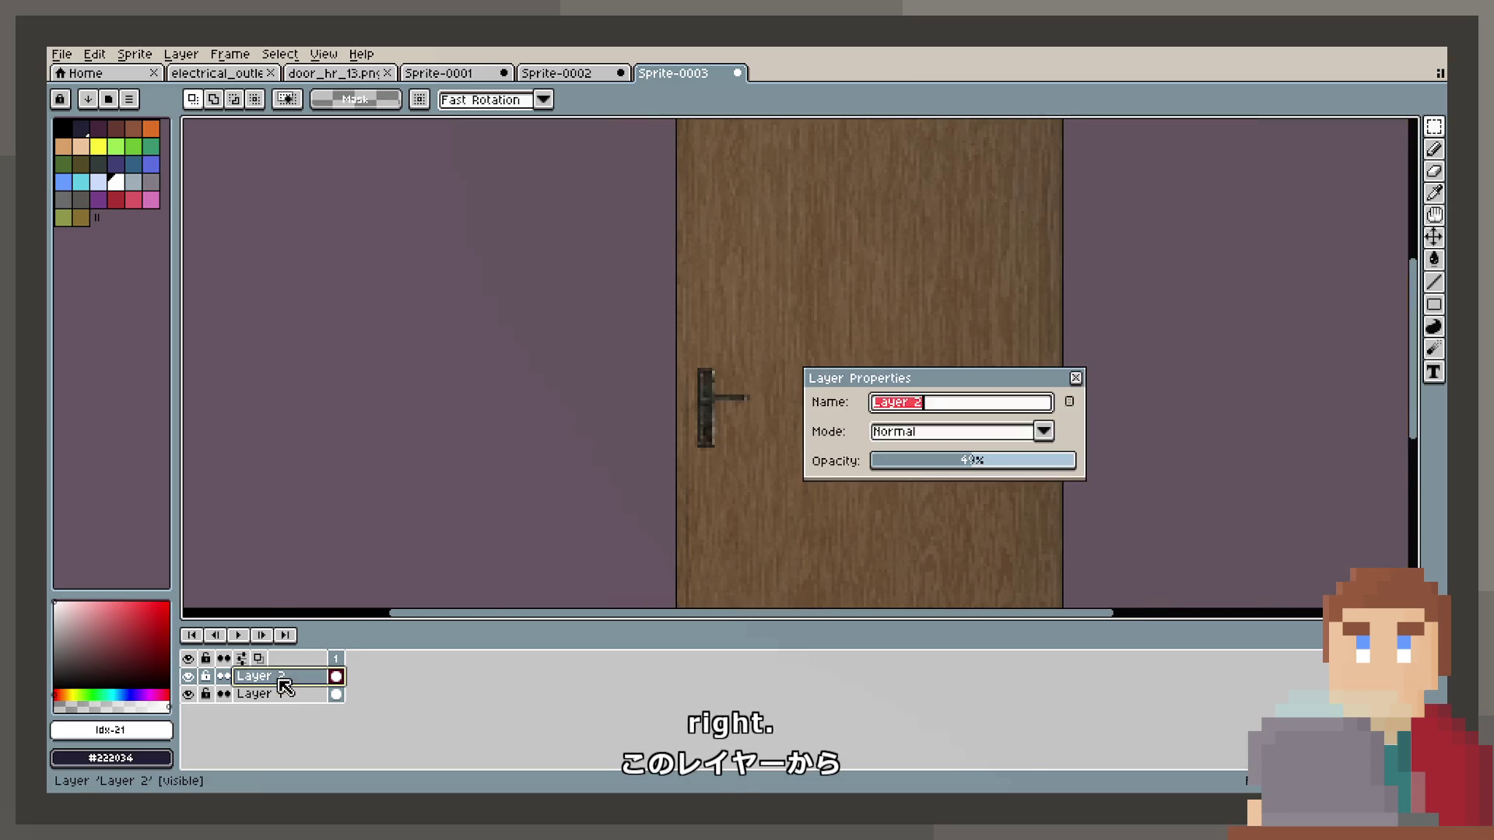
click(937, 439)
key(Down)
key(Down)
key(Down)
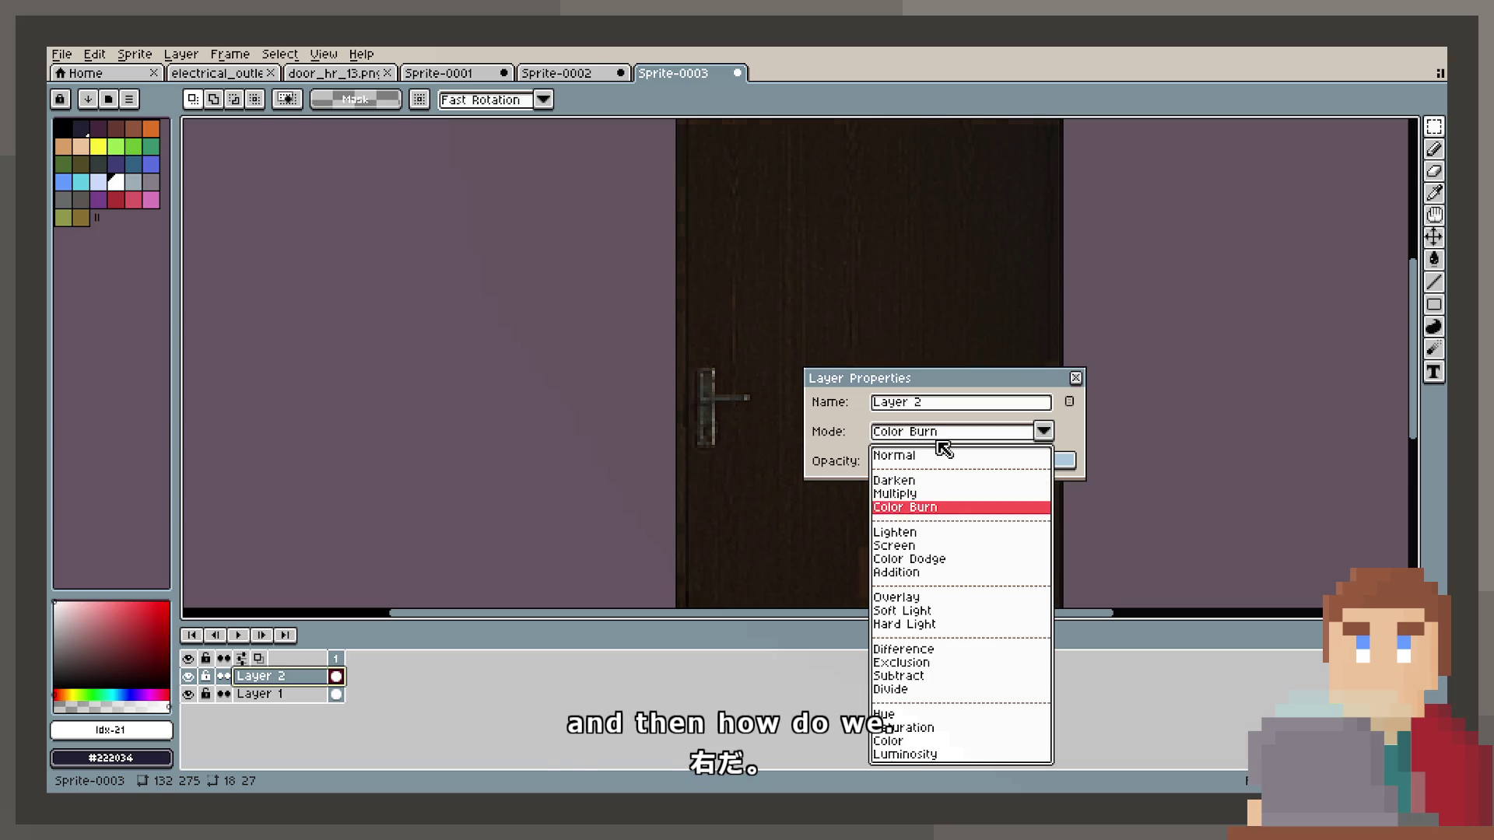
key(Down)
key(Down)
key(Down)
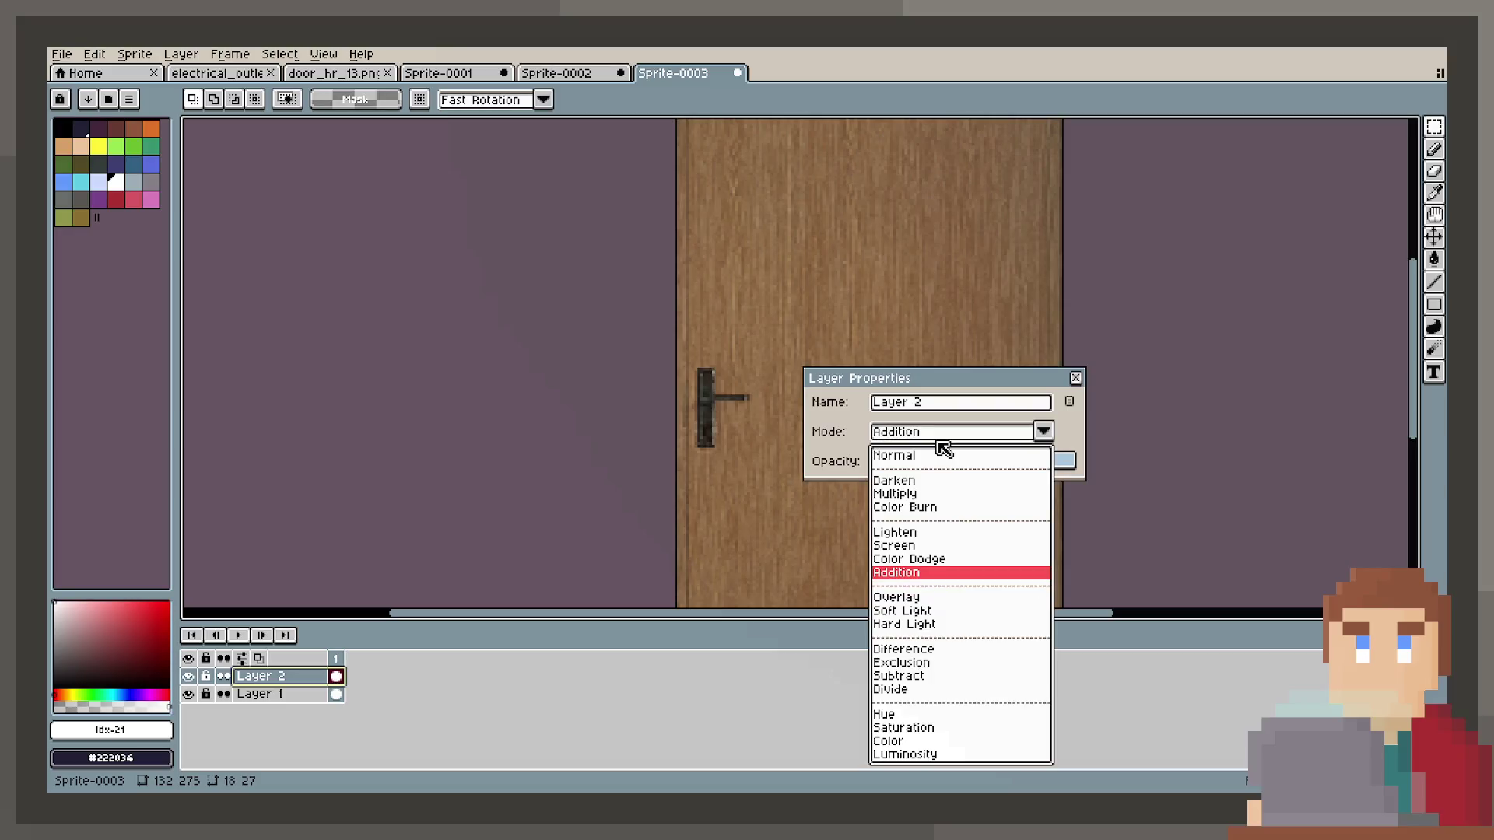
key(Return)
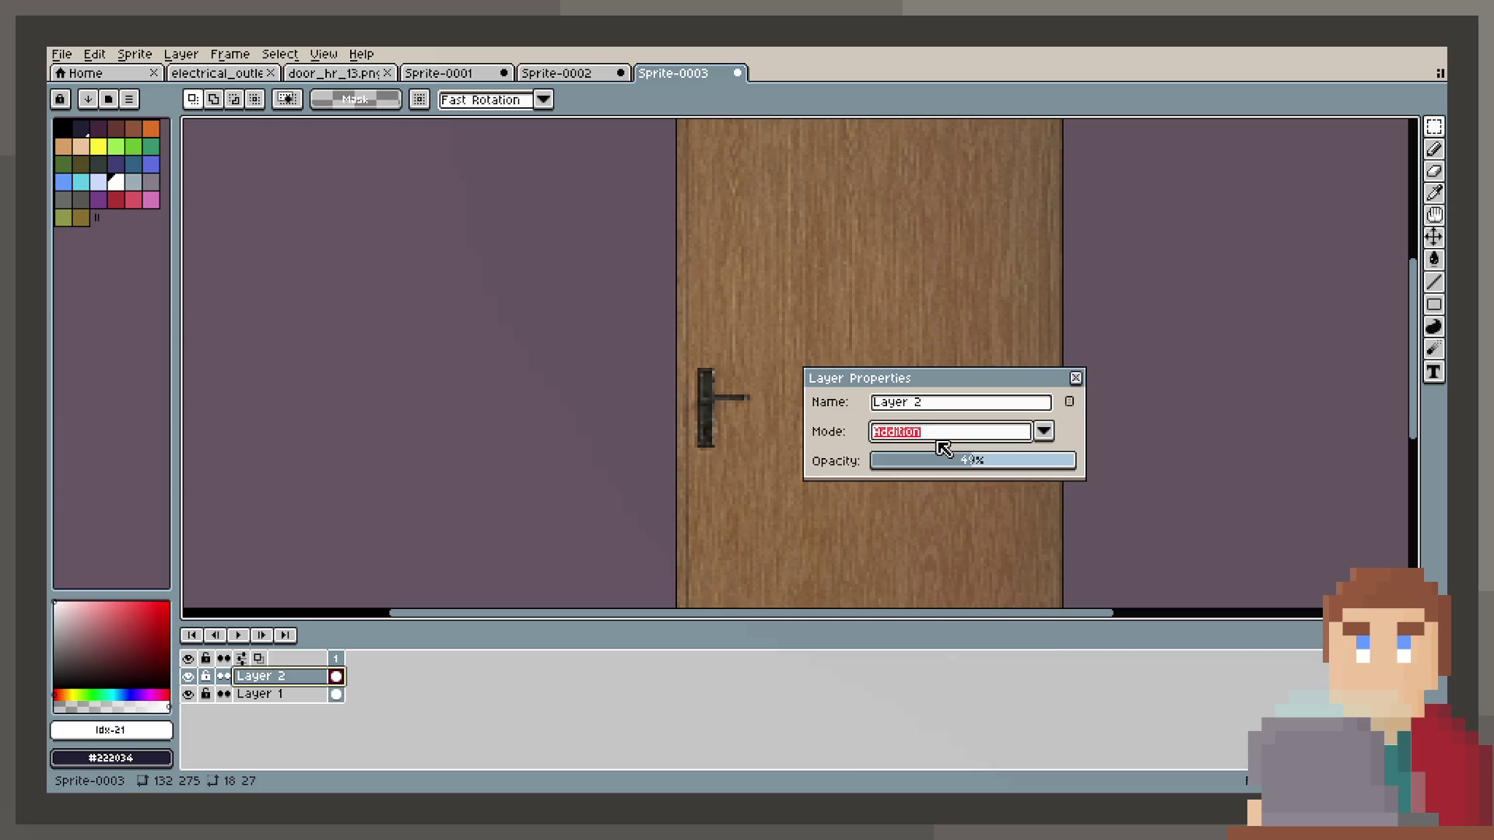
key(Return)
click(1076, 378)
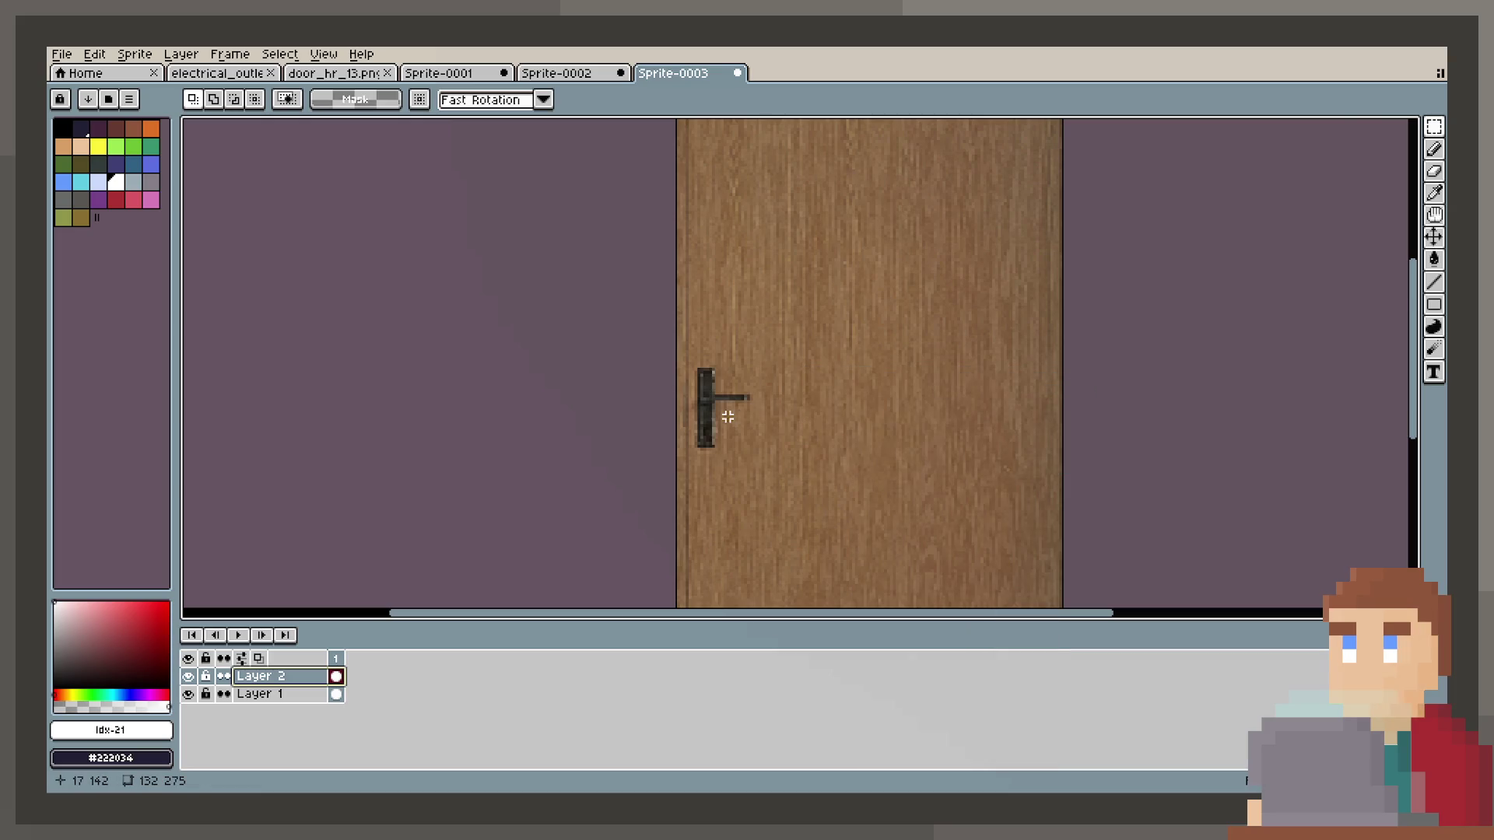
Select the handle's plate and lever and fill them with grey.
scroll(707, 361, up, 3)
scroll(668, 337, down, 1)
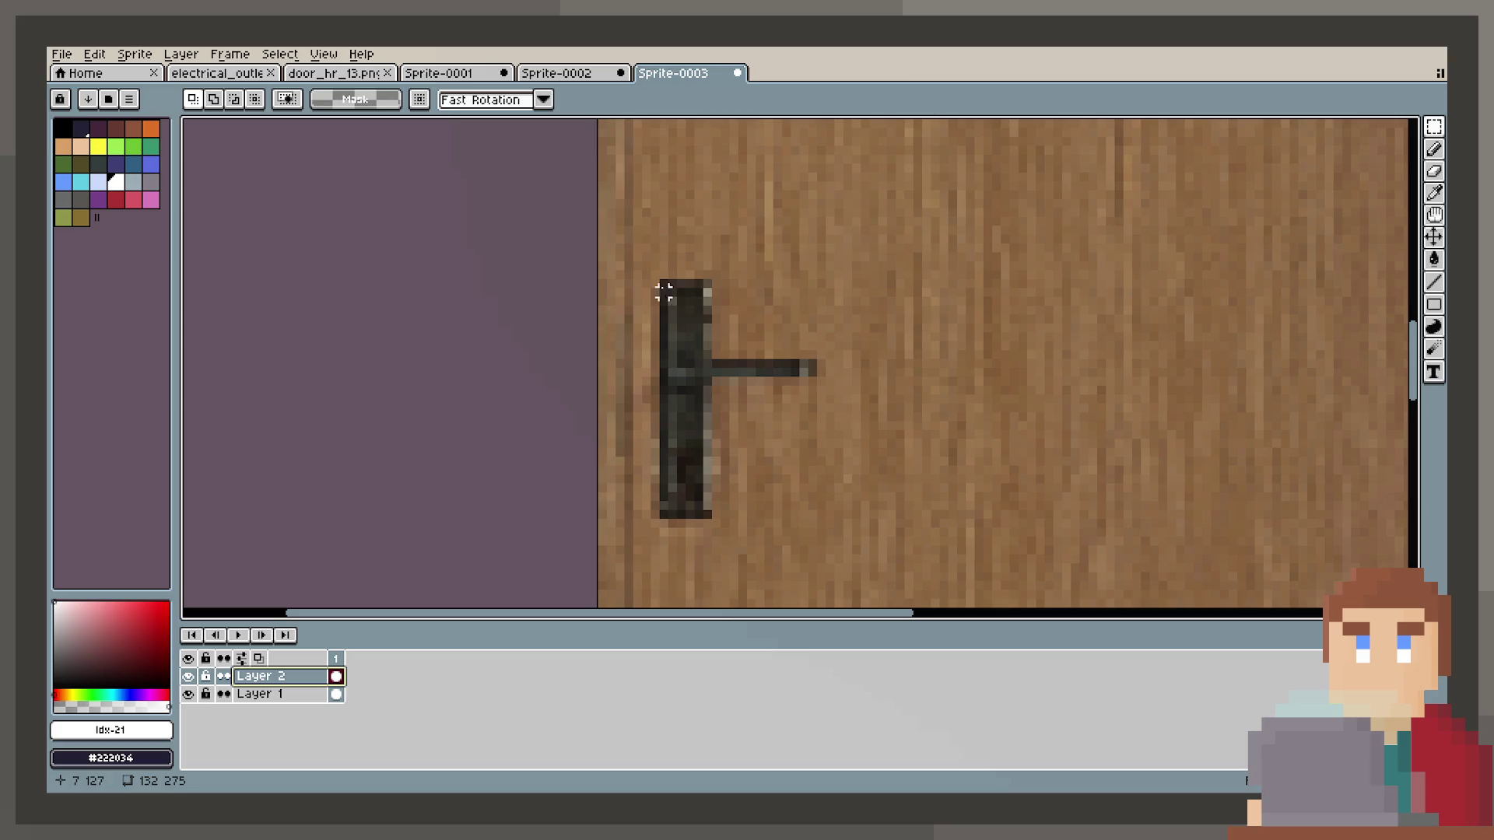
drag(663, 284, 715, 522)
drag(811, 365, 710, 378)
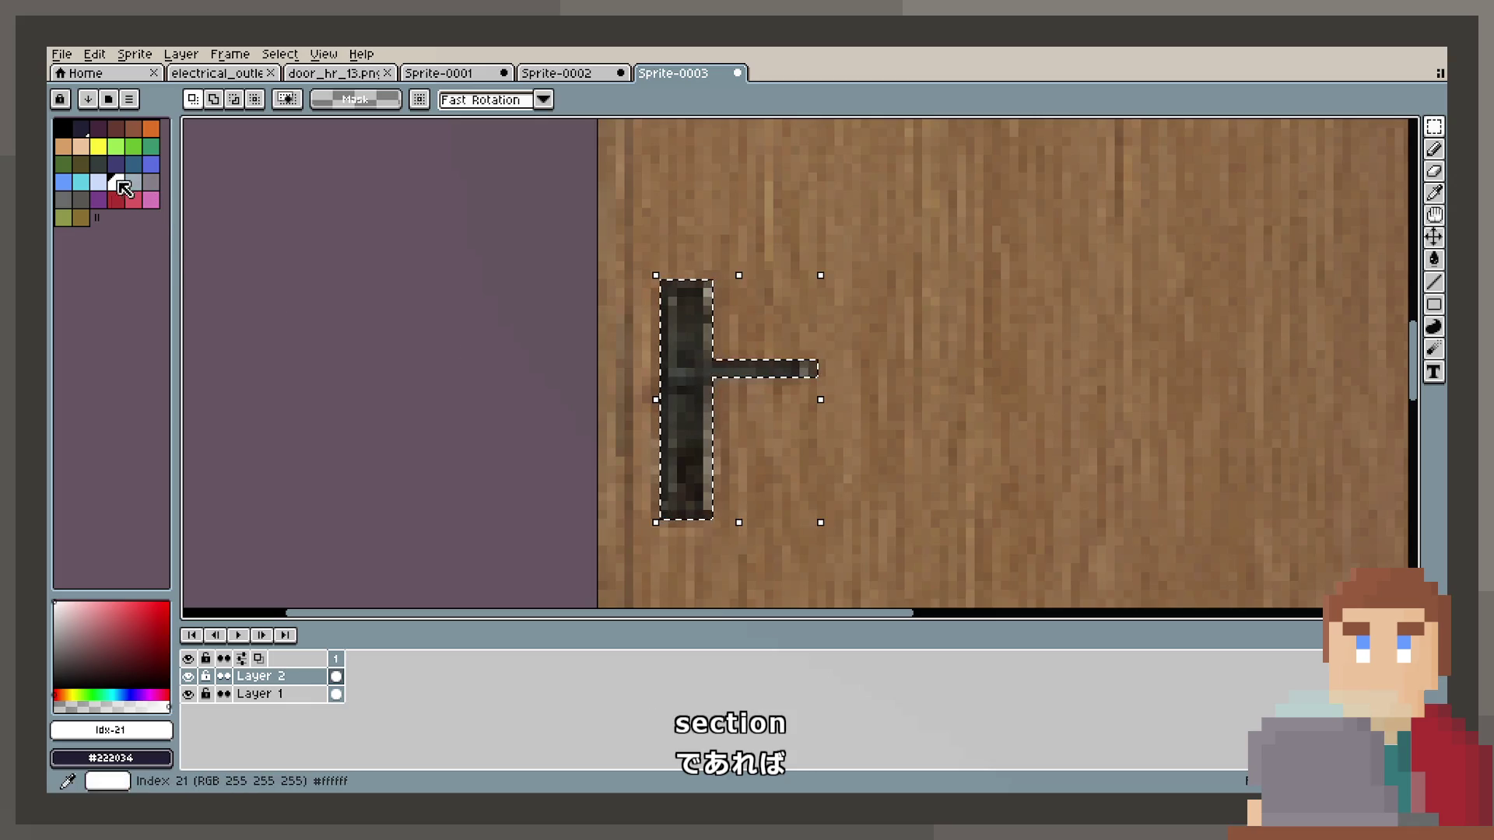
click(1434, 259)
click(695, 389)
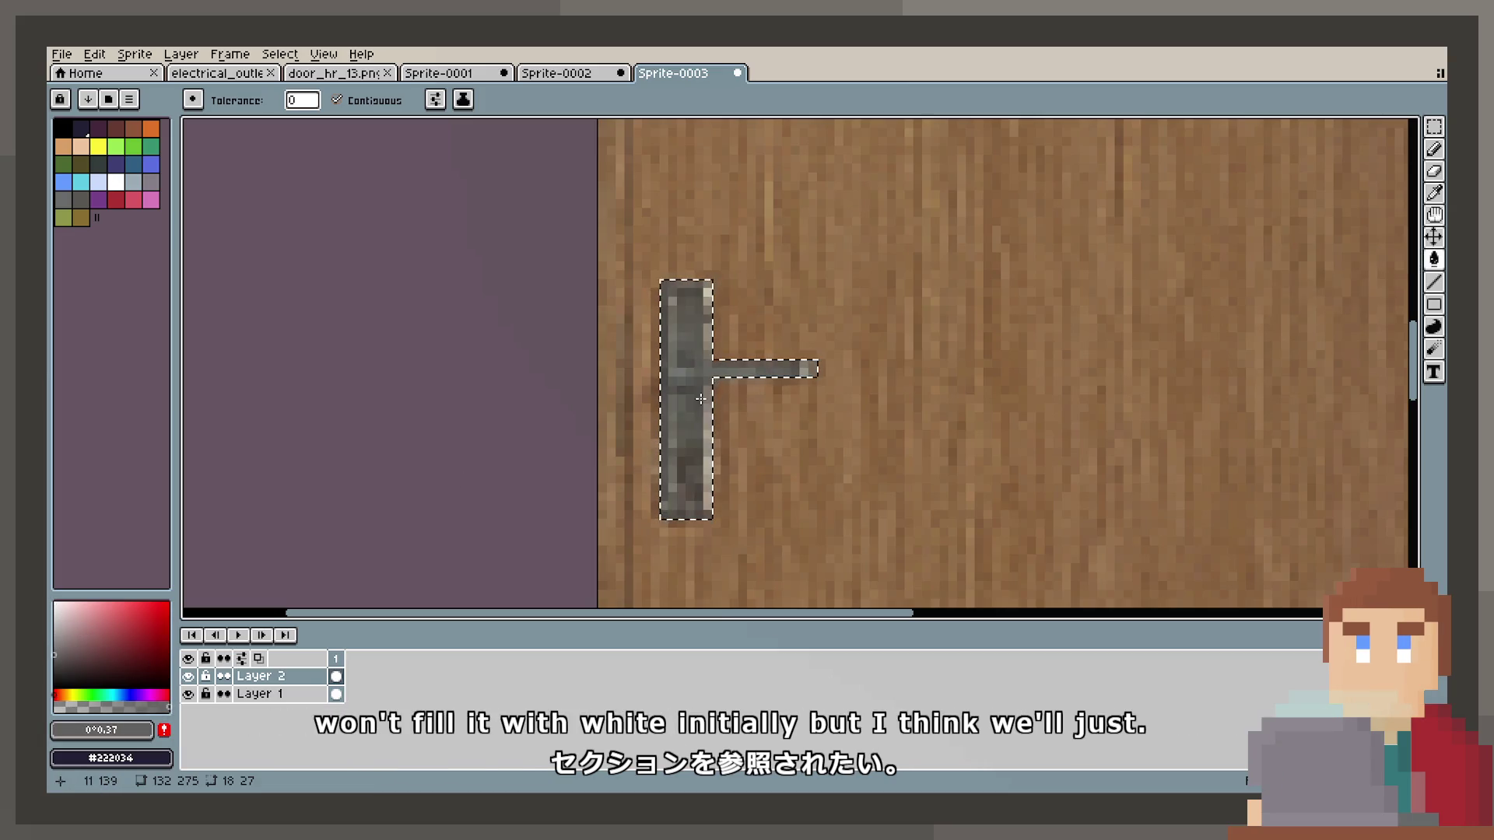
Deselect the handle, zoom out to the whole door, and select the entire image.
scroll(701, 398, down, 3)
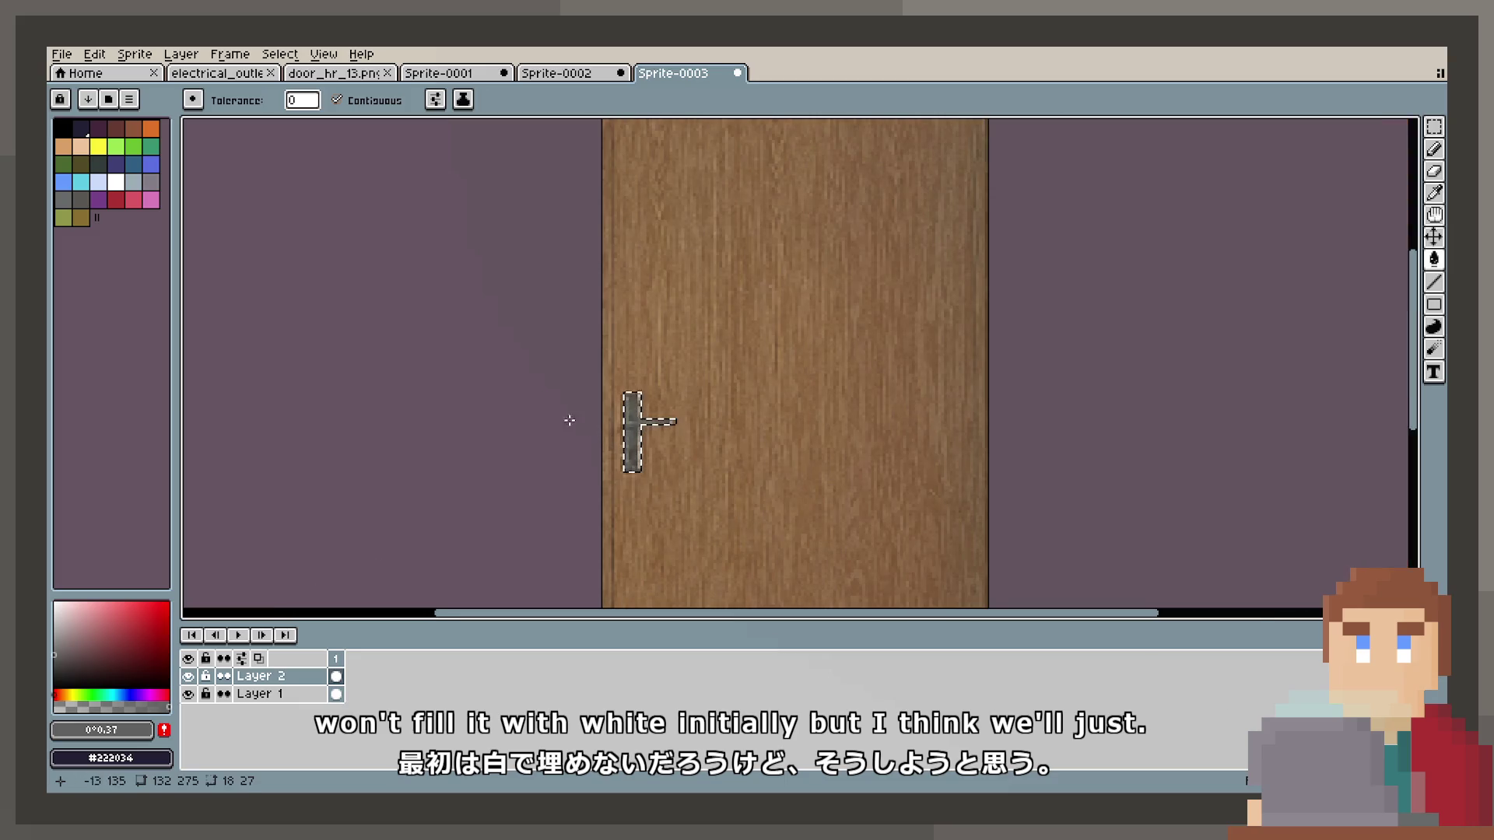
click(1435, 126)
click(914, 319)
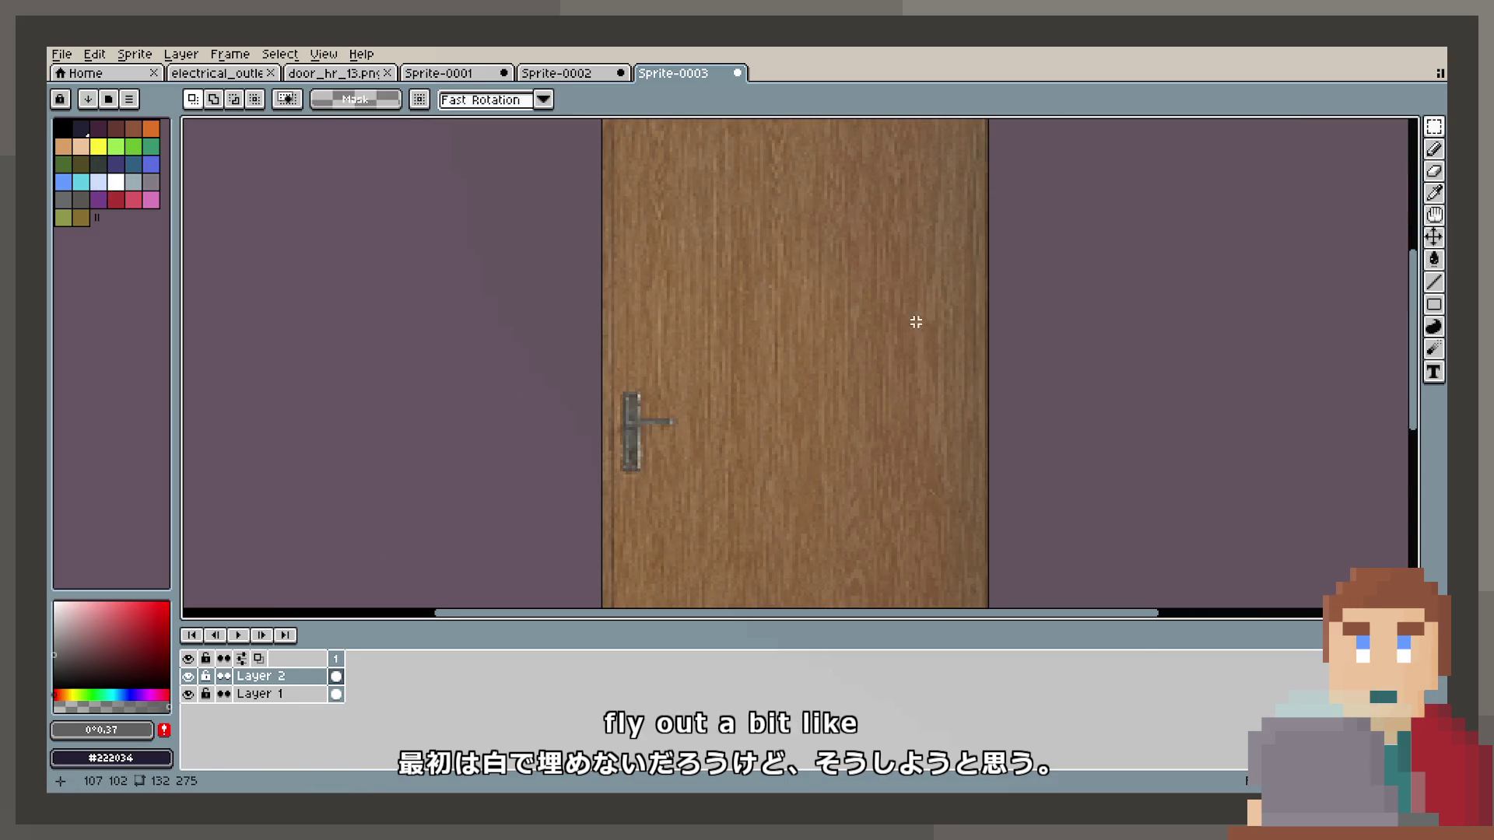
scroll(900, 328, down, 3)
scroll(899, 328, up, 2)
drag(889, 333, 776, 328)
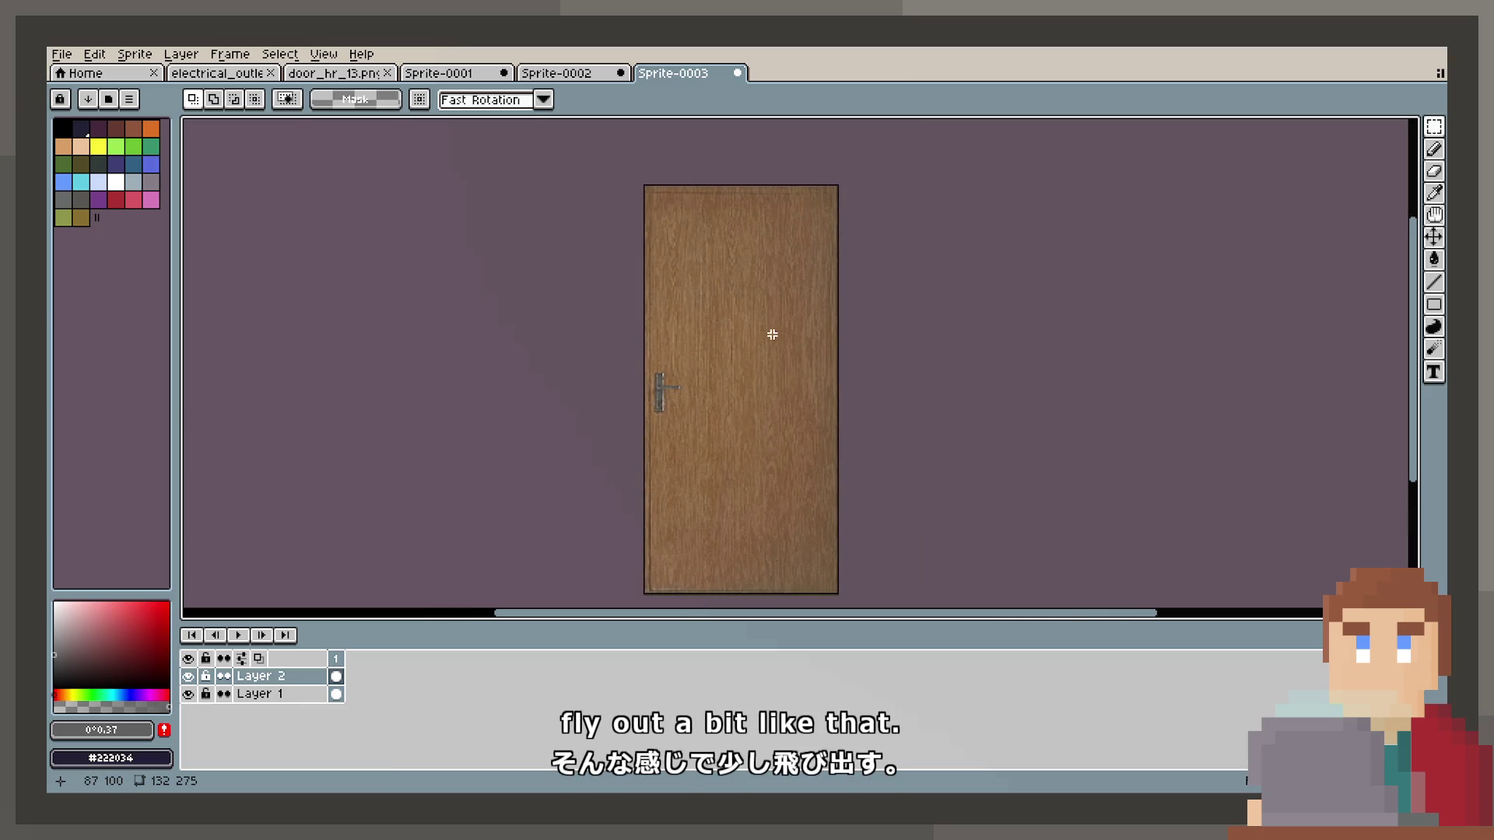
key(ctrl+a)
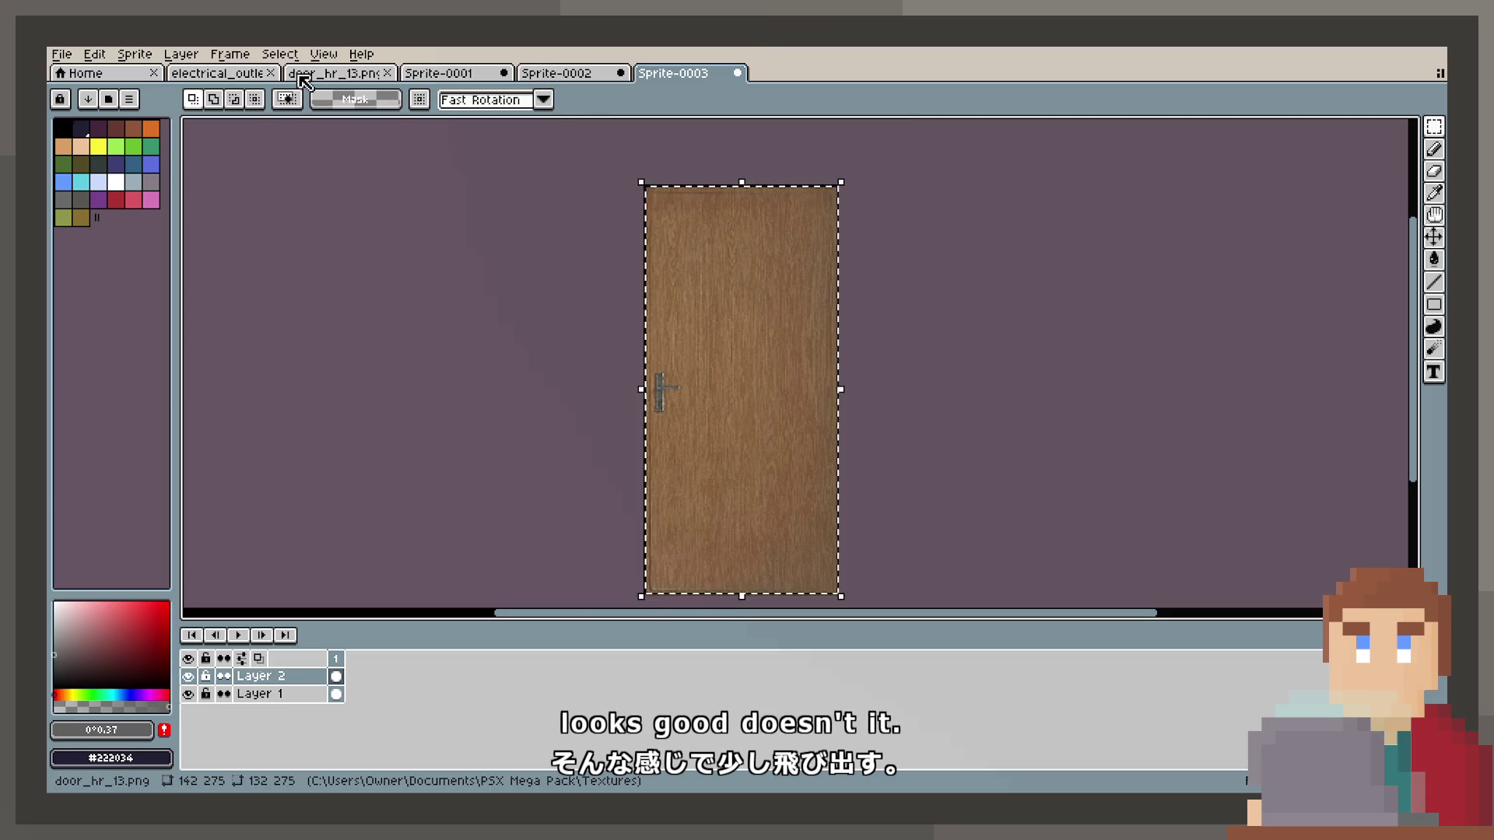
Paste the wood door onto door_hr_13.png, then cancel the paste.
click(335, 72)
scroll(700, 327, down, 2)
scroll(747, 397, up, 1)
key(ctrl+v)
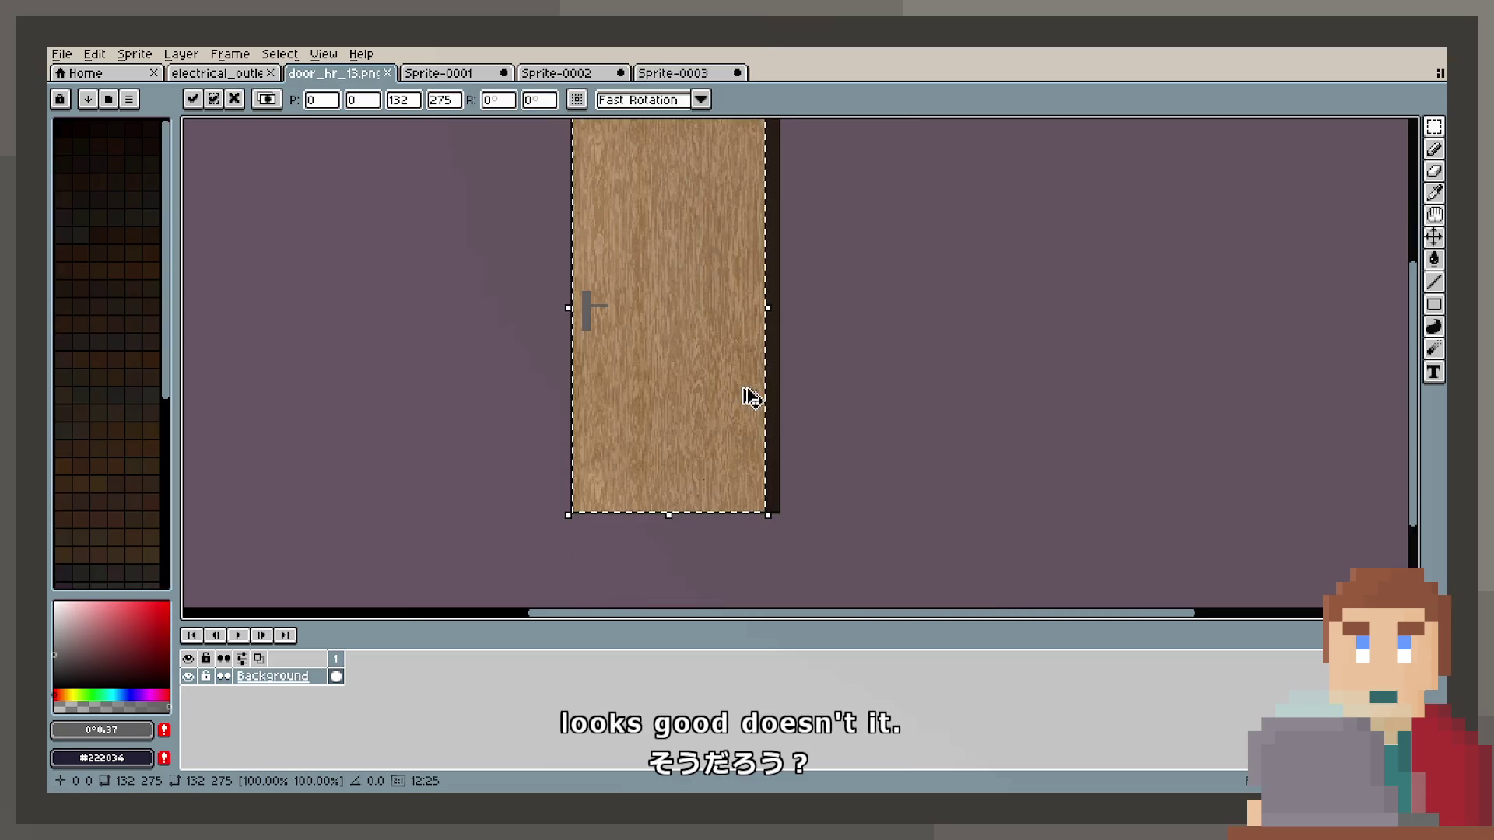
key(Escape)
click(687, 74)
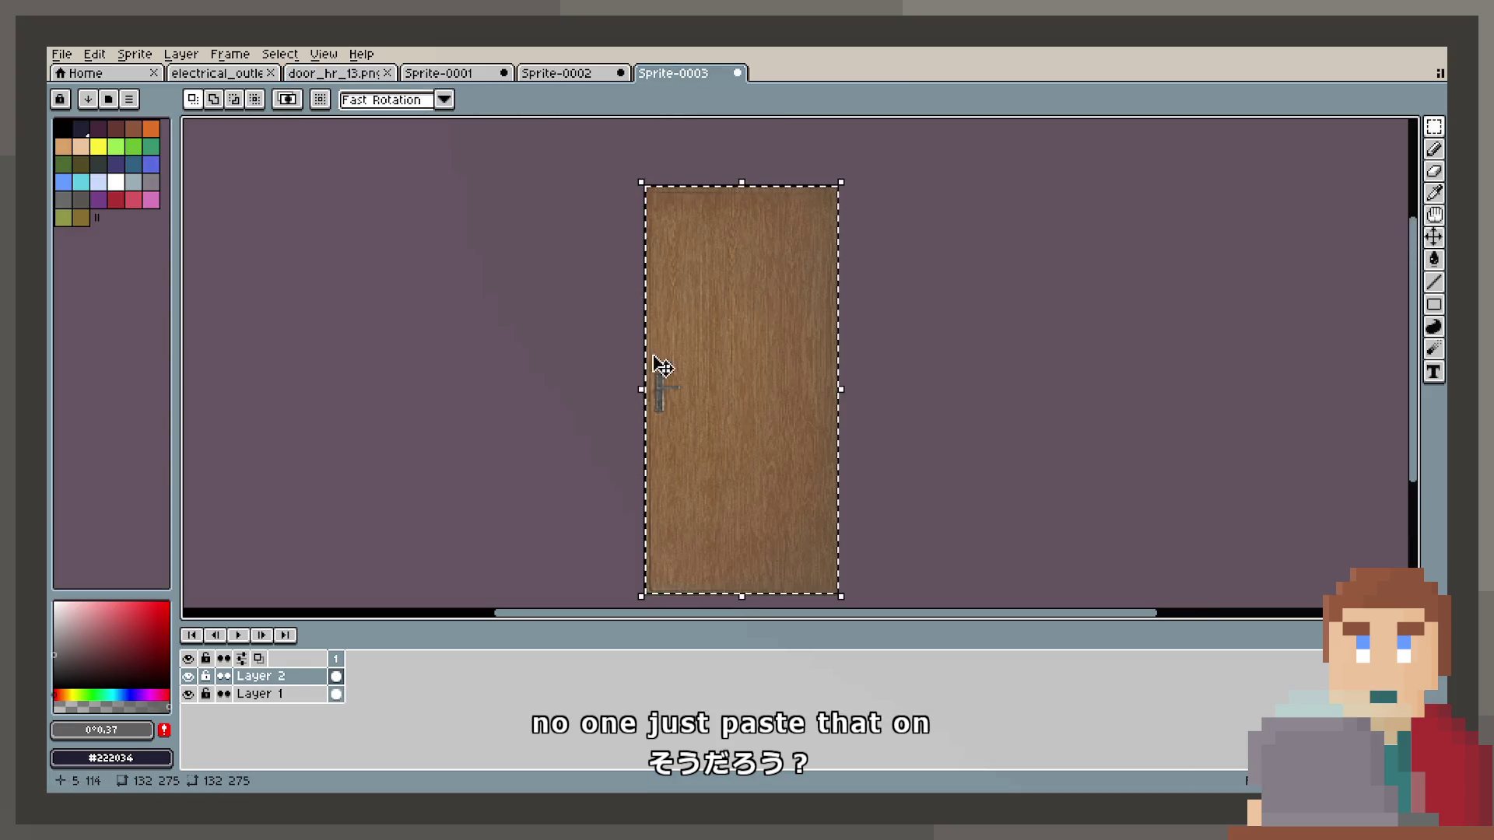
Merge Layer 2 down into Layer 1 and paste the merged door onto door_hr_13.png.
right_click(289, 683)
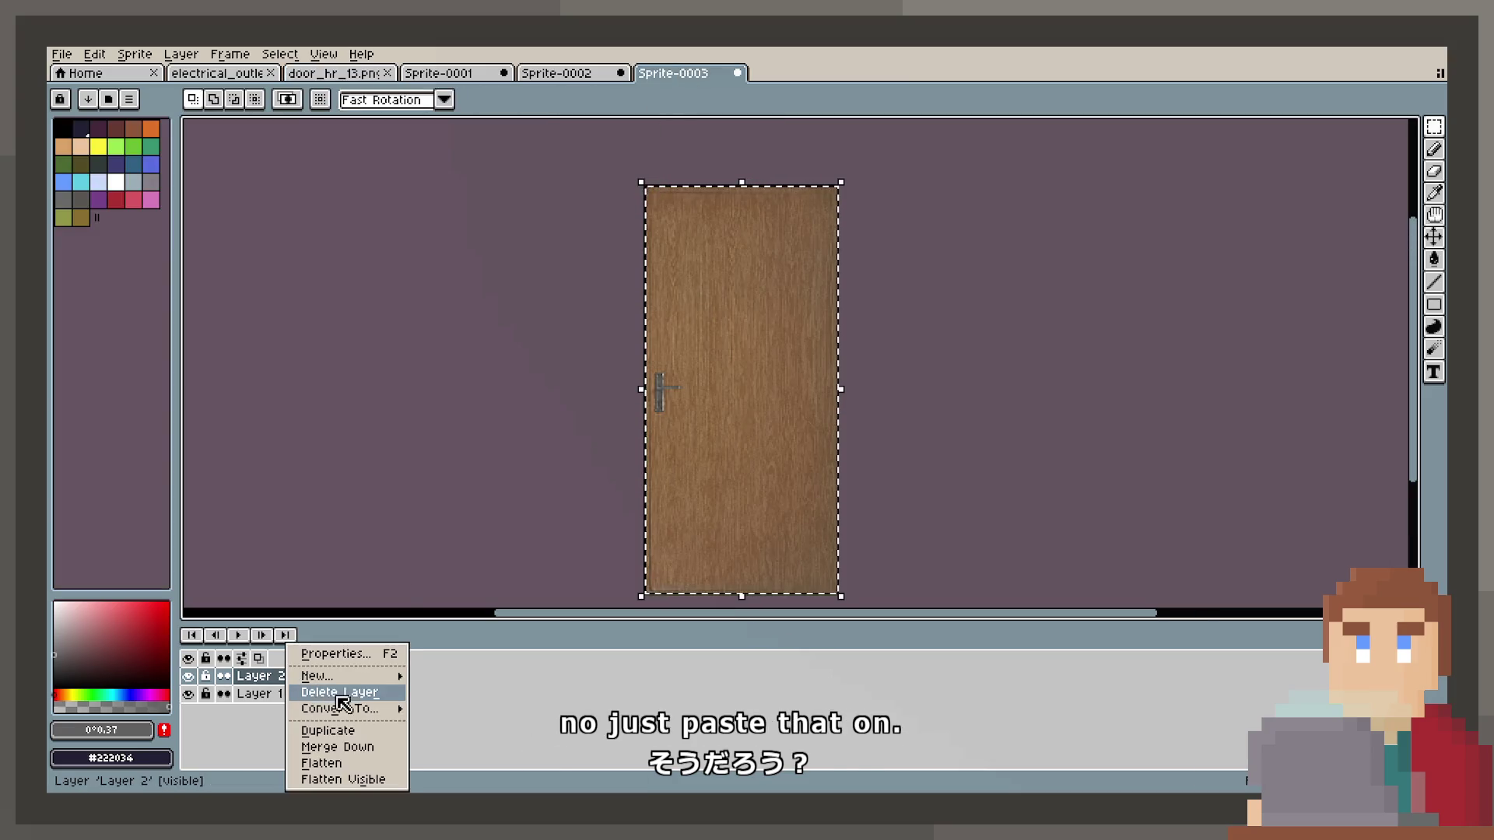
click(357, 748)
click(218, 73)
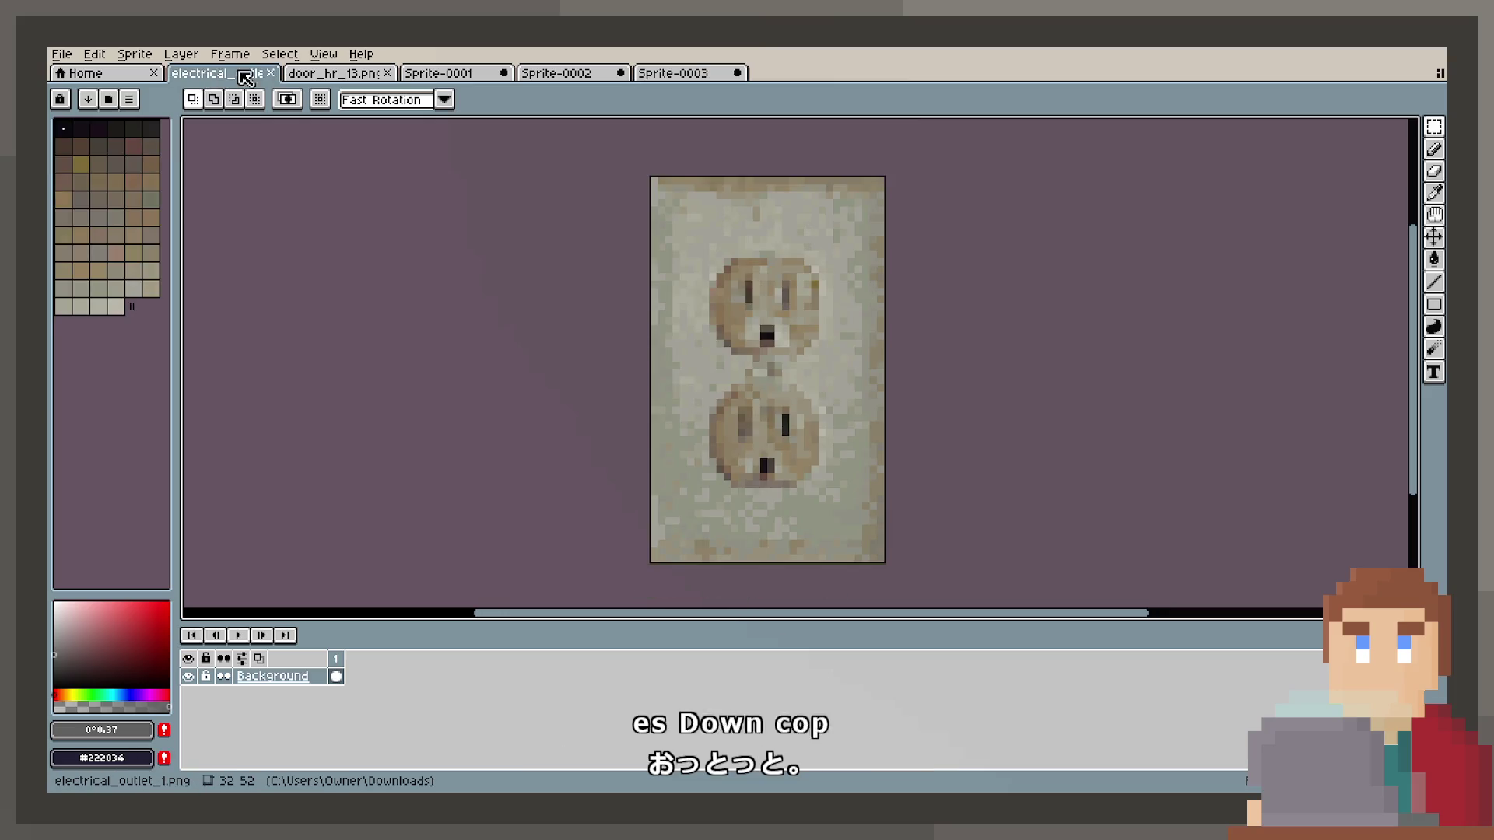
click(309, 74)
key(ctrl+v)
scroll(711, 420, up, 1)
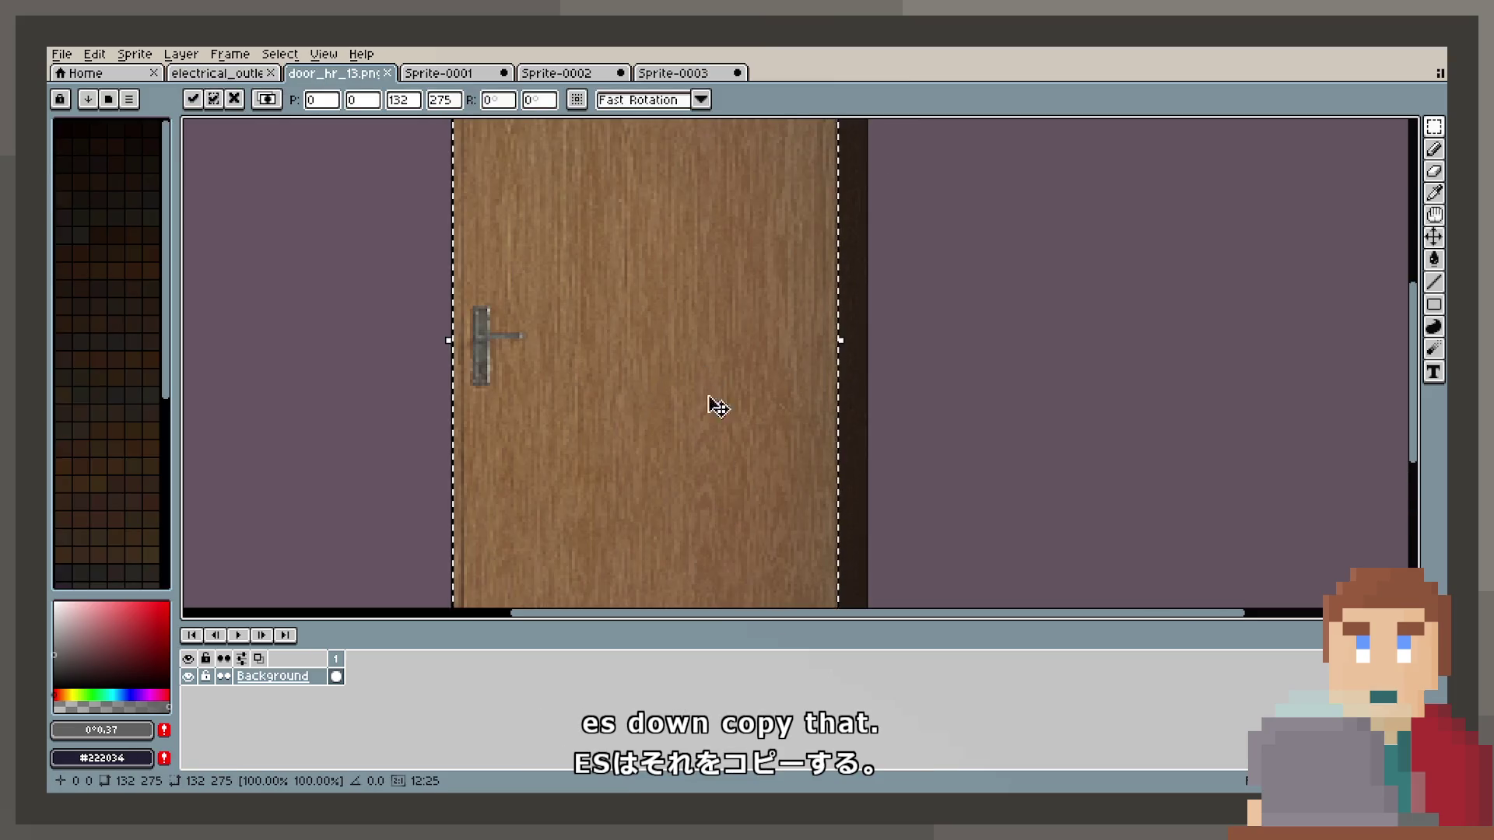
scroll(684, 340, up, 3)
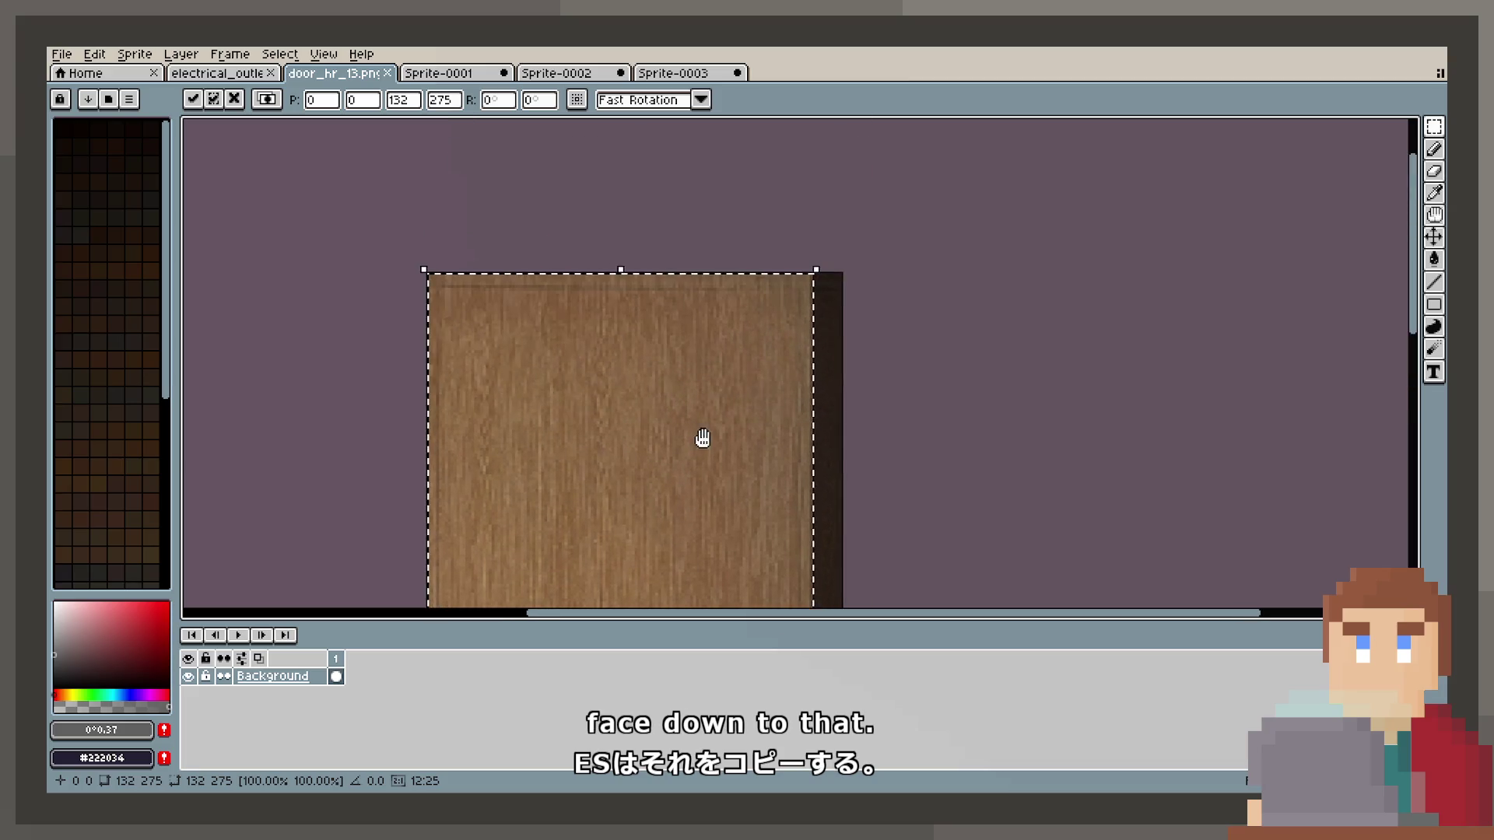
scroll(825, 304, up, 1)
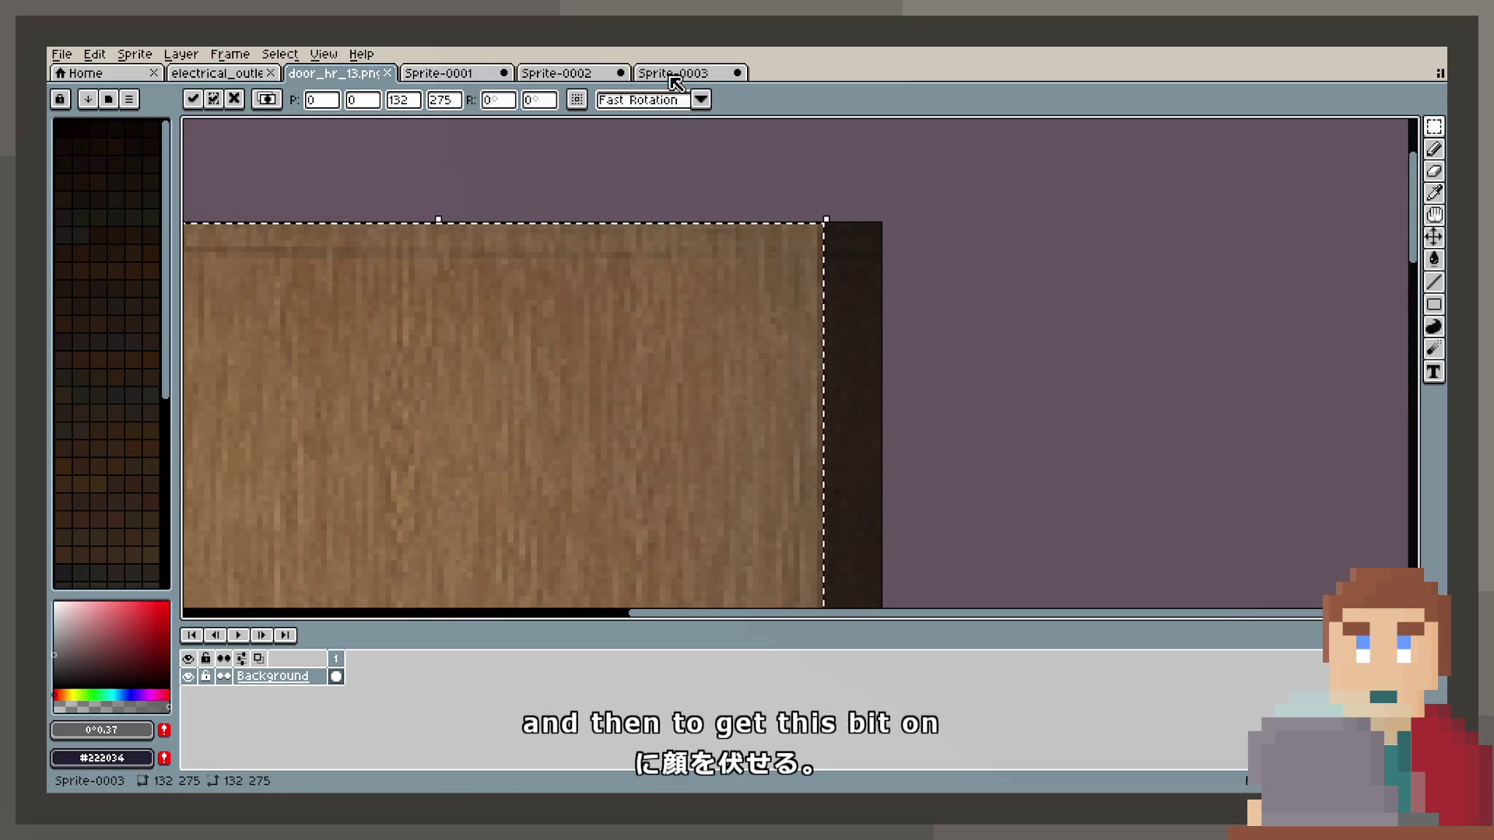
click(684, 72)
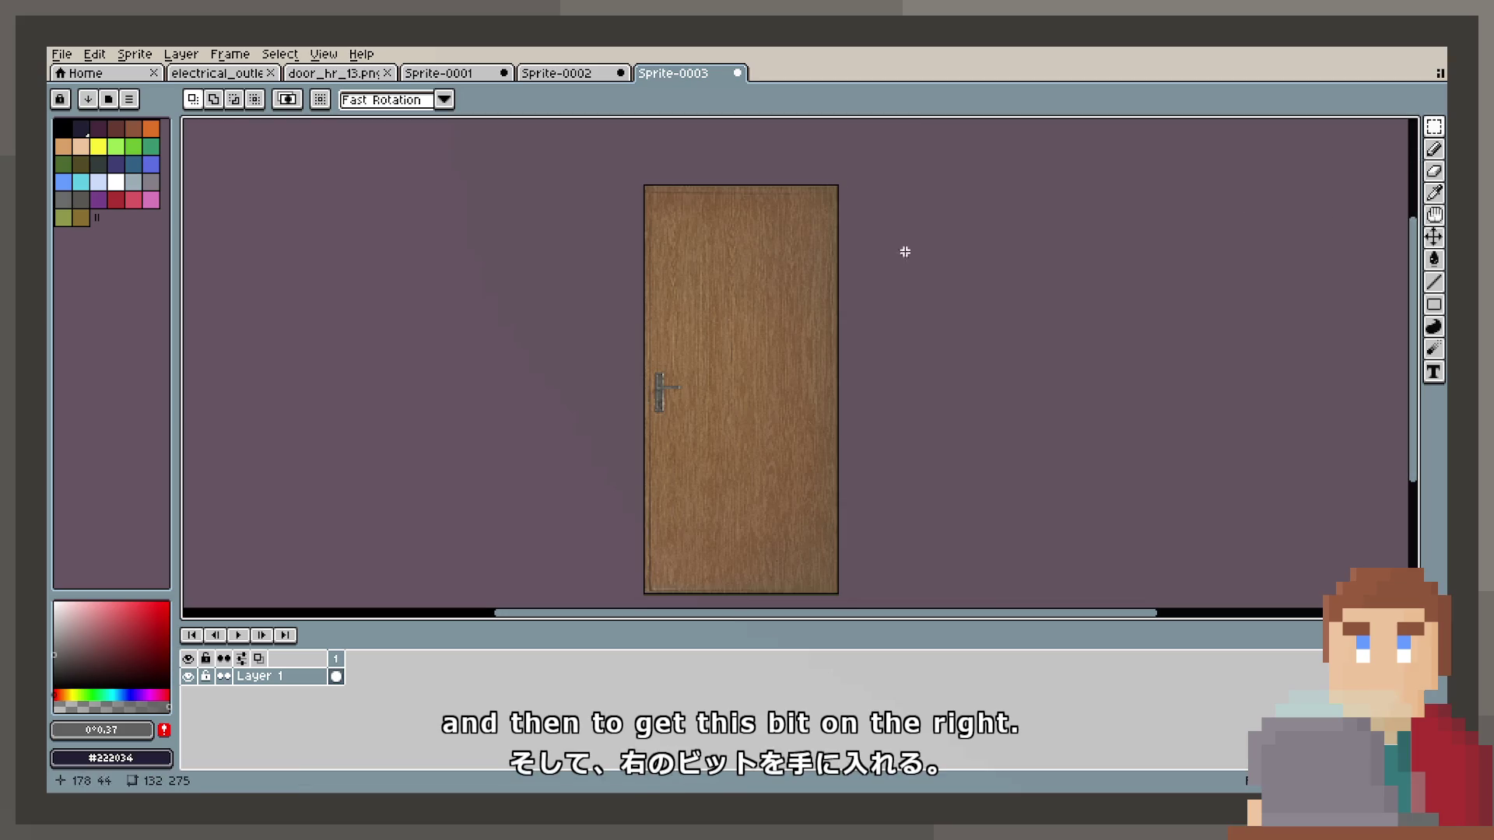
Select a thin vertical slice of the door and create a new 17×275 sprite.
drag(734, 186, 785, 340)
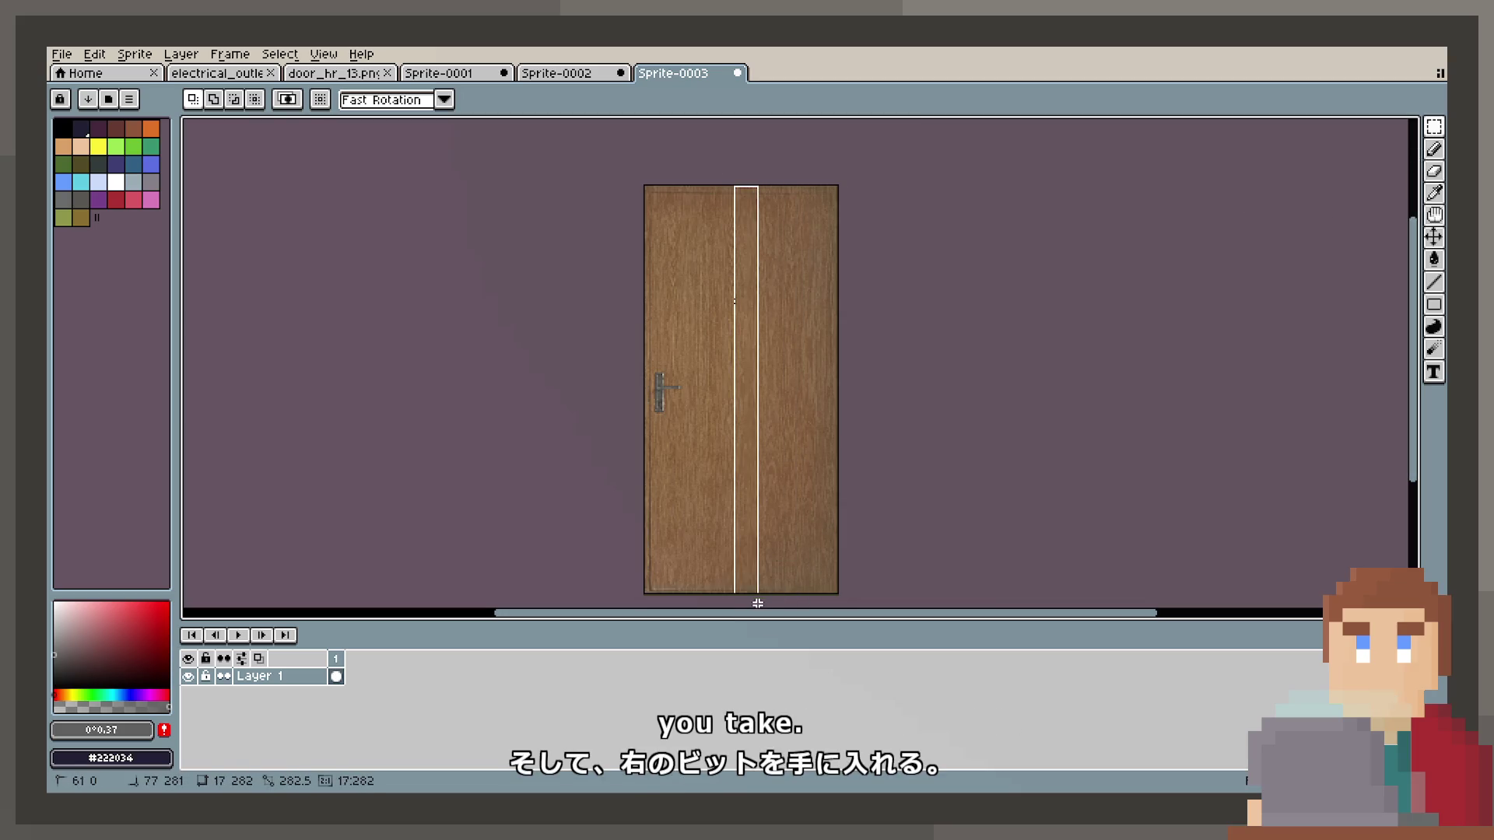
drag(757, 603, 761, 599)
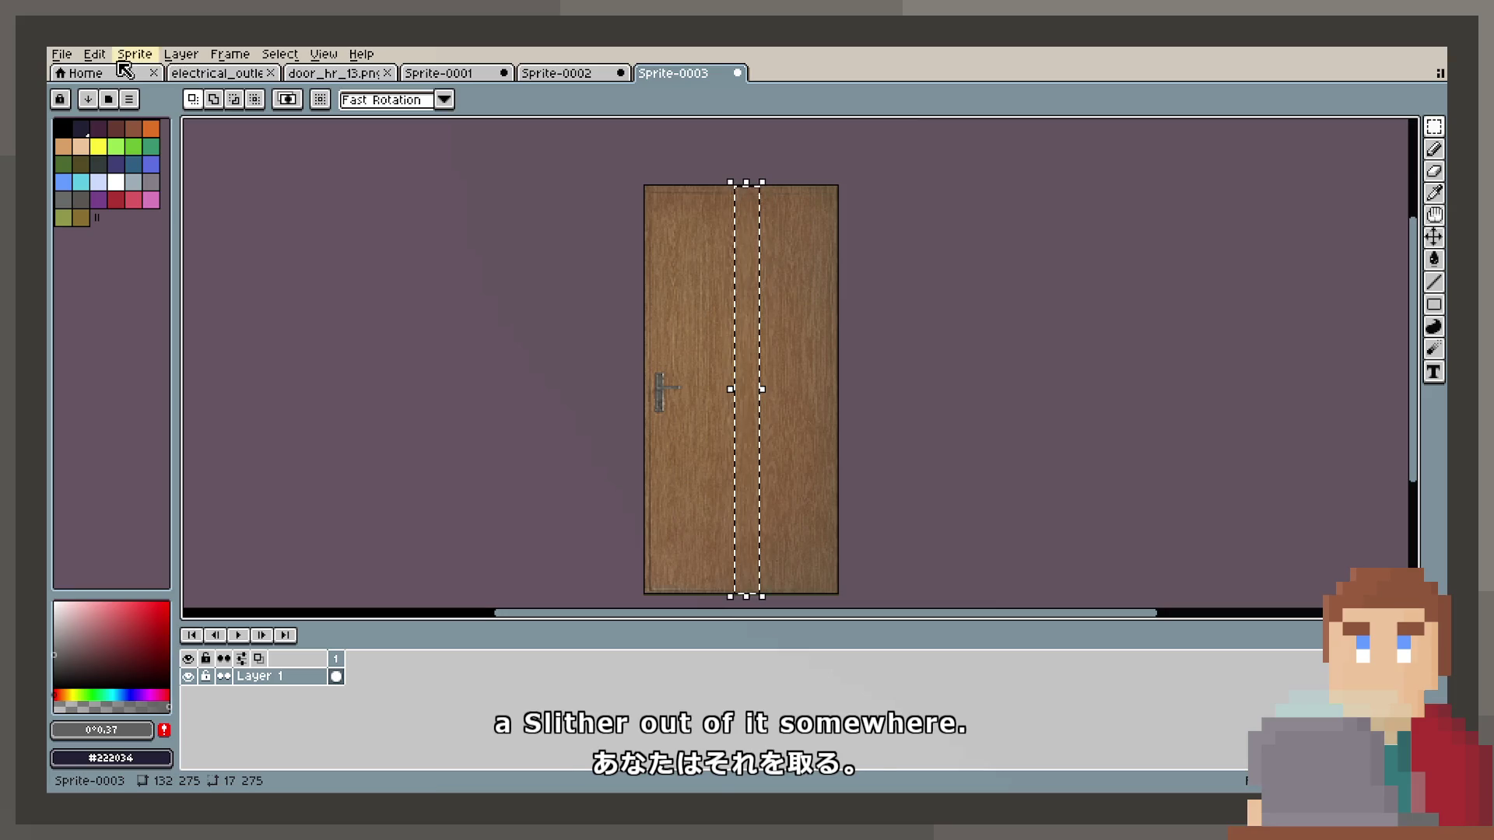
click(61, 54)
click(78, 70)
click(740, 554)
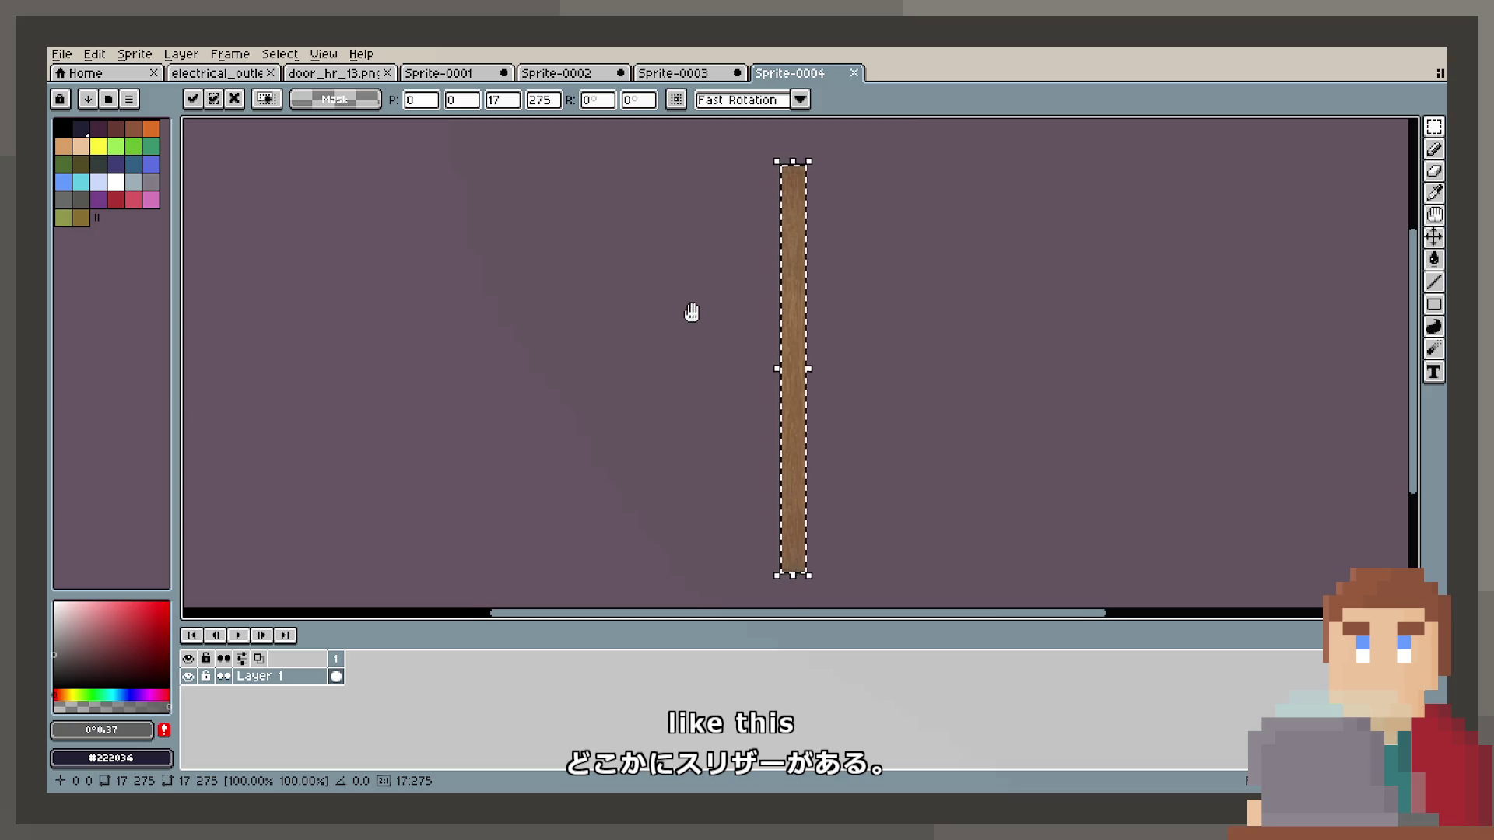
Darken the strip with Brightness/Contrast at brightness -46 and contrast 10.
click(228, 54)
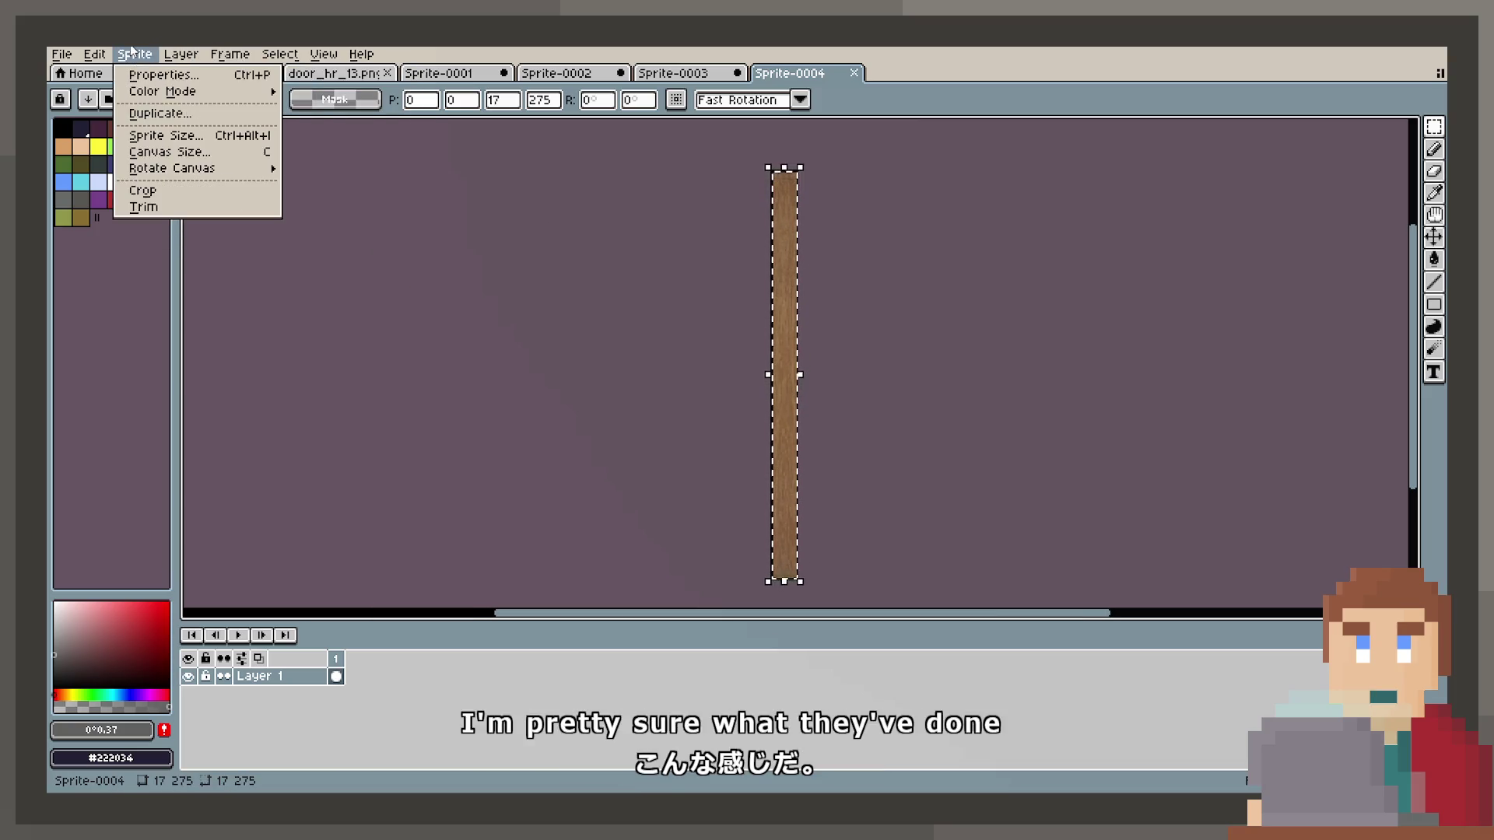
mouse_move(224, 431)
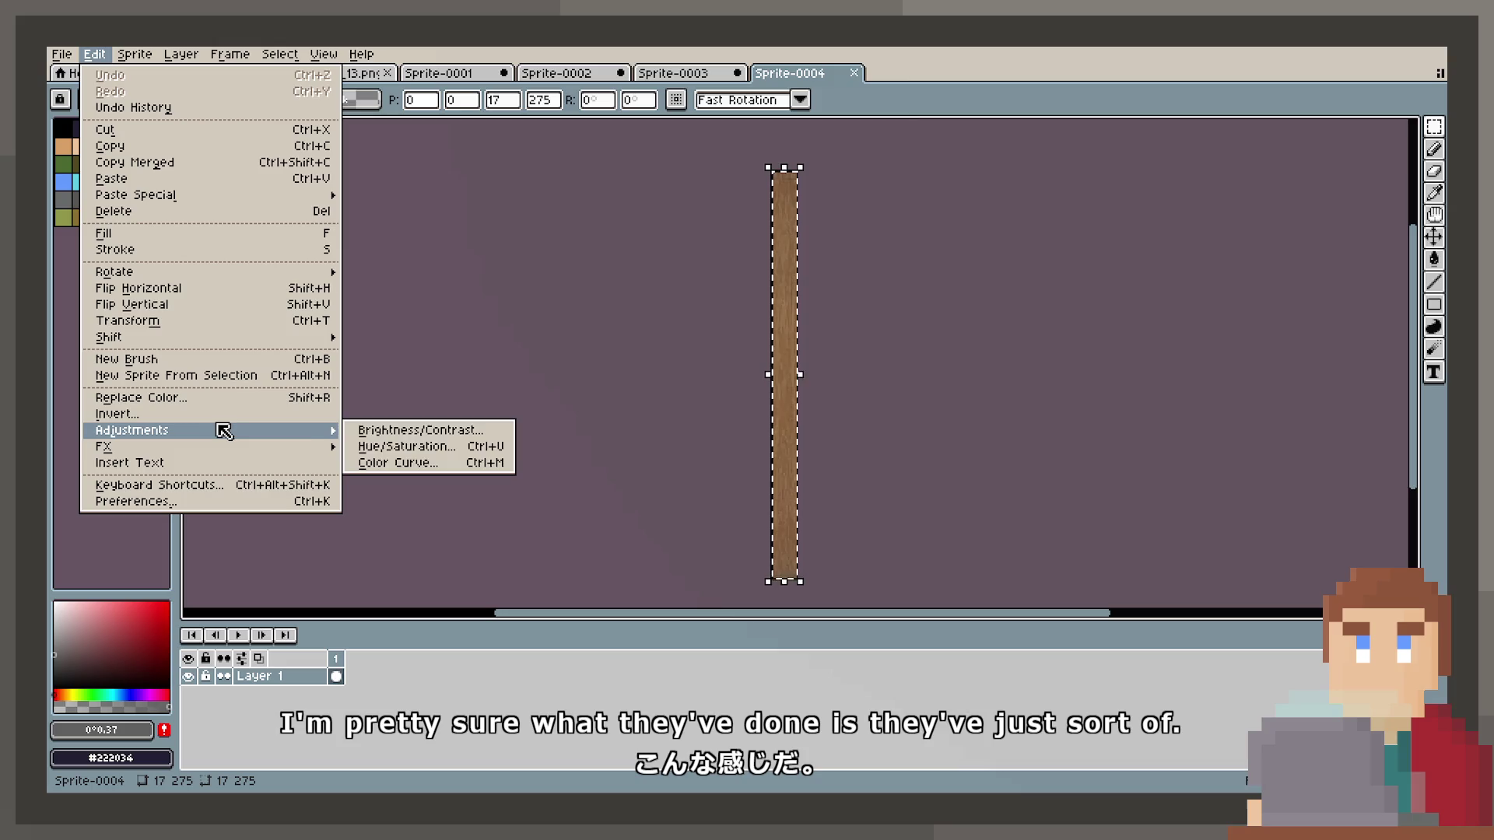
click(425, 430)
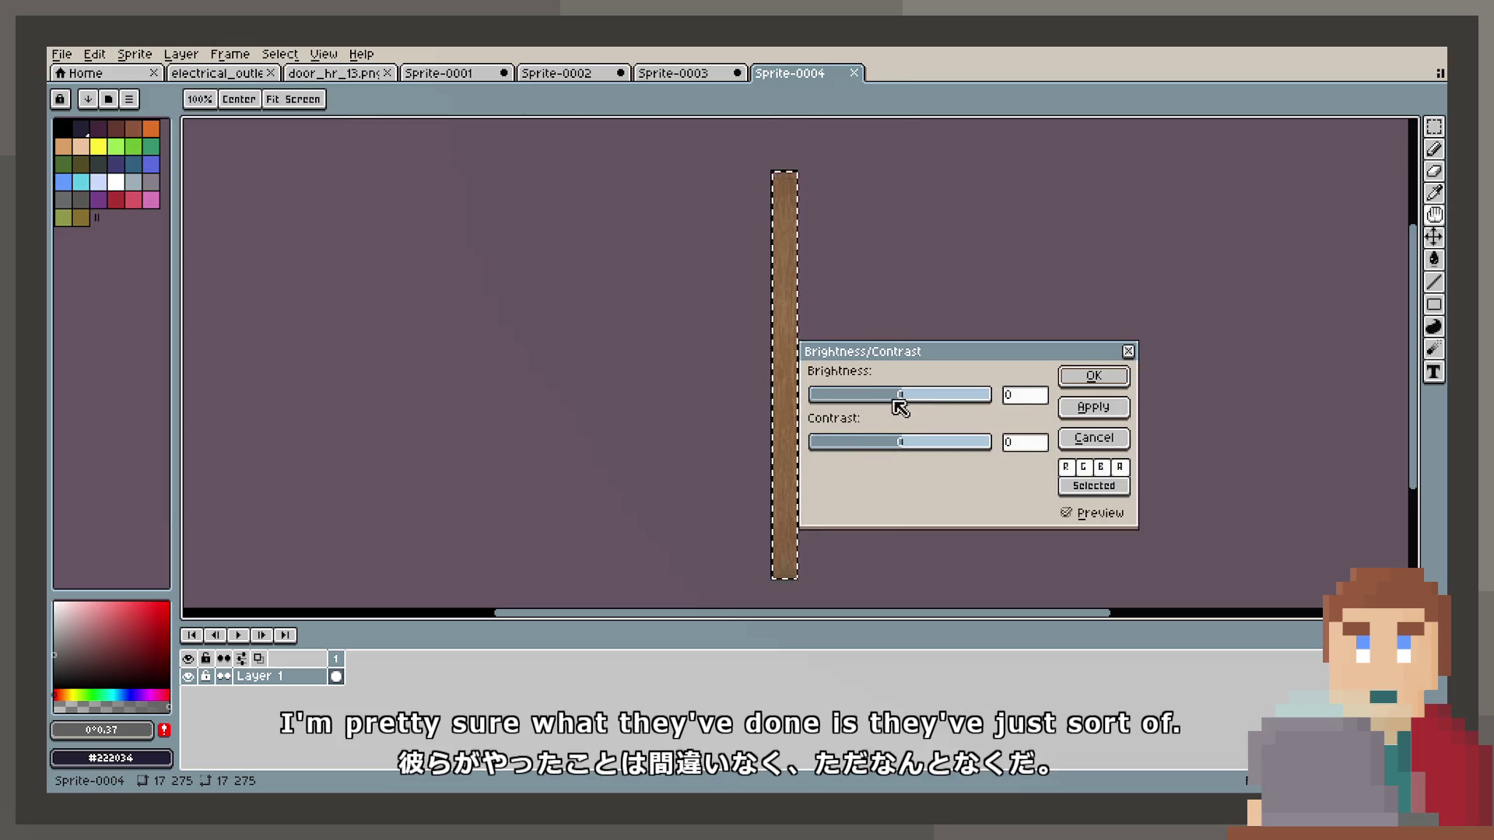
drag(859, 396, 863, 399)
mouse_move(907, 444)
mouse_down()
mouse_move(936, 452)
mouse_move(894, 451)
mouse_up()
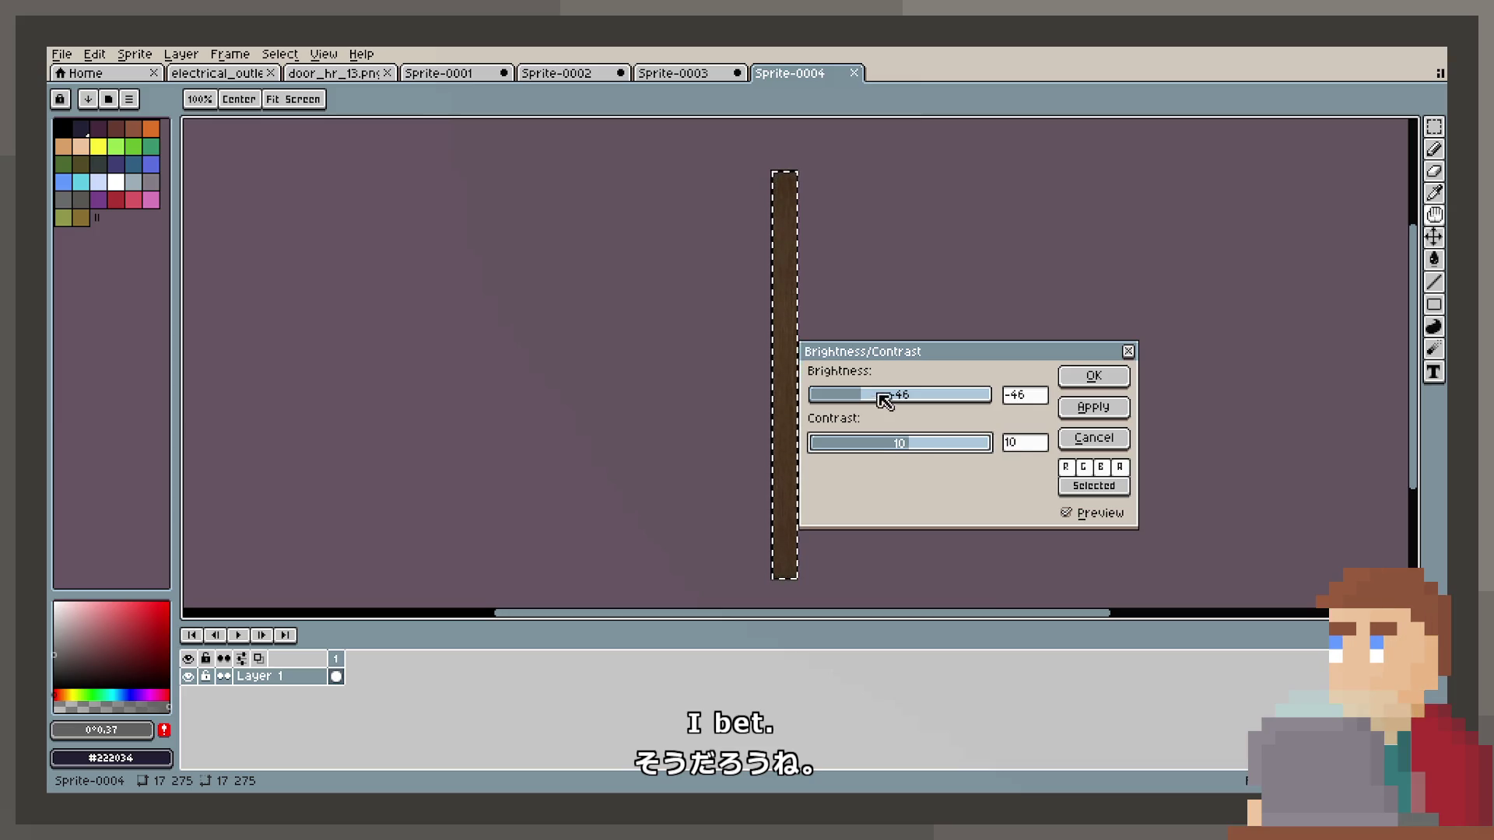
click(1118, 378)
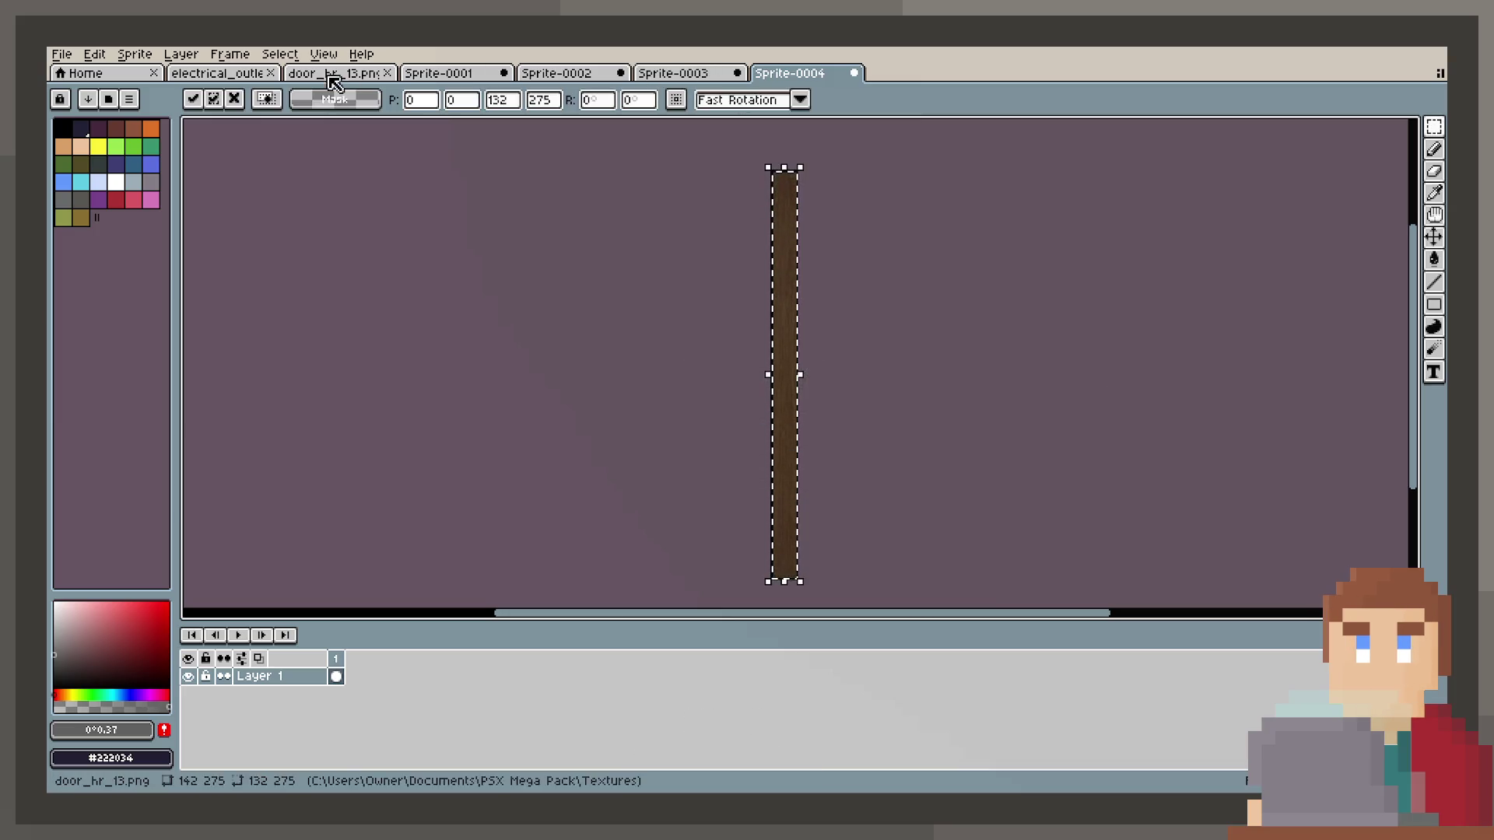
Close electrical_outlet and paste the dark strip along door_hr_13.png's right edge.
click(270, 72)
click(263, 72)
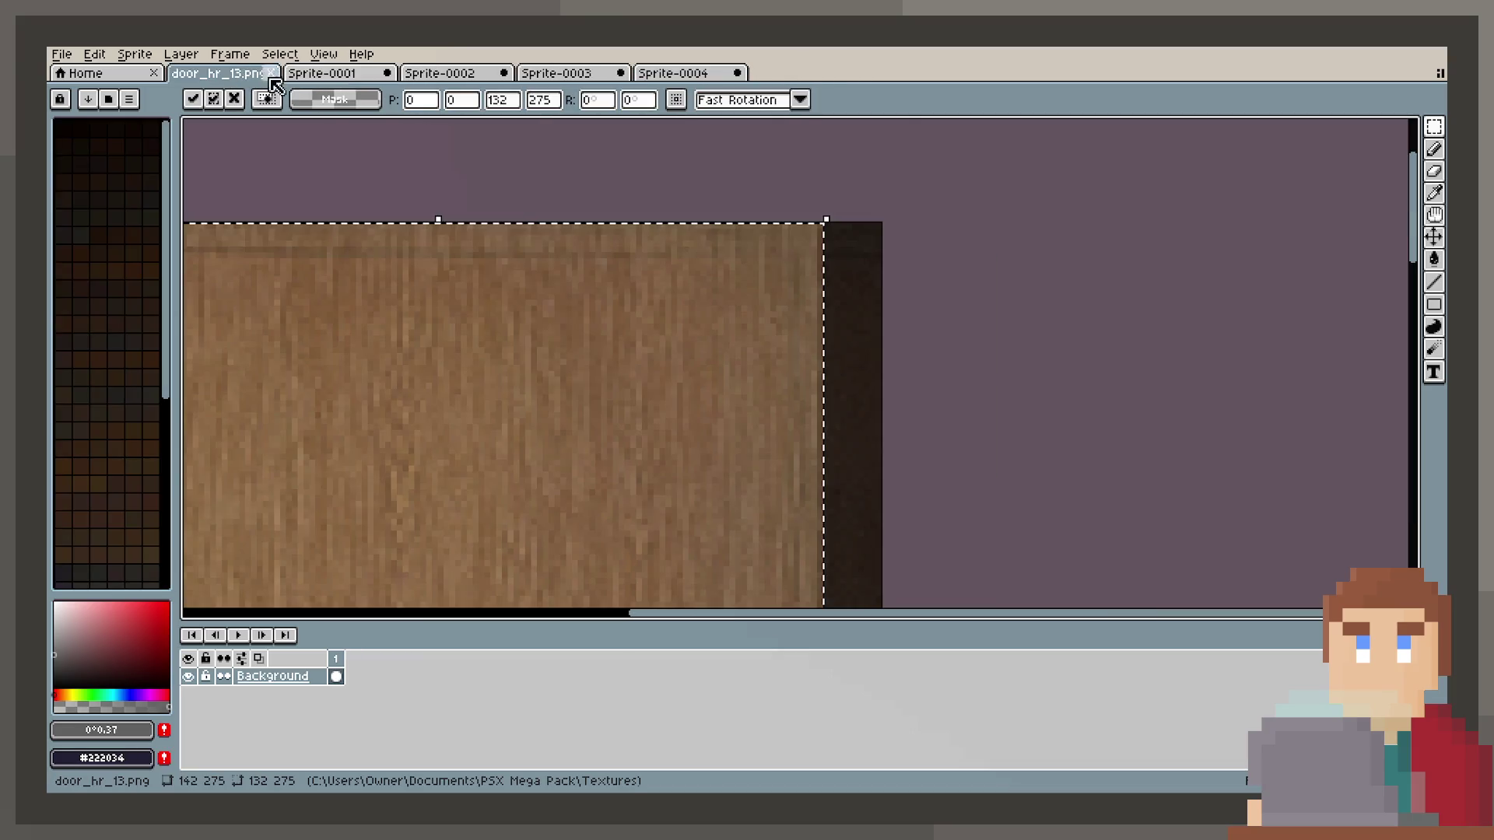
scroll(741, 414, down, 3)
key(ctrl+v)
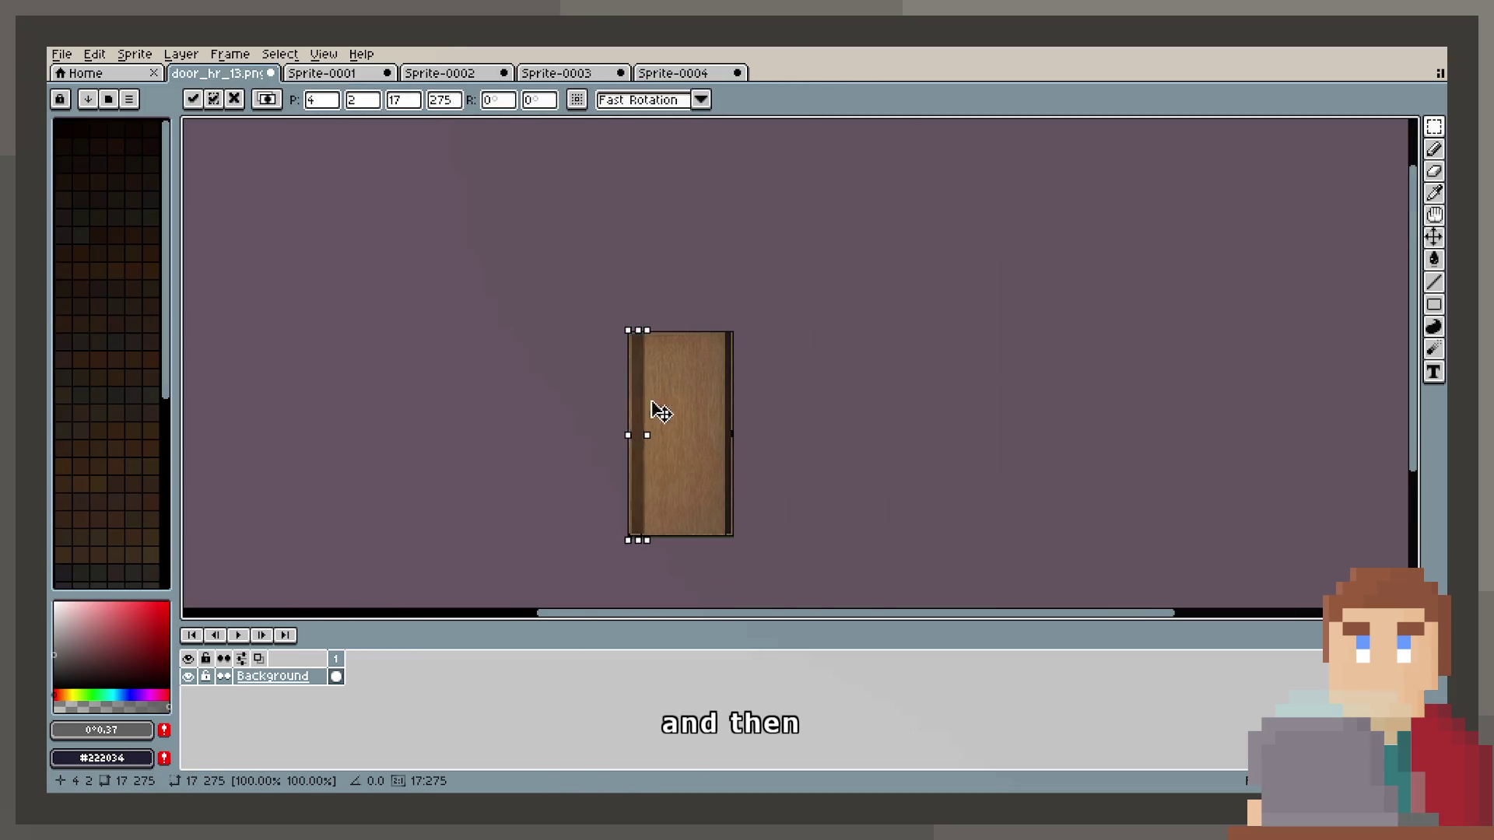
drag(661, 412, 769, 417)
scroll(769, 417, up, 5)
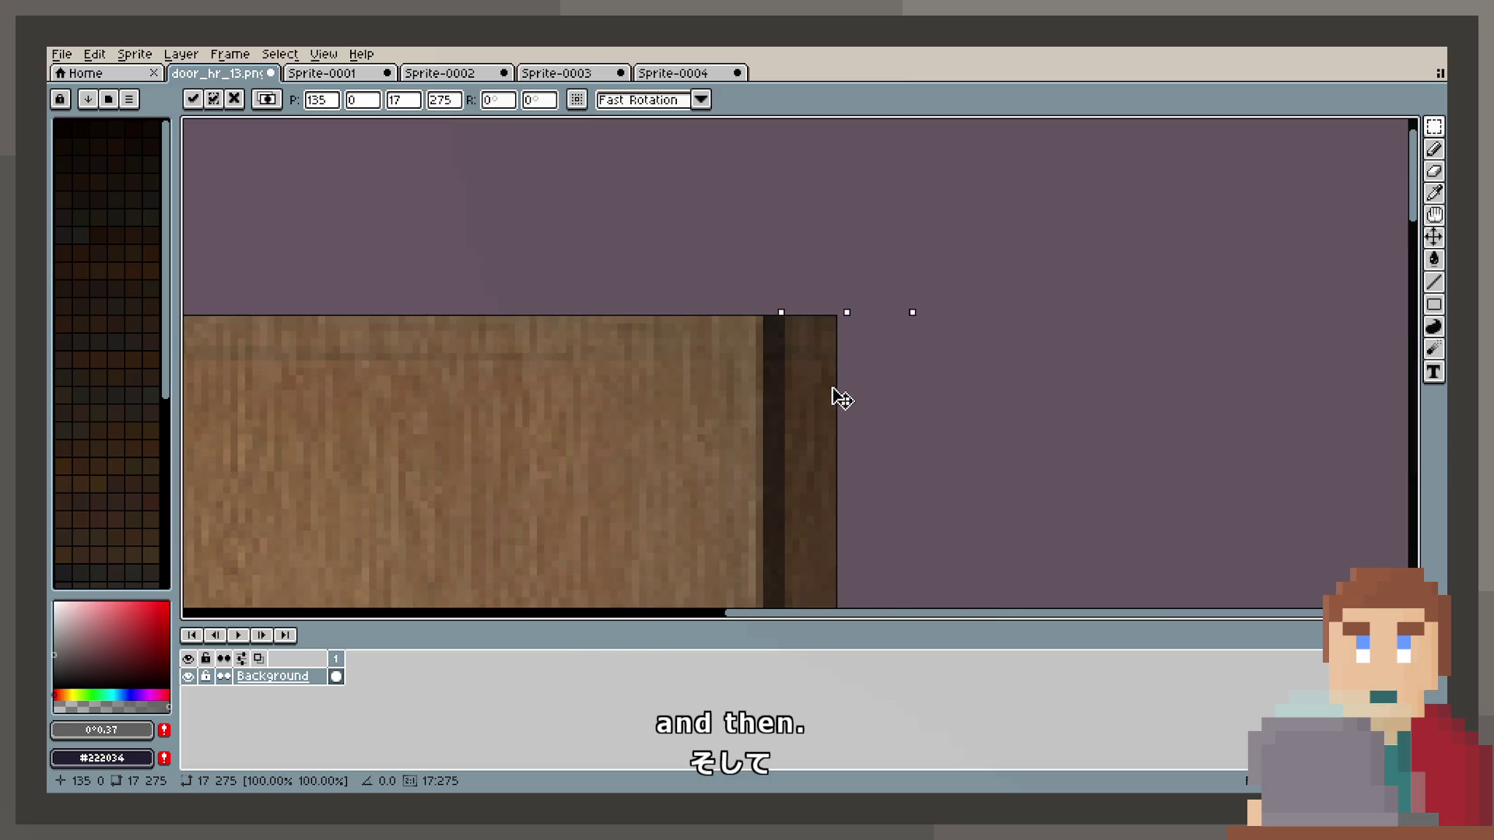
click(964, 364)
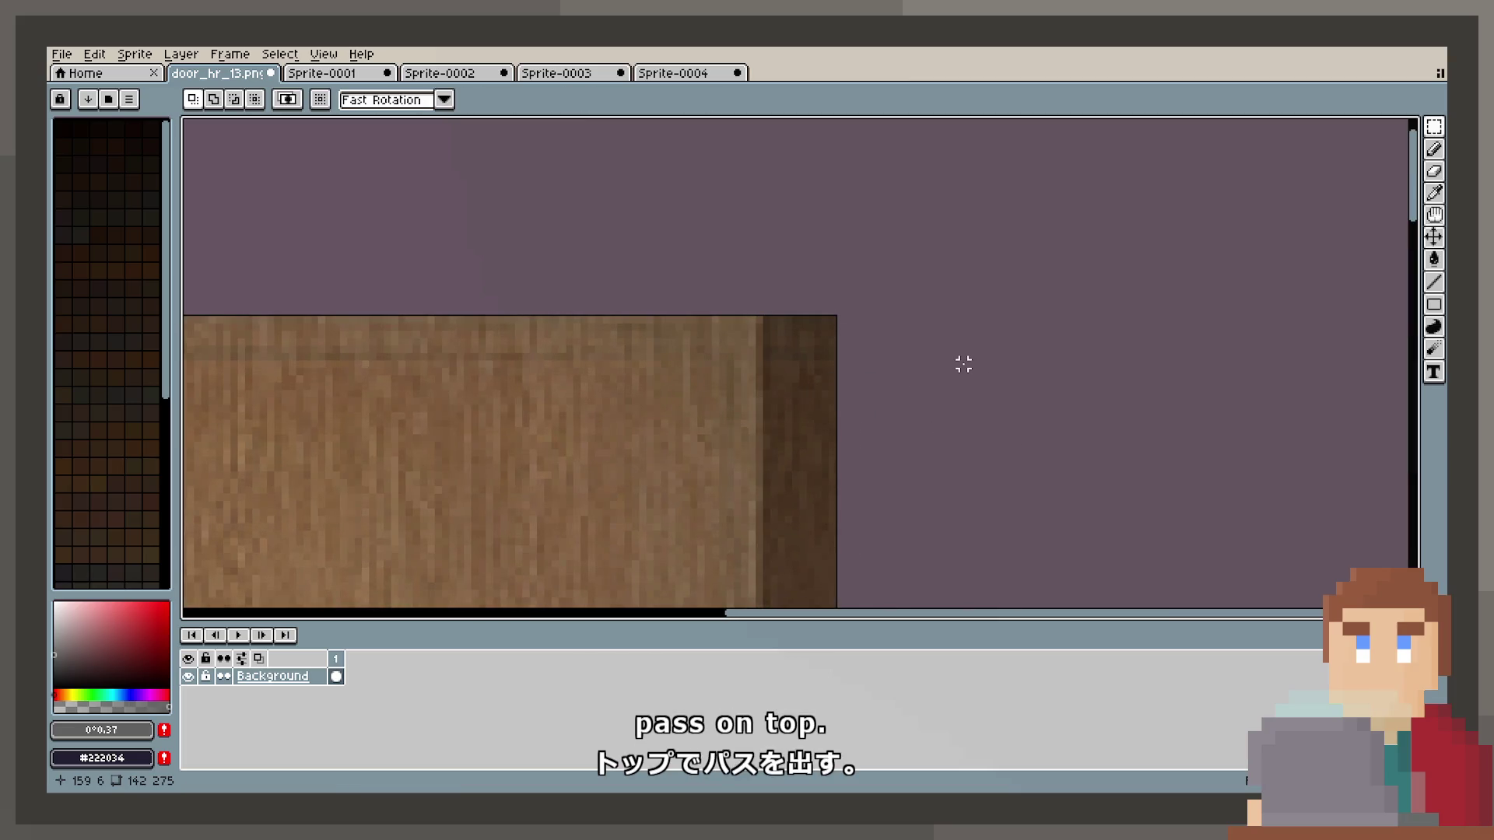
Bring the whole door into view and save door_hr_13.png.
scroll(861, 397, down, 4)
mouse_move(917, 360)
mouse_down()
mouse_move(922, 299)
mouse_move(923, 351)
mouse_up()
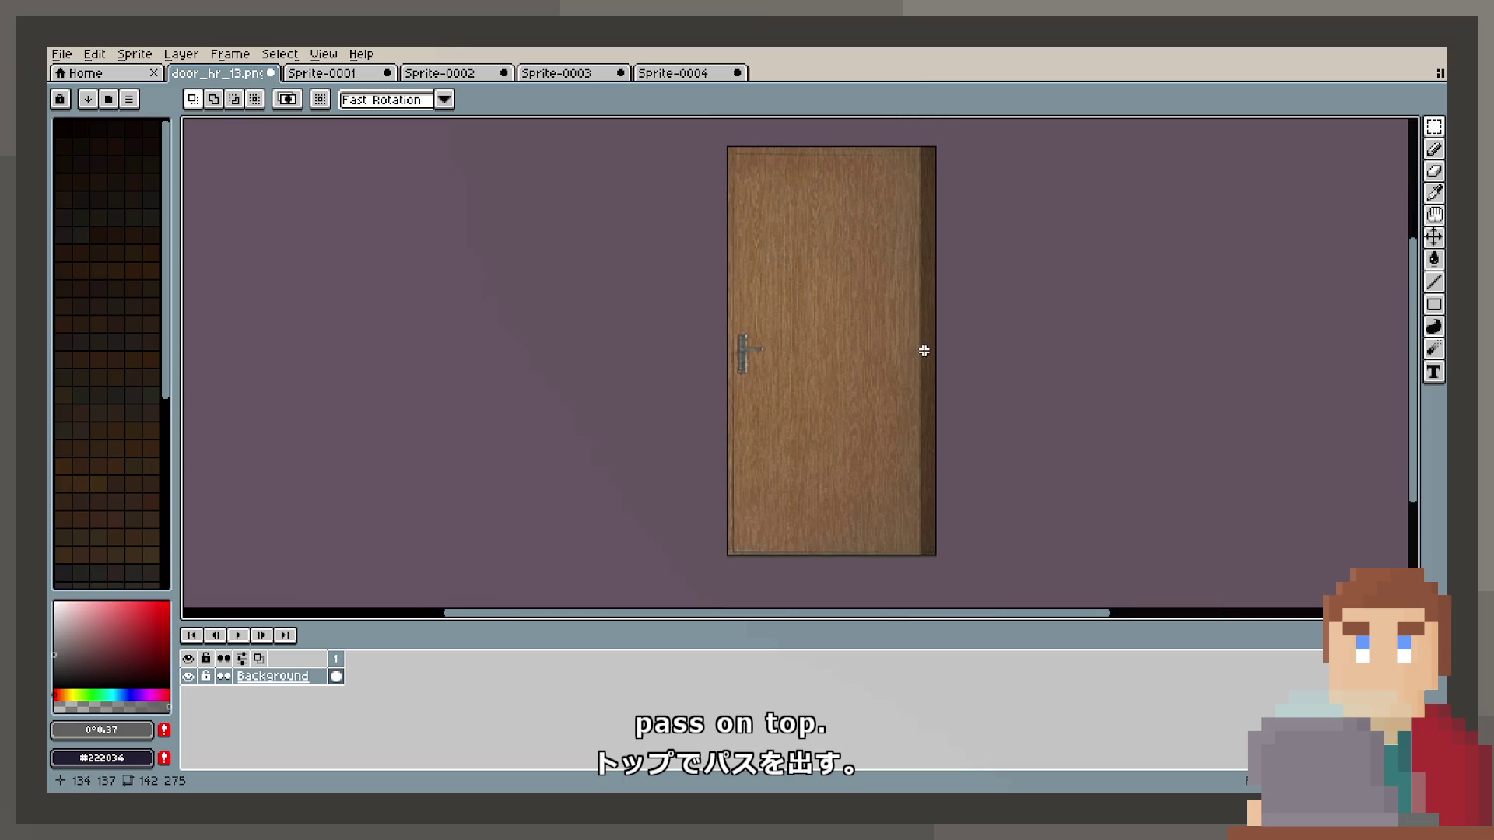
key(ctrl+s)
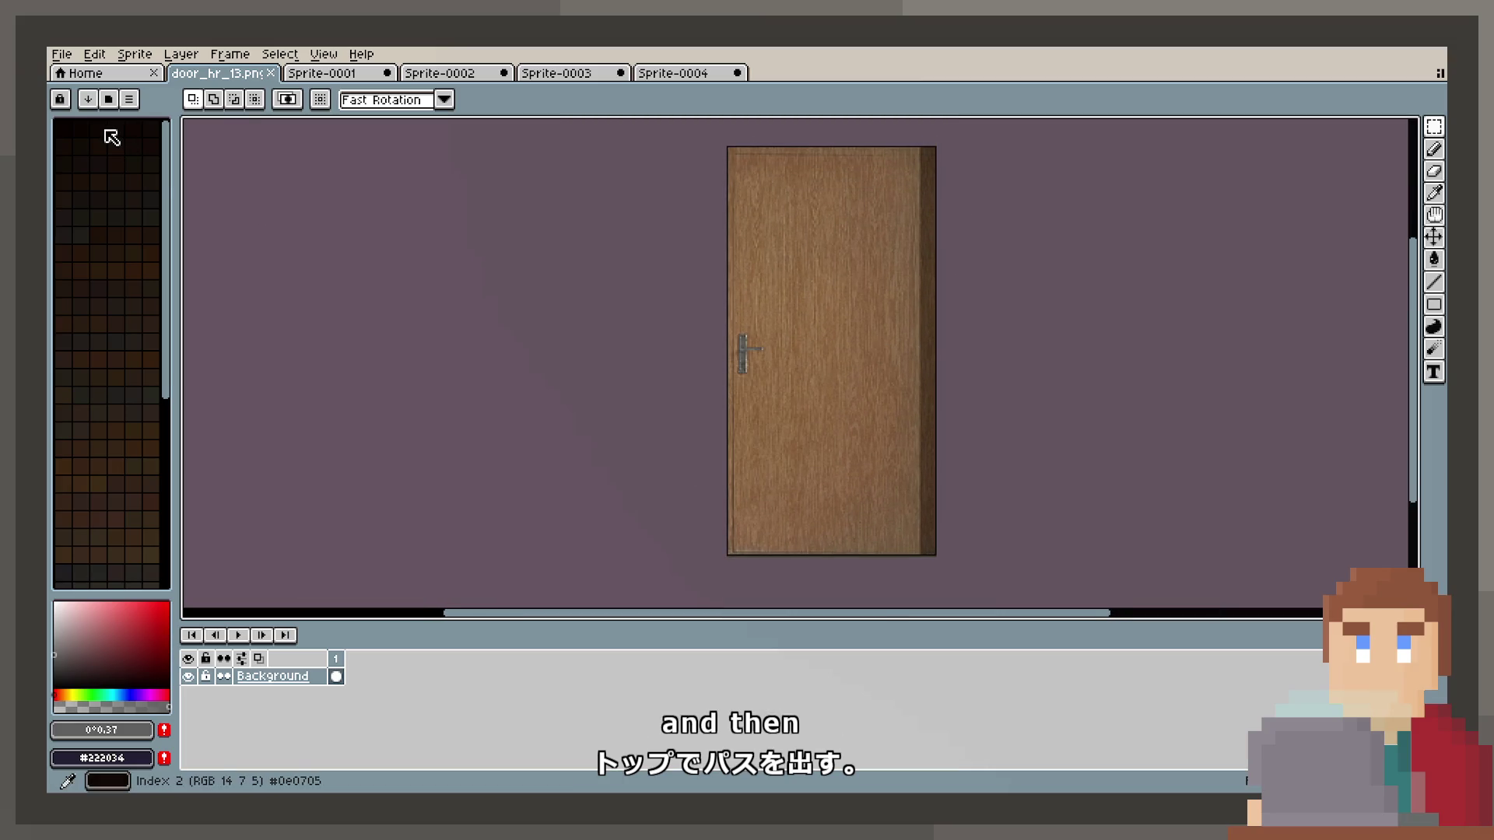
key(ctrl+z)
Save door_hr_13.png again, then open the Models/Apartment Textures folder in Unity.
key(ctrl+s)
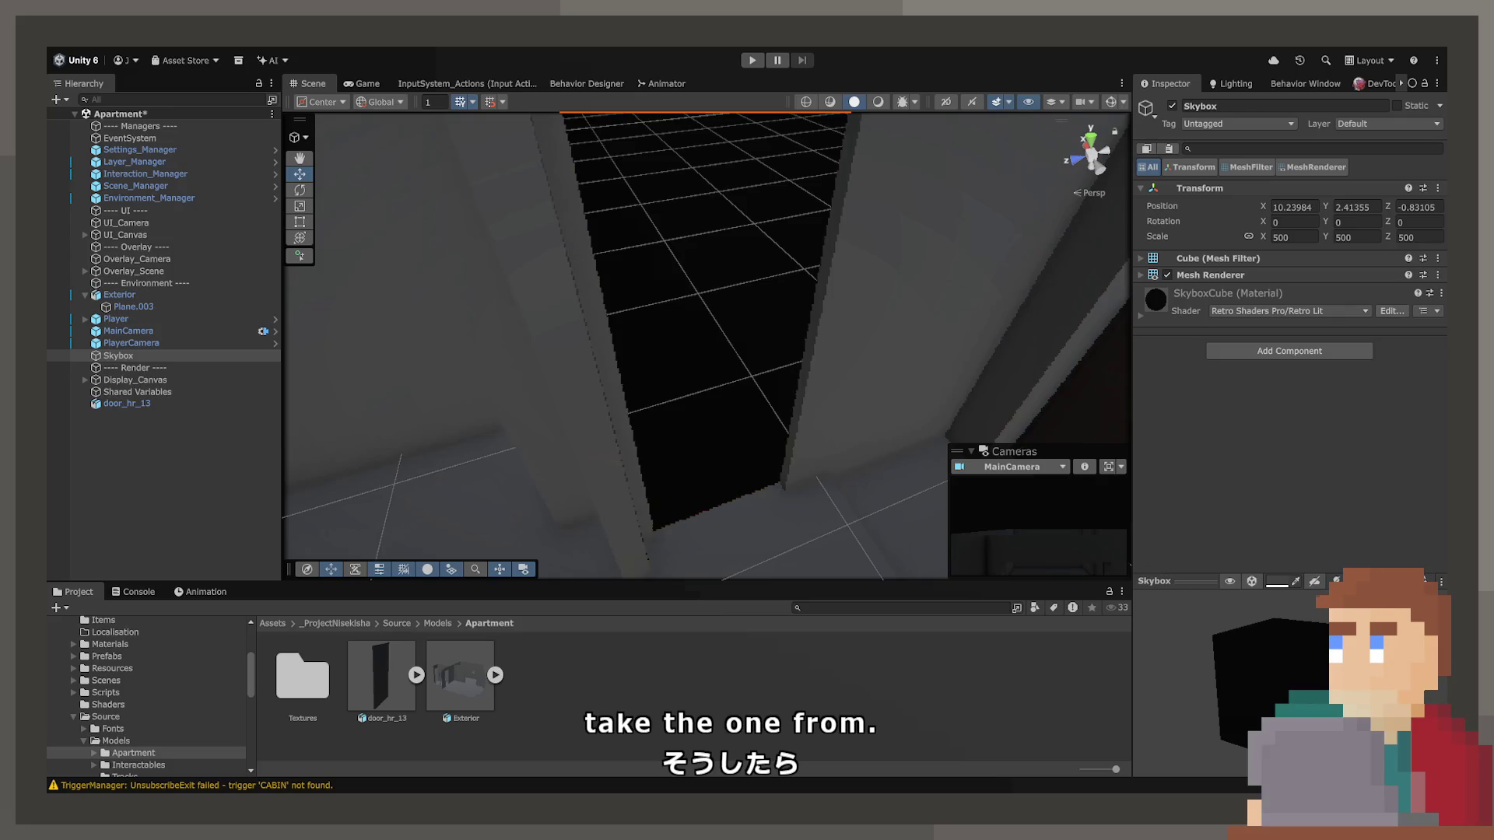
double_click(316, 700)
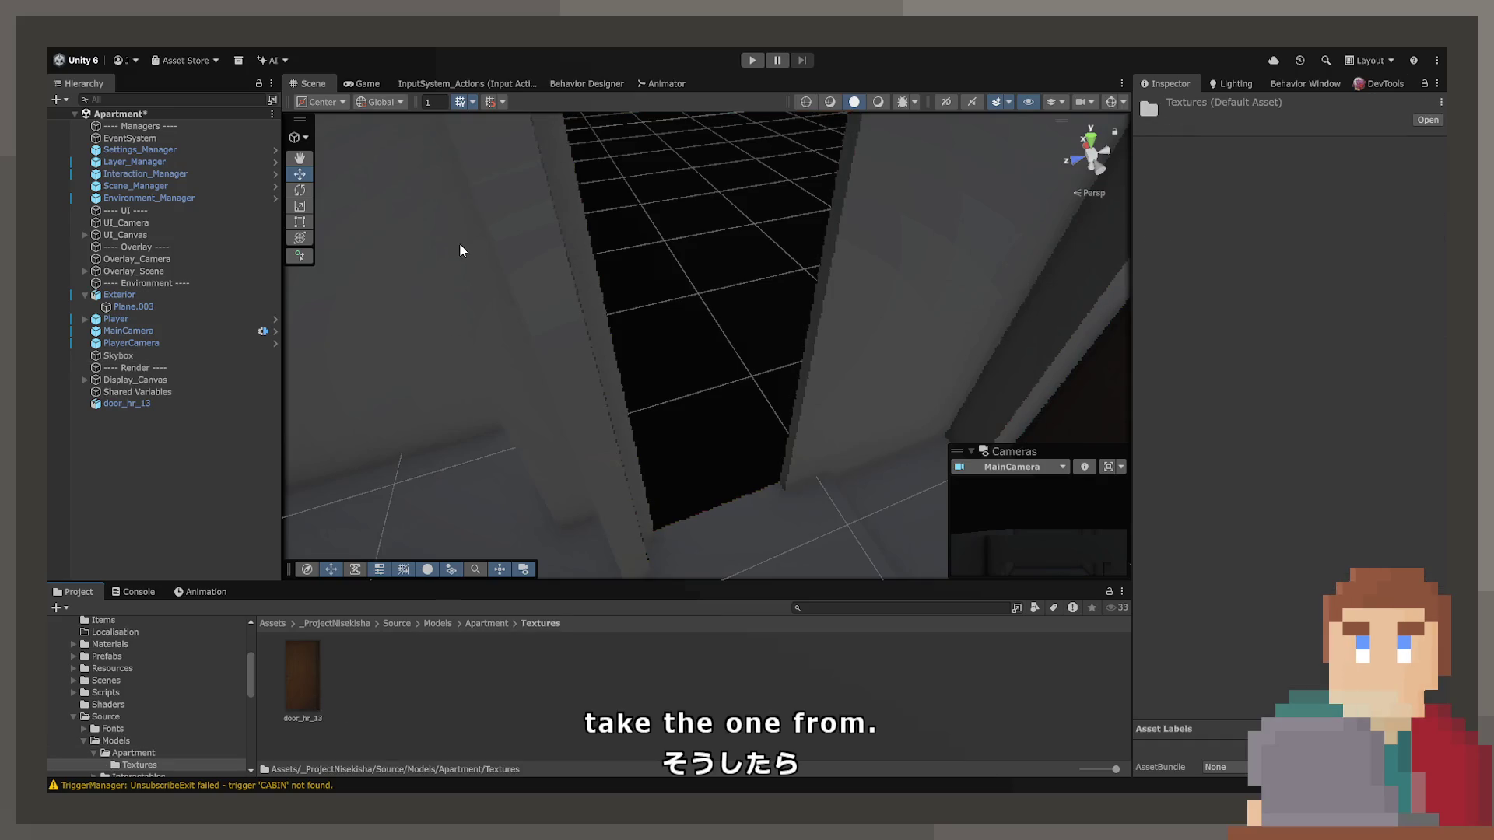
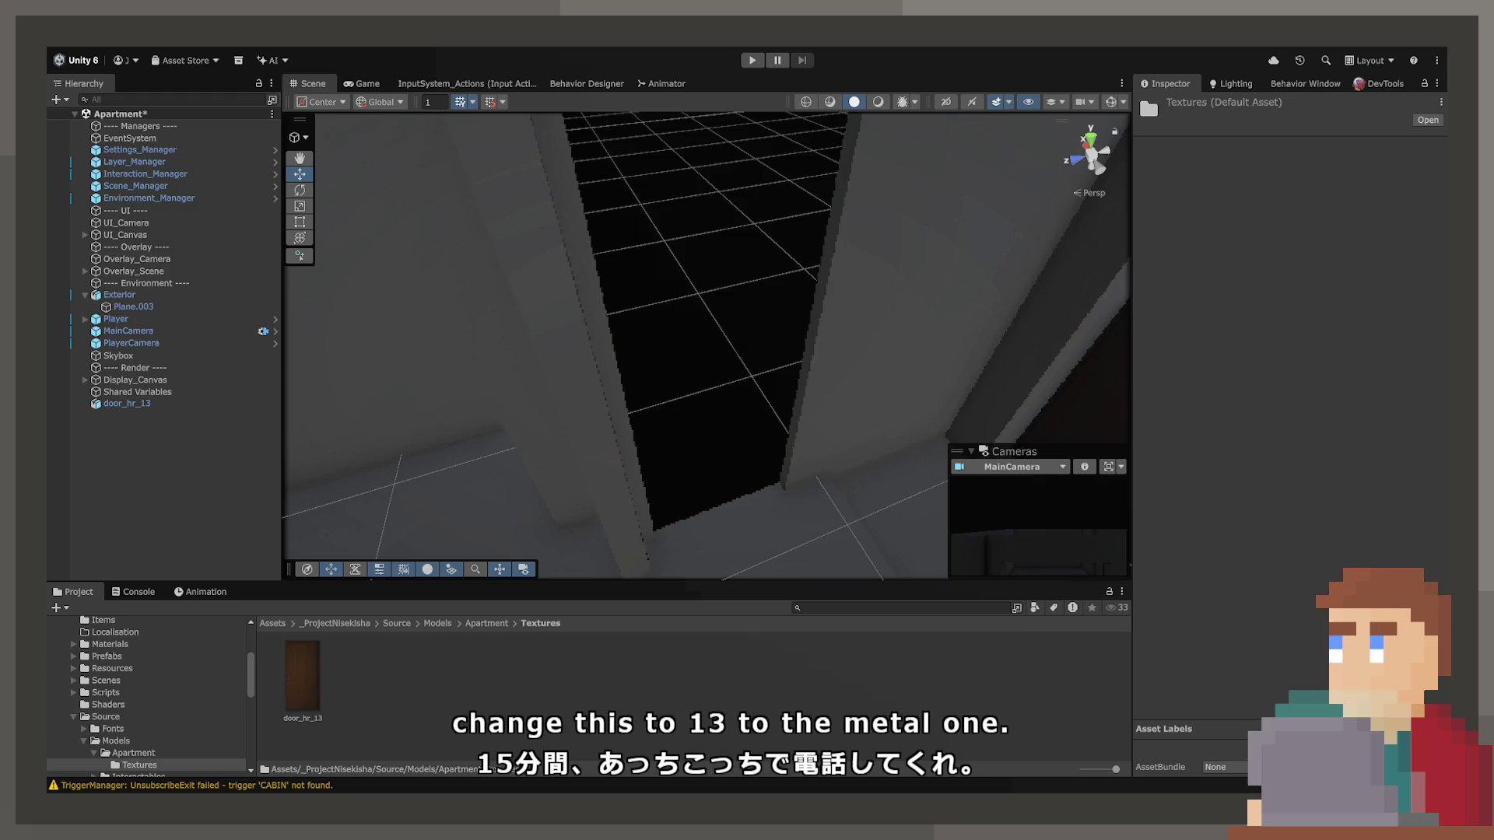
Give door_hr_13 Point (no filter) filtering, Compression None and Max Size 1024, then apply.
mouse_move(940, 413)
mouse_down()
mouse_move(1205, 302)
mouse_move(1224, 237)
mouse_move(1203, 268)
mouse_up()
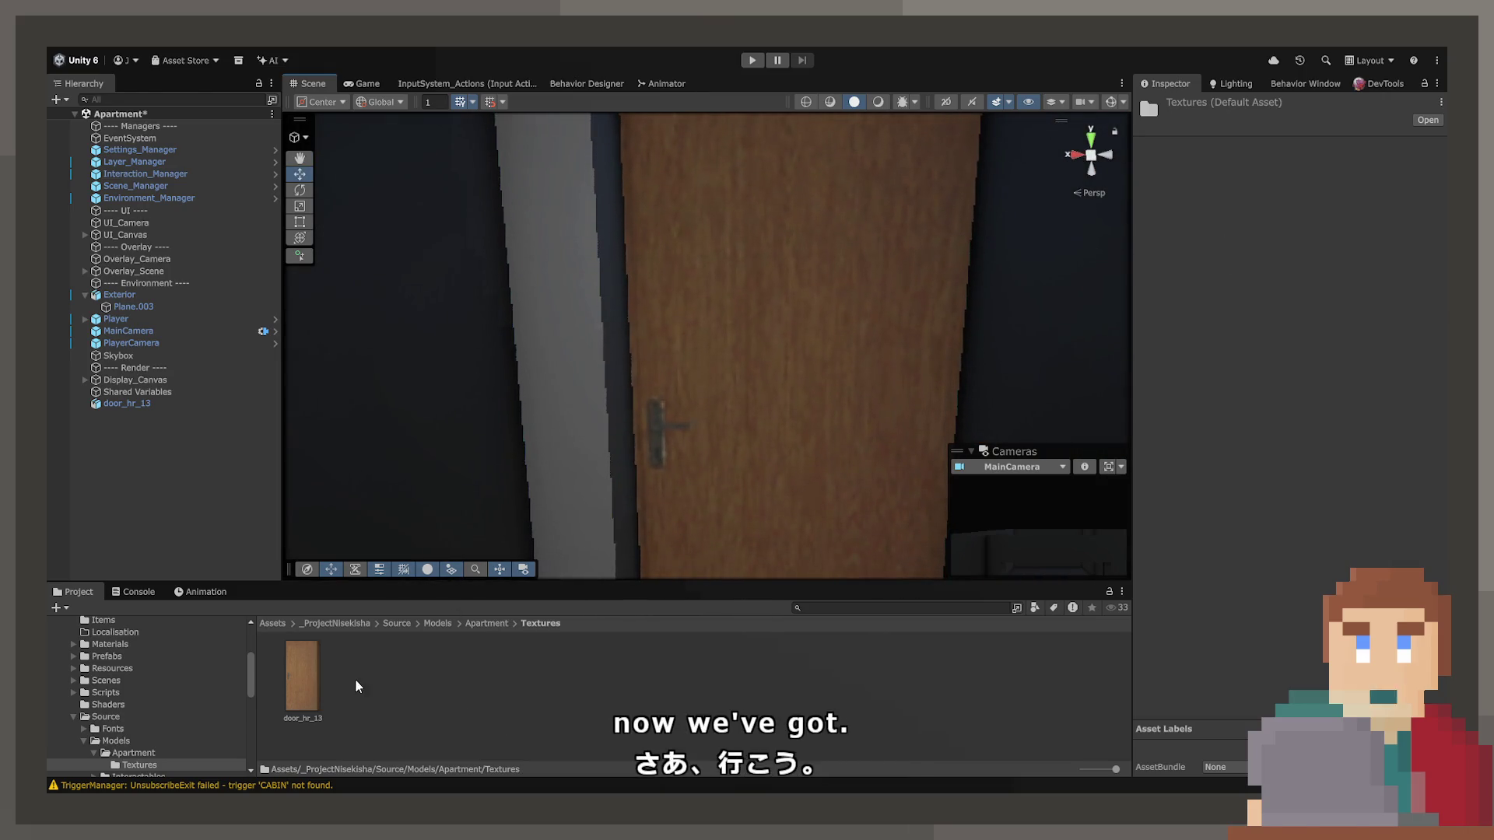
click(301, 685)
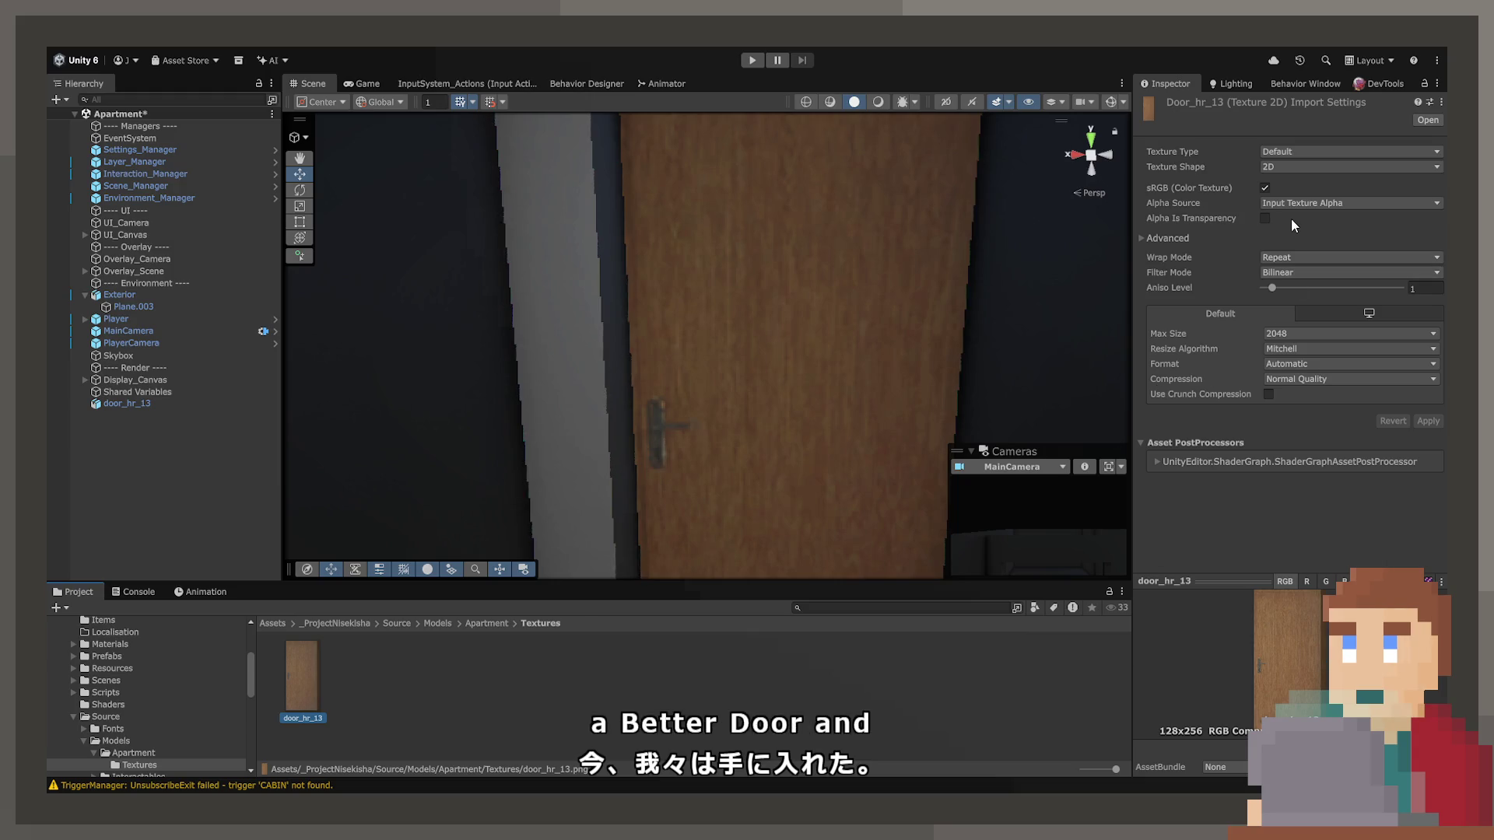
click(1297, 277)
click(1296, 286)
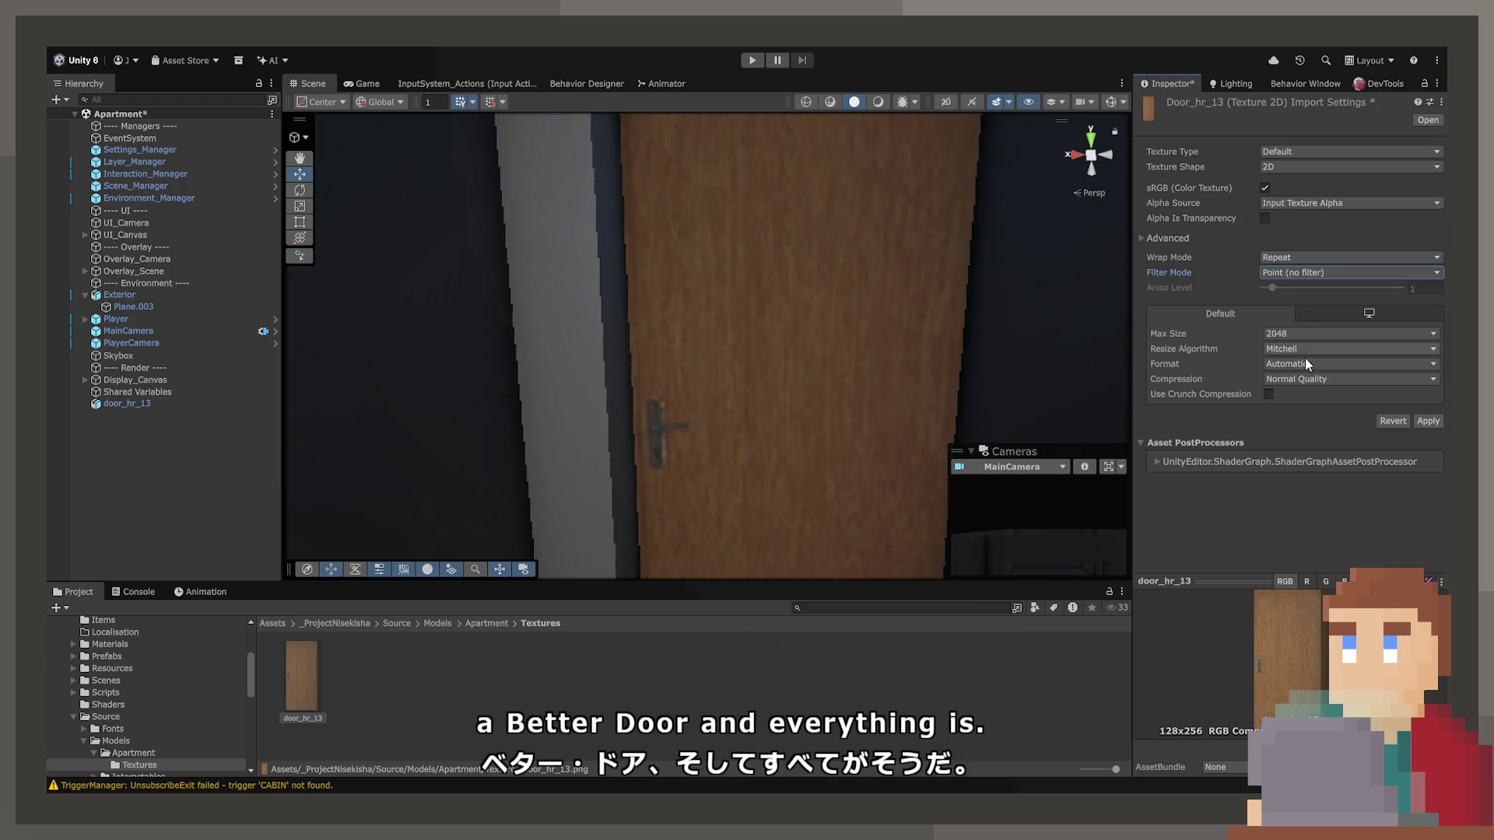
click(1305, 380)
click(1318, 353)
click(1350, 333)
click(1350, 319)
click(1428, 406)
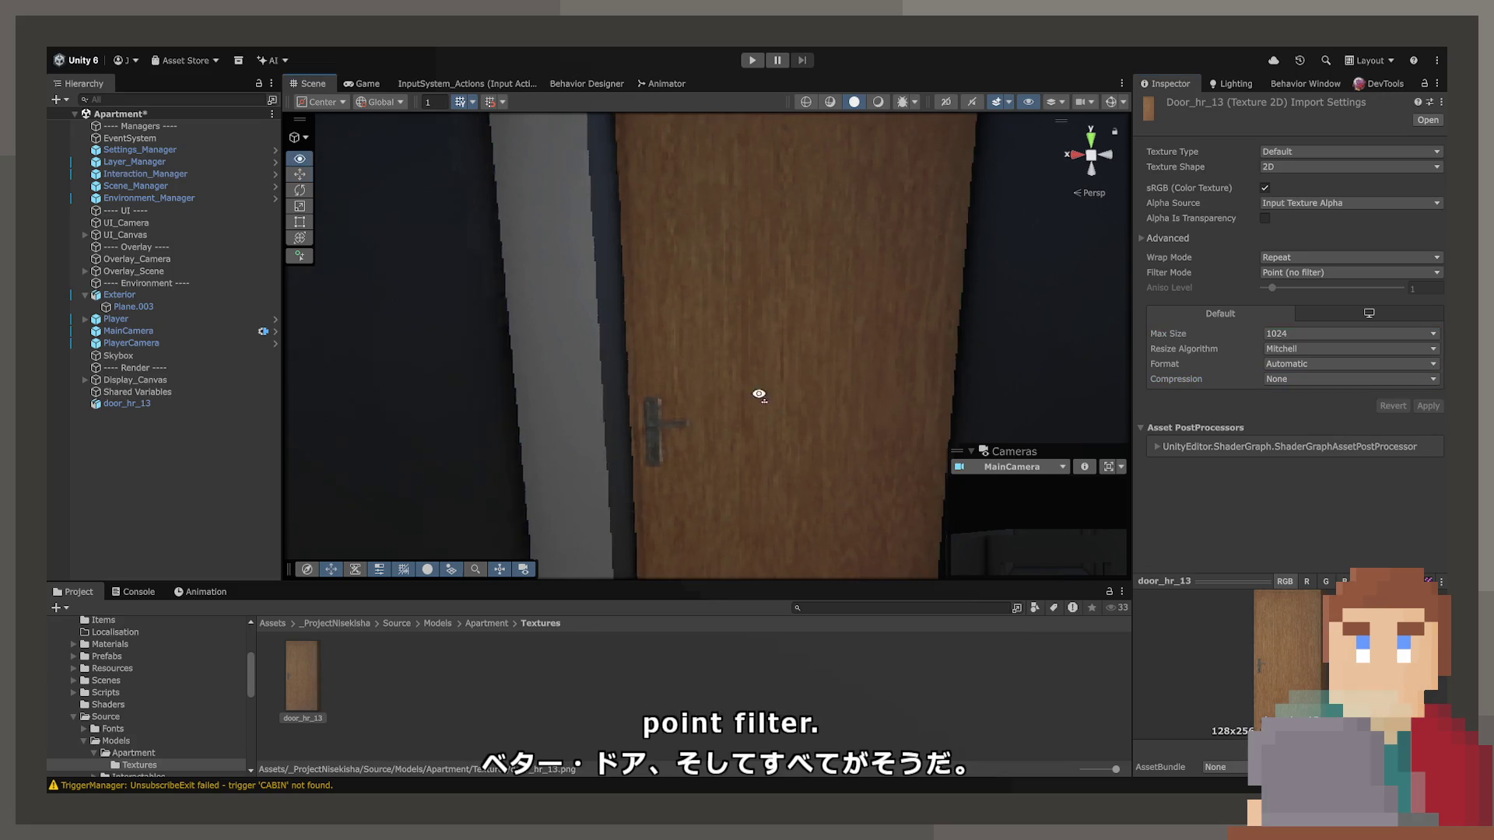
key(w)
key(s)
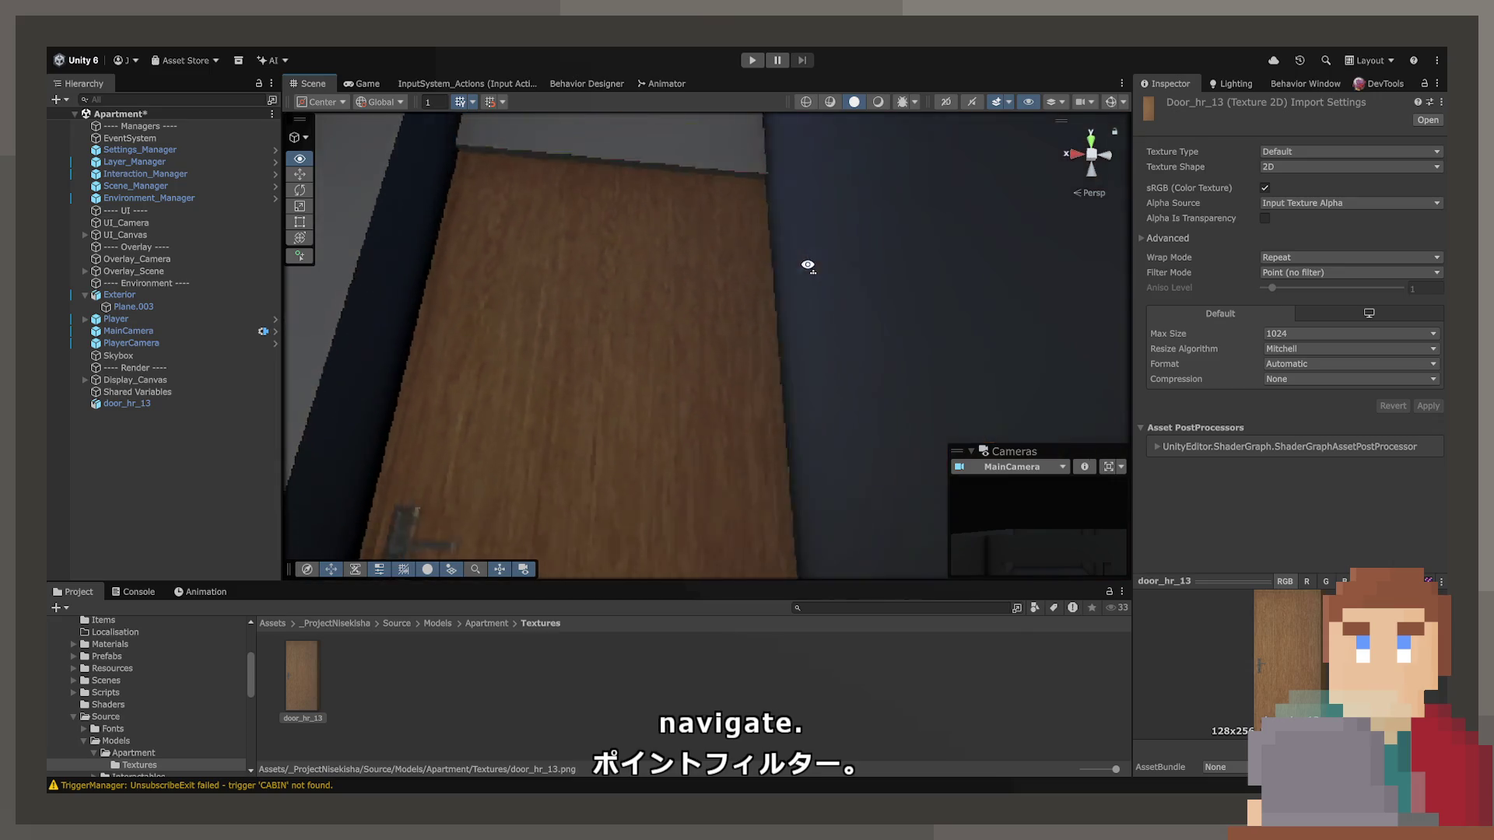
key(s)
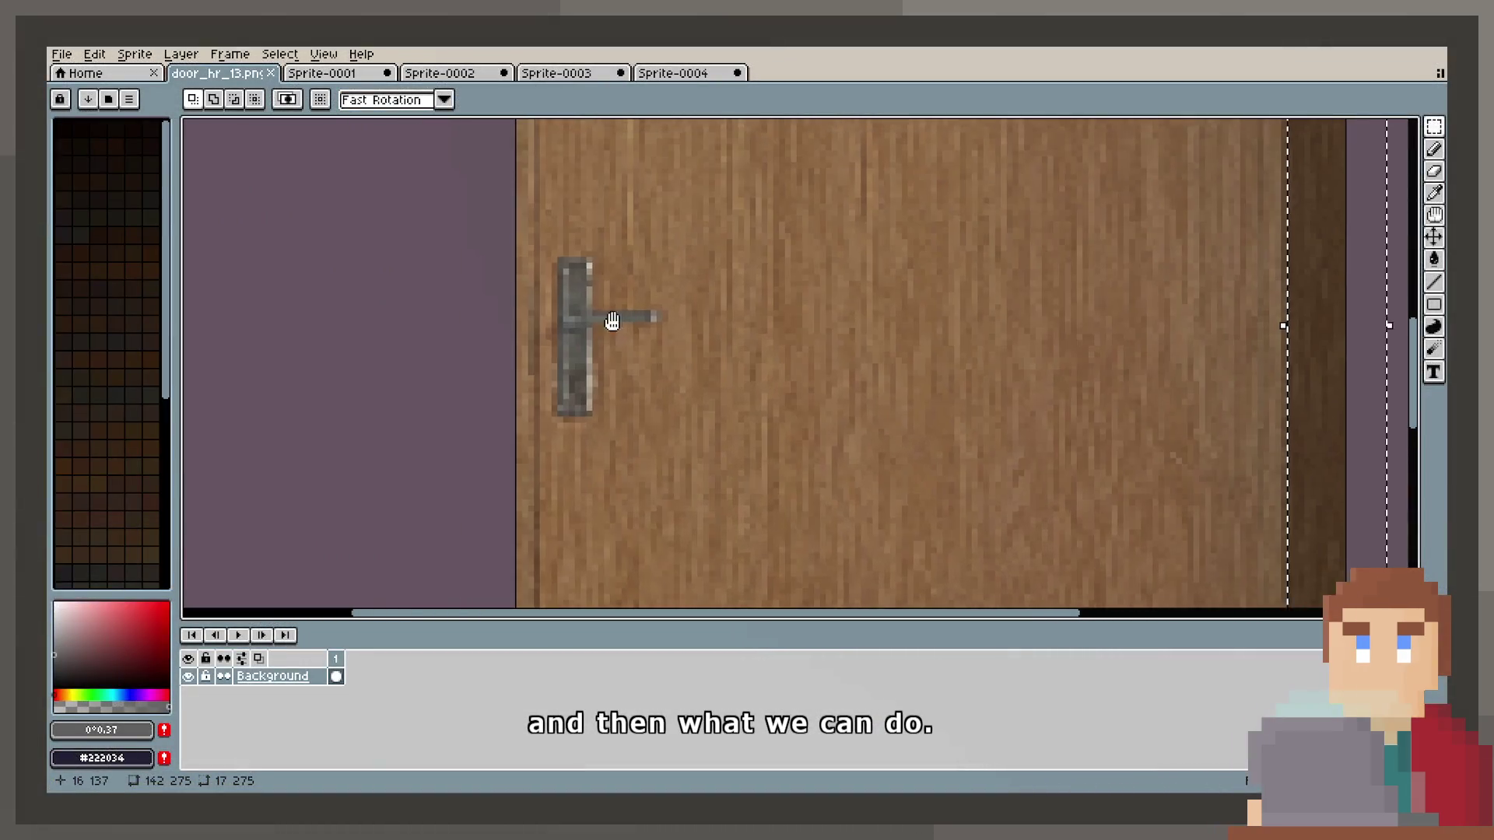
In Sprite-0003, copy the whole door onto a new Layer 2.
scroll(612, 322, up, 3)
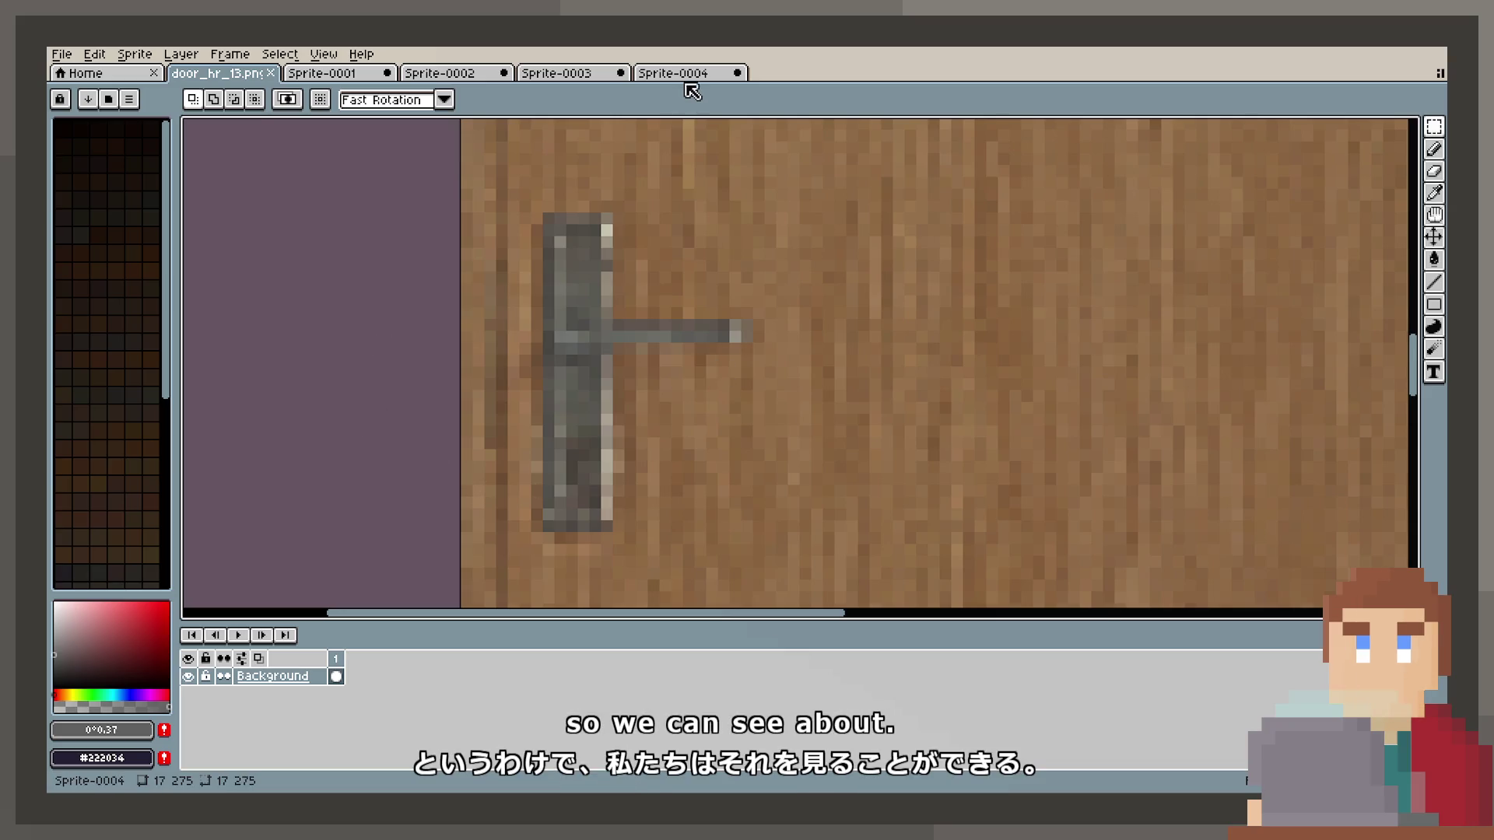
click(675, 74)
click(598, 73)
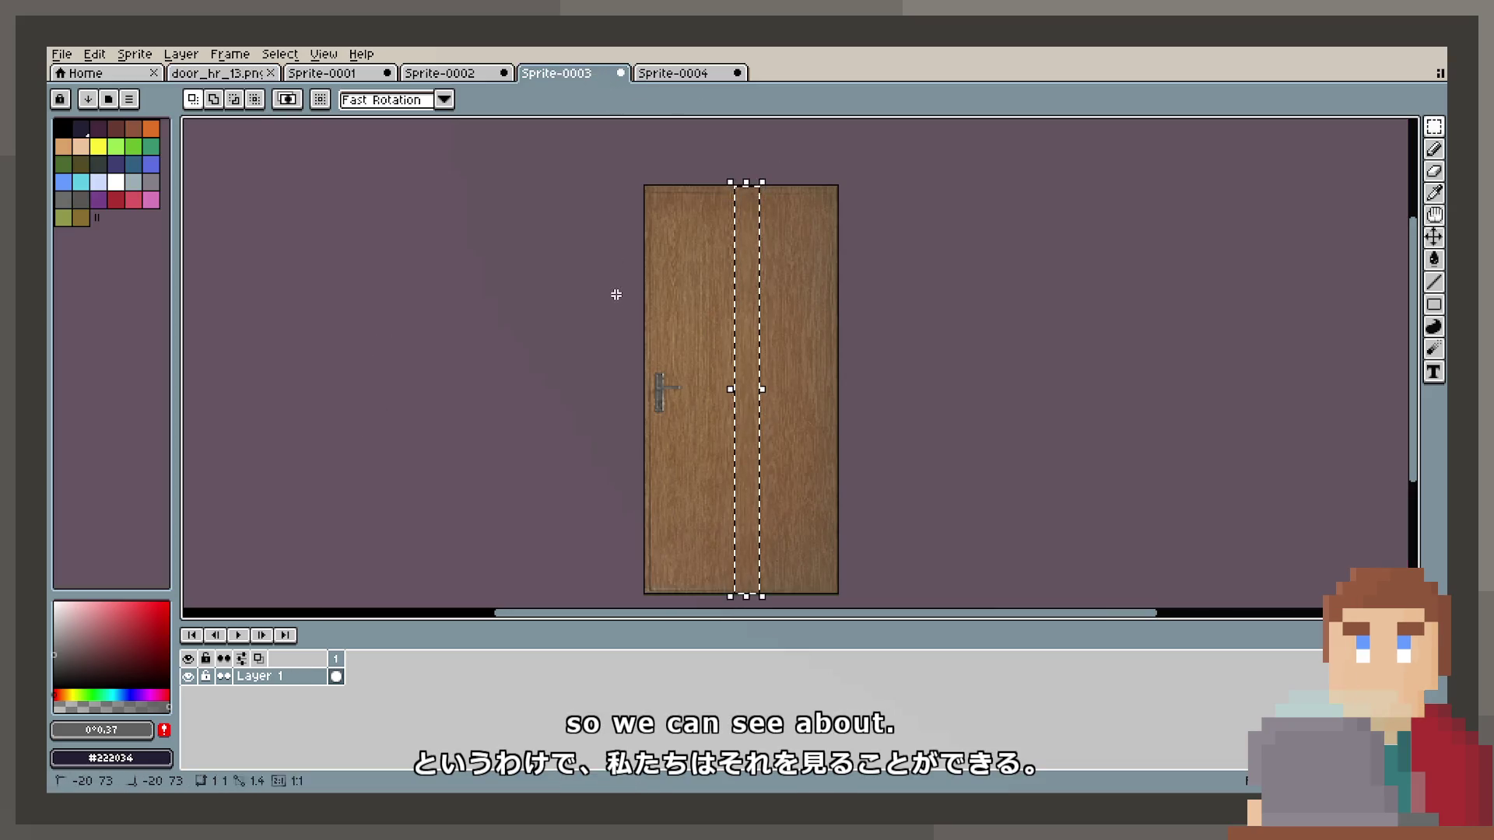
key(ctrl+a)
key(ctrl+j)
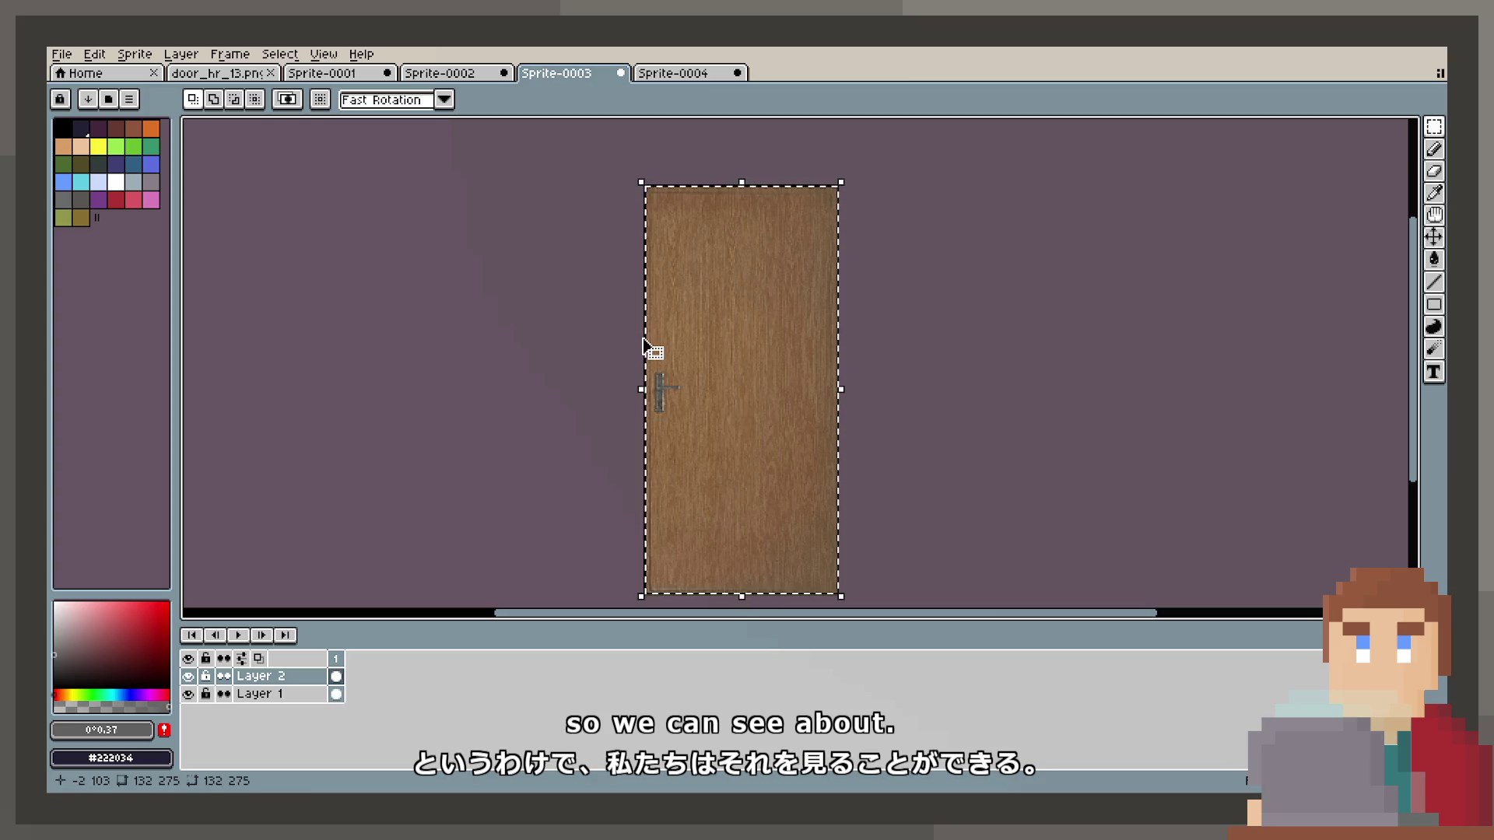
Hide Layer 2, make Layer 1 the editing layer, and clear the selection.
scroll(642, 355, up, 1)
scroll(653, 358, up, 2)
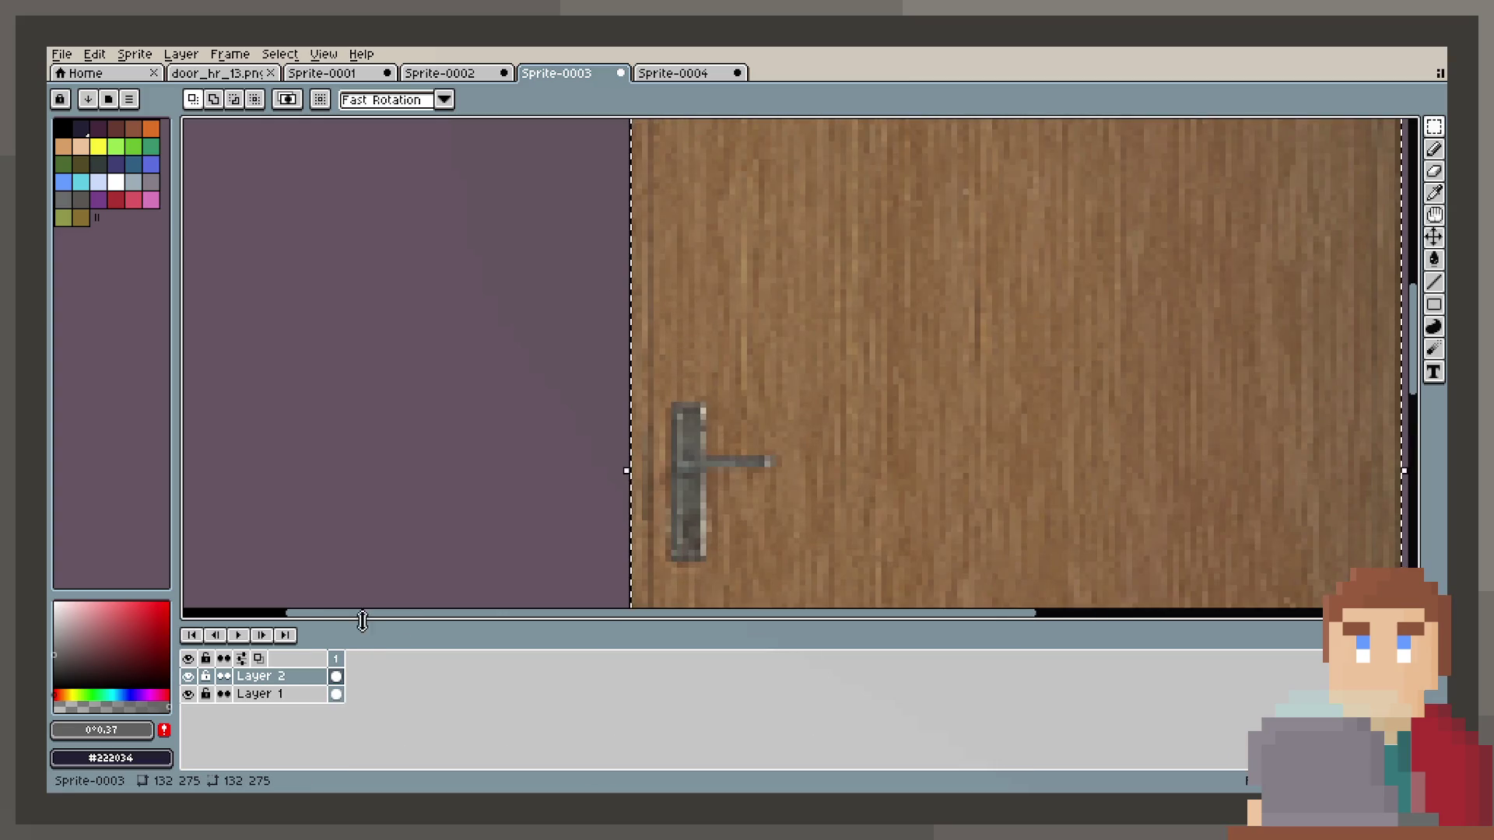
click(189, 677)
click(257, 693)
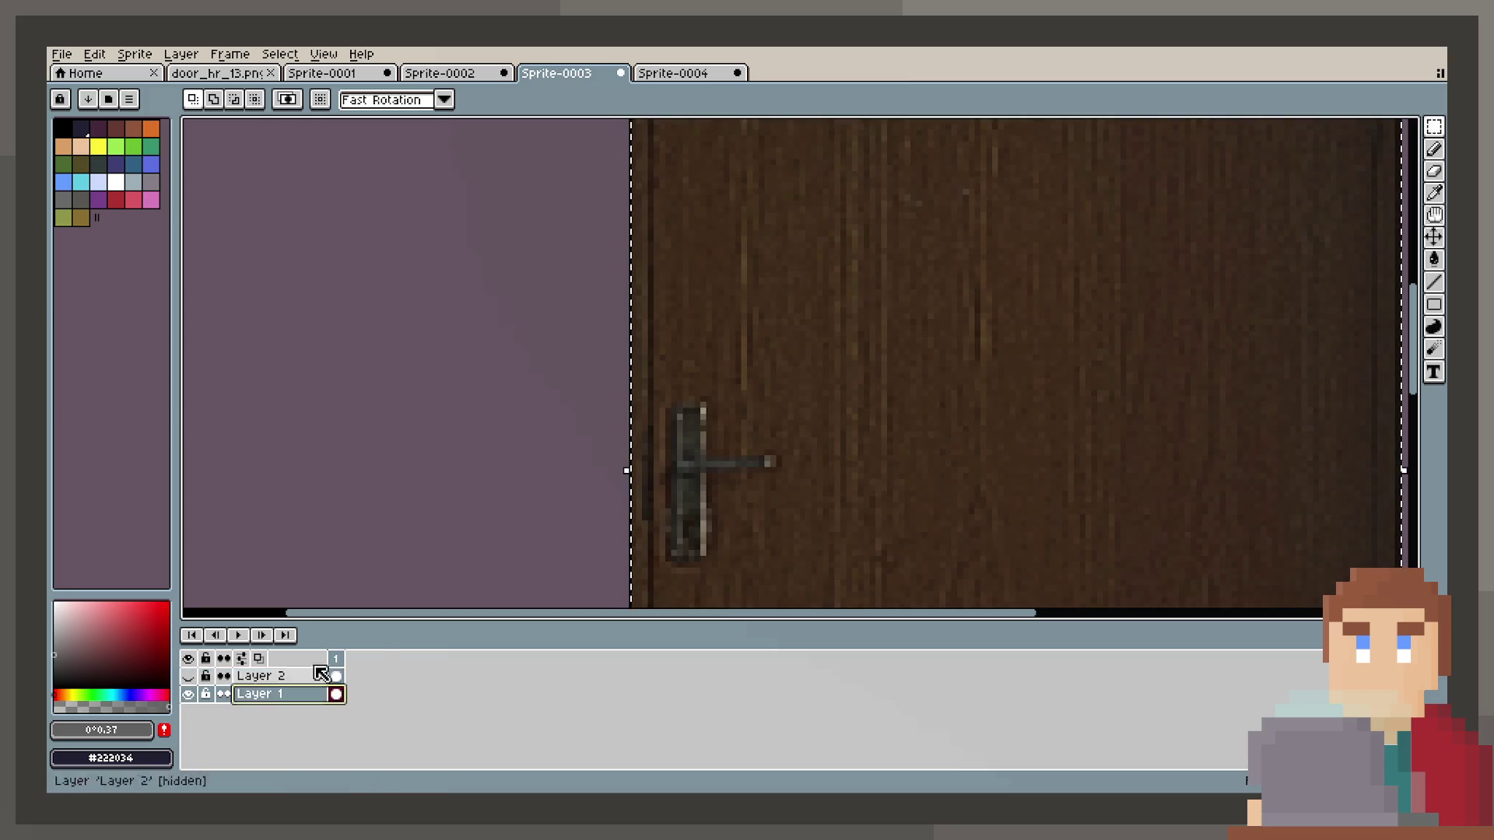
scroll(739, 506, up, 1)
scroll(716, 423, down, 1)
key(ctrl+d)
Cover the handle's lever with a wood patch taken from beside it.
mouse_move(778, 242)
mouse_down()
mouse_move(840, 333)
mouse_move(817, 422)
mouse_up()
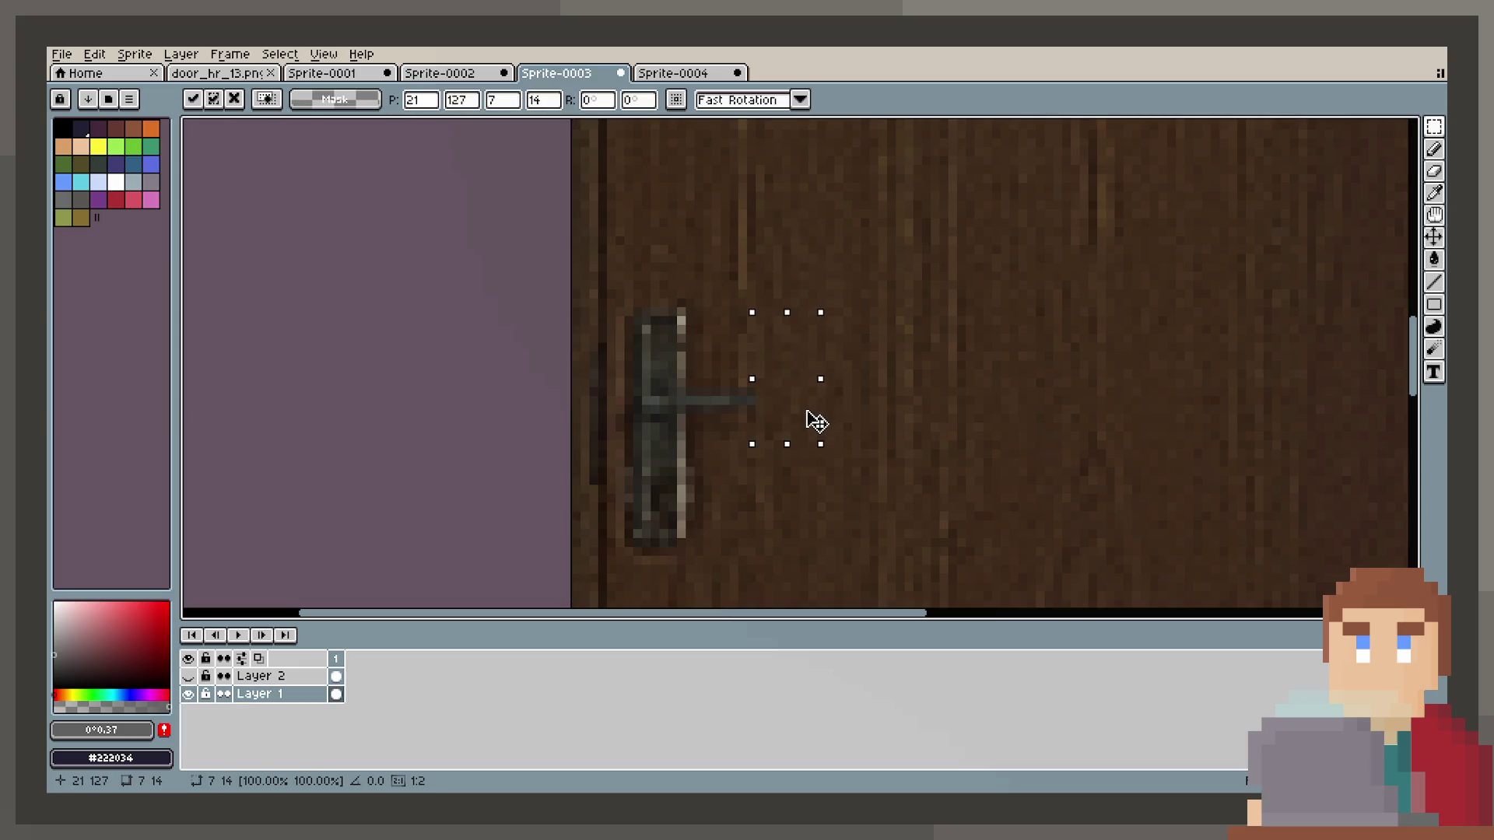
key(ctrl+d)
drag(778, 360, 830, 461)
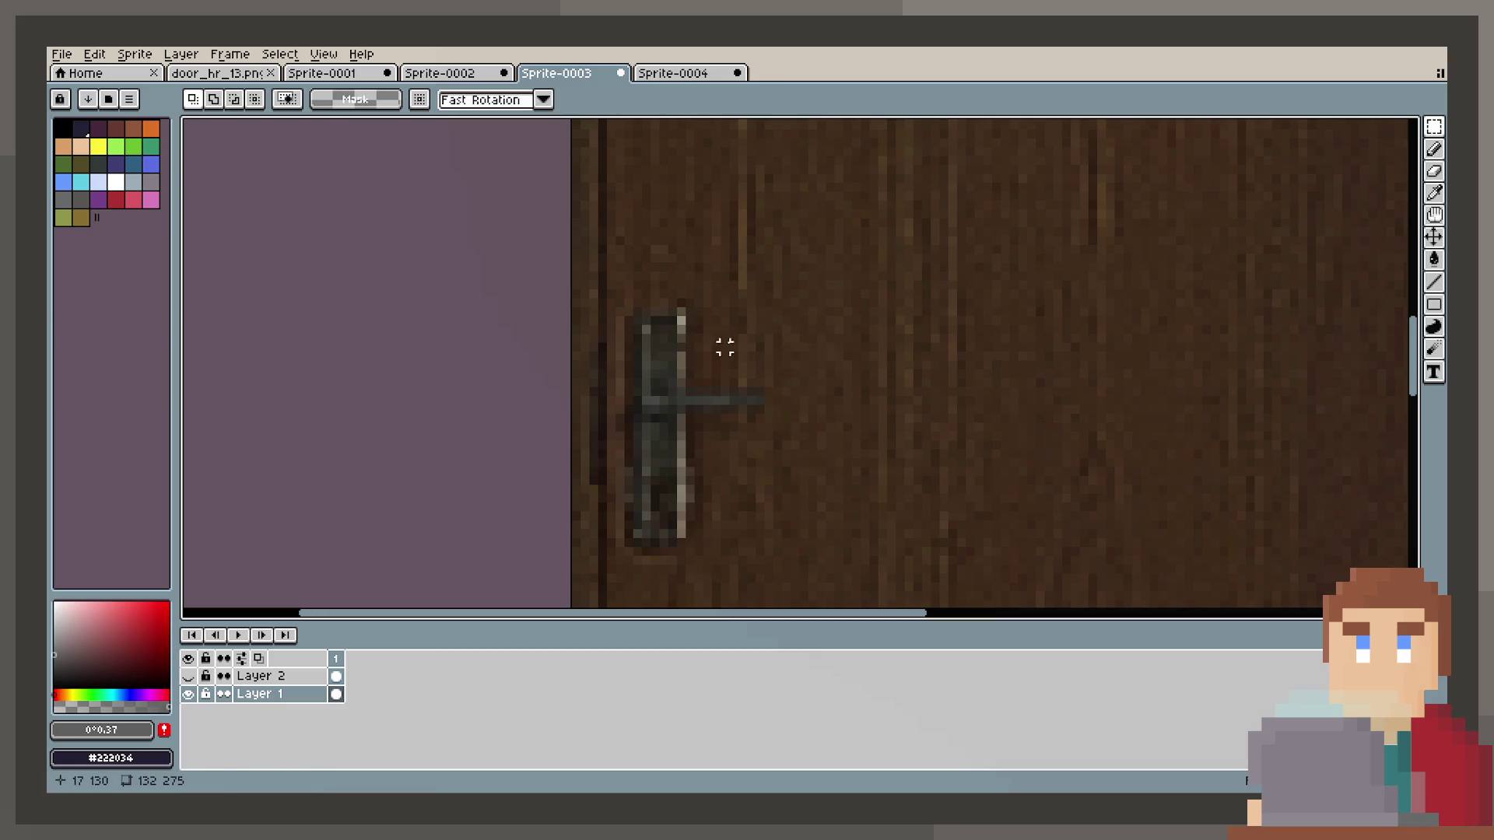
mouse_move(716, 312)
mouse_down()
mouse_move(774, 371)
mouse_move(771, 453)
mouse_move(768, 434)
mouse_up()
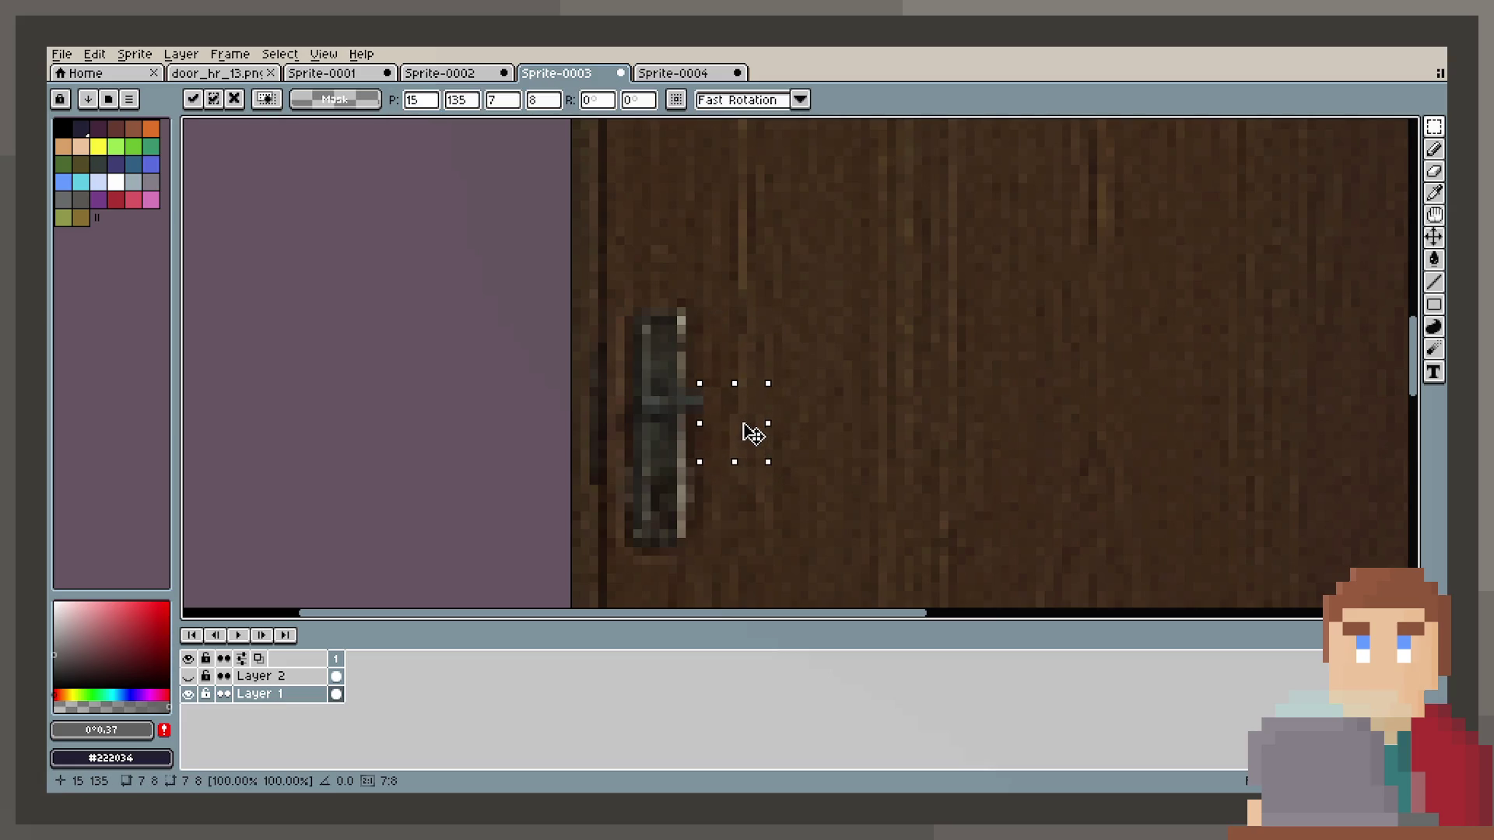
click(829, 410)
Shift the handle's right edge down about 5 pixels and another piece down about 4.
scroll(751, 391, up, 2)
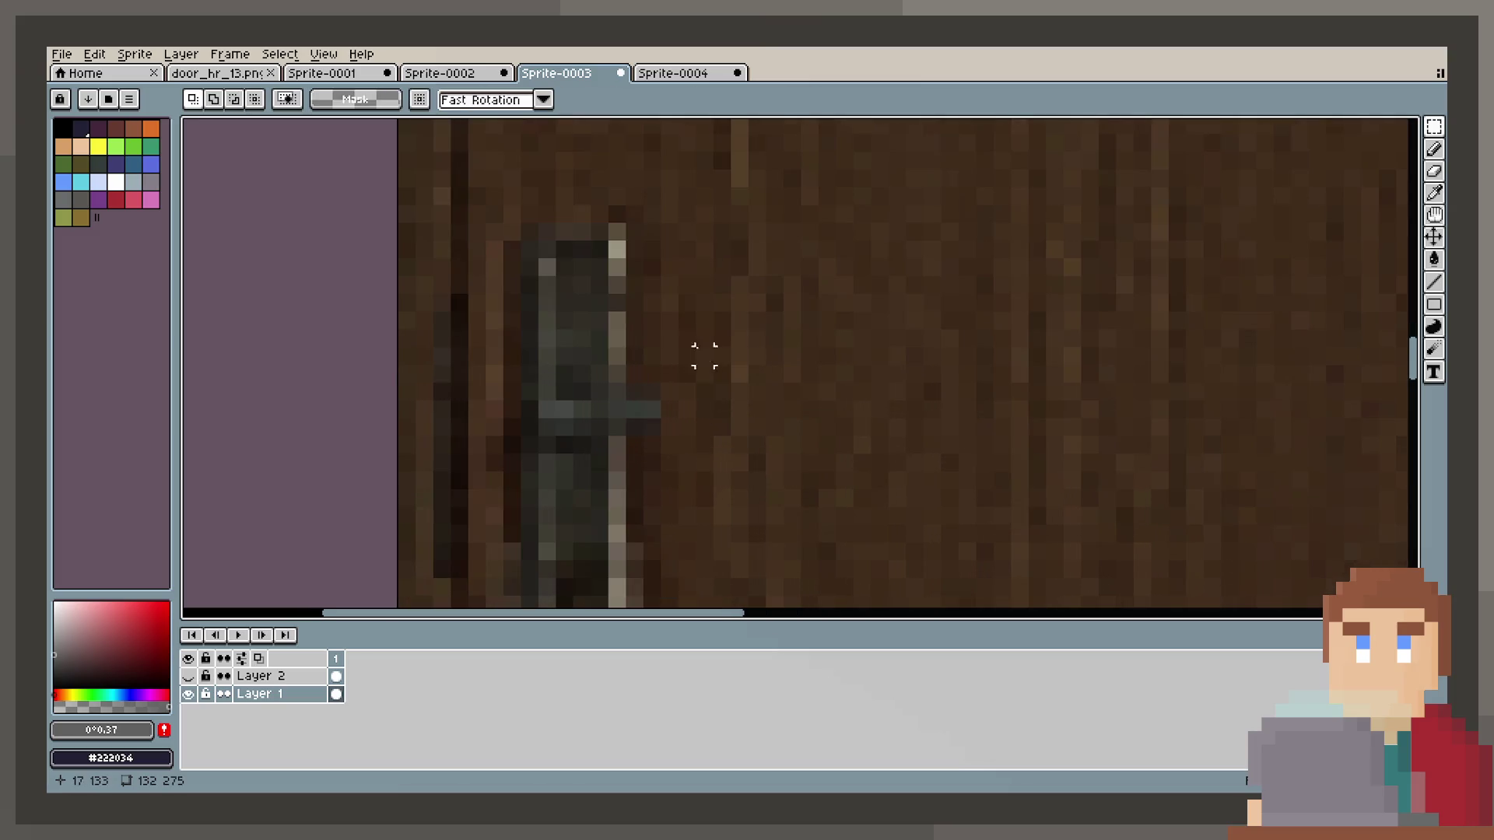
mouse_move(651, 326)
mouse_down()
mouse_move(636, 393)
mouse_move(665, 385)
mouse_move(664, 363)
mouse_move(670, 450)
mouse_up()
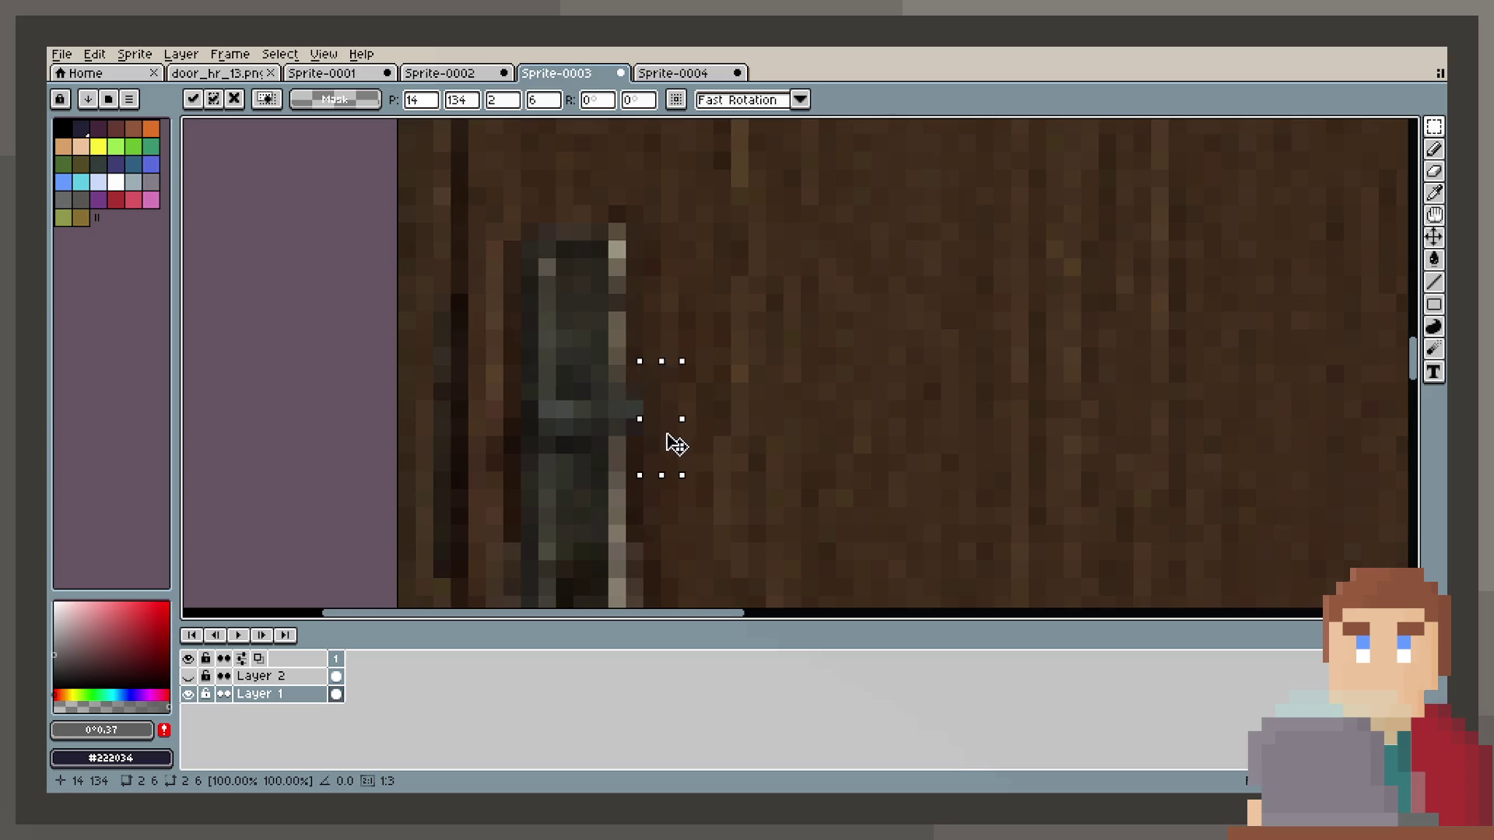
key(ctrl+d)
scroll(802, 389, down, 1)
scroll(787, 381, up, 1)
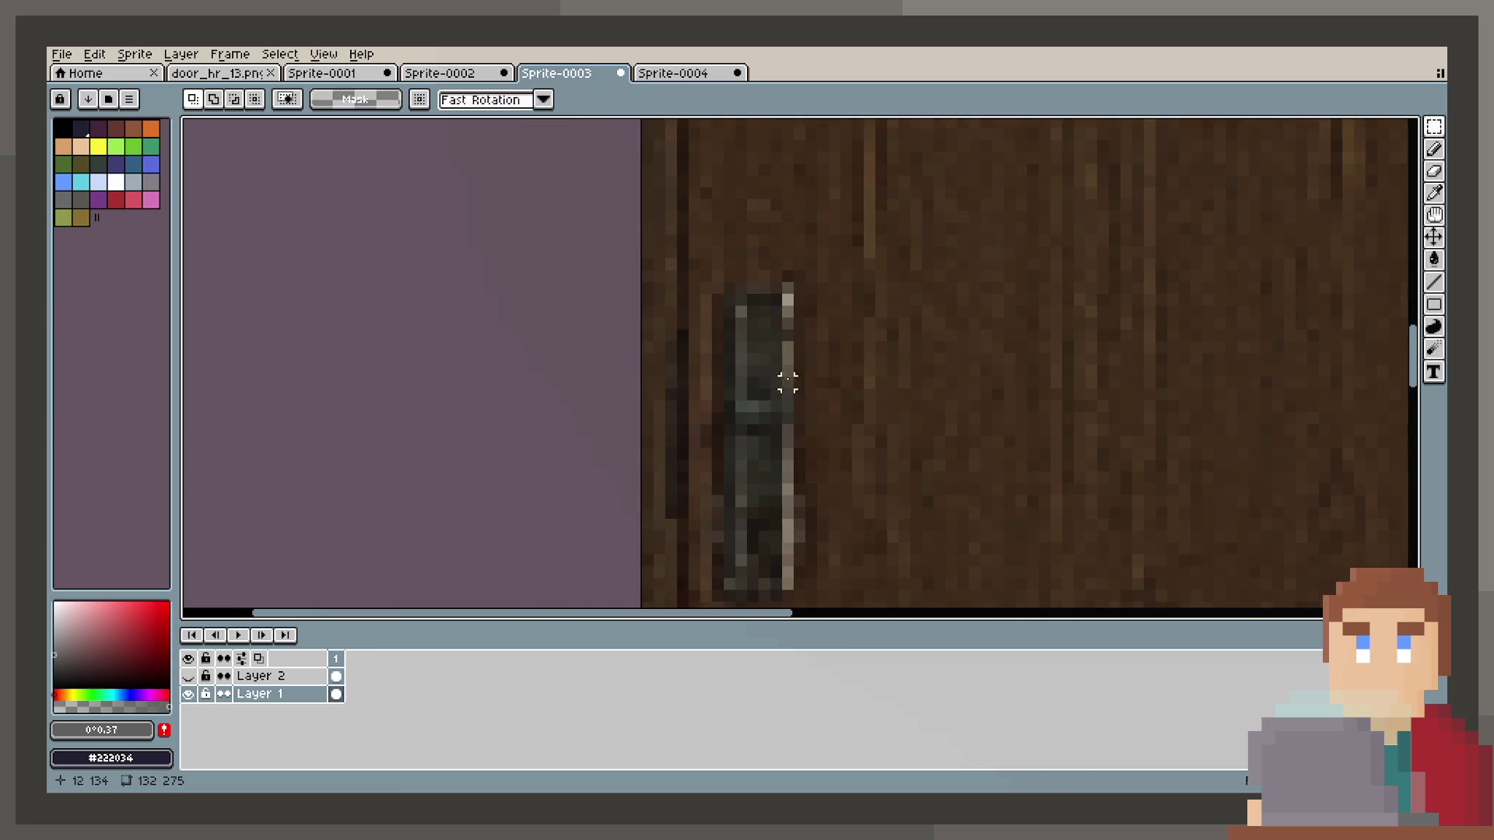
mouse_move(761, 365)
mouse_down()
mouse_move(775, 377)
mouse_move(773, 354)
mouse_move(773, 413)
mouse_up()
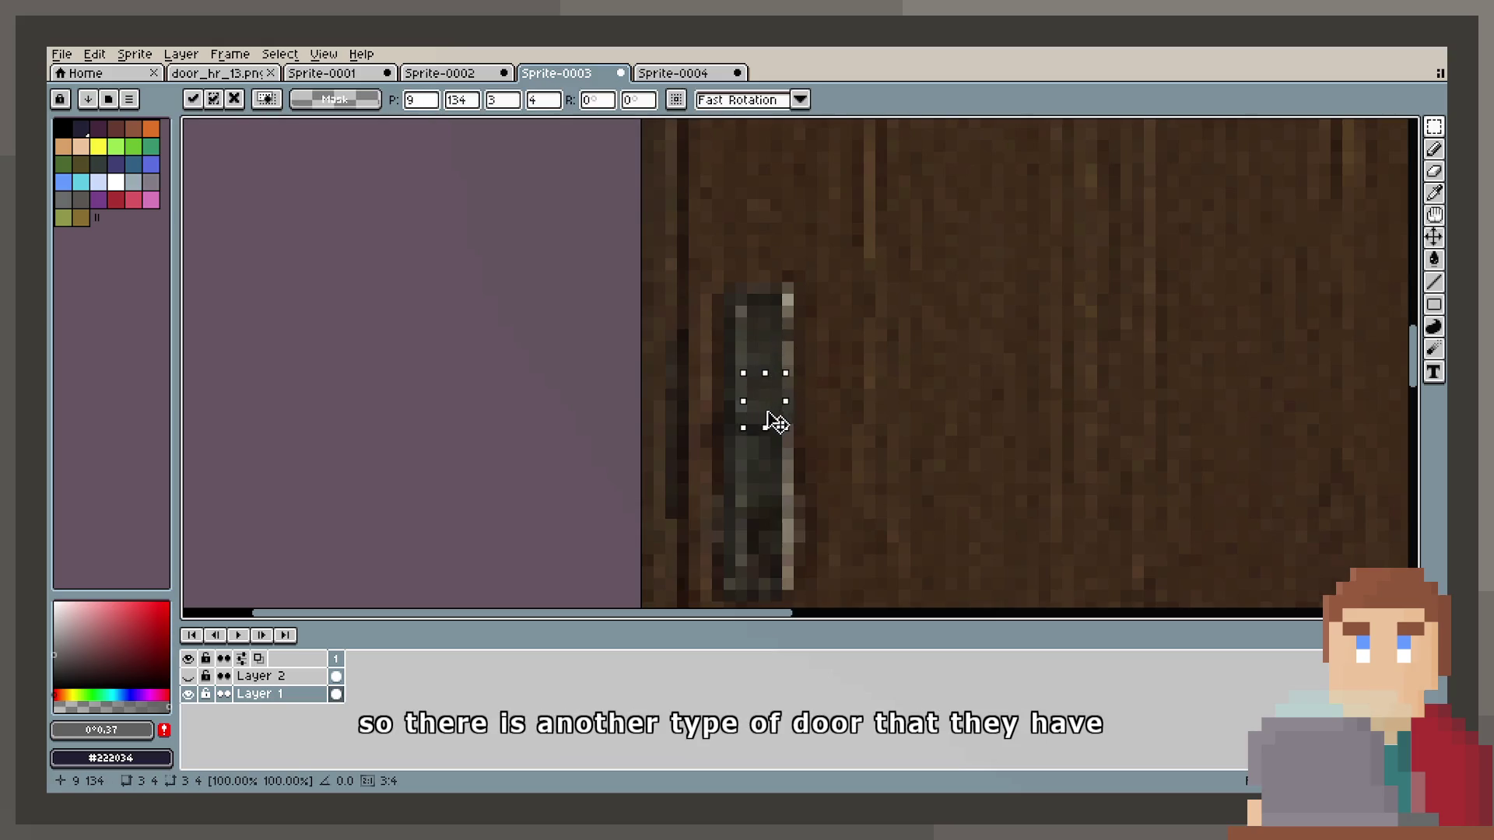
key(ctrl+d)
scroll(793, 436, down, 1)
Nudge a small piece of the metal plate up one pixel.
drag(755, 420, 782, 476)
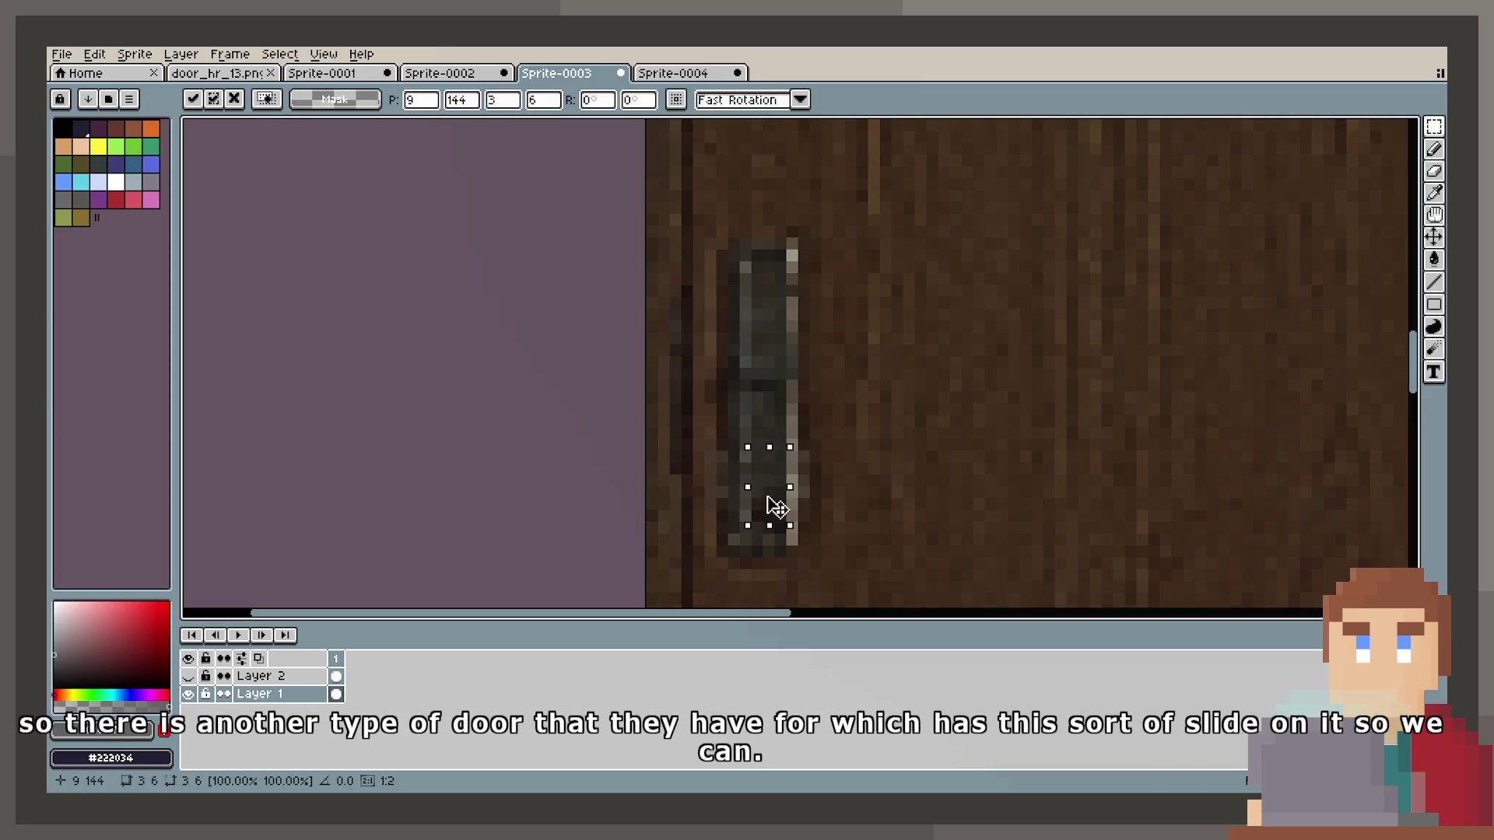
key(ctrl+d)
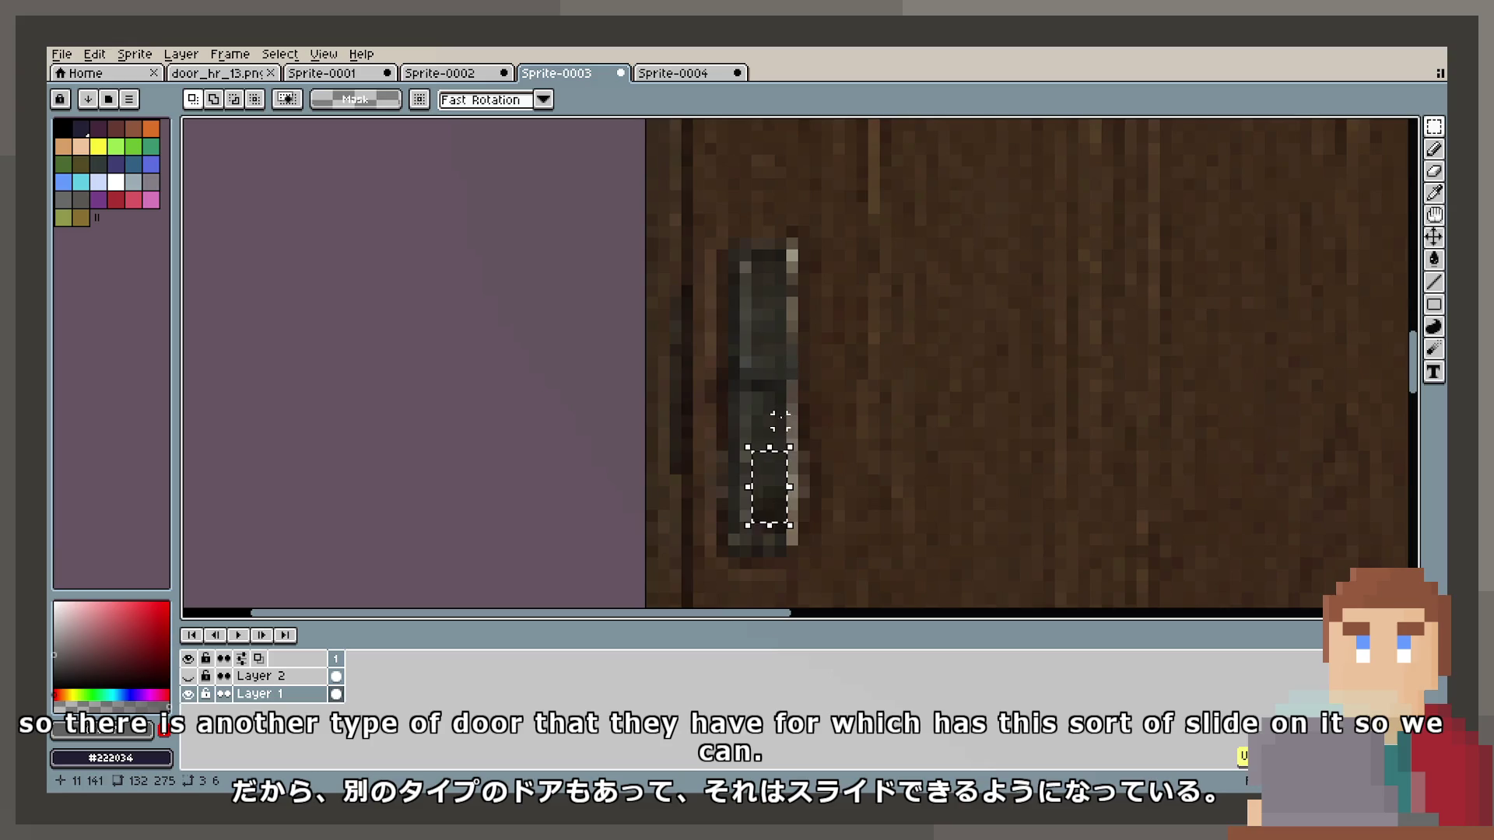
drag(794, 497, 784, 485)
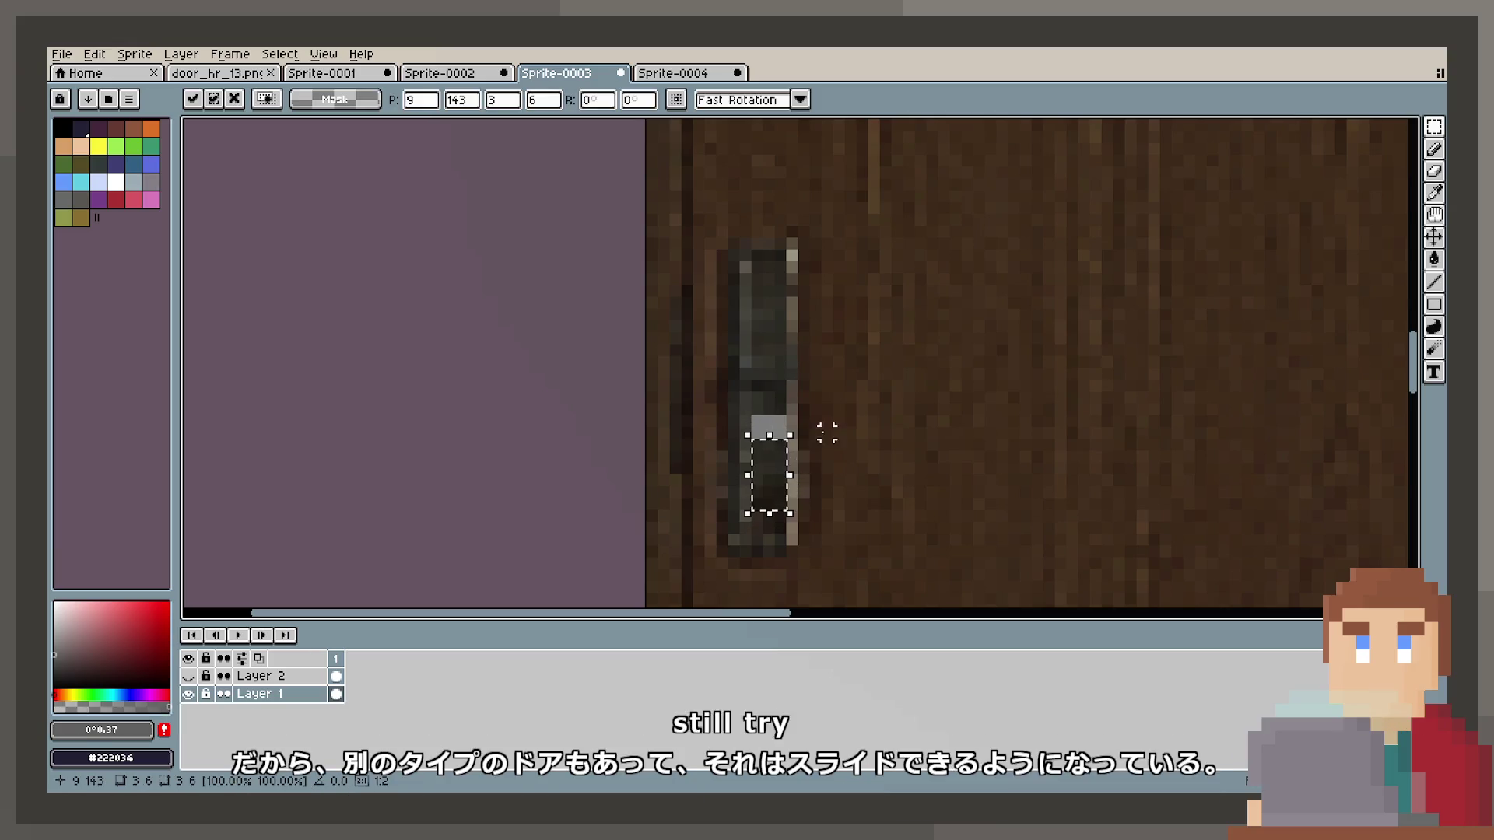
key(ctrl+d)
drag(751, 310, 782, 373)
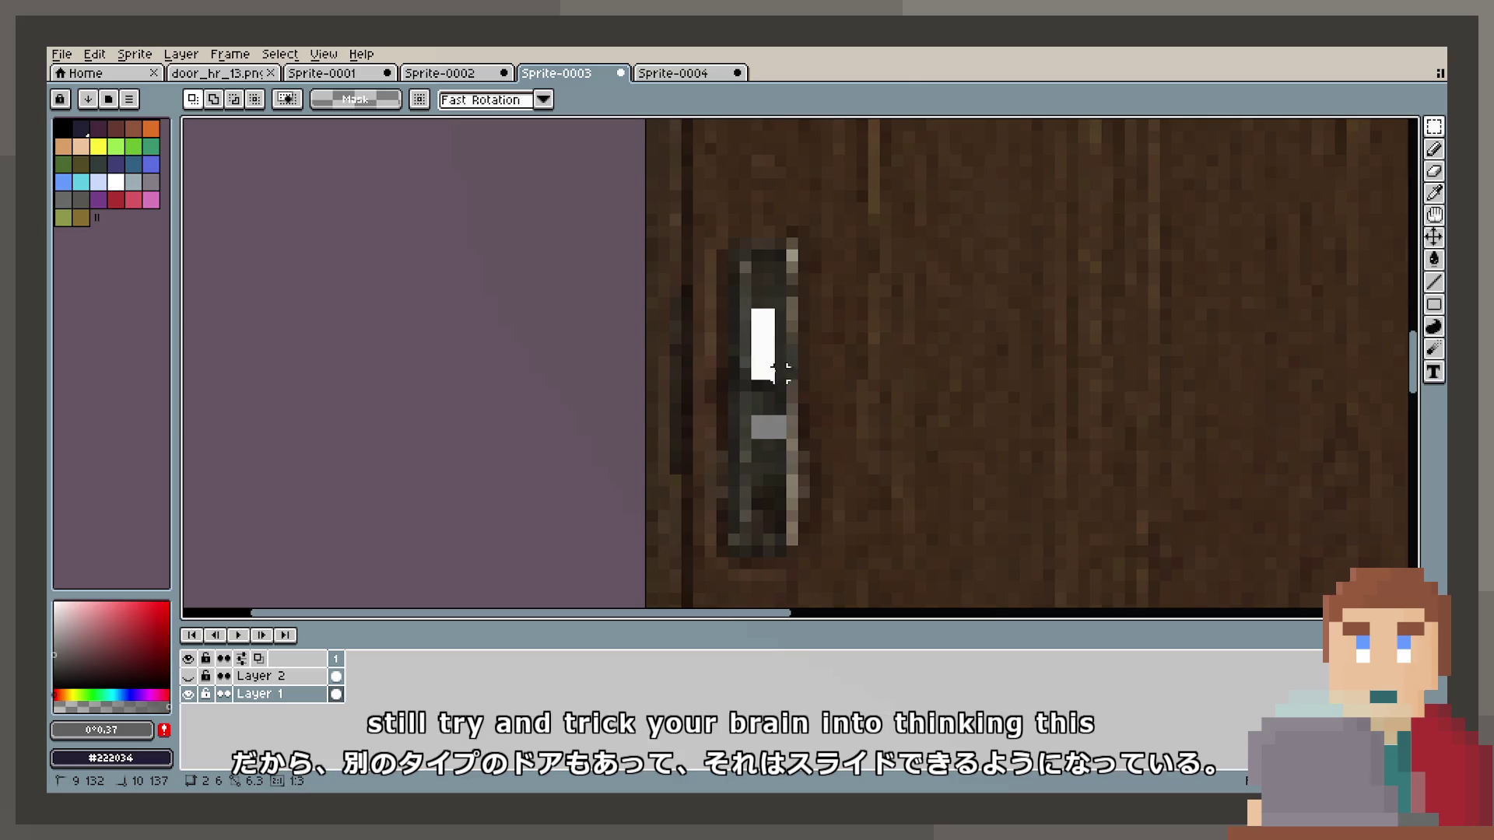
key(ctrl+d)
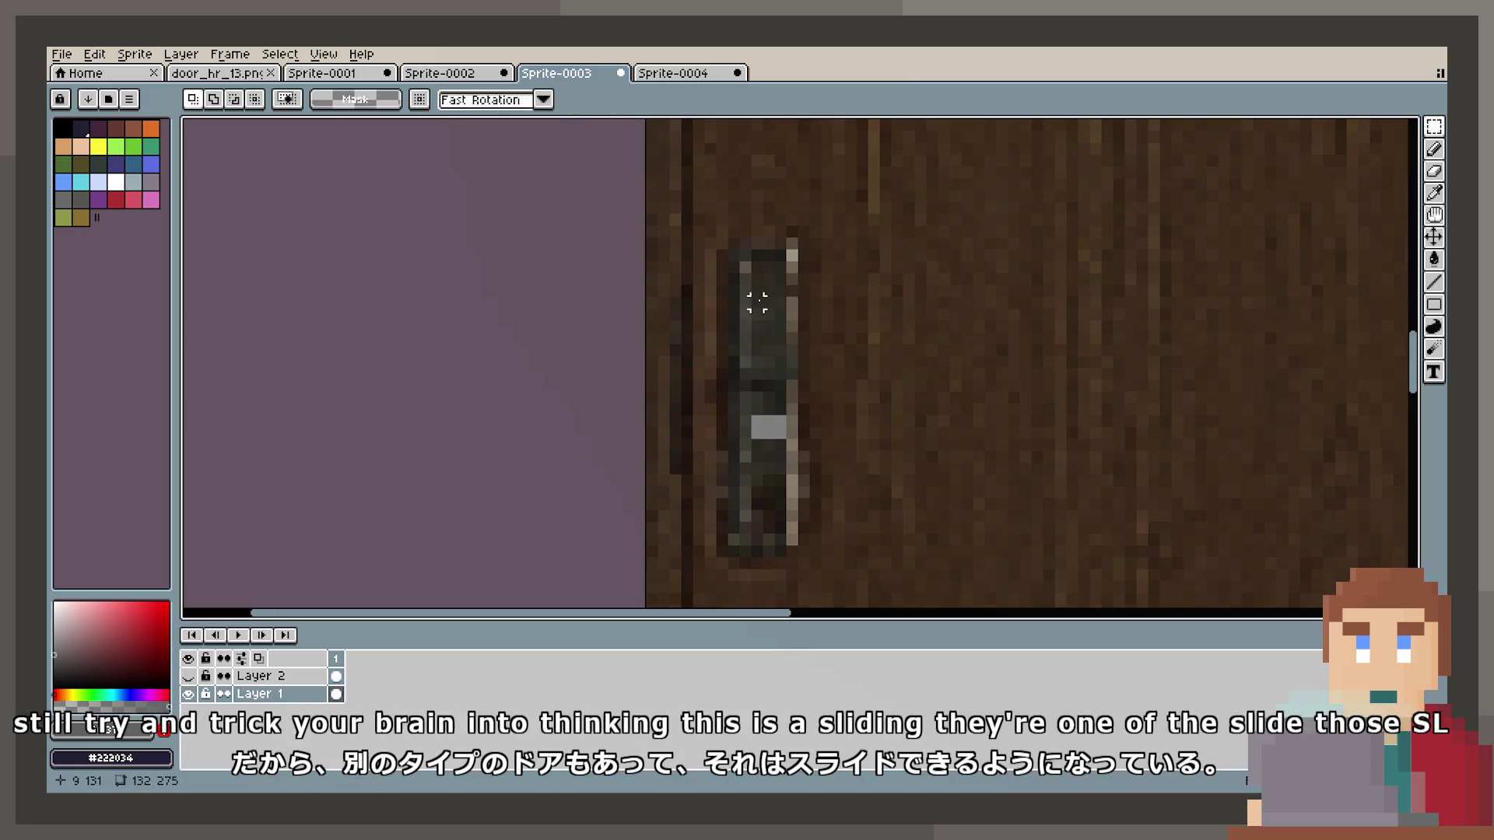
Reposition 3x6 and 3x5 pieces of the metal plate lower on the door.
mouse_move(749, 282)
mouse_down()
mouse_move(789, 359)
mouse_move(777, 405)
mouse_up()
click(782, 330)
key(ctrl+d)
drag(755, 334, 787, 393)
click(778, 364)
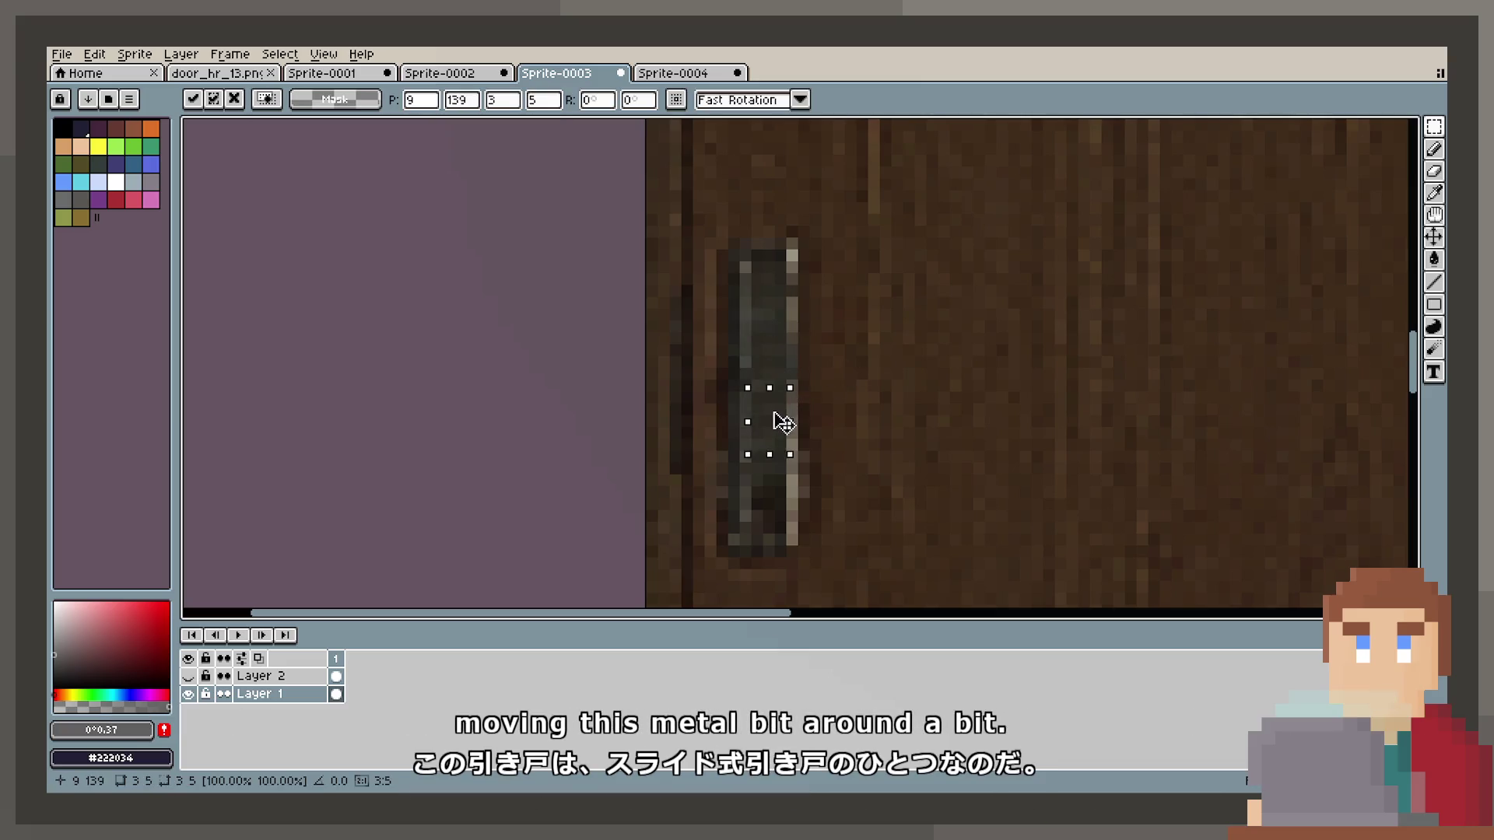
key(ctrl+d)
scroll(886, 373, down, 3)
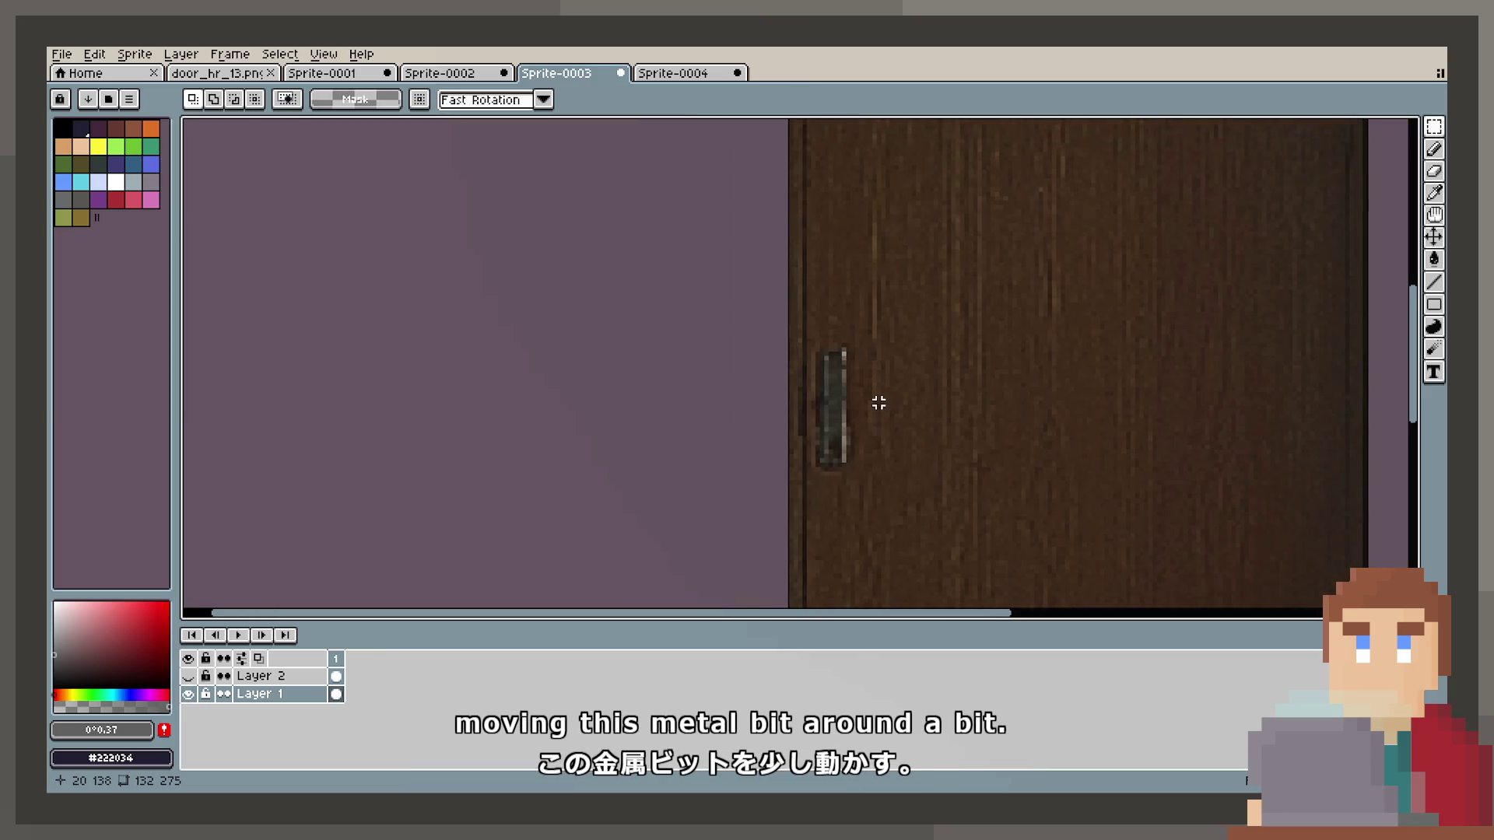
scroll(878, 392, up, 2)
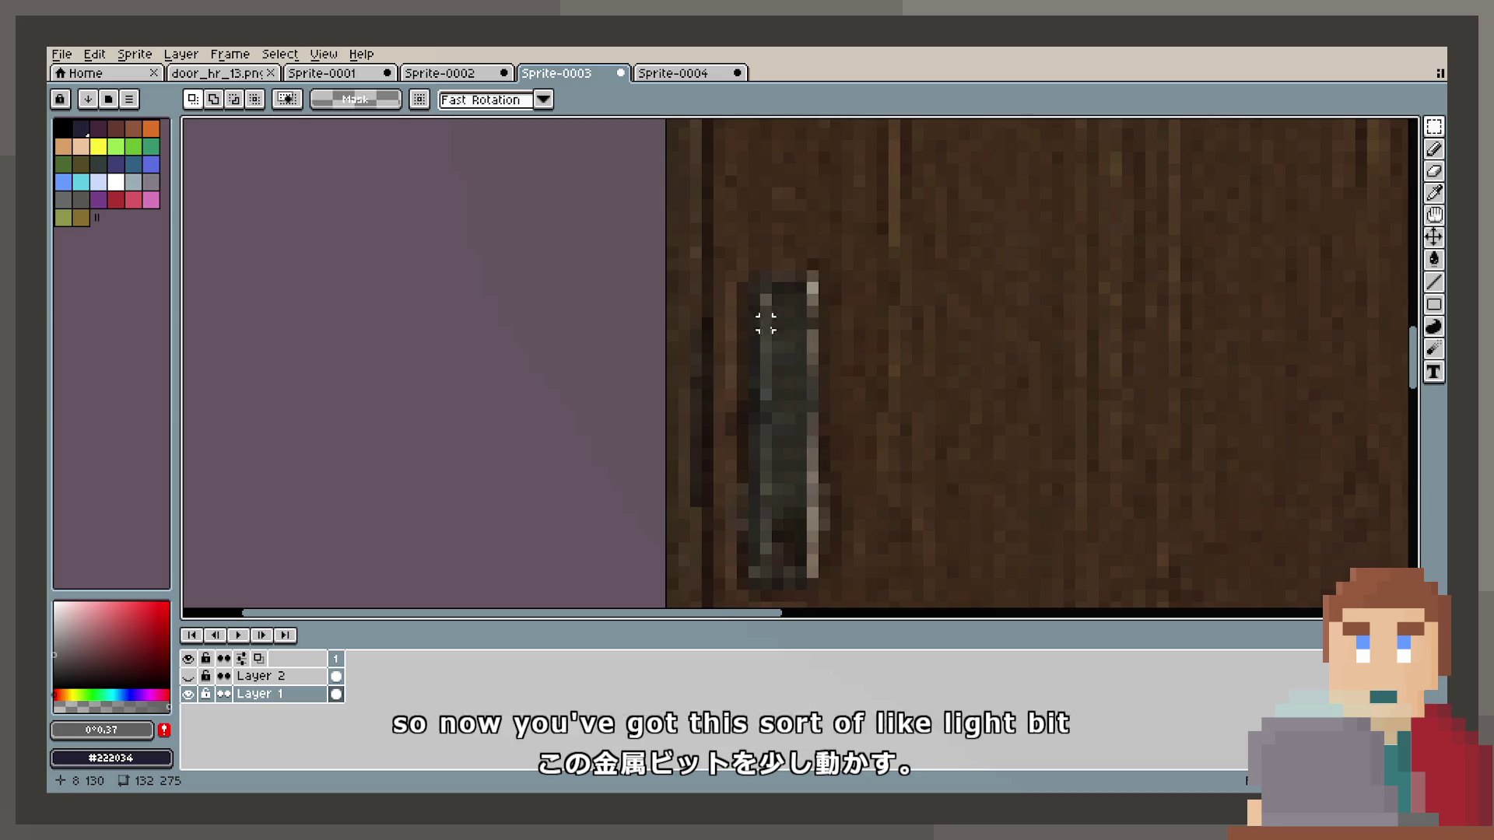
scroll(750, 395, down, 2)
scroll(750, 396, down, 2)
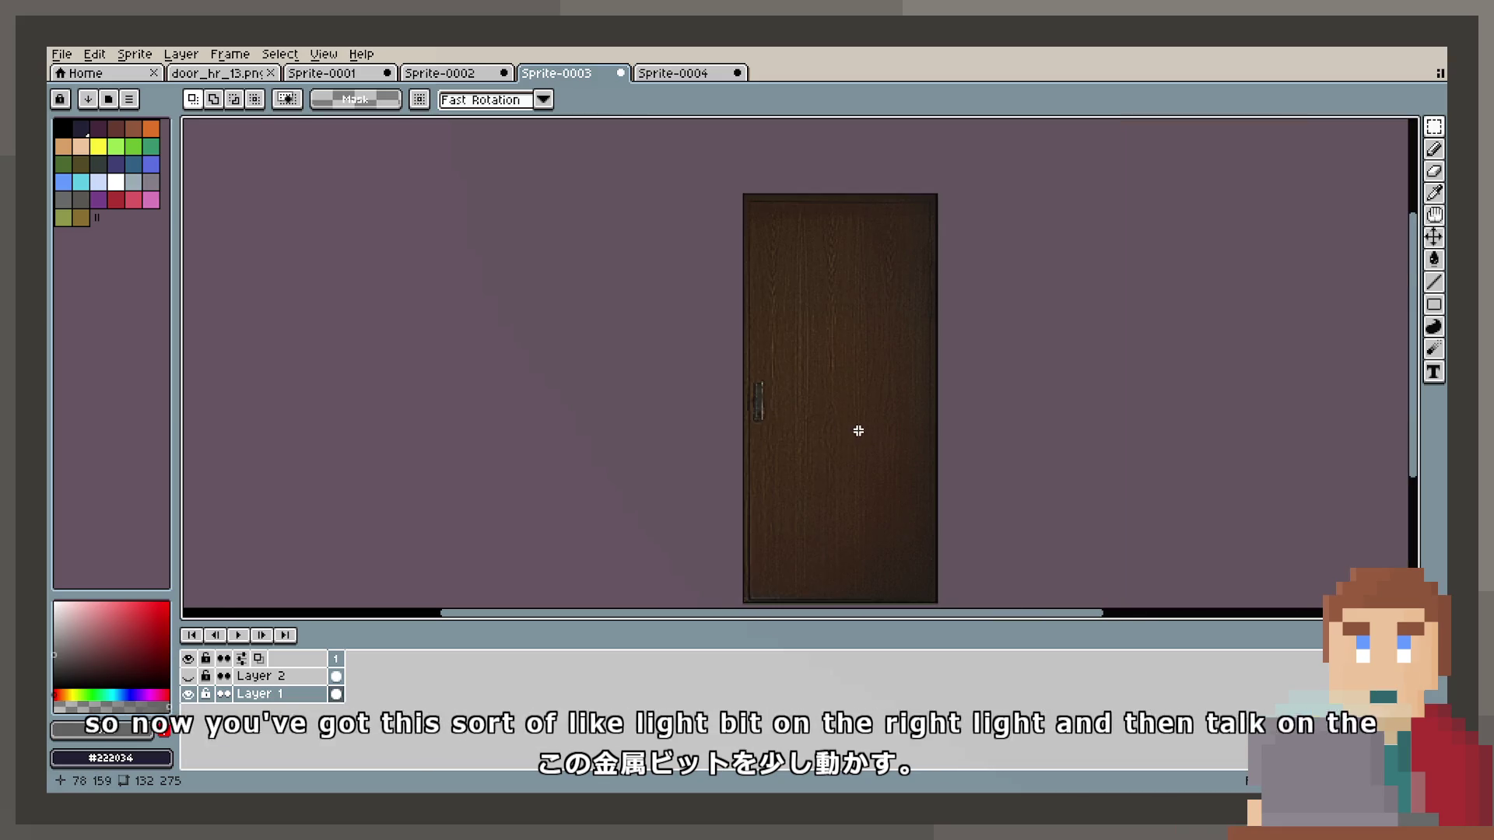
scroll(861, 427, up, 2)
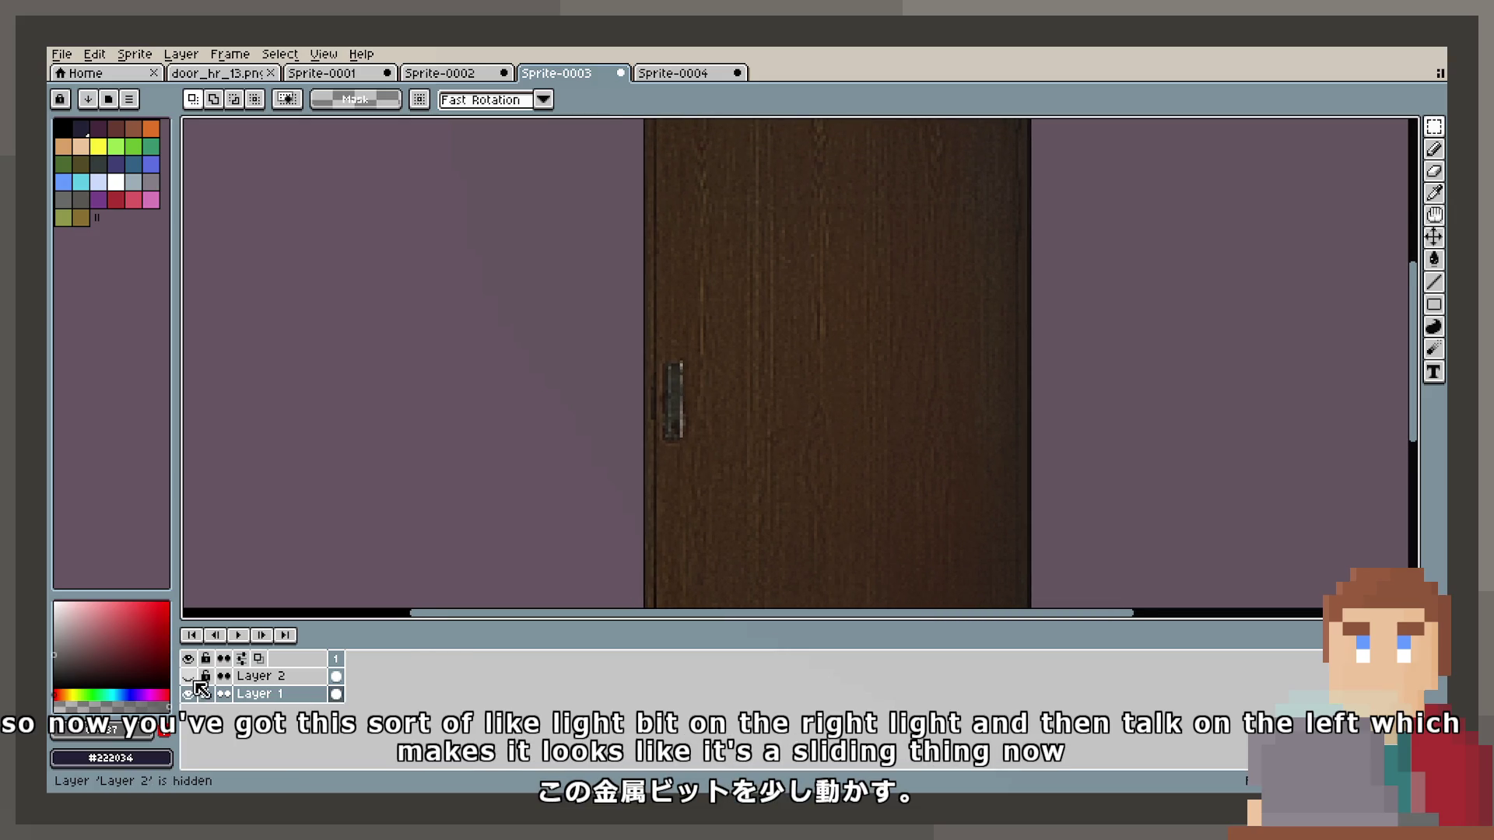
Show Layer 2 again, edit Layer 1, and select a wood area right of the handle.
click(188, 676)
click(250, 698)
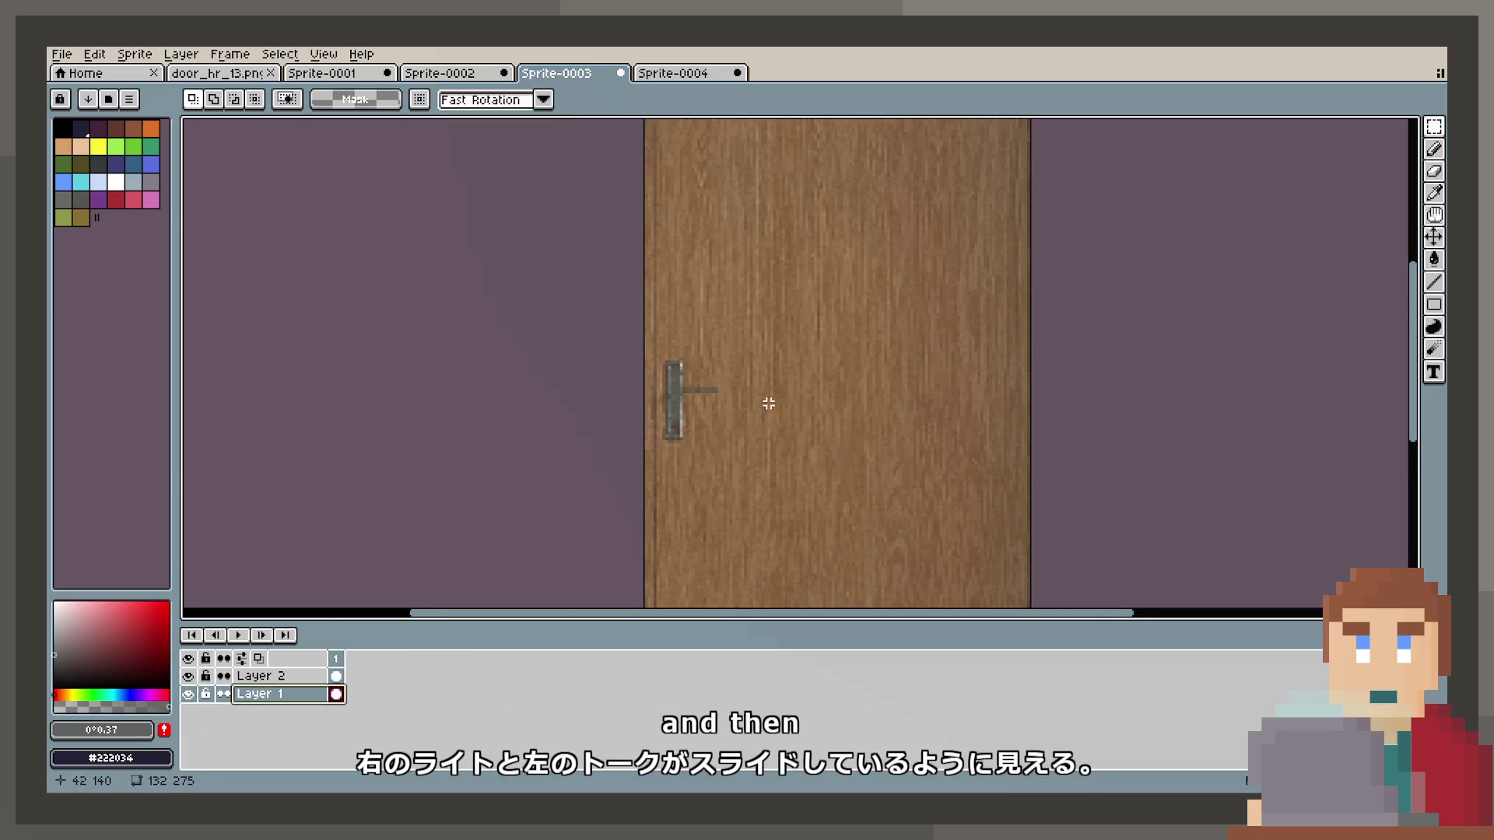
scroll(584, 389, up, 3)
mouse_move(553, 262)
mouse_down()
mouse_move(714, 327)
mouse_move(804, 325)
mouse_move(716, 347)
mouse_move(693, 383)
mouse_move(712, 385)
mouse_up()
click(894, 280)
key(ctrl+z)
key(ctrl+z)
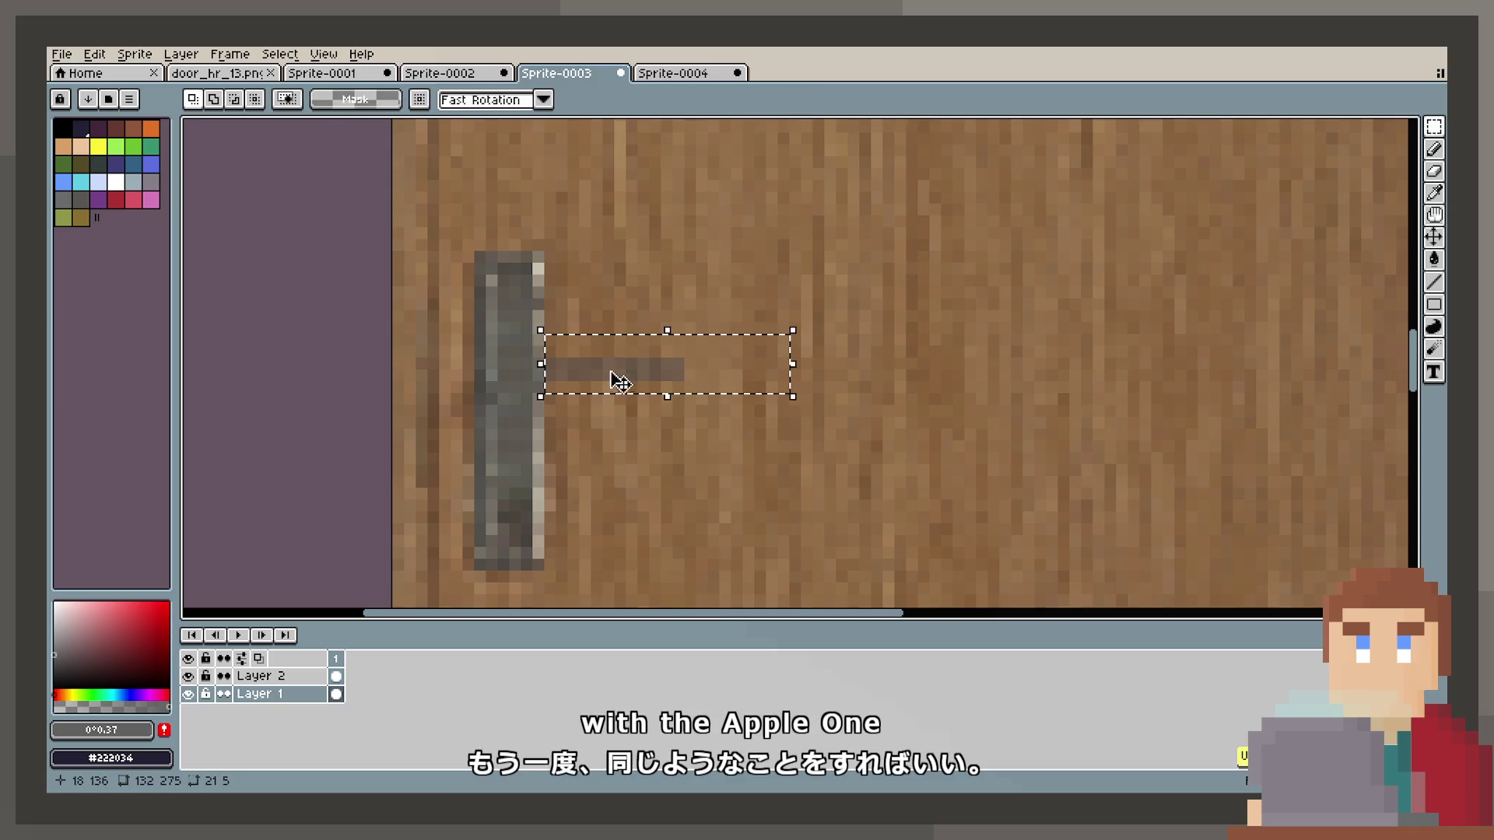
Remove the handle's horizontal lever bar by filling and deleting it on Layer 2.
drag(549, 362, 688, 384)
click(265, 677)
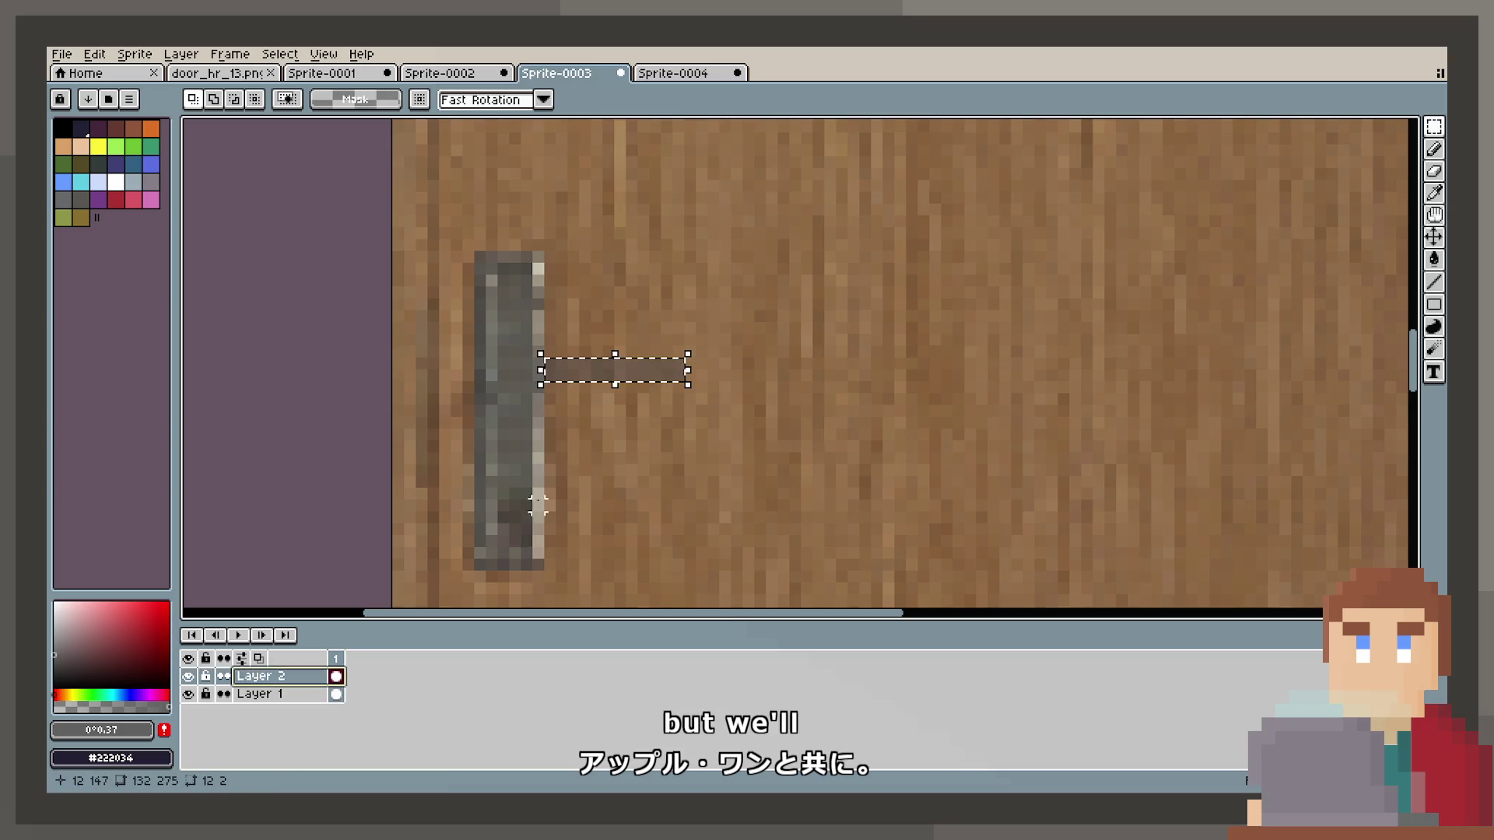
key(f)
key(ctrl+d)
mouse_move(542, 251)
mouse_down()
mouse_move(691, 290)
mouse_move(712, 316)
mouse_move(691, 361)
mouse_up()
key(Delete)
key(ctrl+d)
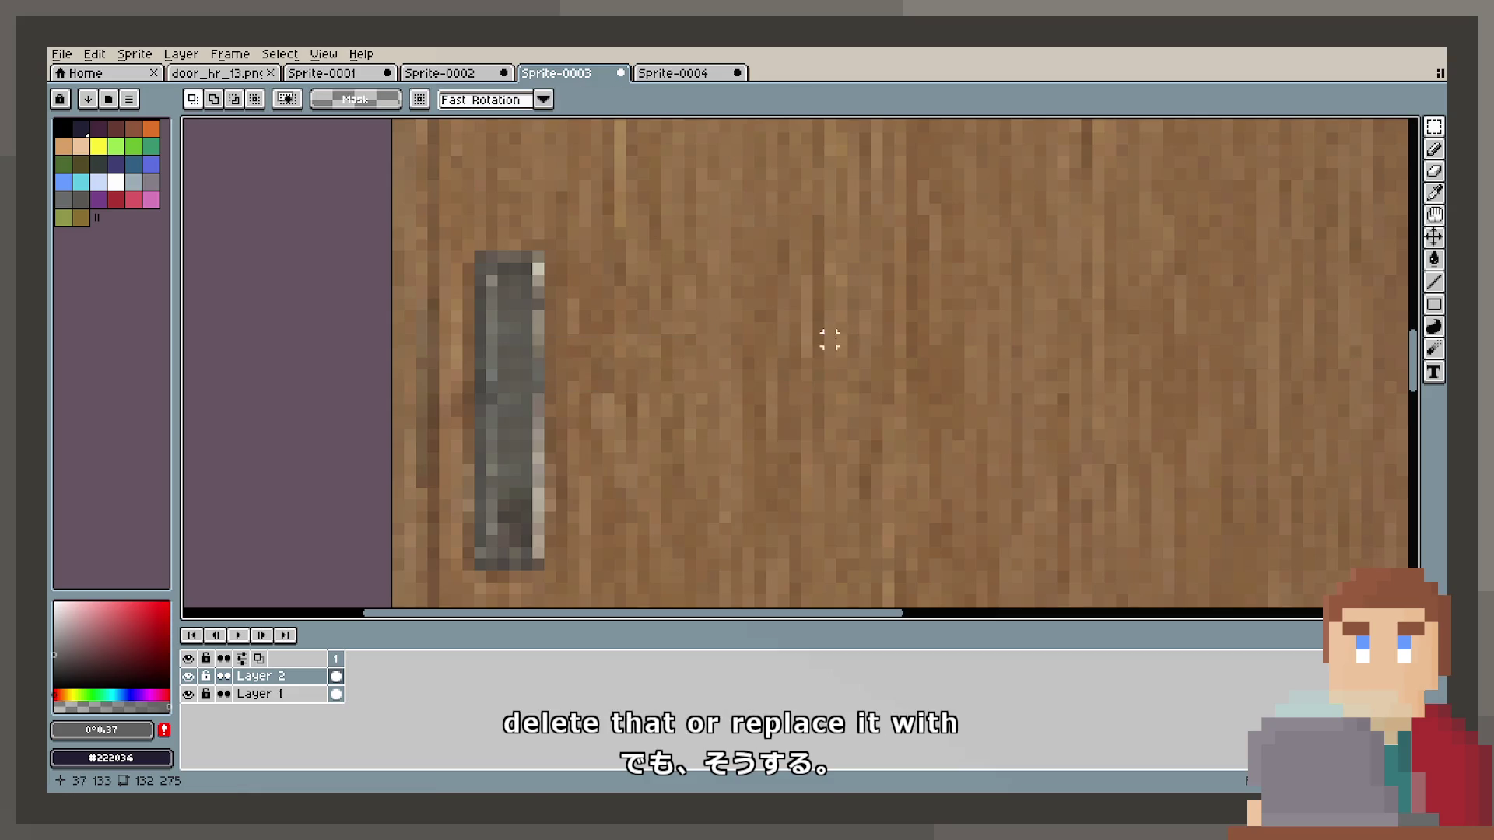
Review the patched handle, then select the entire door image.
scroll(736, 375, down, 5)
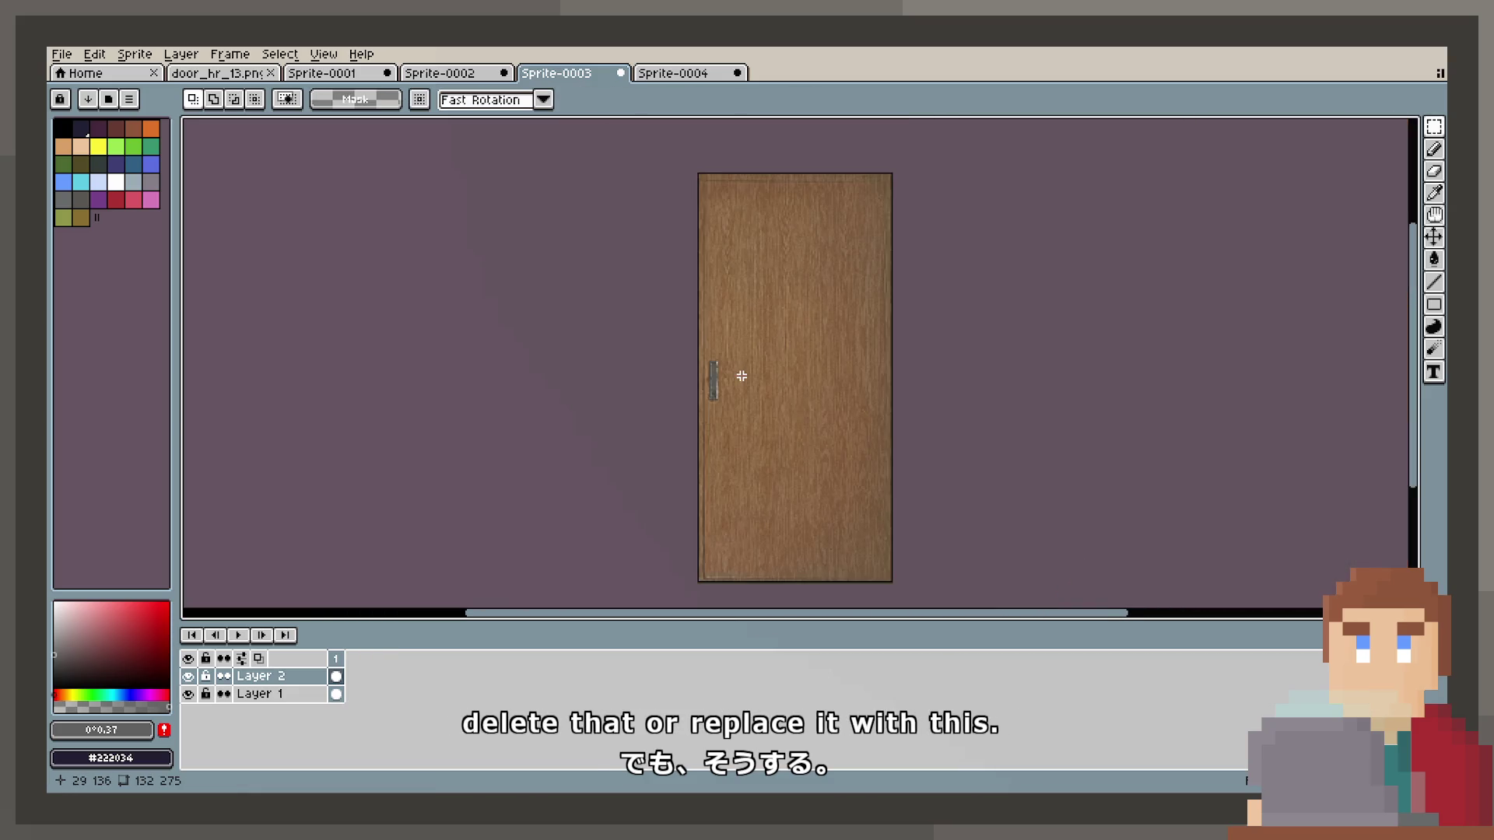
scroll(718, 352, up, 4)
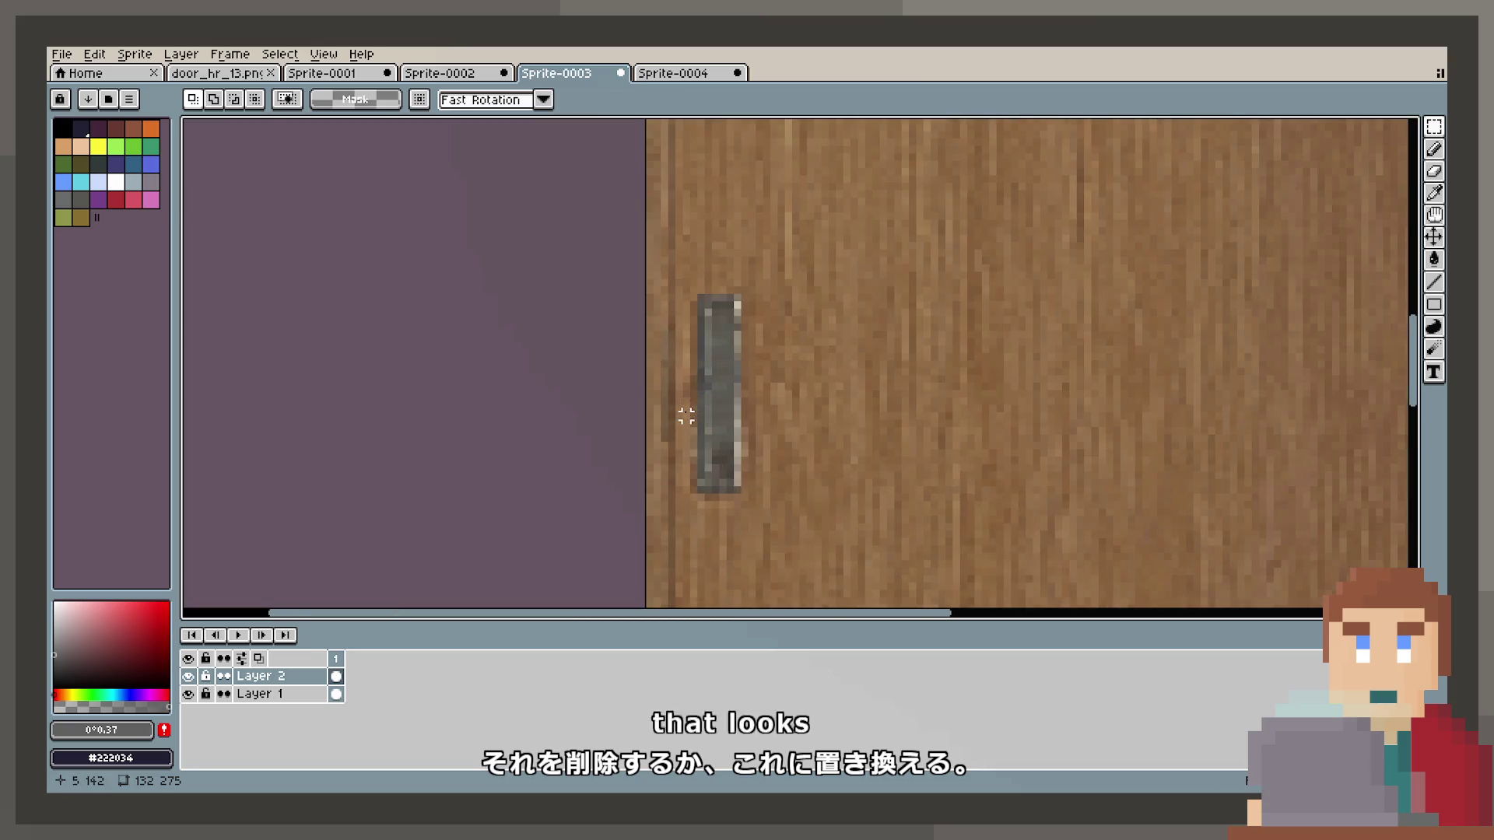
scroll(760, 441, down, 4)
scroll(761, 438, up, 3)
scroll(759, 436, down, 5)
scroll(760, 424, up, 2)
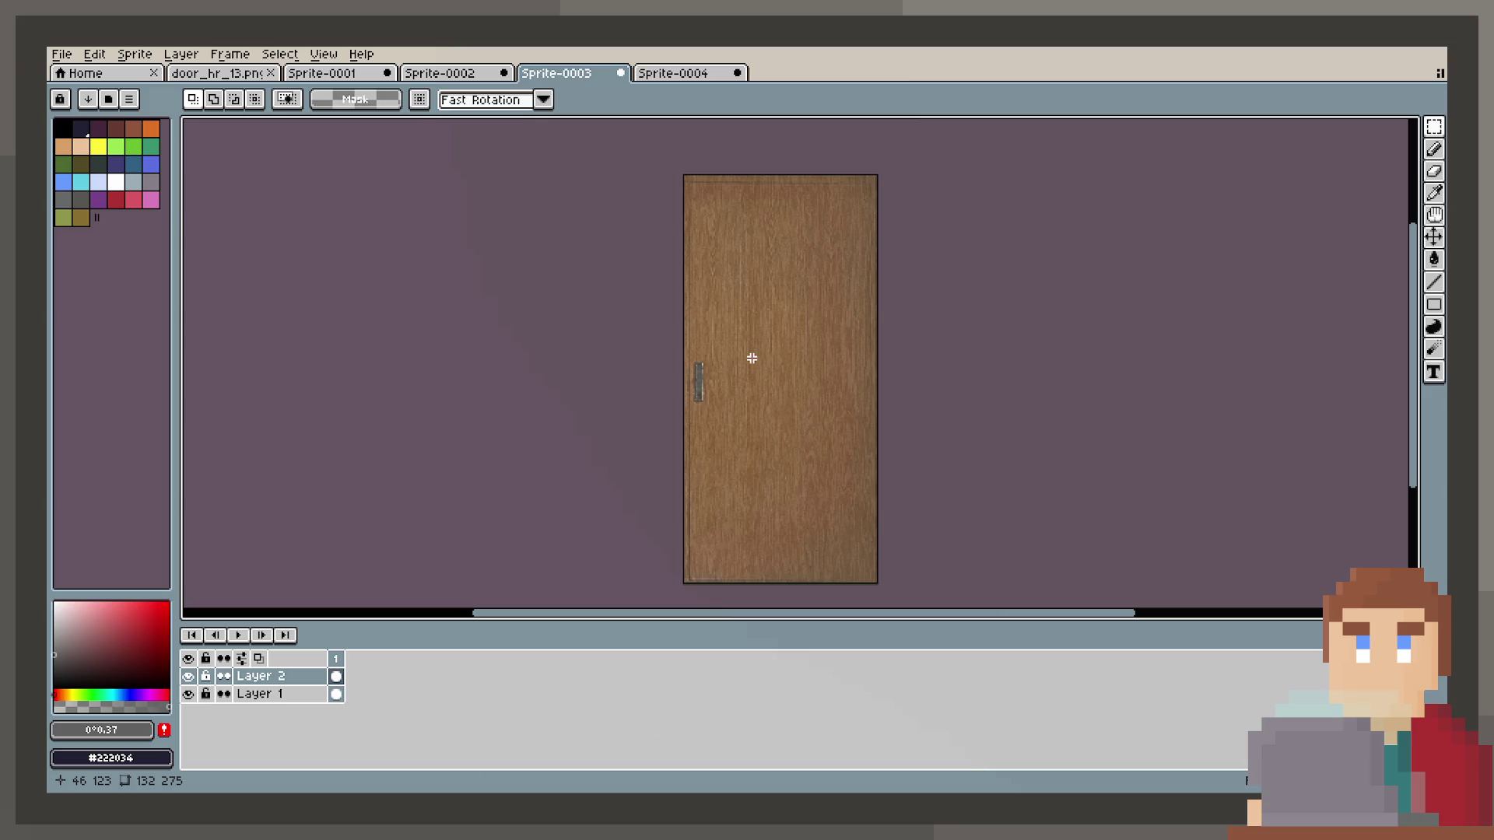
scroll(751, 358, up, 2)
scroll(733, 358, down, 2)
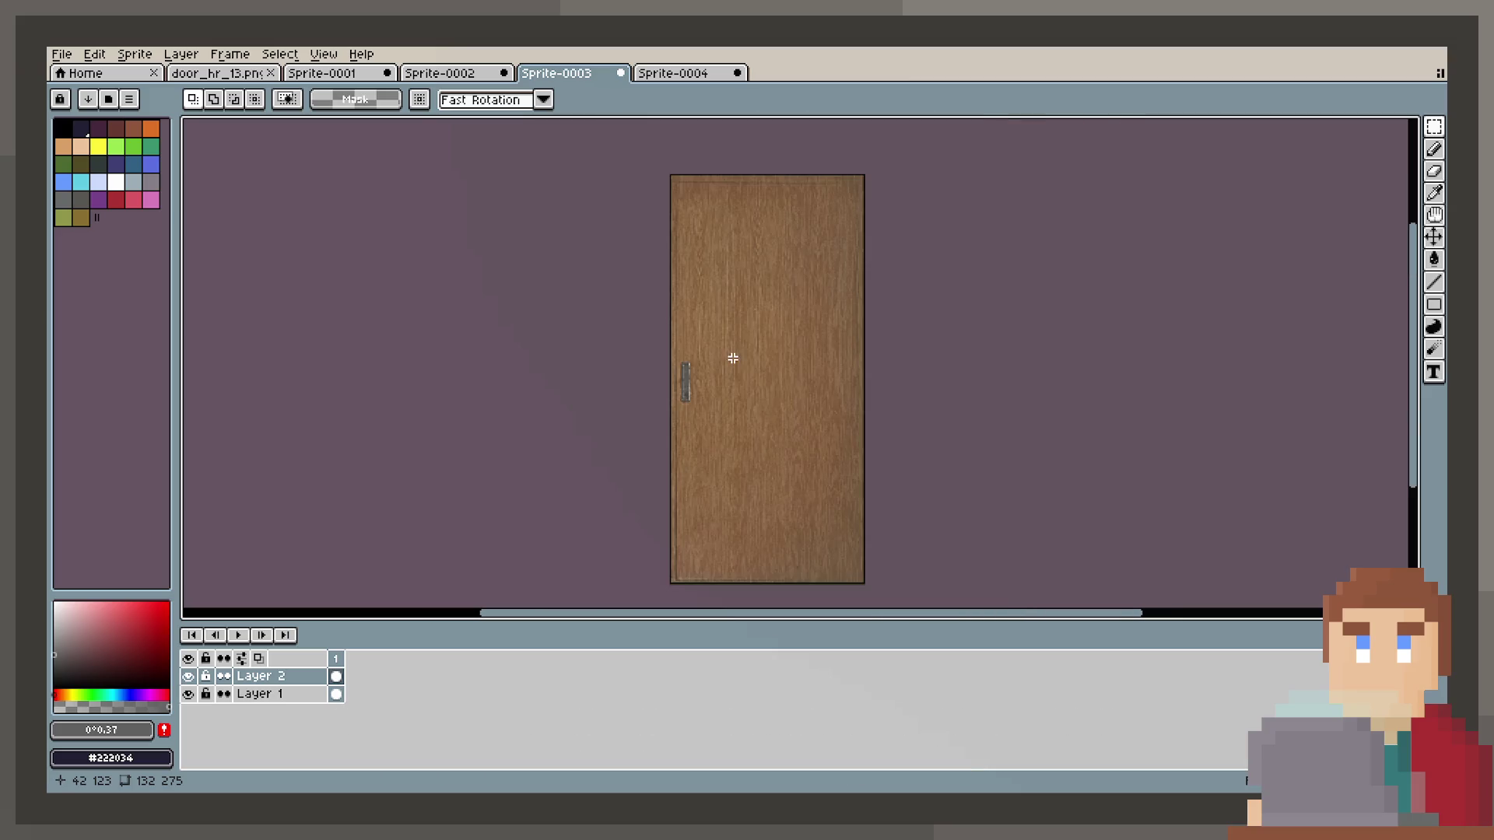
key(ctrl+a)
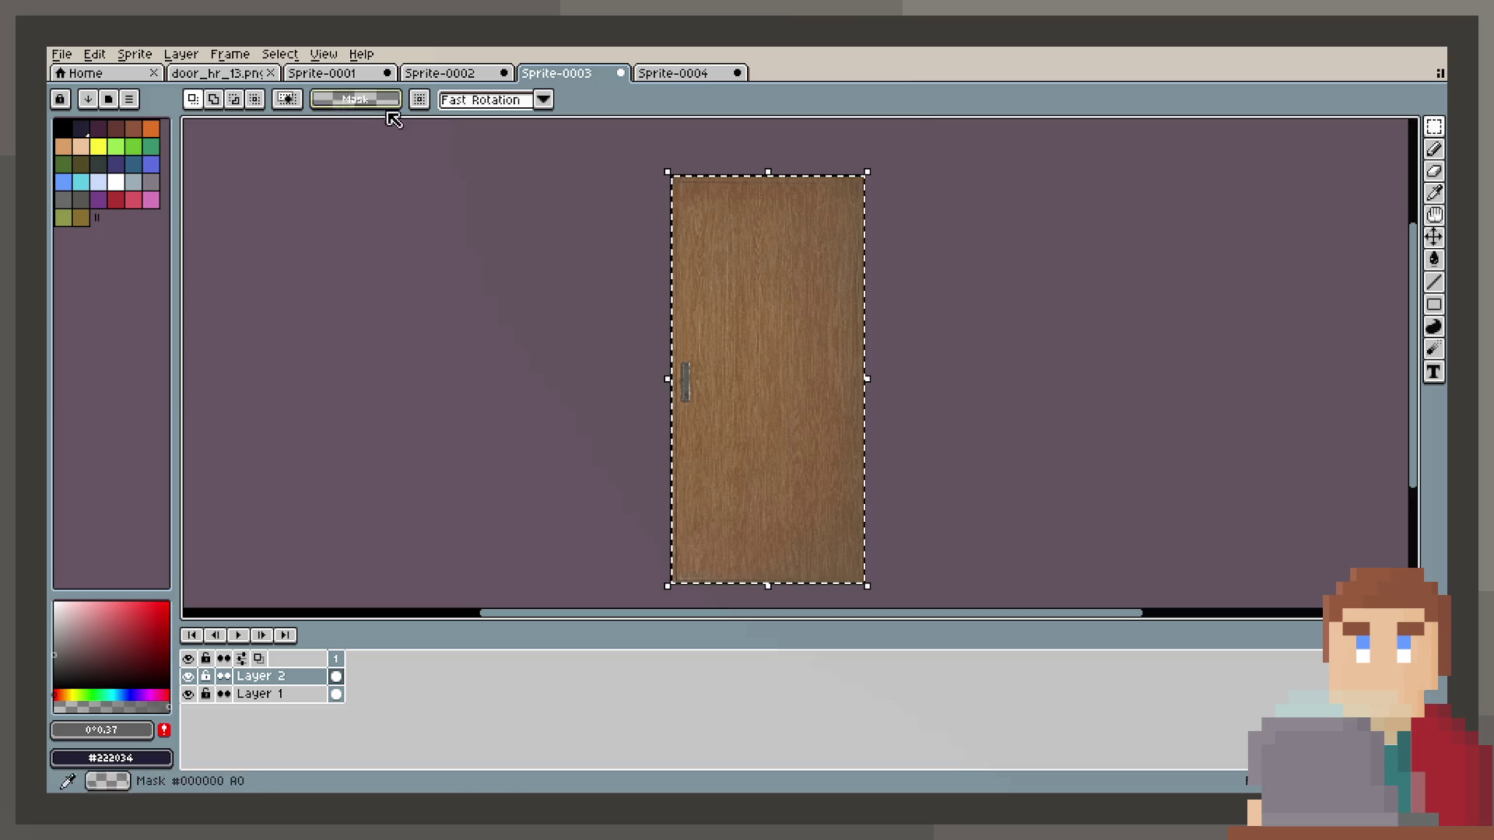
click(217, 72)
Merge Layer 2 down into Layer 1 in Sprite-0003.
scroll(637, 319, down, 3)
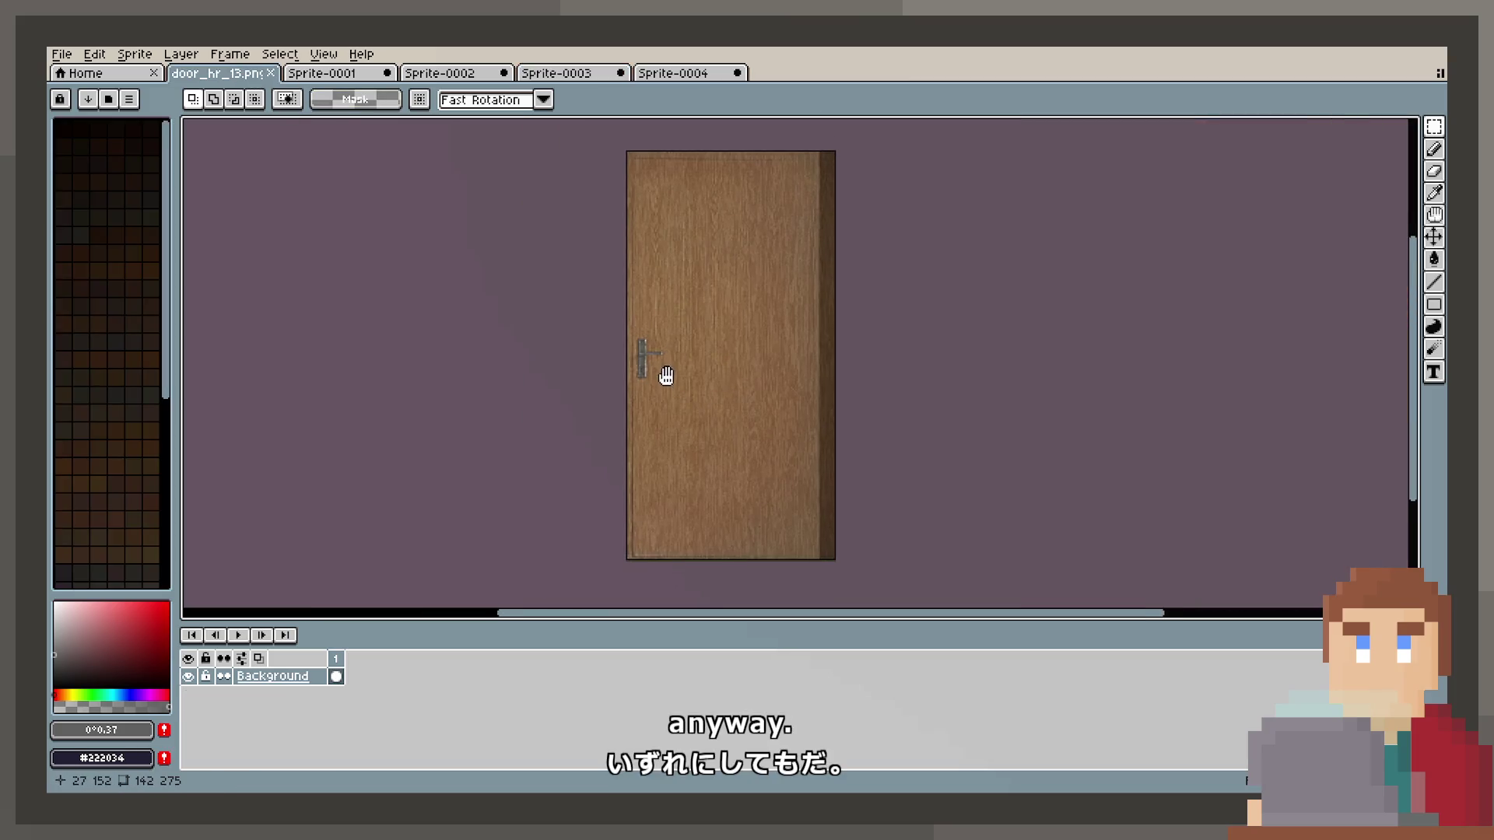
key(ctrl+v)
key(Escape)
click(557, 73)
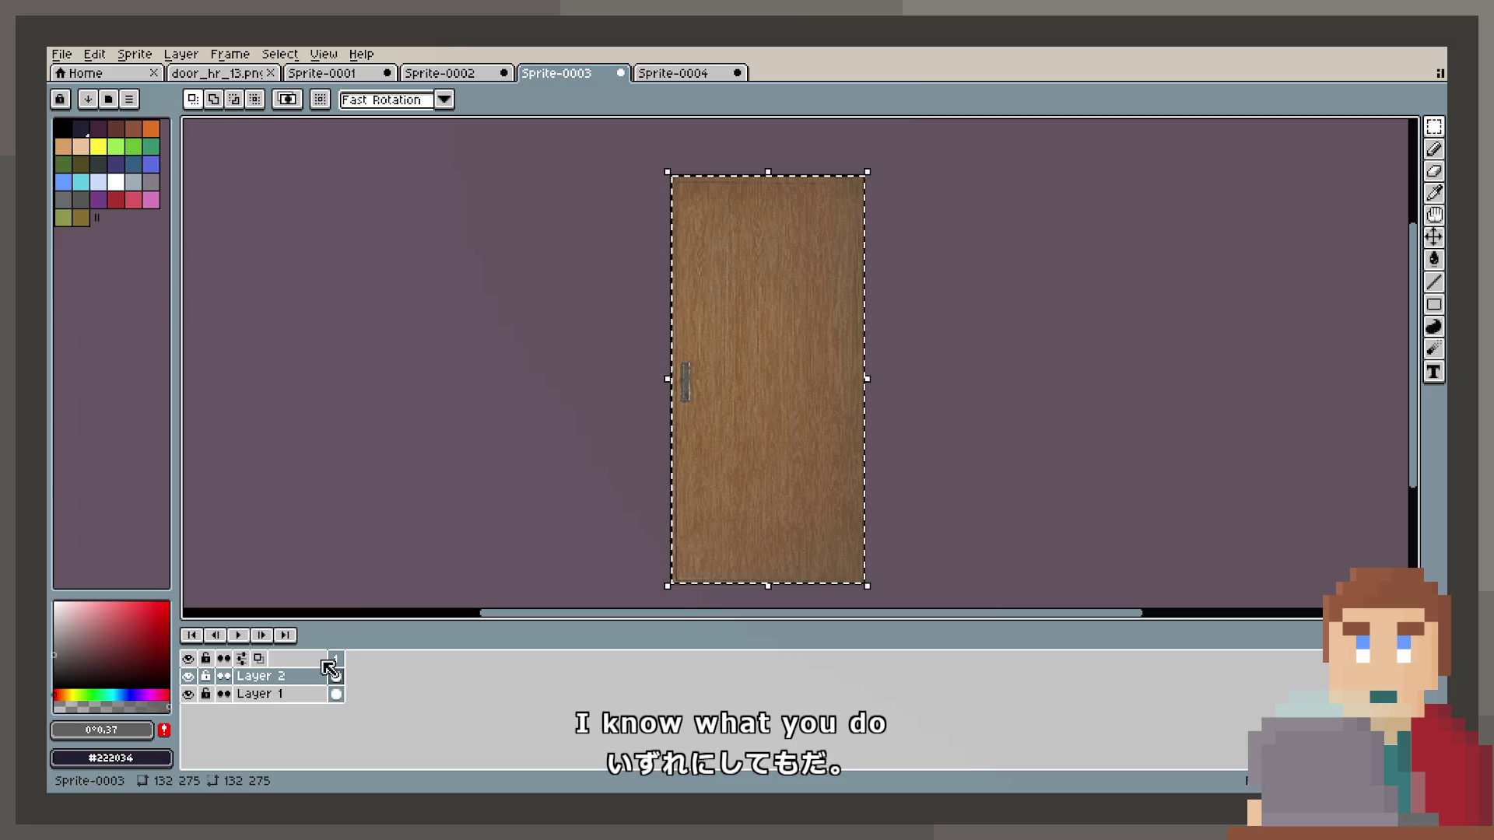
right_click(290, 676)
click(336, 747)
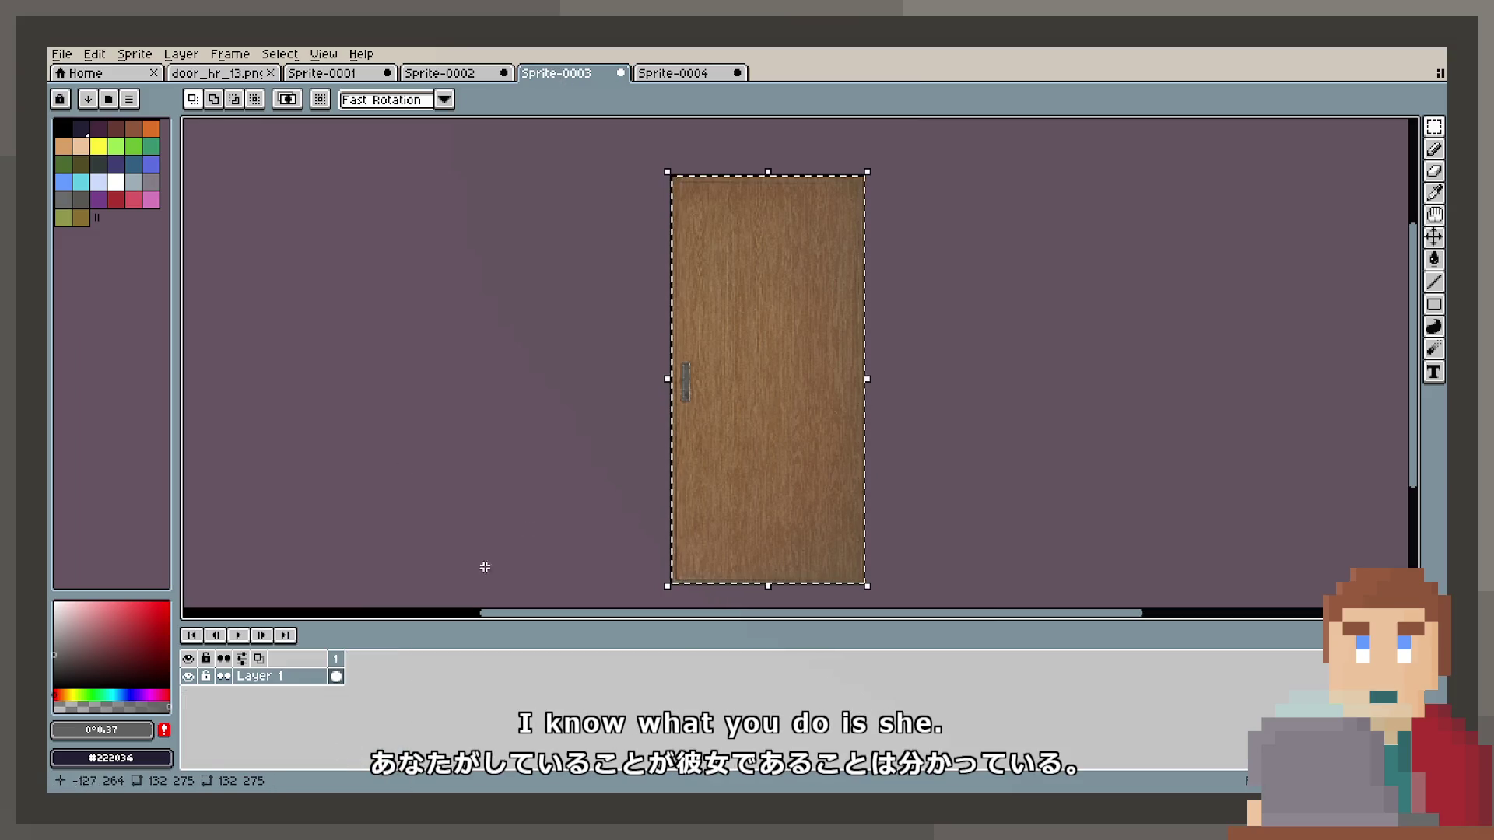
Paste the merged door into door_hr_13.png and save it as door_hr_16.png.
click(218, 73)
key(ctrl+v)
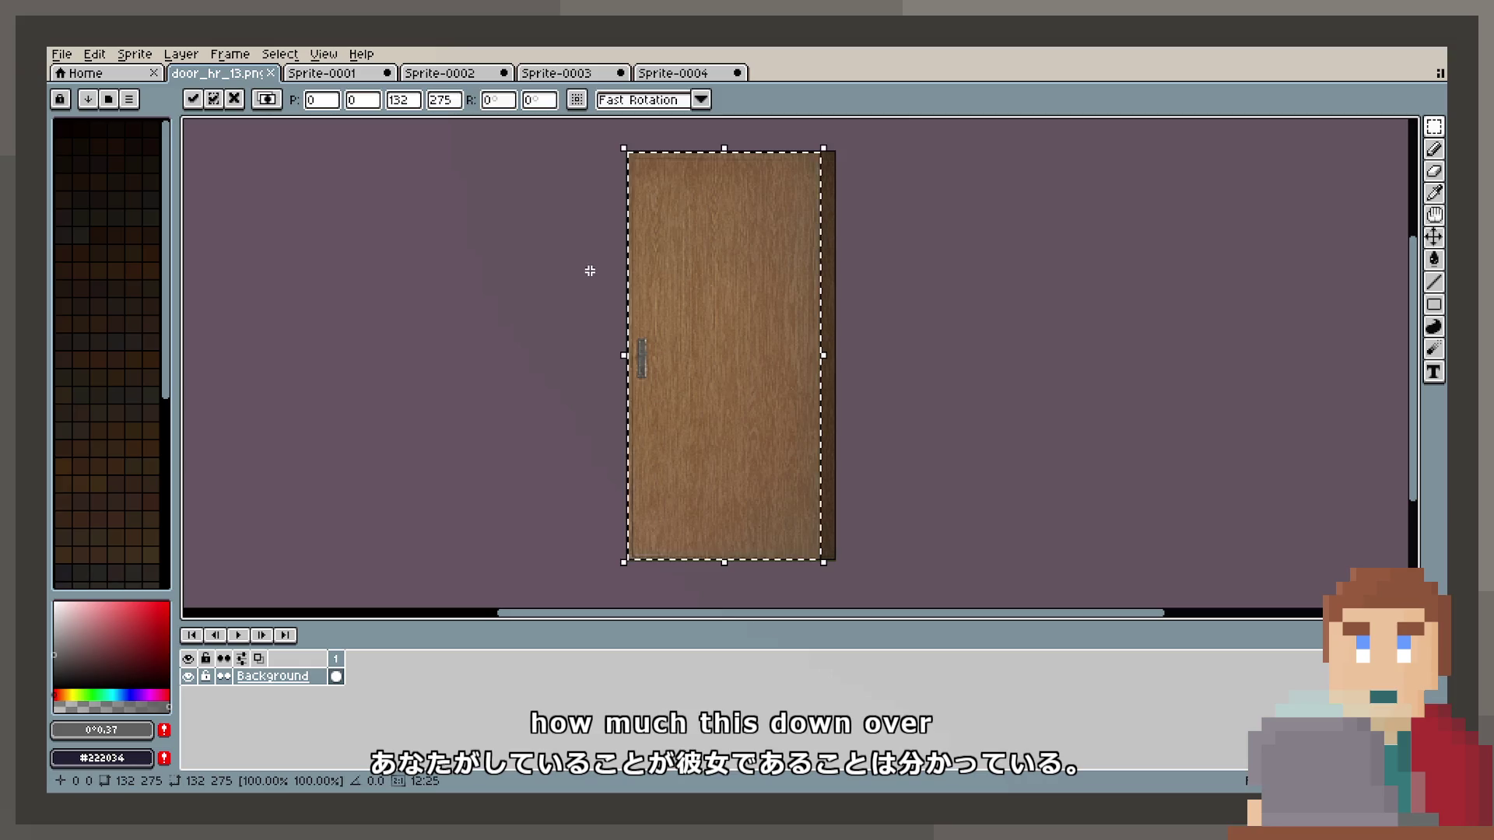
click(56, 53)
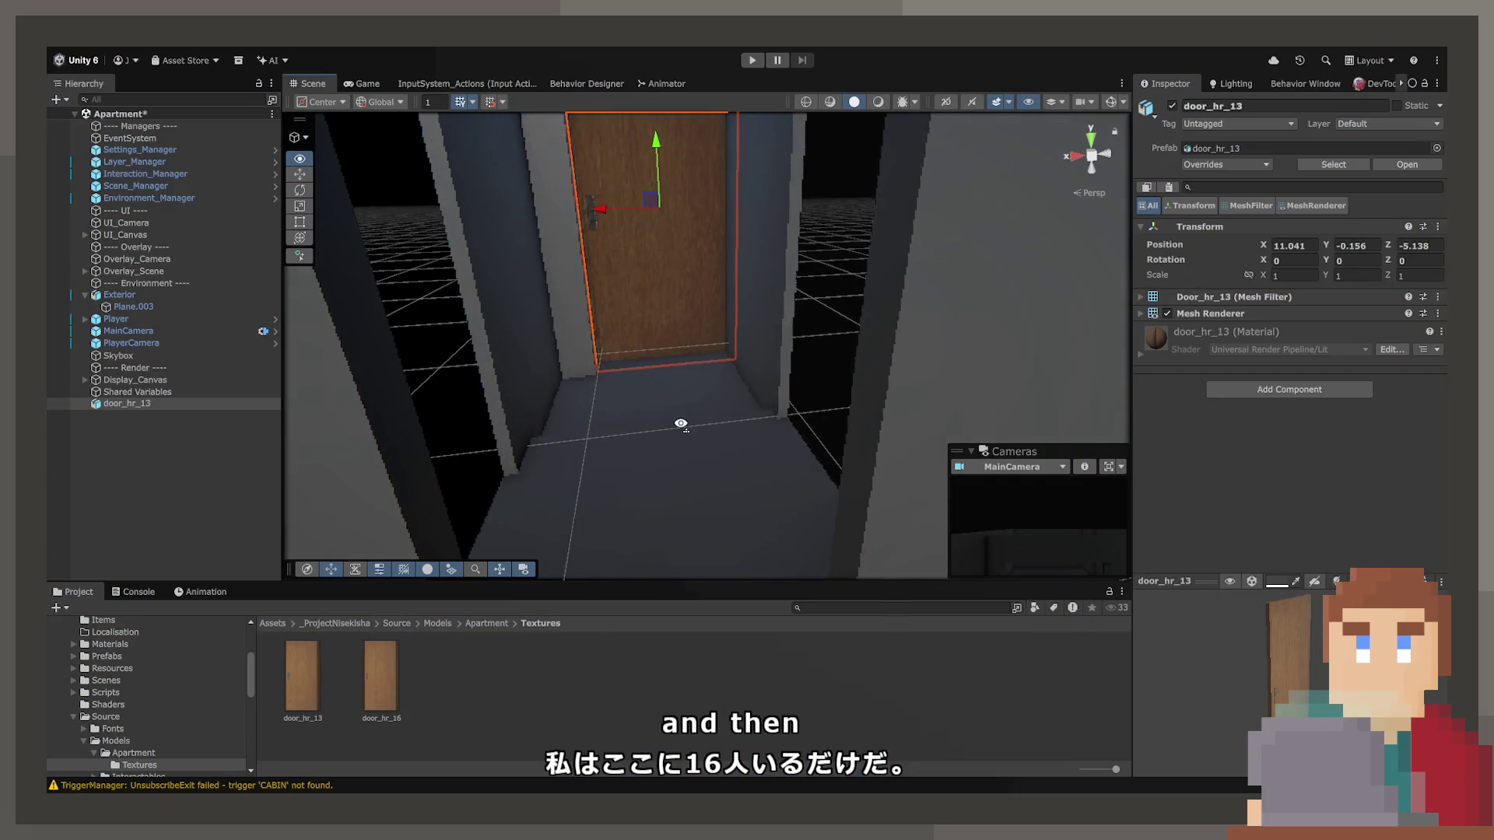
Duplicate the door_hr_13 door, move the copy, and set its Y rotation to -90.
drag(681, 424, 692, 432)
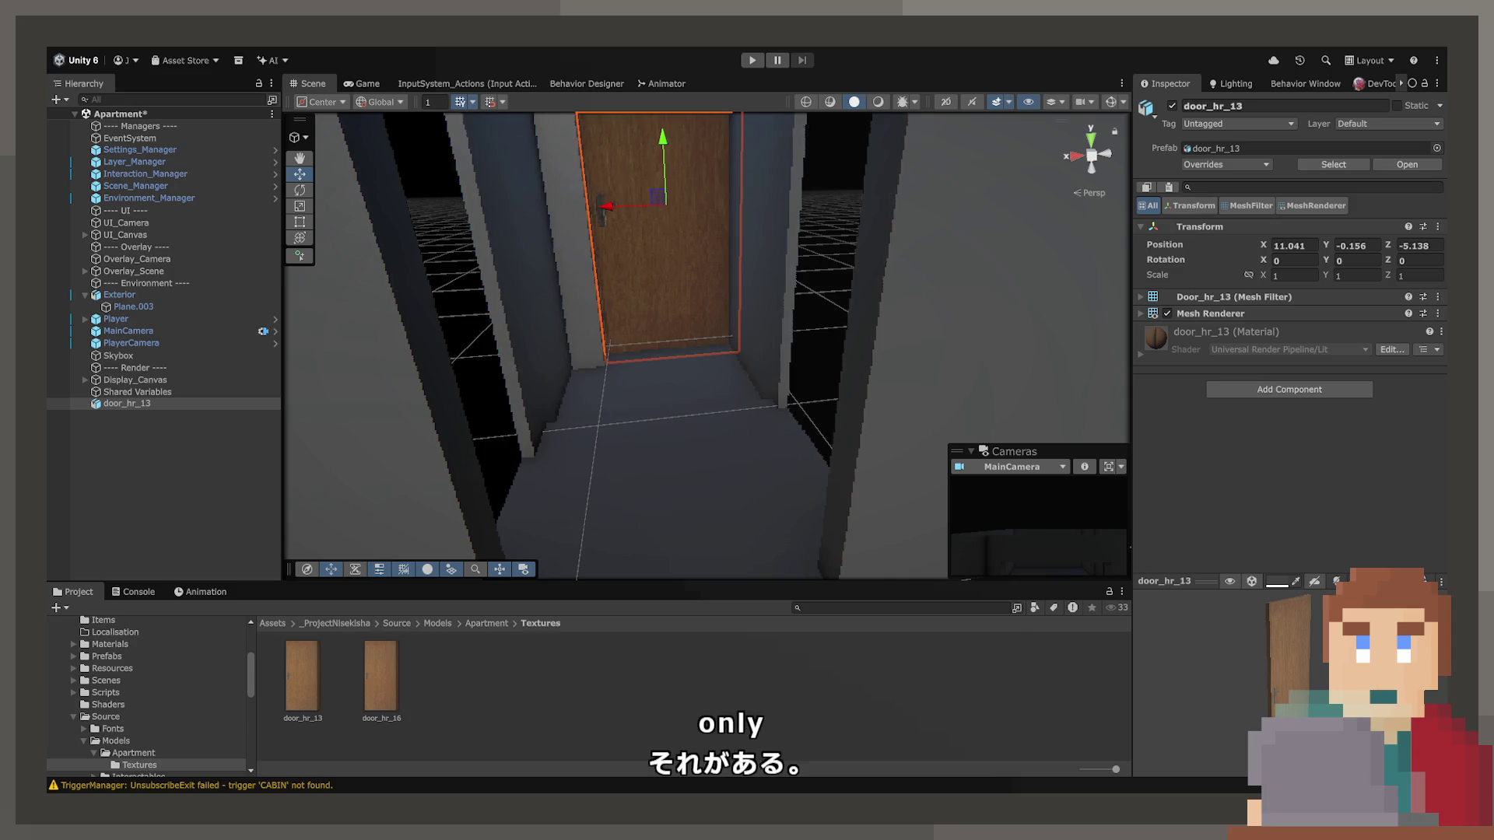
mouse_move(778, 451)
mouse_down()
mouse_move(985, 469)
mouse_move(1179, 390)
mouse_move(1130, 425)
mouse_move(487, 427)
mouse_move(415, 503)
mouse_up()
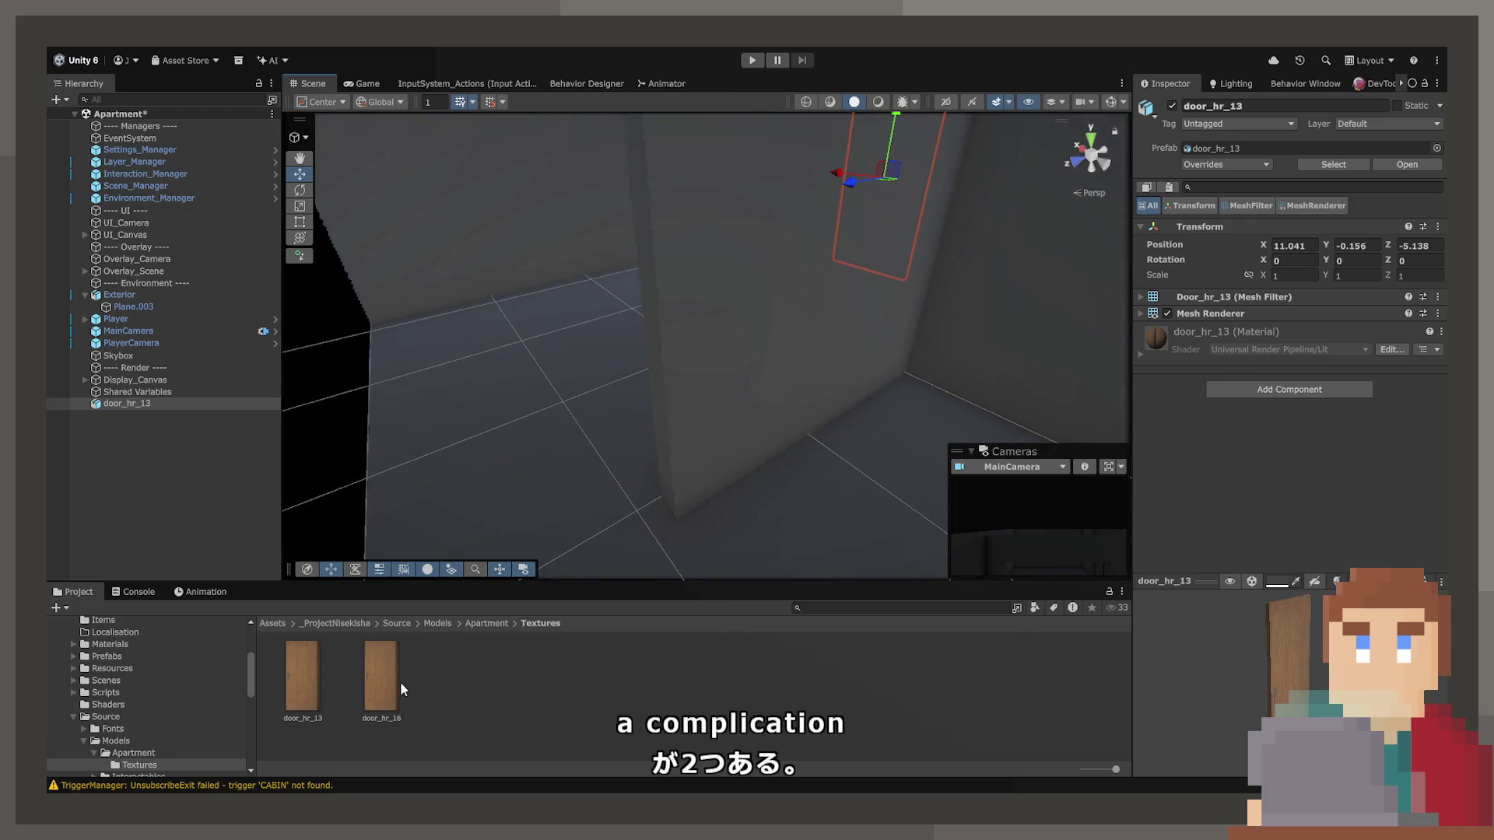
key(ctrl+d)
mouse_move(907, 168)
mouse_down()
mouse_move(736, 377)
mouse_move(604, 393)
mouse_move(645, 410)
mouse_move(879, 403)
mouse_up()
click(300, 191)
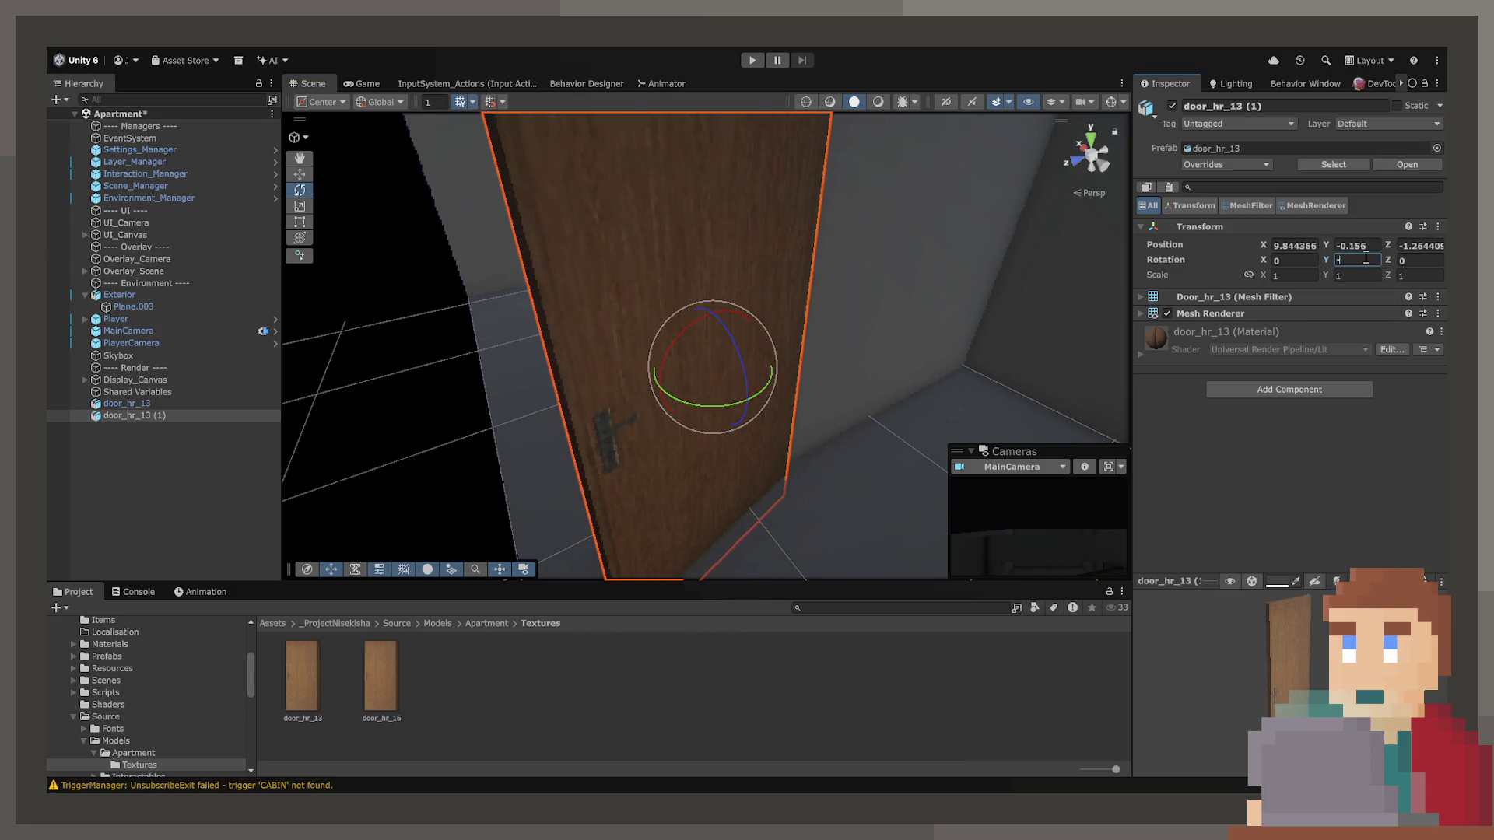
text(90)
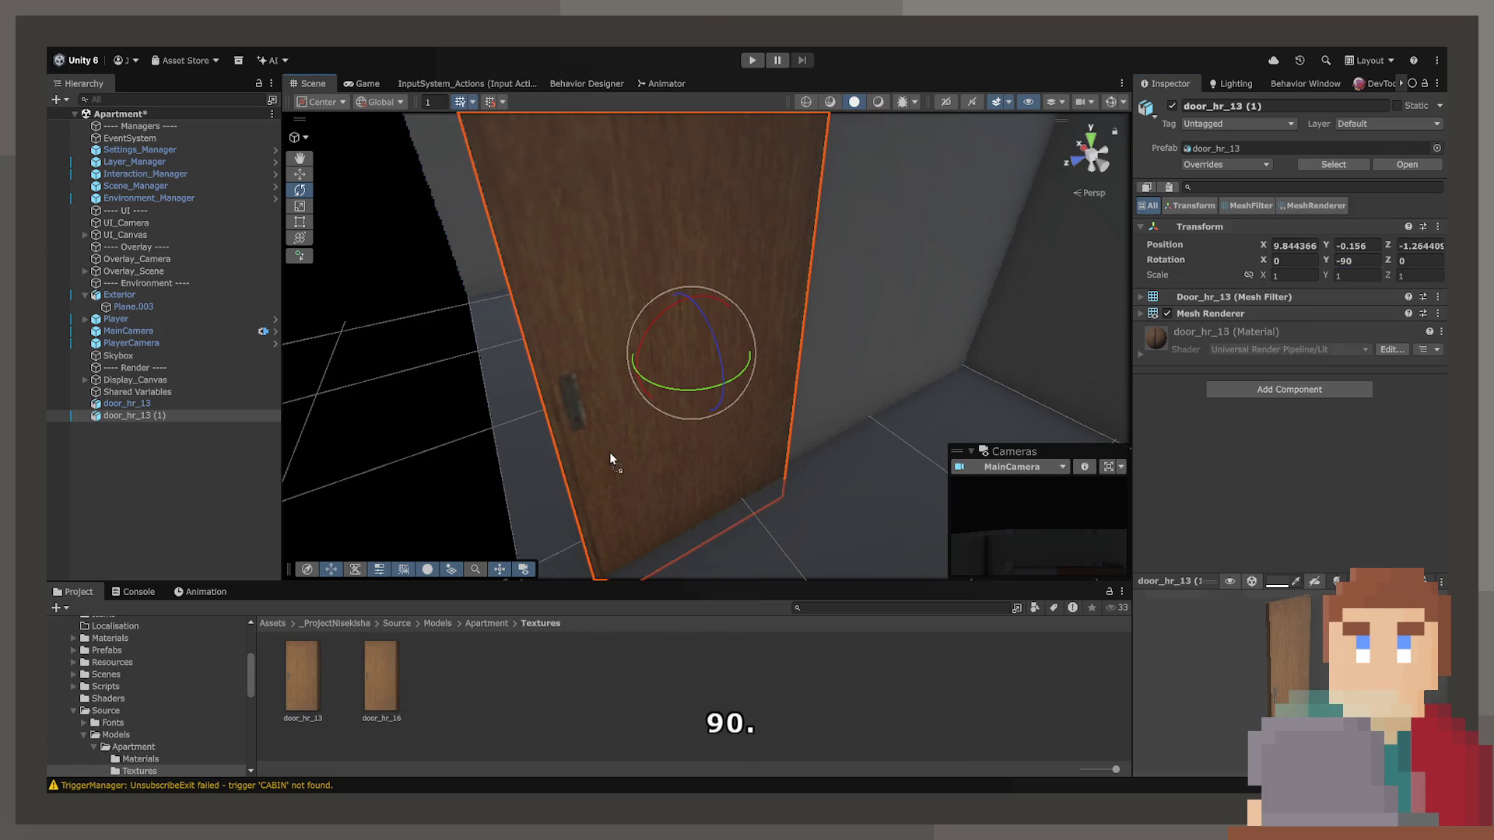
click(394, 665)
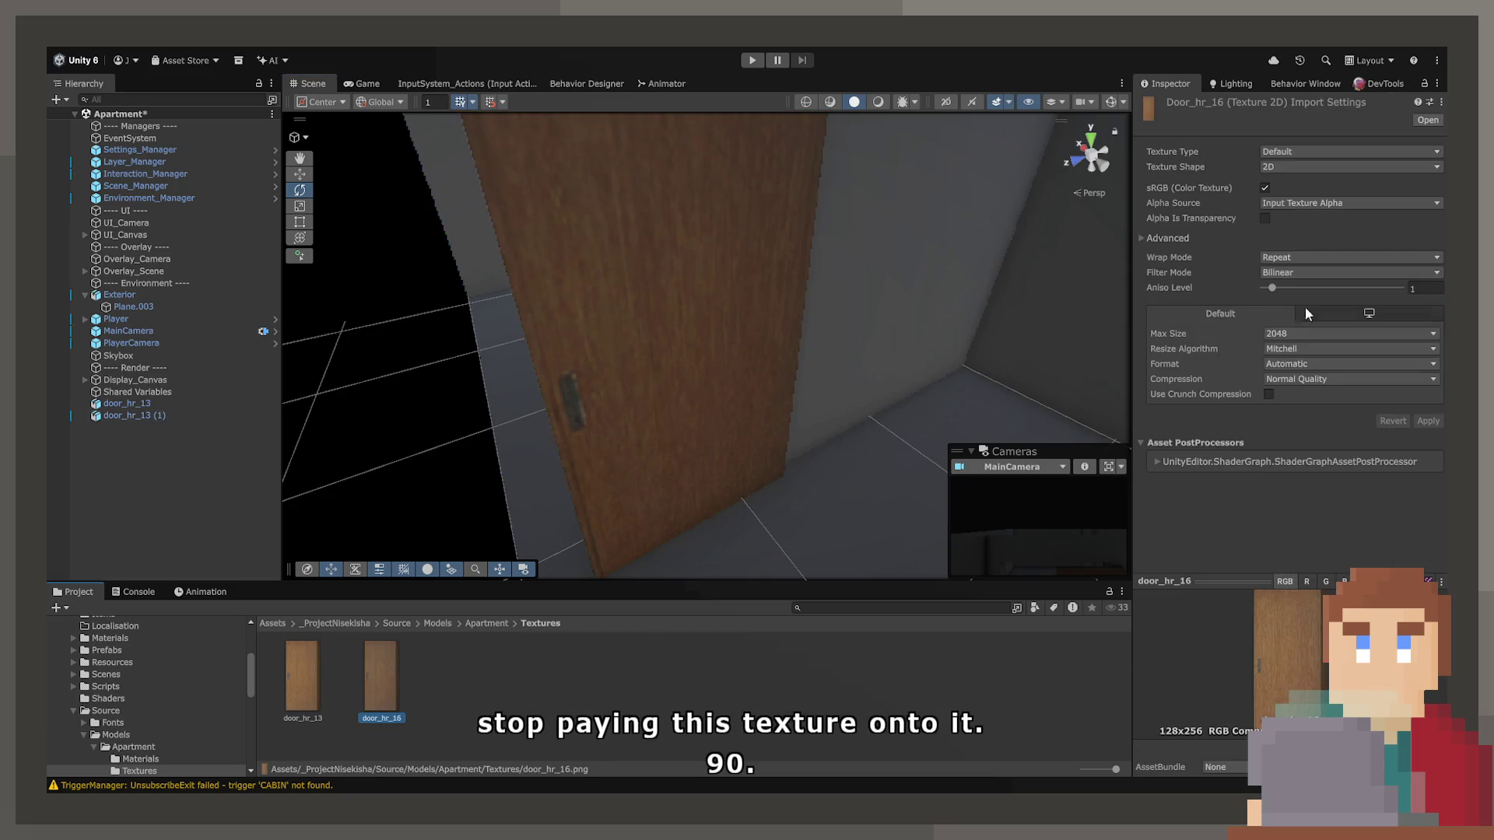
Give door_hr_16 Point (no filter) filtering and Compression None, then apply.
click(1301, 272)
click(1296, 288)
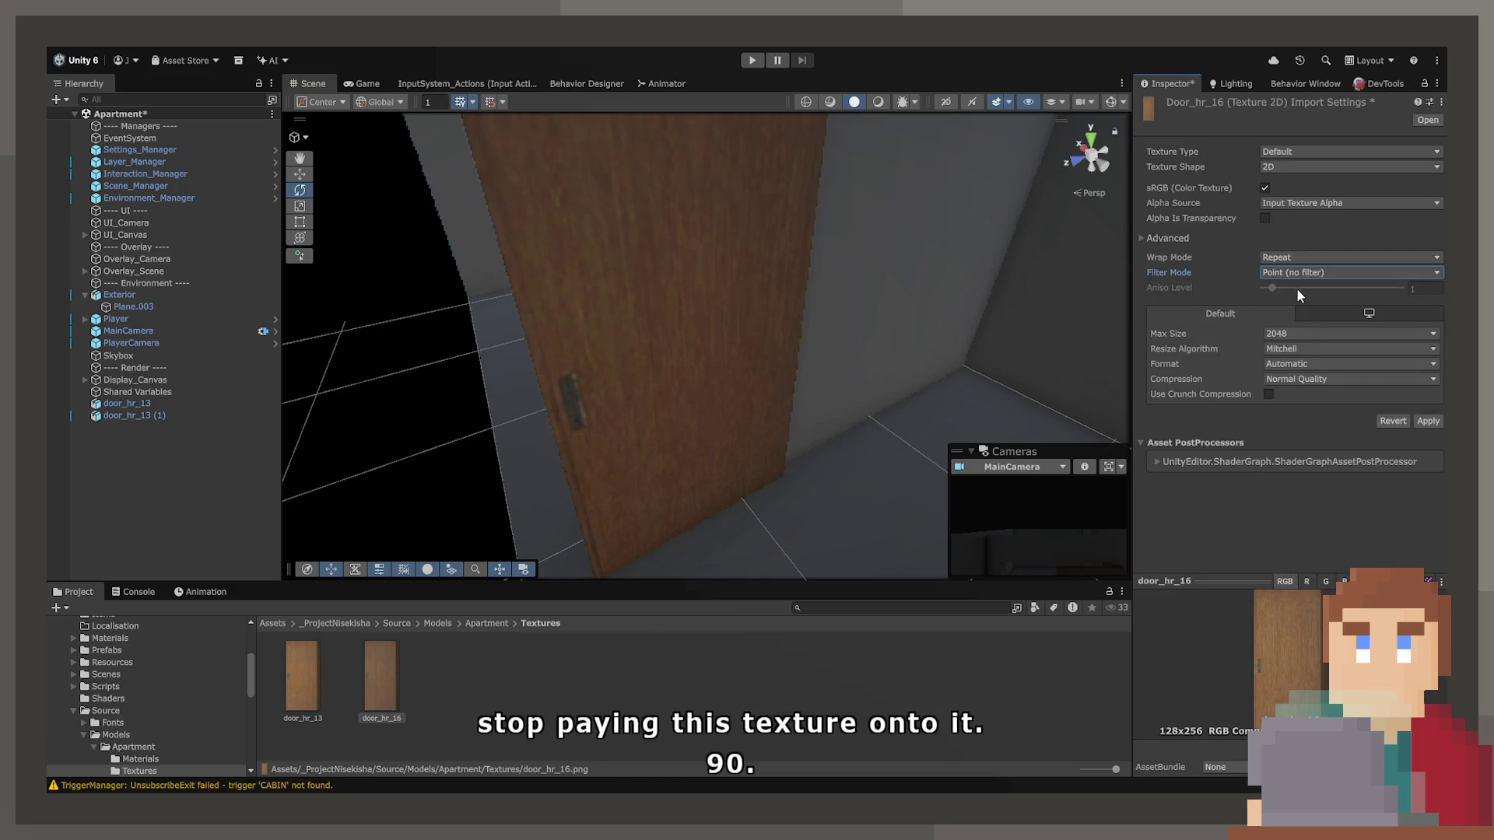
click(1295, 379)
click(1296, 393)
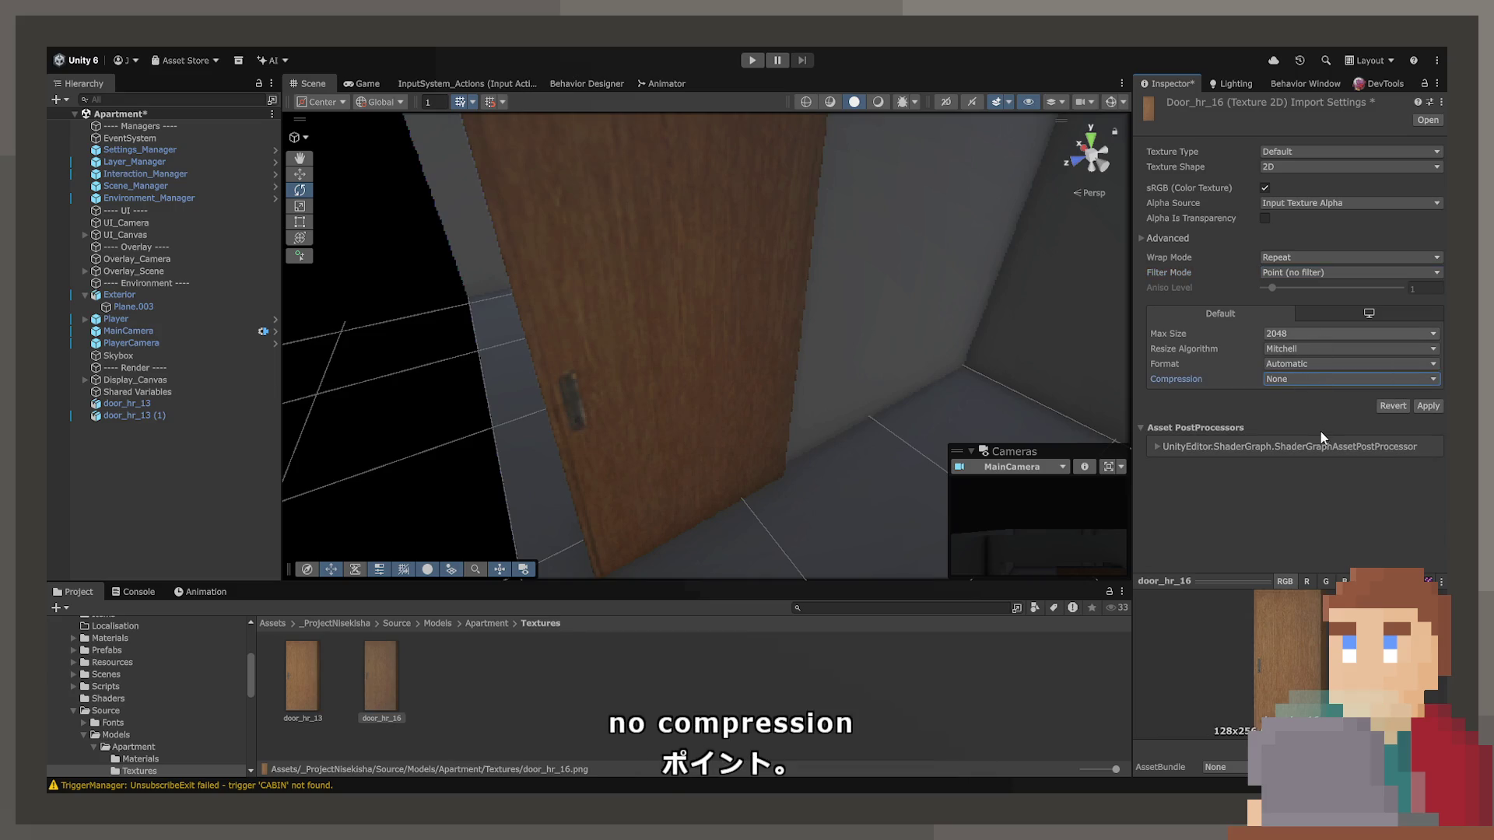
click(1440, 406)
Select the duplicated door door_hr_13 (1) in the scene.
mouse_move(1107, 460)
mouse_down()
mouse_move(697, 477)
mouse_move(824, 470)
mouse_move(850, 507)
mouse_move(808, 478)
mouse_up()
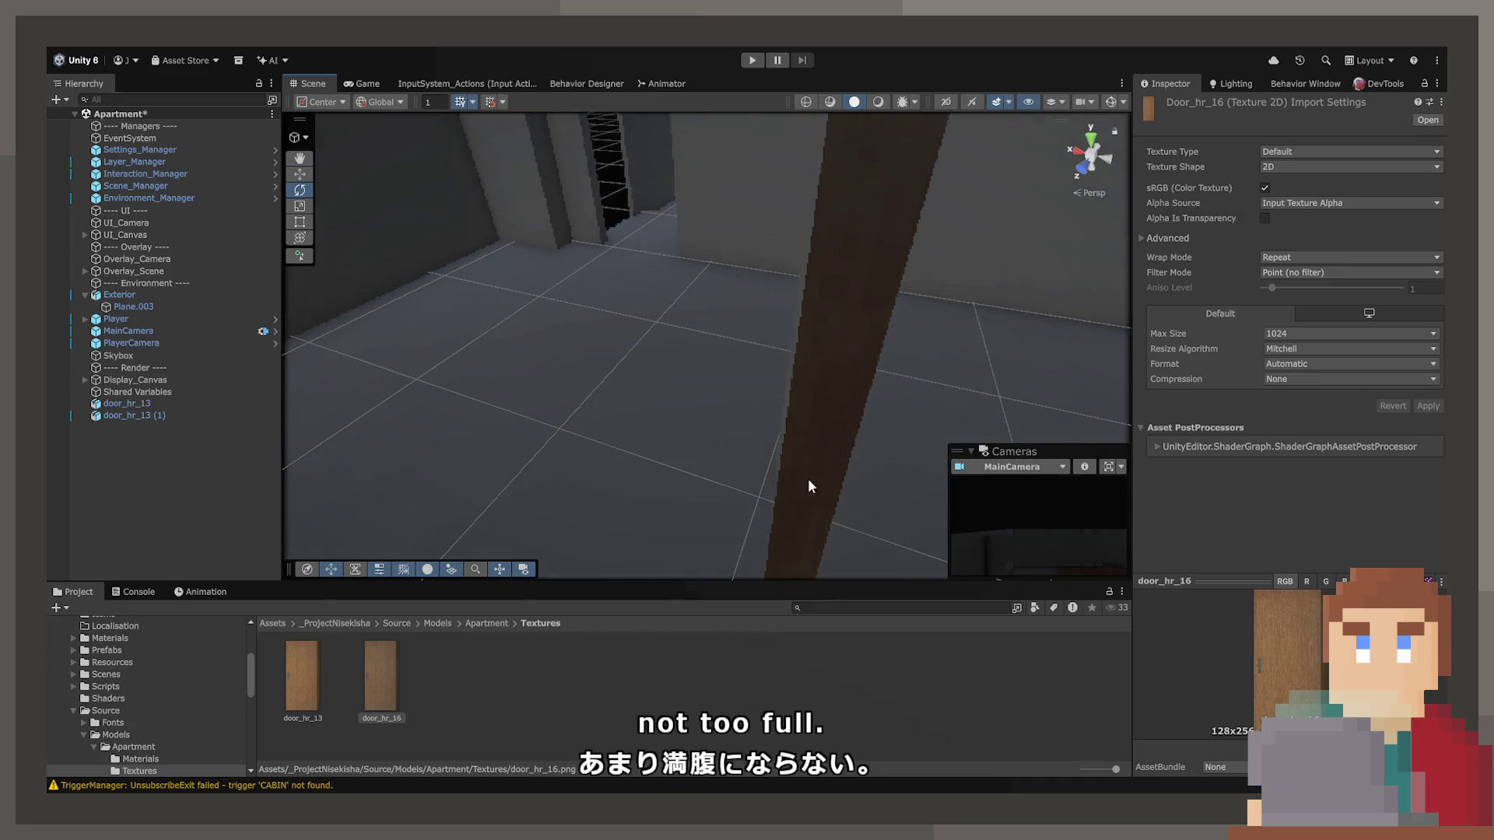
click(817, 486)
click(854, 455)
Push the rotated door copy back along its Z axis.
key(f)
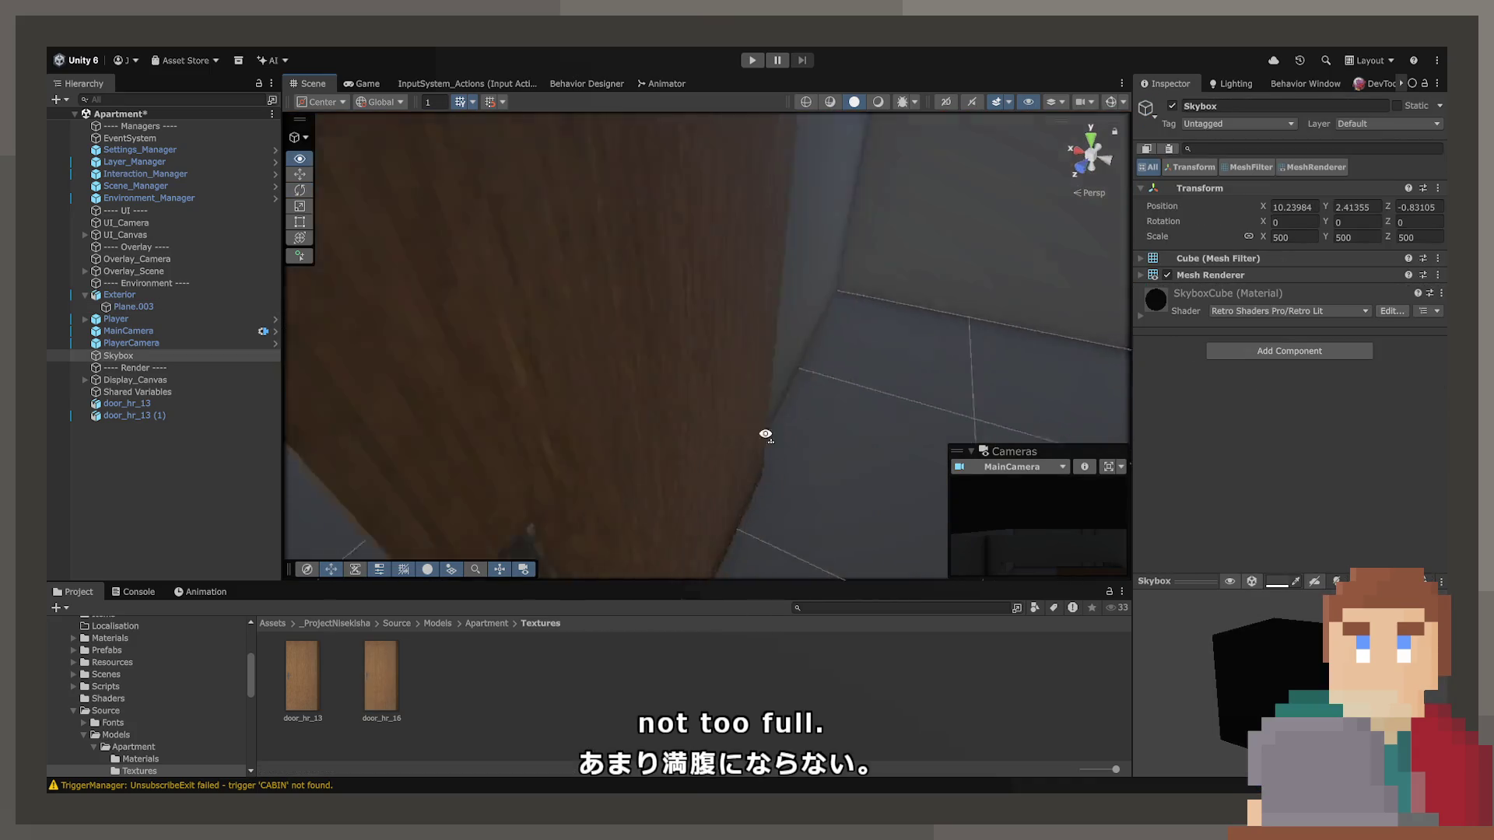
key(w)
mouse_move(688, 376)
mouse_down()
mouse_move(865, 325)
mouse_move(1027, 308)
mouse_move(1014, 313)
mouse_up()
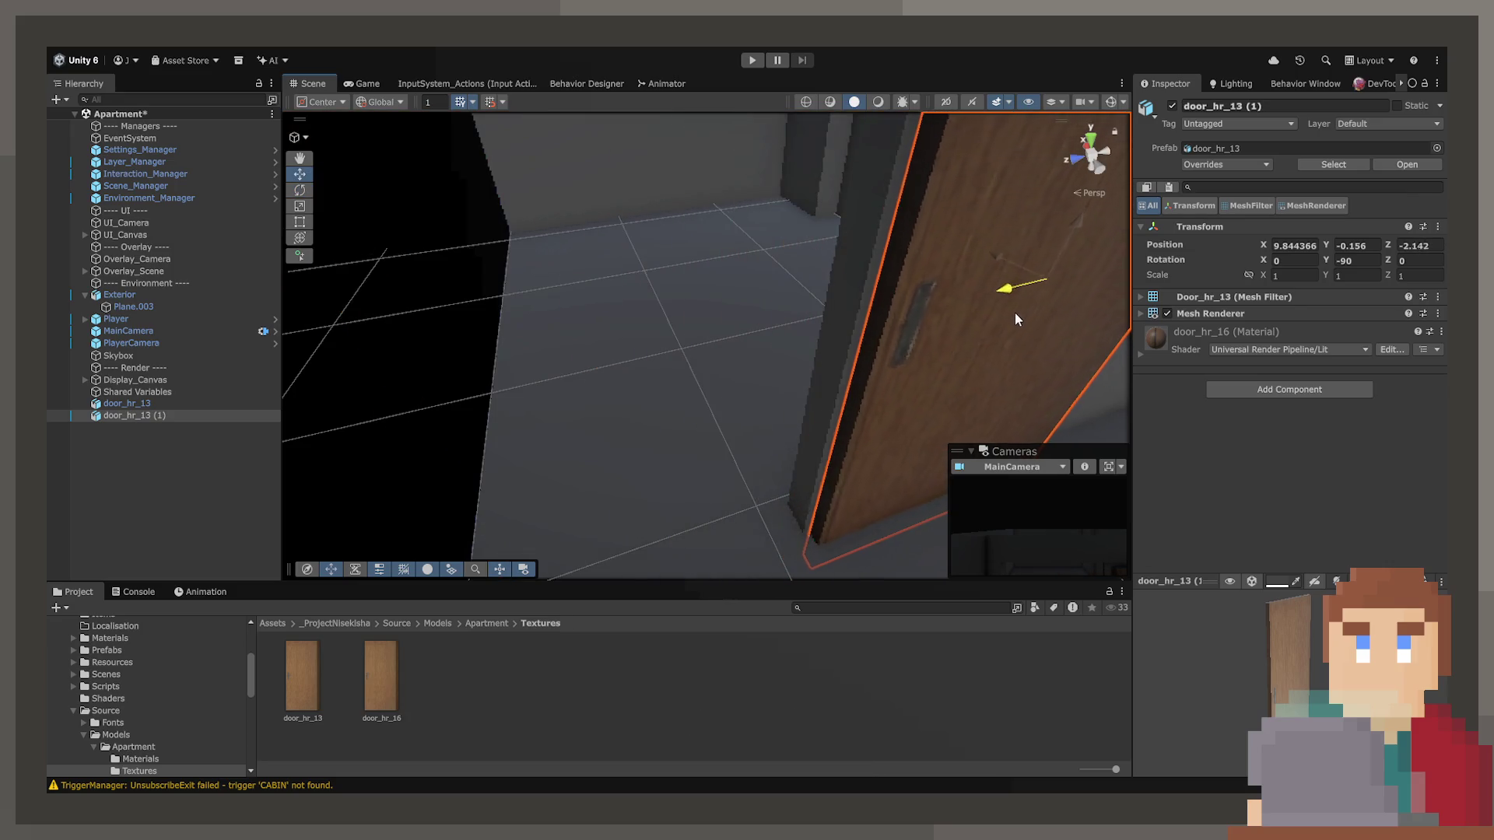
drag(884, 352, 1076, 315)
mouse_move(804, 310)
mouse_down()
mouse_move(640, 323)
mouse_move(884, 275)
mouse_move(875, 263)
mouse_move(923, 277)
mouse_move(864, 250)
mouse_move(815, 252)
mouse_move(833, 243)
mouse_up()
Create door_hr_13 (2) by duplicating the door and sliding it along X.
key(f)
key(ctrl+d)
mouse_move(655, 270)
mouse_down()
mouse_move(677, 267)
mouse_move(646, 274)
mouse_move(667, 267)
mouse_move(712, 300)
mouse_move(656, 352)
mouse_move(874, 357)
mouse_up()
click(617, 357)
click(708, 292)
click(856, 351)
drag(577, 319, 568, 317)
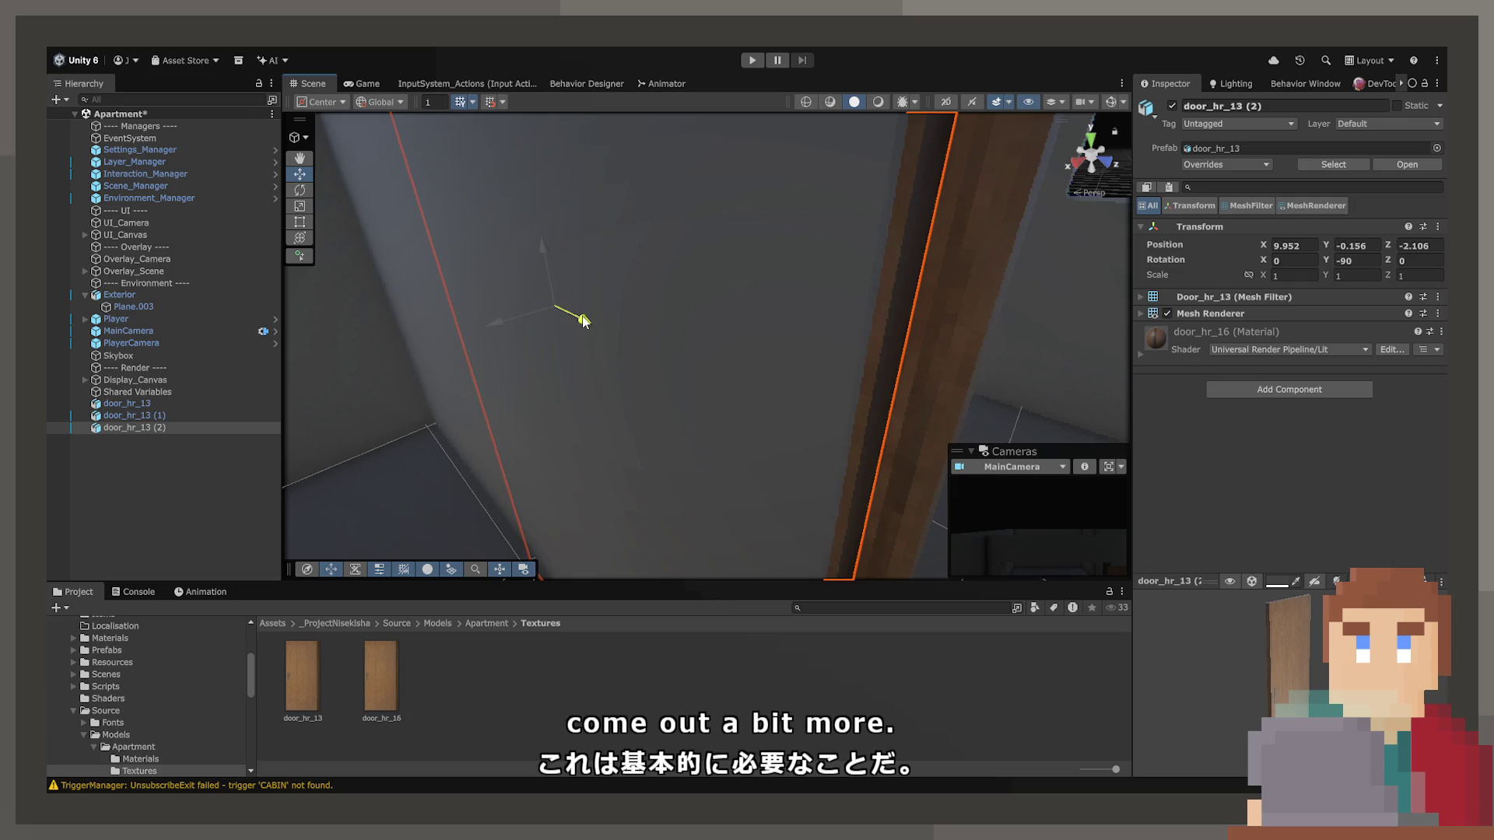
Select both door copies and level their height along Y.
mouse_move(968, 321)
mouse_down()
mouse_move(987, 287)
mouse_move(978, 237)
mouse_move(806, 197)
mouse_move(794, 167)
mouse_move(763, 187)
mouse_move(773, 327)
mouse_move(720, 343)
mouse_up()
click(806, 198)
click(719, 339)
shift+click(705, 361)
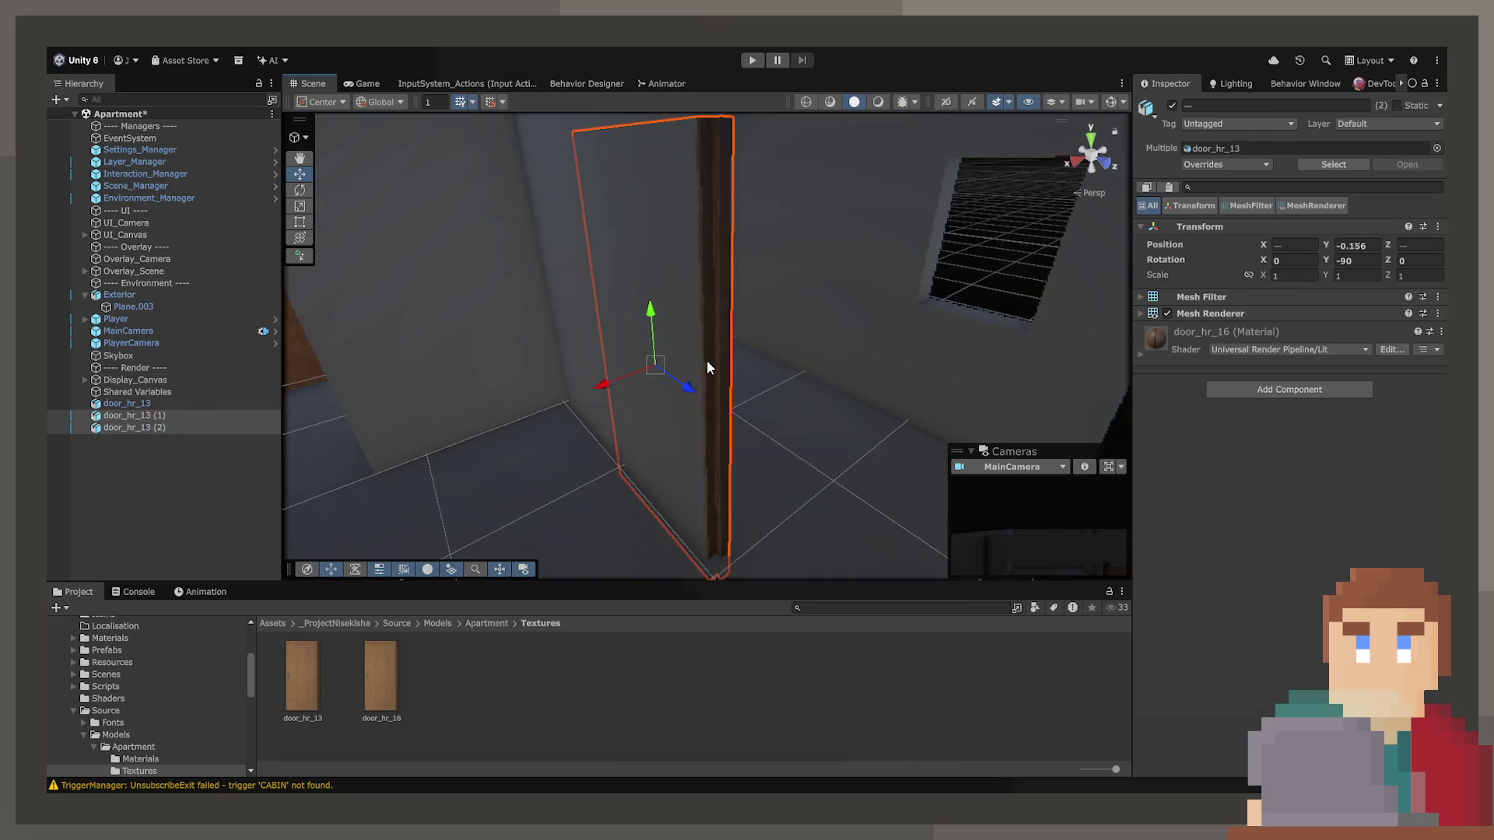
scroll(627, 336, down, 3)
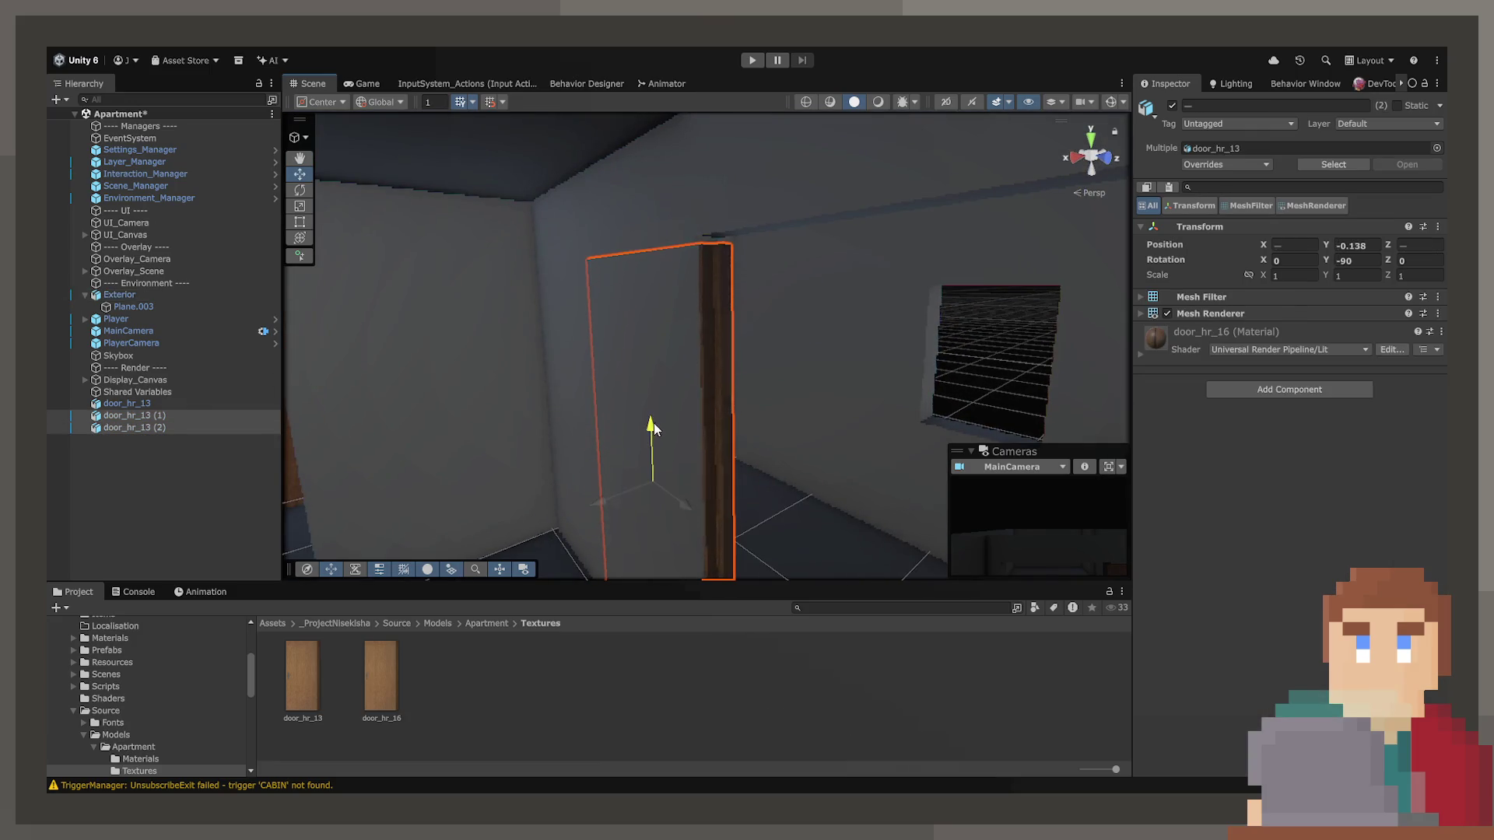
mouse_move(655, 416)
mouse_down()
mouse_move(747, 474)
mouse_move(750, 502)
mouse_move(740, 457)
mouse_move(613, 429)
mouse_move(427, 443)
mouse_move(250, 433)
mouse_move(460, 397)
mouse_move(716, 459)
mouse_move(710, 523)
mouse_move(705, 488)
mouse_move(763, 470)
mouse_move(820, 477)
mouse_move(763, 493)
mouse_move(833, 517)
mouse_move(766, 537)
mouse_up()
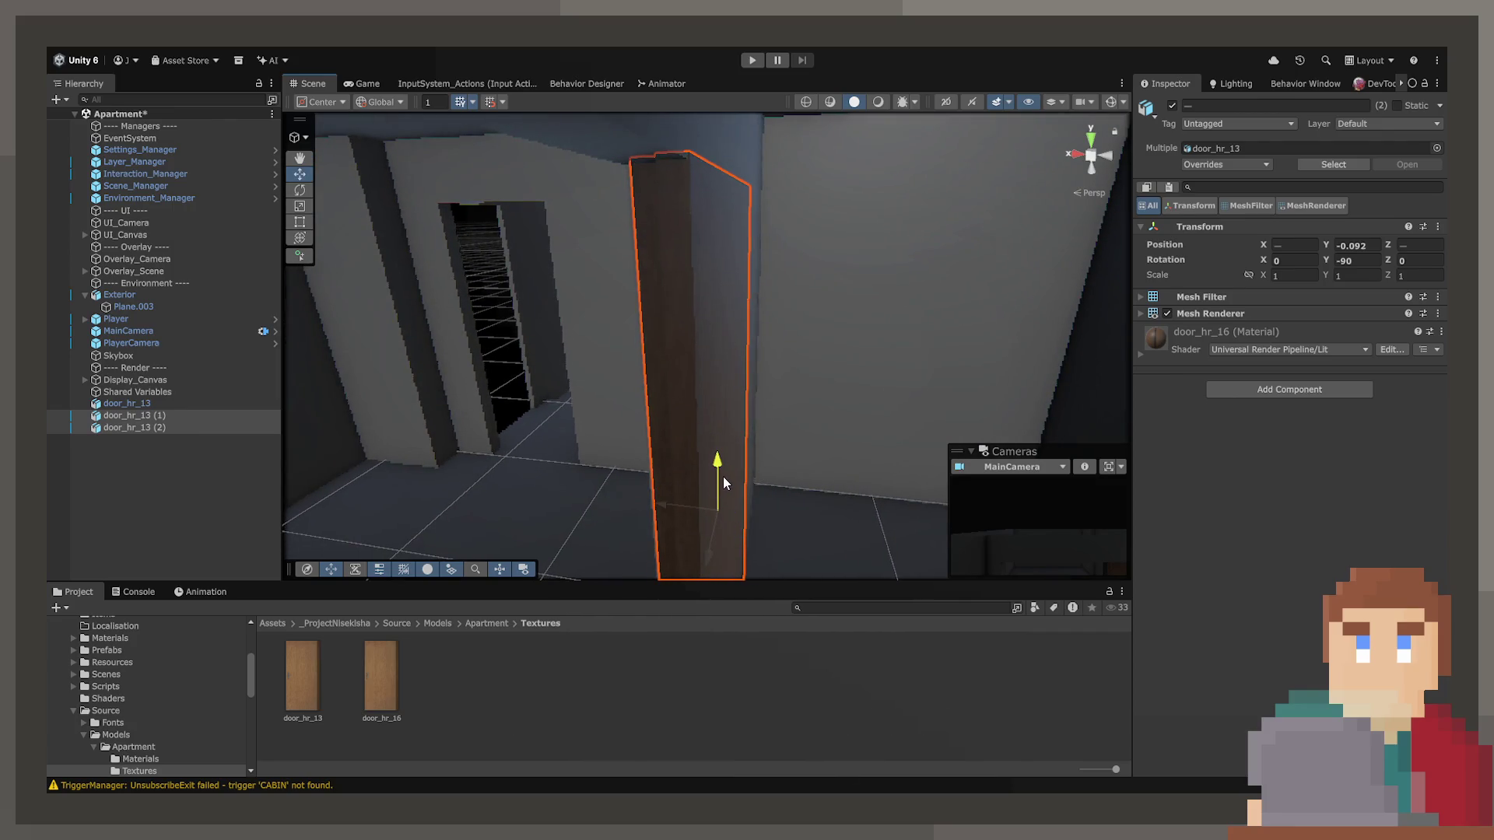
drag(722, 477, 723, 479)
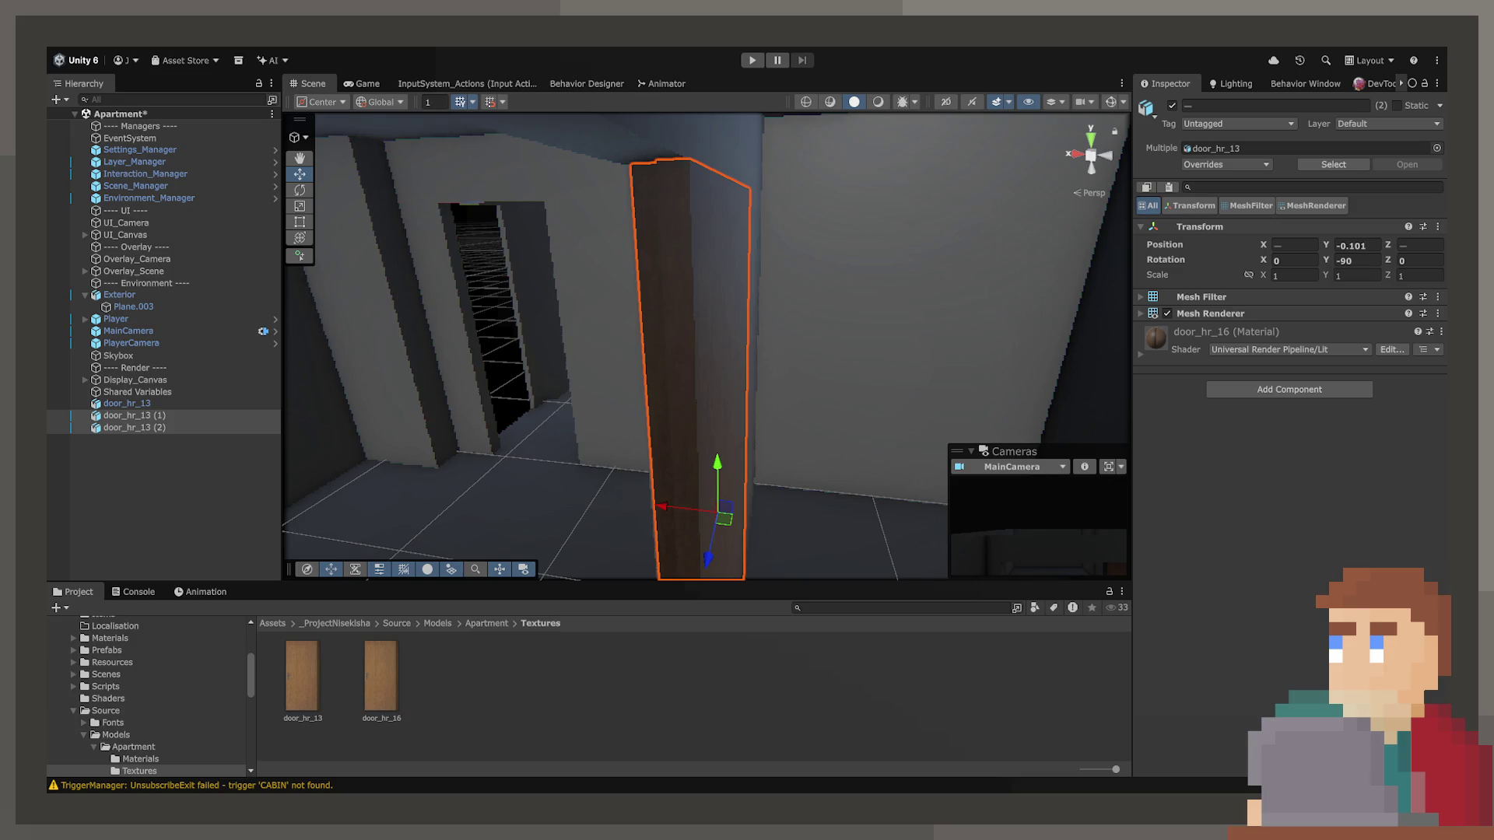
mouse_move(880, 487)
mouse_down()
mouse_move(740, 507)
mouse_move(634, 430)
mouse_move(791, 374)
mouse_move(860, 370)
mouse_move(874, 390)
mouse_move(898, 378)
mouse_move(721, 364)
mouse_move(872, 455)
mouse_move(1128, 511)
mouse_move(908, 477)
mouse_move(805, 413)
mouse_up()
Select door_hr_13, slide it toward the doorway and set its Y rotation to 90.
click(720, 365)
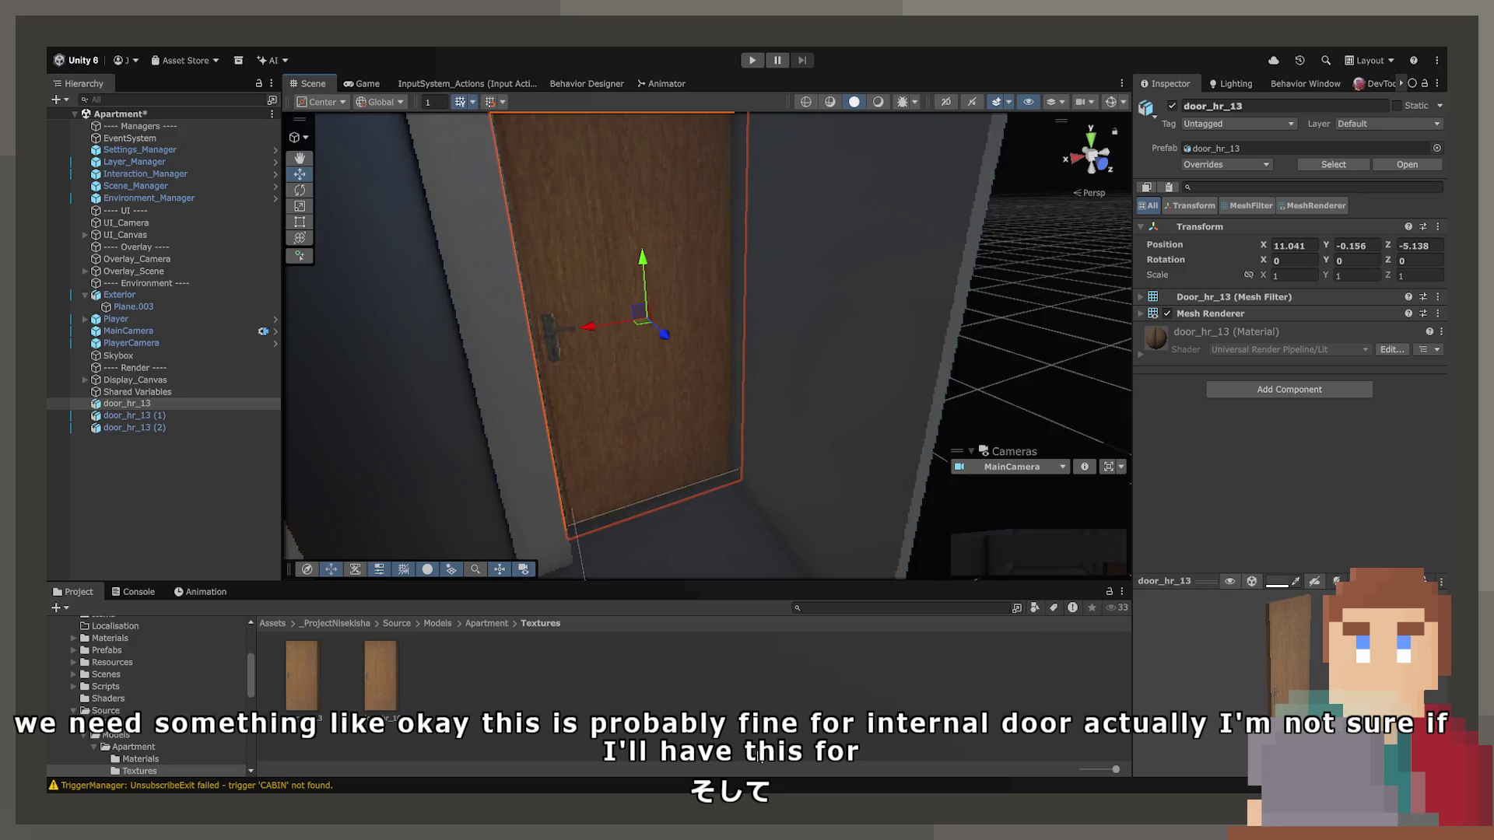
mouse_move(573, 524)
mouse_down()
mouse_move(620, 517)
mouse_move(624, 482)
mouse_up()
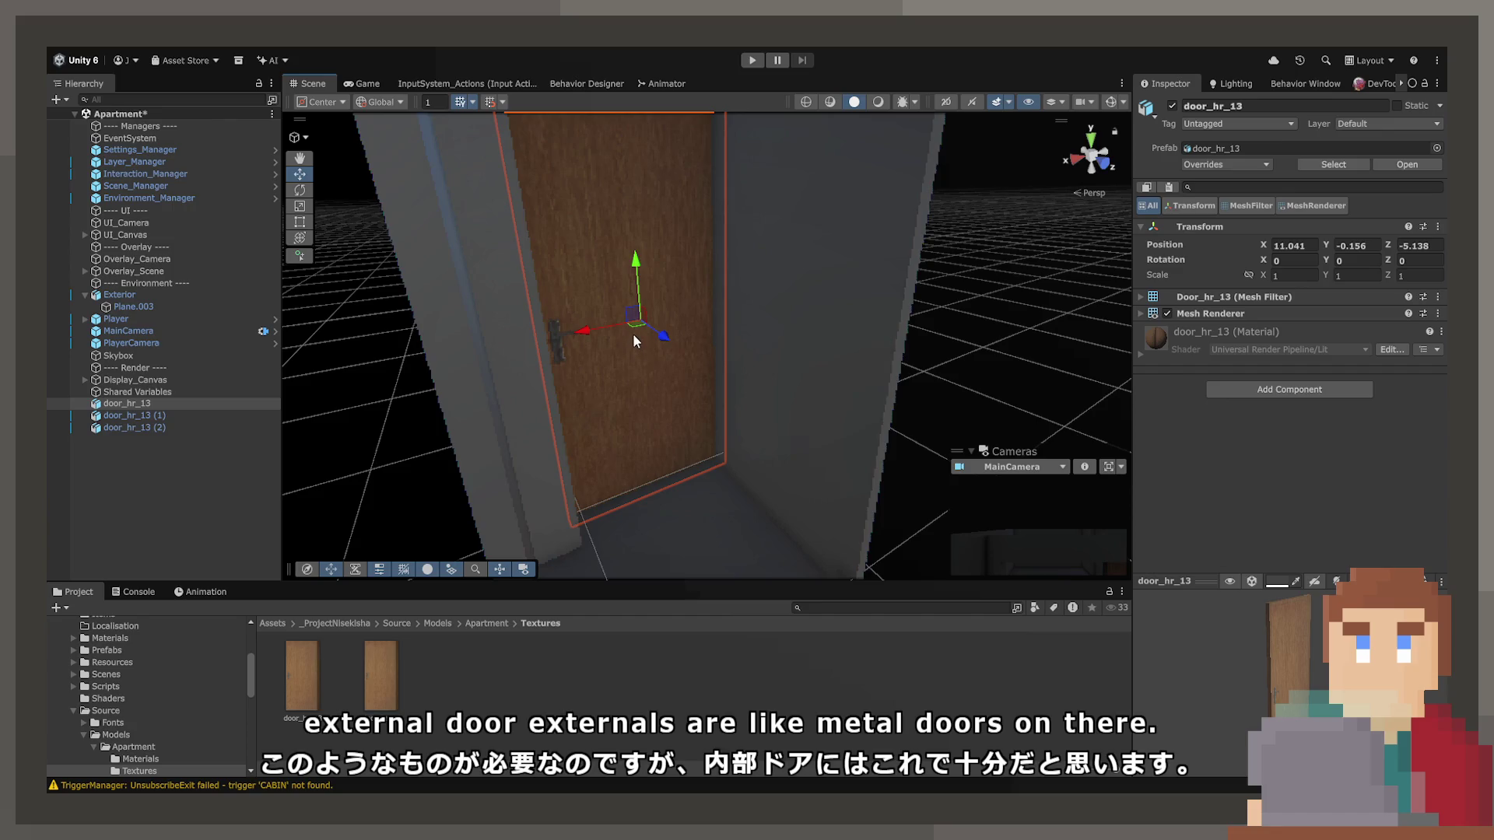
drag(632, 330, 724, 460)
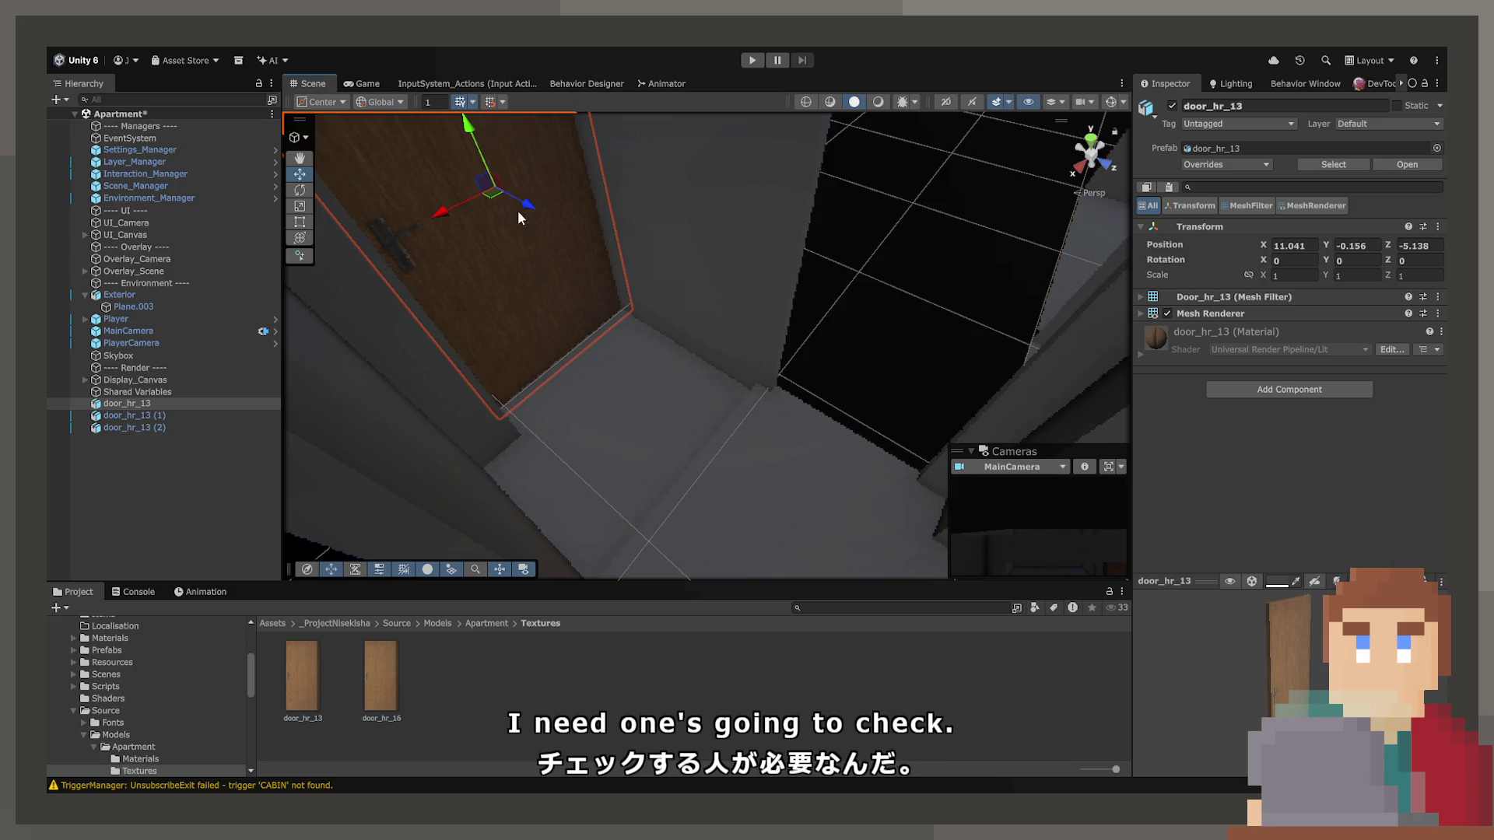
mouse_move(488, 201)
mouse_down()
mouse_move(806, 344)
mouse_move(902, 340)
mouse_up()
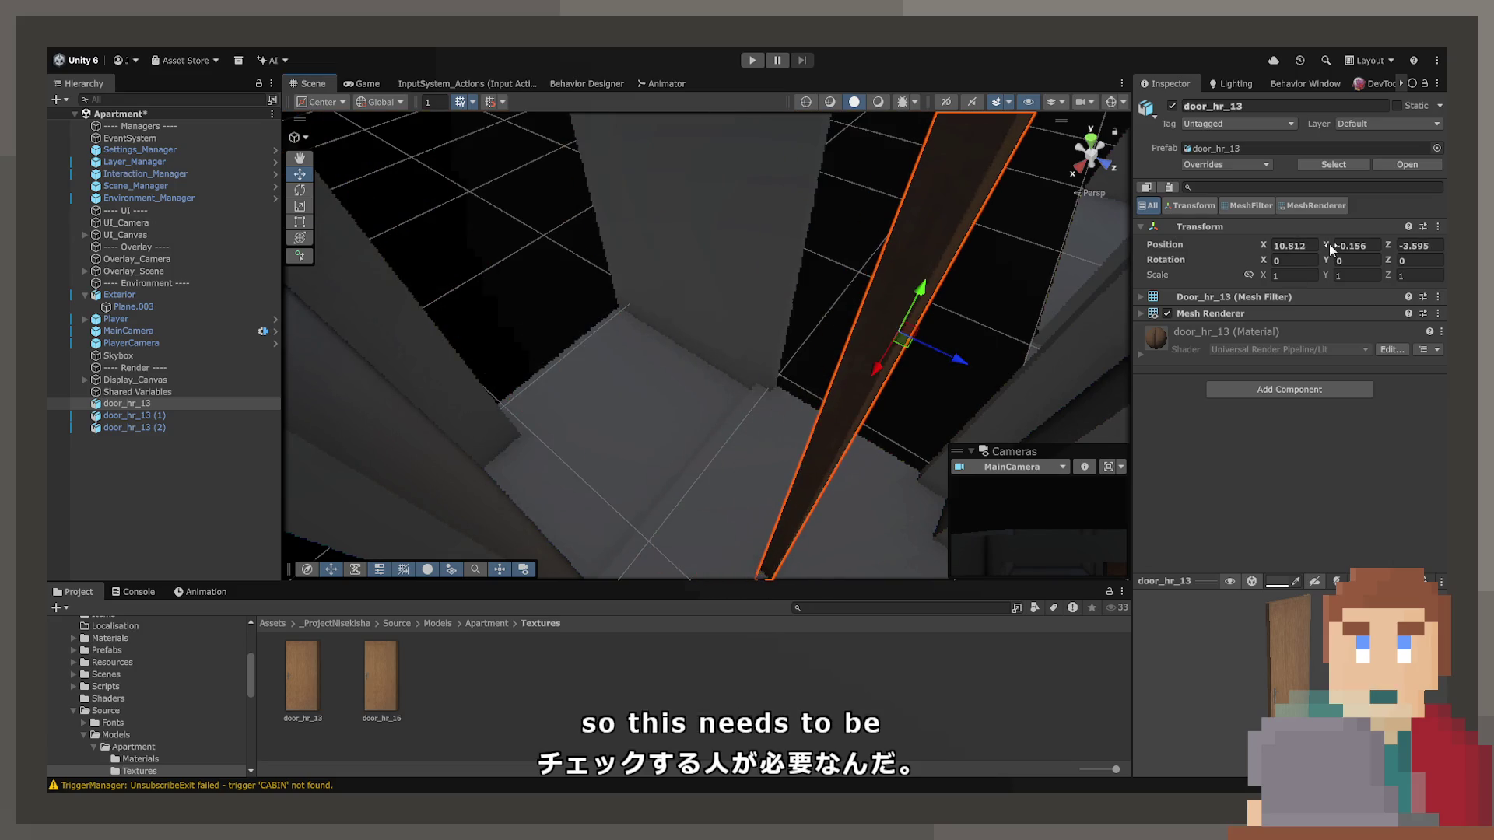
text(90)
key(Return)
key(f)
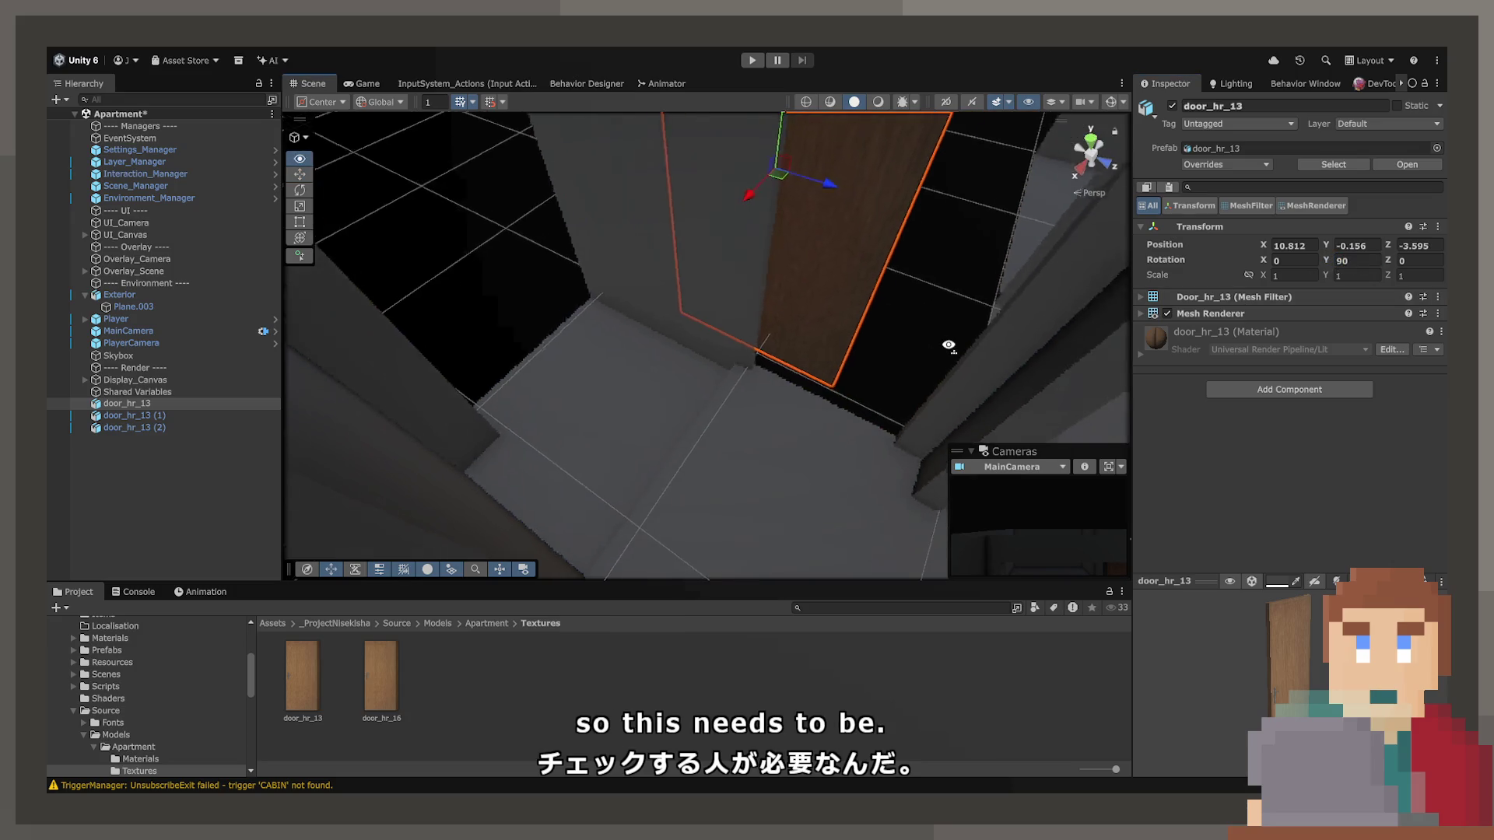
Seat the door in the doorway opening and raise it slightly; a 0.91 Y scale is tried and undone.
mouse_move(729, 290)
mouse_down()
mouse_move(879, 362)
mouse_move(918, 340)
mouse_move(913, 213)
mouse_move(774, 416)
mouse_up()
mouse_move(739, 489)
mouse_down()
mouse_move(741, 470)
mouse_move(761, 509)
mouse_up()
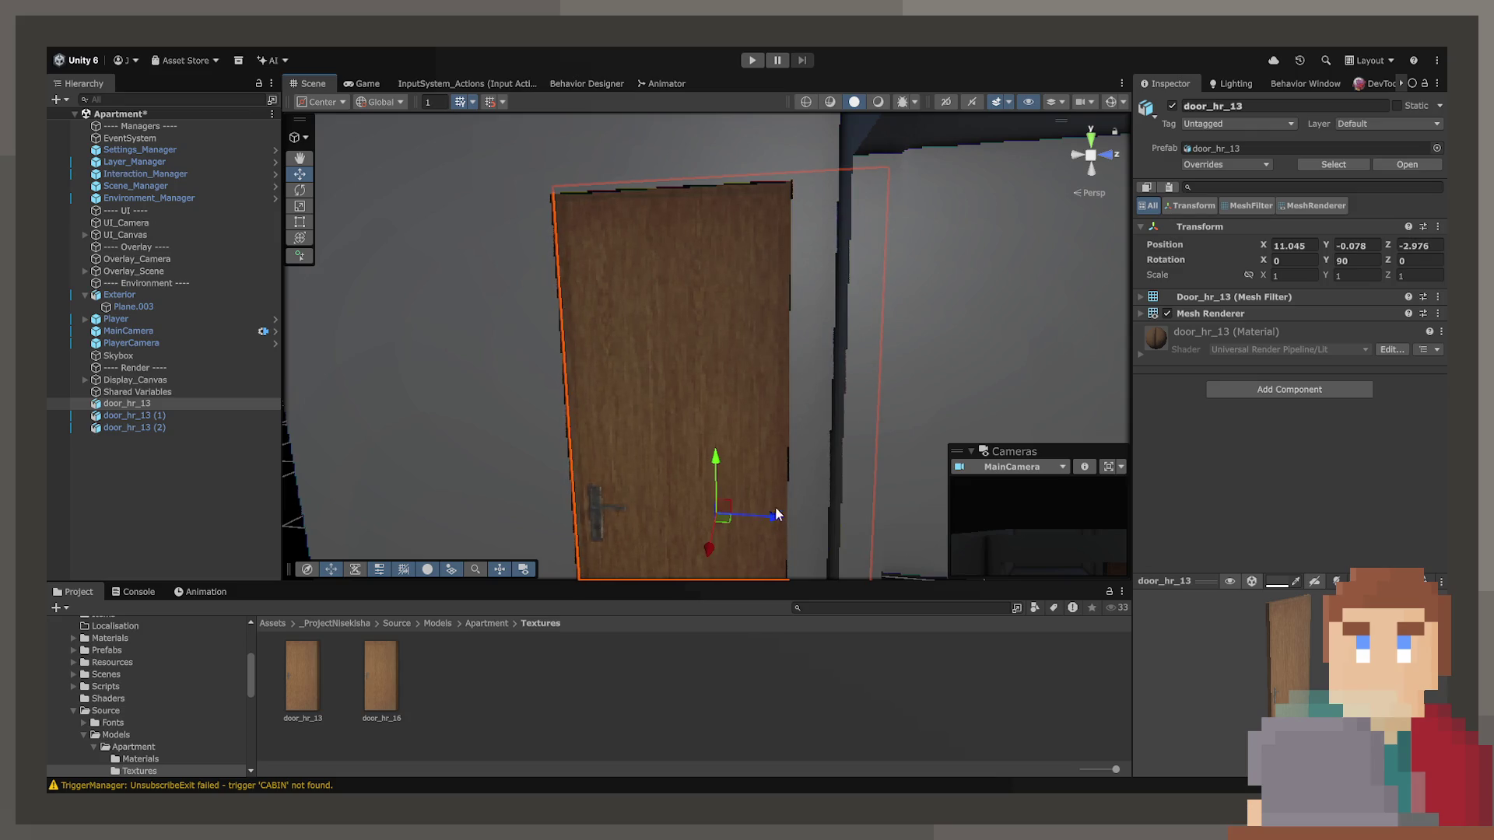
mouse_move(788, 482)
mouse_down()
mouse_move(763, 516)
mouse_move(778, 544)
mouse_move(784, 380)
mouse_up()
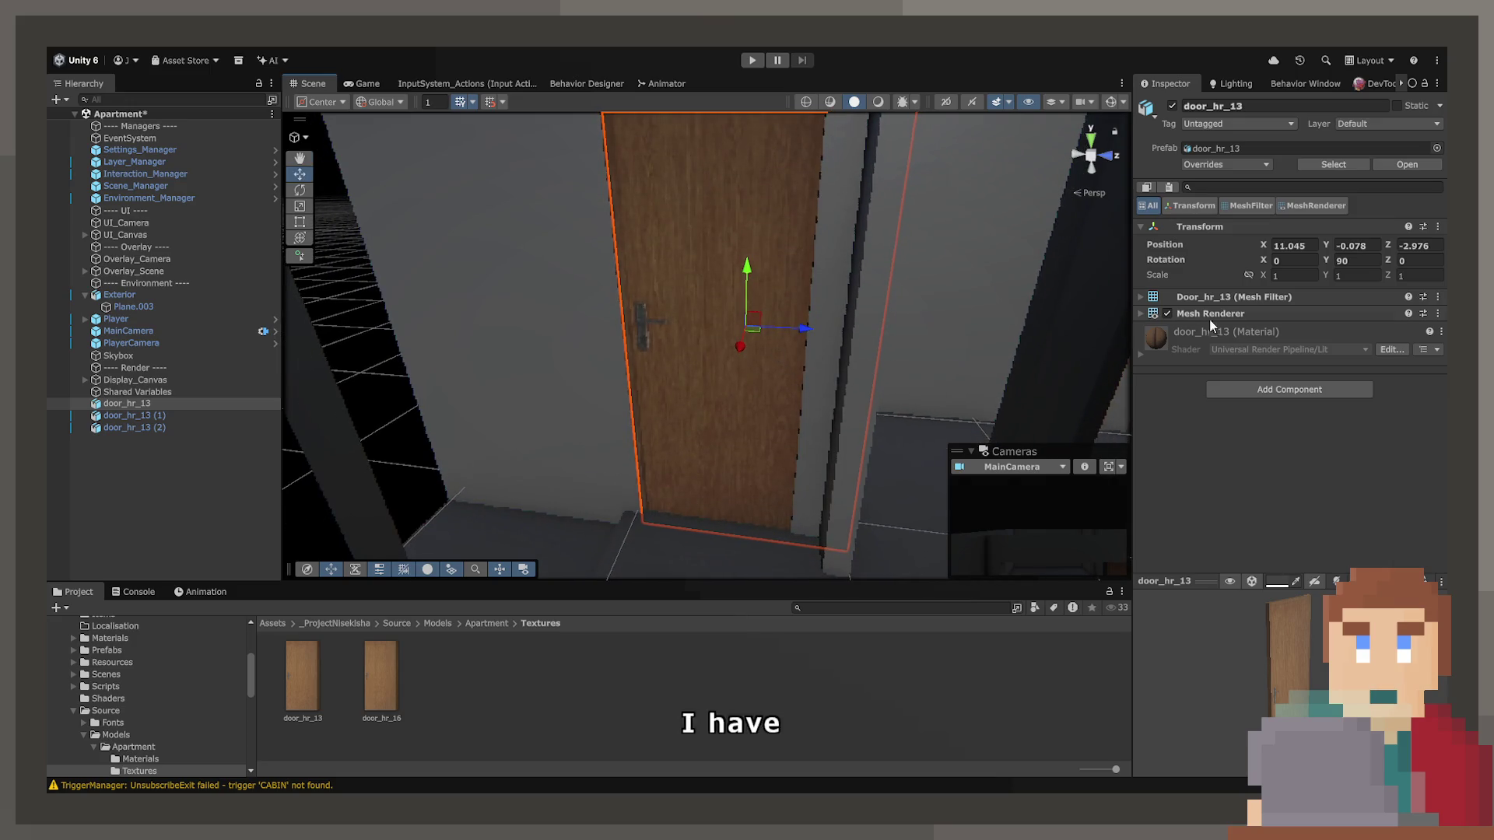
click(1338, 275)
text(0.91)
key(Return)
key(ctrl+z)
Narrow the door to 0.95 width and nudge it along the wall to settle in the frame.
drag(1261, 277, 1260, 277)
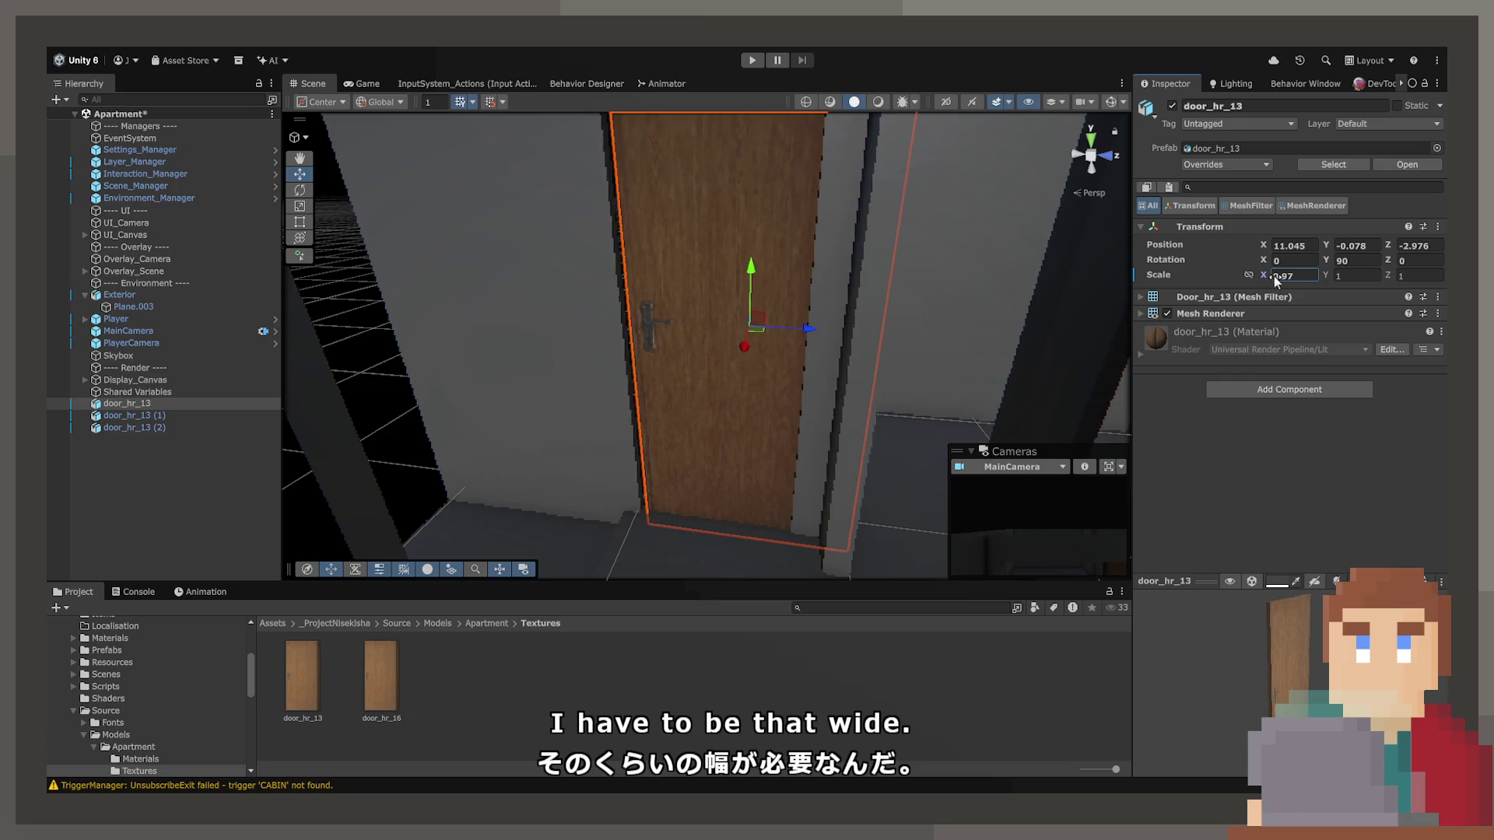
text(0.1)
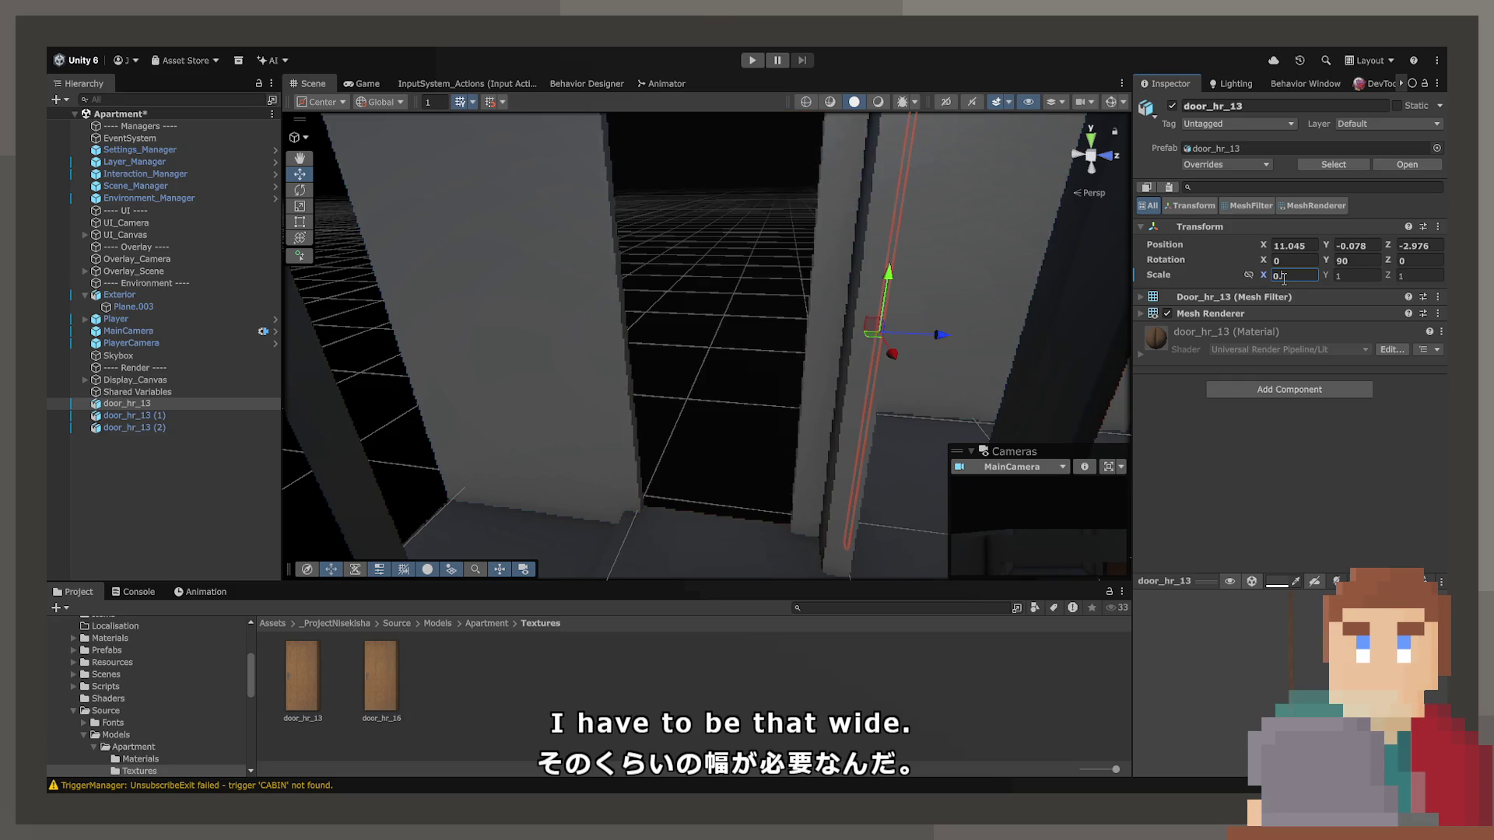
text(95)
drag(813, 332, 808, 329)
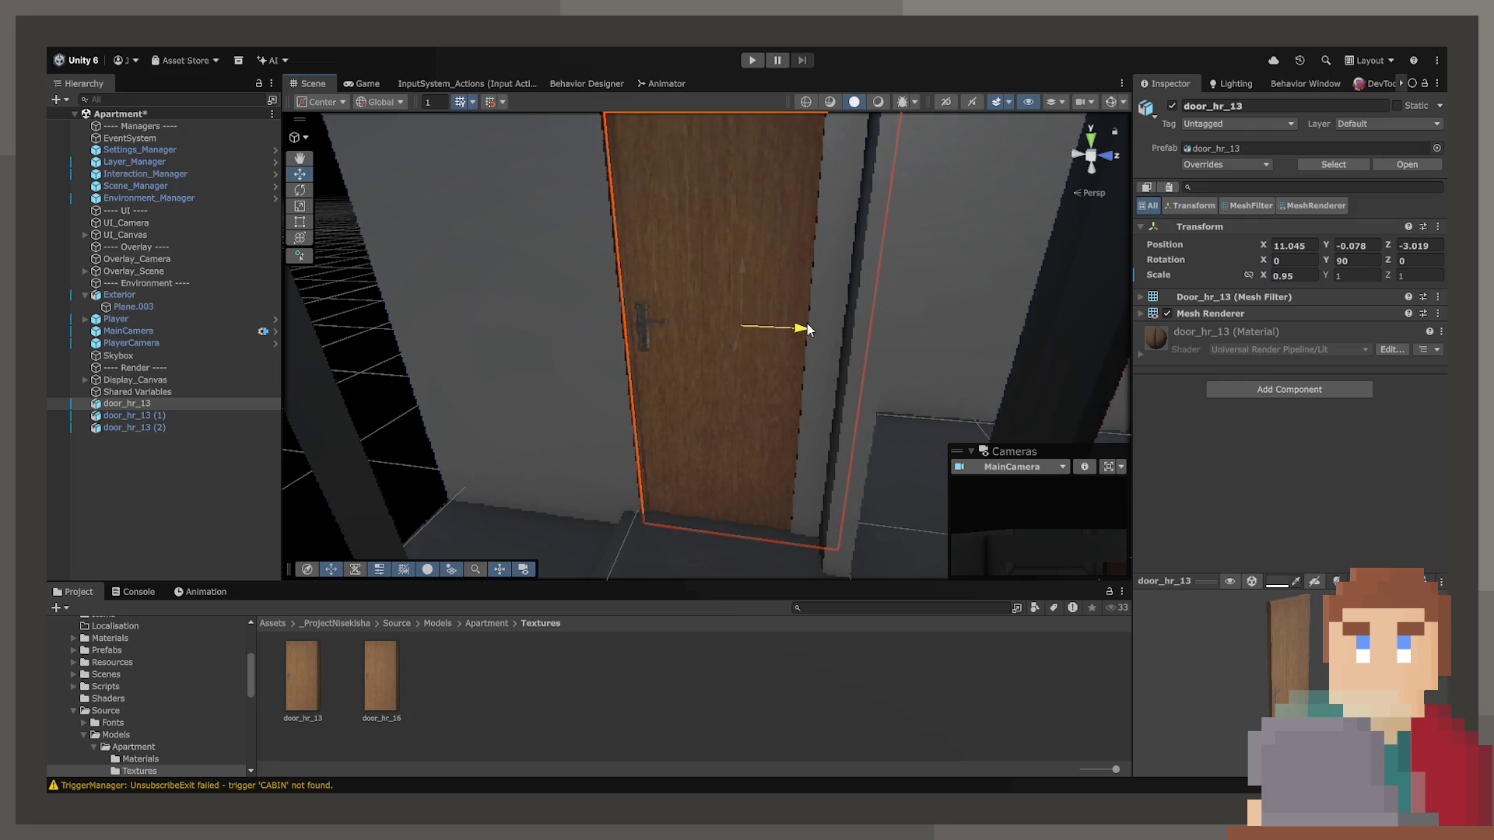
scroll(807, 329, up, 6)
mouse_move(895, 304)
mouse_down()
mouse_move(877, 227)
mouse_move(832, 173)
mouse_move(817, 287)
mouse_move(773, 297)
mouse_move(705, 355)
mouse_move(794, 230)
mouse_move(776, 228)
mouse_up()
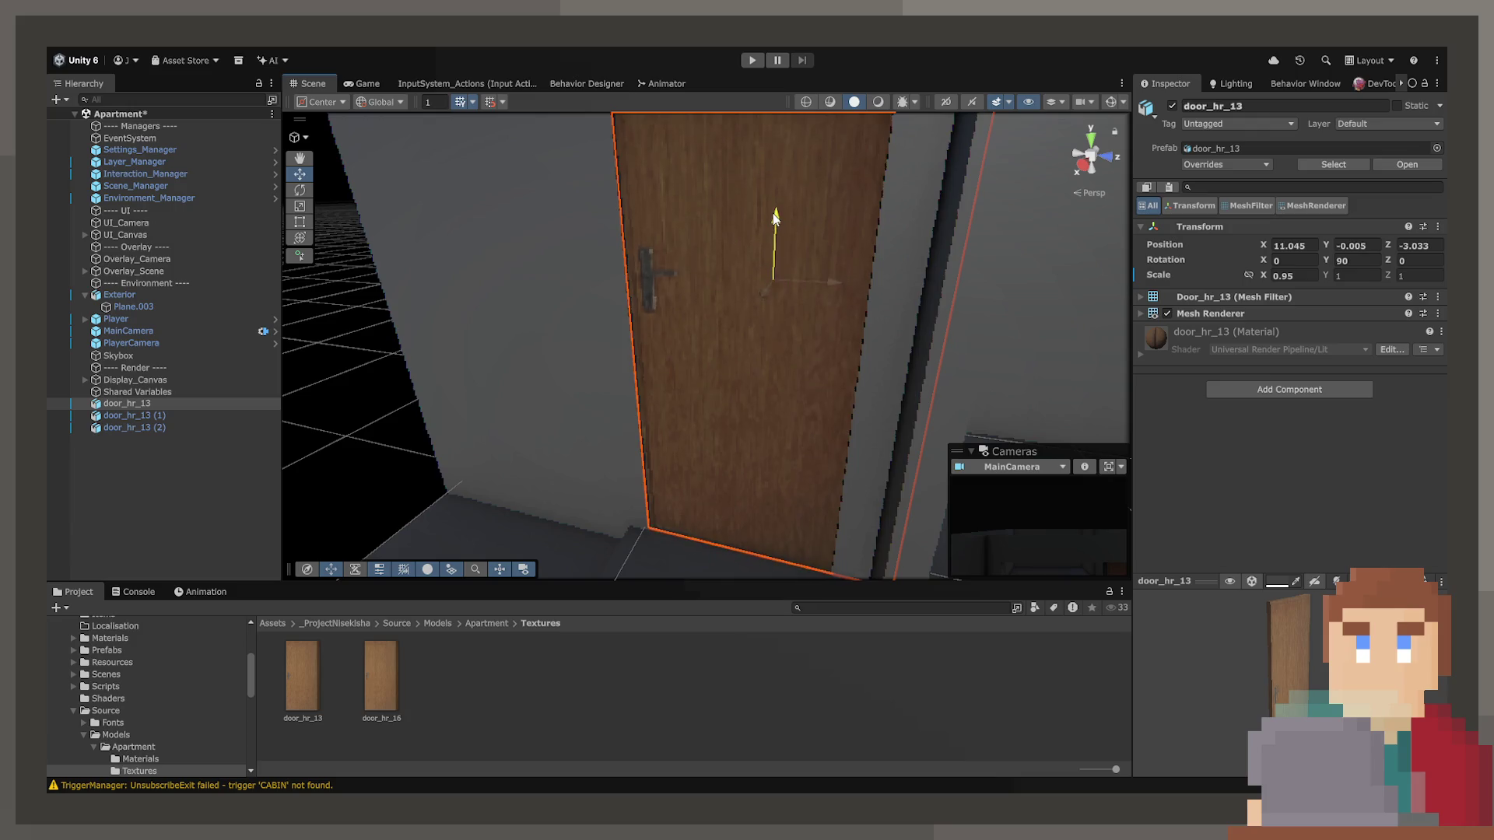
mouse_move(768, 219)
mouse_down()
mouse_move(796, 88)
mouse_move(836, 141)
mouse_up()
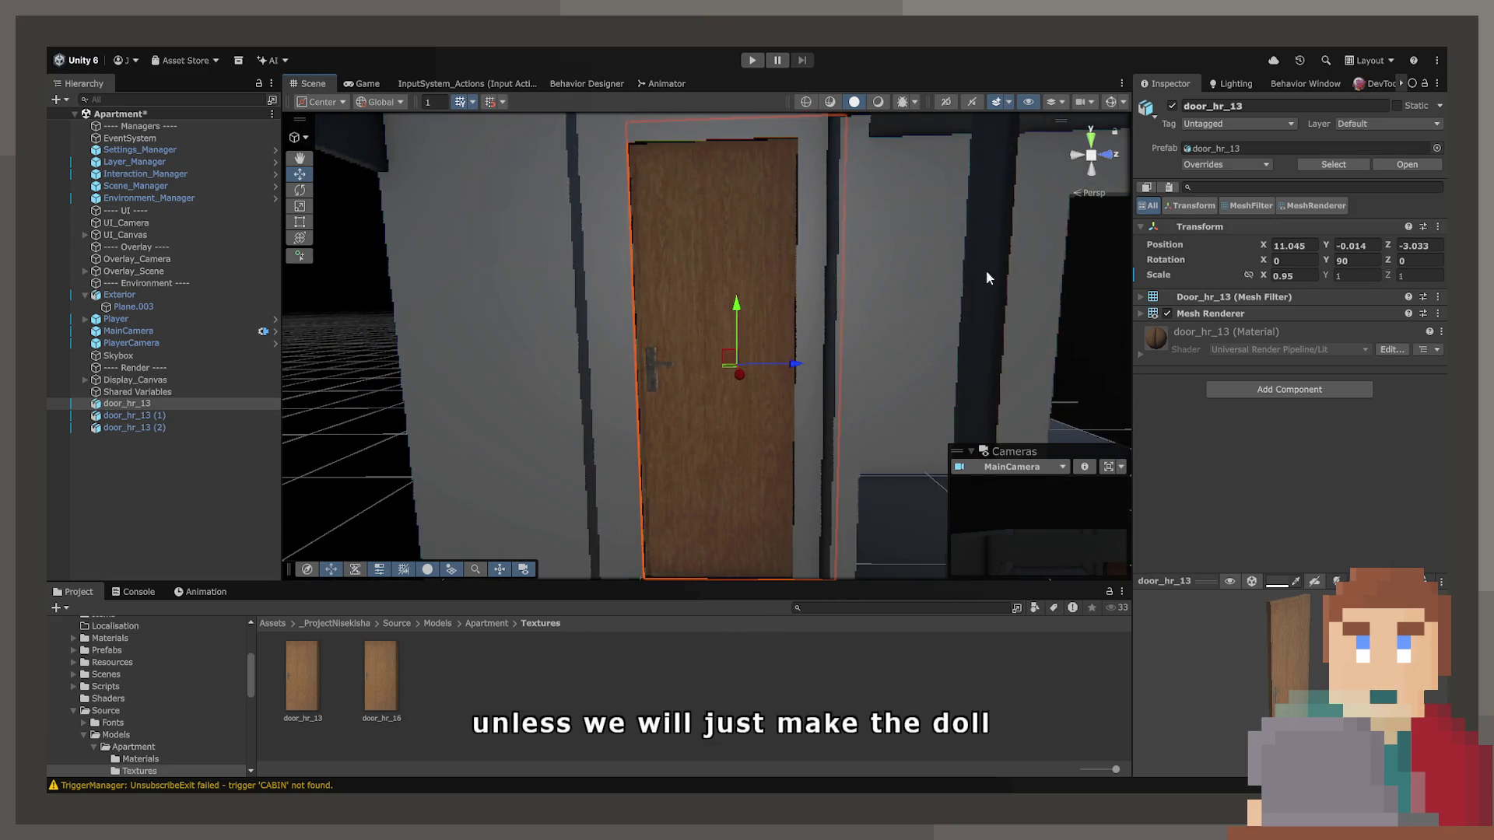
Reset the door's width to 1, then scale it uniformly to 0.95.
click(1291, 277)
text(1)
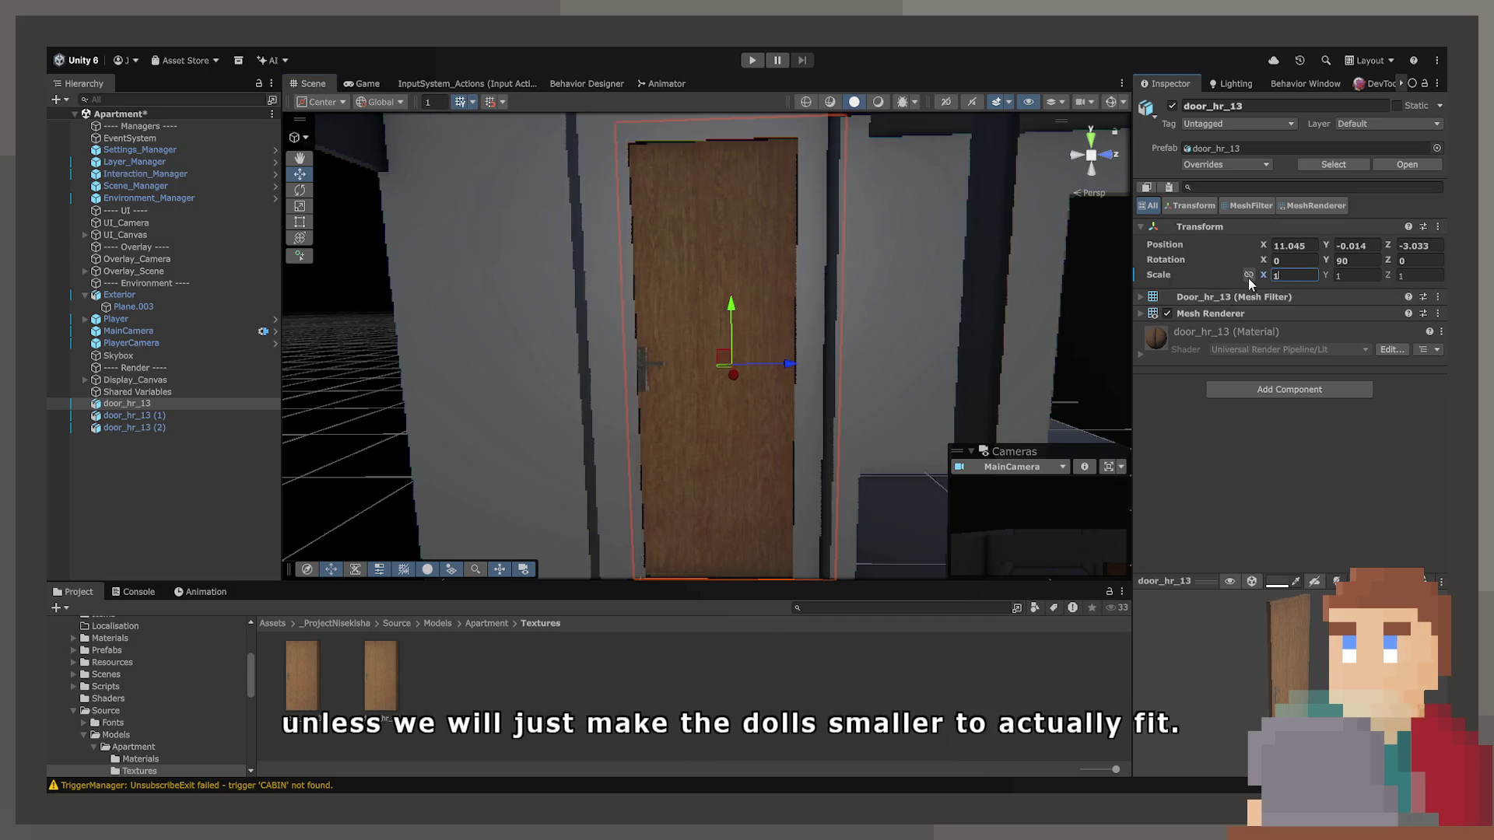
drag(1262, 276, 1263, 277)
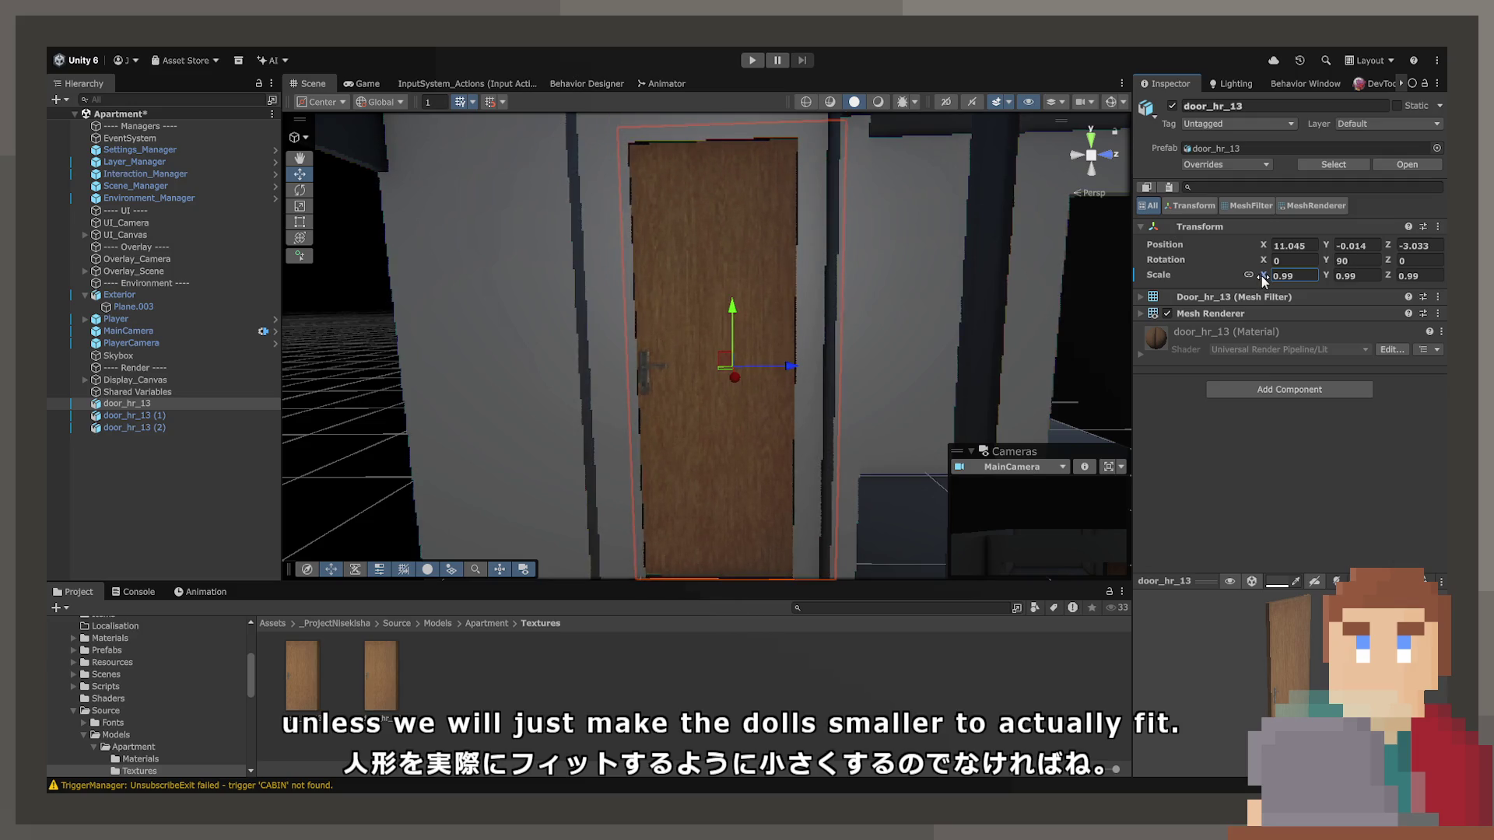
key(BackSpace)
text(5)
click(679, 495)
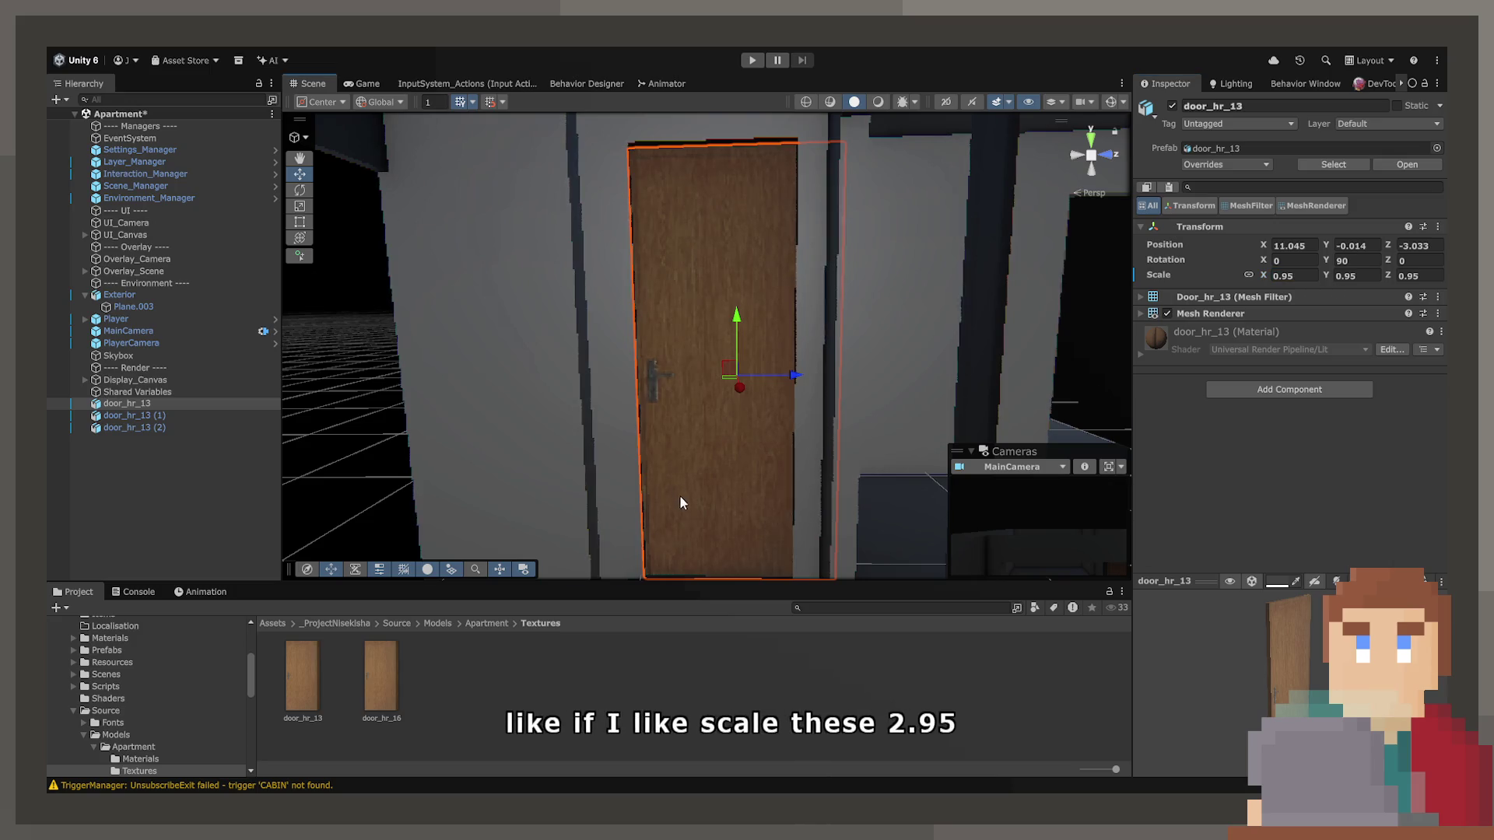
Nudge the door along the wall and set its Y position to exactly 0.
scroll(679, 502, down, 2)
drag(757, 401, 762, 404)
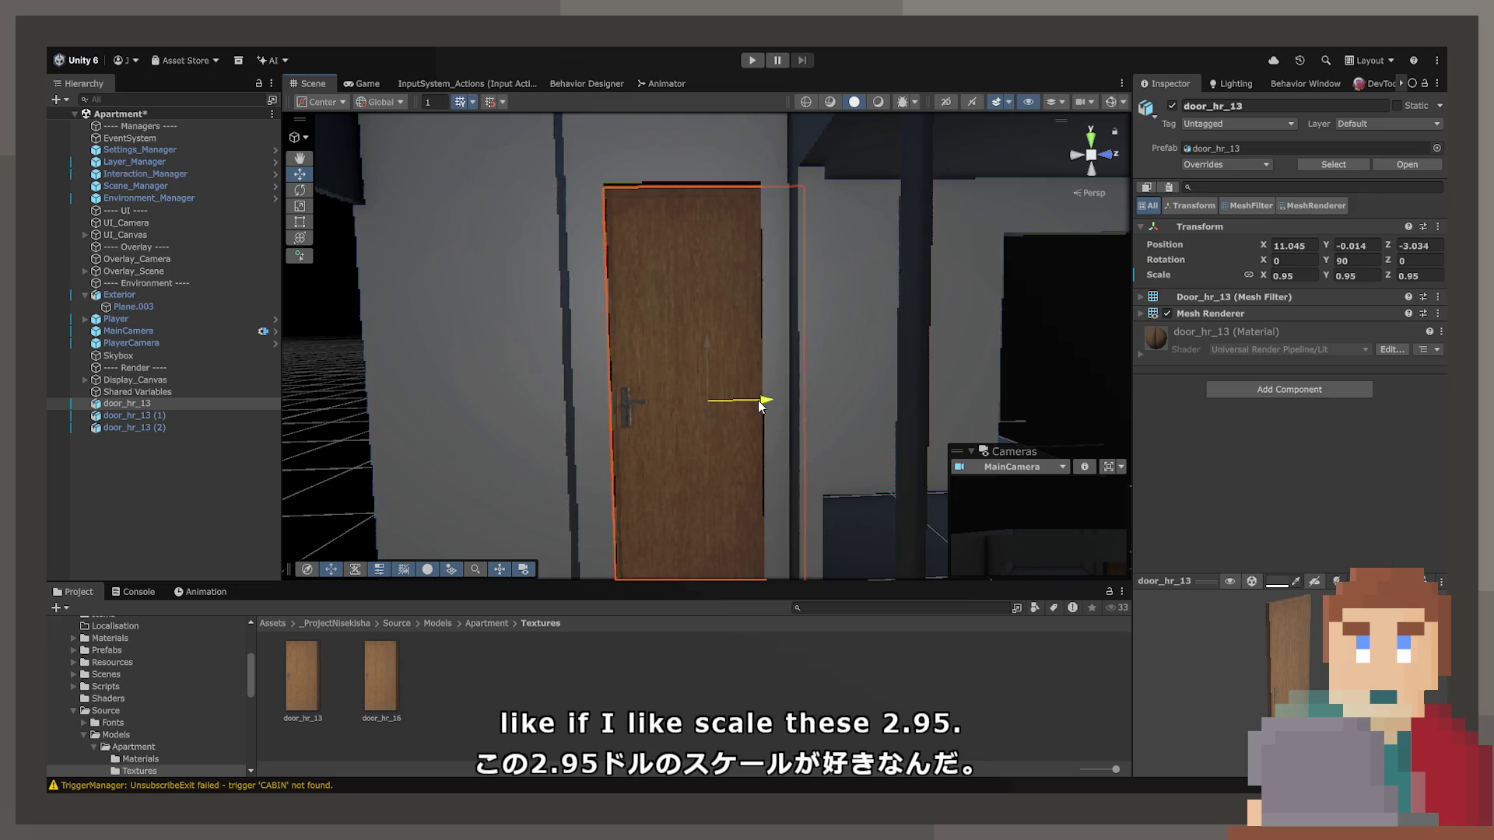
mouse_move(749, 404)
mouse_down()
mouse_move(700, 501)
mouse_move(726, 347)
mouse_move(730, 444)
mouse_up()
drag(754, 525, 753, 522)
drag(749, 460, 931, 402)
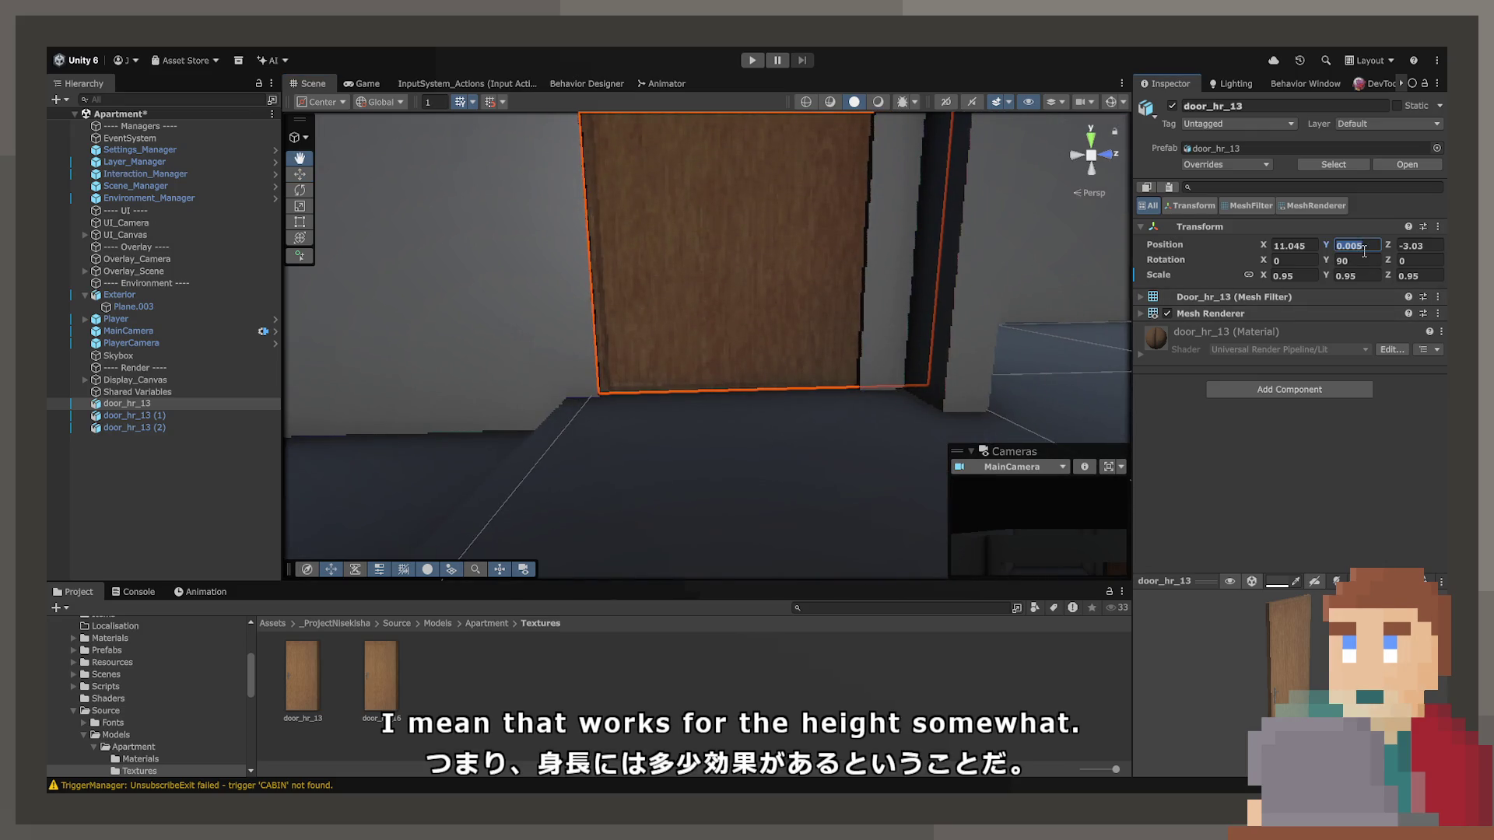
text(0)
key(Return)
Refine the uniform door scale to 0.953 and check the whole door face-on.
mouse_move(864, 333)
mouse_down()
mouse_move(842, 261)
mouse_move(791, 290)
mouse_move(766, 286)
mouse_up()
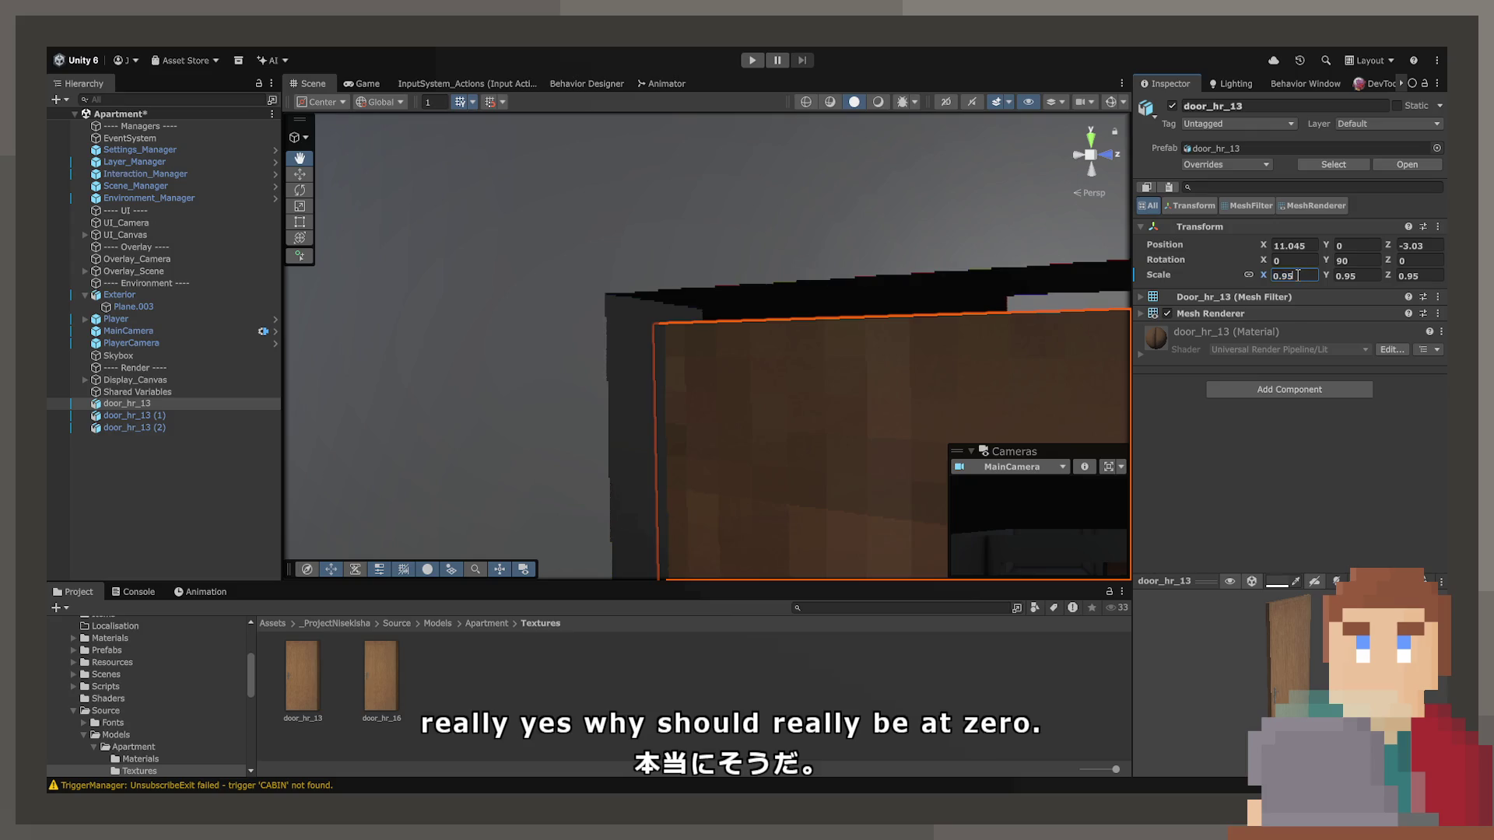
text(2)
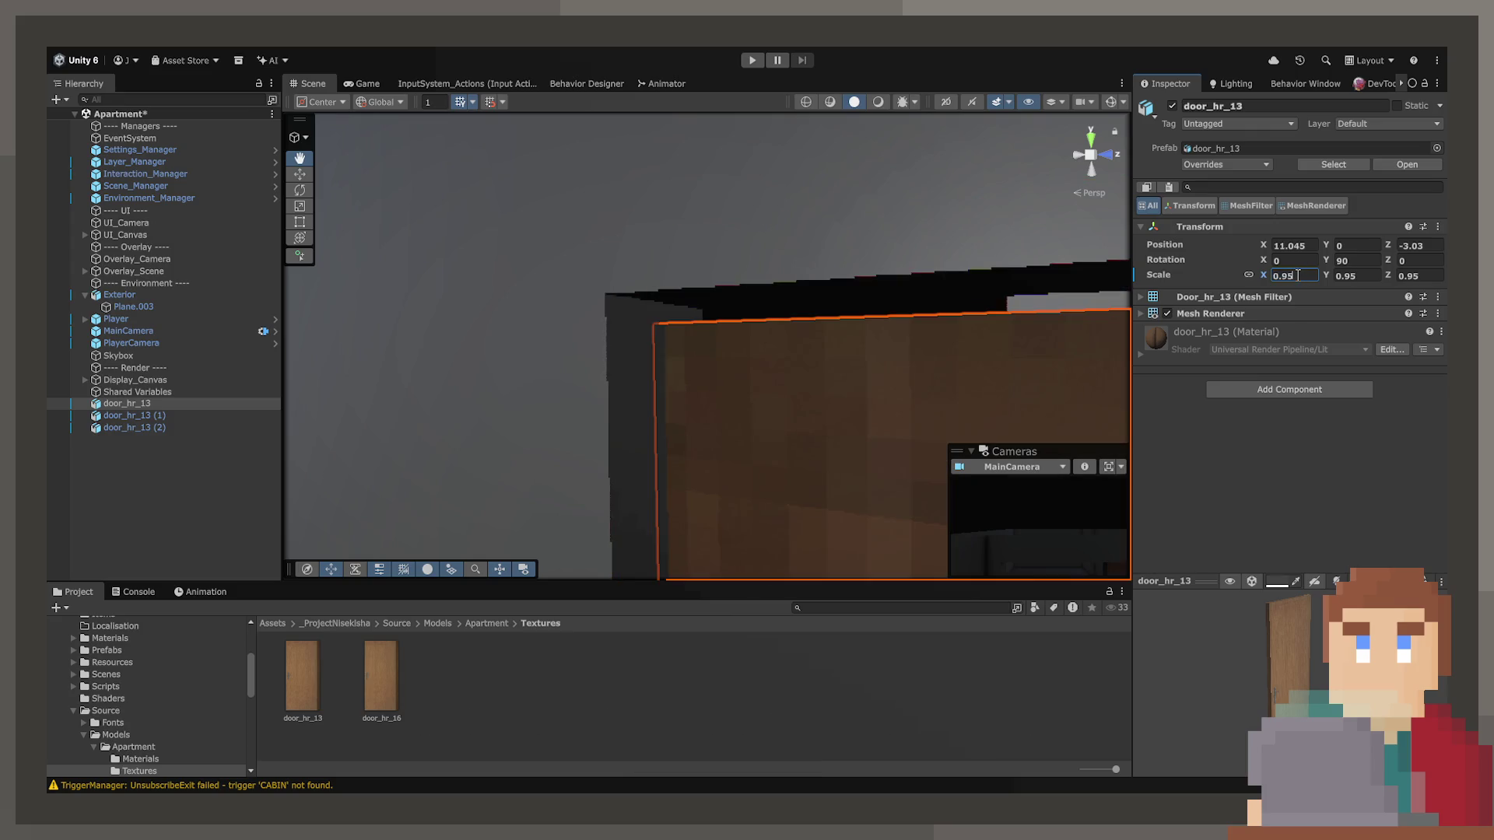
key(BackSpace)
text(3)
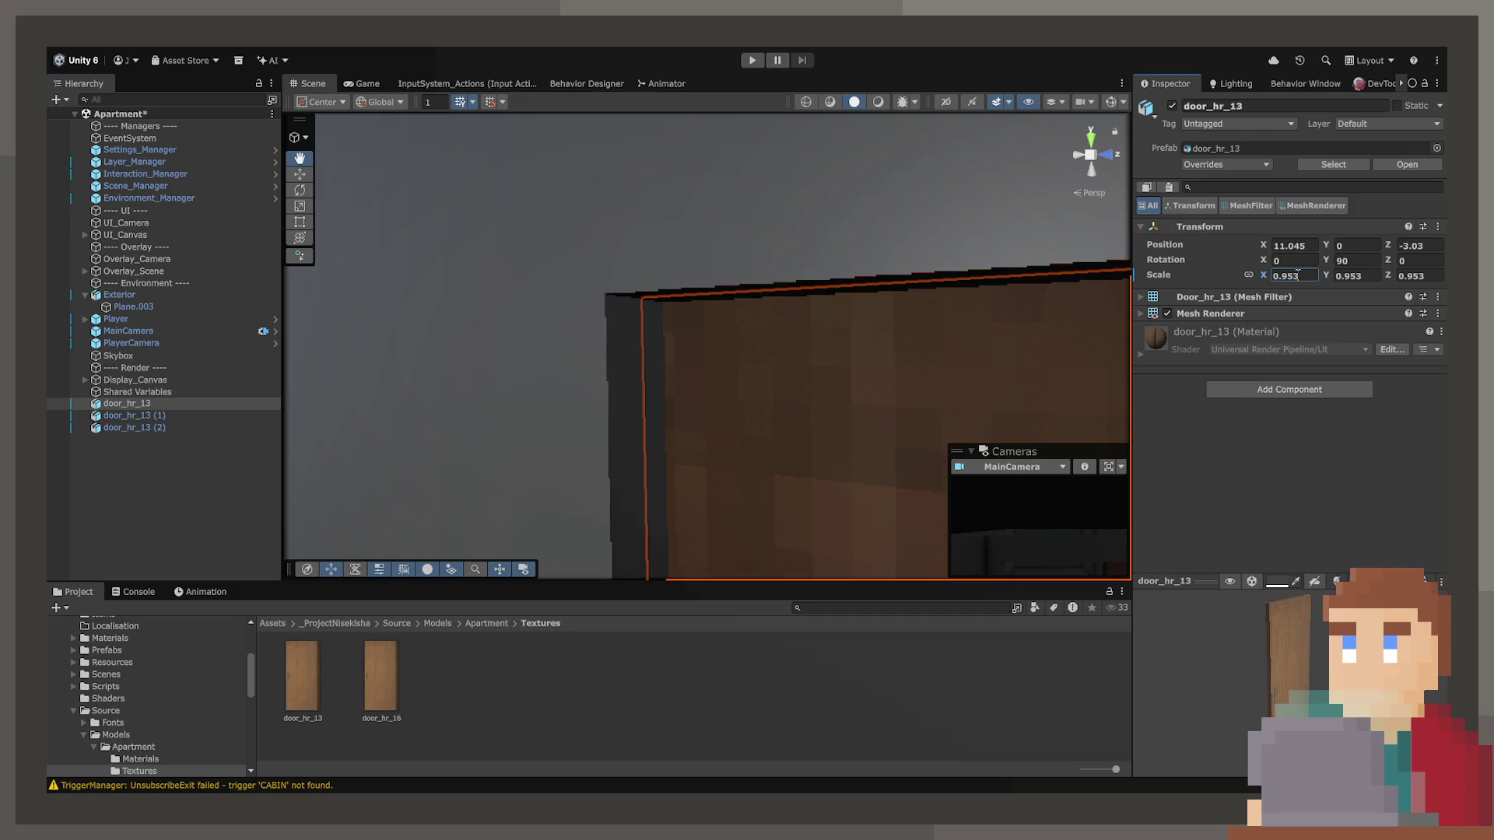
mouse_move(910, 387)
mouse_down()
mouse_move(1074, 445)
mouse_move(1232, 465)
mouse_move(963, 472)
mouse_up()
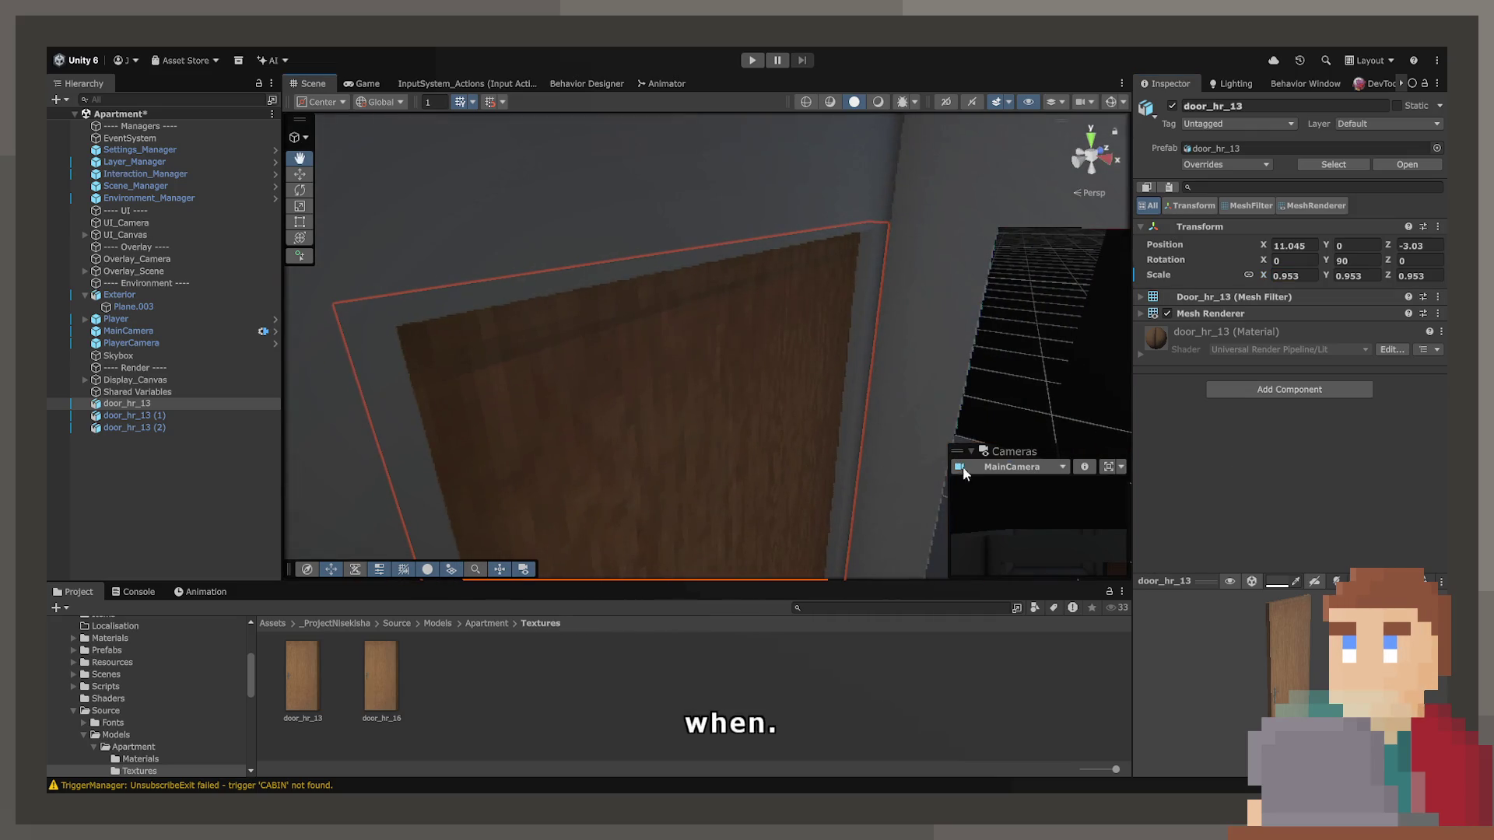
mouse_move(807, 380)
mouse_down()
mouse_move(700, 510)
mouse_move(634, 467)
mouse_move(547, 457)
mouse_move(551, 410)
mouse_move(997, 412)
mouse_move(986, 436)
mouse_move(944, 444)
mouse_move(975, 465)
mouse_move(1137, 441)
mouse_move(810, 470)
mouse_move(795, 494)
mouse_move(373, 407)
mouse_move(259, 442)
mouse_move(201, 558)
mouse_move(268, 669)
mouse_move(293, 334)
mouse_move(801, 379)
mouse_move(732, 363)
mouse_move(642, 386)
mouse_move(734, 177)
mouse_move(739, 92)
mouse_move(746, 809)
mouse_move(711, 74)
mouse_move(707, 147)
mouse_move(763, 279)
mouse_up()
Duplicate door_hr_13 and turn the copy to -90 on Y.
click(655, 381)
click(655, 378)
key(ctrl+d)
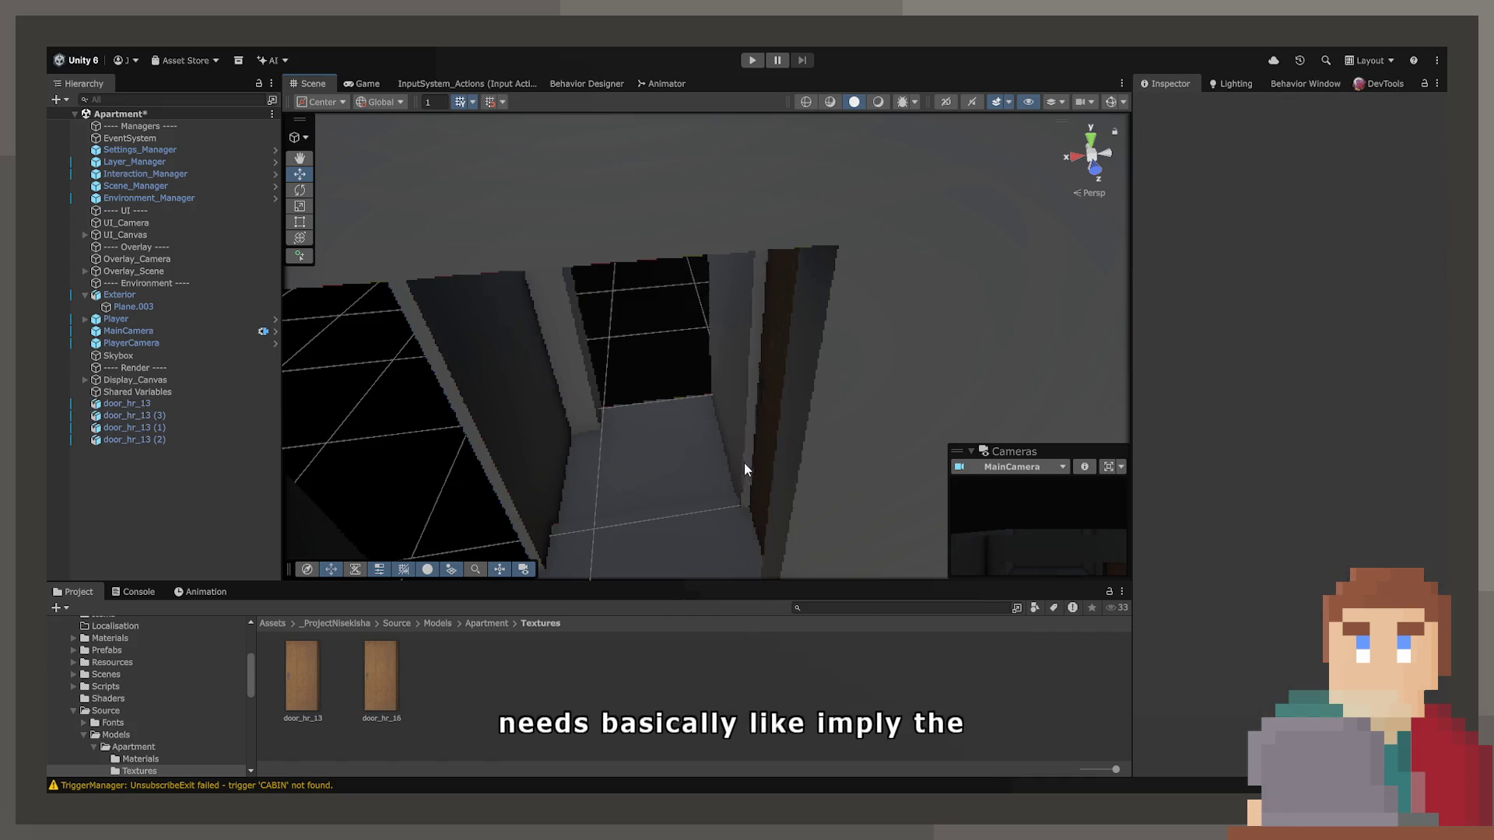
drag(749, 464, 460, 478)
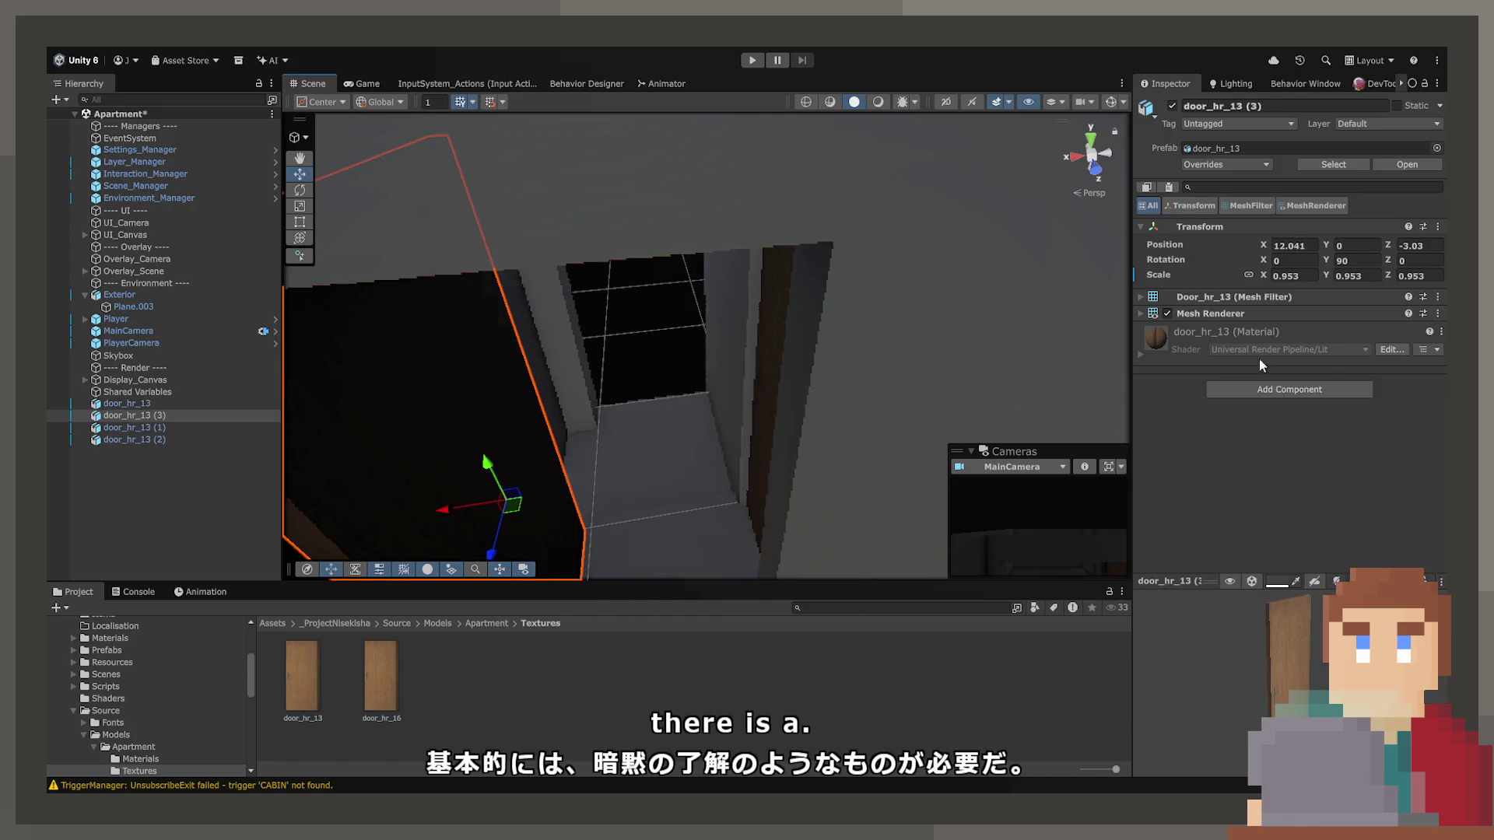
text(-90)
mouse_move(1031, 221)
mouse_down()
mouse_move(557, 381)
mouse_move(121, 439)
mouse_move(193, 459)
mouse_up()
Move the -90 copy into the opposite doorway.
key(w)
mouse_move(498, 437)
mouse_down()
mouse_move(836, 387)
mouse_move(802, 351)
mouse_move(787, 368)
mouse_move(804, 372)
mouse_move(791, 371)
mouse_move(760, 62)
mouse_move(733, 204)
mouse_move(680, 300)
mouse_move(460, 310)
mouse_move(311, 229)
mouse_move(584, 200)
mouse_move(617, 270)
mouse_move(758, 439)
mouse_up()
drag(804, 562, 812, 562)
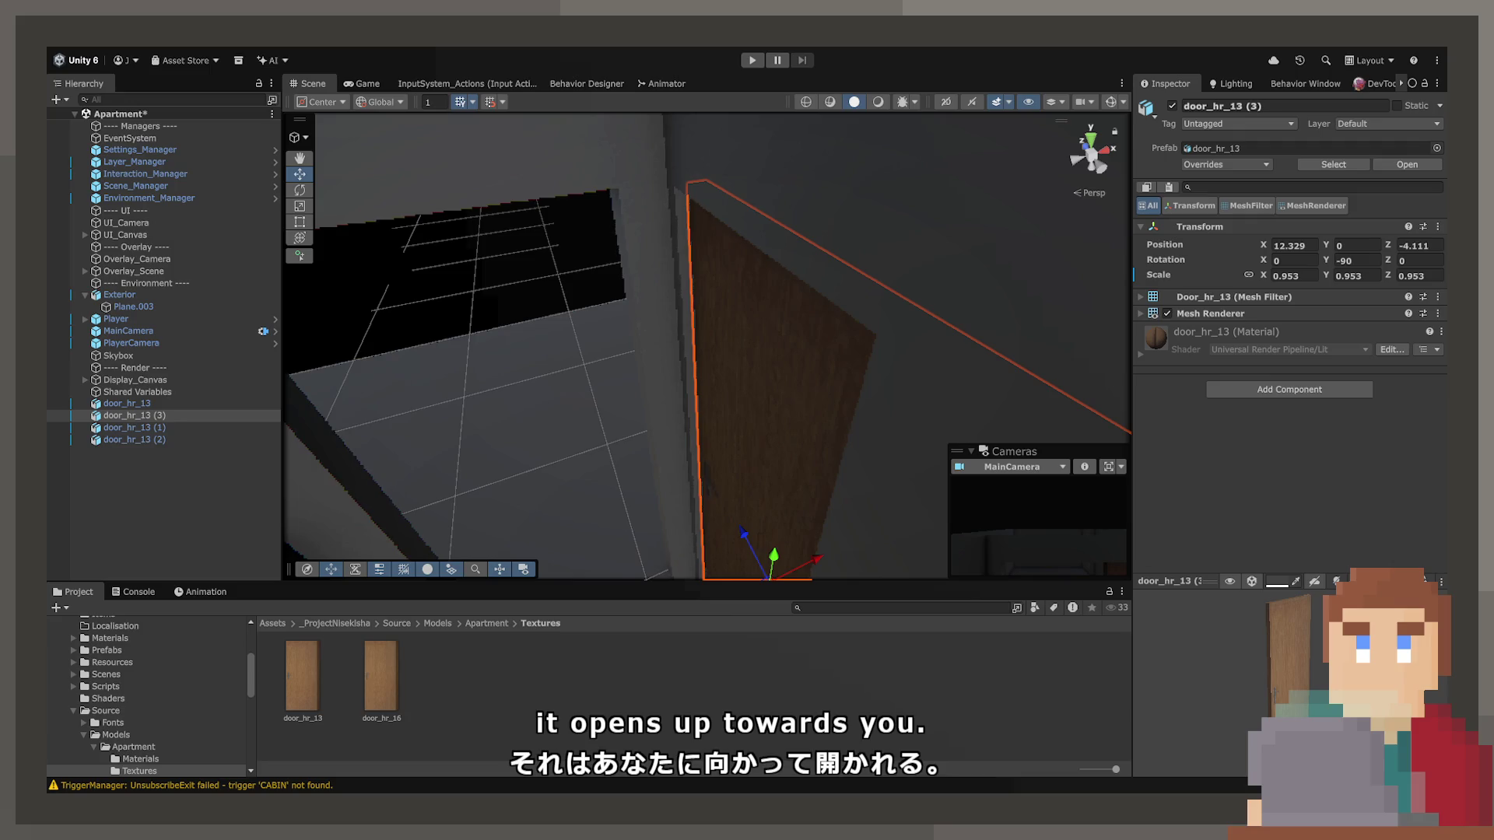
mouse_move(773, 474)
mouse_down()
mouse_move(544, 417)
mouse_move(794, 470)
mouse_move(781, 437)
mouse_move(567, 424)
mouse_move(704, 444)
mouse_move(847, 337)
mouse_move(567, 400)
mouse_move(470, 353)
mouse_move(163, 272)
mouse_move(376, 347)
mouse_move(97, 348)
mouse_up()
Frame door_hr_13, then select door_hr_13 (3) and duplicate it again.
click(516, 440)
key(f)
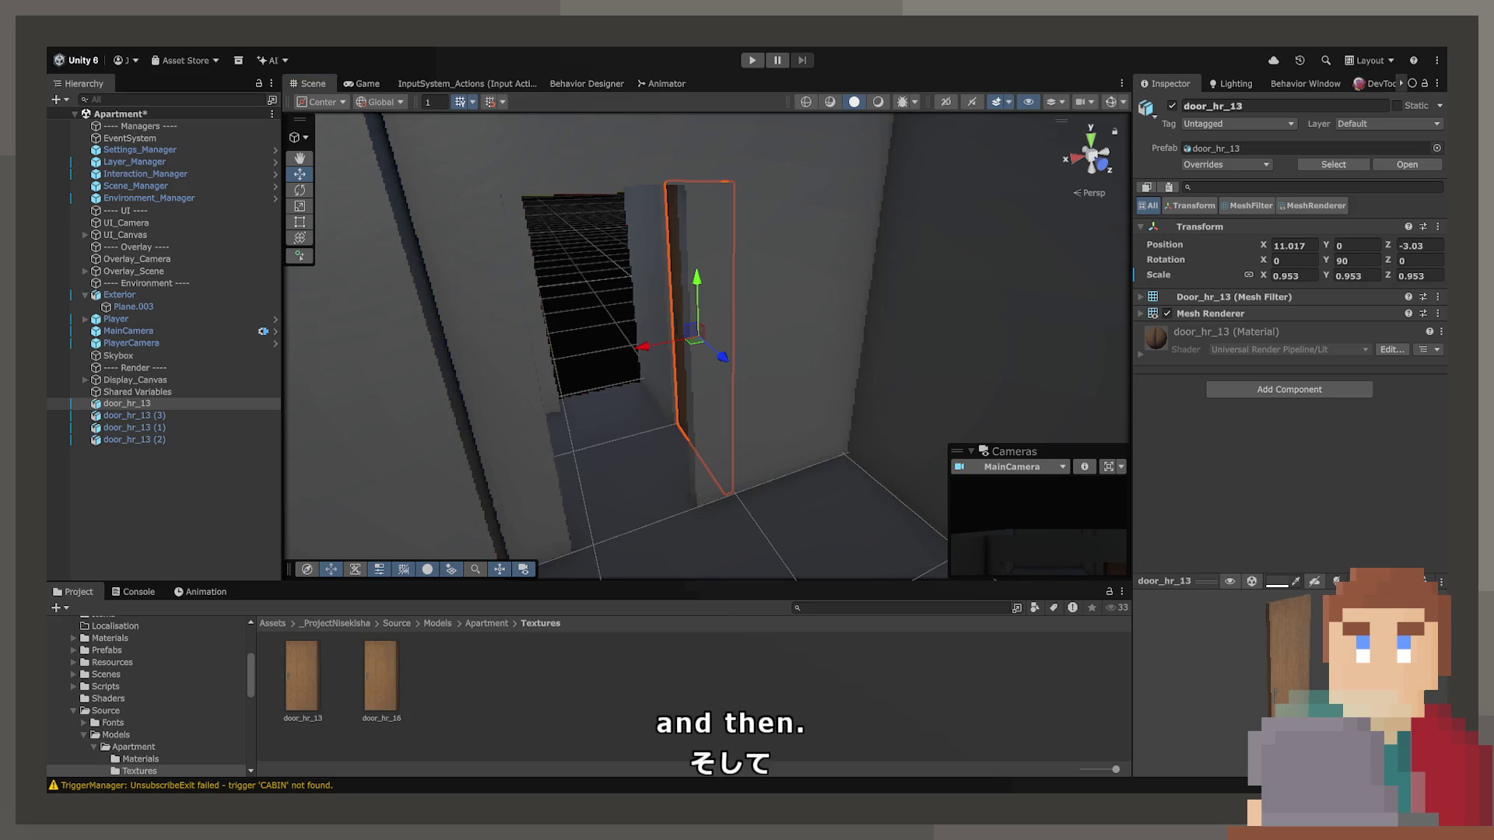
scroll(680, 490, up, 3)
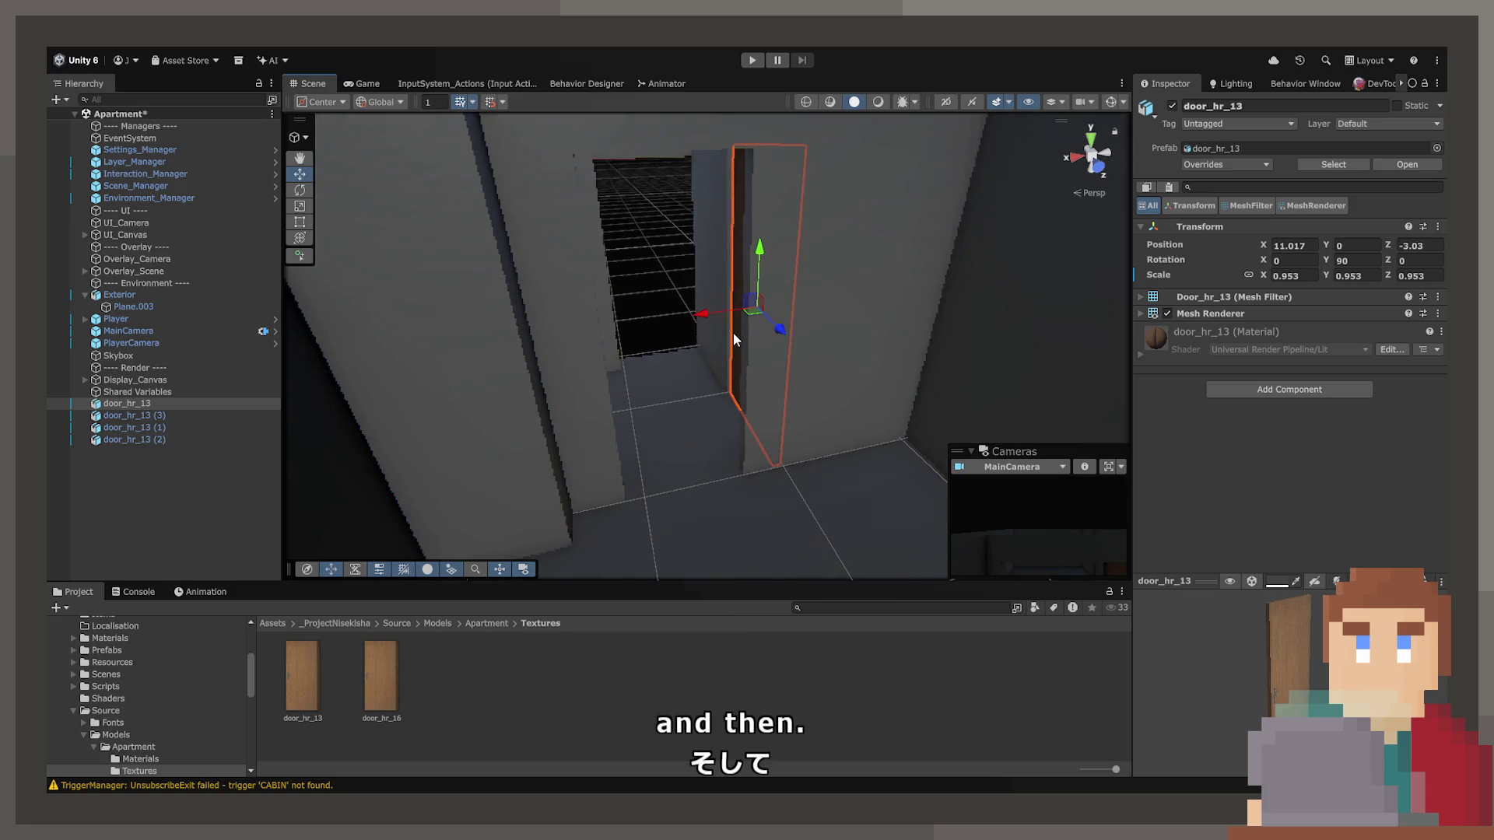
scroll(731, 335, up, 2)
mouse_move(727, 340)
mouse_down()
mouse_move(580, 333)
mouse_move(625, 307)
mouse_up()
click(580, 333)
key(ctrl+d)
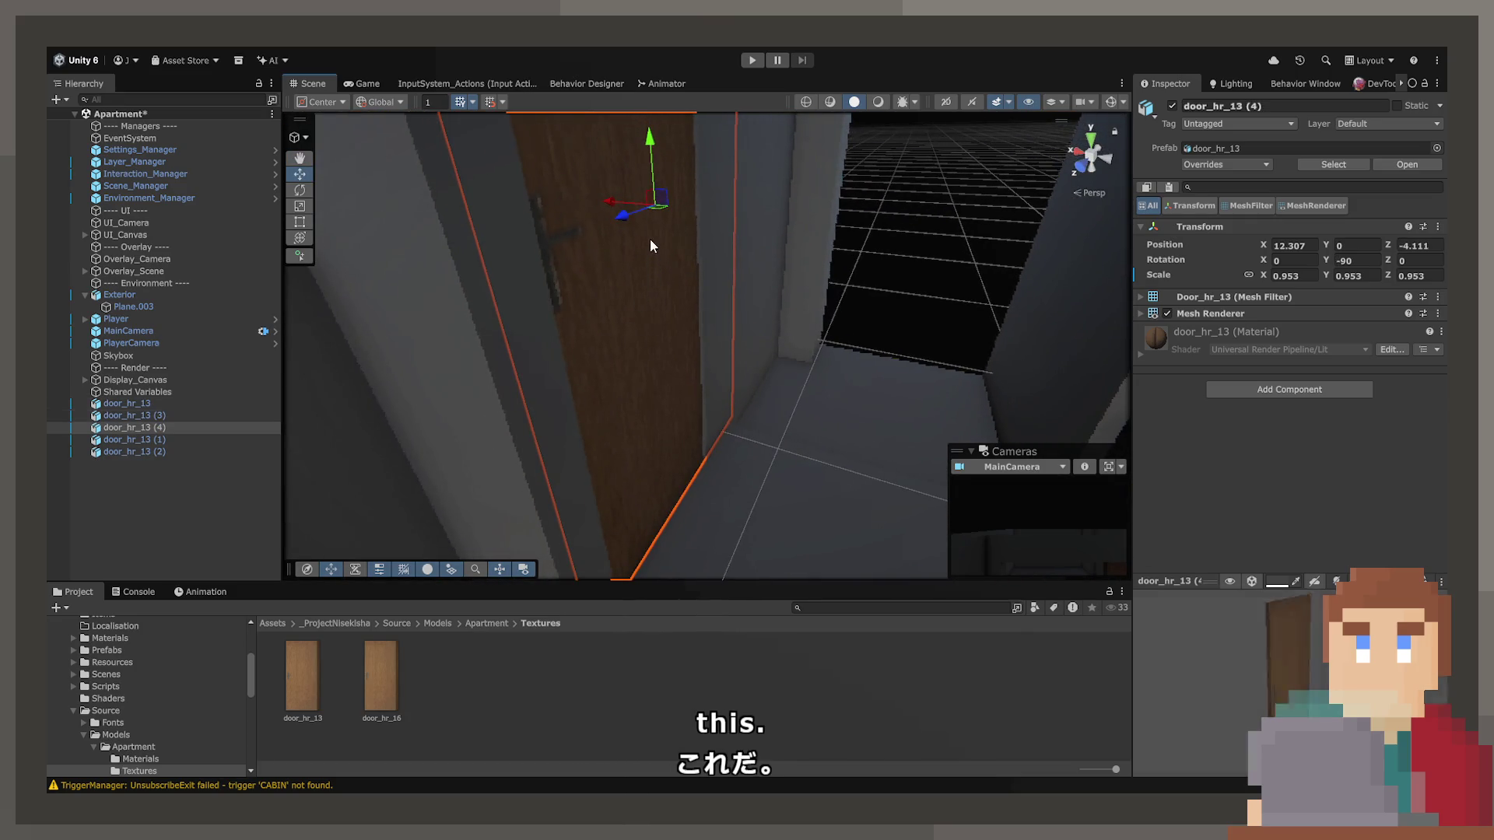
Pull the new copy door_hr_13 (4) into the corridor and swing it partly open.
mouse_move(660, 214)
mouse_down()
mouse_move(606, 292)
mouse_move(509, 327)
mouse_move(610, 353)
mouse_move(658, 311)
mouse_move(434, 340)
mouse_move(301, 381)
mouse_move(408, 362)
mouse_move(602, 253)
mouse_move(708, 166)
mouse_move(960, 342)
mouse_move(707, 377)
mouse_up()
mouse_move(736, 426)
mouse_down()
mouse_move(730, 249)
mouse_move(710, 224)
mouse_move(493, 273)
mouse_move(350, 231)
mouse_move(557, 421)
mouse_move(520, 461)
mouse_move(667, 367)
mouse_move(941, 383)
mouse_move(731, 423)
mouse_up()
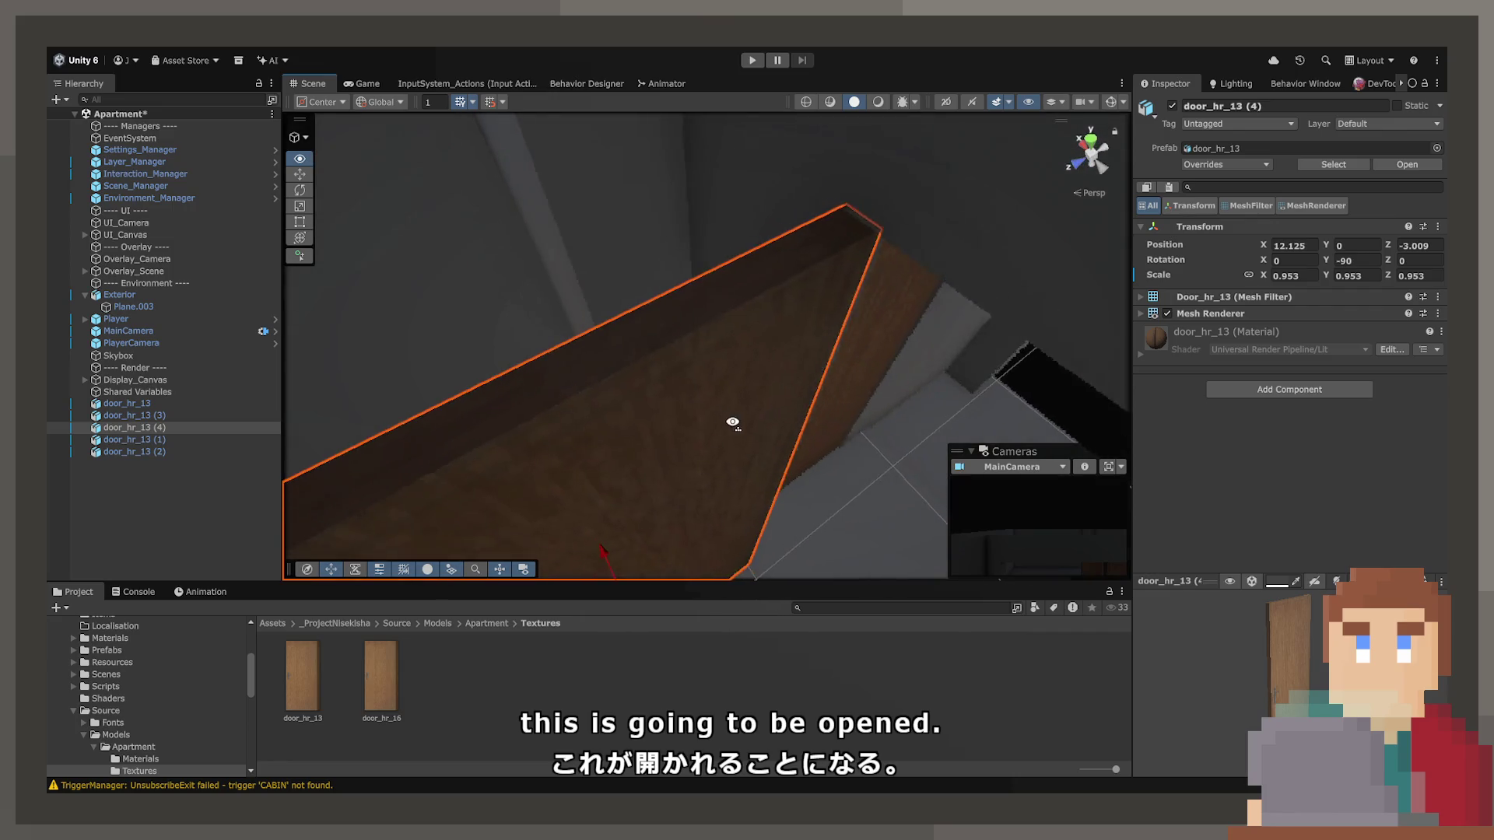
drag(1327, 264, 1373, 264)
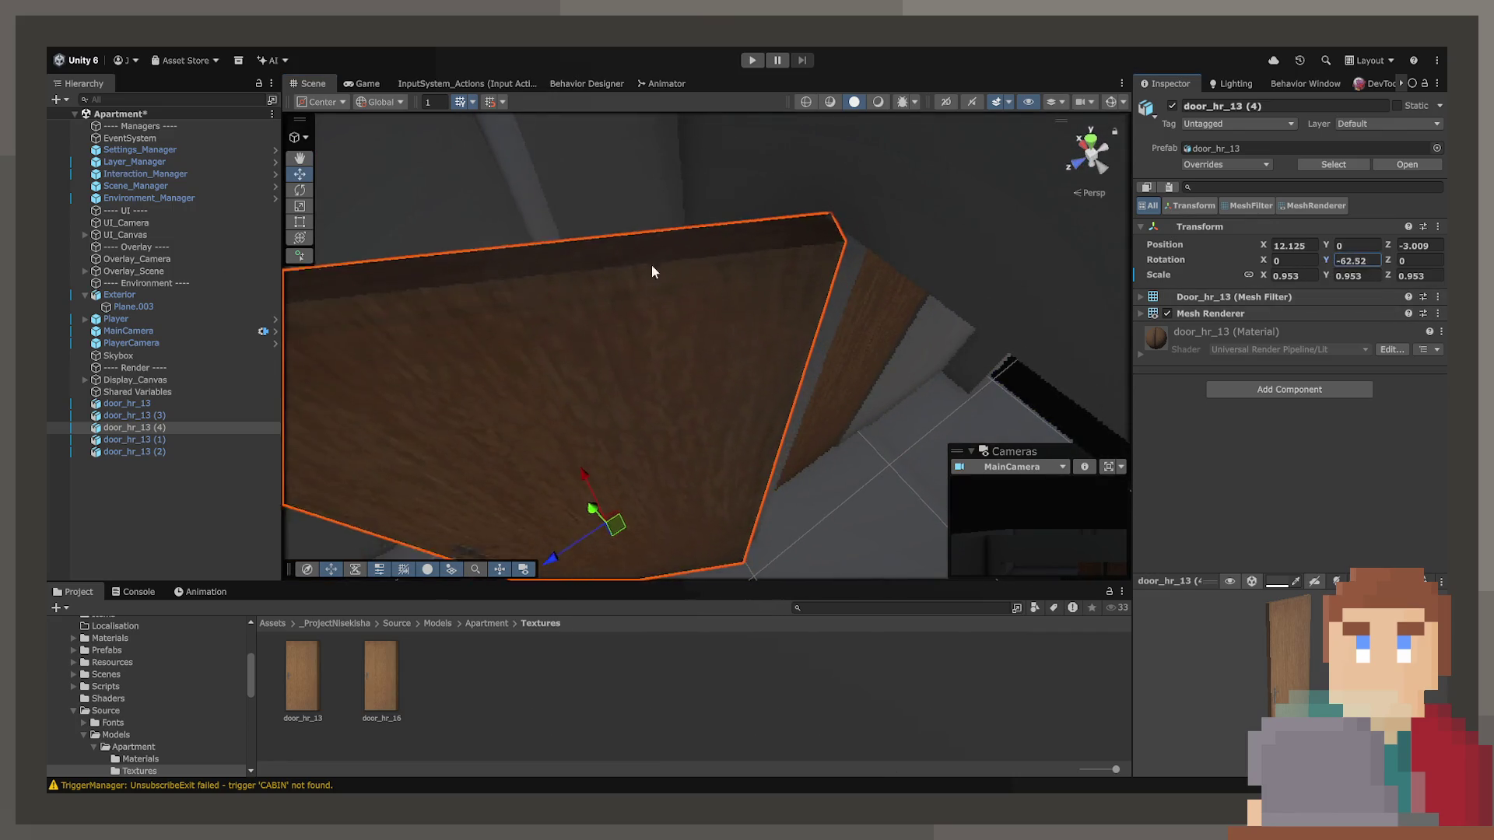
mouse_move(900, 370)
alt+mouse_down()
mouse_move(568, 357)
mouse_move(894, 310)
alt+mouse_up()
key(f)
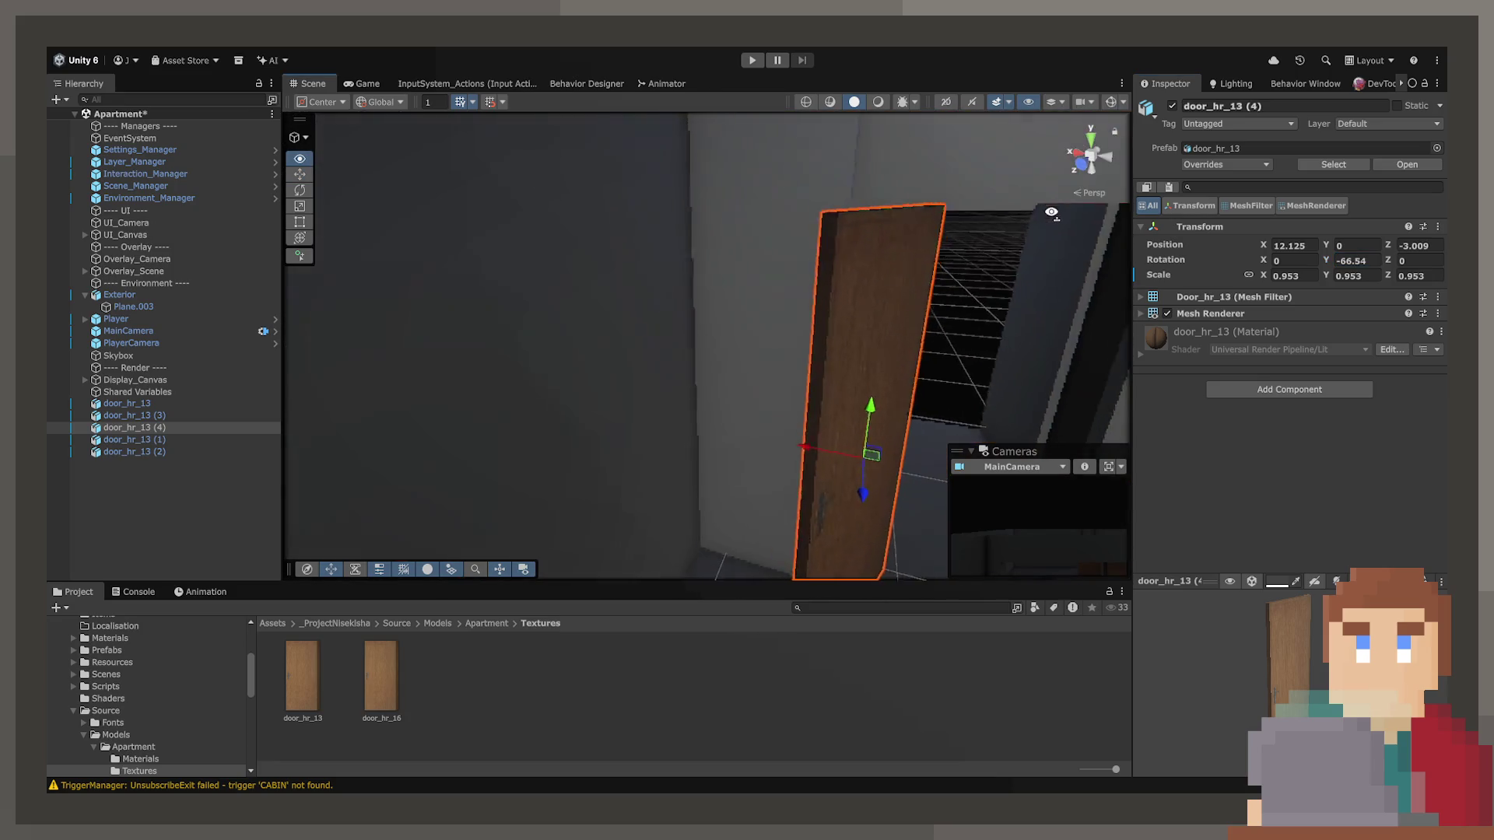
alt+drag(1069, 193, 923, 196)
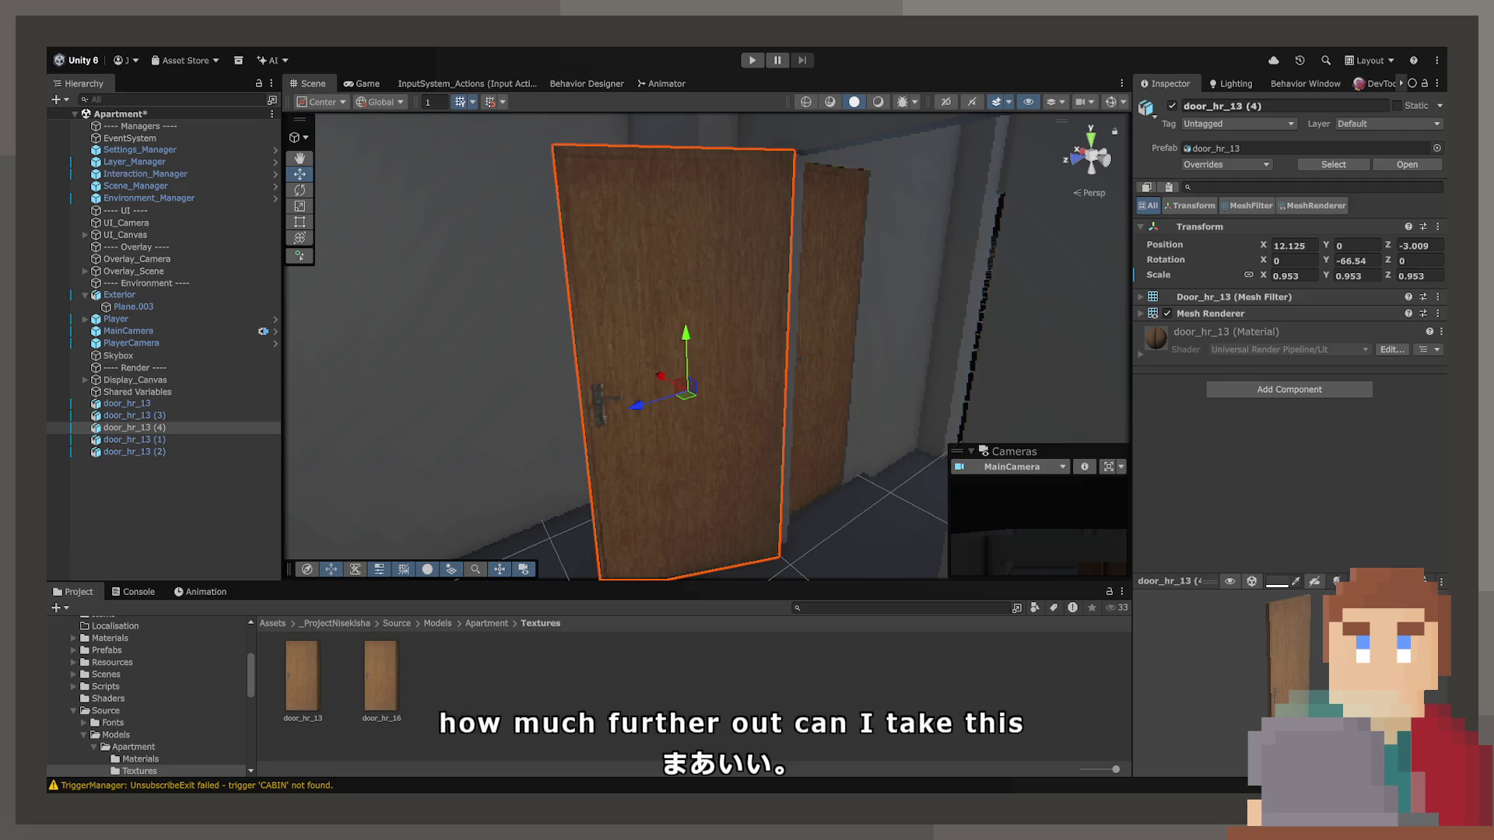
key(shift)
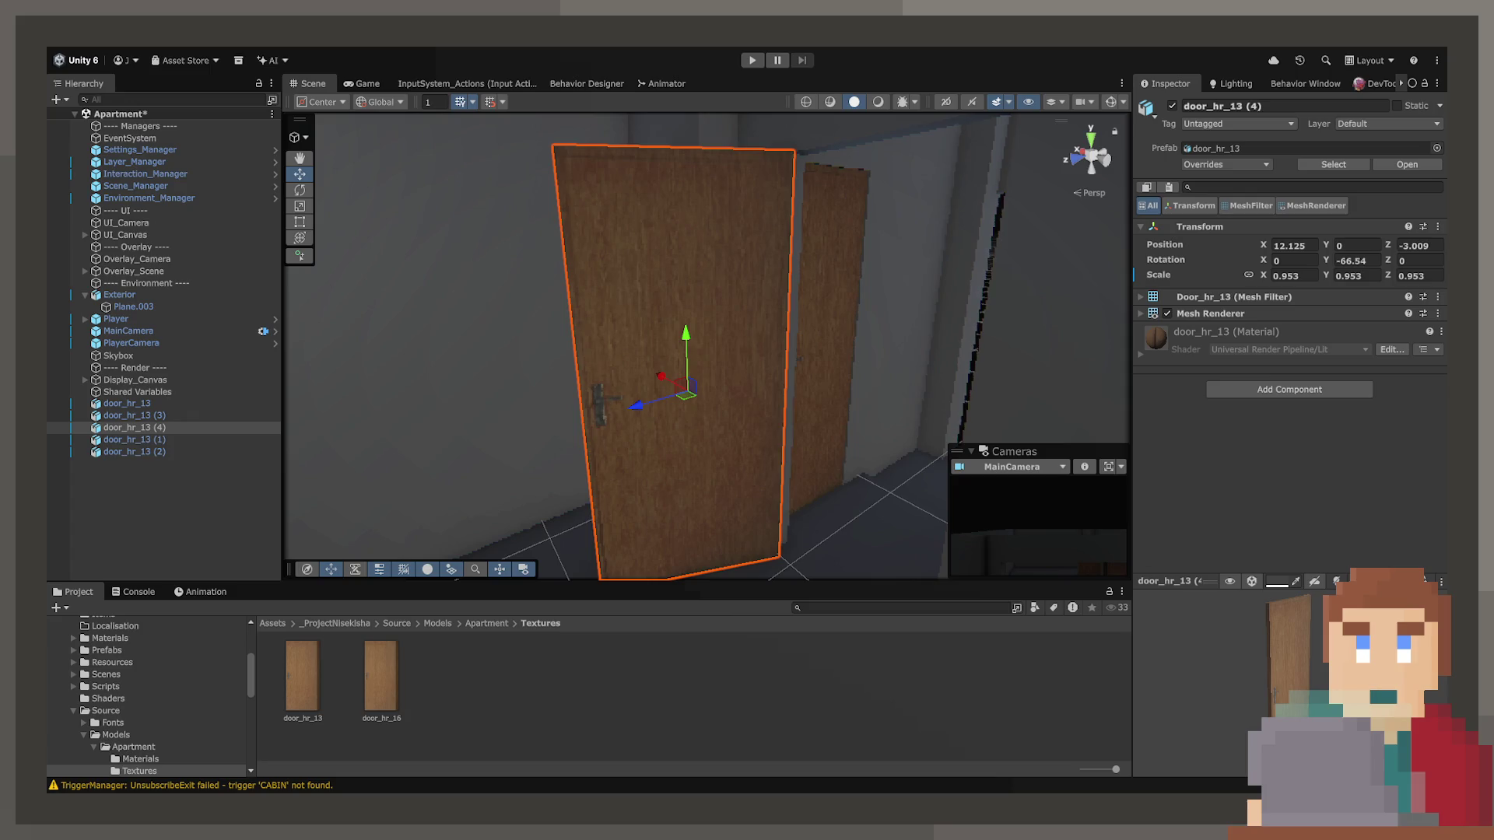
Experiment with the door's X scale, trying 1.3, reverting, then narrowing it.
mouse_move(576, 443)
mouse_down()
mouse_move(677, 494)
mouse_move(842, 482)
mouse_move(814, 444)
mouse_move(773, 454)
mouse_move(817, 476)
mouse_move(639, 457)
mouse_up()
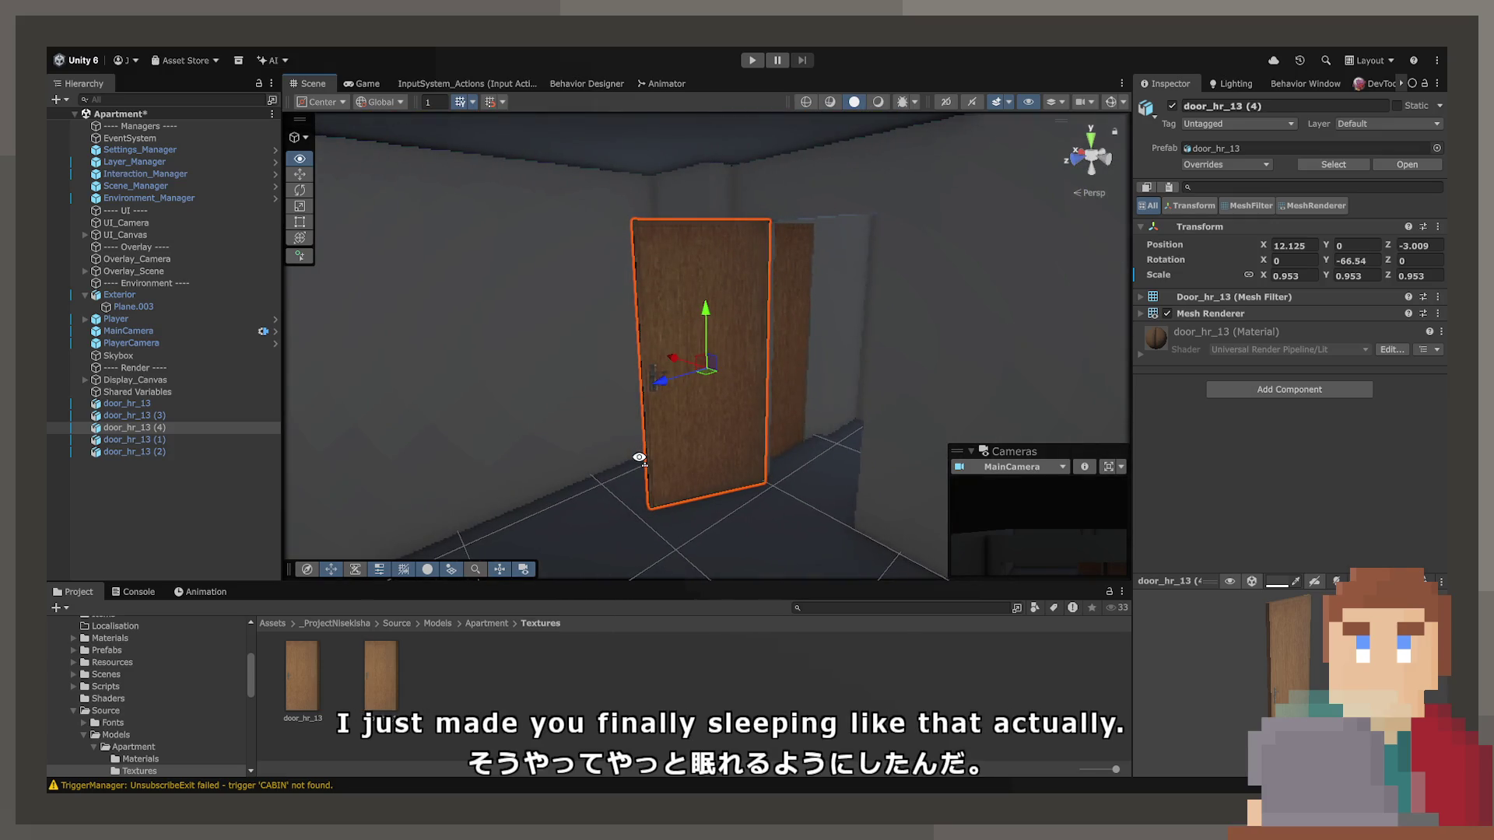
scroll(766, 473, up, 6)
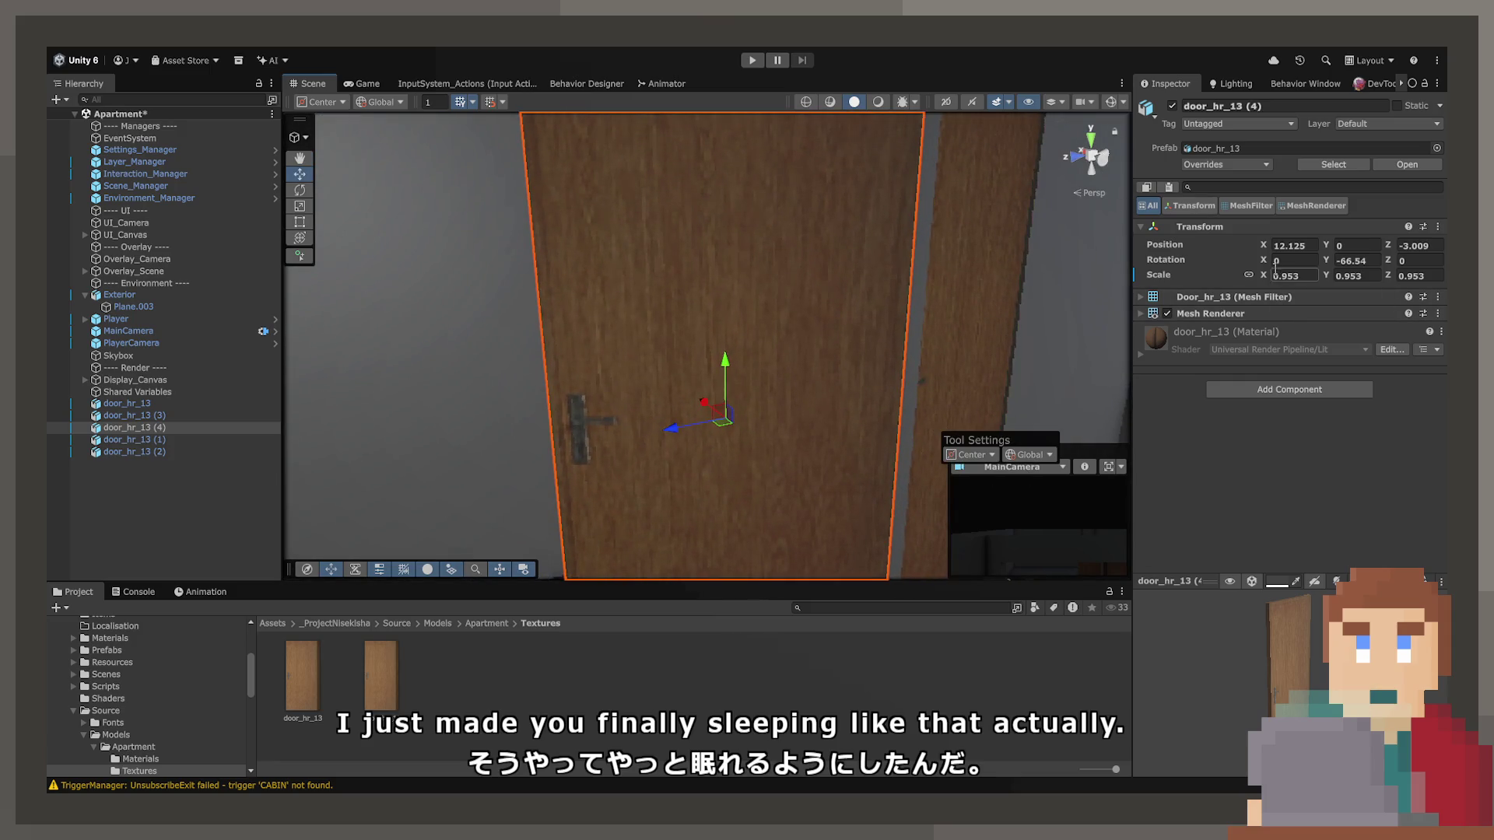
click(1358, 261)
click(1259, 274)
key(BackSpace)
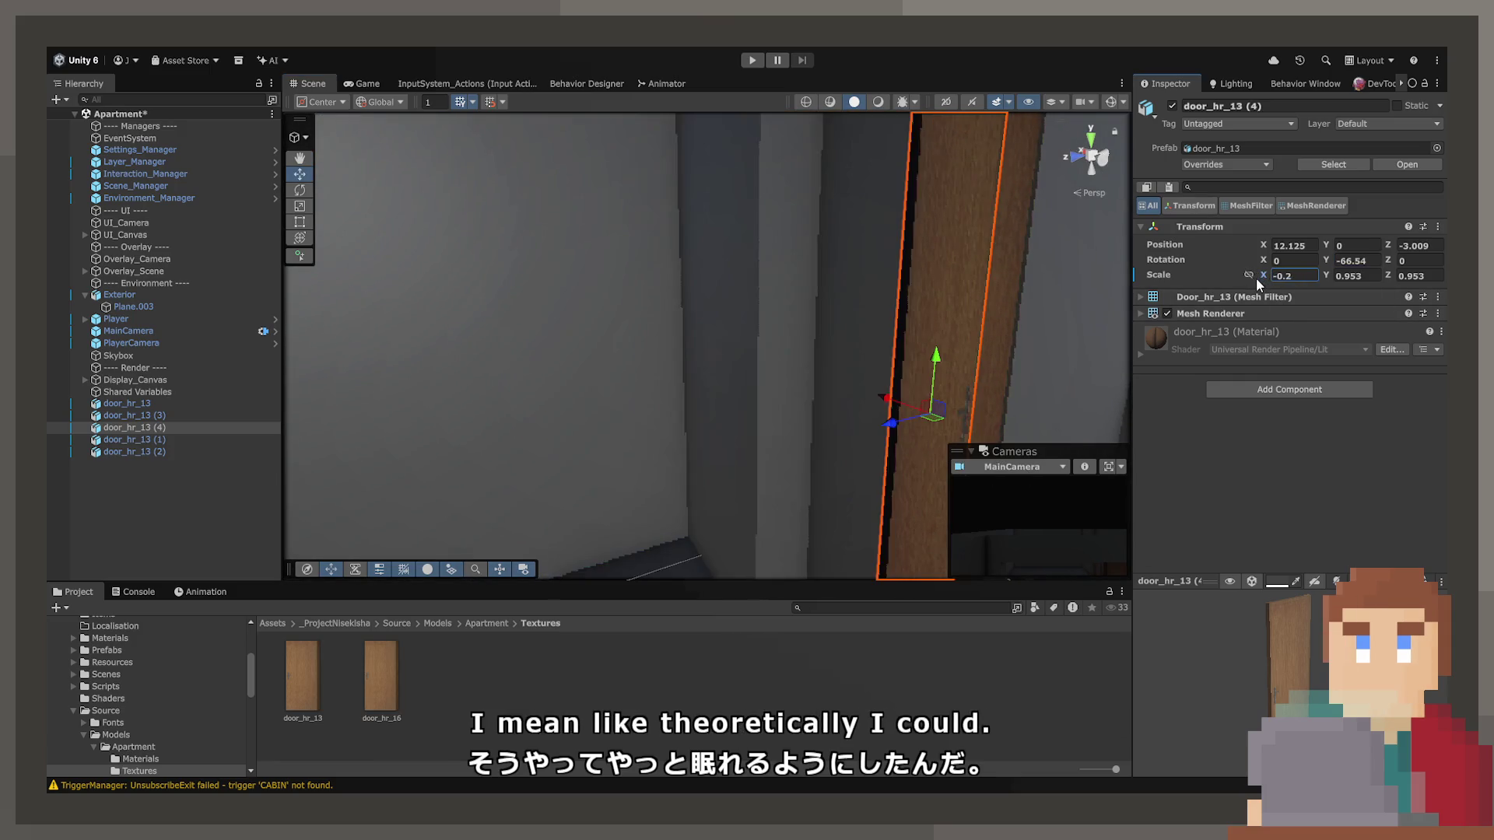
text(1.3)
key(Escape)
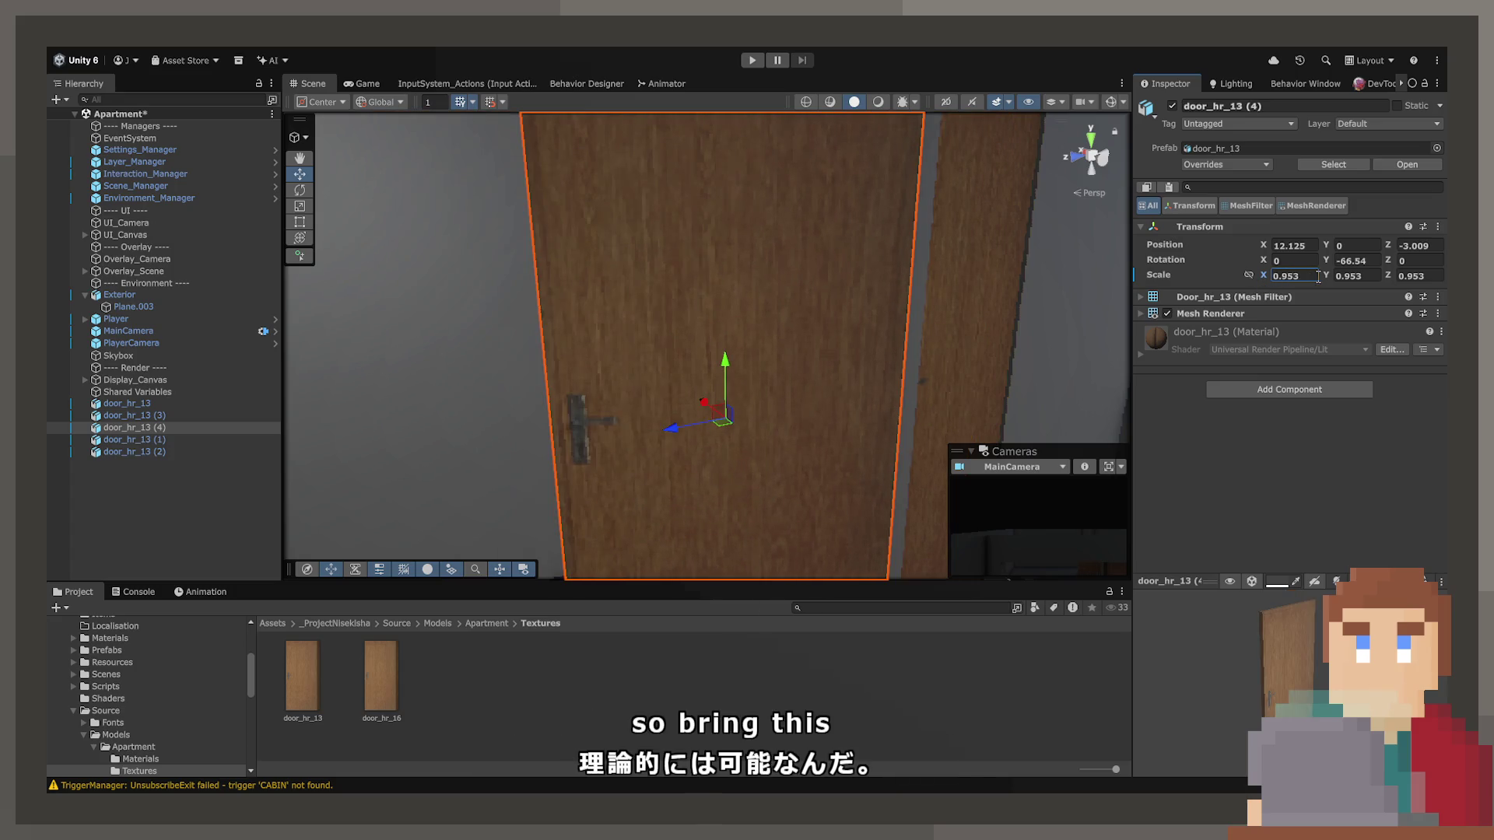
double_click(1285, 276)
text(9)
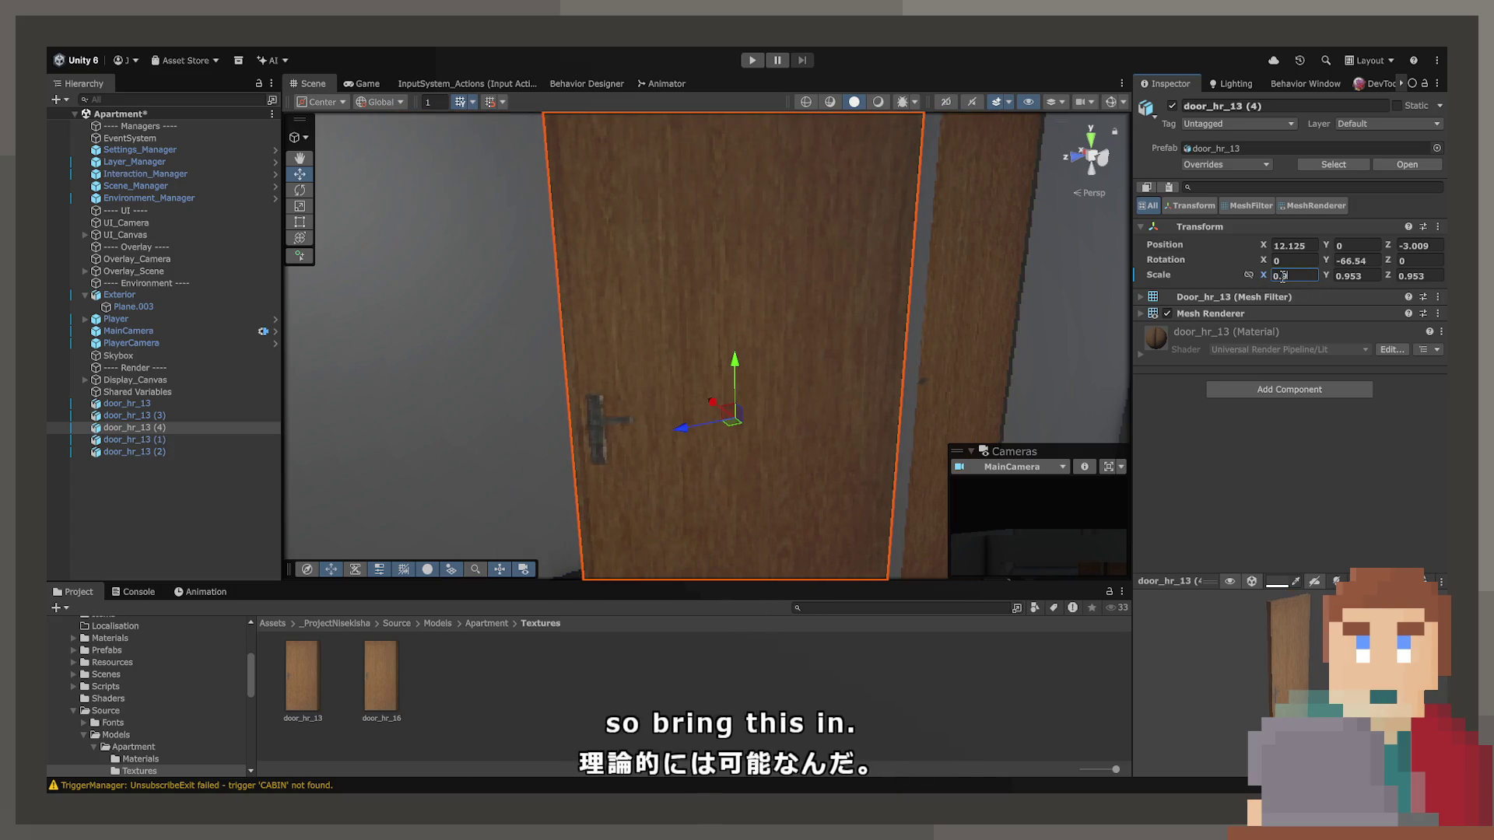
Rotate the door with the Rotate tool, swinging its Y rotation to about -180.
mouse_move(697, 296)
alt+mouse_down()
mouse_move(693, 337)
mouse_move(745, 335)
mouse_move(551, 279)
alt+mouse_up()
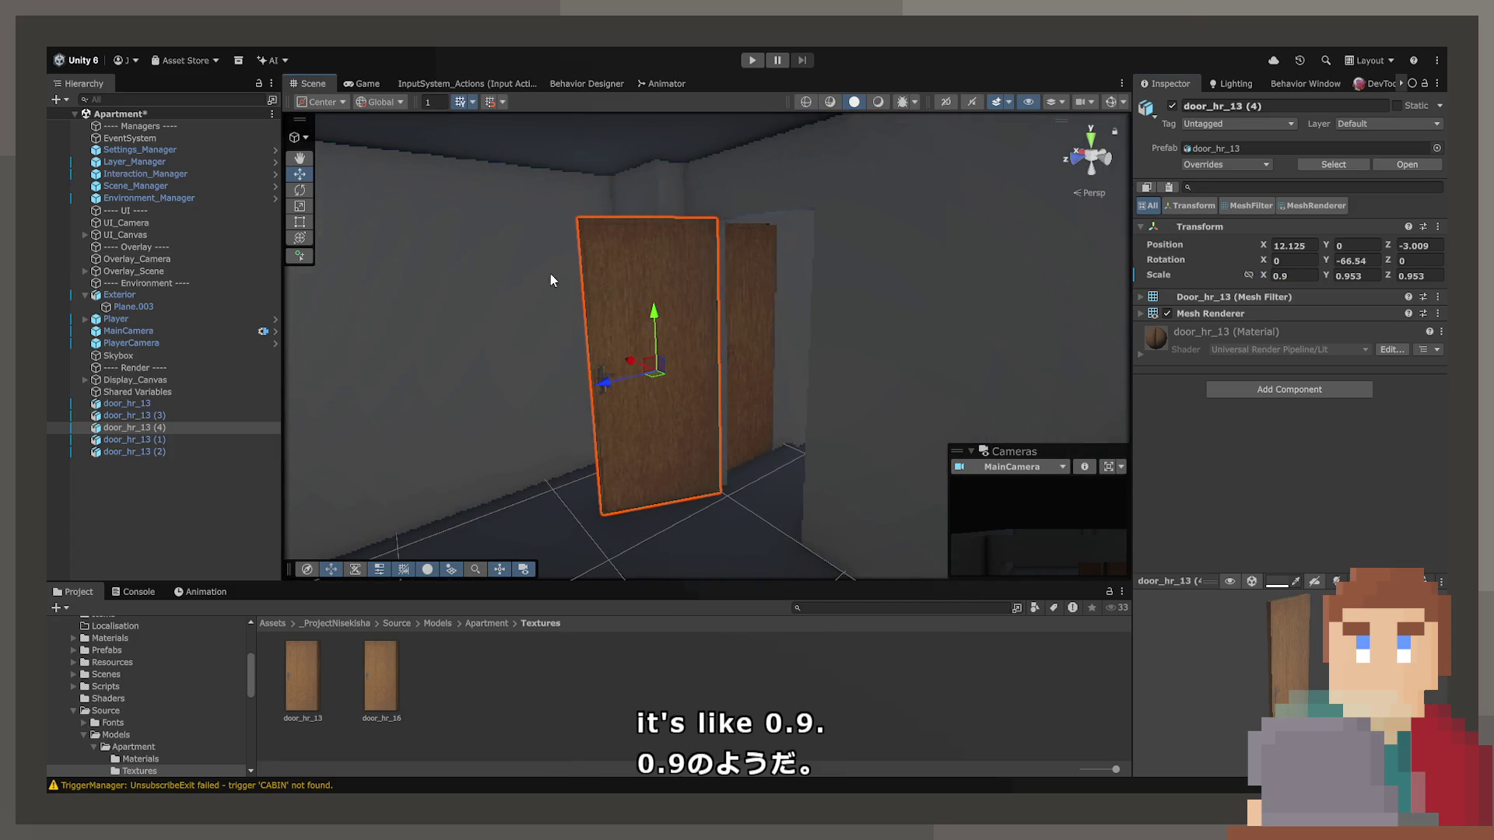
click(299, 190)
drag(633, 389, 768, 399)
key(ctrl+z)
mouse_move(1326, 261)
mouse_down()
mouse_move(862, 334)
mouse_move(923, 478)
mouse_move(280, 554)
mouse_move(1253, 543)
mouse_up()
mouse_move(1038, 465)
alt+mouse_down()
mouse_move(1041, 347)
mouse_move(1017, 319)
mouse_move(1245, 288)
alt+mouse_up()
Set the door's X scale to 0.84 and its Y rotation to -90.
click(1305, 275)
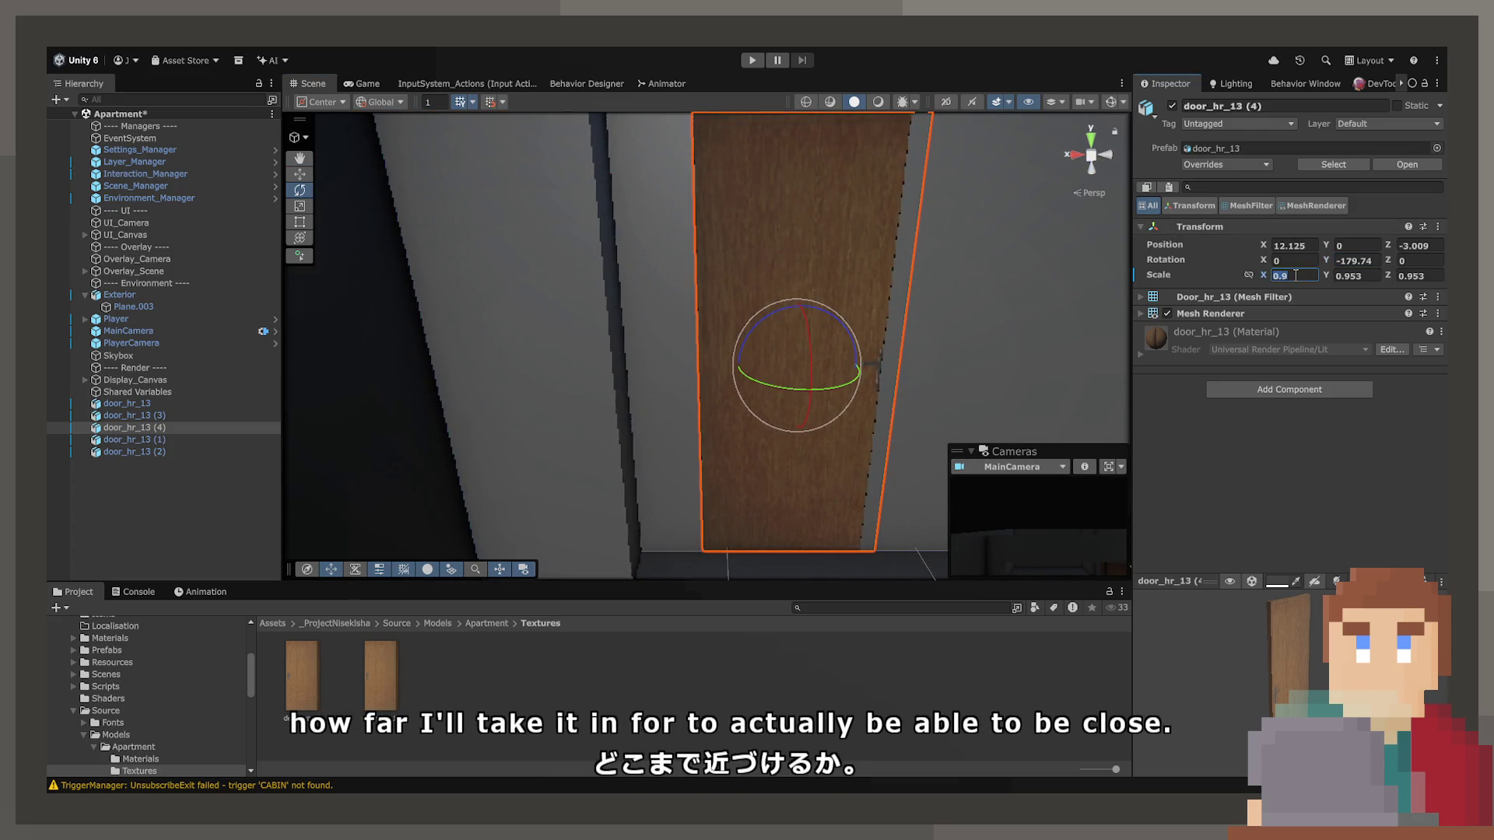
key(BackSpace)
text(85)
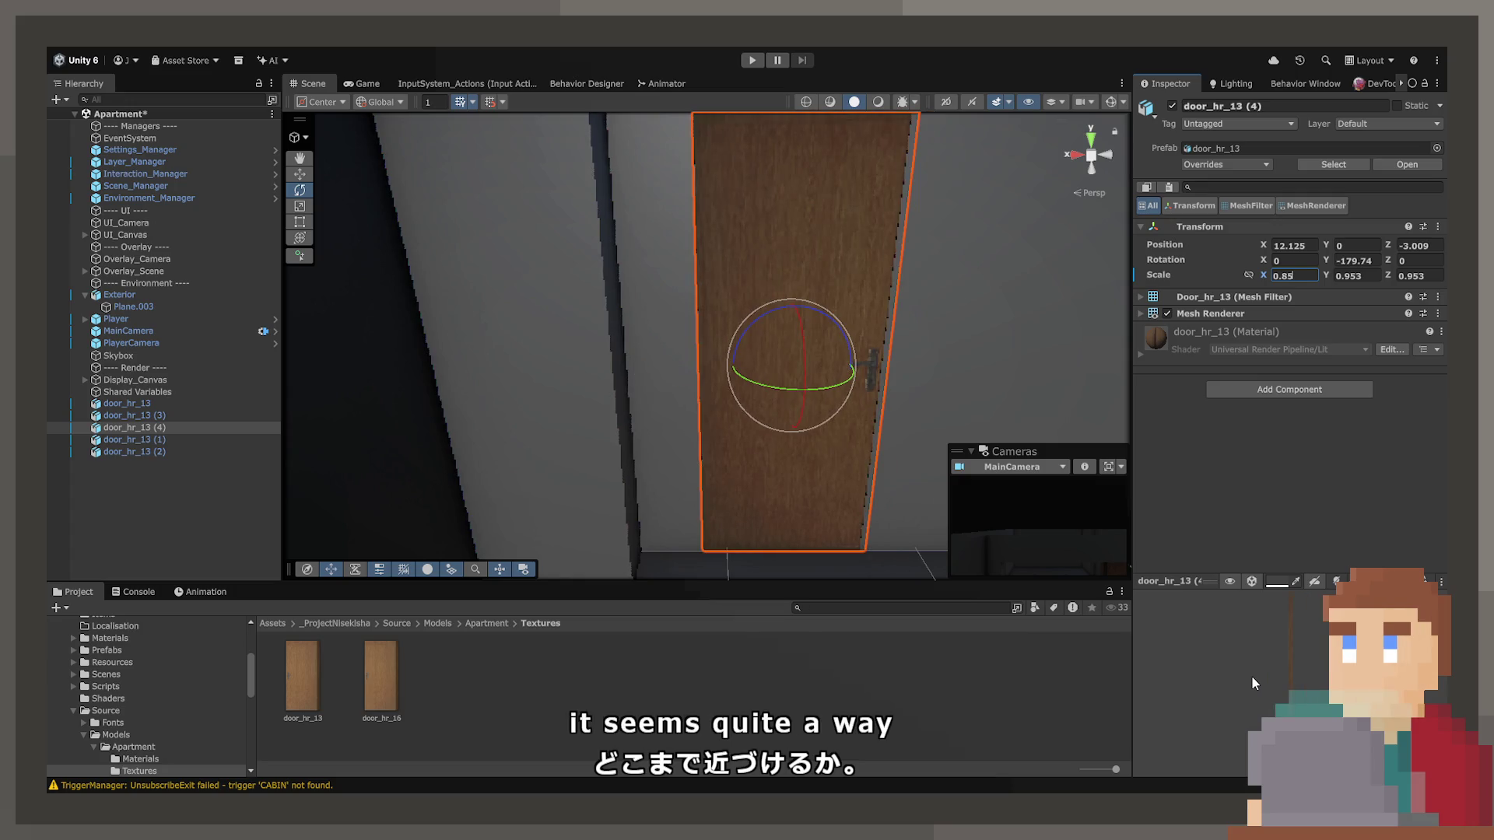
key(BackSpace)
text(4)
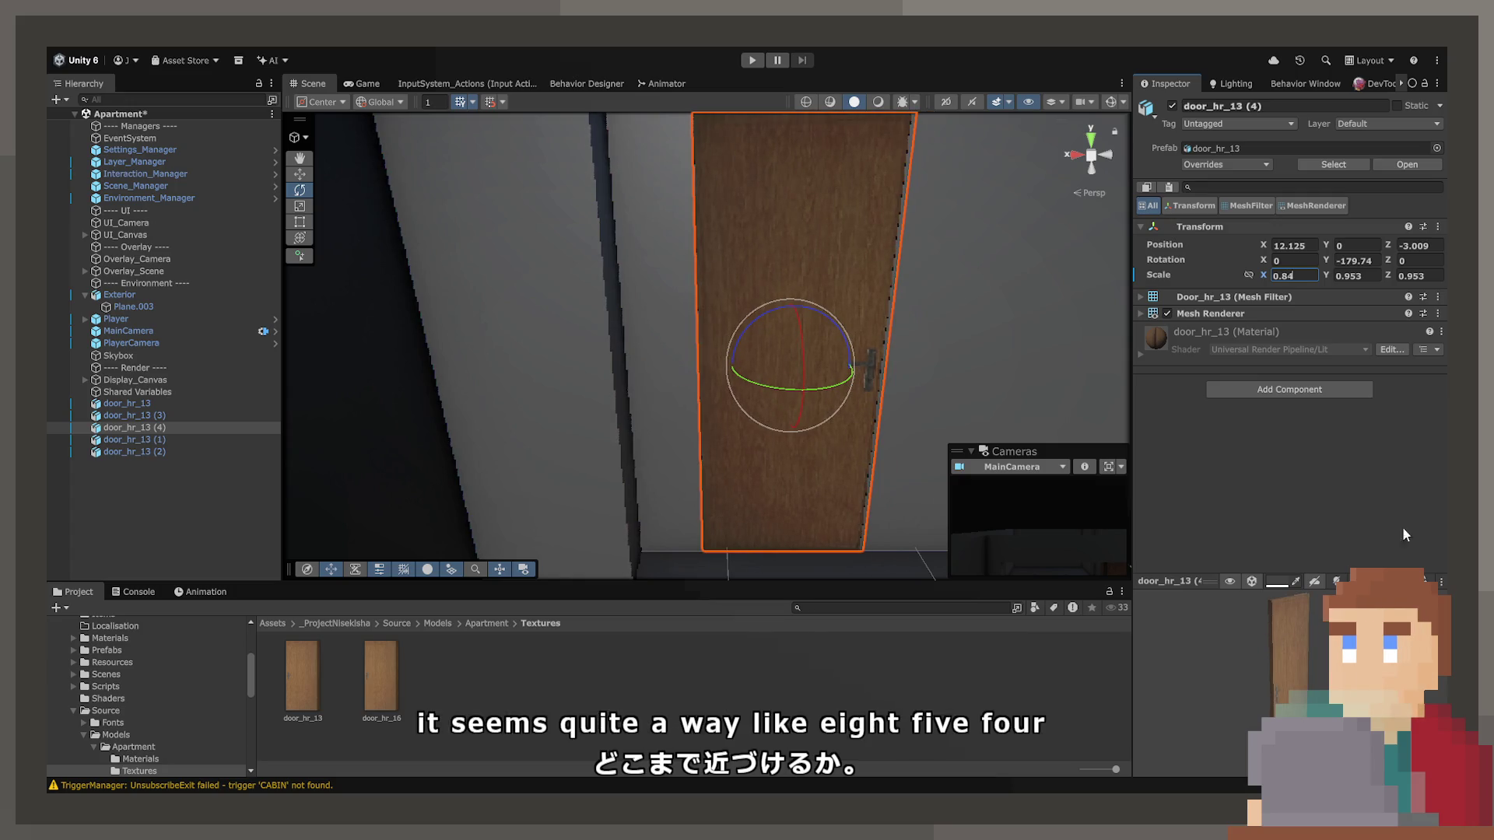
text(-90)
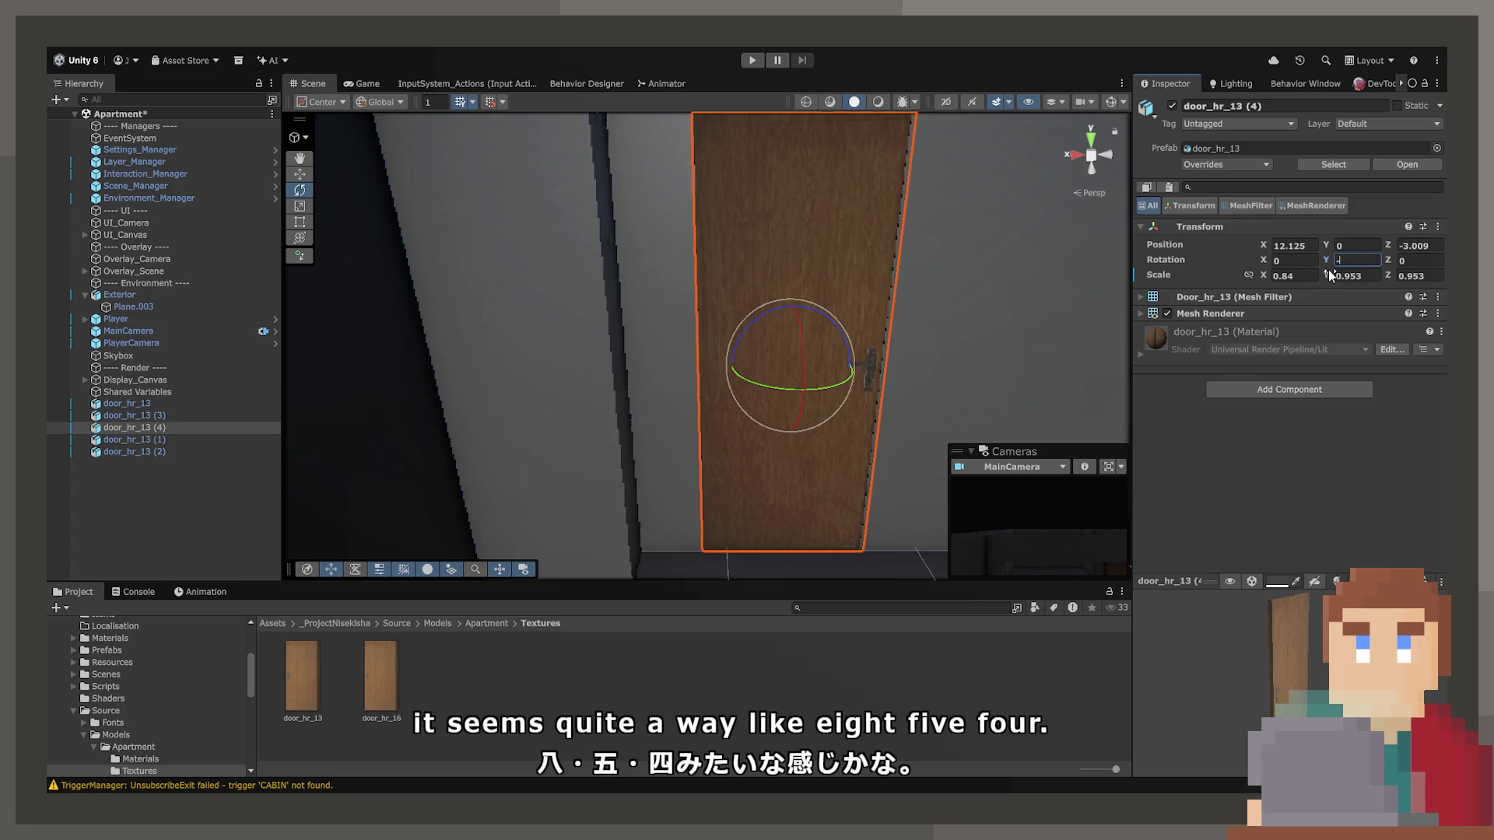
key(Return)
Swing door_hr_13 (4) ajar to about -64 on Y and reselect it to inspect.
alt+drag(800, 358, 677, 386)
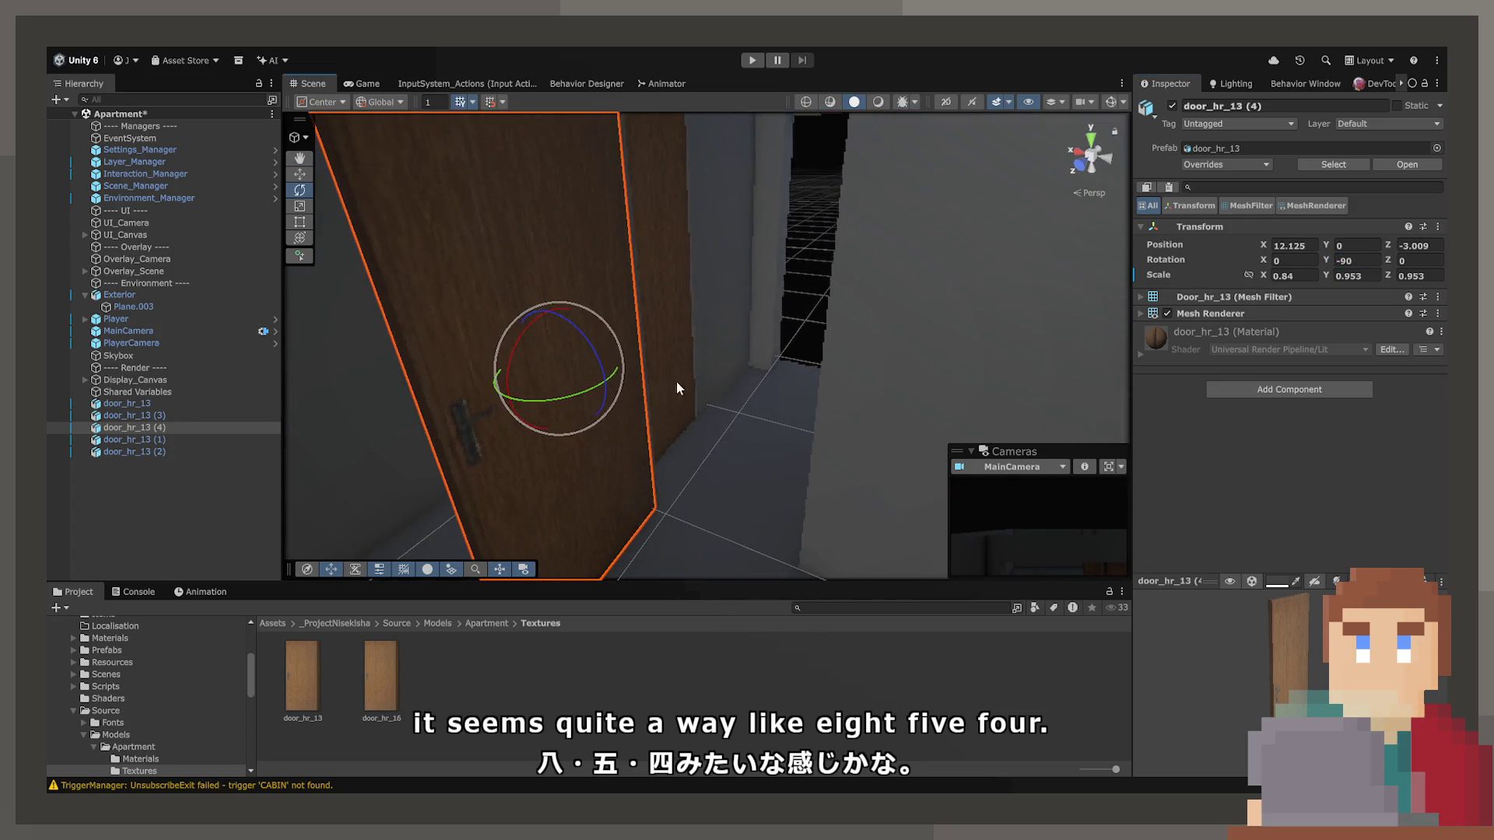
drag(1331, 258, 1382, 257)
alt+drag(622, 311, 667, 289)
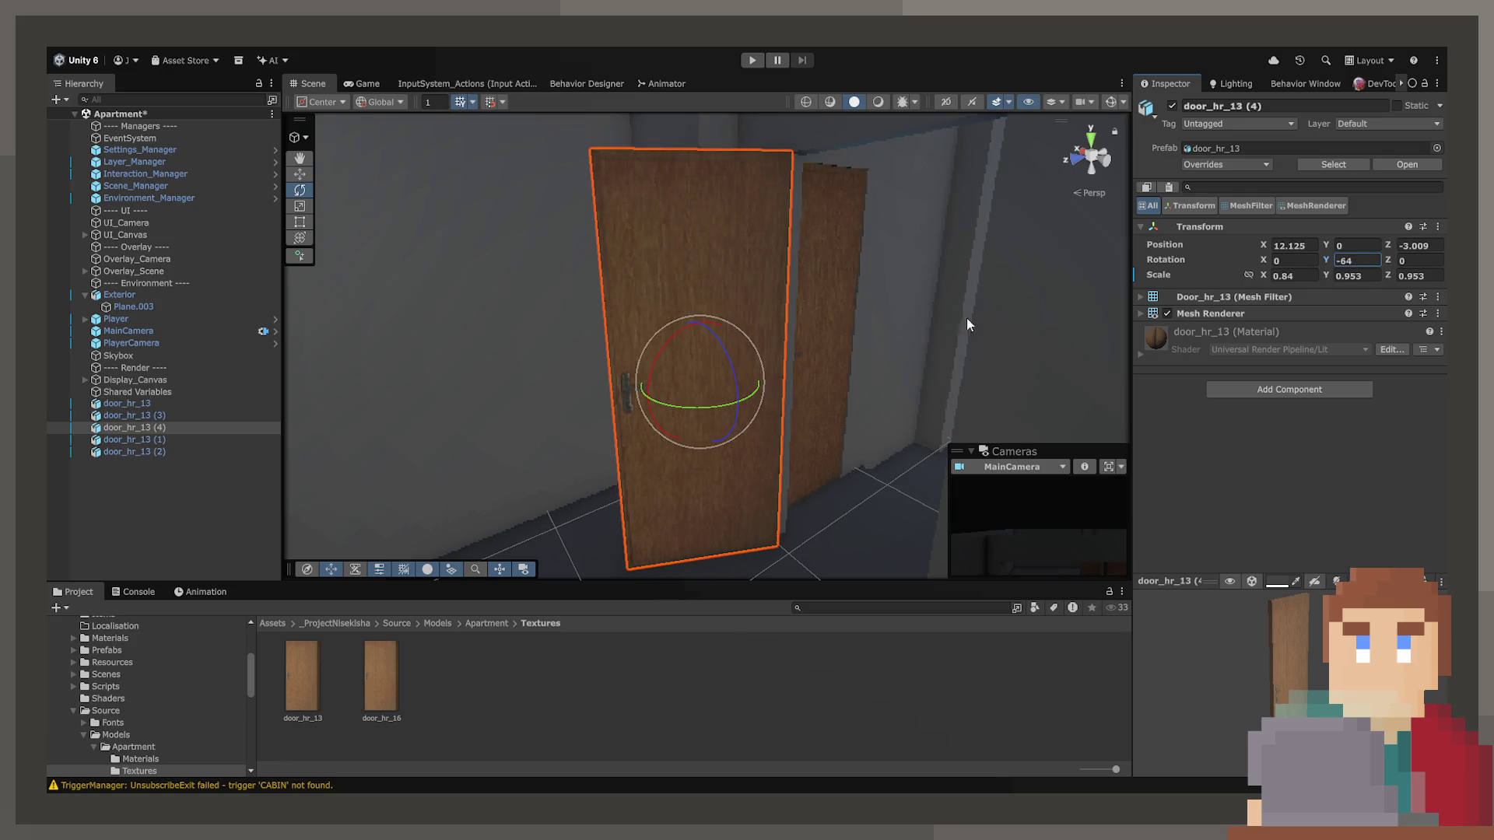
click(830, 330)
click(824, 375)
mouse_move(973, 327)
alt+mouse_down()
mouse_move(941, 342)
mouse_move(954, 350)
mouse_move(677, 352)
mouse_move(807, 417)
mouse_move(1071, 325)
alt+mouse_up()
Set door_hr_13's X scale to 0.84 and slide it along Z to -3.141.
click(677, 352)
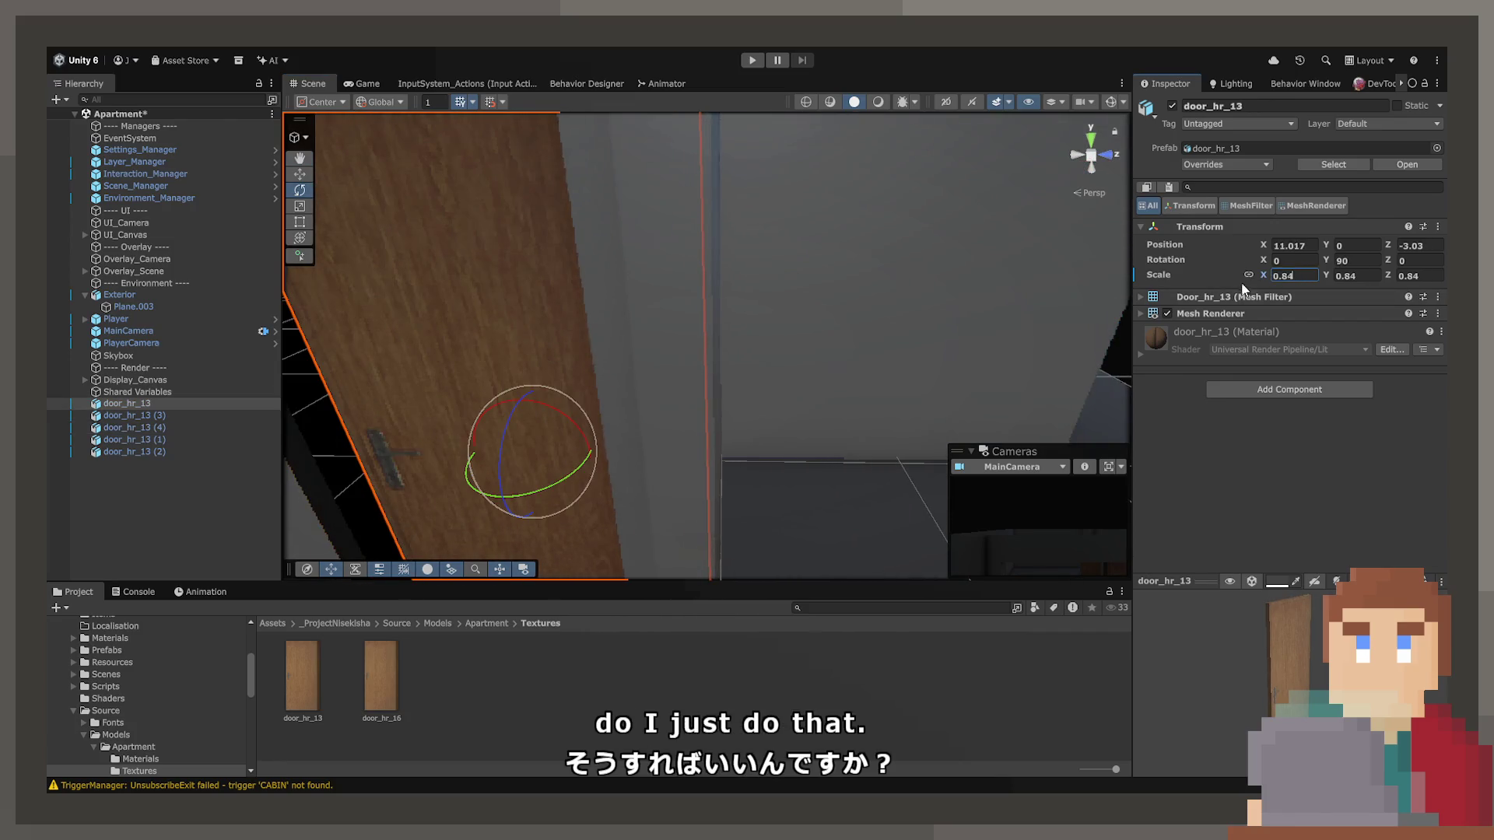
click(1296, 272)
text(0.9530.84)
key(Return)
mouse_move(657, 403)
alt+mouse_down()
mouse_move(612, 420)
mouse_move(387, 260)
alt+mouse_up()
mouse_move(541, 297)
alt+mouse_down()
mouse_move(913, 344)
mouse_move(843, 373)
mouse_move(852, 407)
mouse_move(367, 371)
mouse_move(363, 413)
mouse_move(703, 453)
mouse_move(788, 413)
mouse_move(790, 377)
mouse_move(493, 327)
mouse_move(147, 347)
mouse_move(546, 349)
alt+mouse_up()
key(shift+d)
Set door_hr_13 (3)'s X scale to 0.84 and slide it along Z to -4.001.
click(873, 356)
click(659, 337)
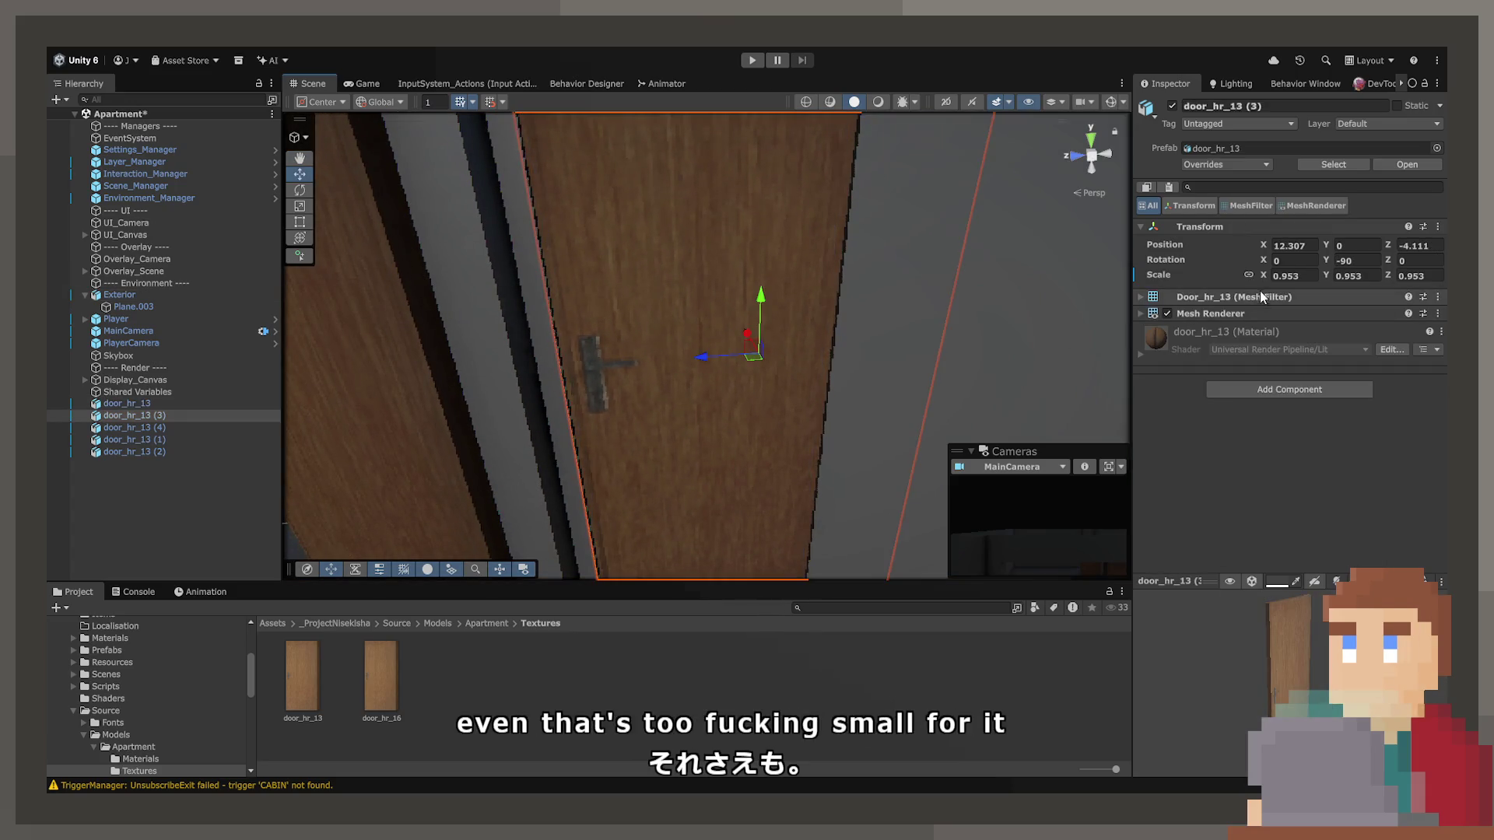
text(0.84)
drag(745, 358, 703, 368)
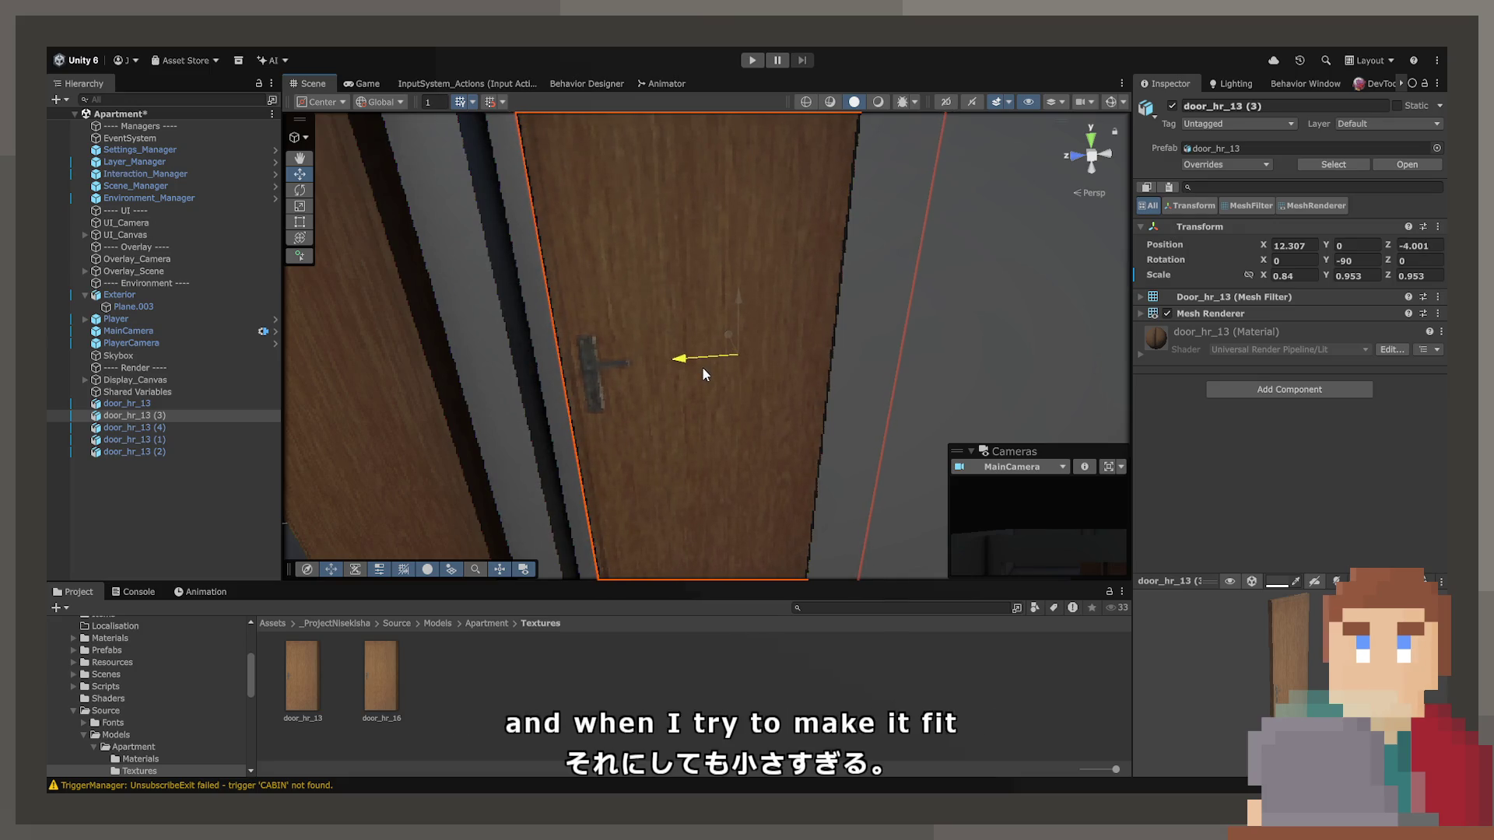
scroll(702, 367, down, 5)
mouse_move(663, 306)
mouse_down()
mouse_move(610, 283)
mouse_move(814, 283)
mouse_move(970, 320)
mouse_move(951, 293)
mouse_move(848, 251)
mouse_up()
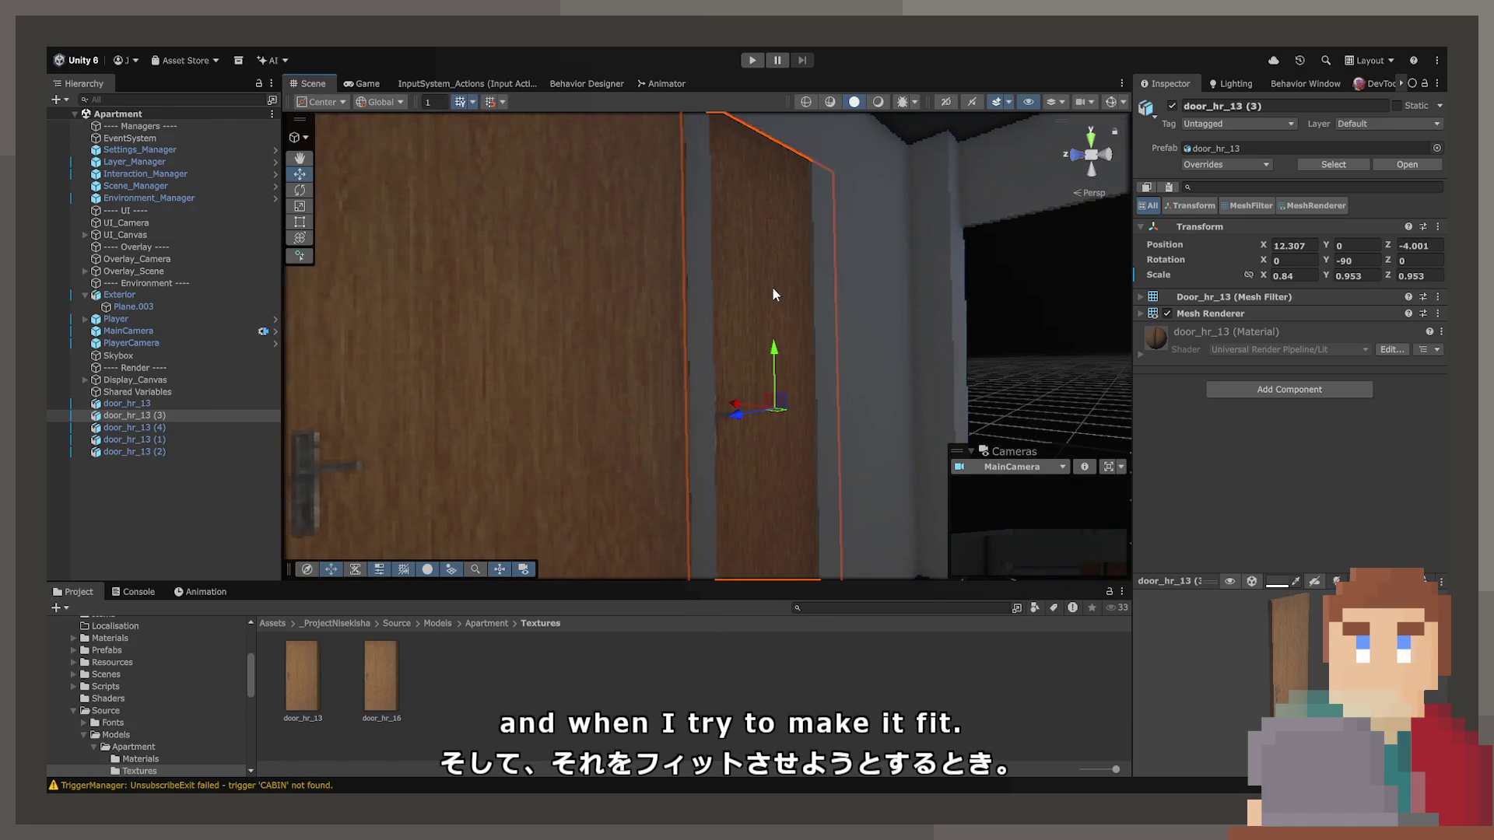
mouse_move(773, 294)
mouse_down()
mouse_move(781, 240)
mouse_move(754, 240)
mouse_move(796, 237)
mouse_move(807, 363)
mouse_move(1019, 335)
mouse_move(898, 368)
mouse_move(633, 372)
mouse_up()
click(747, 238)
Multi-select all three doors and give them a Box Collider.
click(900, 372)
shift+click(459, 428)
shift+click(694, 433)
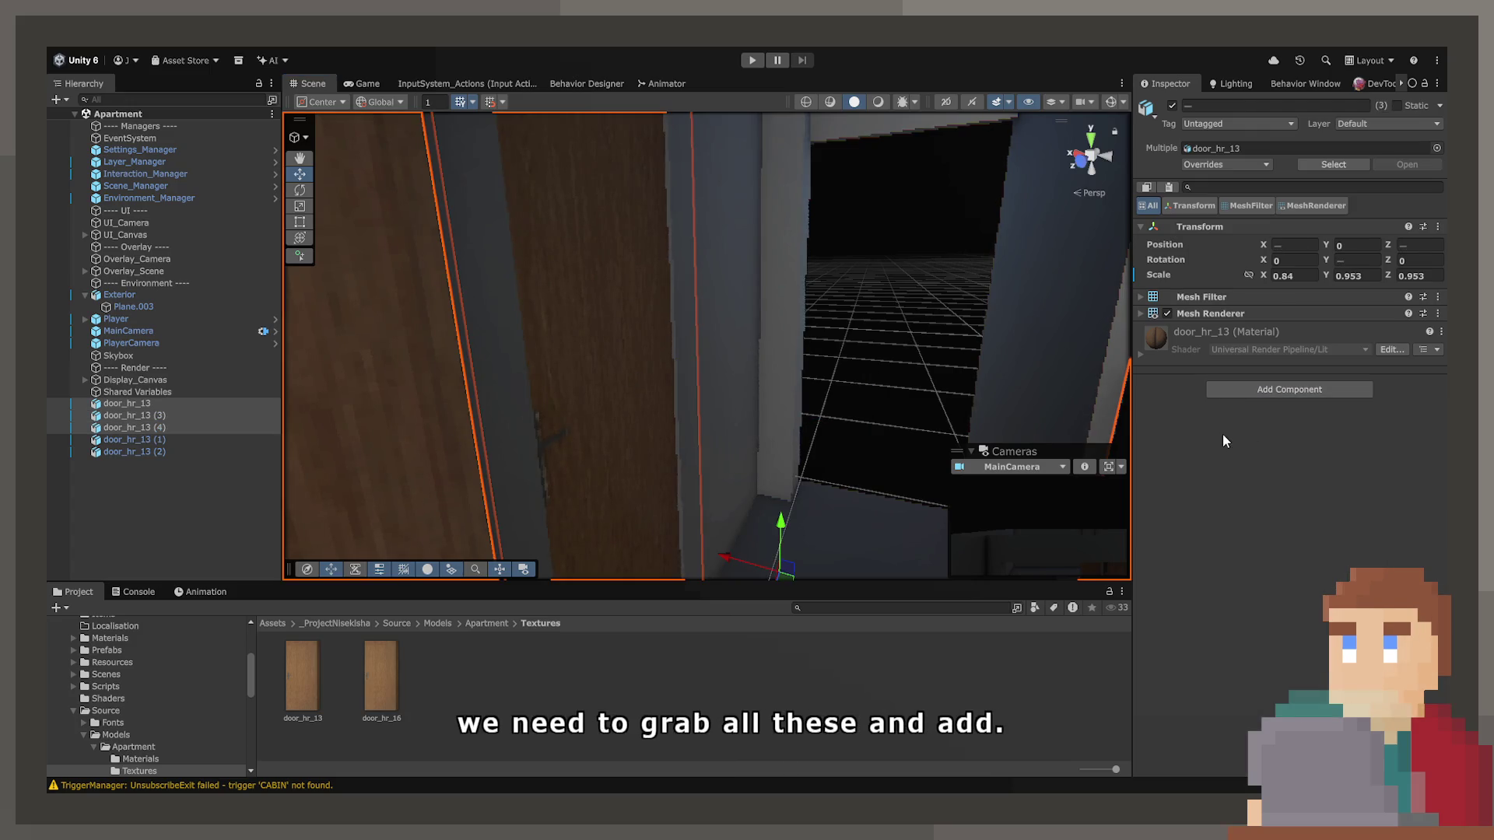
mouse_move(749, 363)
mouse_down()
mouse_move(900, 350)
mouse_move(911, 367)
mouse_move(1165, 393)
mouse_move(637, 351)
mouse_move(583, 333)
mouse_up()
click(801, 350)
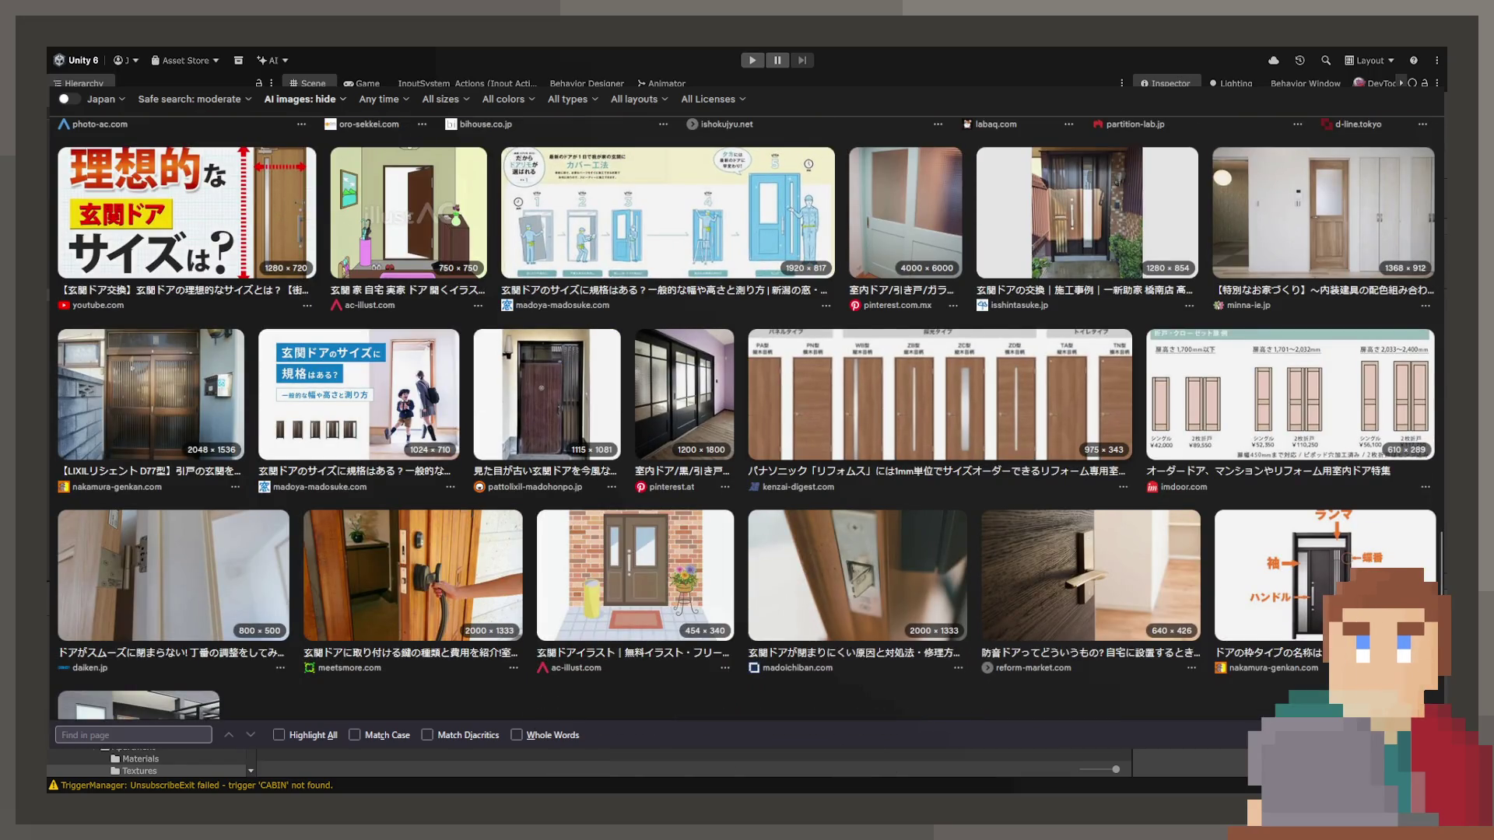
Scroll down through the 家のドア image results and back up to the top.
scroll(856, 280, down, 4)
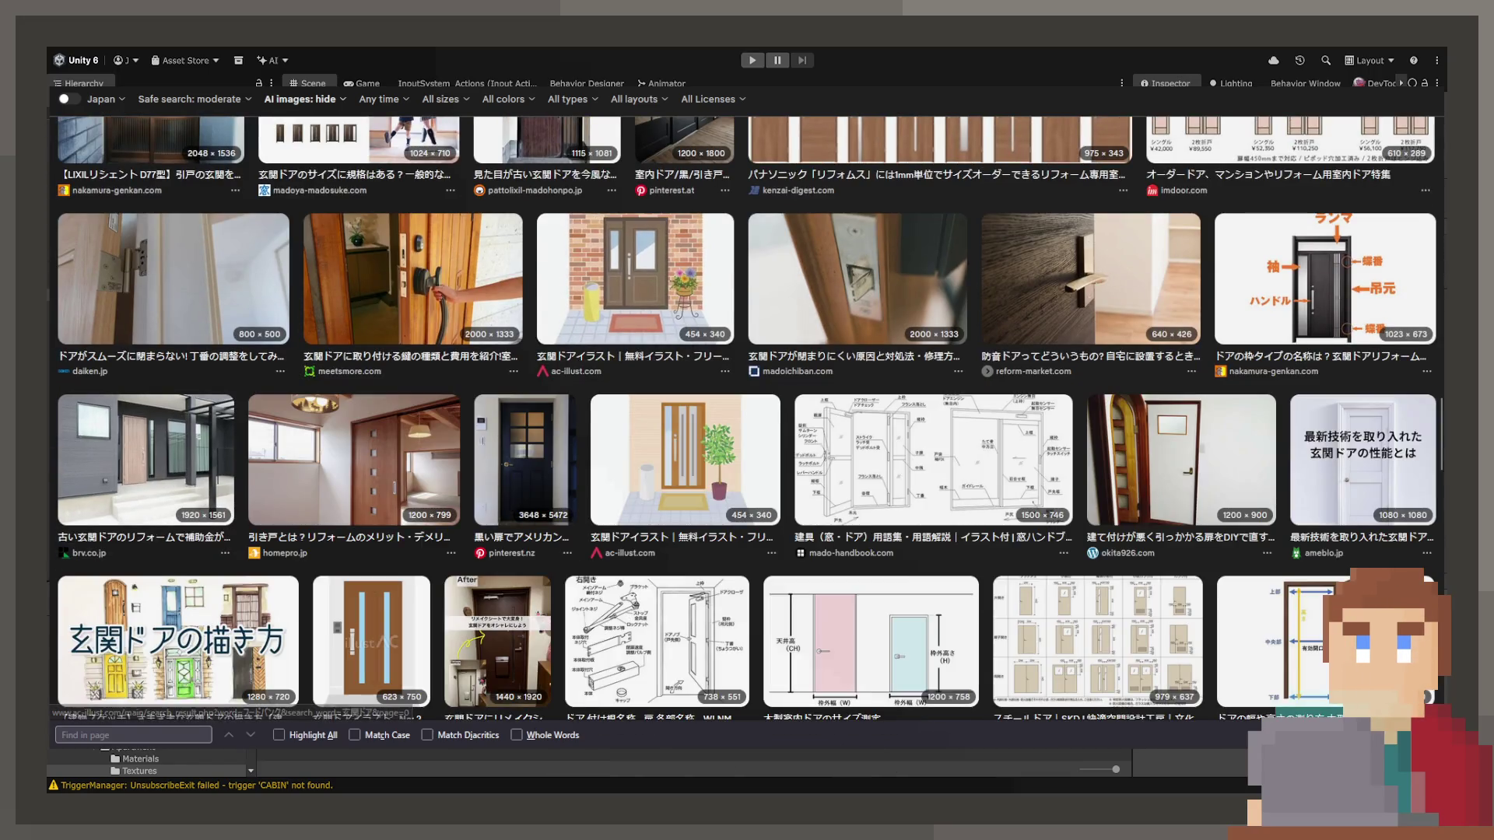
scroll(521, 463, down, 4)
scroll(522, 463, up, 3)
scroll(522, 463, up, 20)
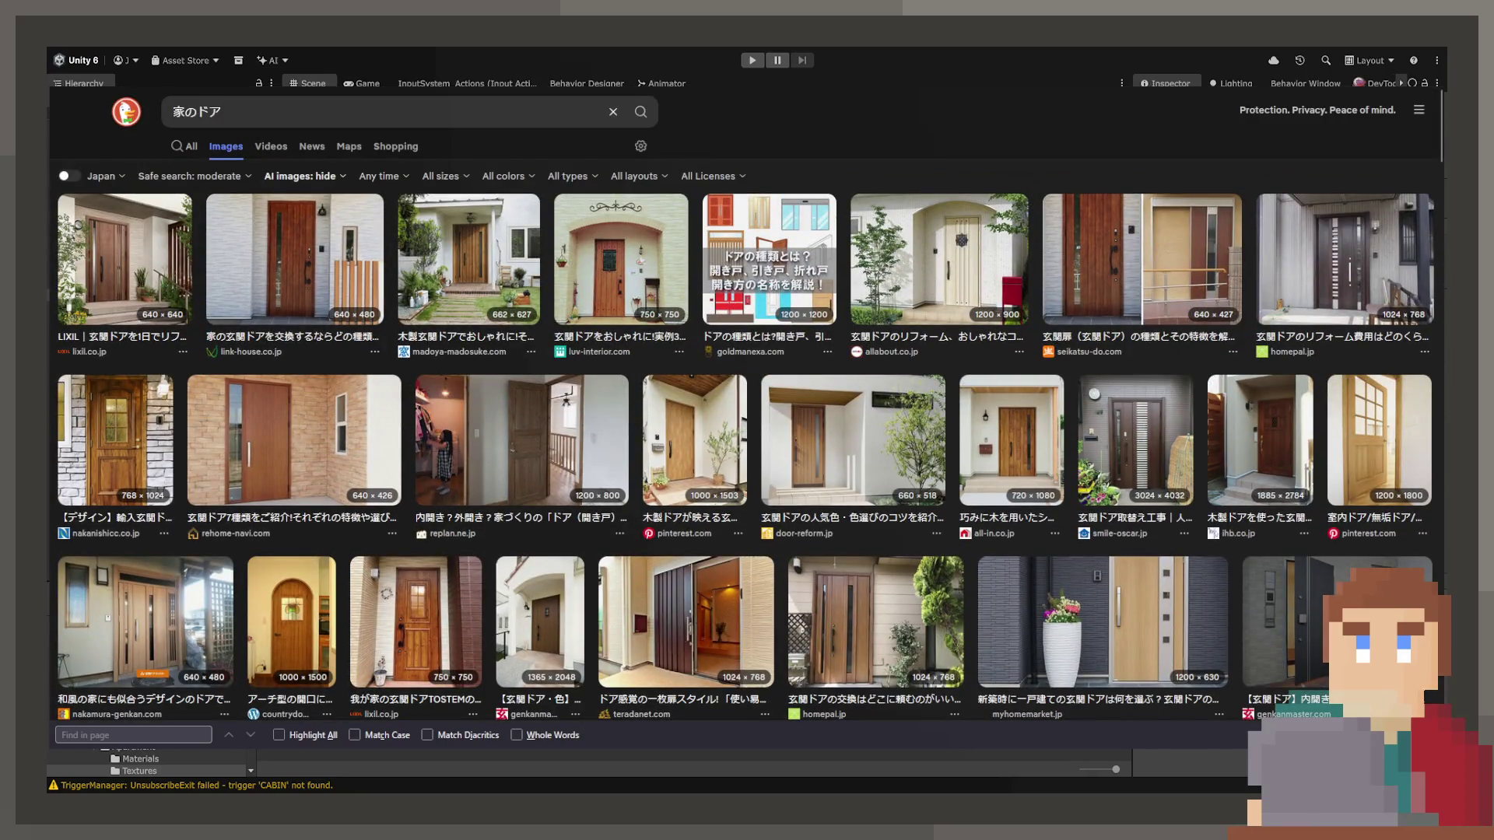
Change the search query from 家 to アパート to search for アパートのドア.
double_click(179, 111)
text(アパート)
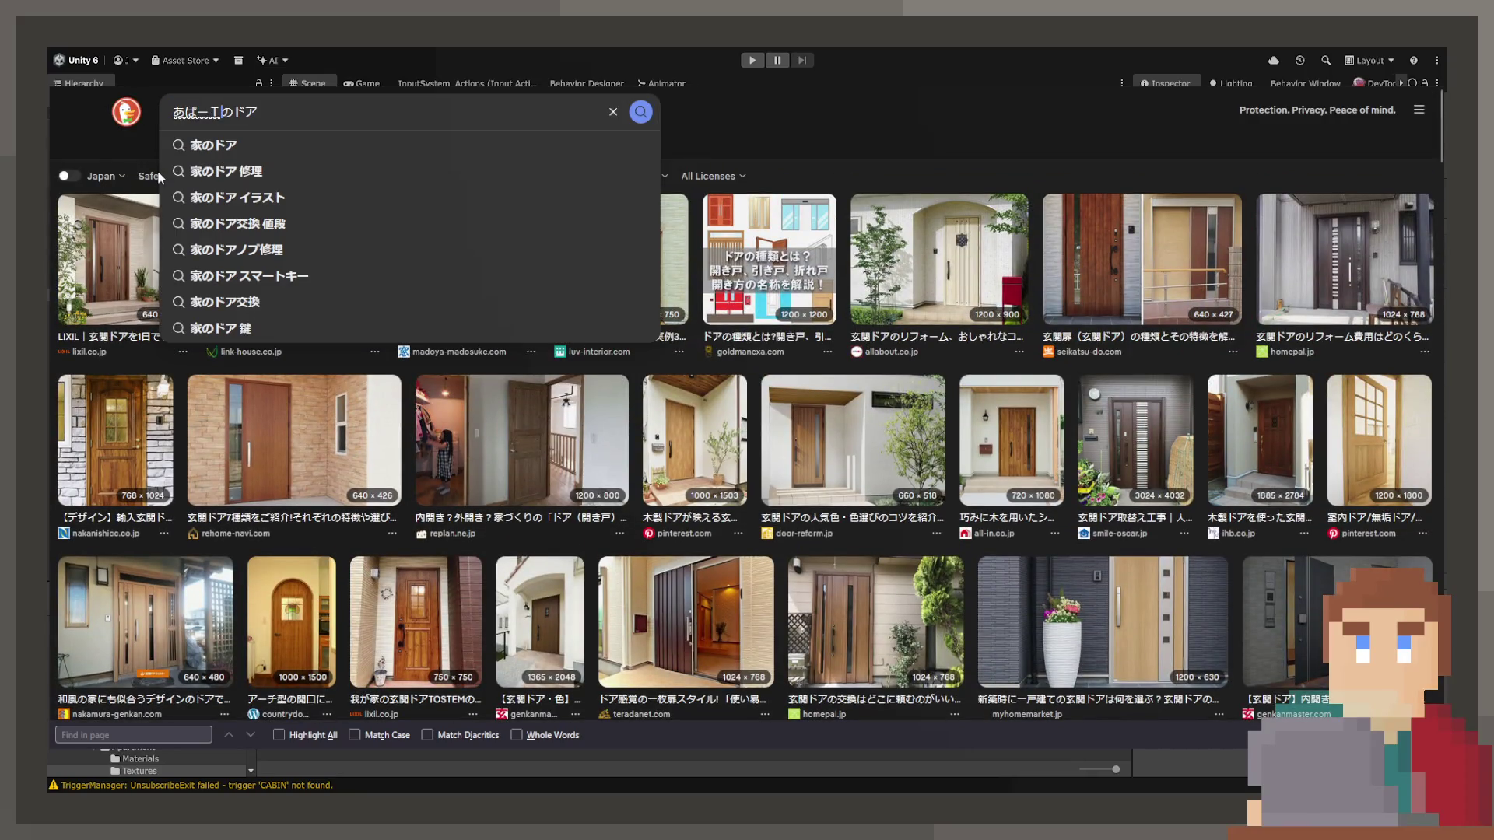
key(Return)
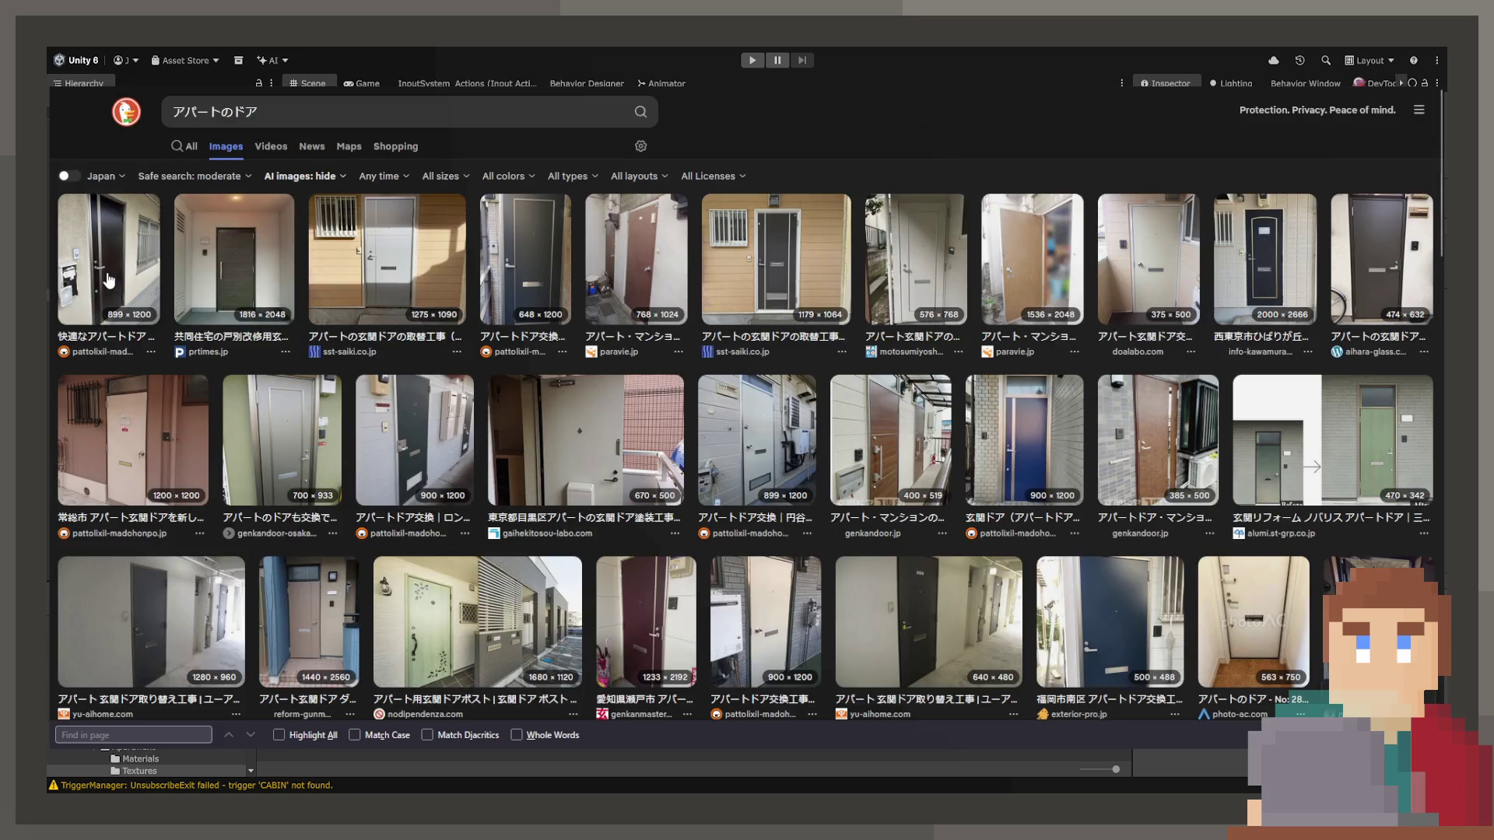
Browse through the apartment door image previews, then return to the results grid.
click(106, 292)
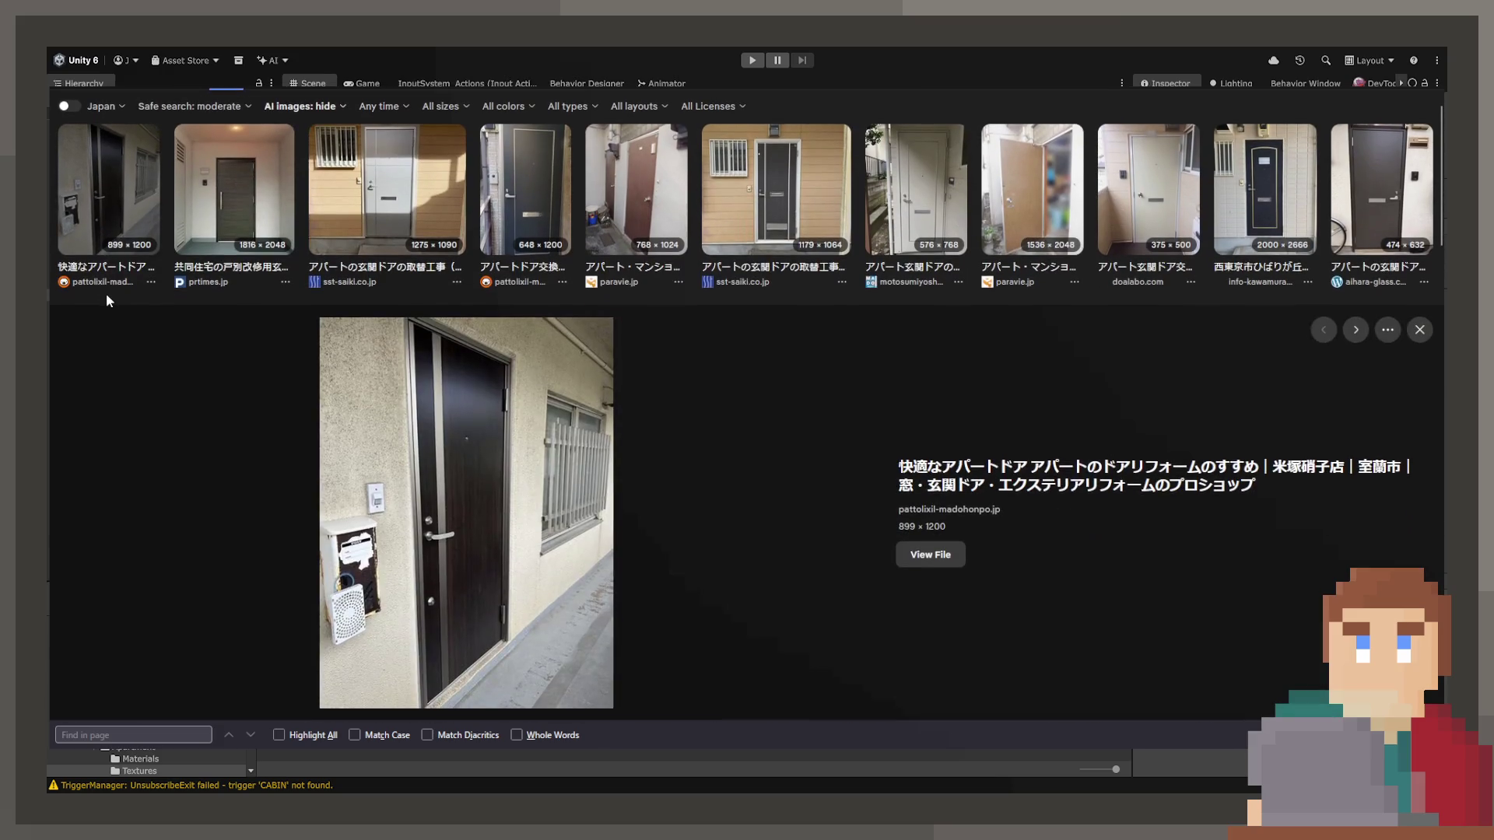
key(Right)
key(Right)
key(Right)
key(Right)
key(Right)
key(Right)
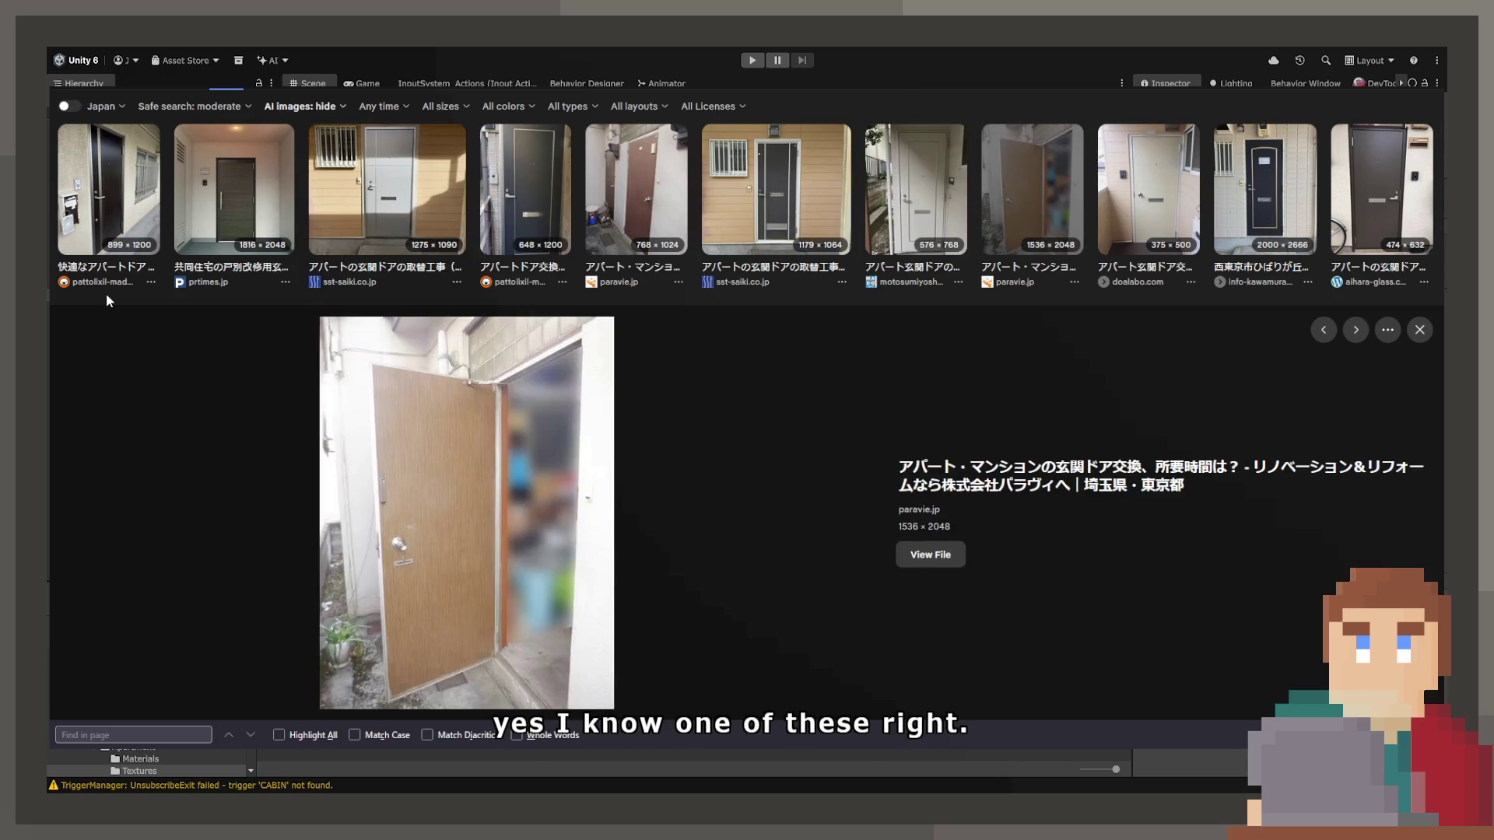
key(Right)
key(Right)
key(Right)
key(Right)
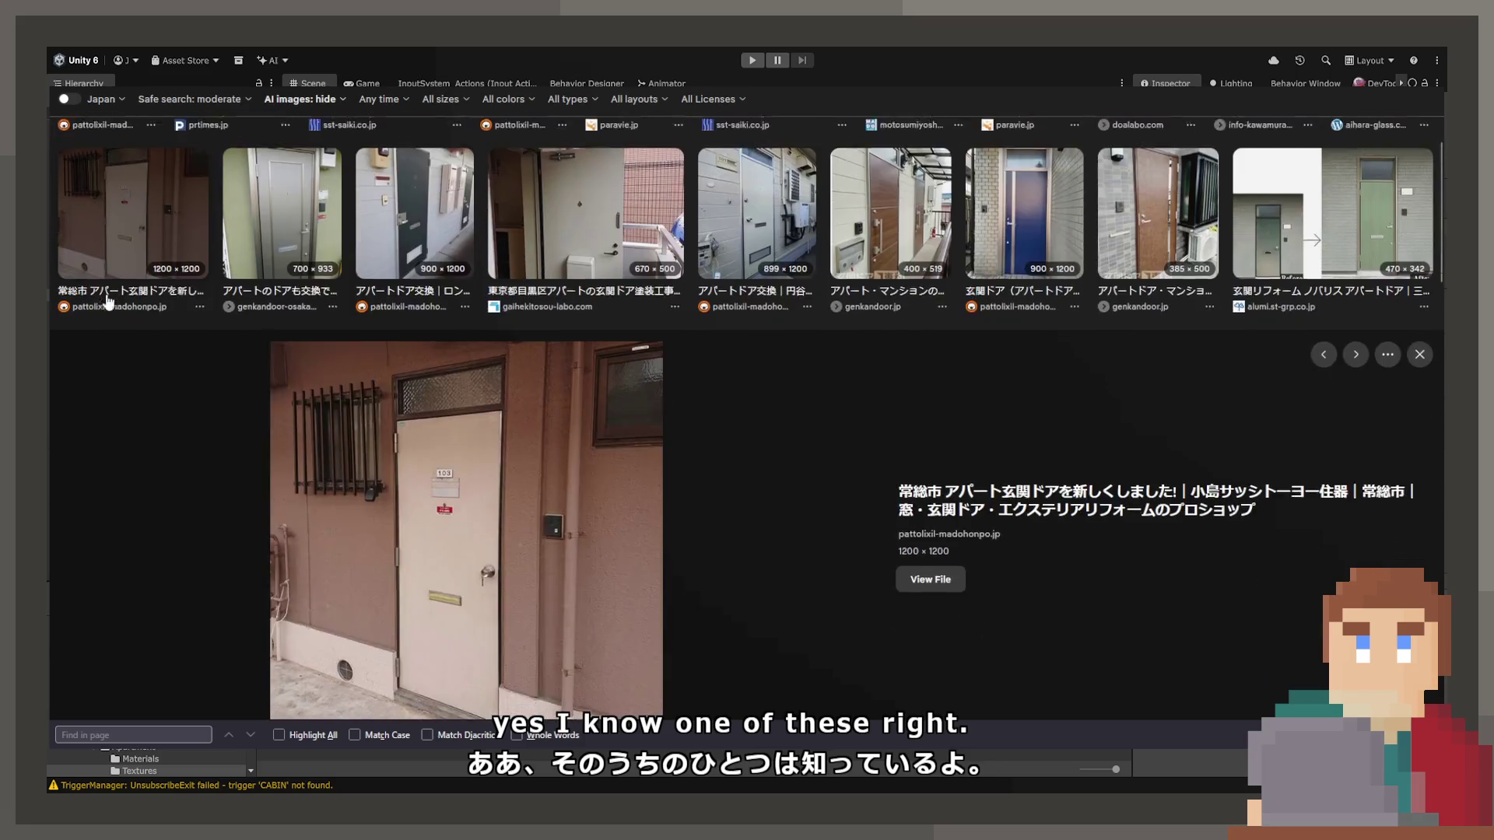
key(Left)
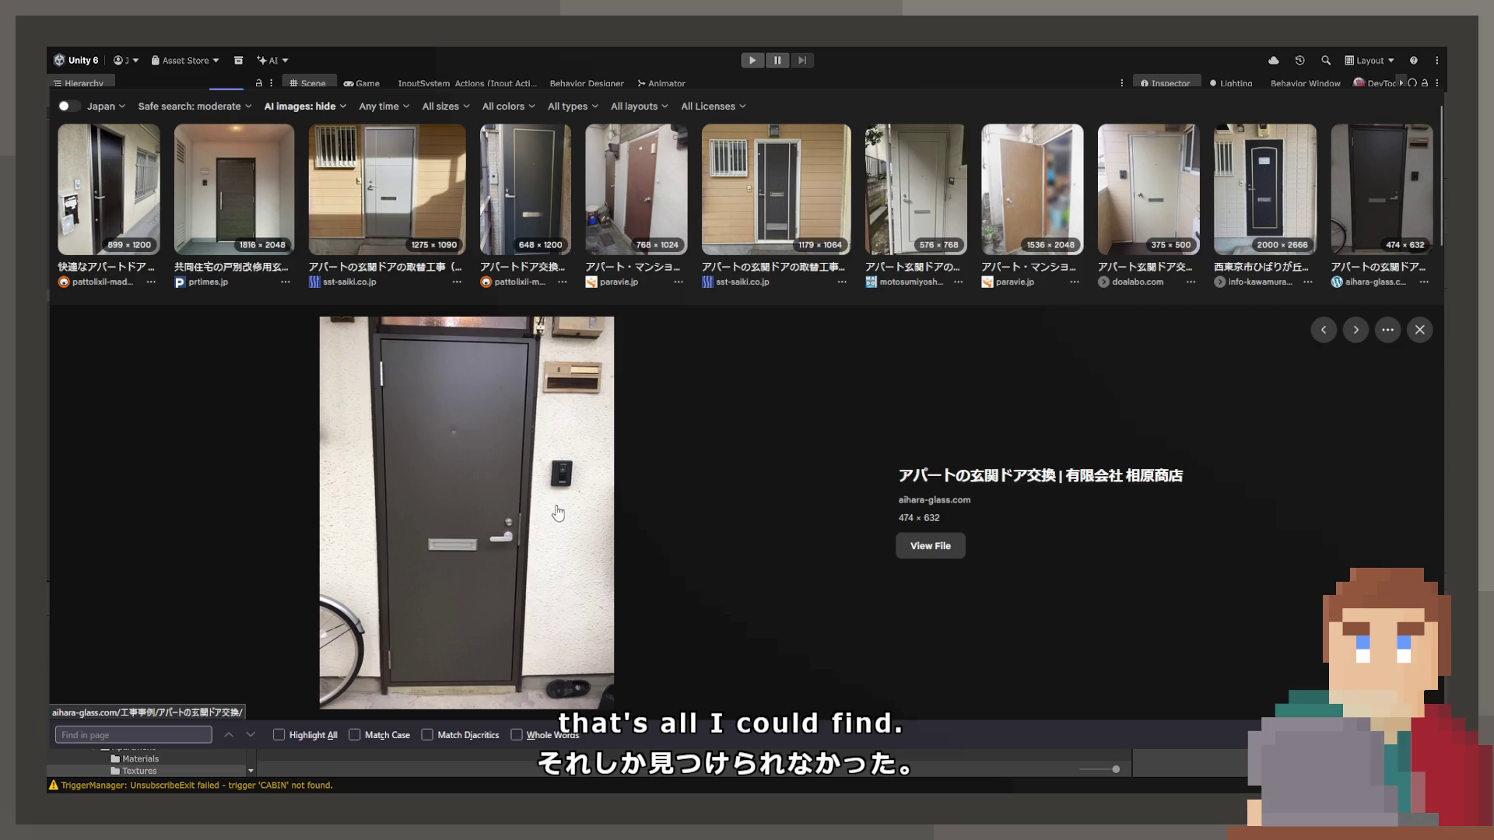
key(Right)
key(Right)
key(Right)
key(Right)
key(Right)
key(Right)
key(Right)
key(Right)
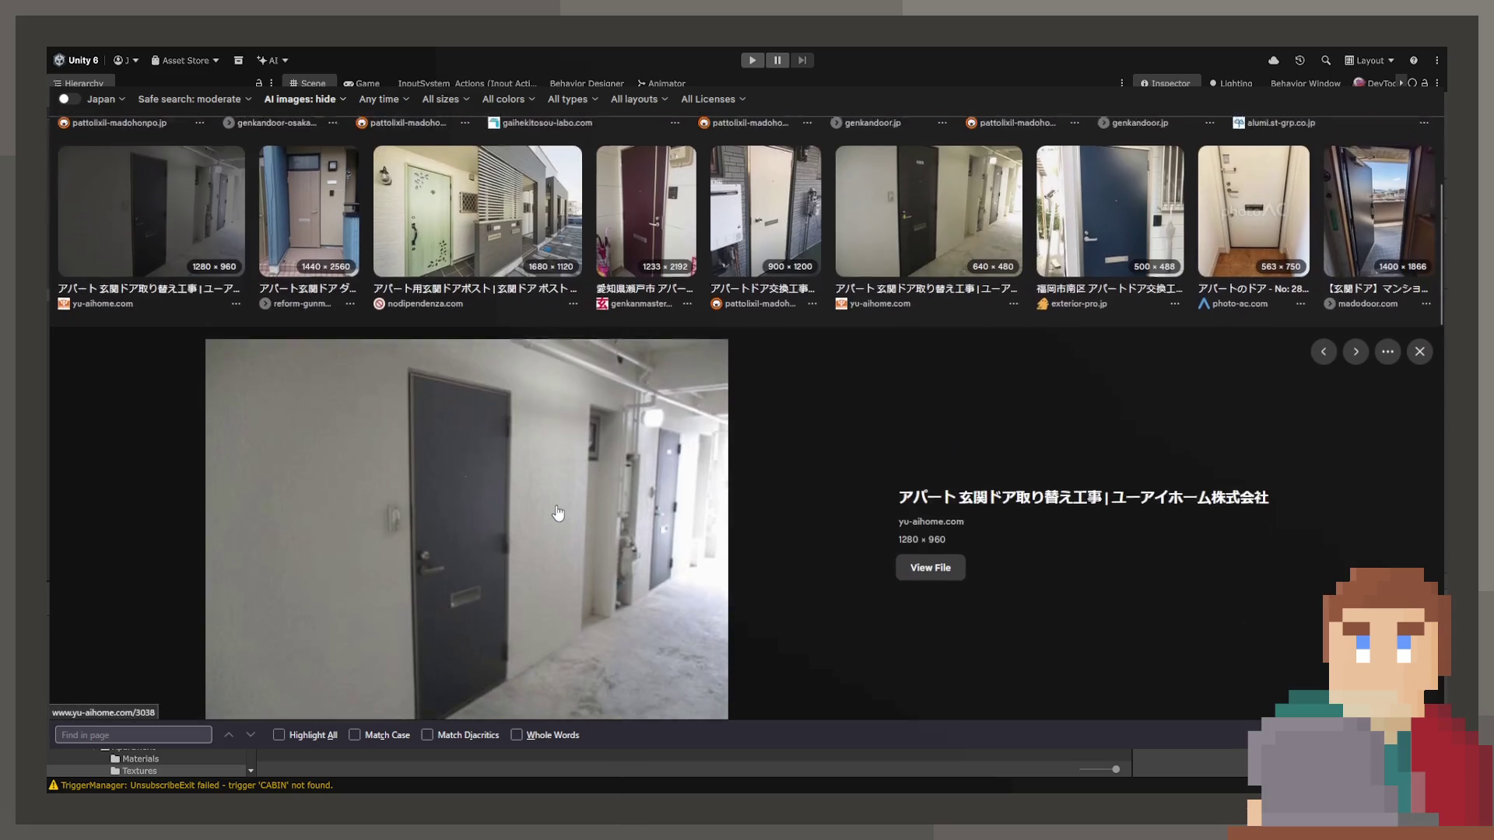
key(Left)
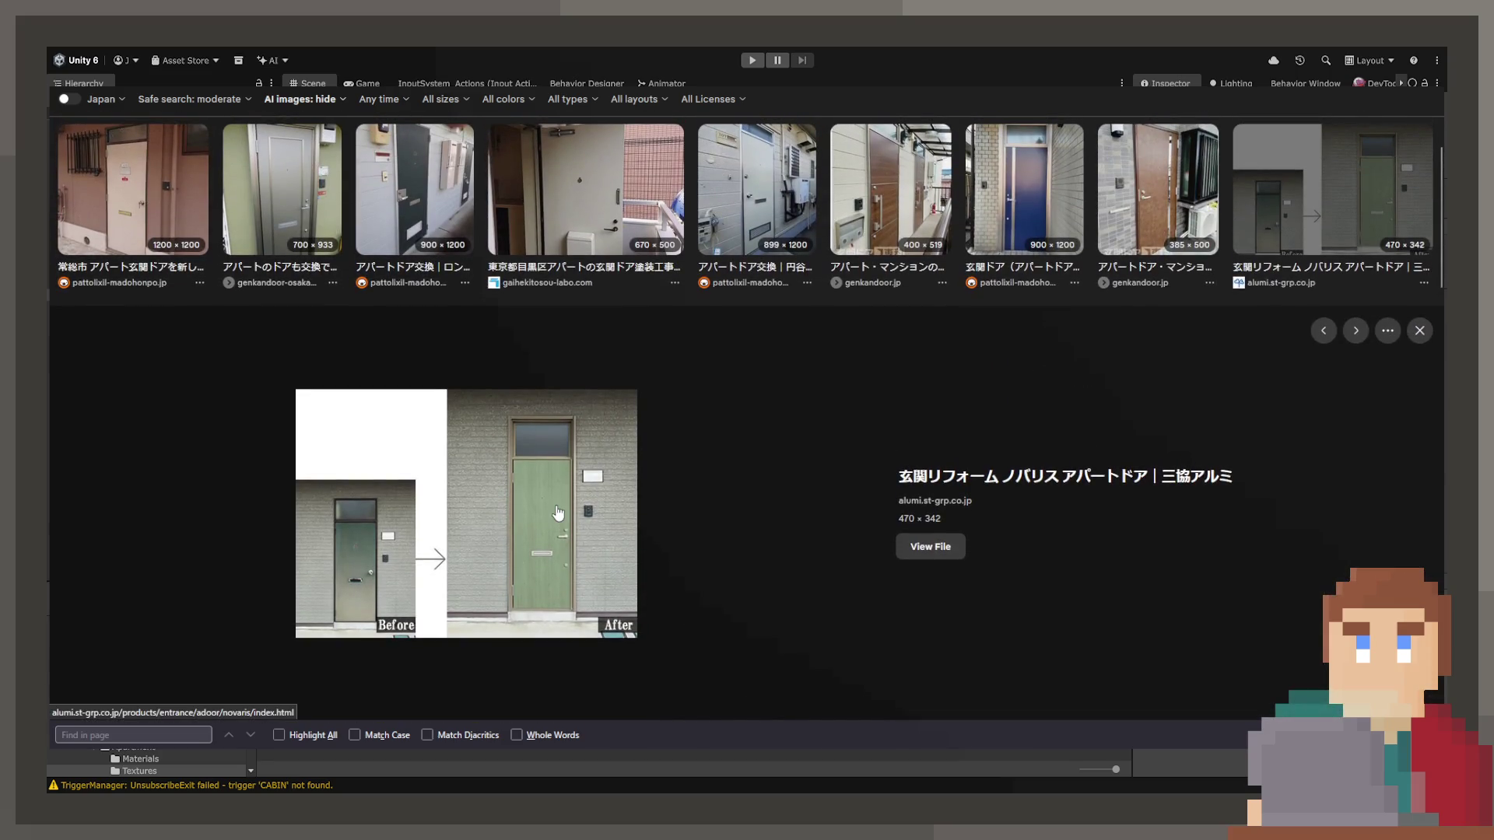
key(Right)
key(Right)
key(Right)
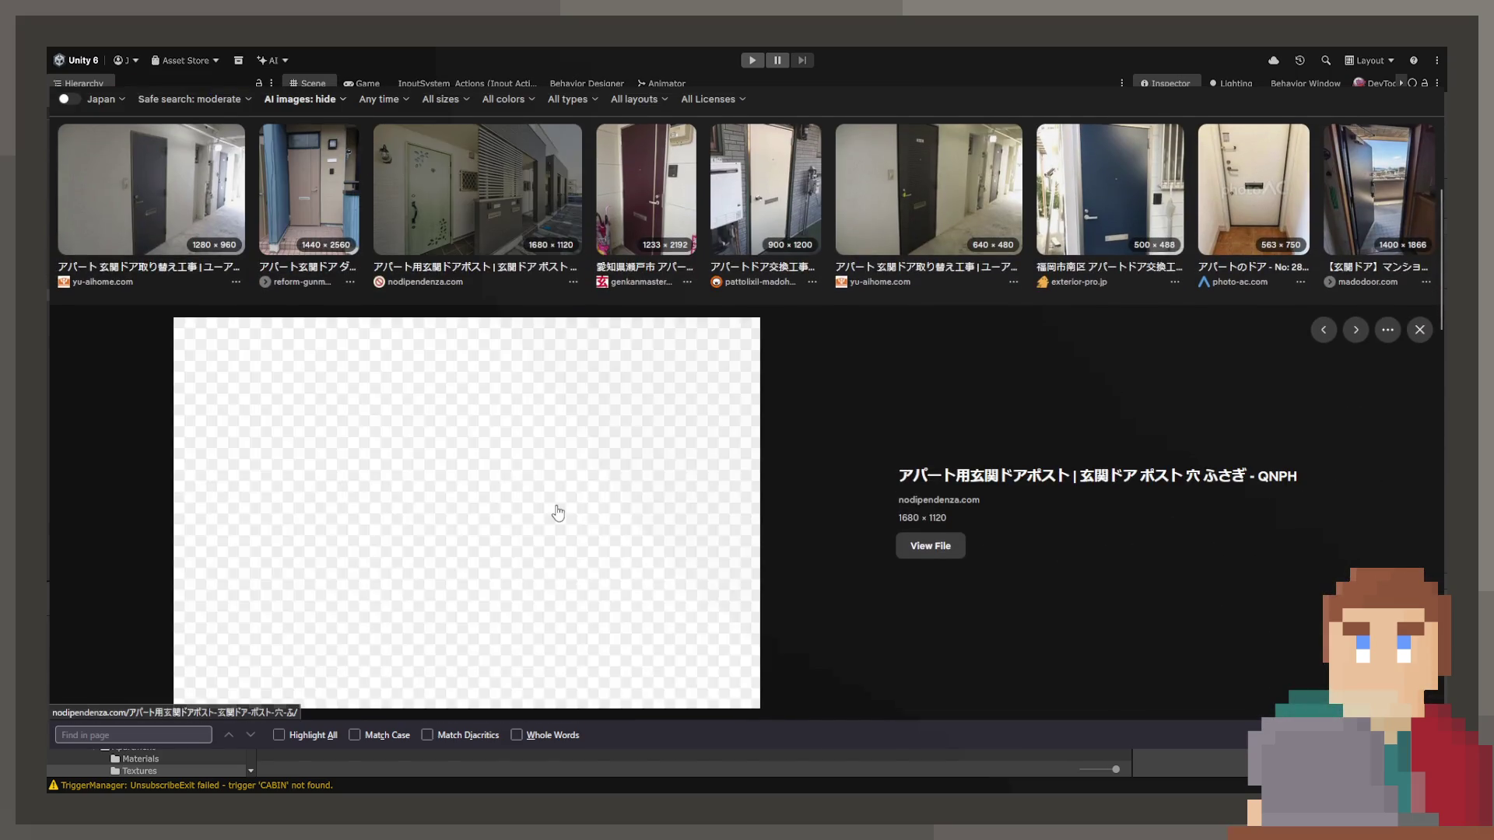
key(Right)
key(Right)
key(Right)
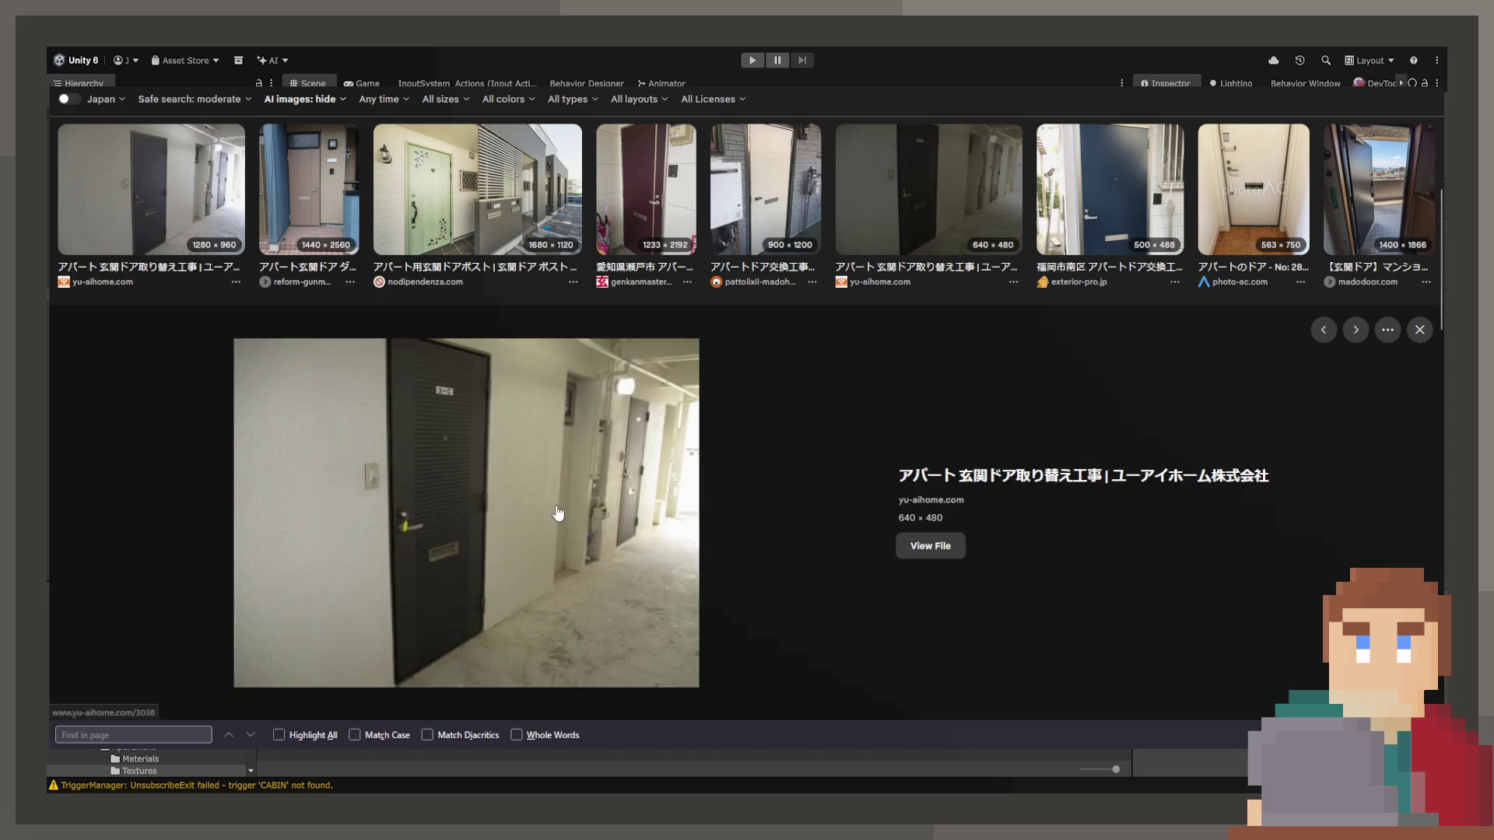
key(Right)
key(Left)
key(Right)
key(Right)
key(Right)
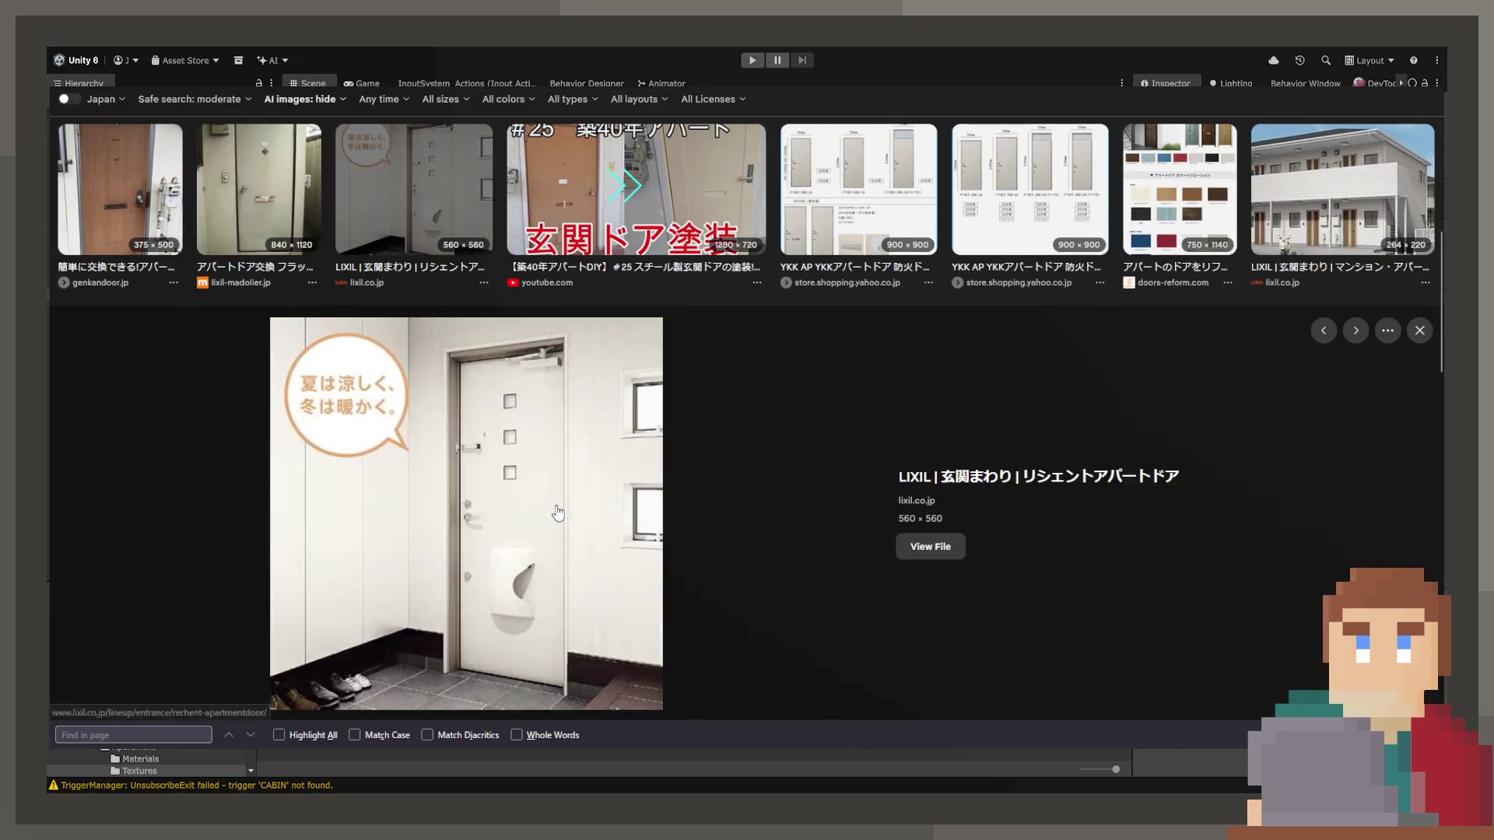
key(Left)
key(Left)
key(Right)
key(Right)
key(Right)
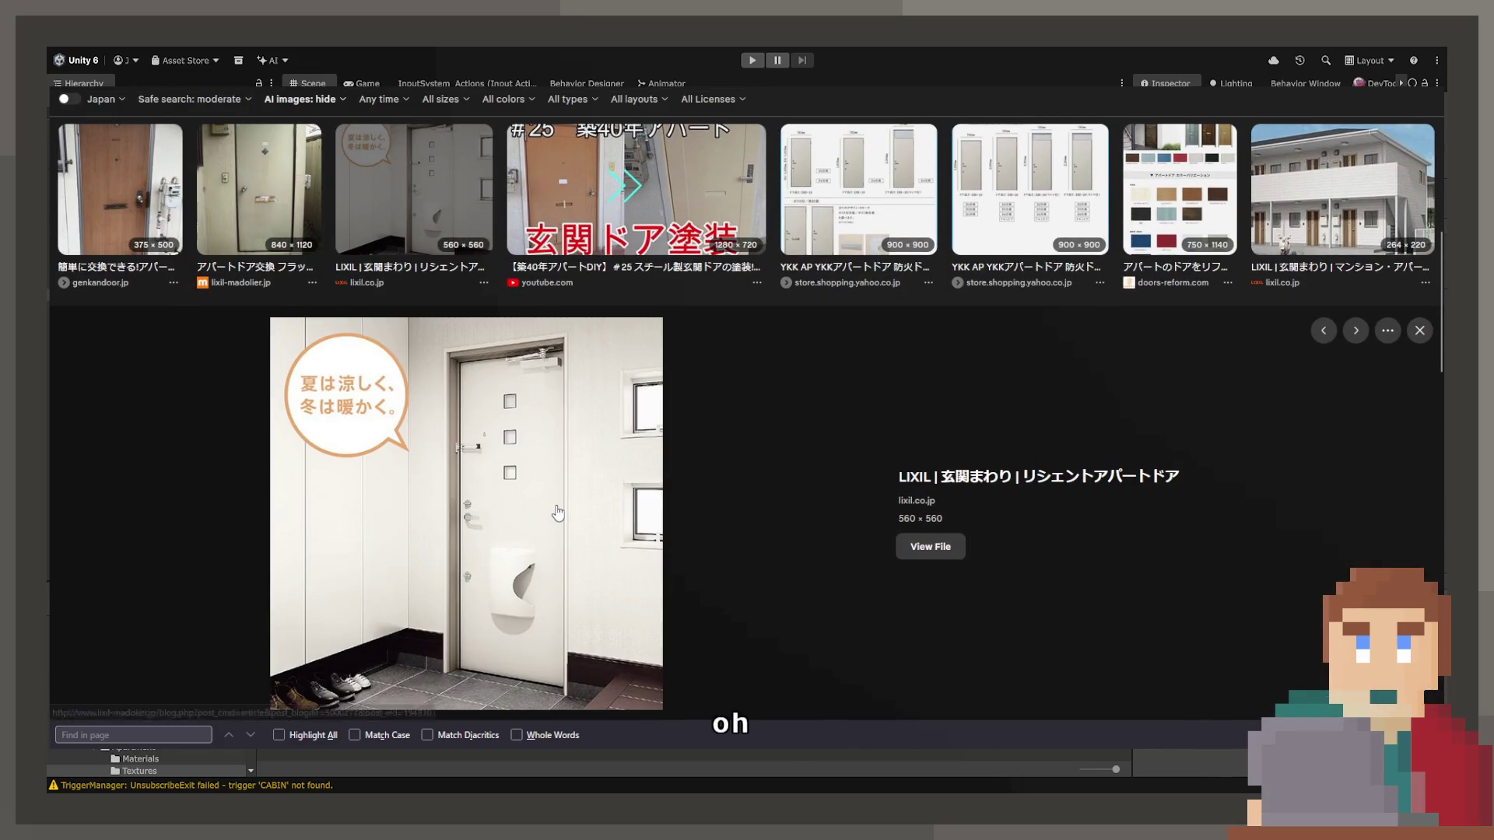
key(Right)
key(Right)
key(Right)
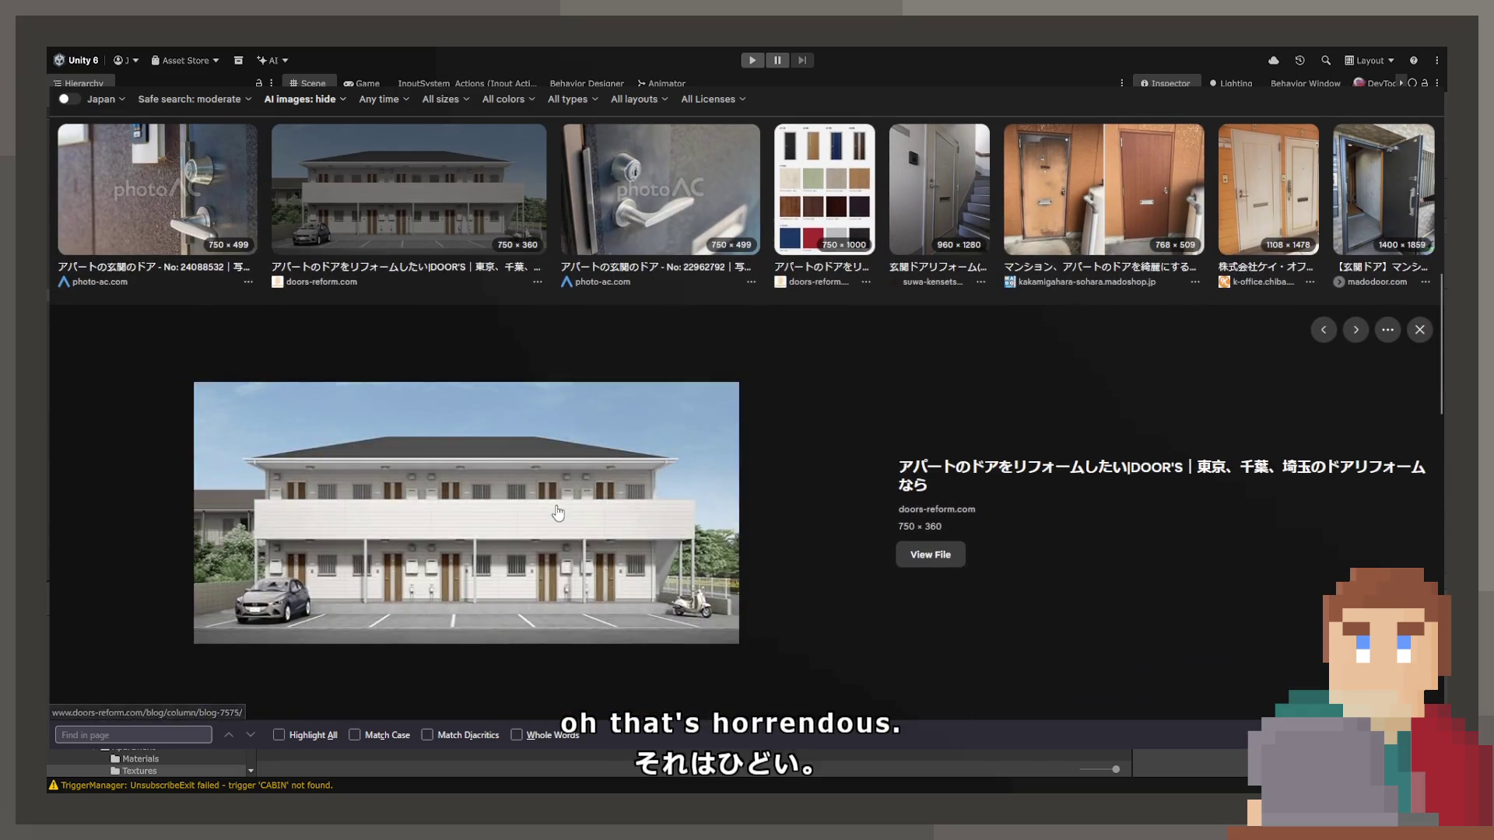
key(Right)
key(Right)
key(Right)
key(Right)
key(Right)
key(Right)
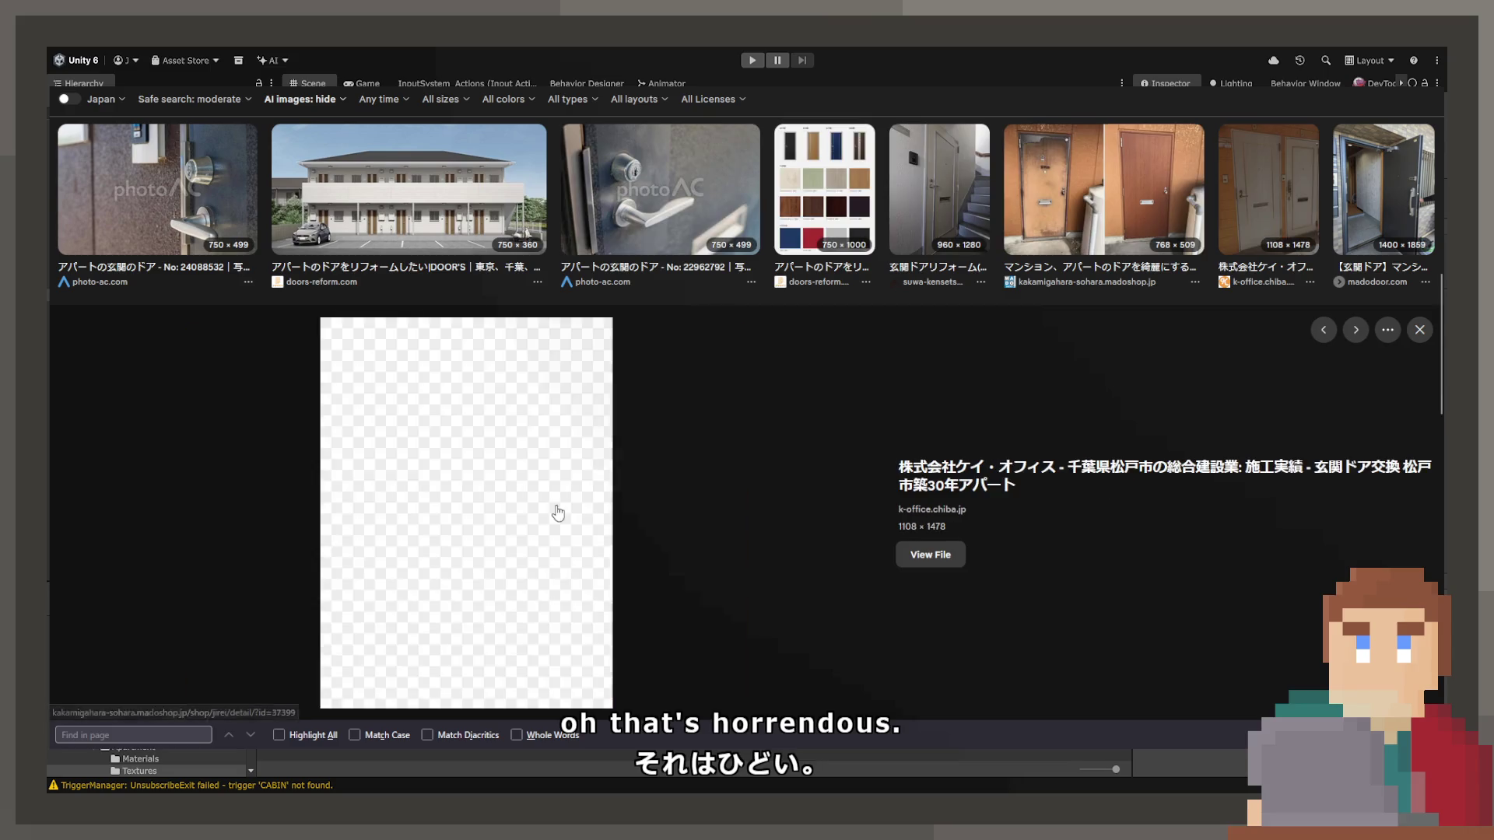
key(Right)
key(Right)
key(Right)
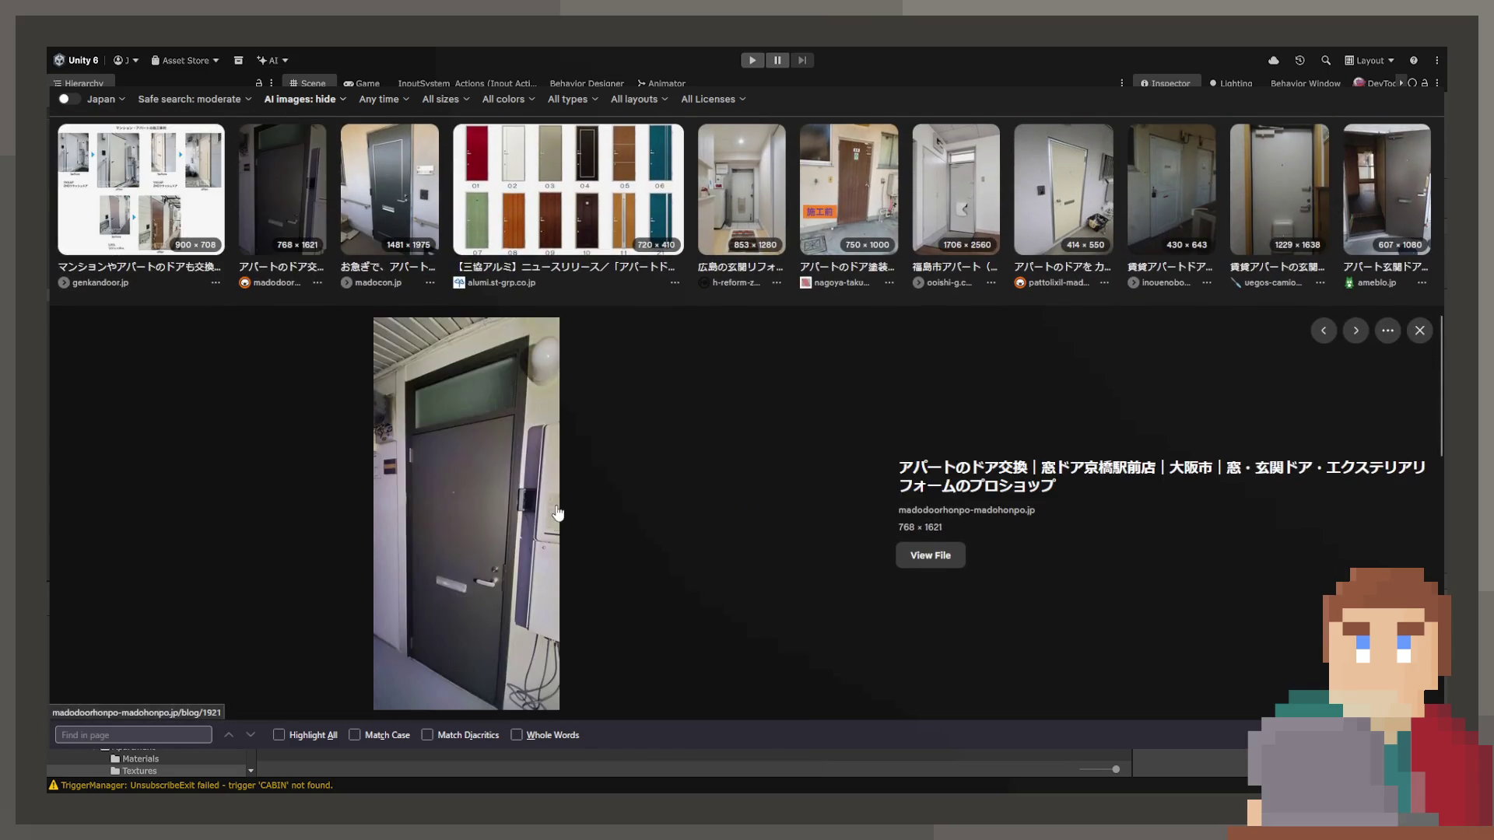
key(Right)
key(Right)
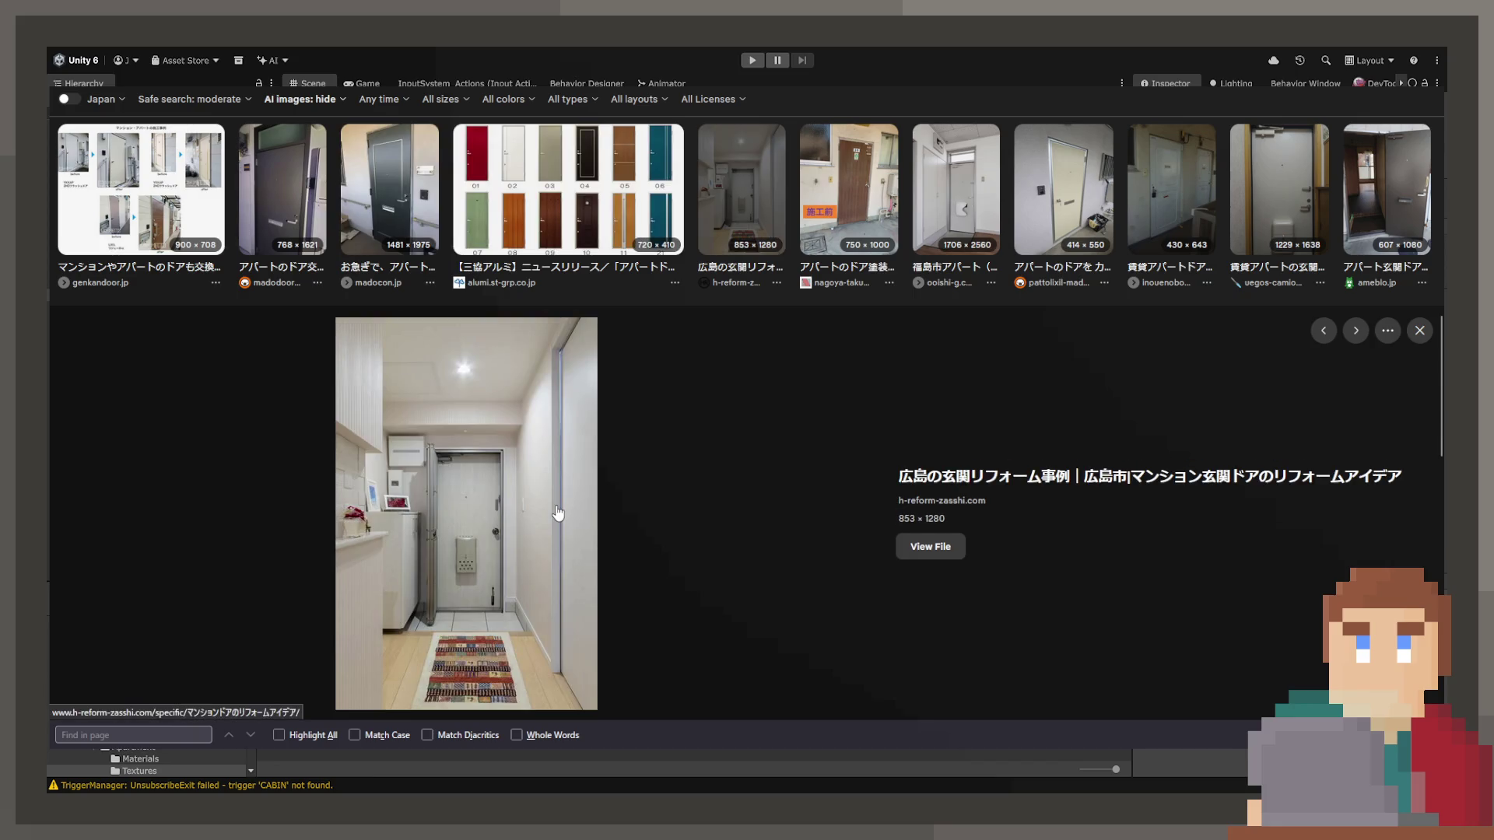
key(Right)
key(Right)
key(Right)
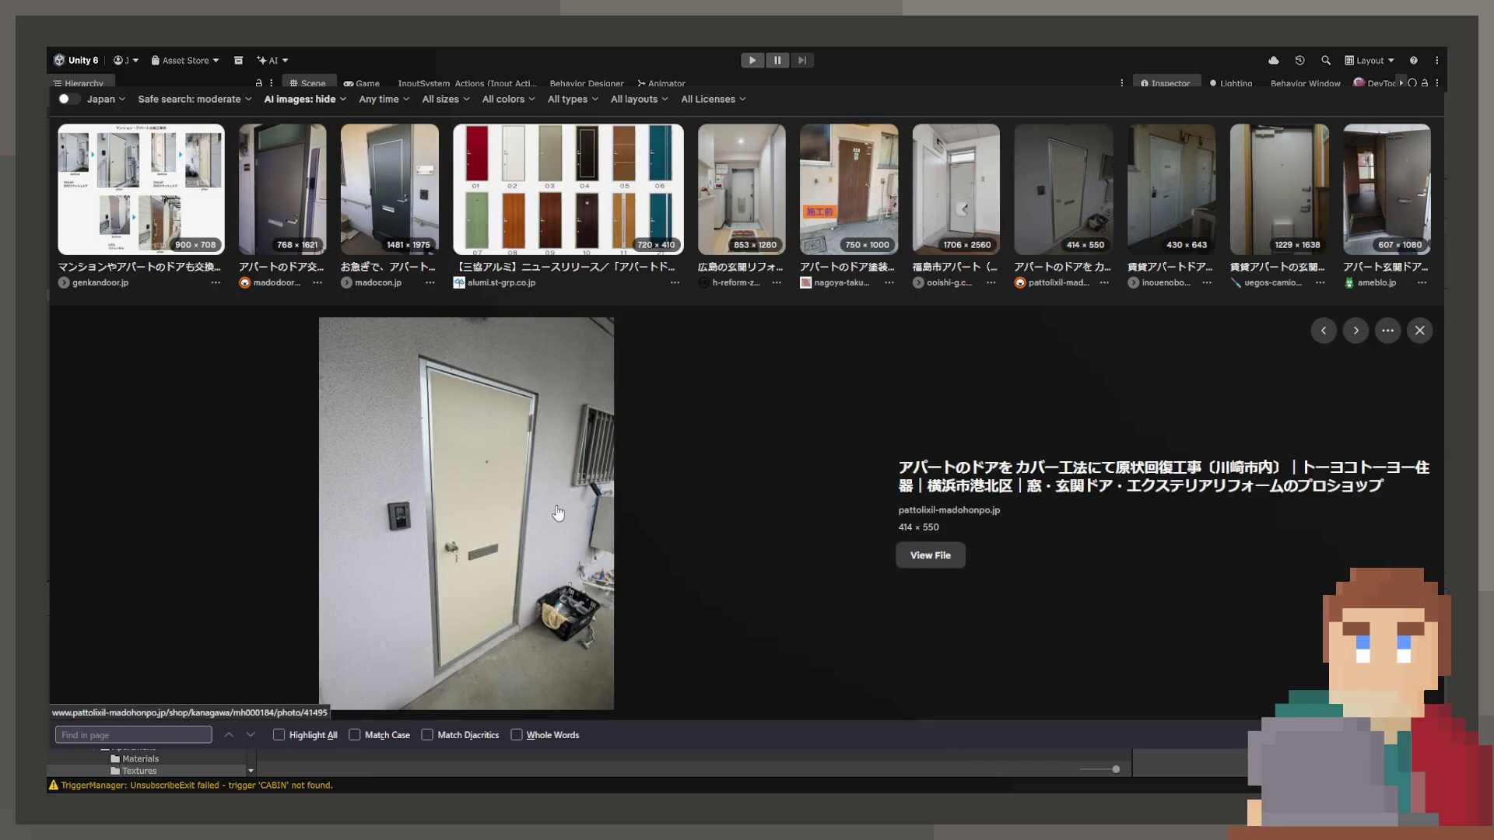
key(Right)
key(Right)
key(Right)
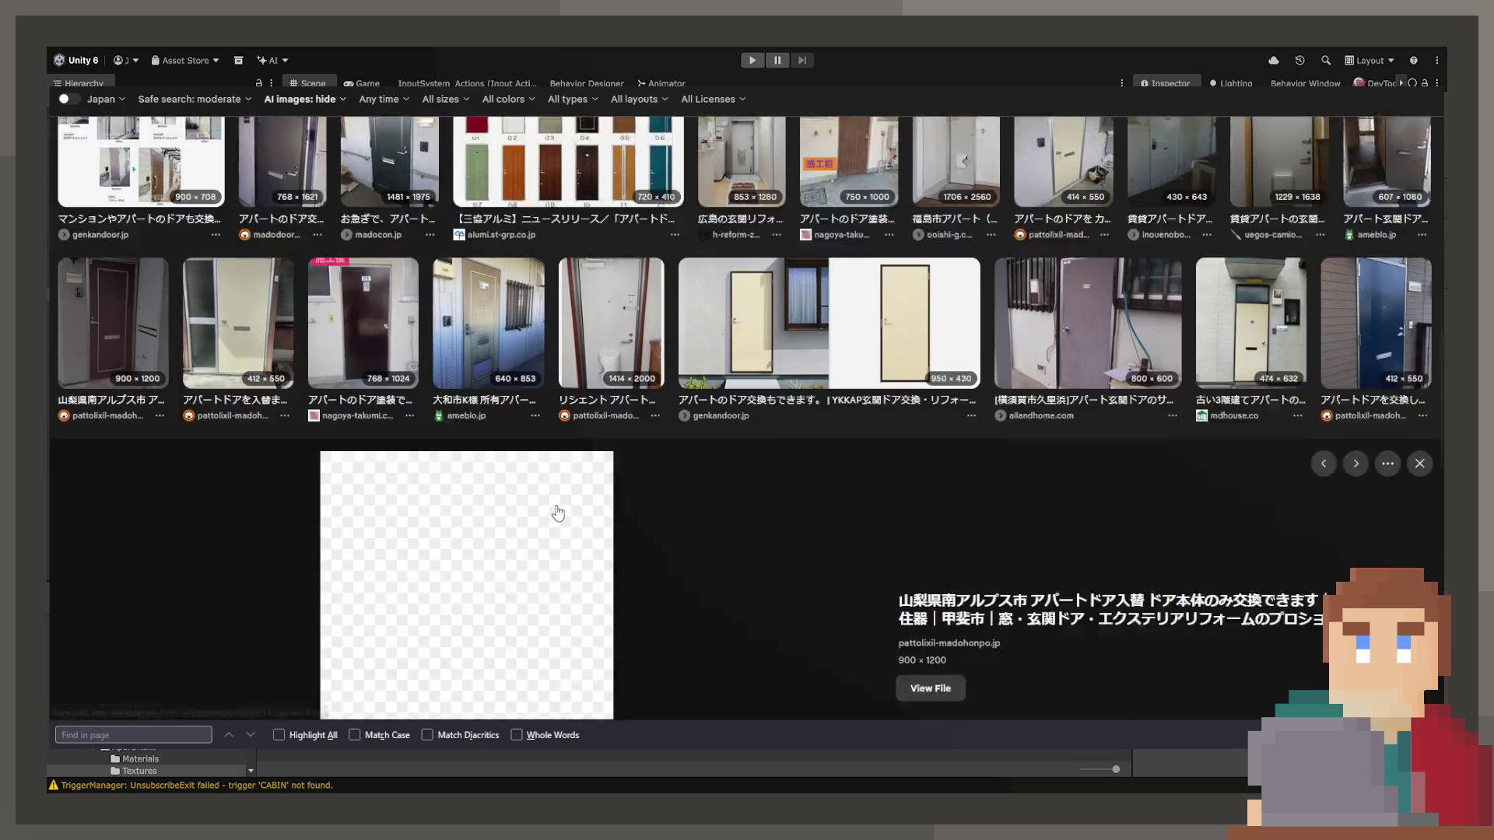
key(Right)
key(Right)
key(Right)
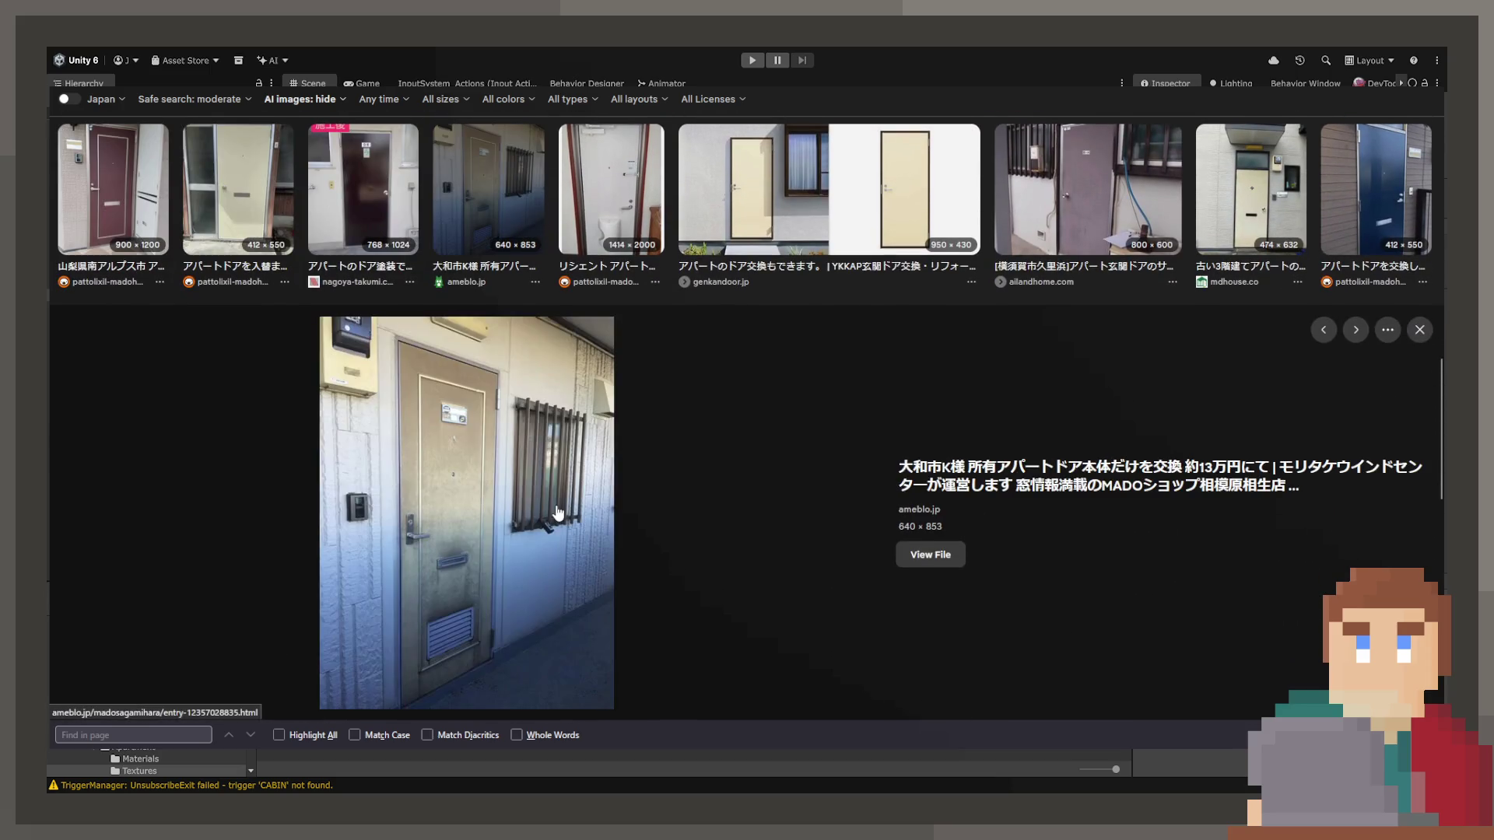
key(Right)
key(Right)
key(Right)
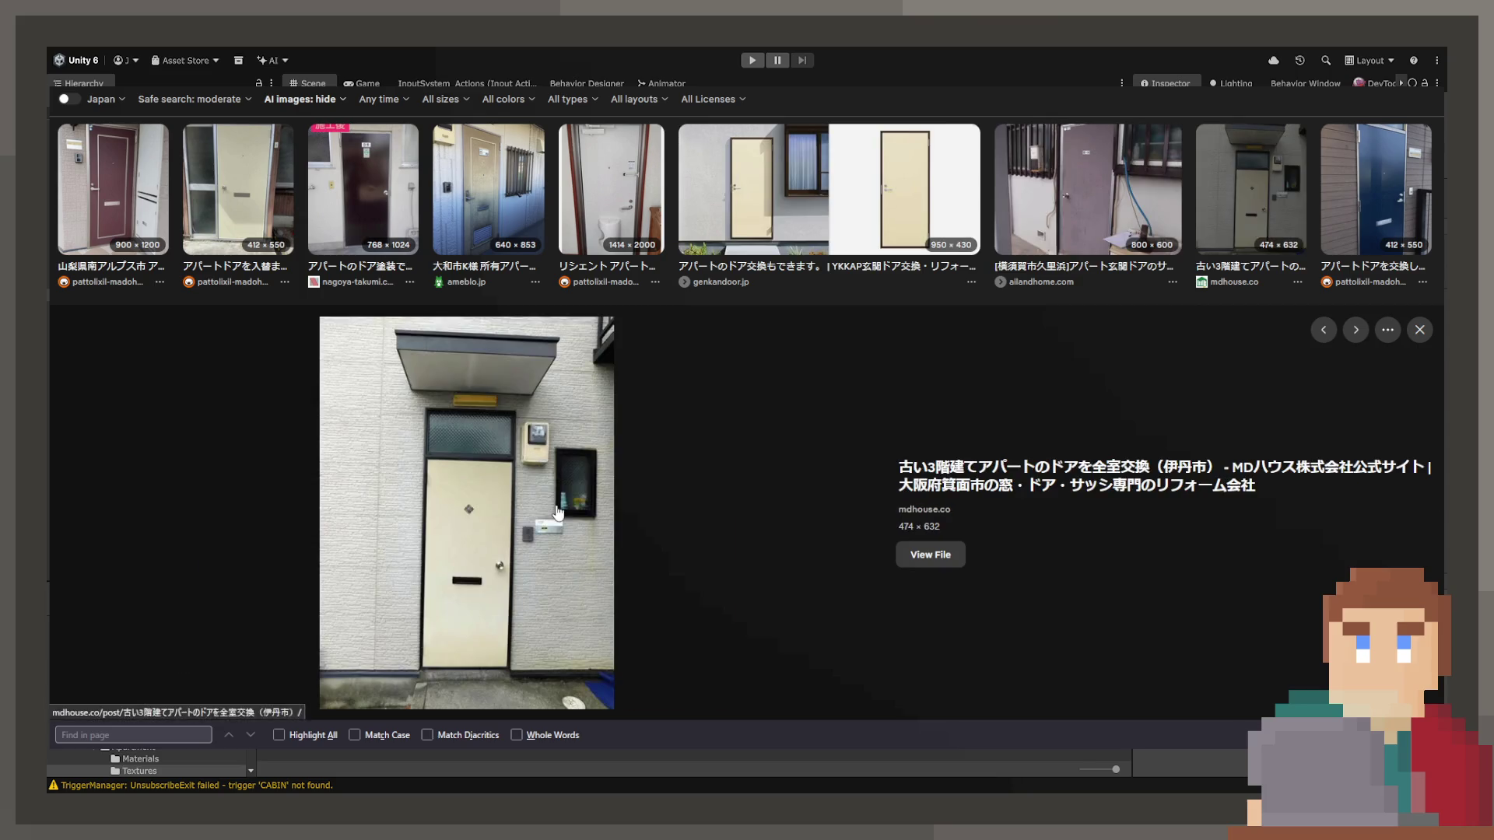
key(Right)
key(Right)
key(Right)
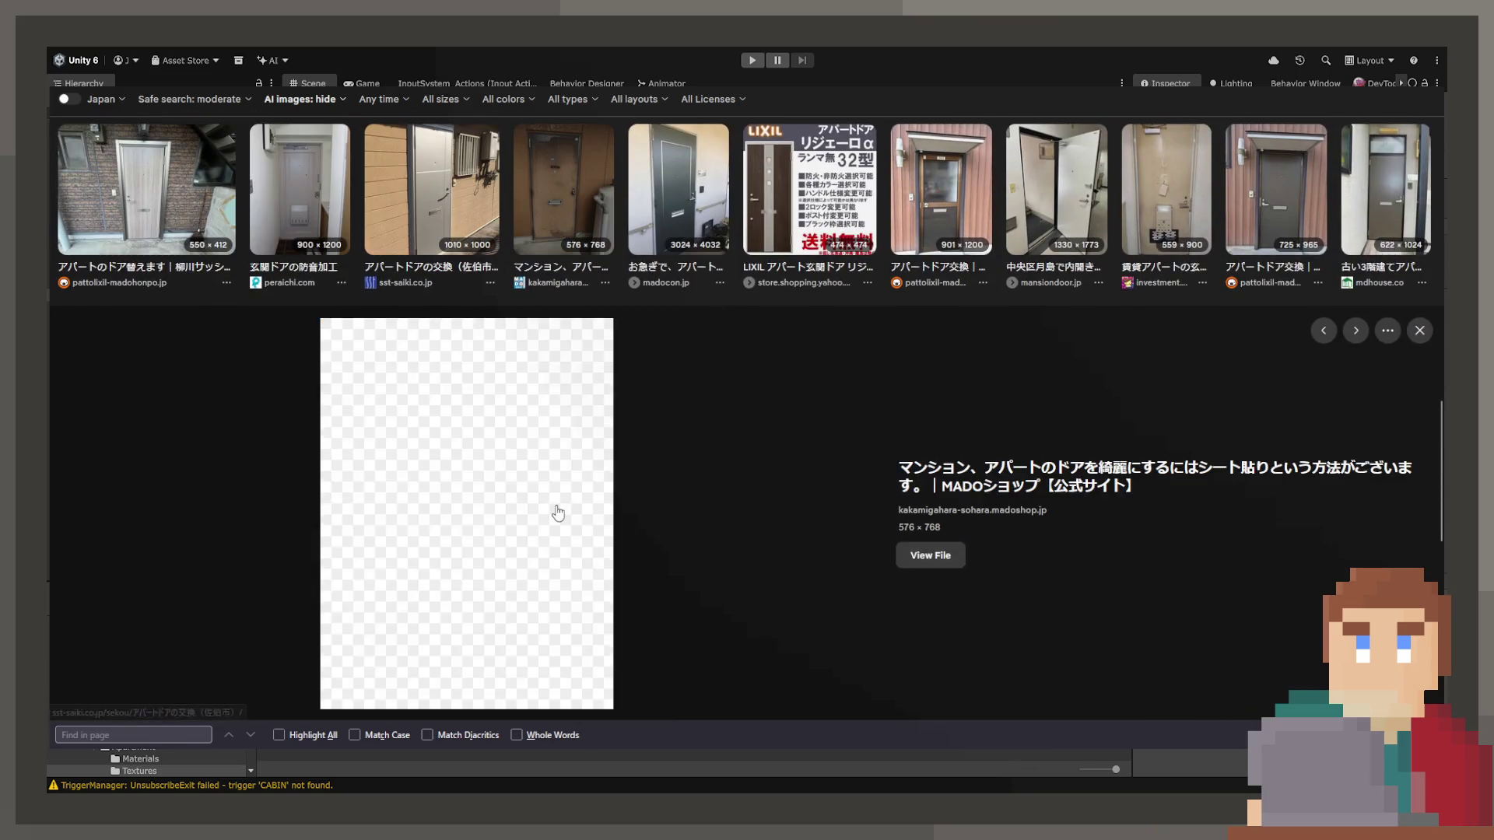
key(Escape)
scroll(923, 537, up, 5)
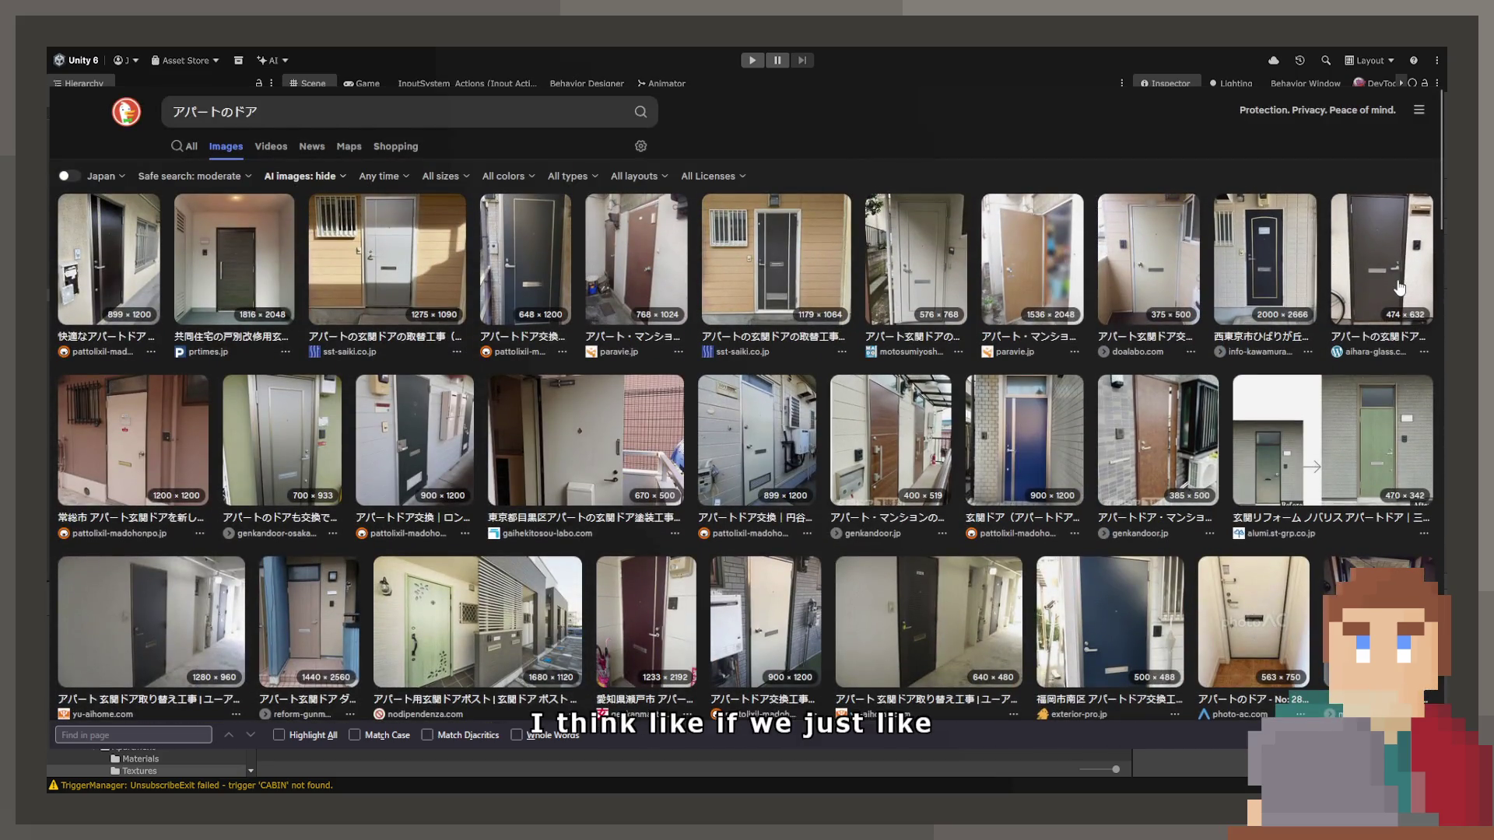
key(Return)
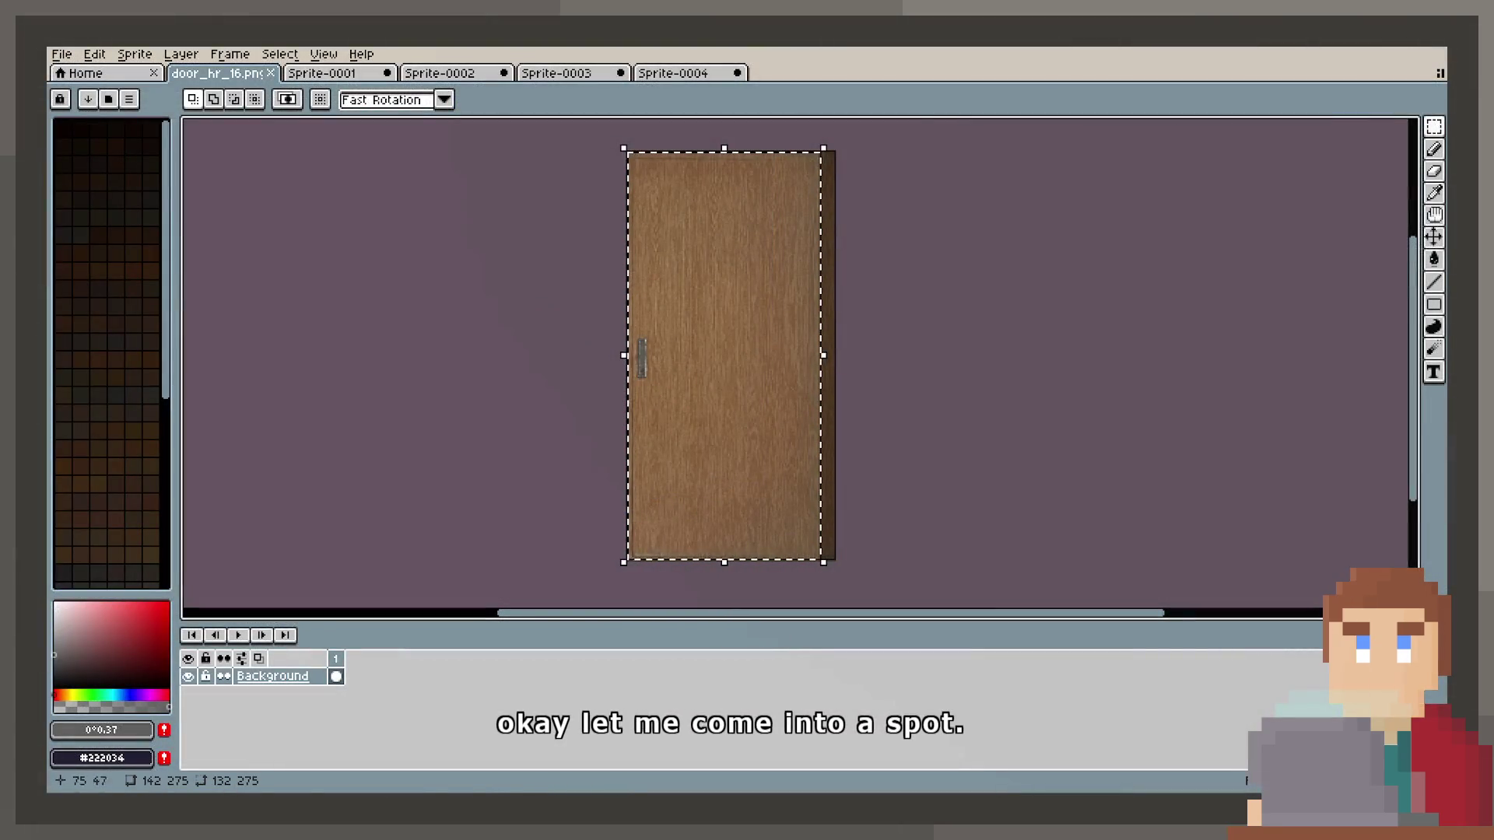
Close Sprite-0001, Sprite-0002 and Sprite-0004, choosing Don't Save for each.
click(476, 76)
click(365, 73)
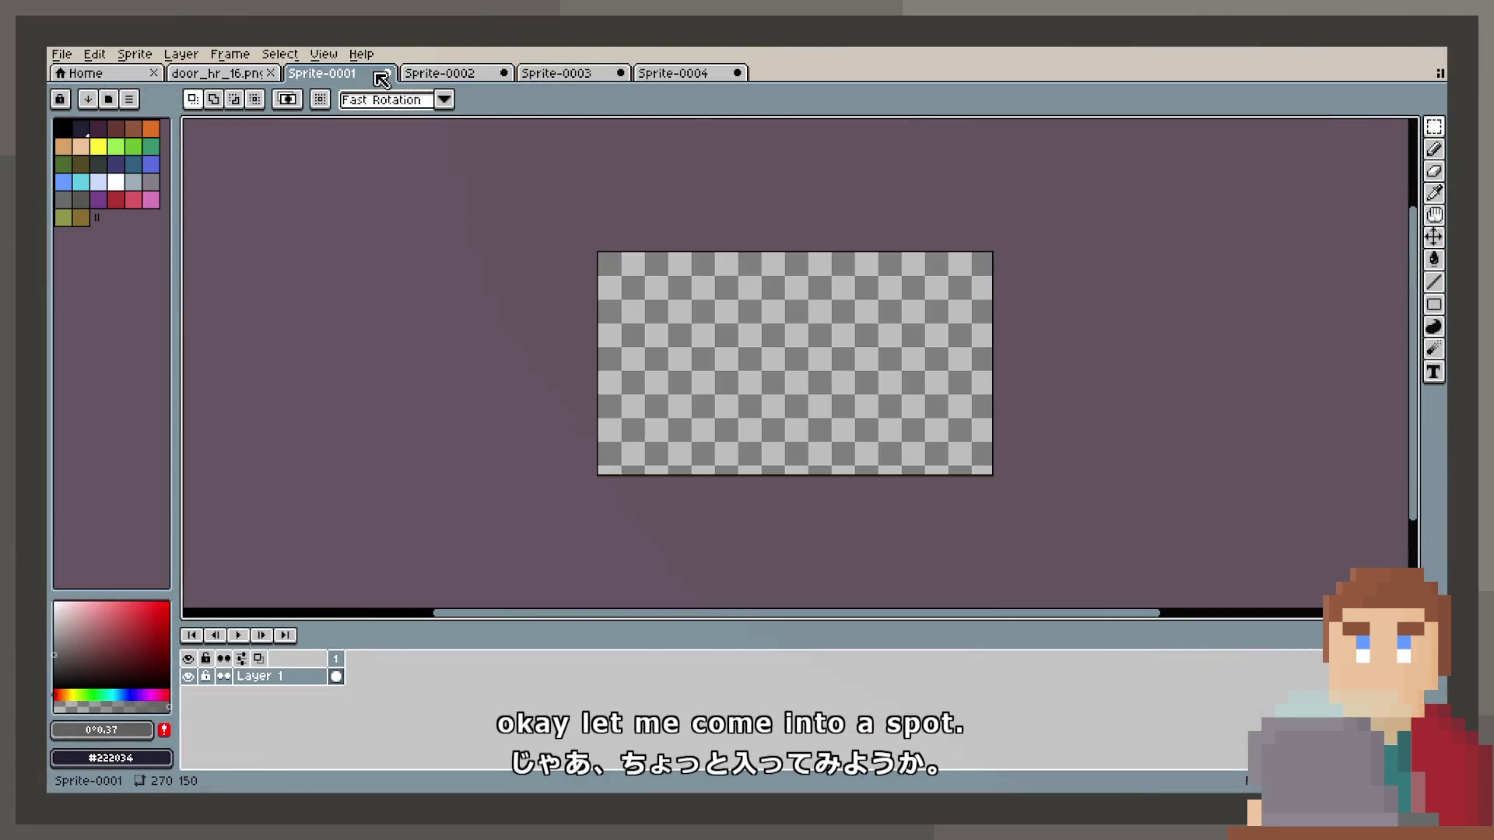
click(388, 73)
click(743, 454)
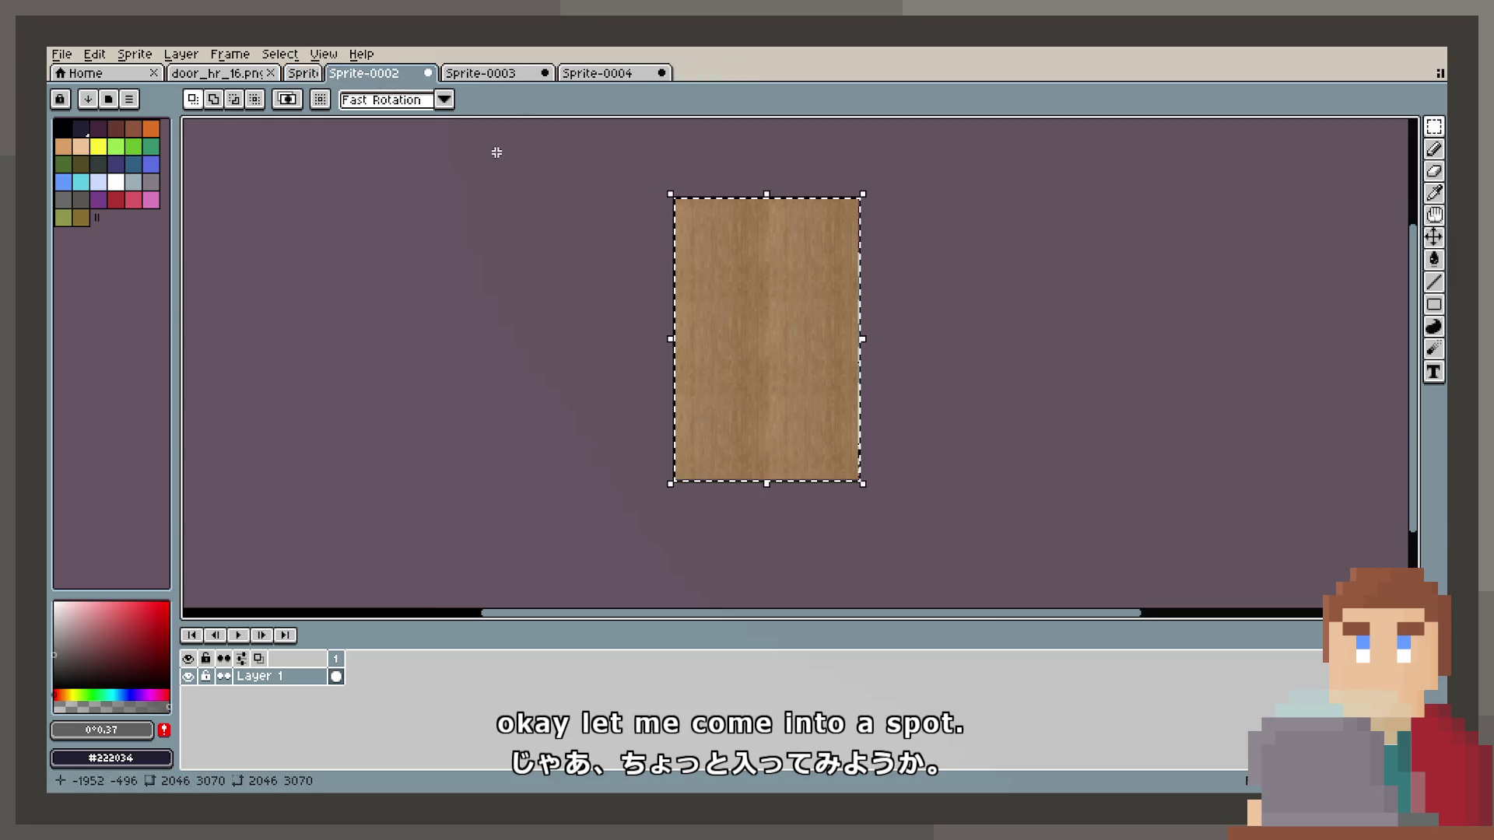
click(388, 74)
click(747, 455)
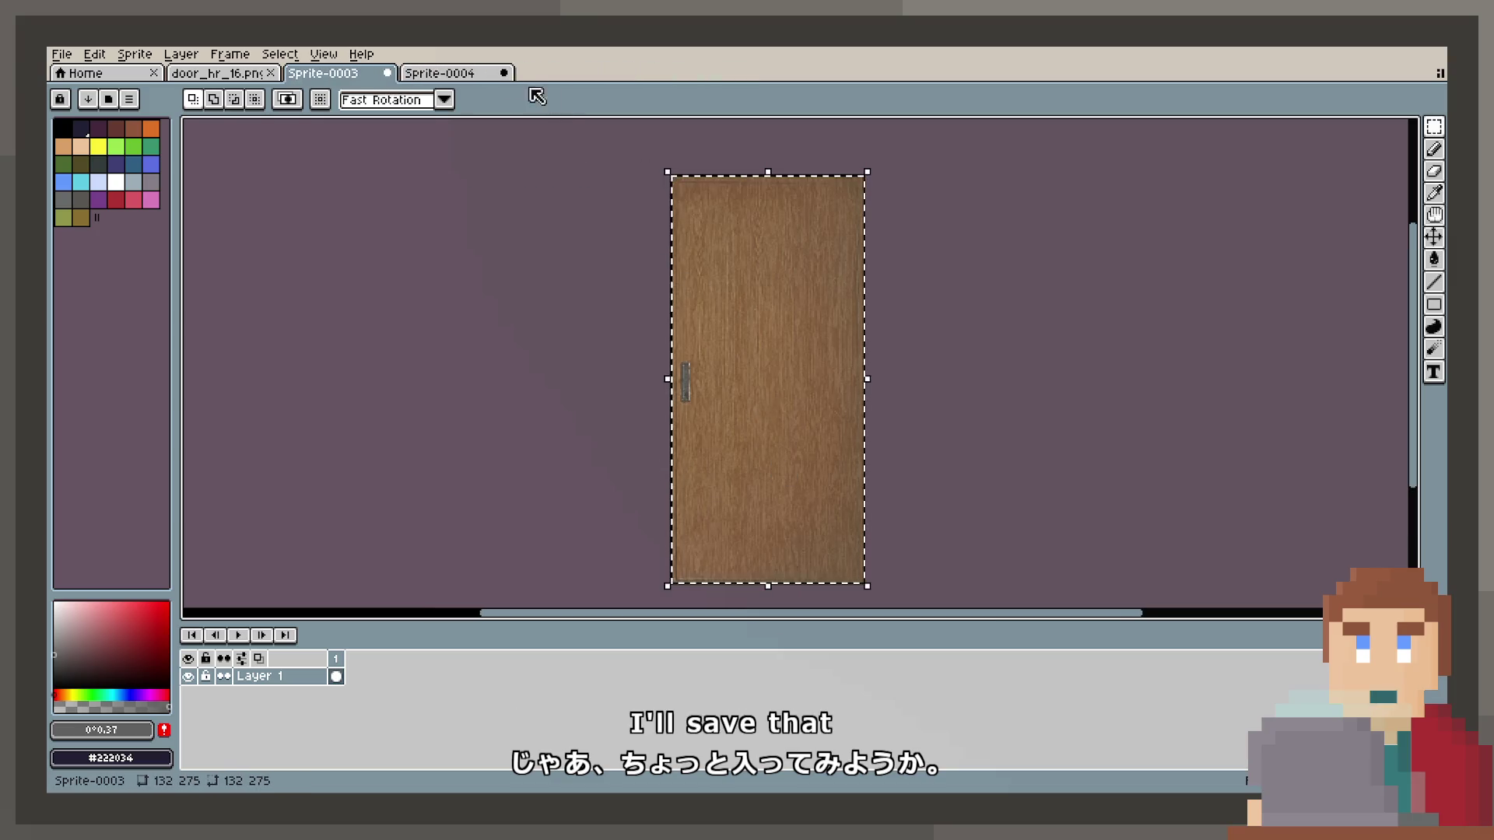
click(503, 74)
click(746, 454)
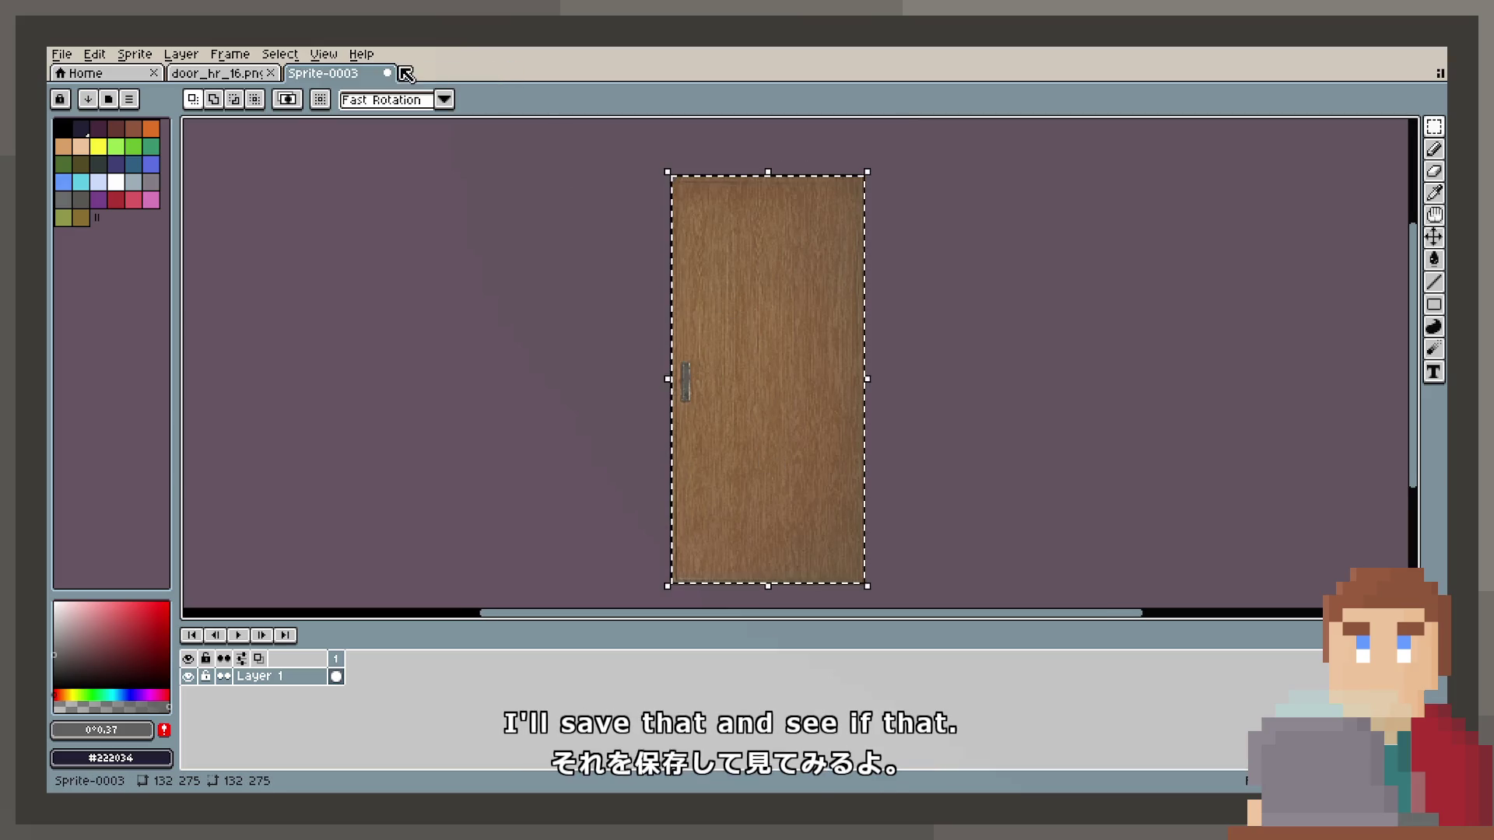
Create a new 397×1024 sprite and paste the copied grey door photo into it.
click(95, 54)
click(74, 70)
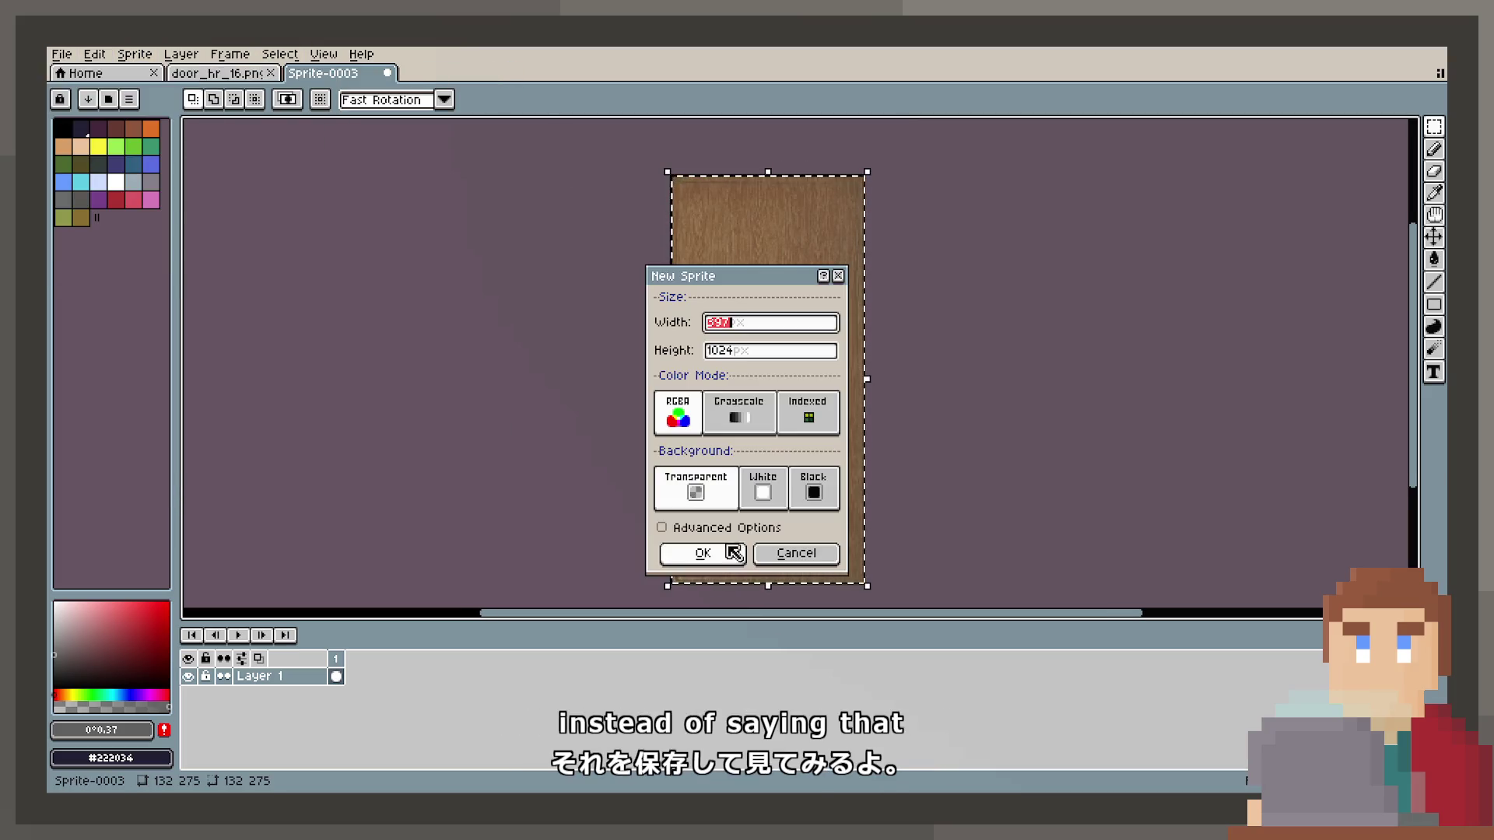
click(723, 557)
key(ctrl+v)
scroll(825, 457, down, 1)
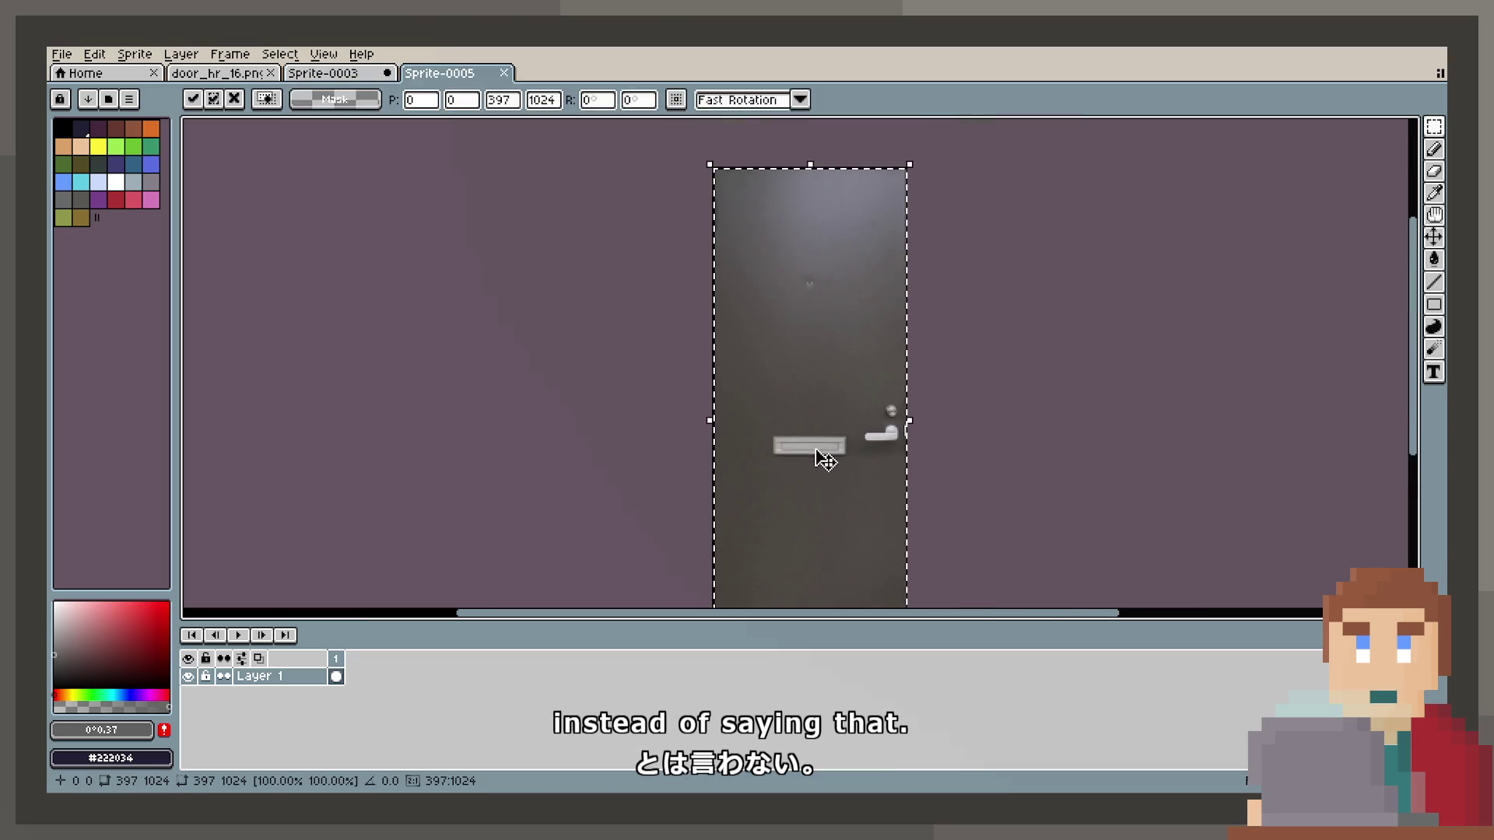
scroll(773, 373, down, 1)
scroll(781, 384, up, 1)
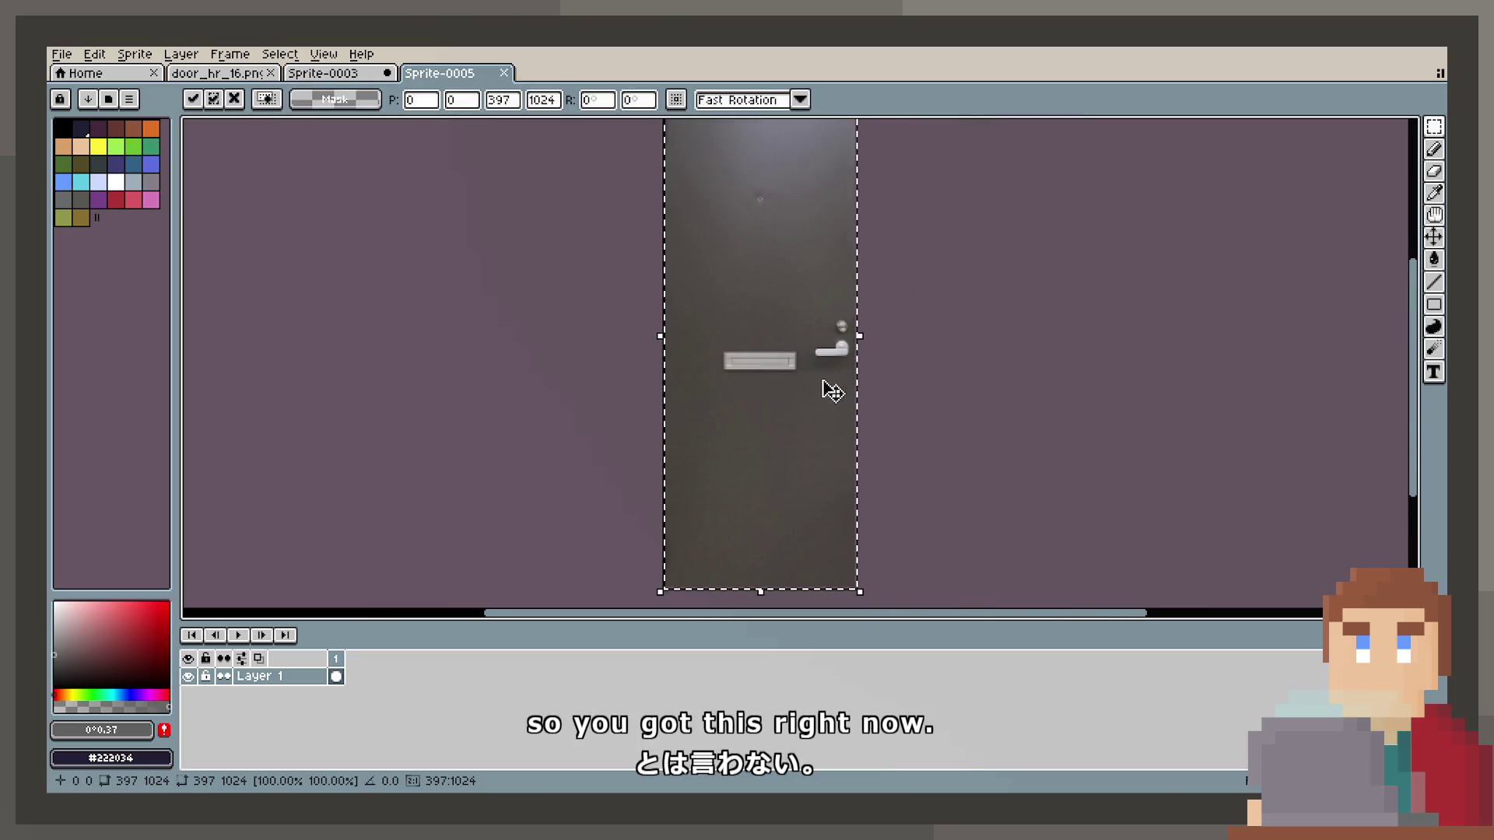
scroll(848, 428, down, 1)
scroll(854, 444, up, 1)
scroll(848, 441, down, 1)
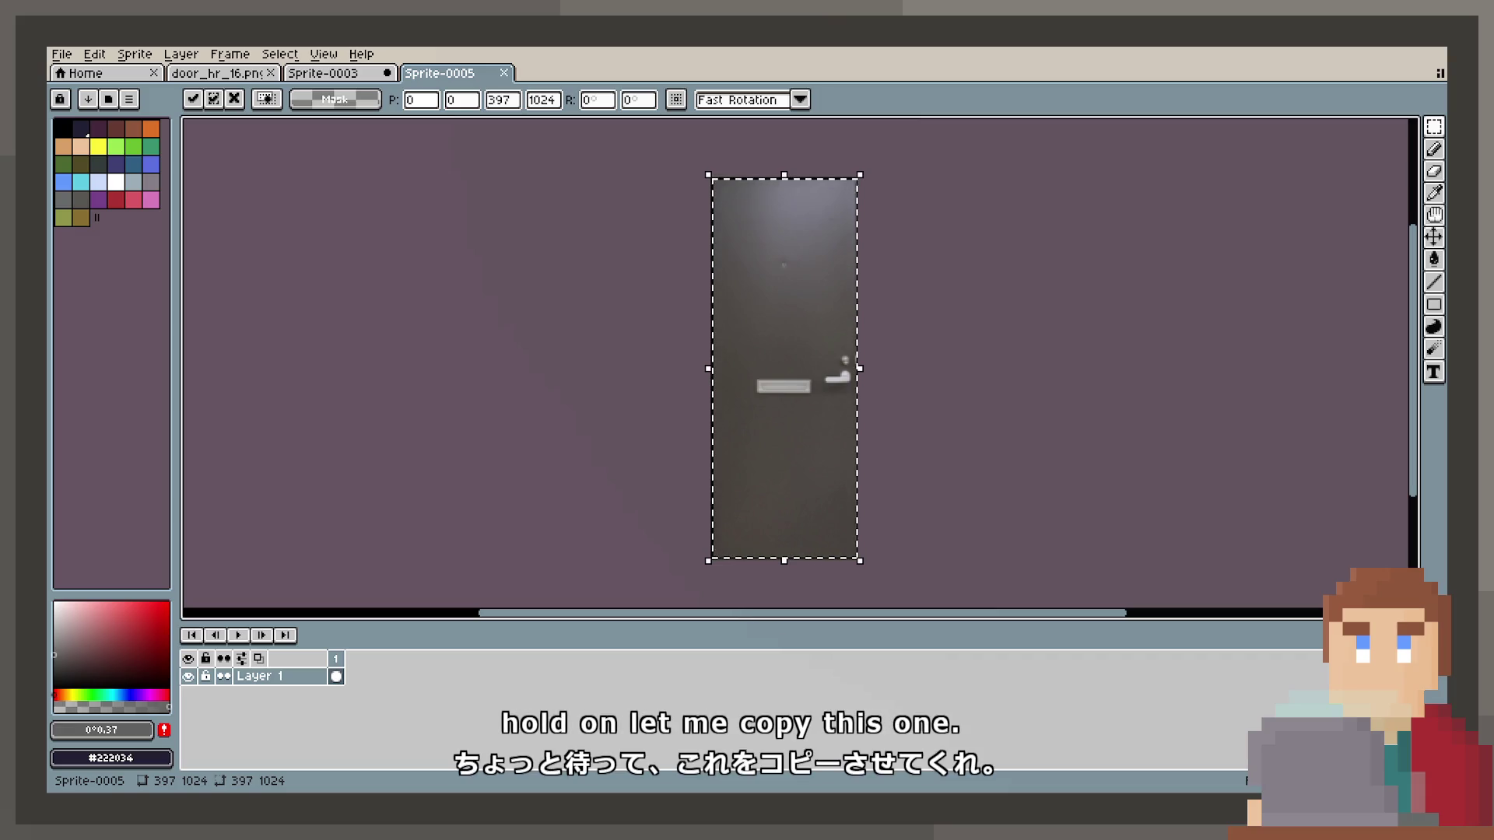
Create Sprite-0006 at 142×275 and paste the dark grungy door into it.
click(61, 56)
click(66, 74)
key(Return)
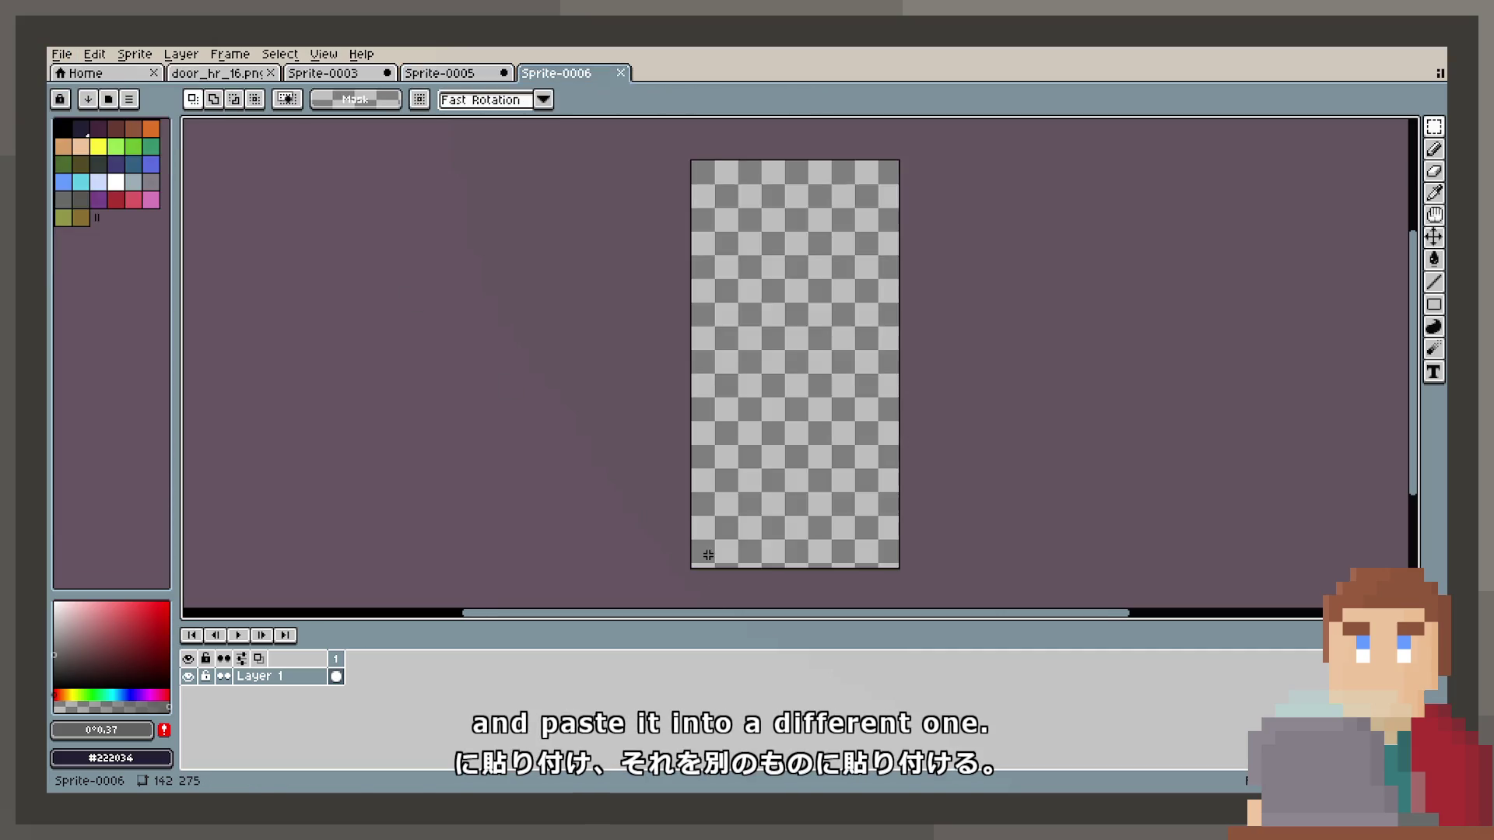
key(ctrl+v)
scroll(797, 452, up, 1)
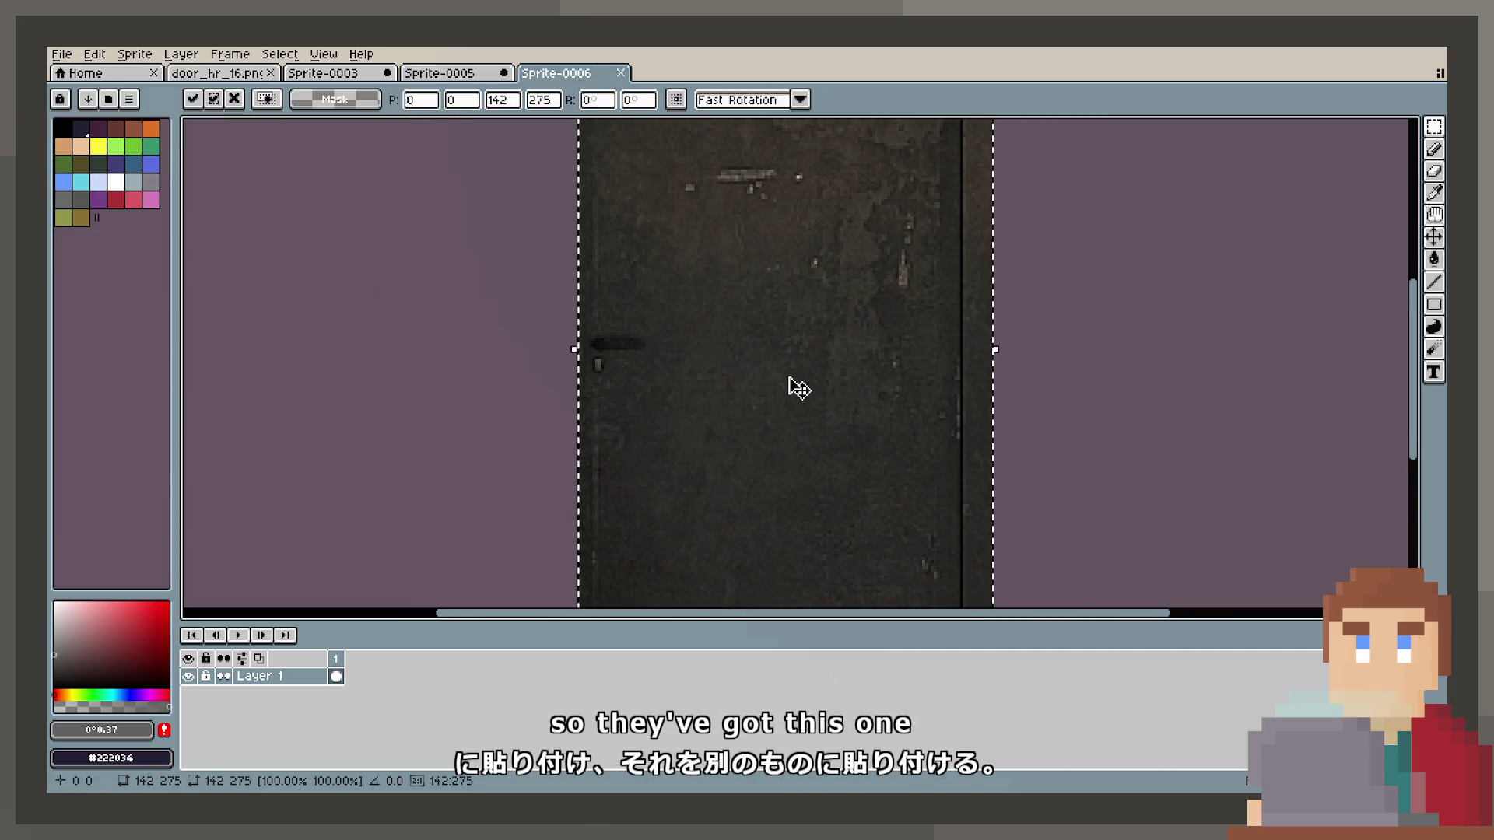
scroll(799, 387, down, 1)
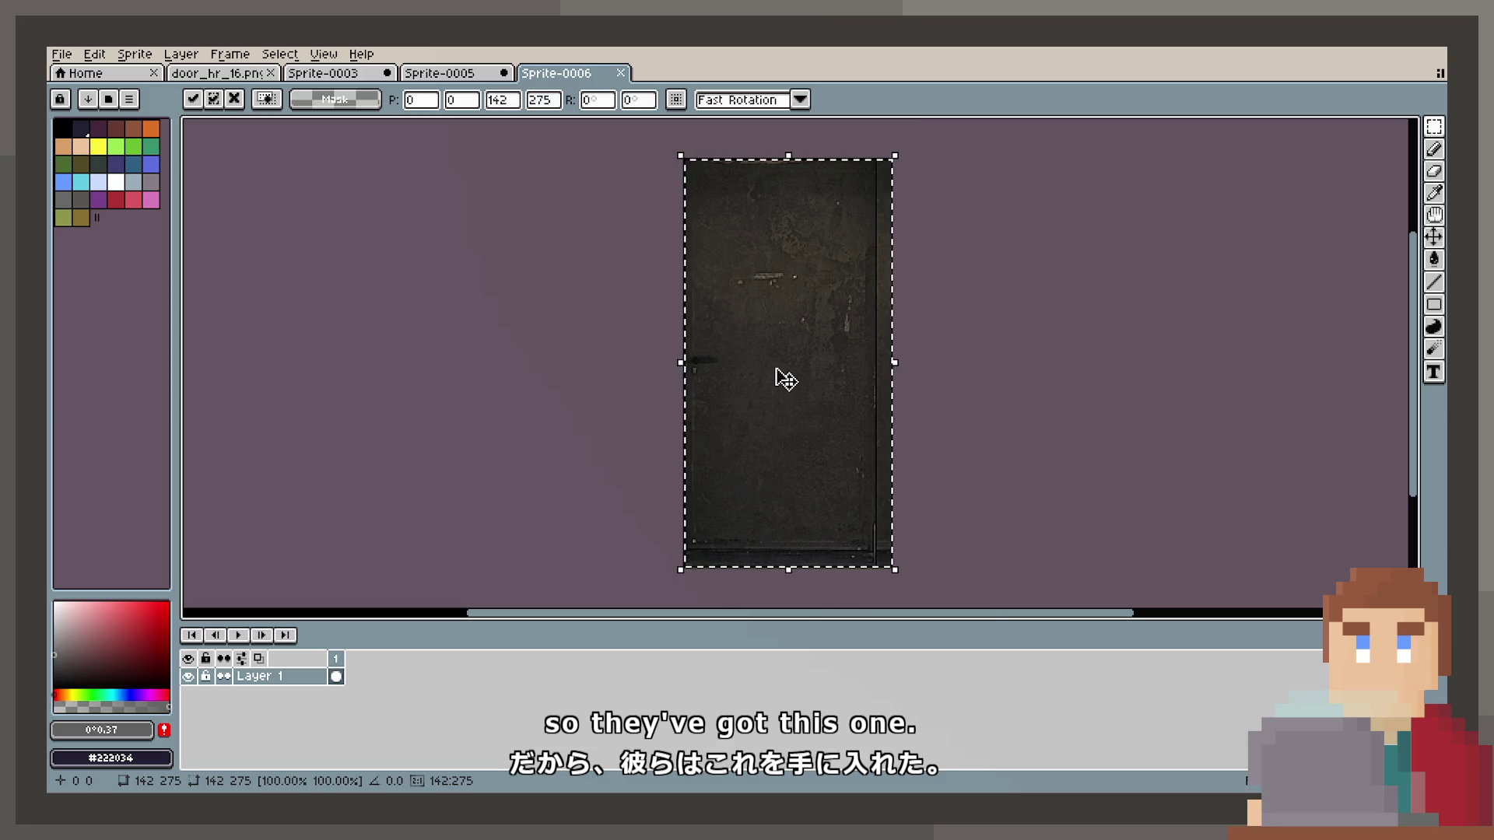
key(ctrl+shift+Tab)
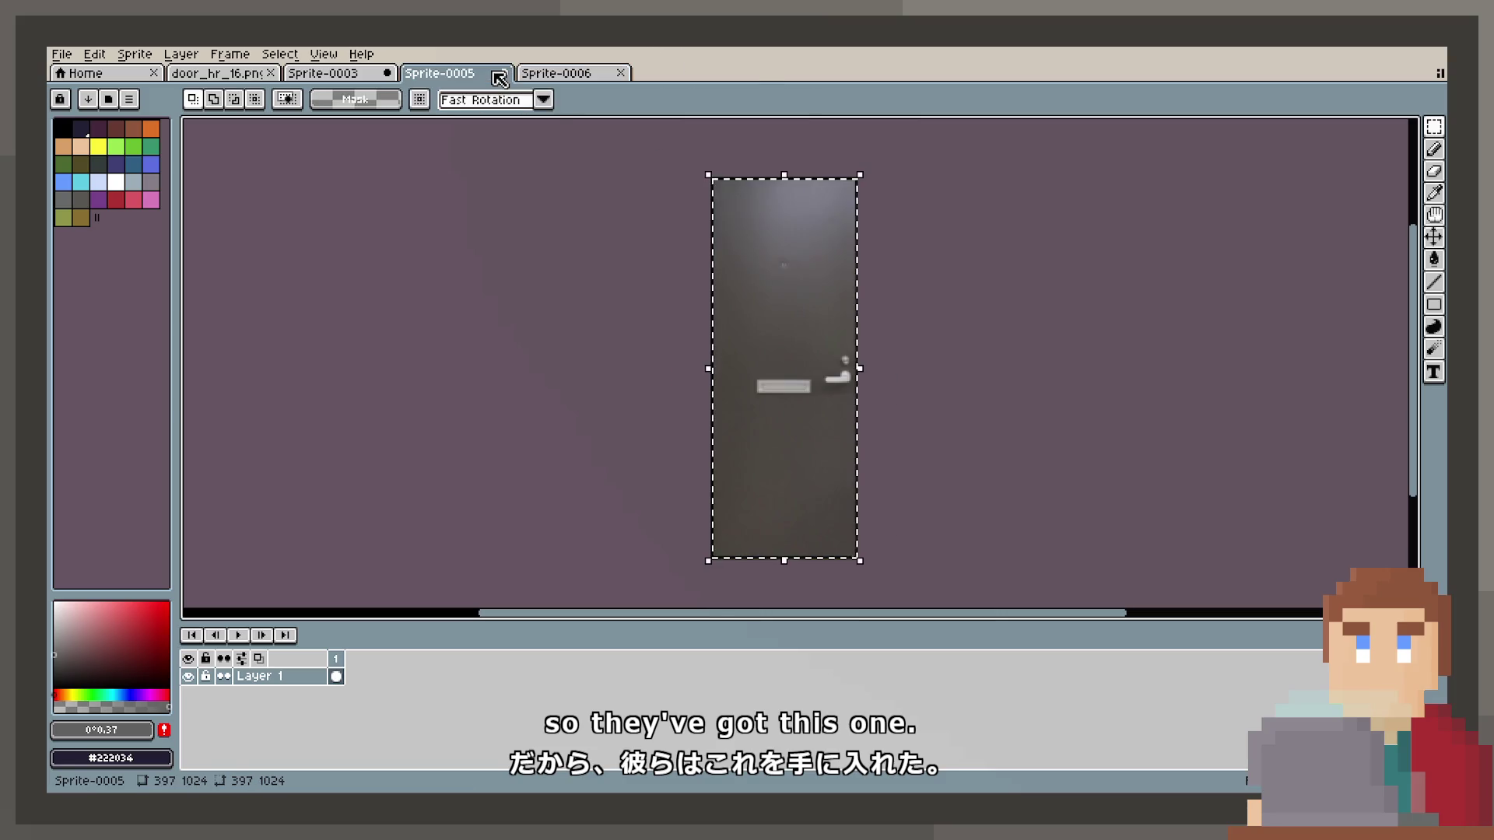
scroll(768, 355, up, 1)
scroll(769, 354, down, 1)
scroll(739, 348, up, 1)
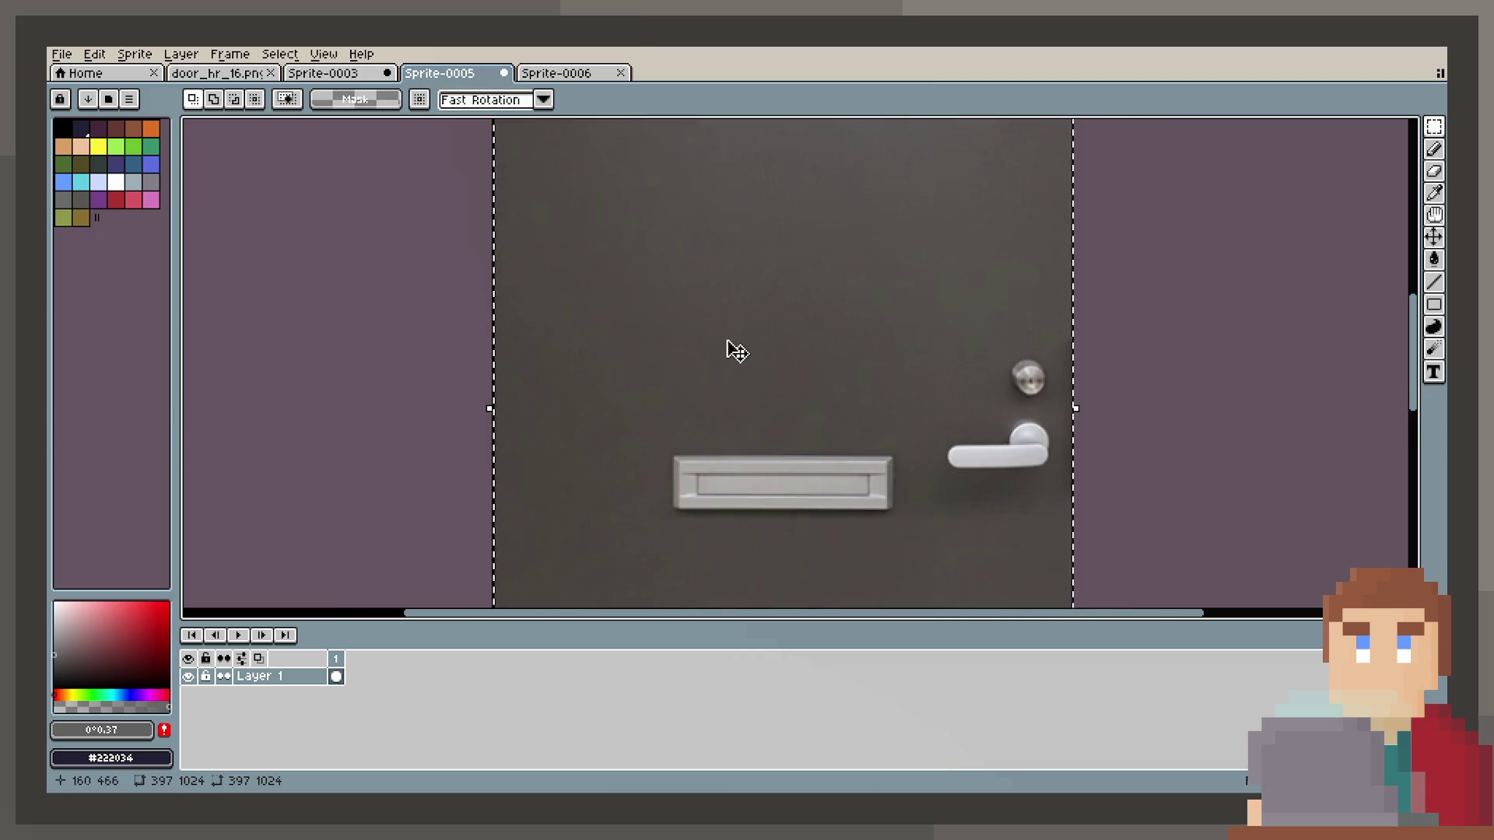
drag(770, 356, 711, 364)
scroll(711, 363, down, 3)
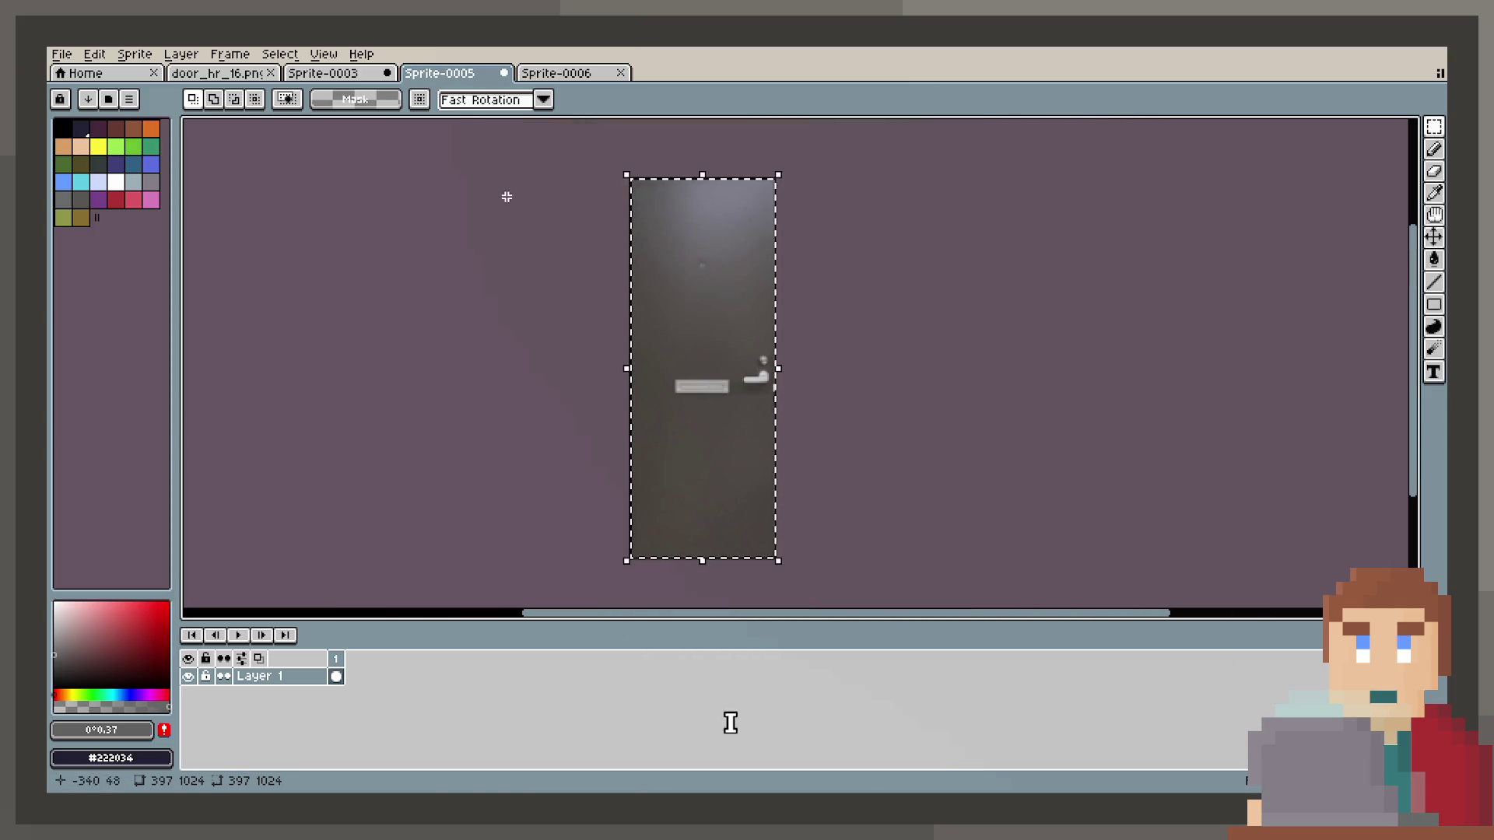
Create Sprite-0007 at 132×275 holding the wooden door_hr_16.png door, then return to Sprite-0005.
click(221, 77)
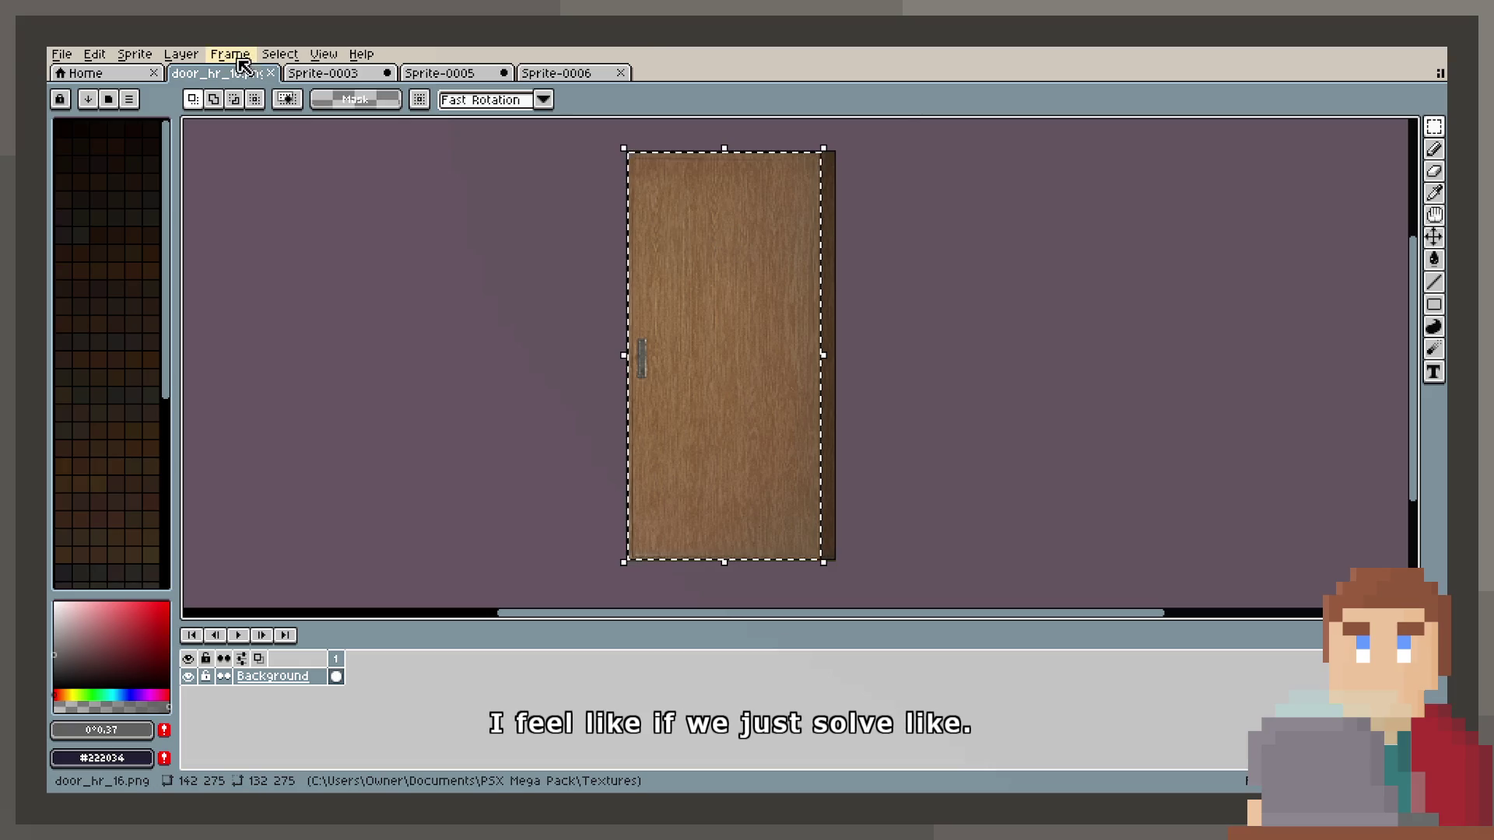
click(62, 54)
click(71, 71)
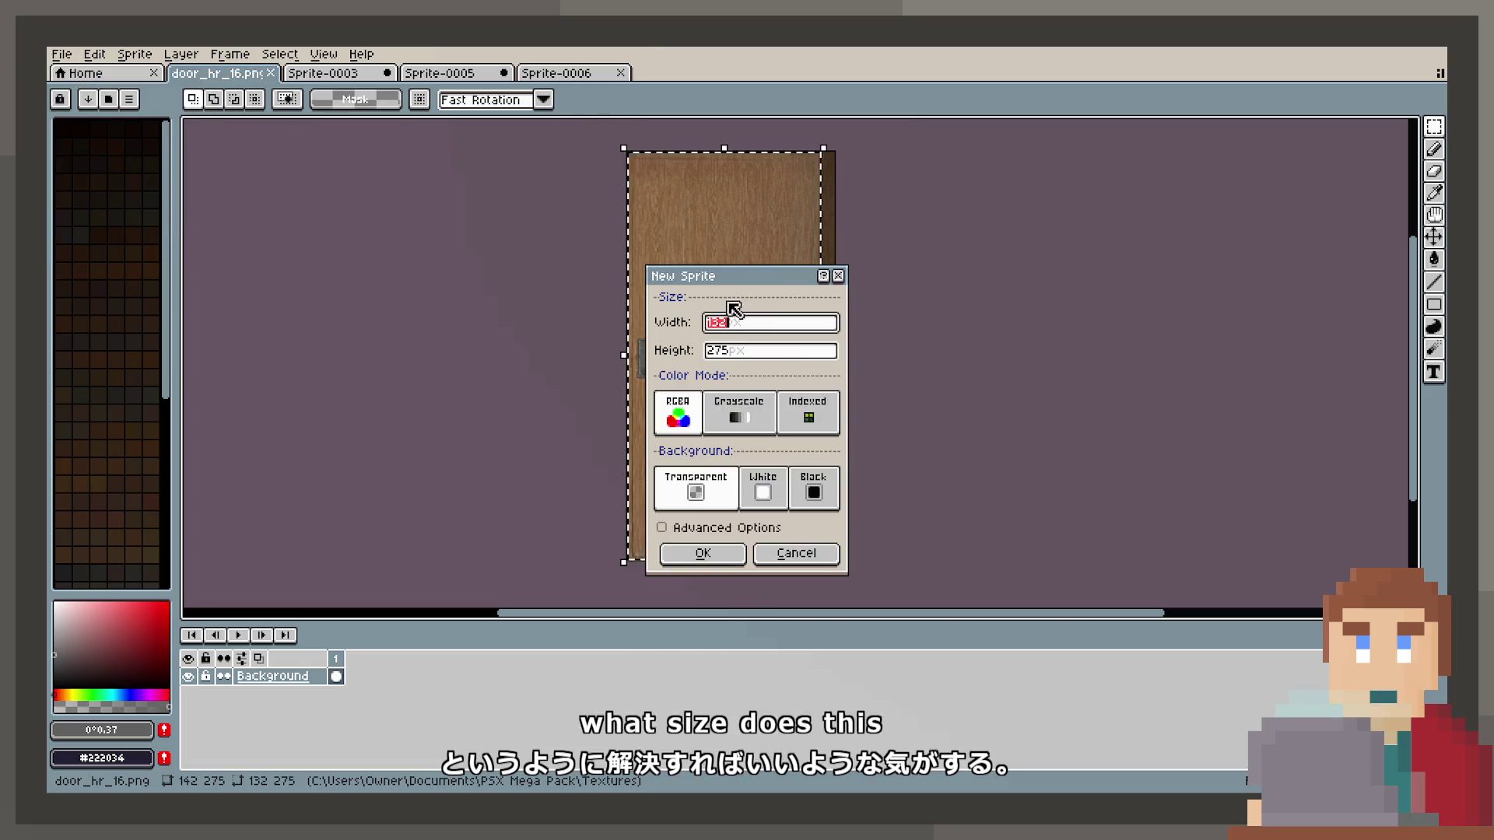
click(708, 553)
key(ctrl+v)
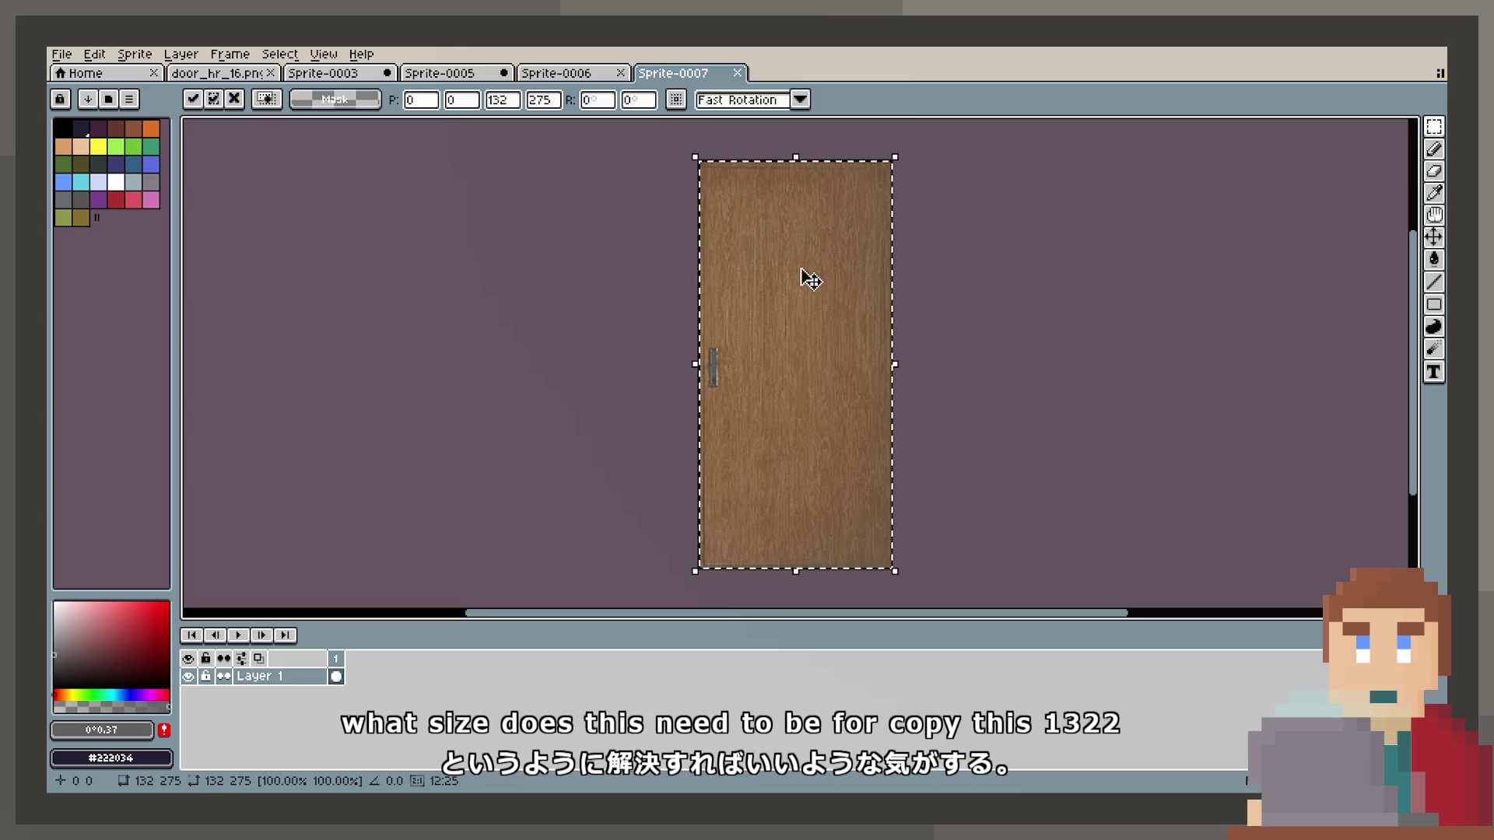
click(440, 73)
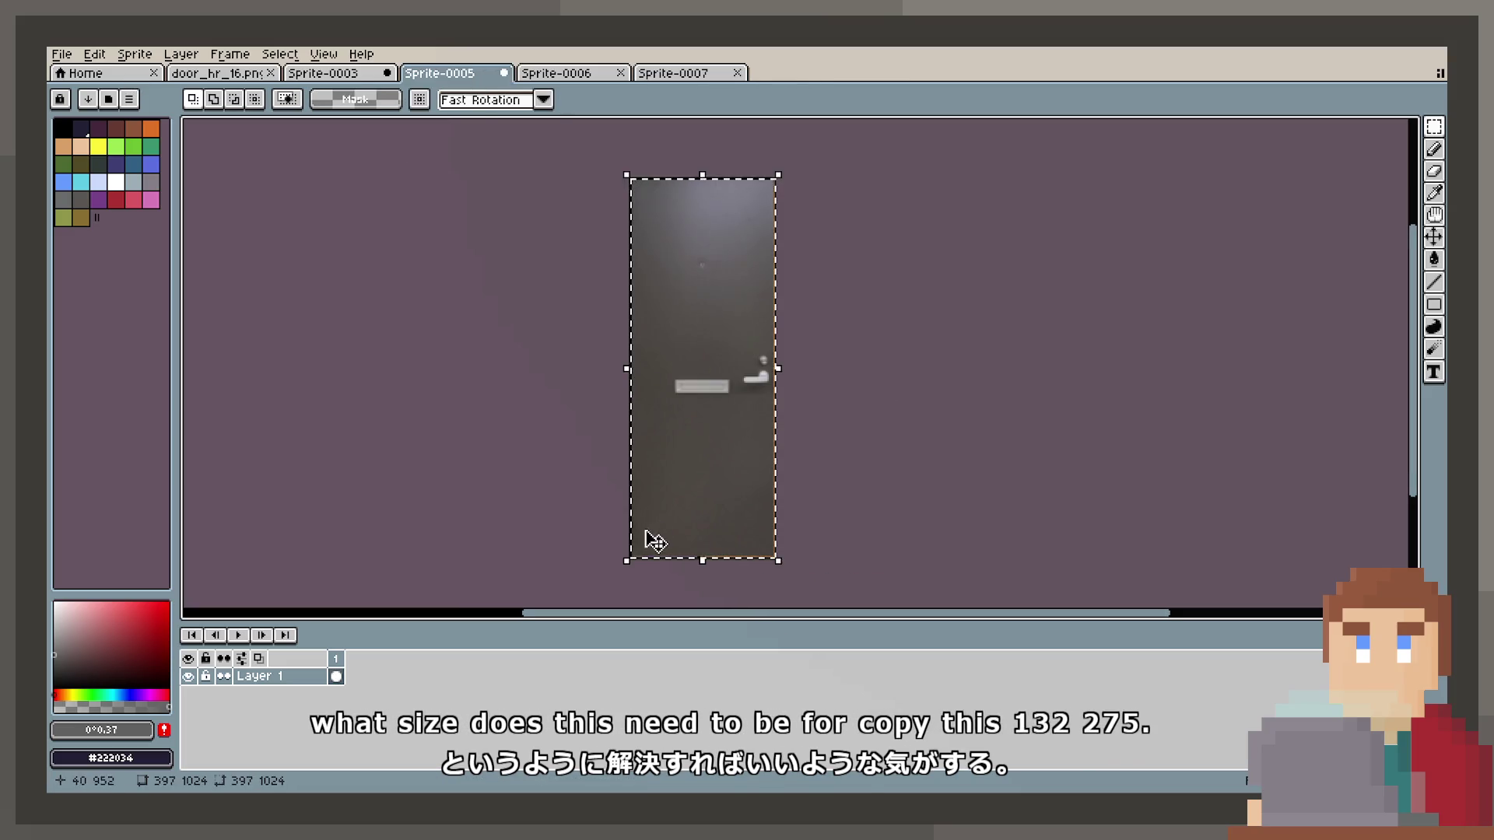
click(134, 55)
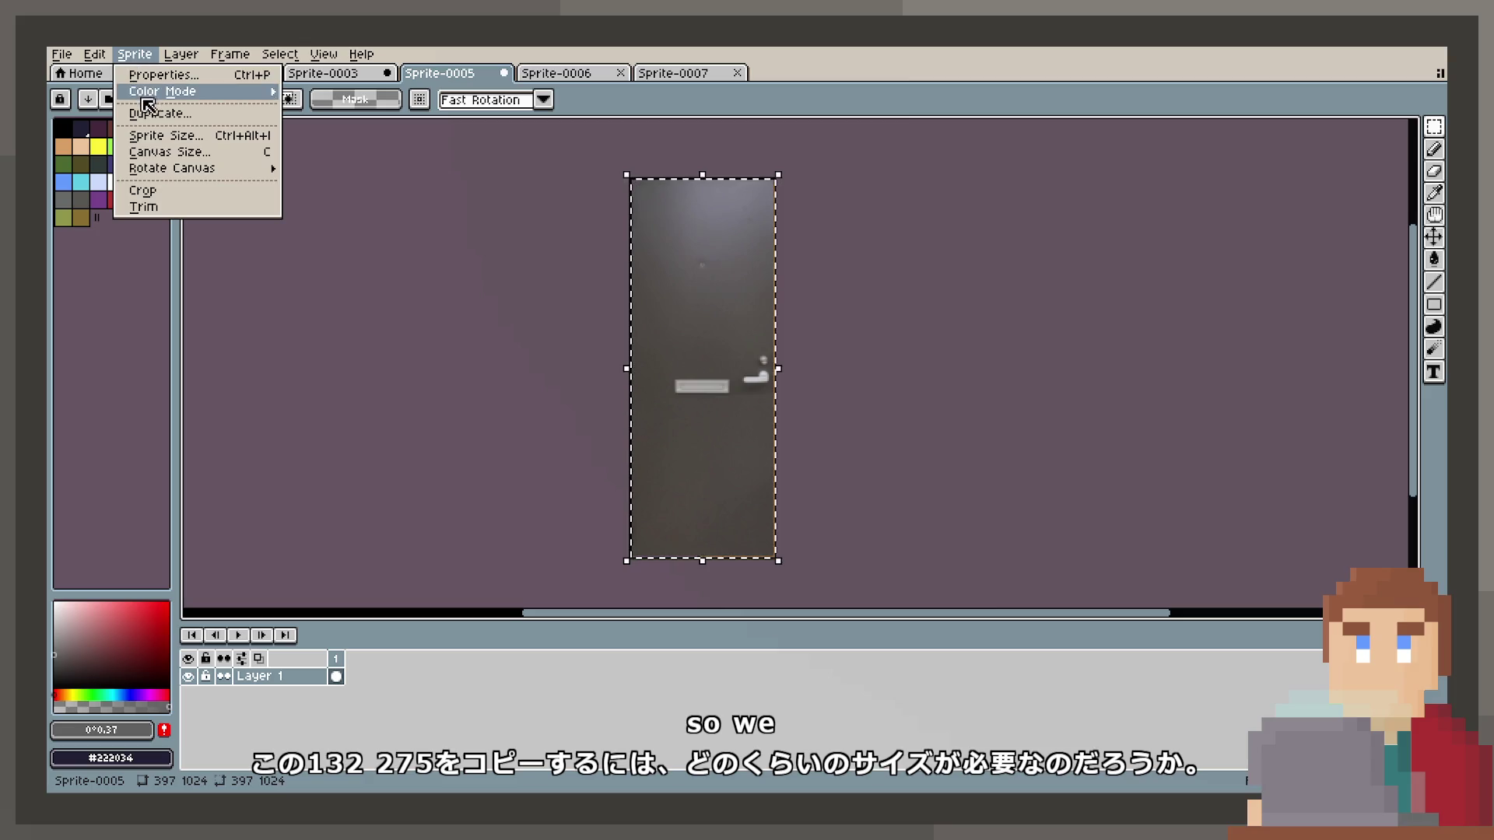
Check the grey door's current size and the wooden door's 132×275 canvas without changing them.
click(166, 135)
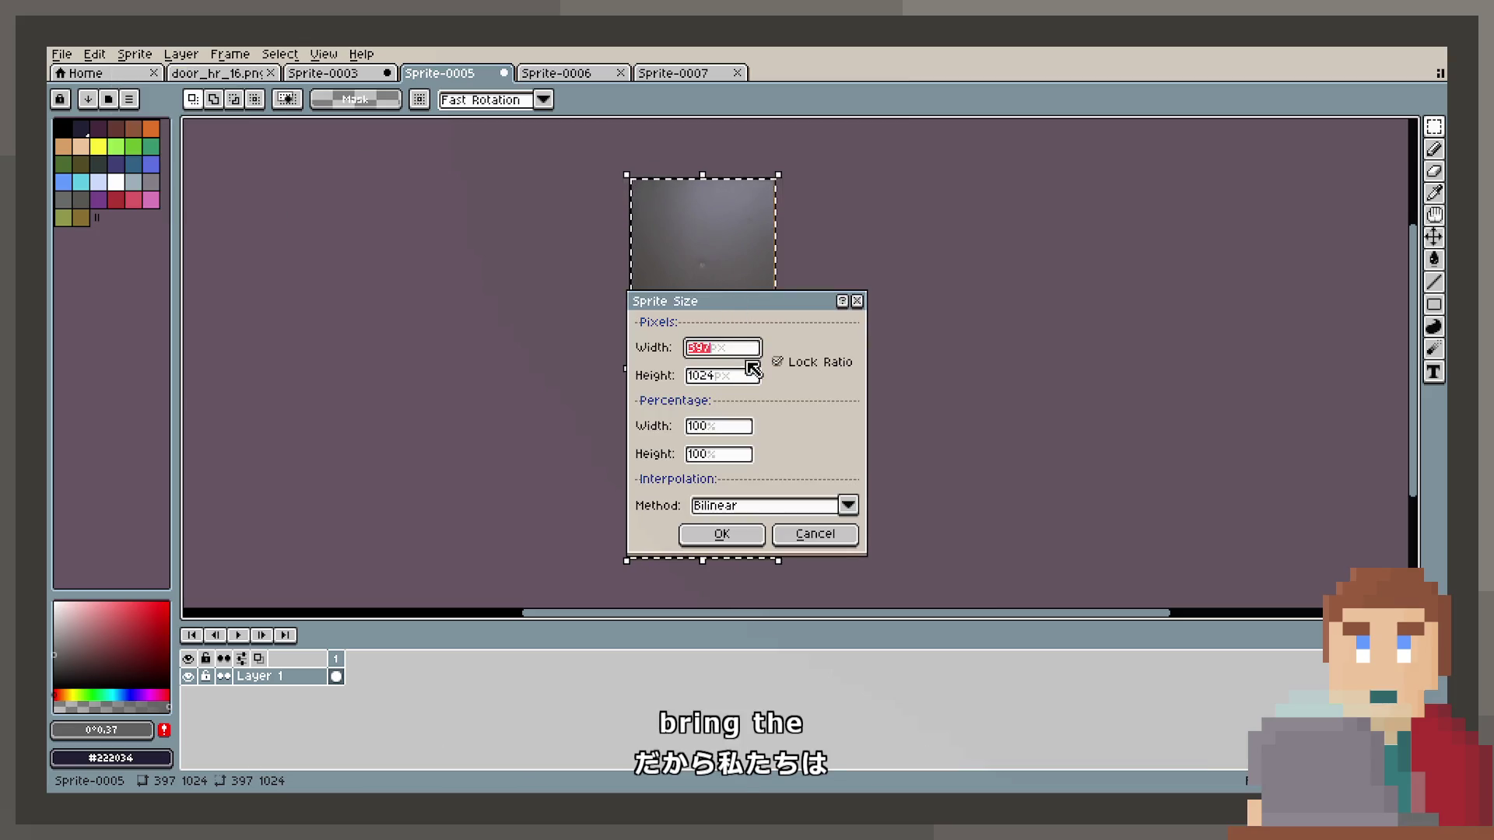
click(750, 383)
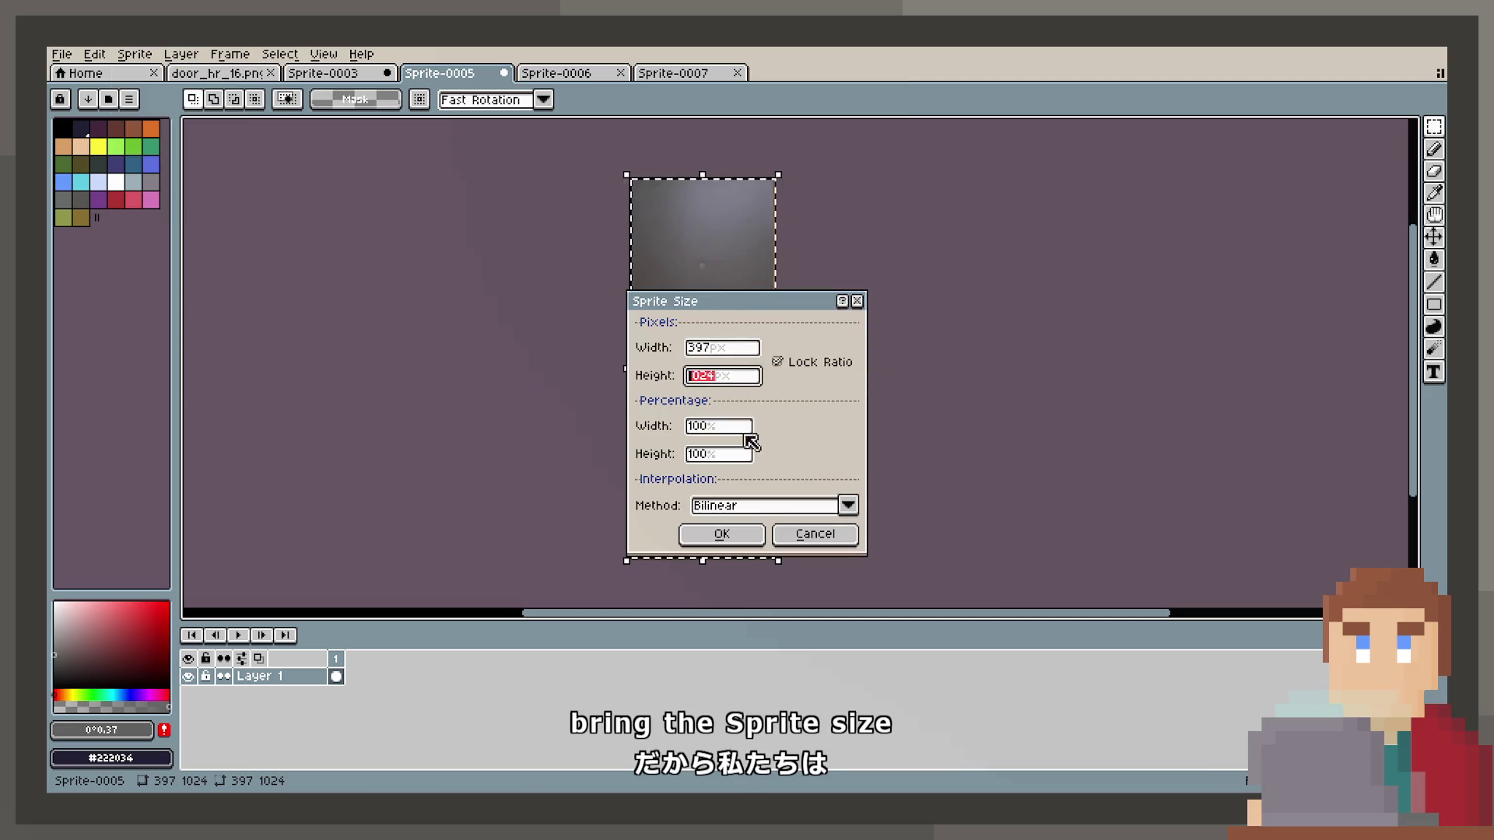
click(825, 536)
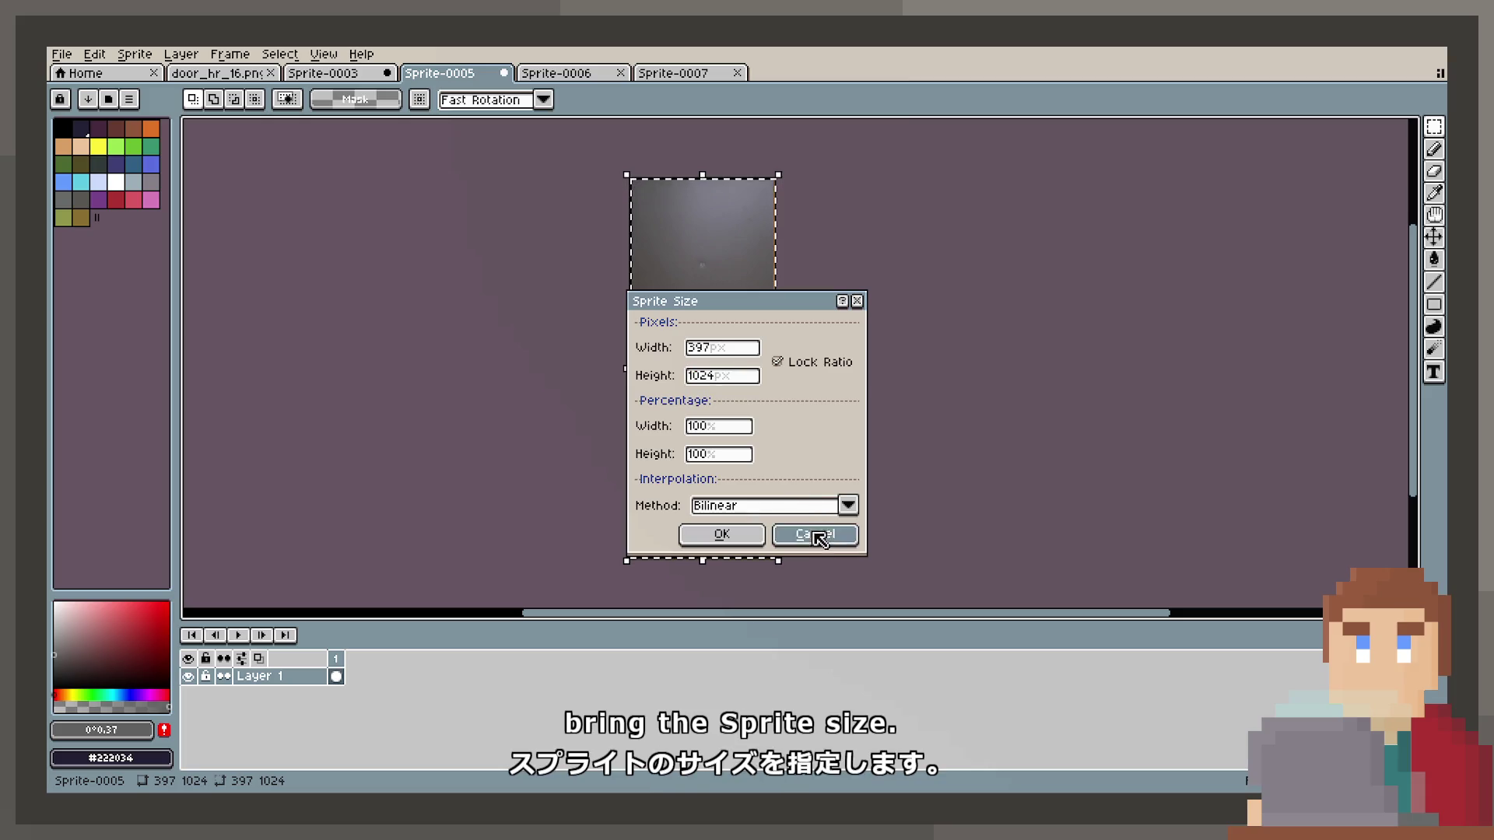
click(860, 301)
click(673, 73)
click(135, 53)
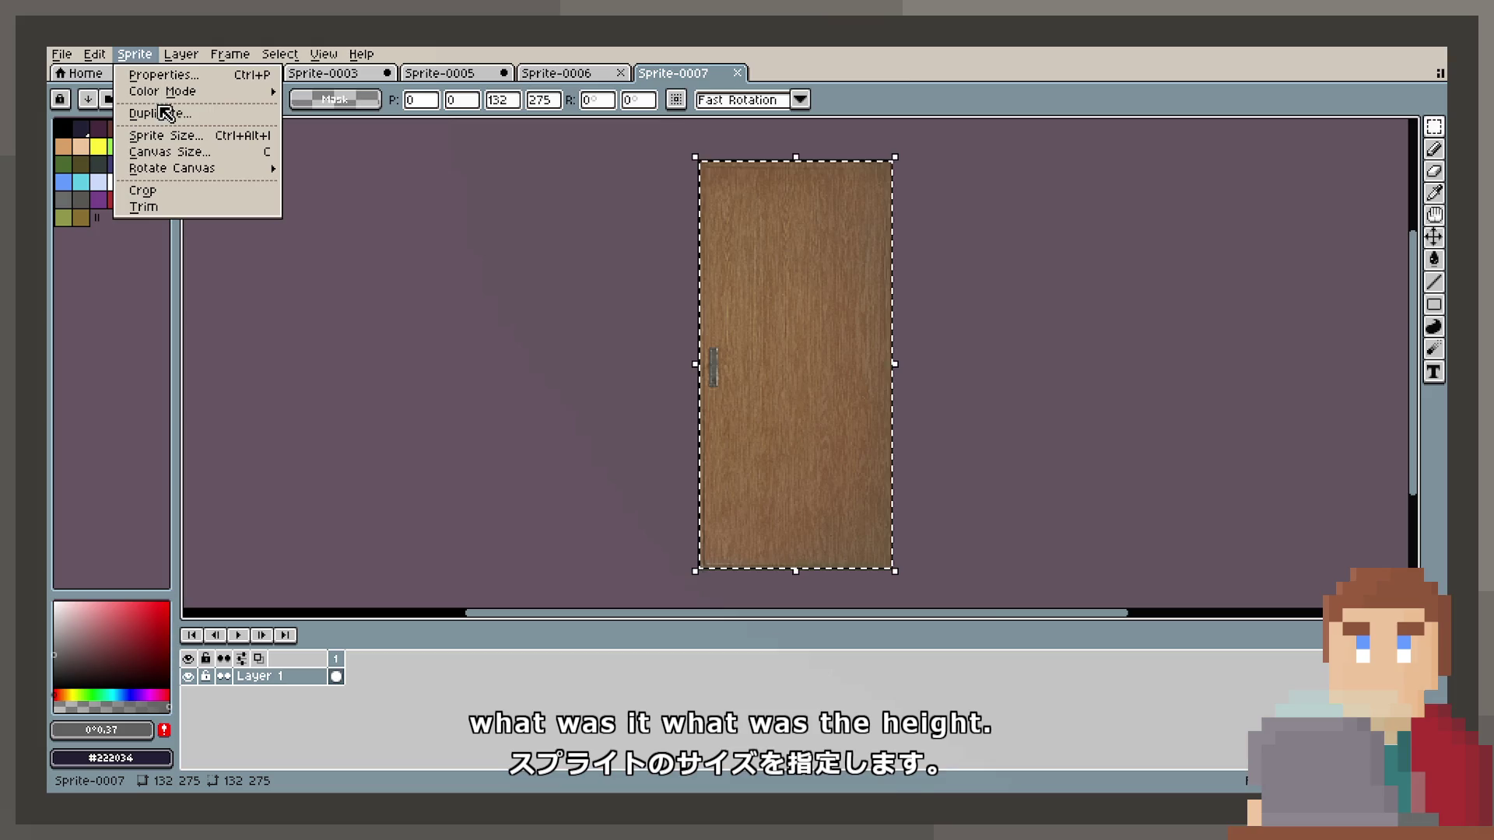
click(168, 151)
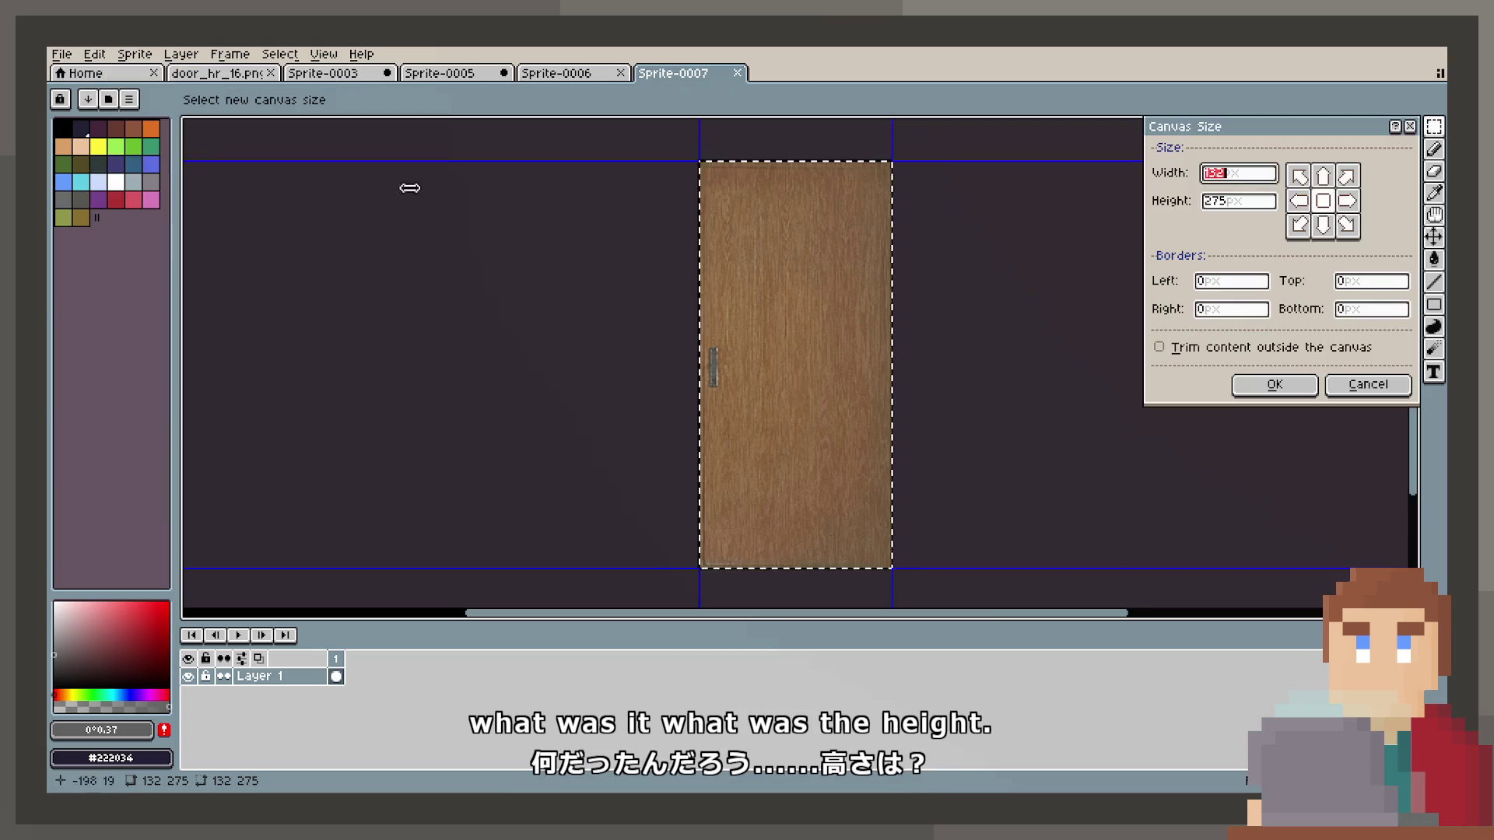
key(Tab)
click(1367, 384)
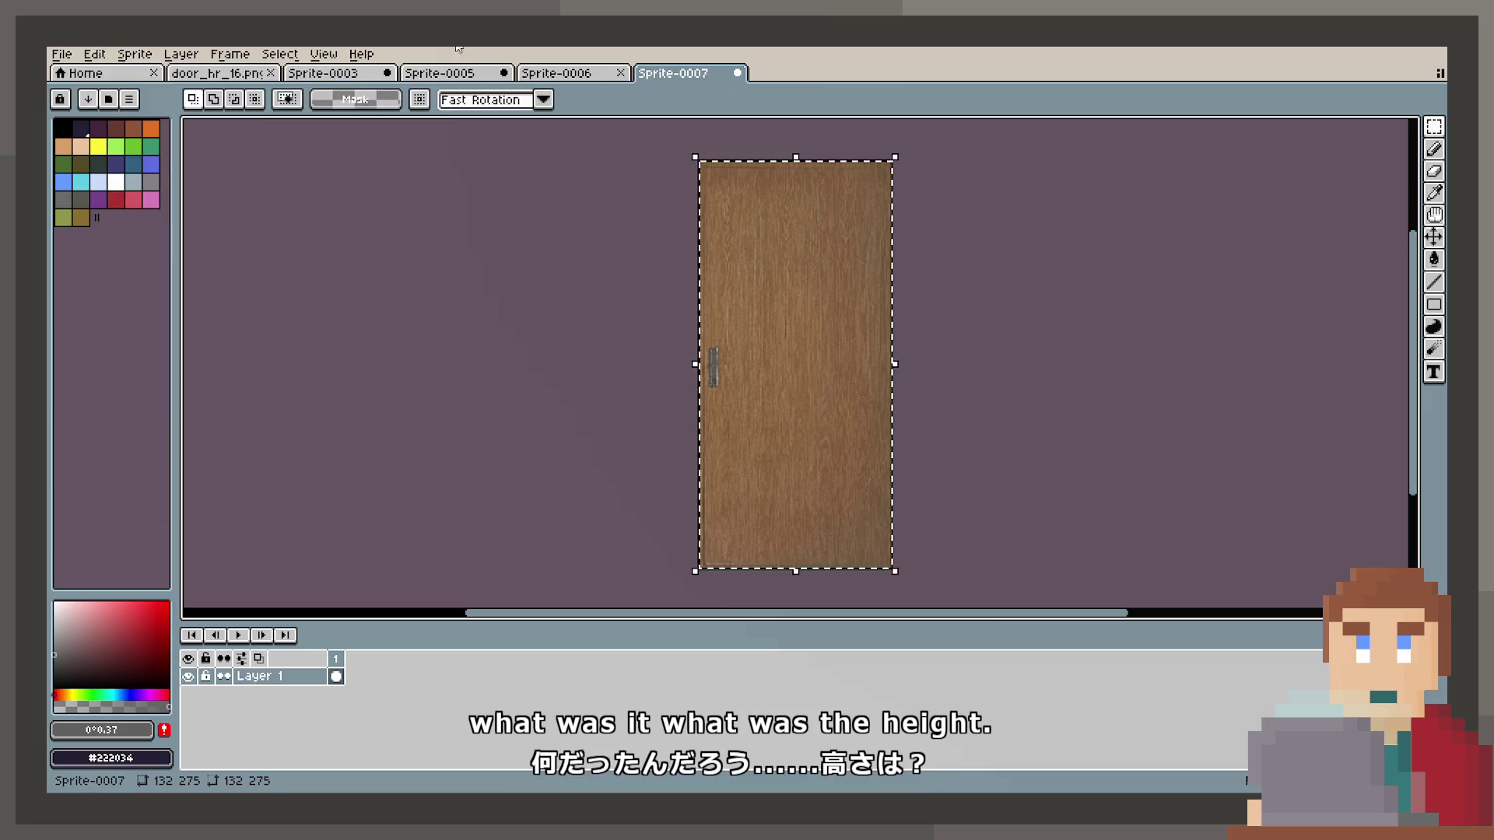
Resize Sprite-0005 proportionally to a height of 275 px, giving 106×275.
click(414, 73)
click(156, 56)
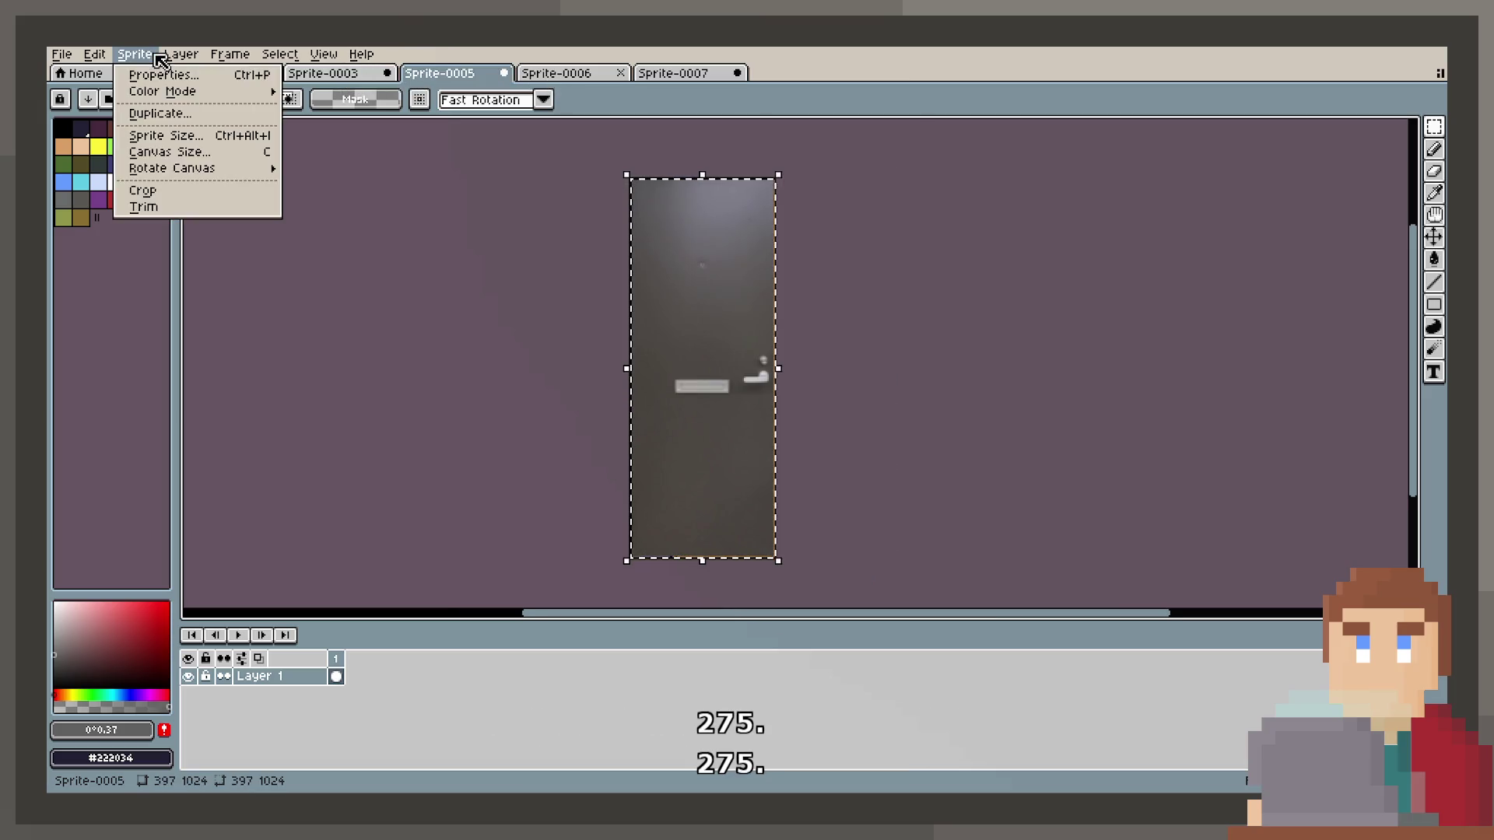
click(173, 137)
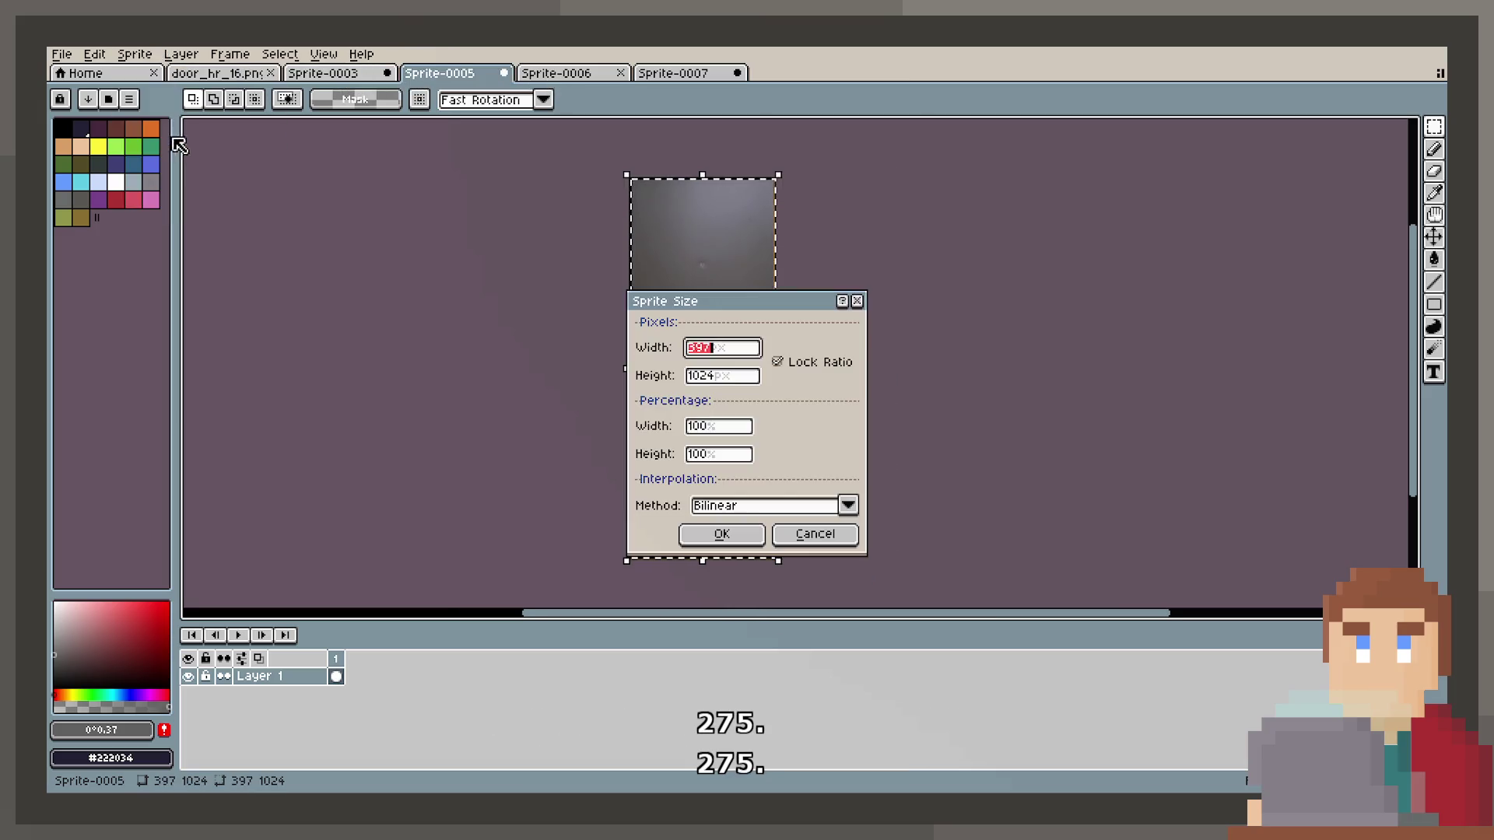
key(Tab)
text(275)
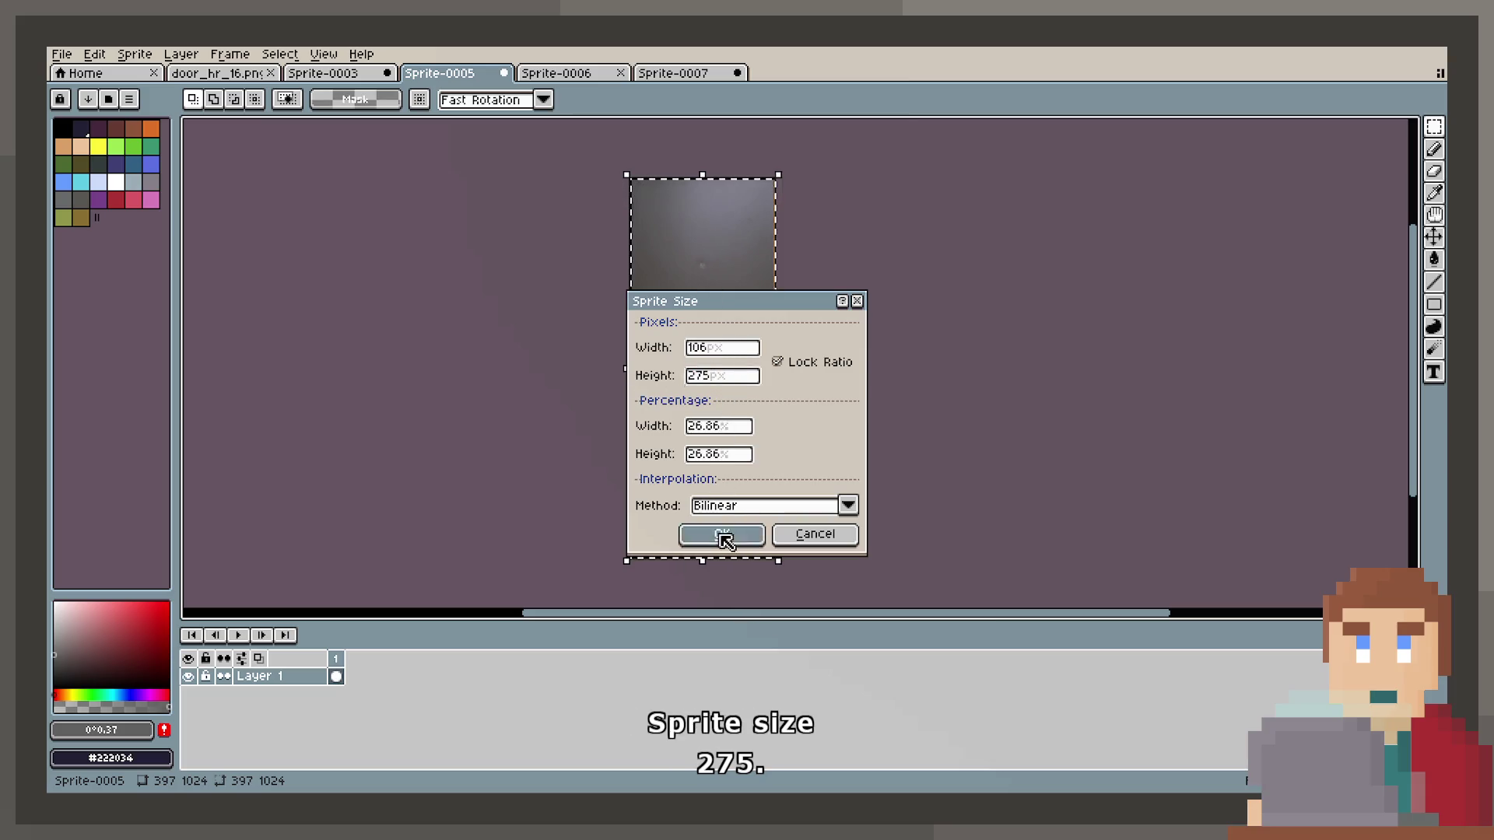
click(724, 538)
scroll(687, 400, up, 5)
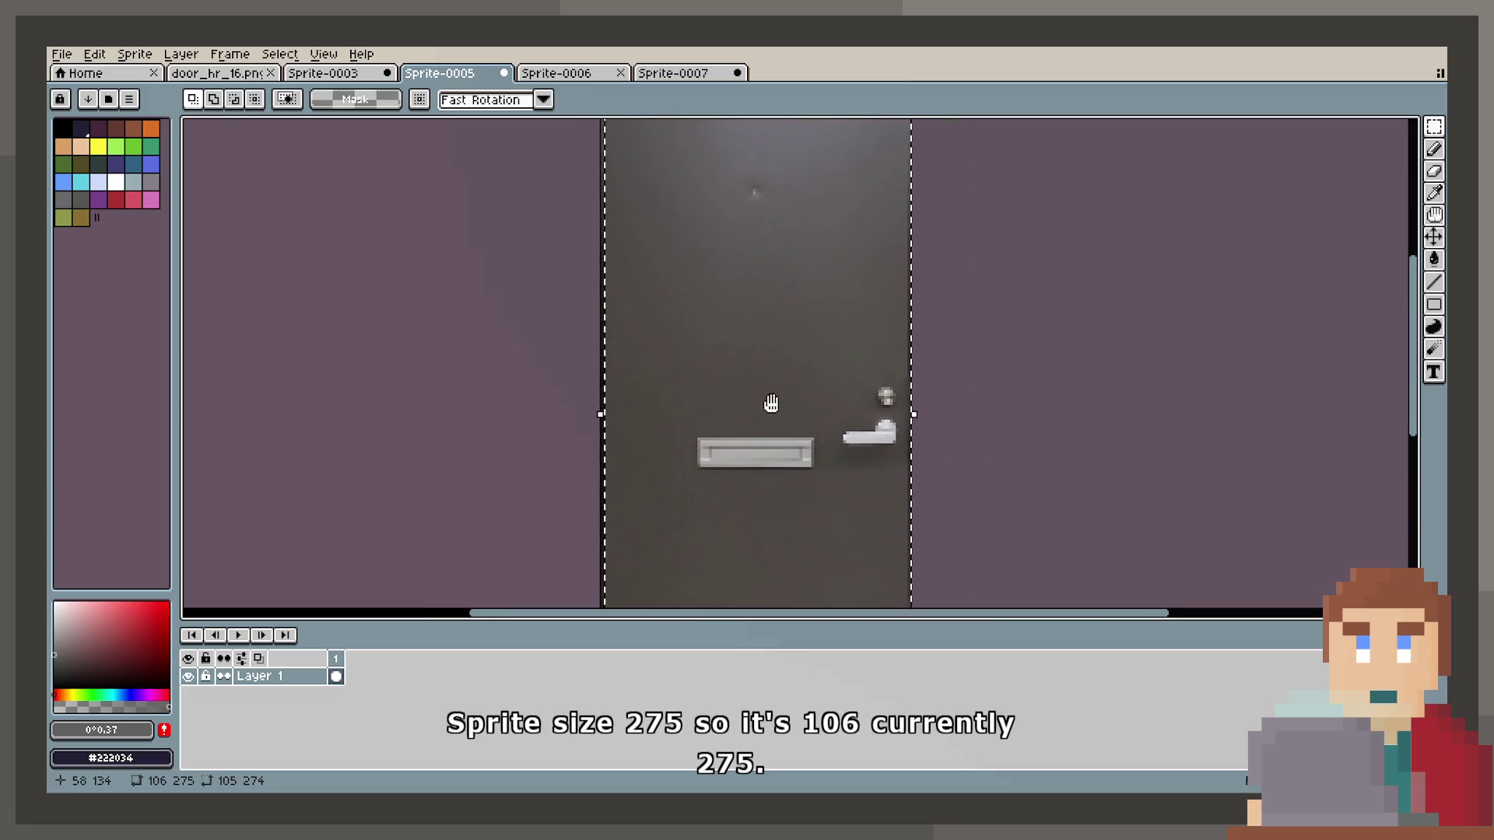
scroll(763, 350, down, 2)
Compare against Sprite-0007's 132×275 canvas, then return to the grey door sprite.
click(710, 75)
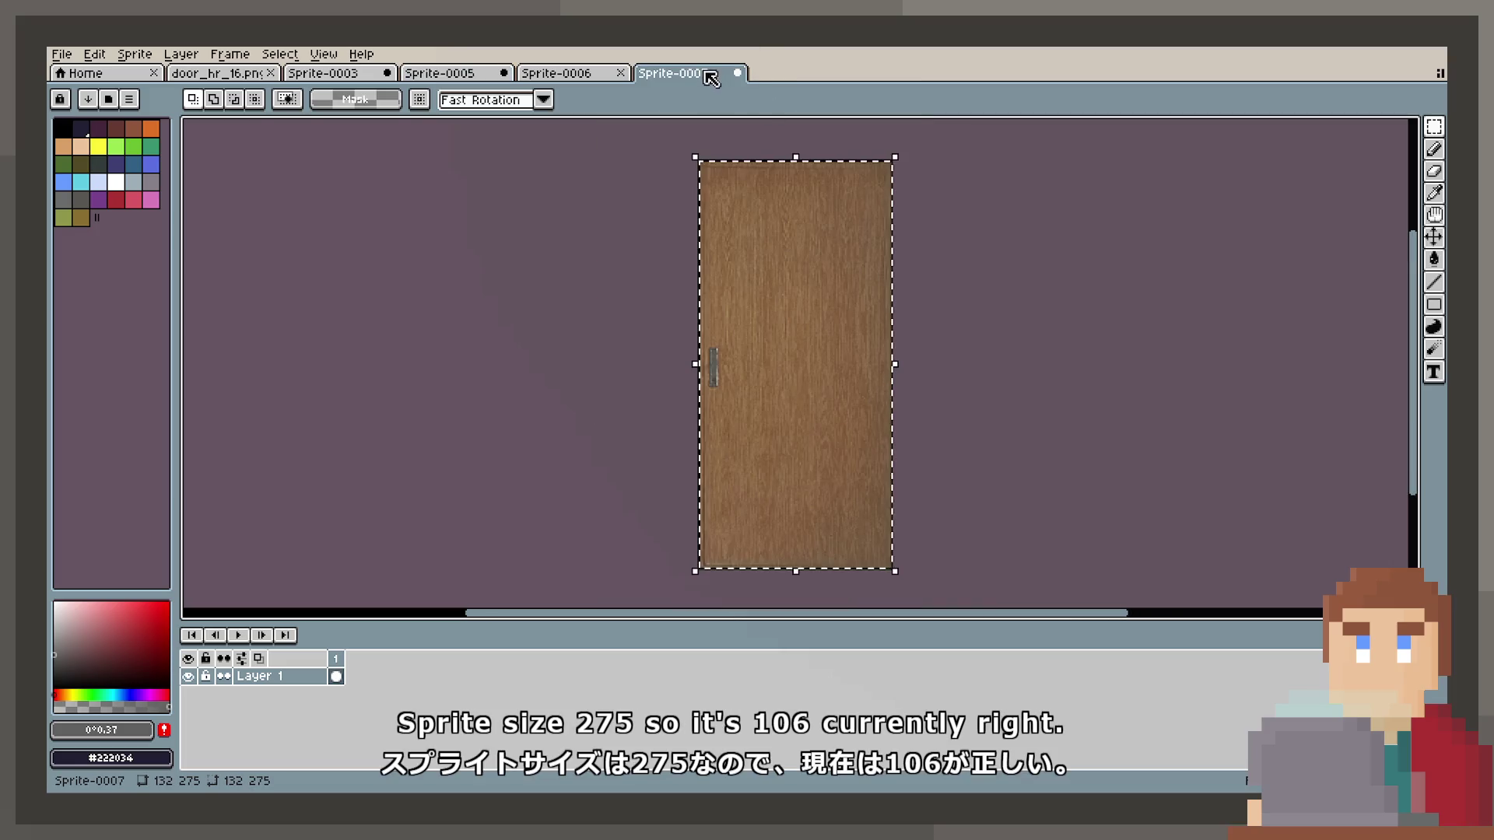
click(124, 56)
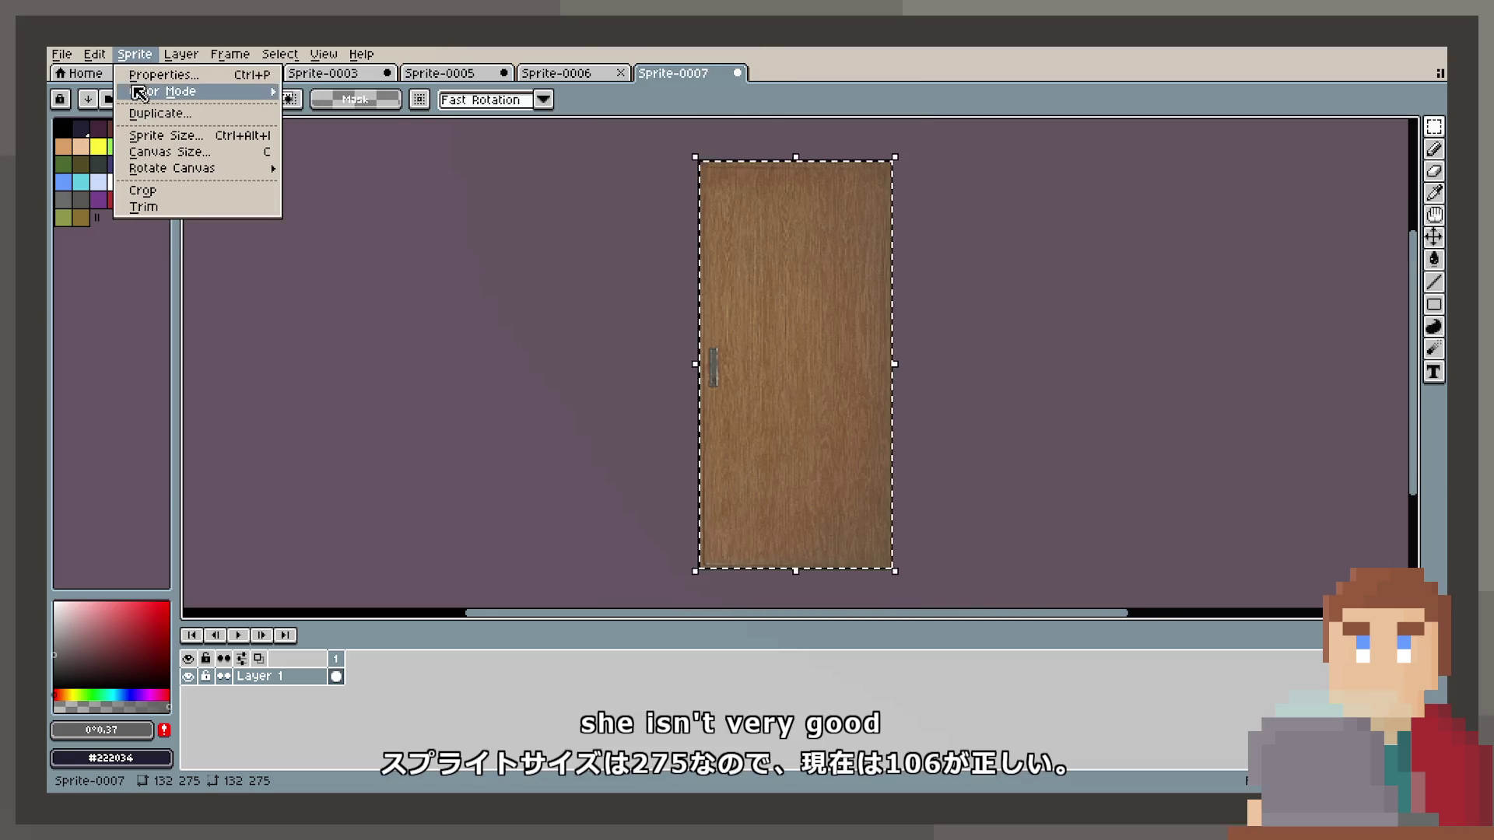
click(163, 152)
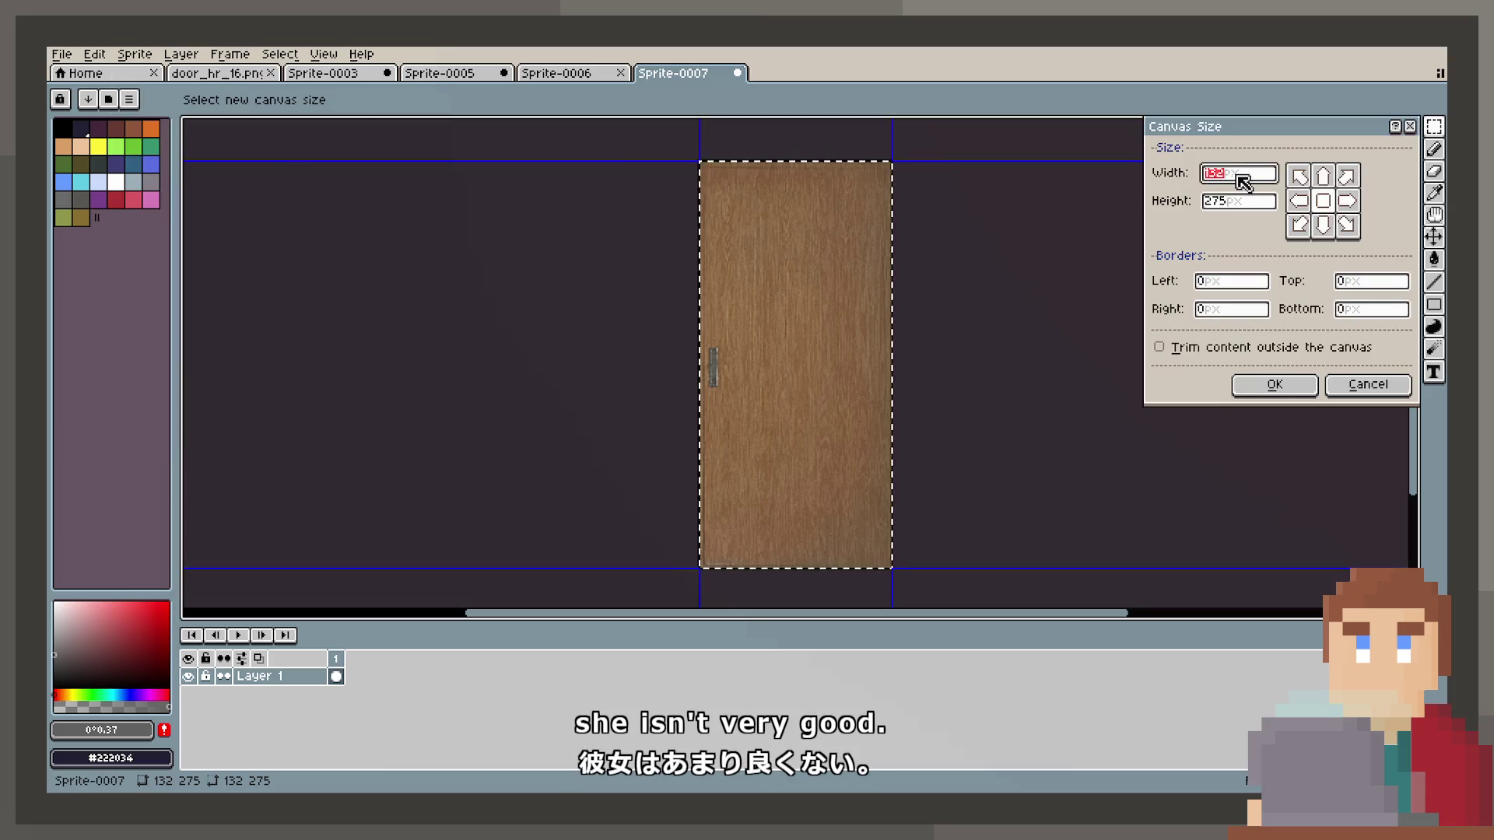
click(1367, 385)
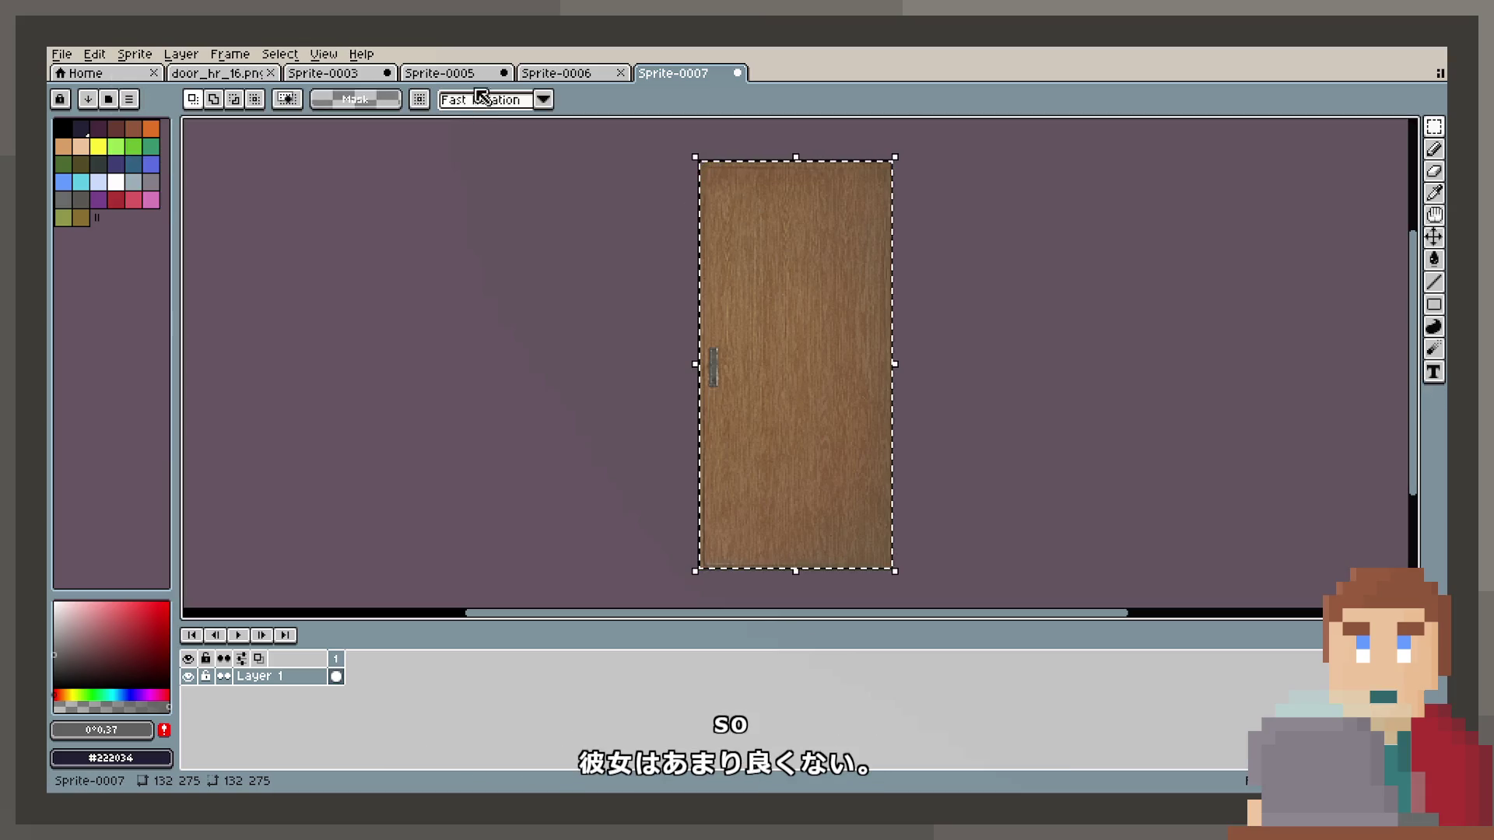
click(541, 76)
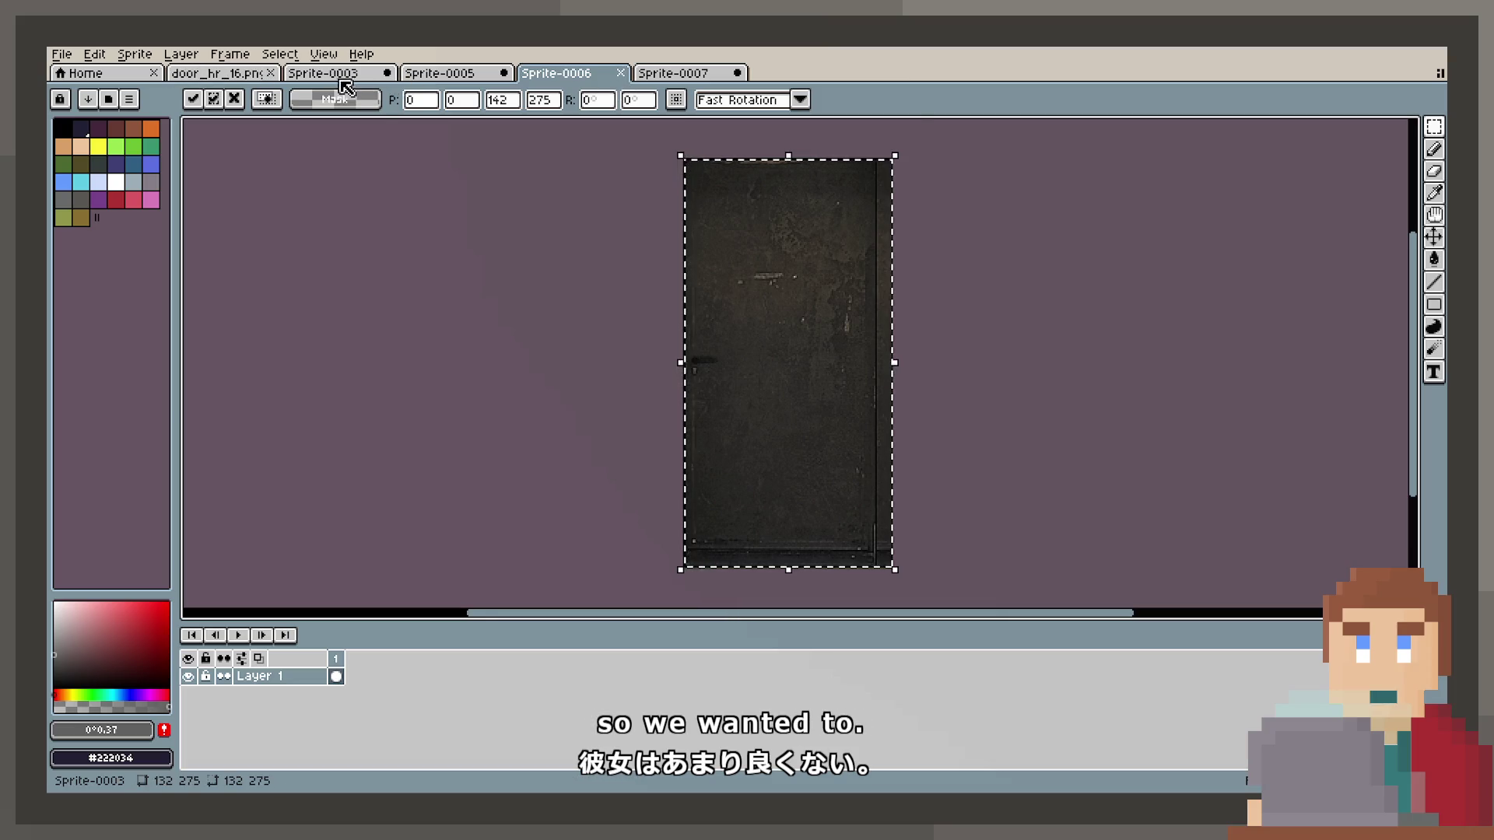
click(441, 77)
click(134, 54)
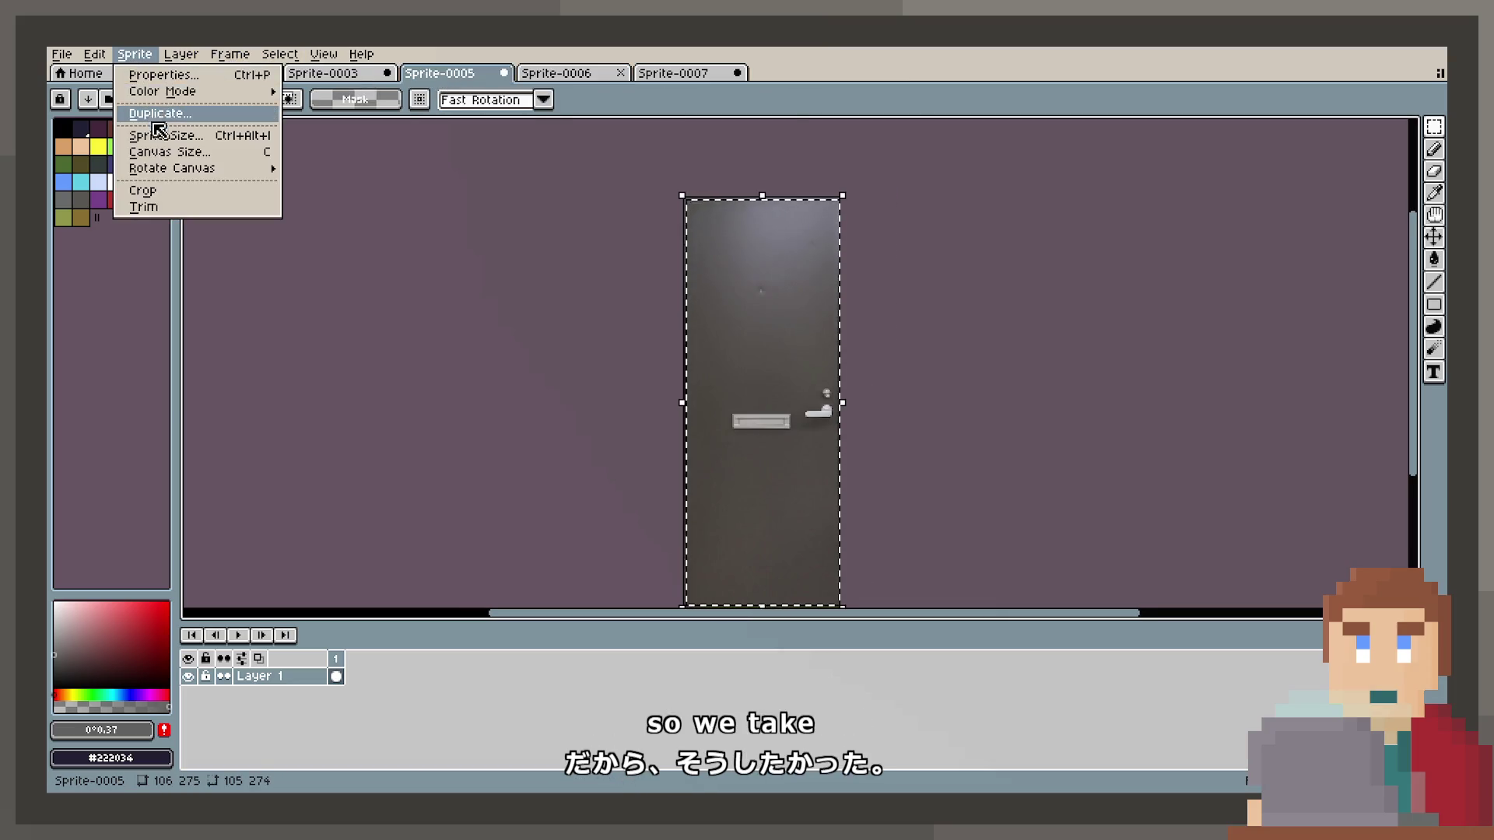
With Lock Ratio off, set Sprite-0005's width to 132 px for 132×275, then zoom in.
click(155, 134)
click(777, 362)
double_click(695, 348)
text(132)
click(754, 530)
scroll(758, 470, up, 2)
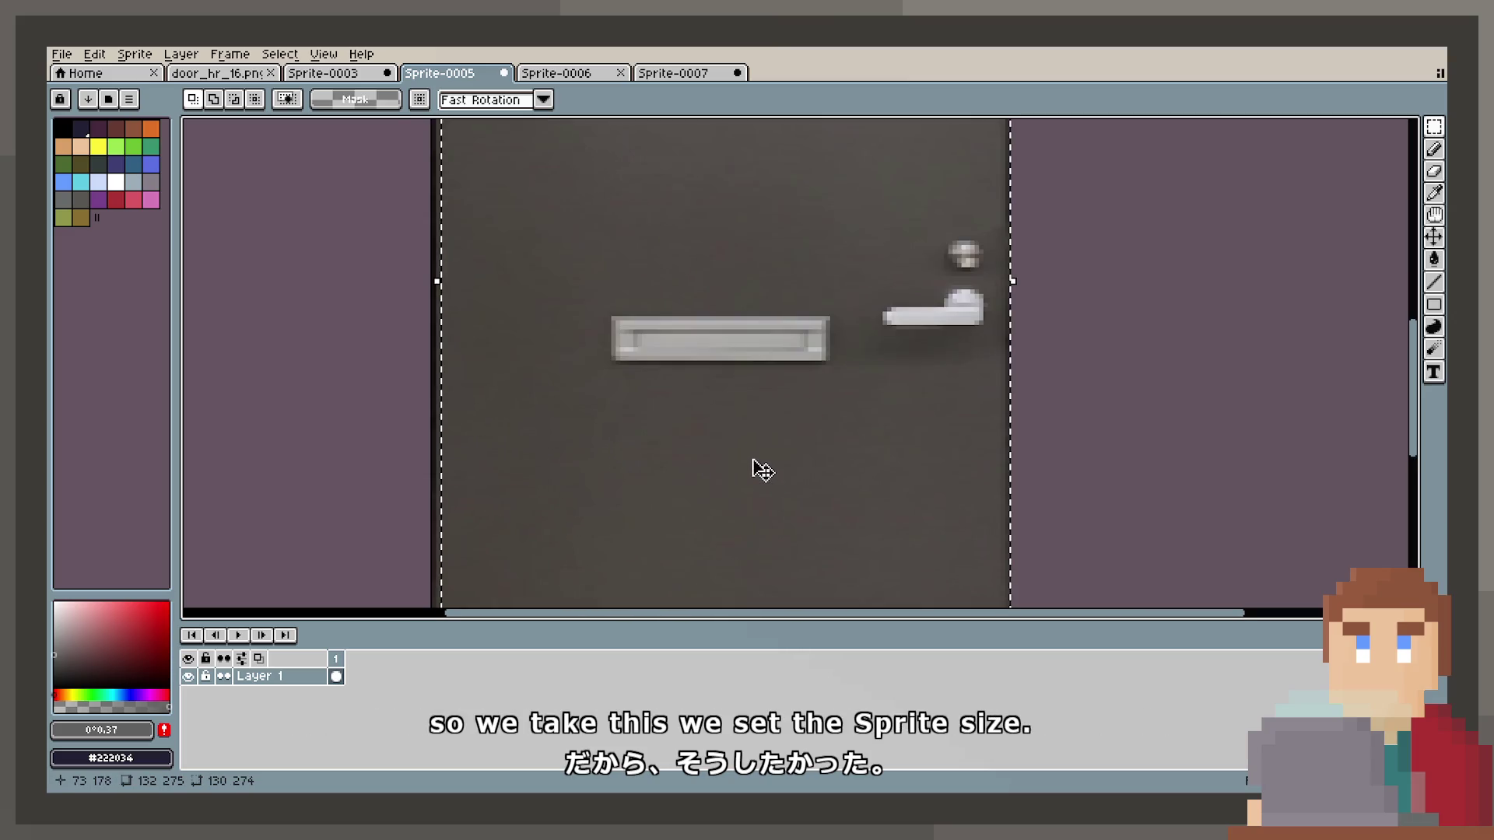
drag(795, 306, 791, 323)
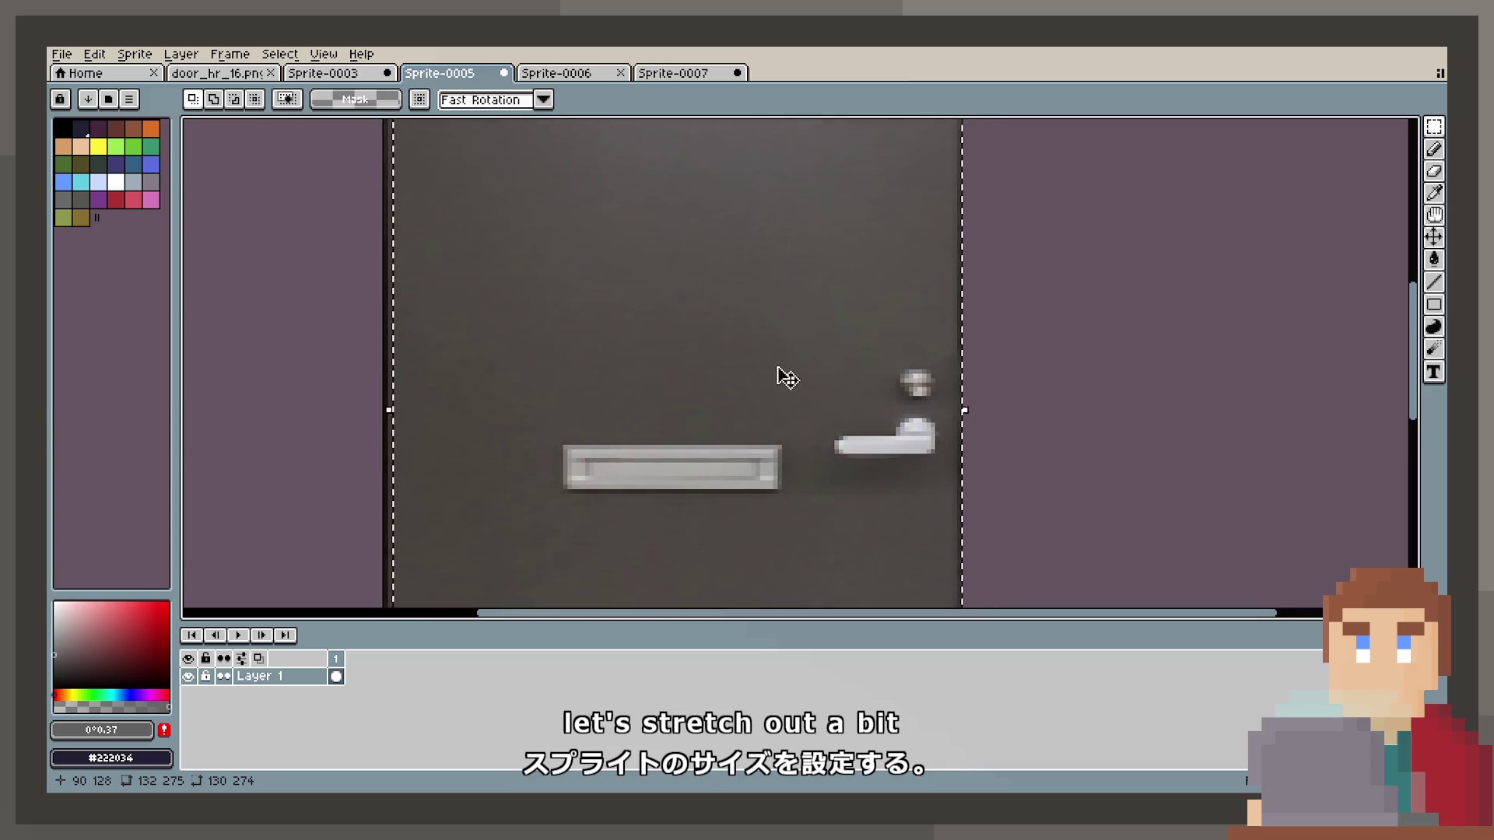
scroll(925, 358, up, 2)
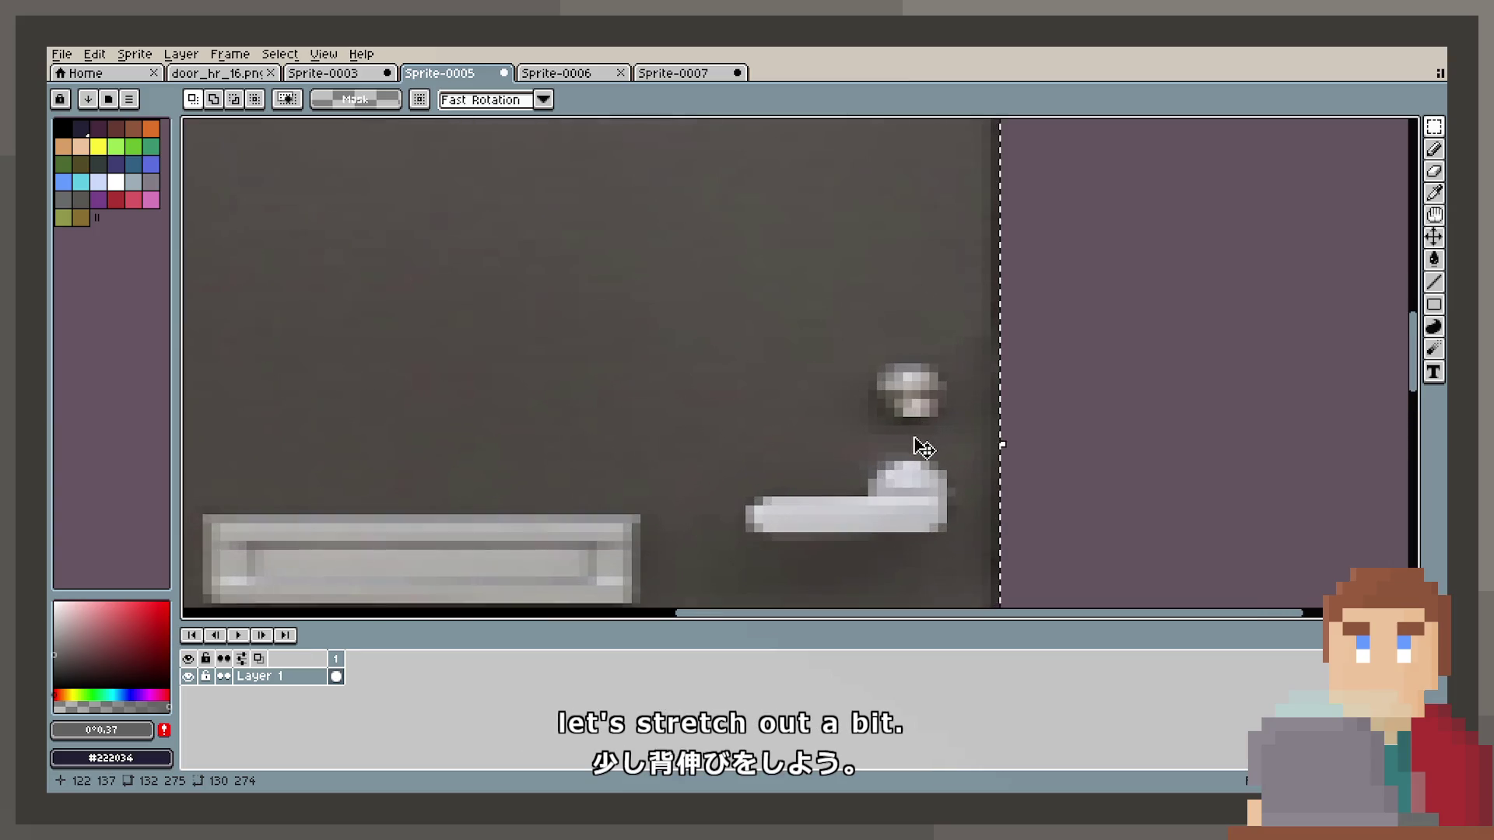
scroll(908, 324, up, 1)
scroll(737, 410, down, 4)
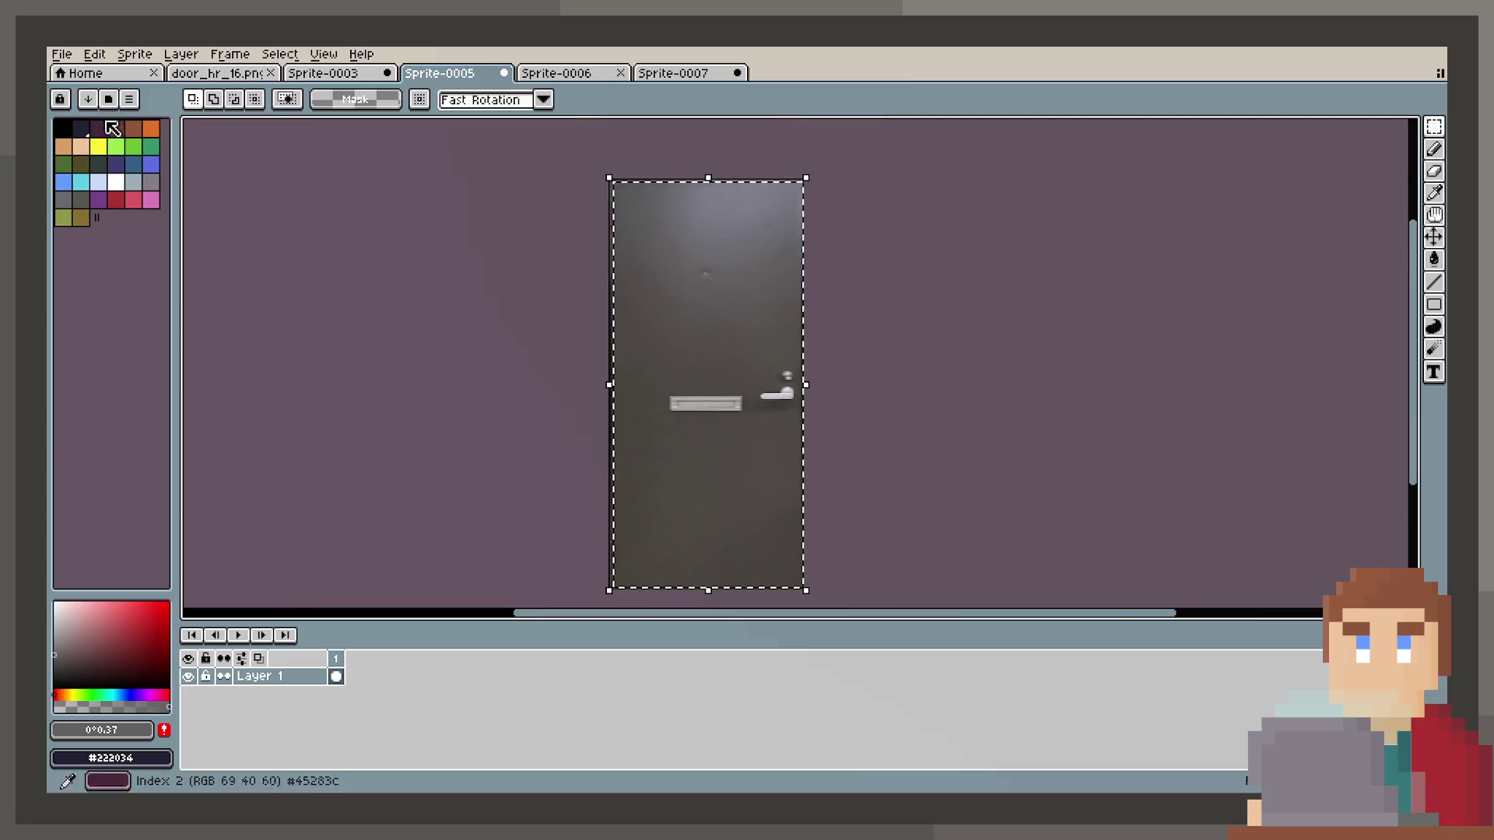
click(149, 54)
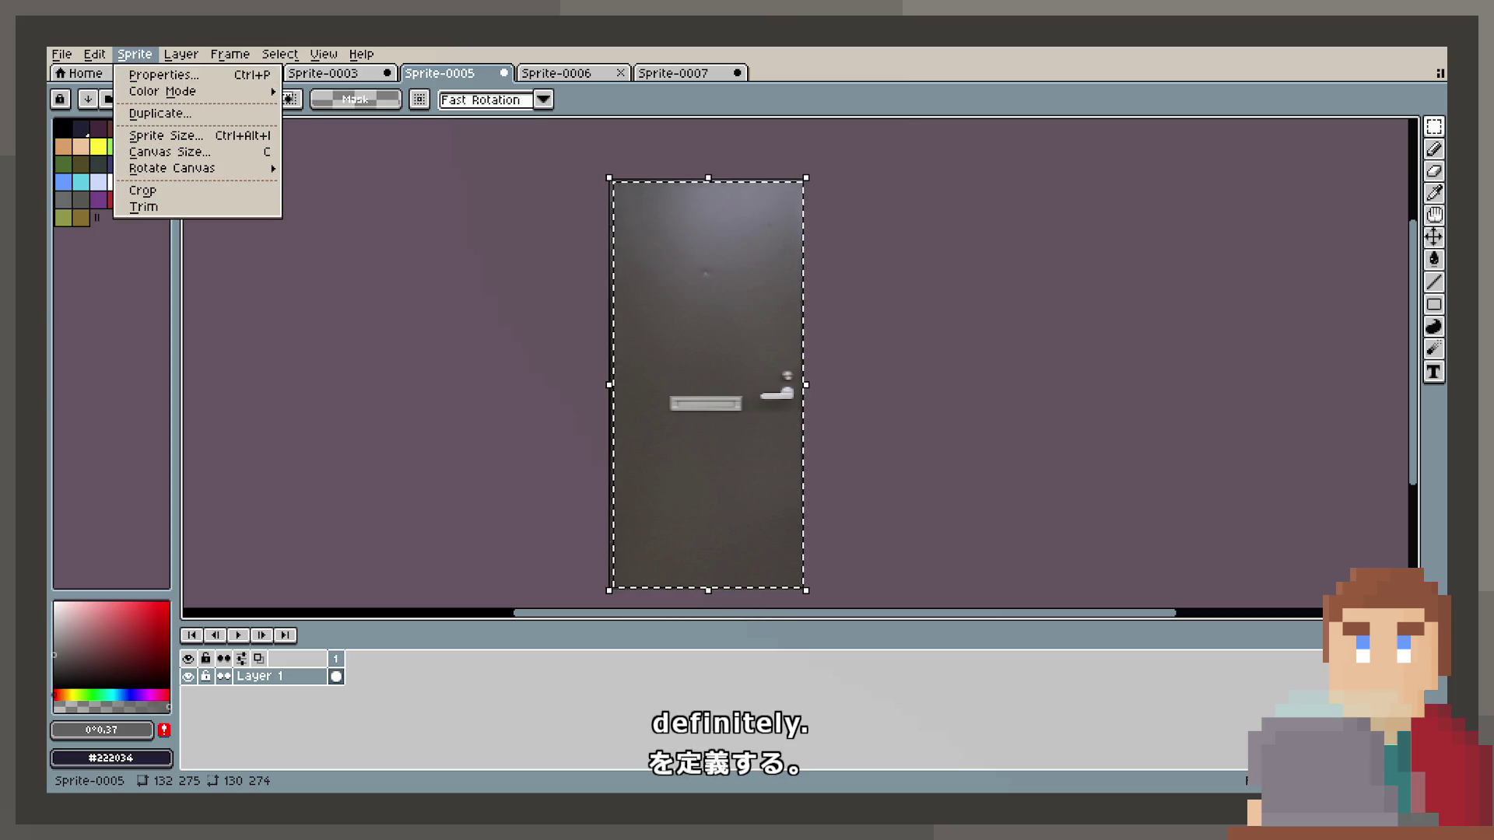
Flip the grey door horizontally and commit it, putting the handle and letter slot on the left.
mouse_move(92, 57)
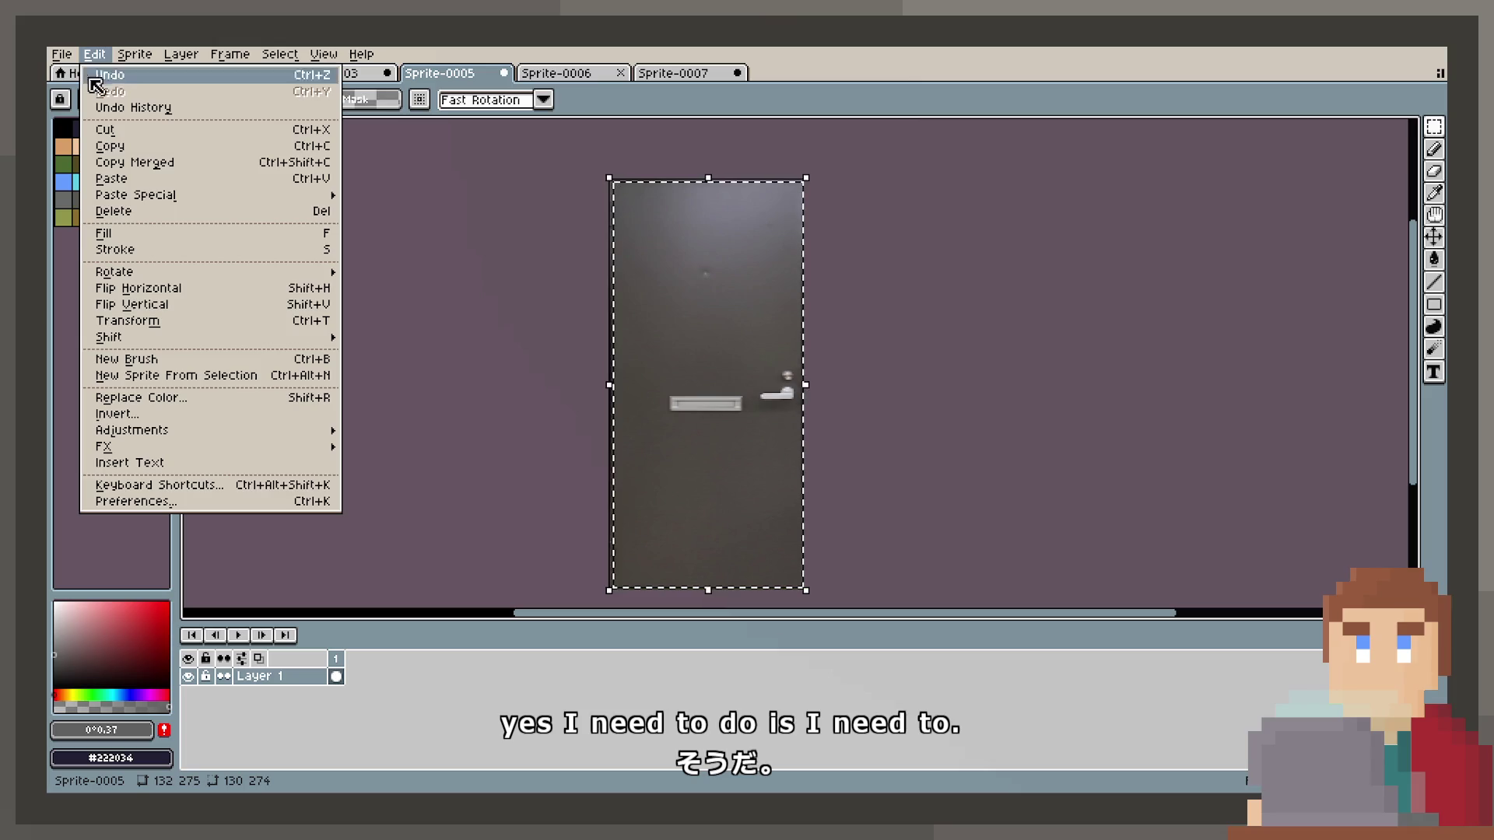
mouse_move(180, 436)
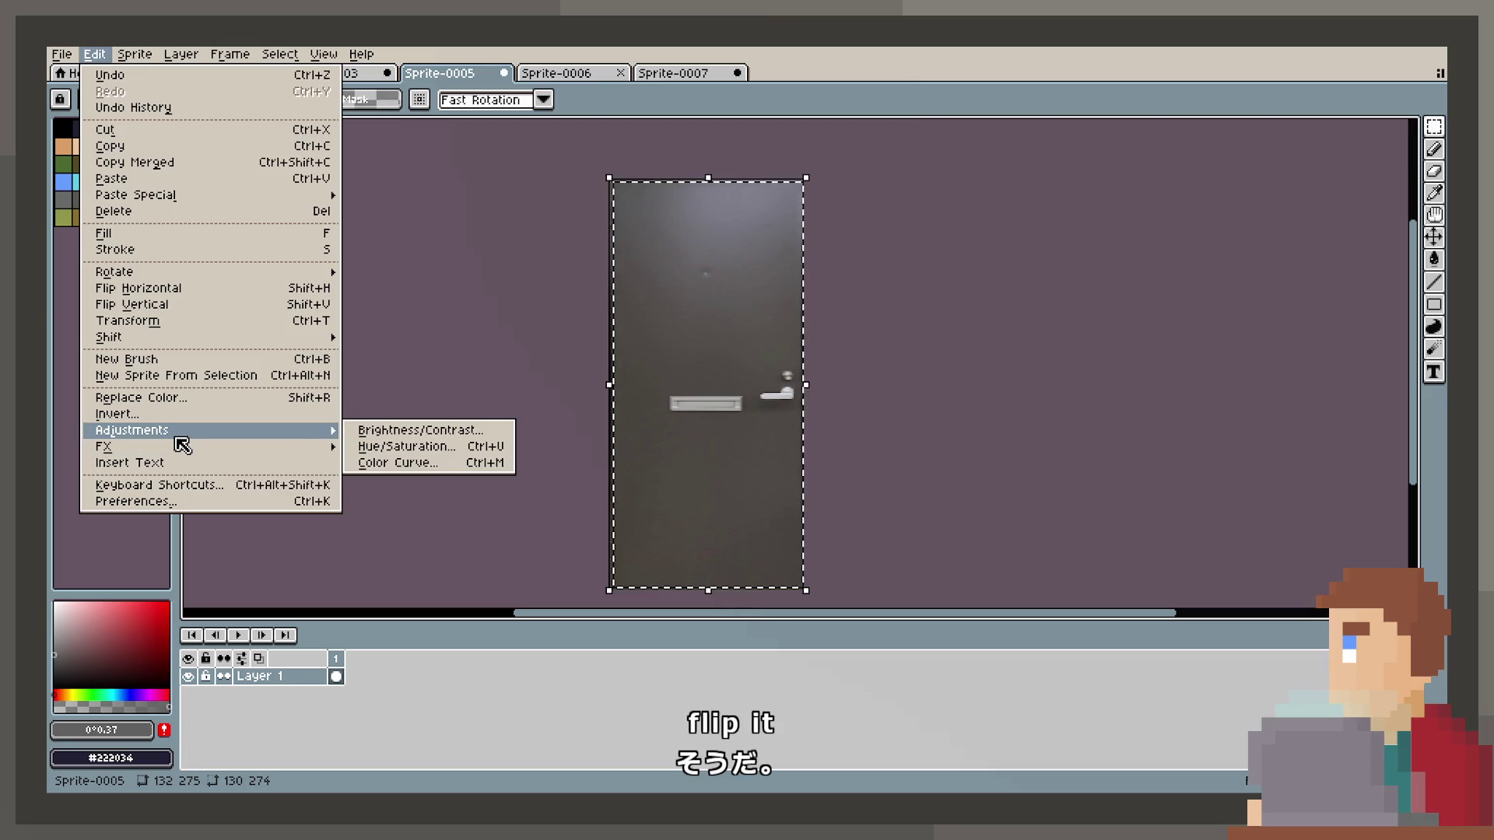
click(199, 289)
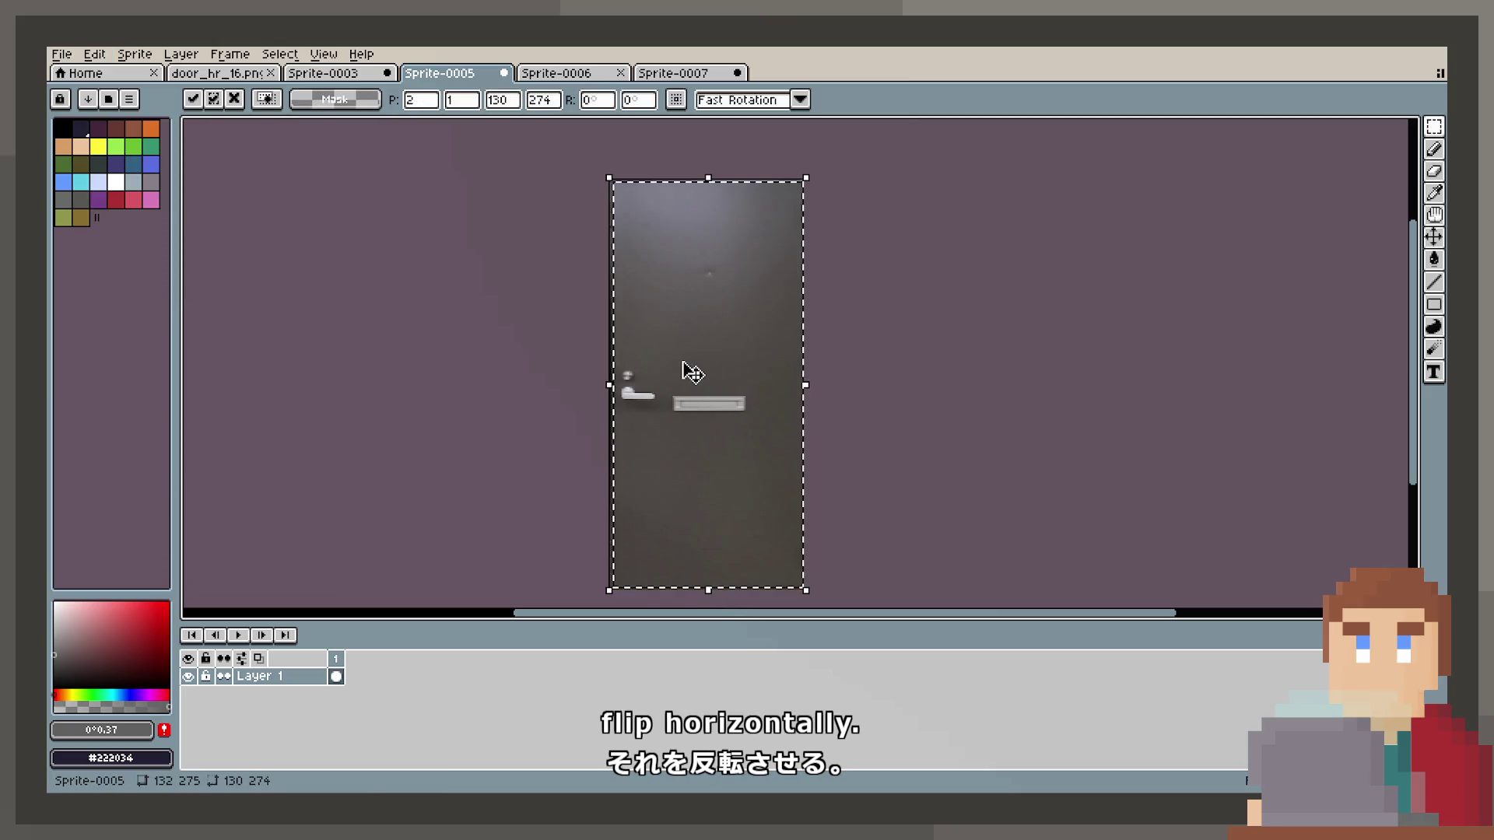
click(1145, 201)
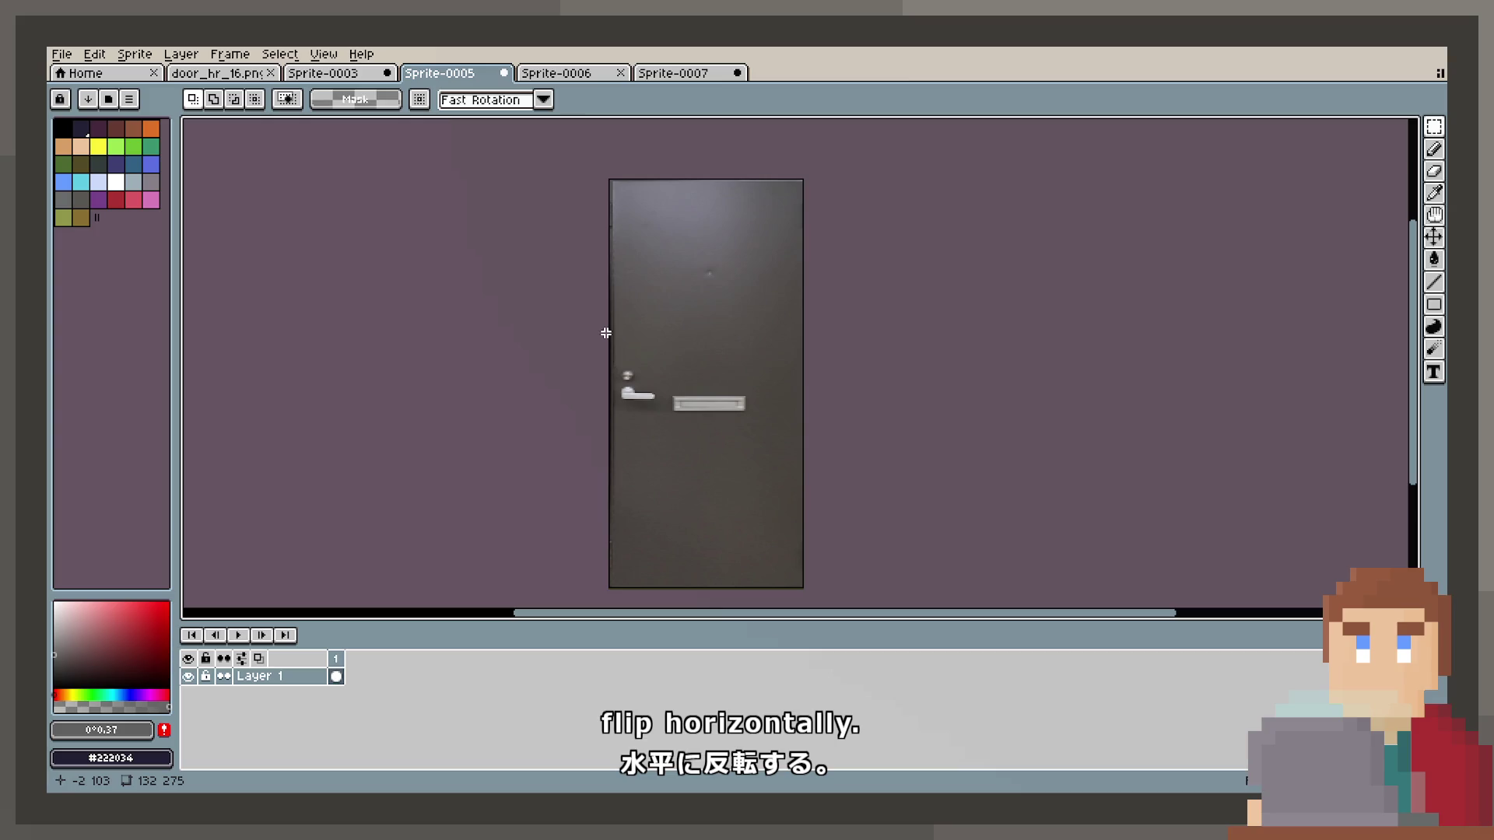
Inspect the mirrored door, then move on to the wooden Sprite-0007 and dark door sprites.
scroll(641, 316, up, 2)
mouse_move(643, 290)
mouse_down()
mouse_move(643, 440)
mouse_move(660, 464)
mouse_up()
scroll(700, 430, down, 2)
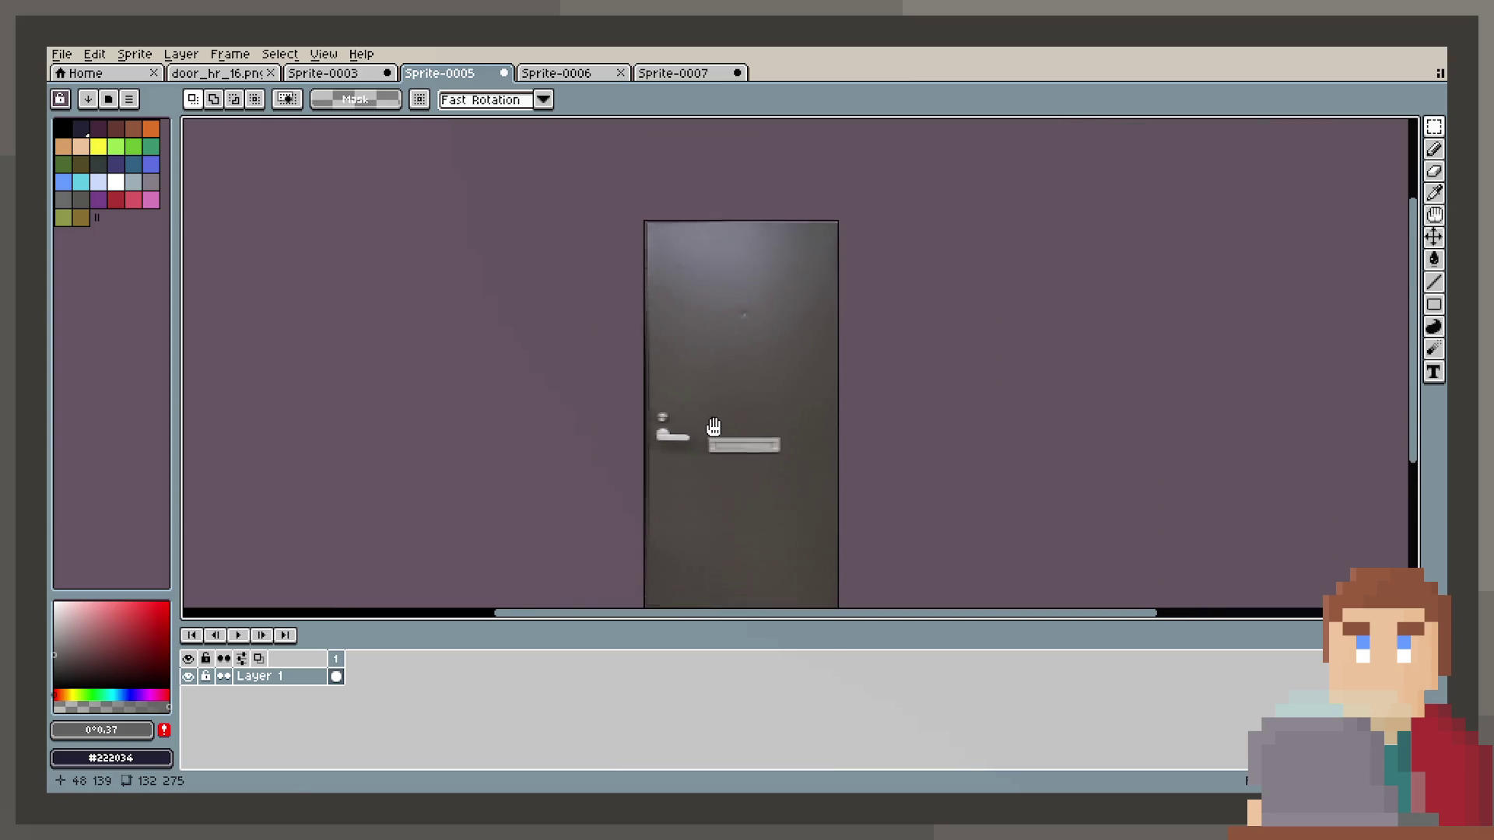
scroll(710, 427, up, 1)
scroll(717, 381, down, 1)
scroll(703, 355, up, 1)
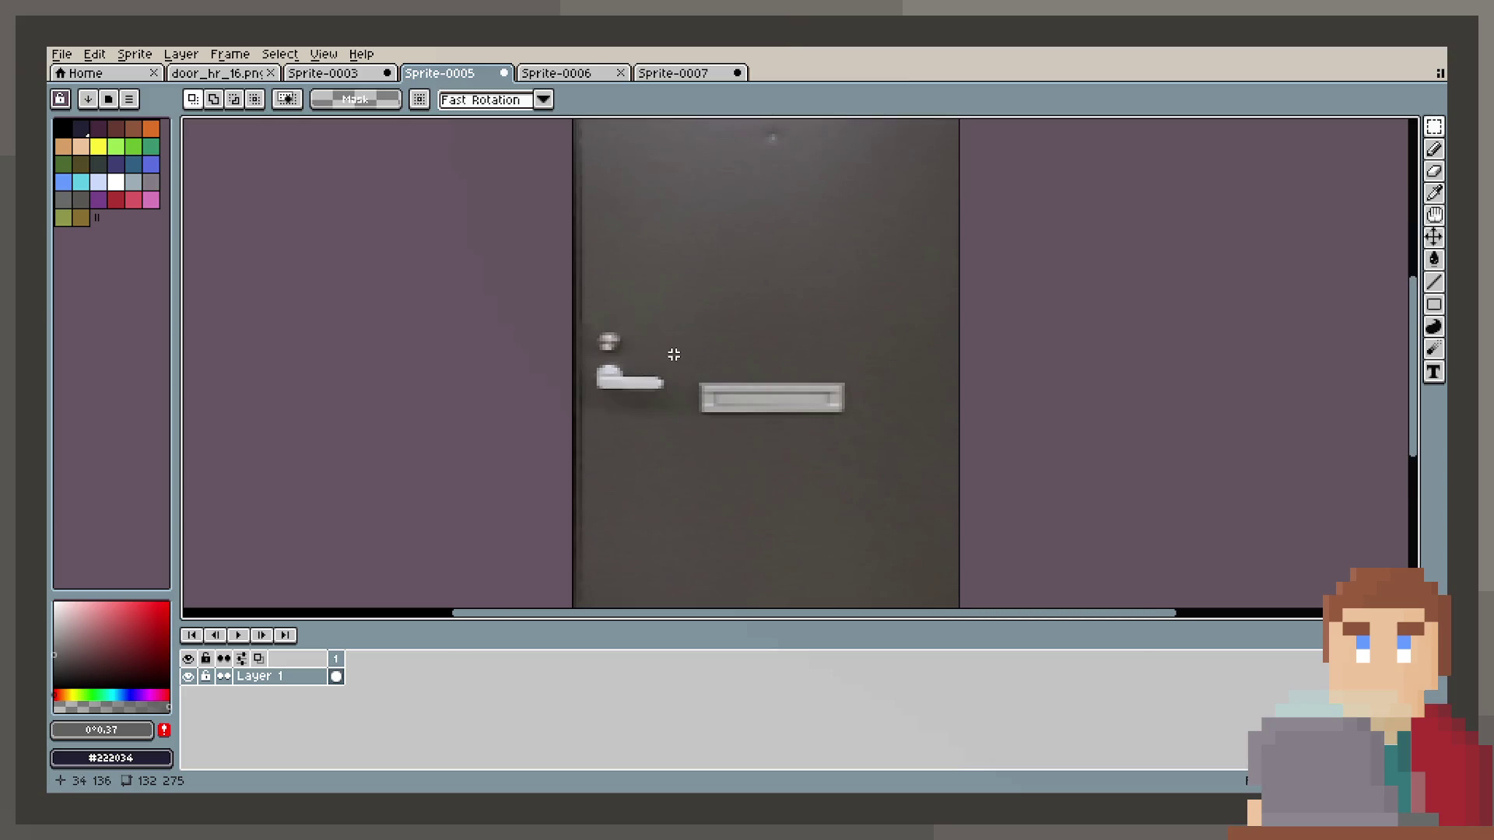
scroll(662, 359, down, 1)
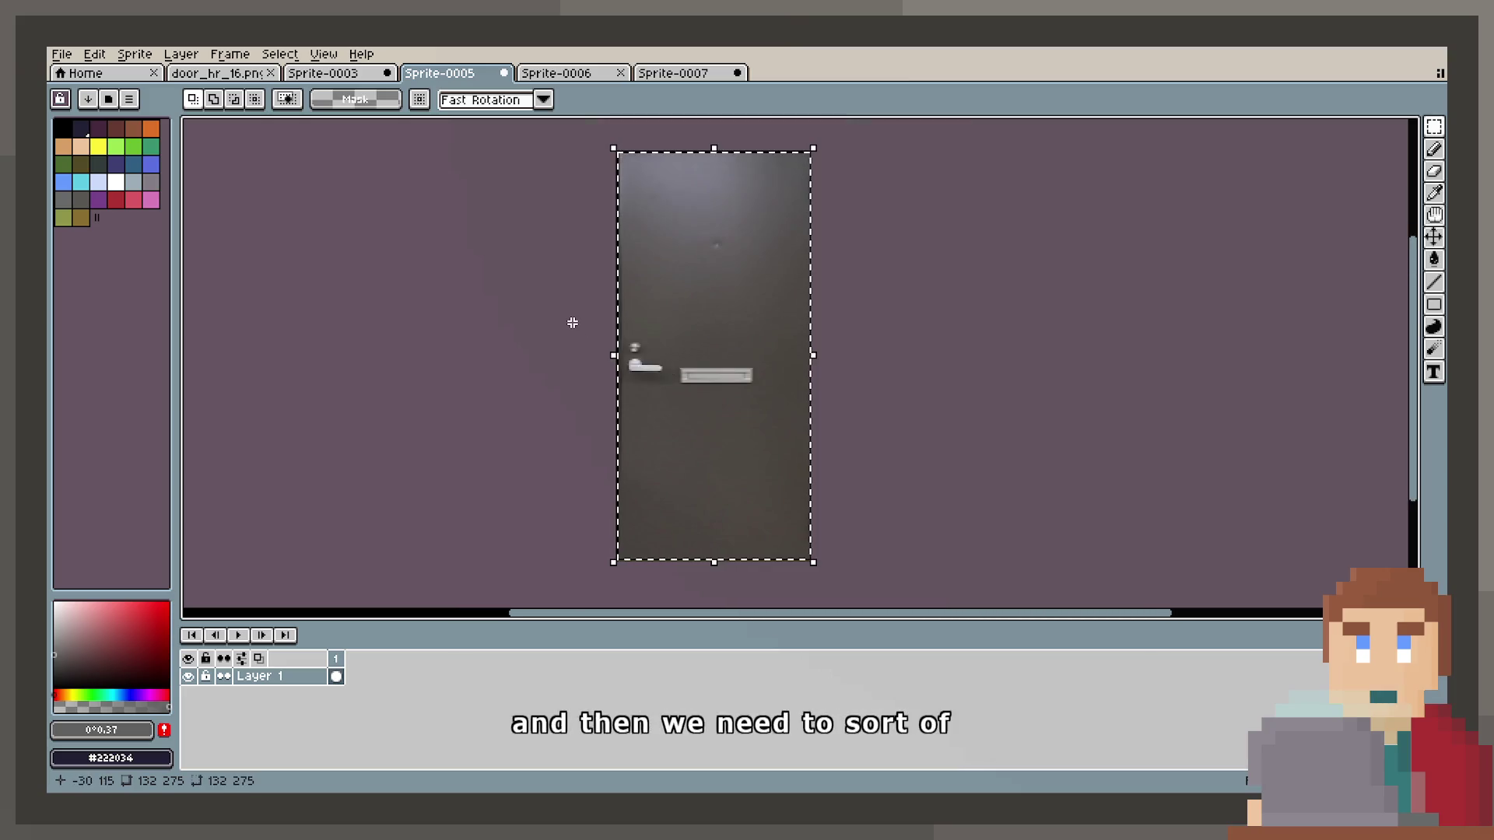
click(656, 73)
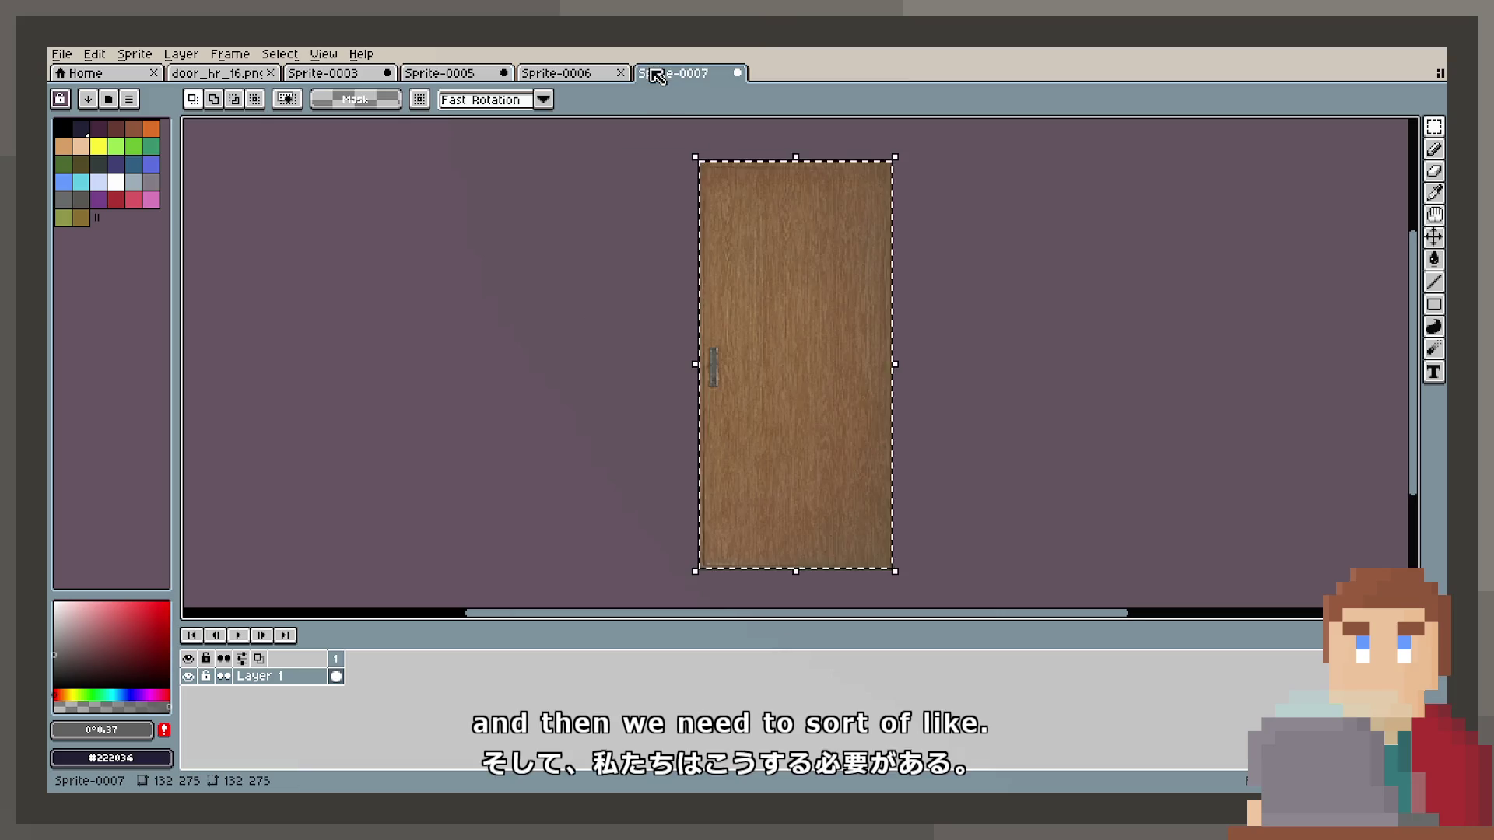
click(547, 74)
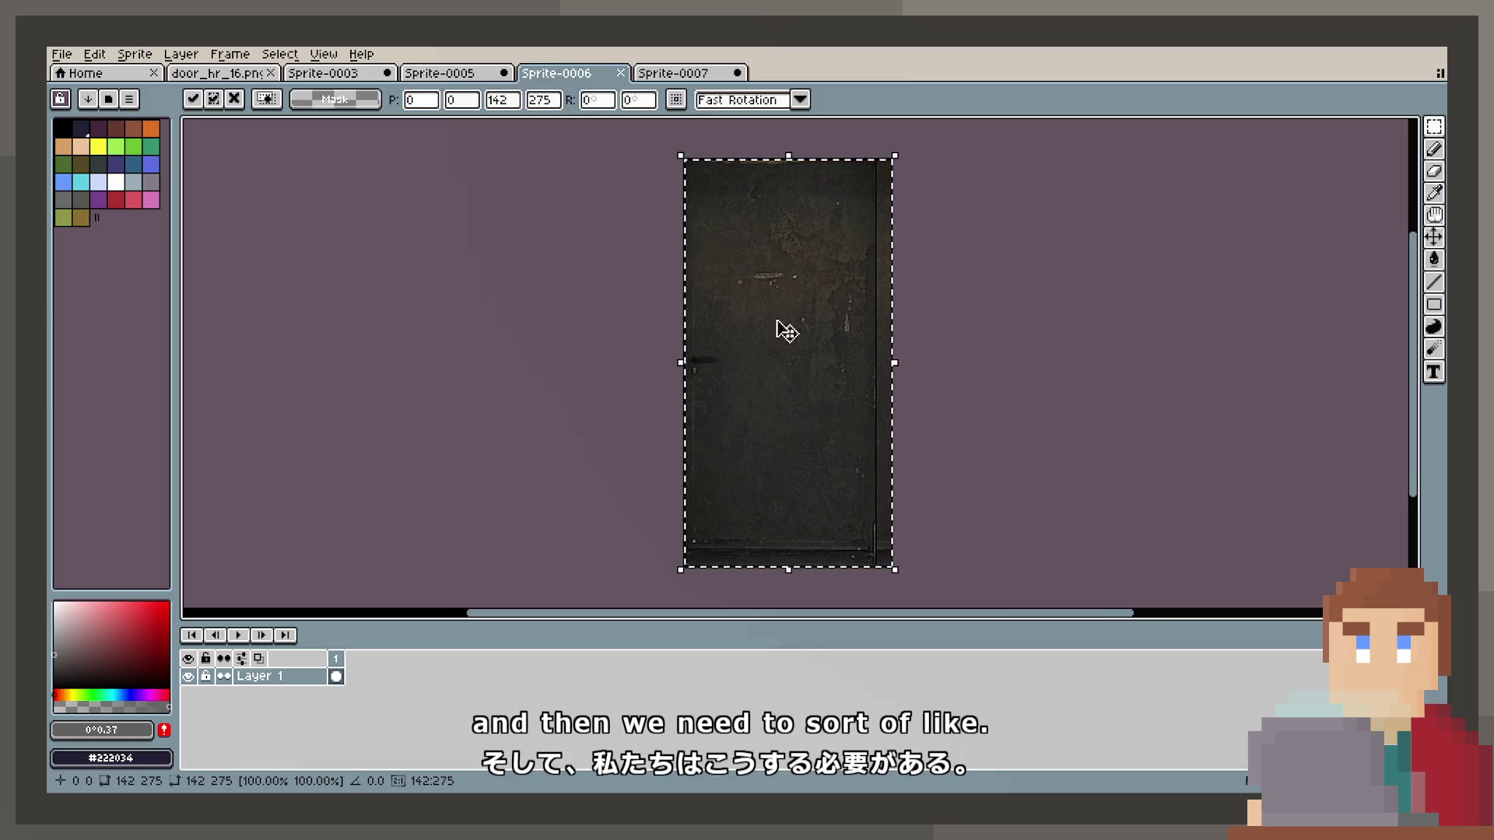
Add a new layer above Layer 1 and paste the copied content onto it.
right_click(319, 677)
mouse_move(350, 677)
click(451, 670)
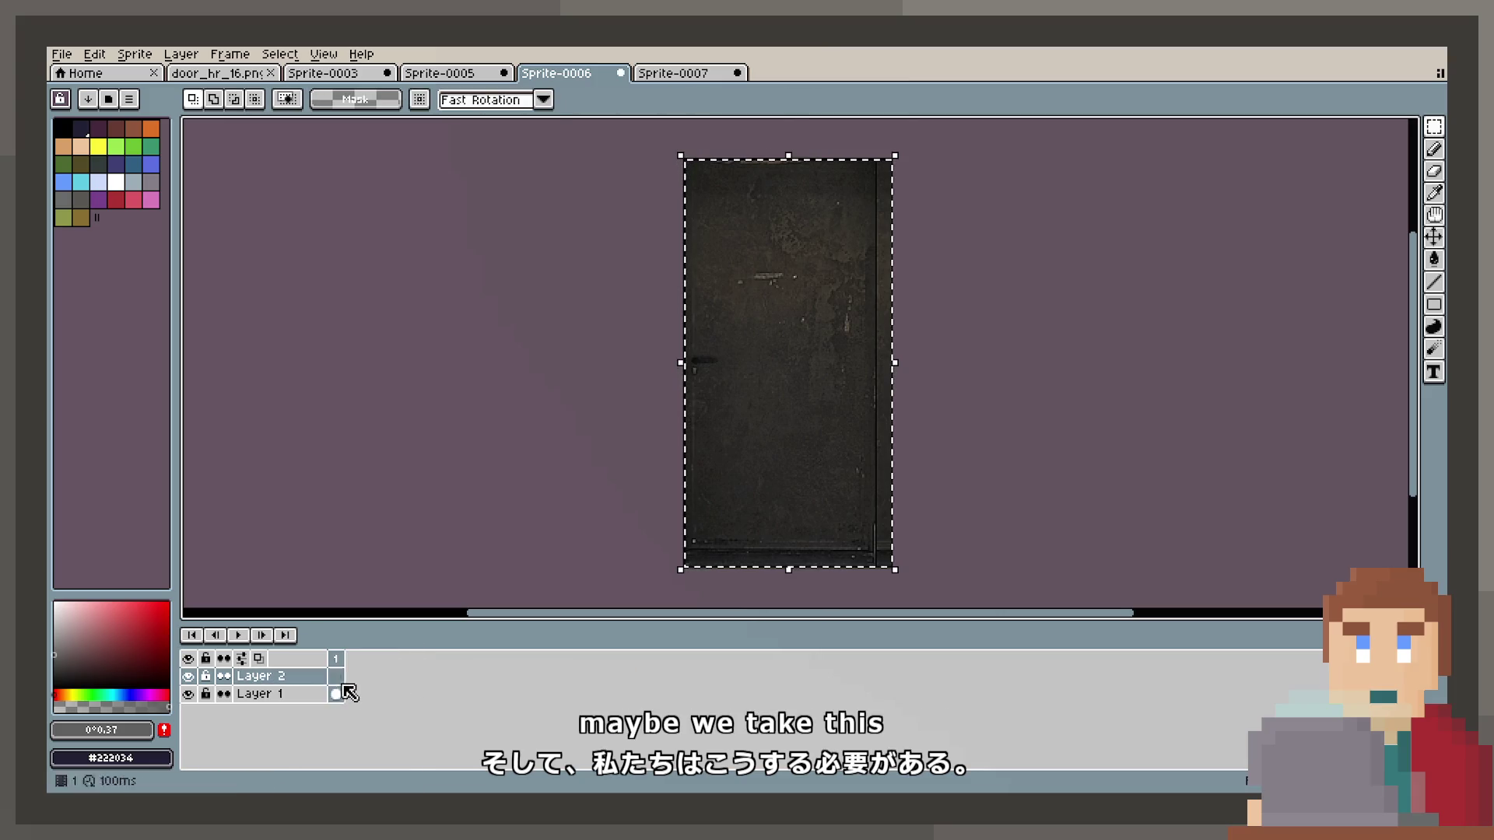
key(ctrl+v)
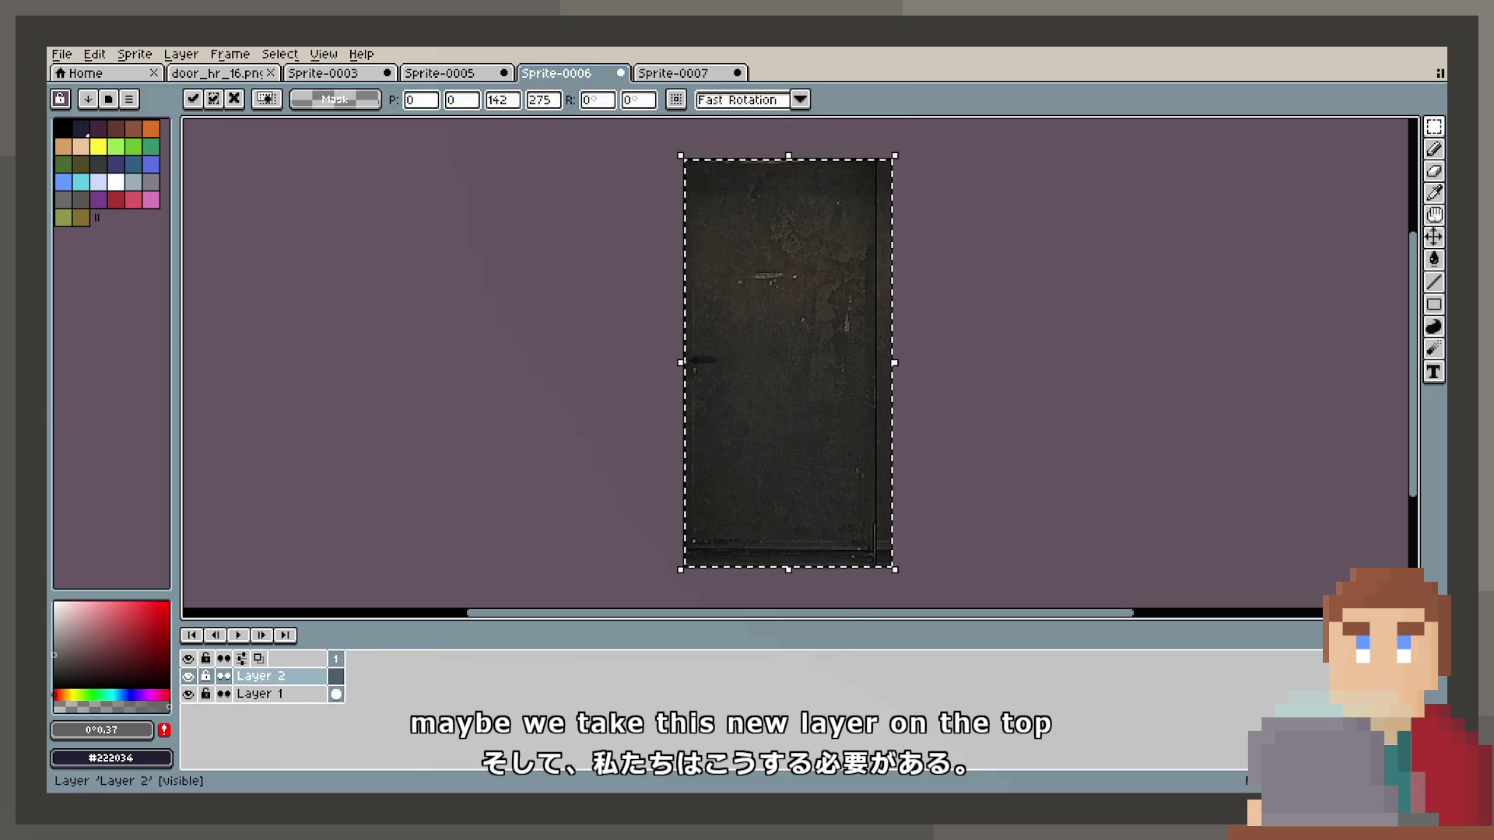
key(Return)
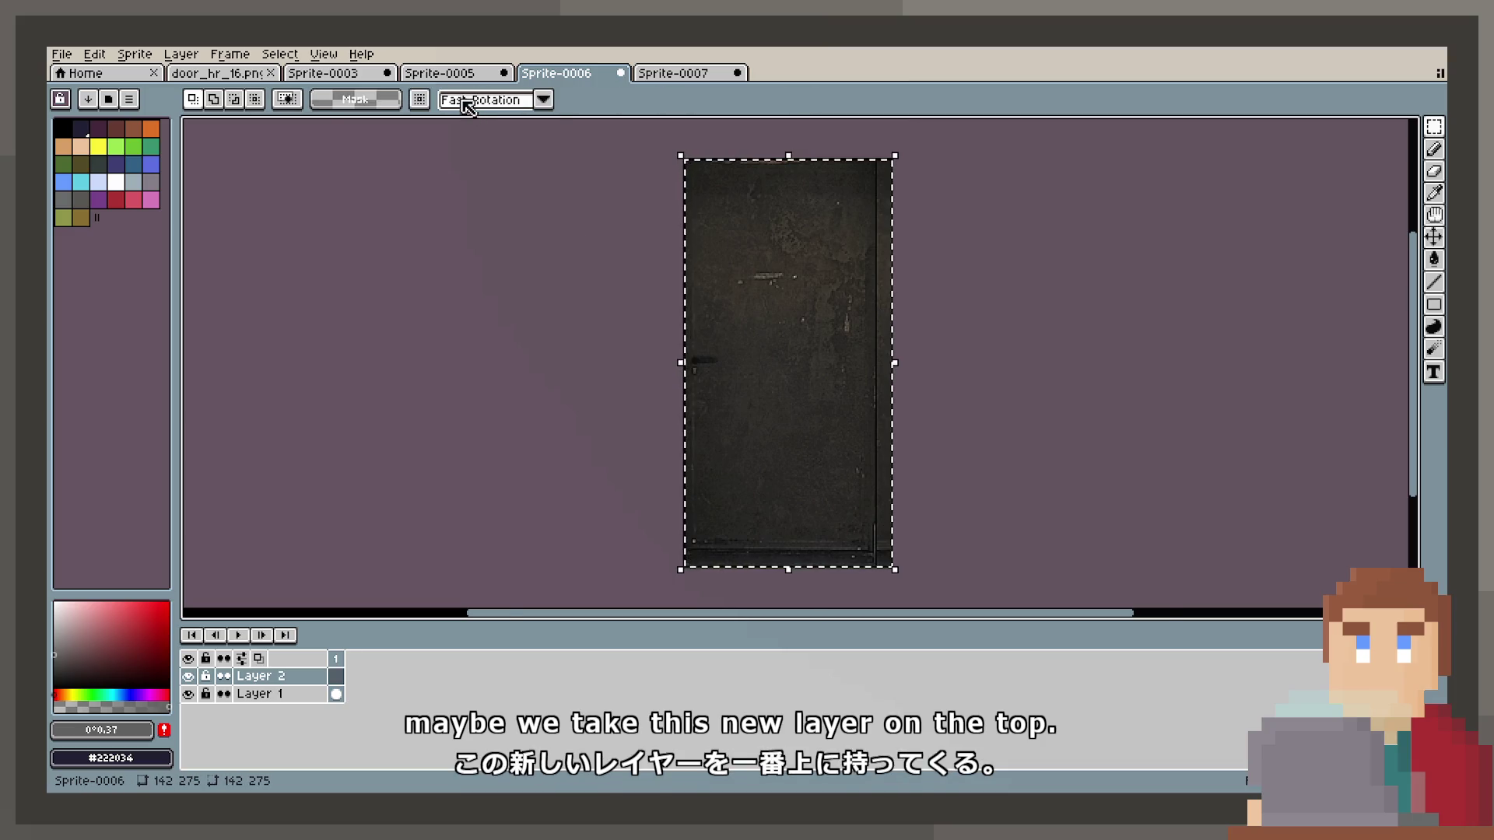
Copy the lighter Sprite-0005 door onto Sprite-0006's Layer 2 and hide that layer.
click(463, 73)
key(ctrl+c)
key(ctrl+Tab)
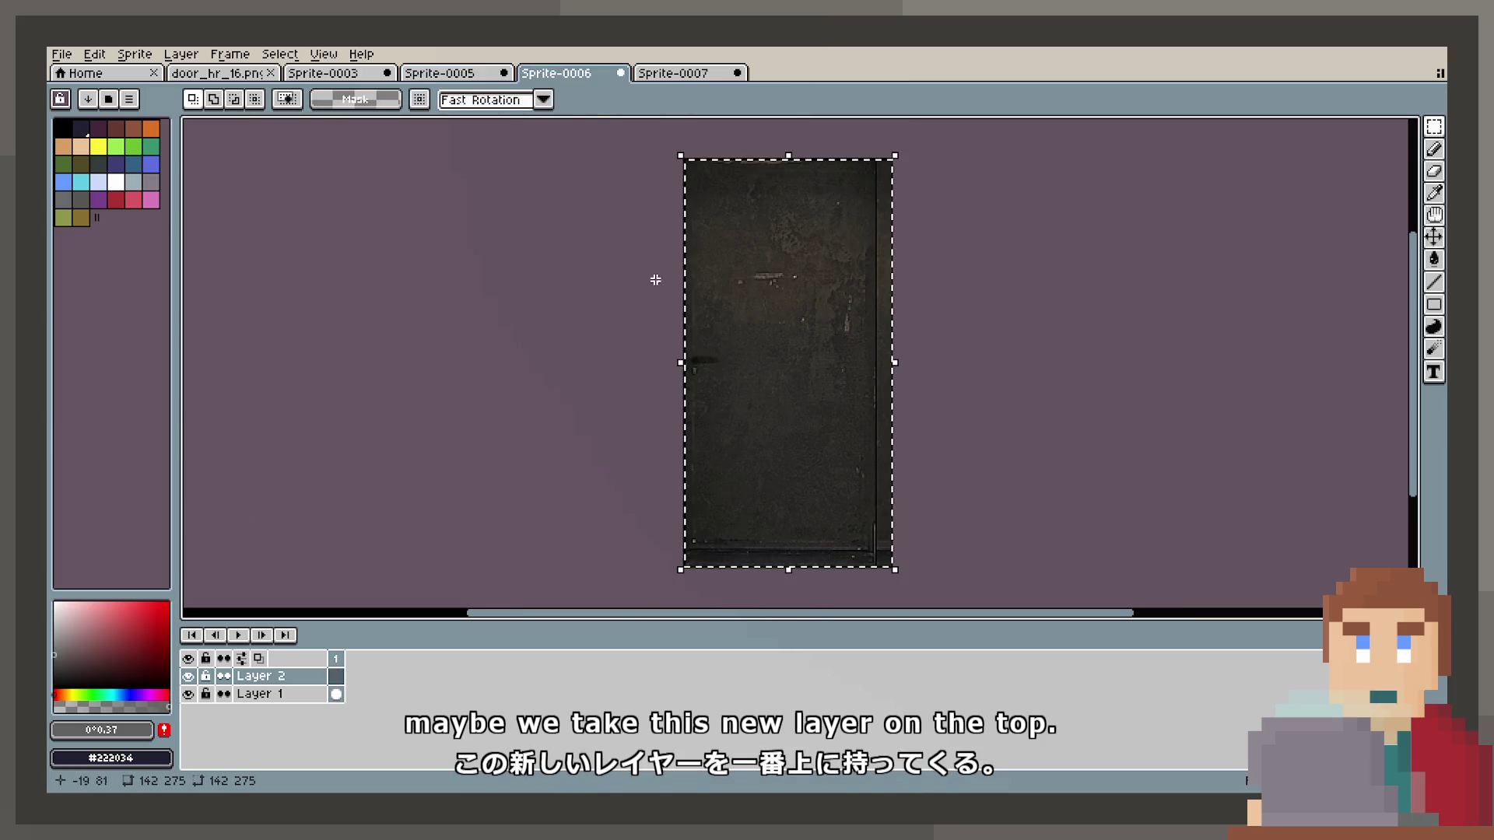
key(ctrl+v)
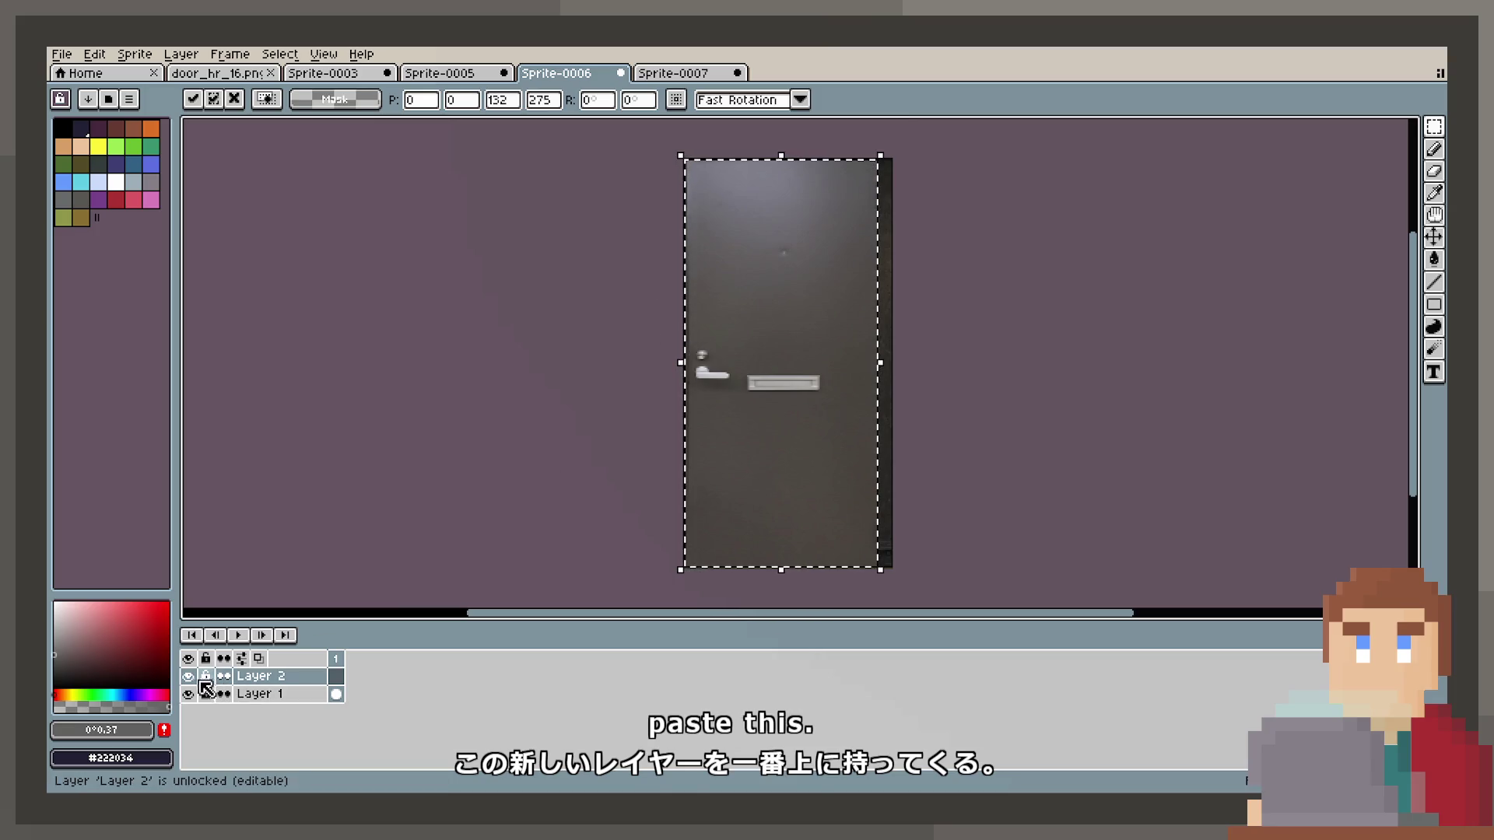
click(188, 676)
On a new top layer, move pasted texture patches down over the handle mark.
scroll(702, 357, up, 3)
scroll(708, 358, up, 2)
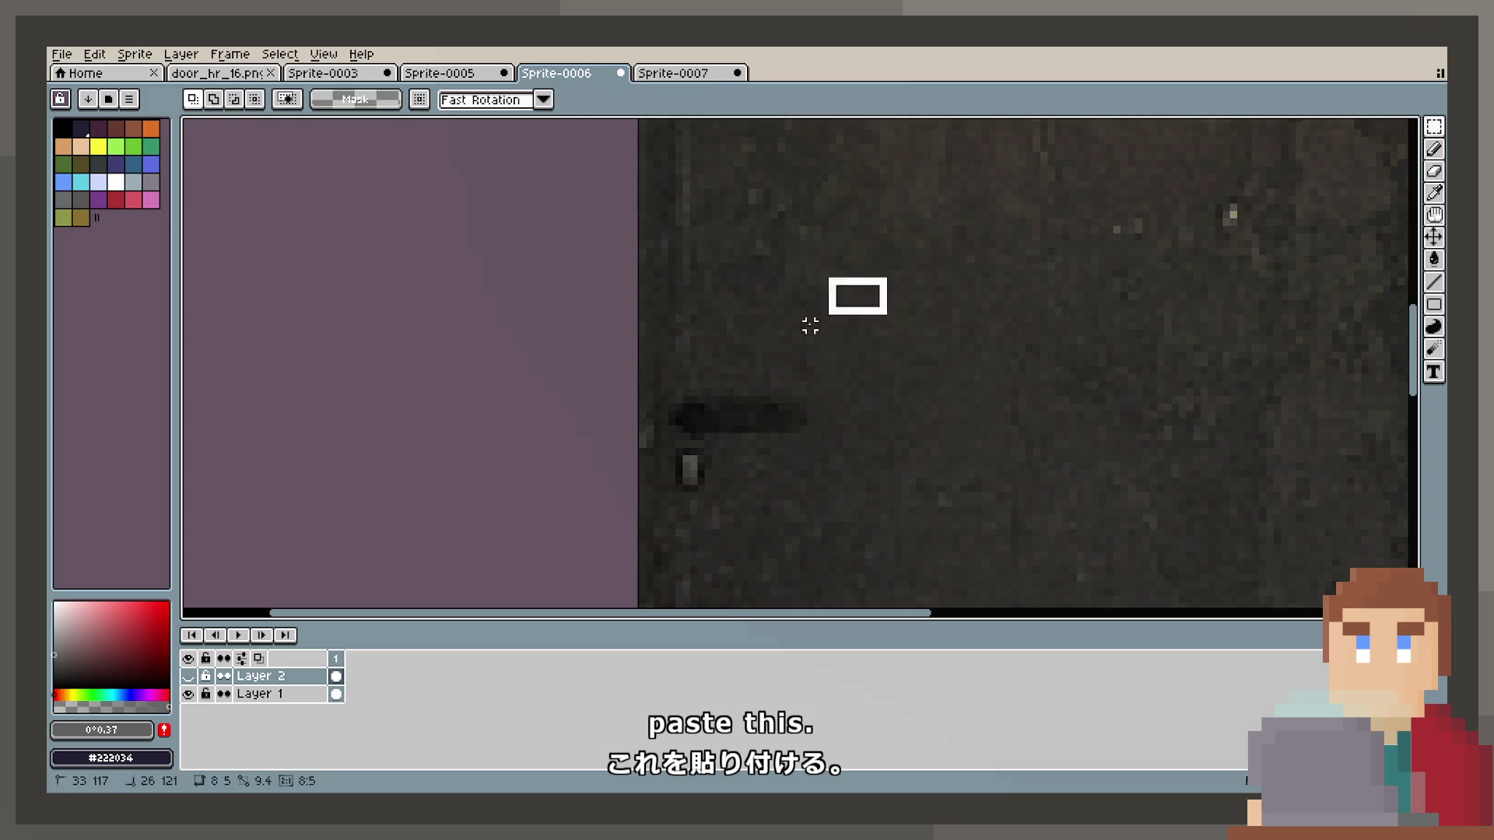
key(ctrl+v)
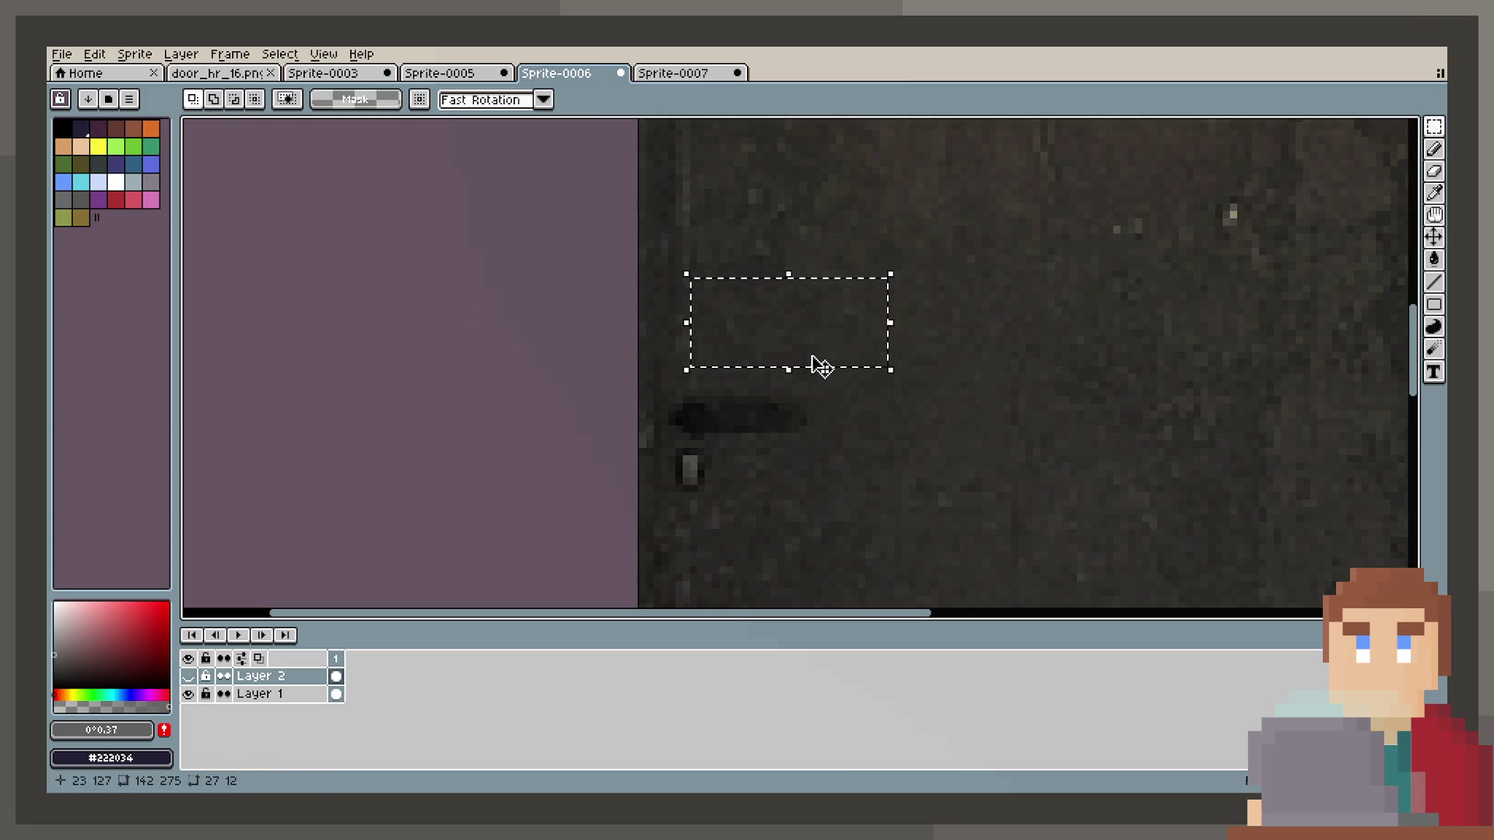
key(ctrl+j)
mouse_move(815, 352)
mouse_down()
mouse_move(774, 420)
mouse_move(790, 423)
mouse_up()
click(825, 481)
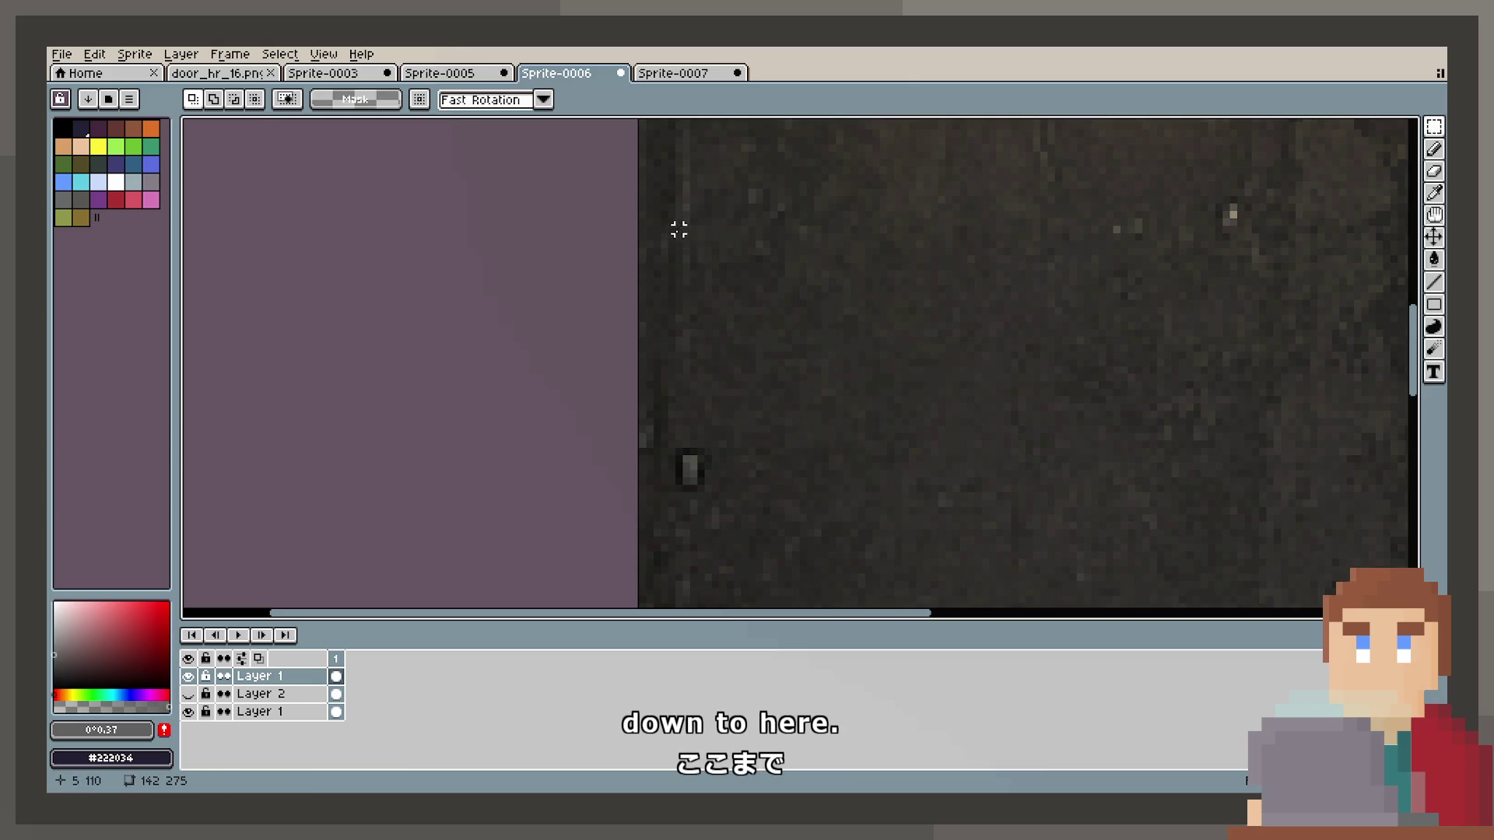
mouse_move(664, 185)
mouse_down()
mouse_move(795, 337)
mouse_move(747, 426)
mouse_up()
key(Return)
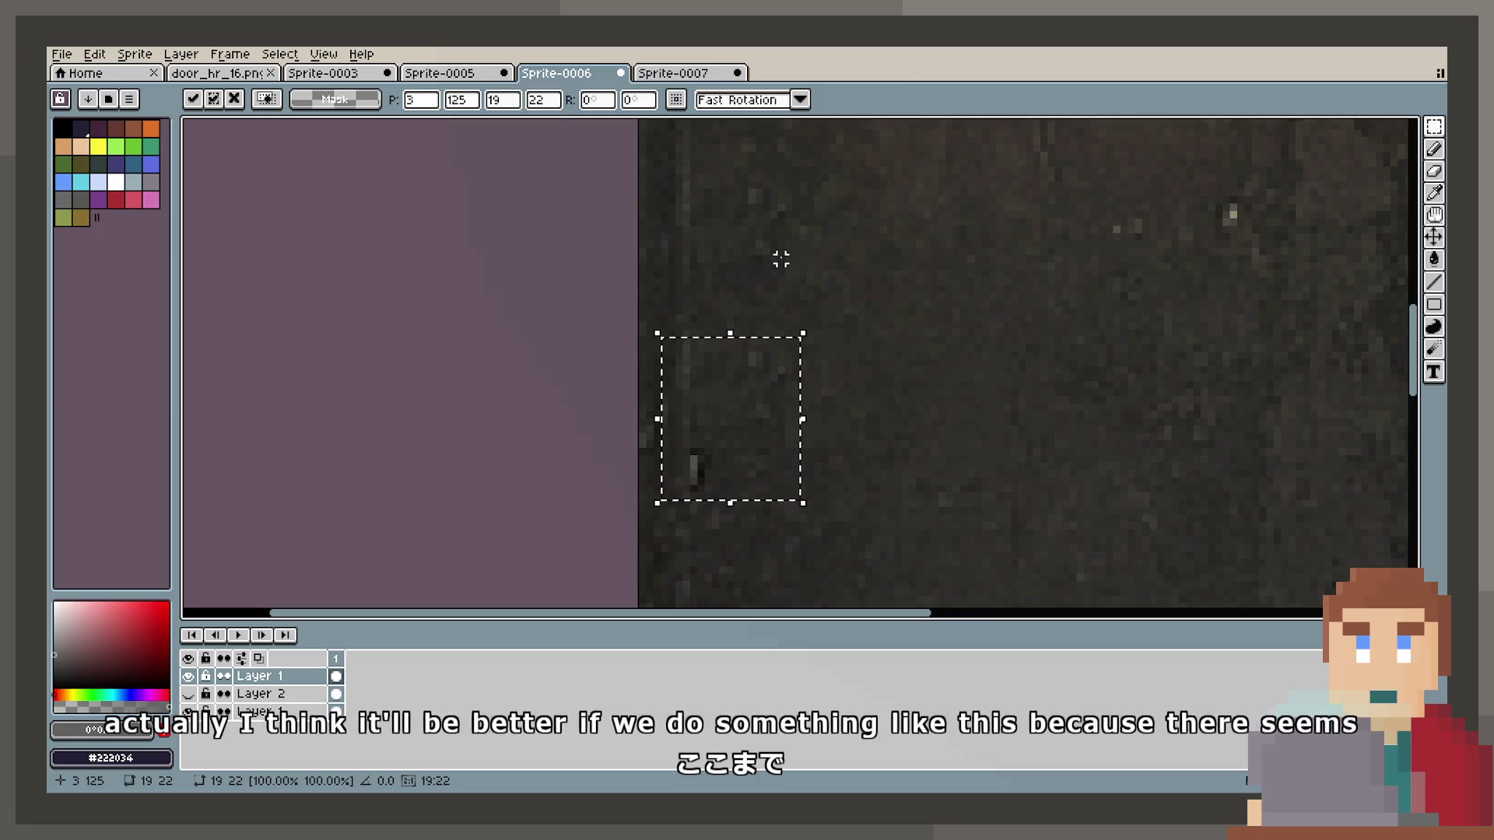
key(ctrl+d)
Move texture from beside the vertical line up over the remaining mark.
drag(731, 528, 725, 485)
drag(670, 394, 705, 270)
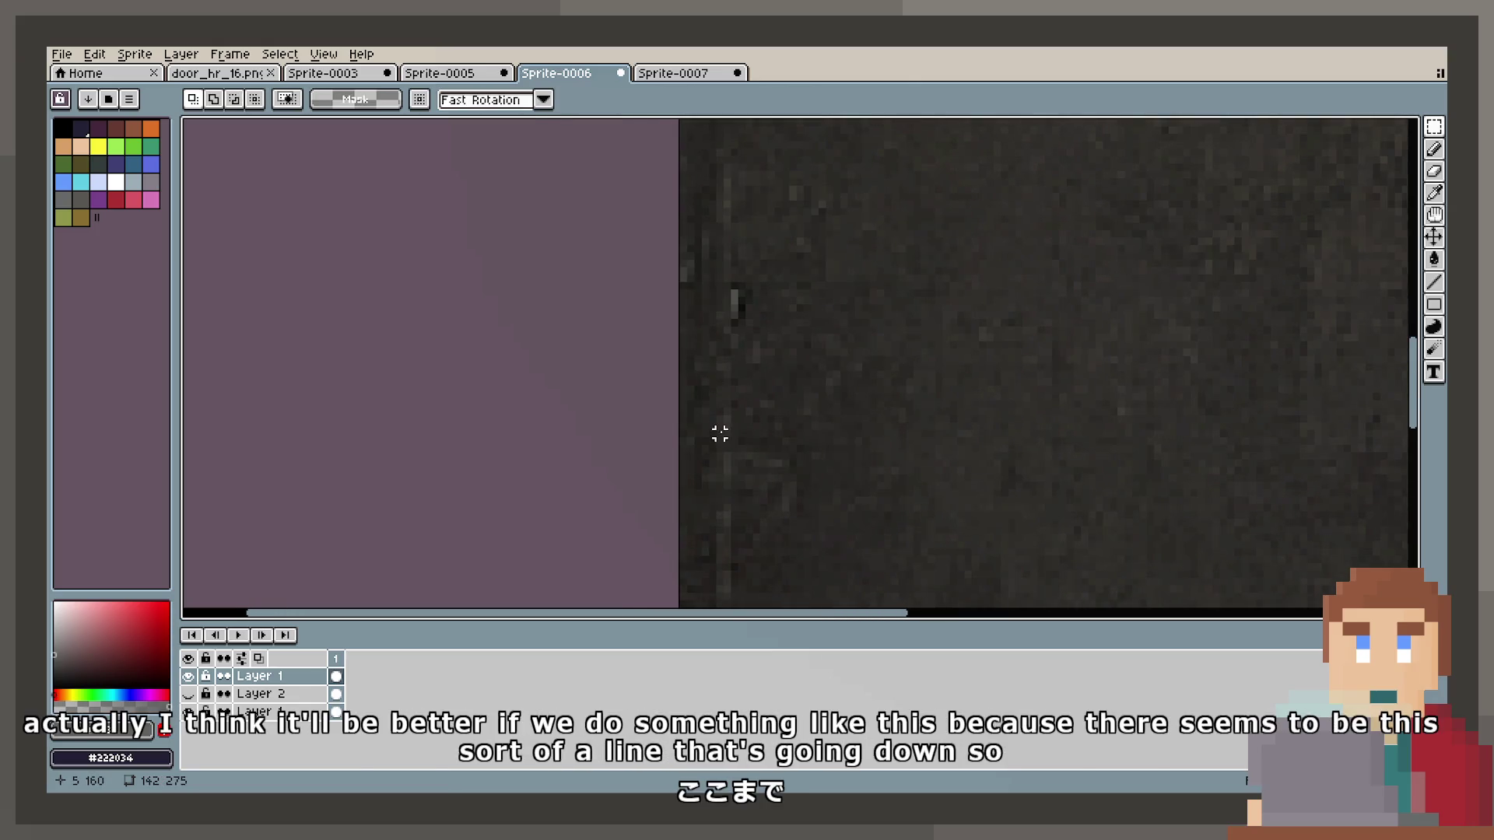
drag(705, 479, 817, 357)
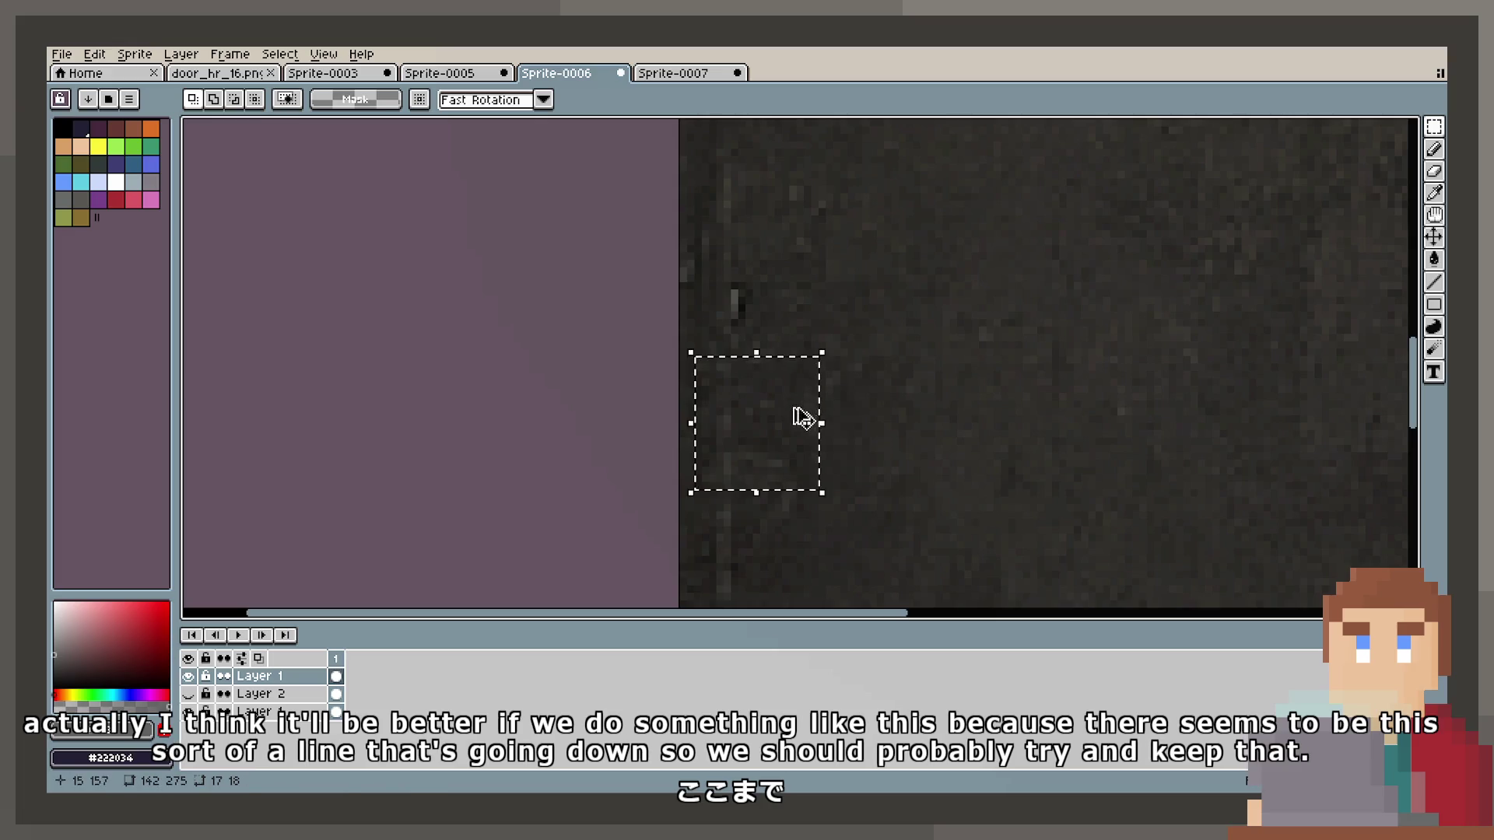
drag(804, 417, 798, 353)
key(Return)
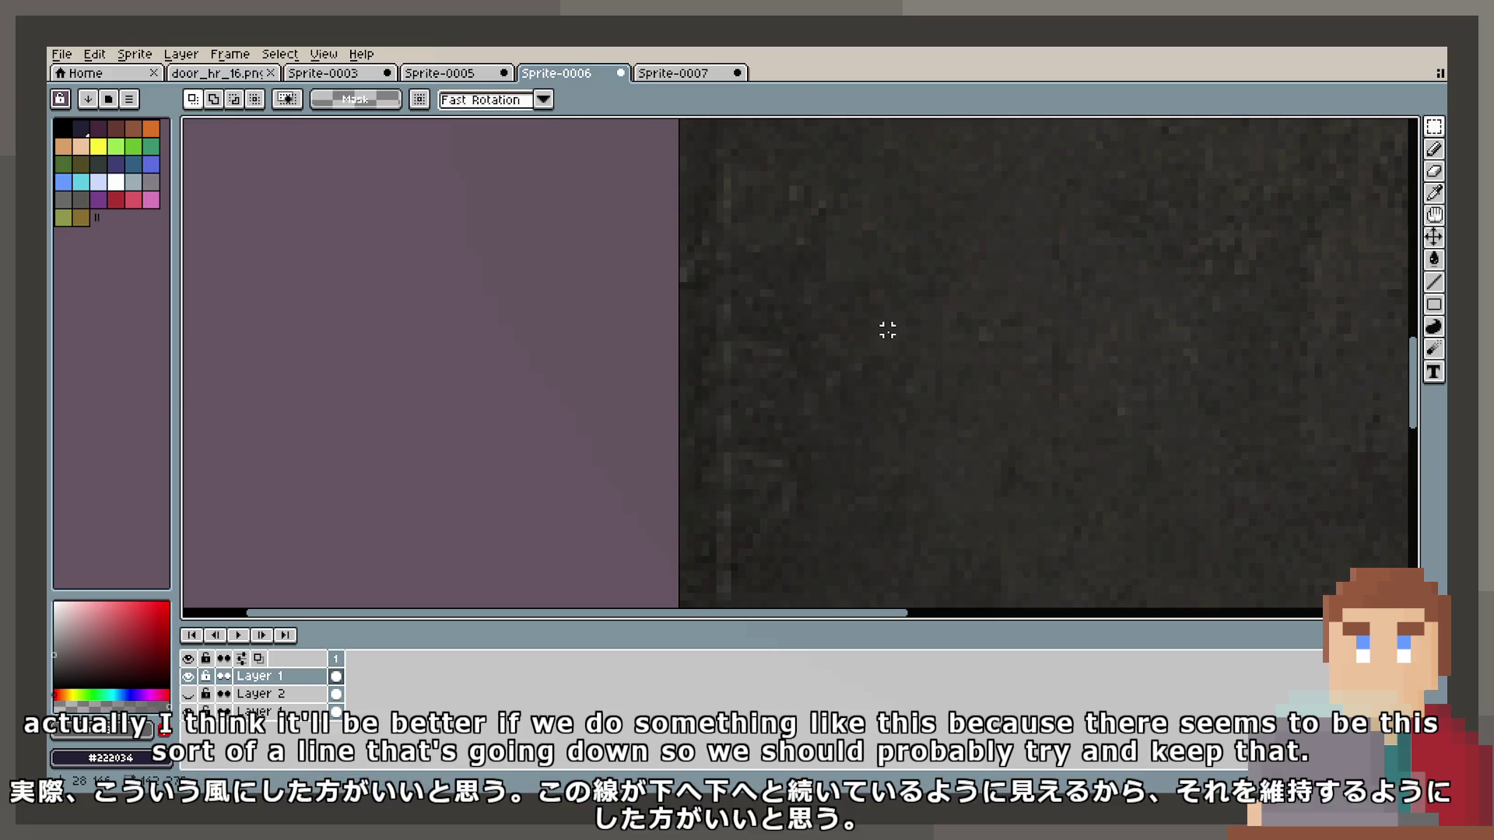
scroll(887, 332, down, 5)
scroll(767, 418, up, 5)
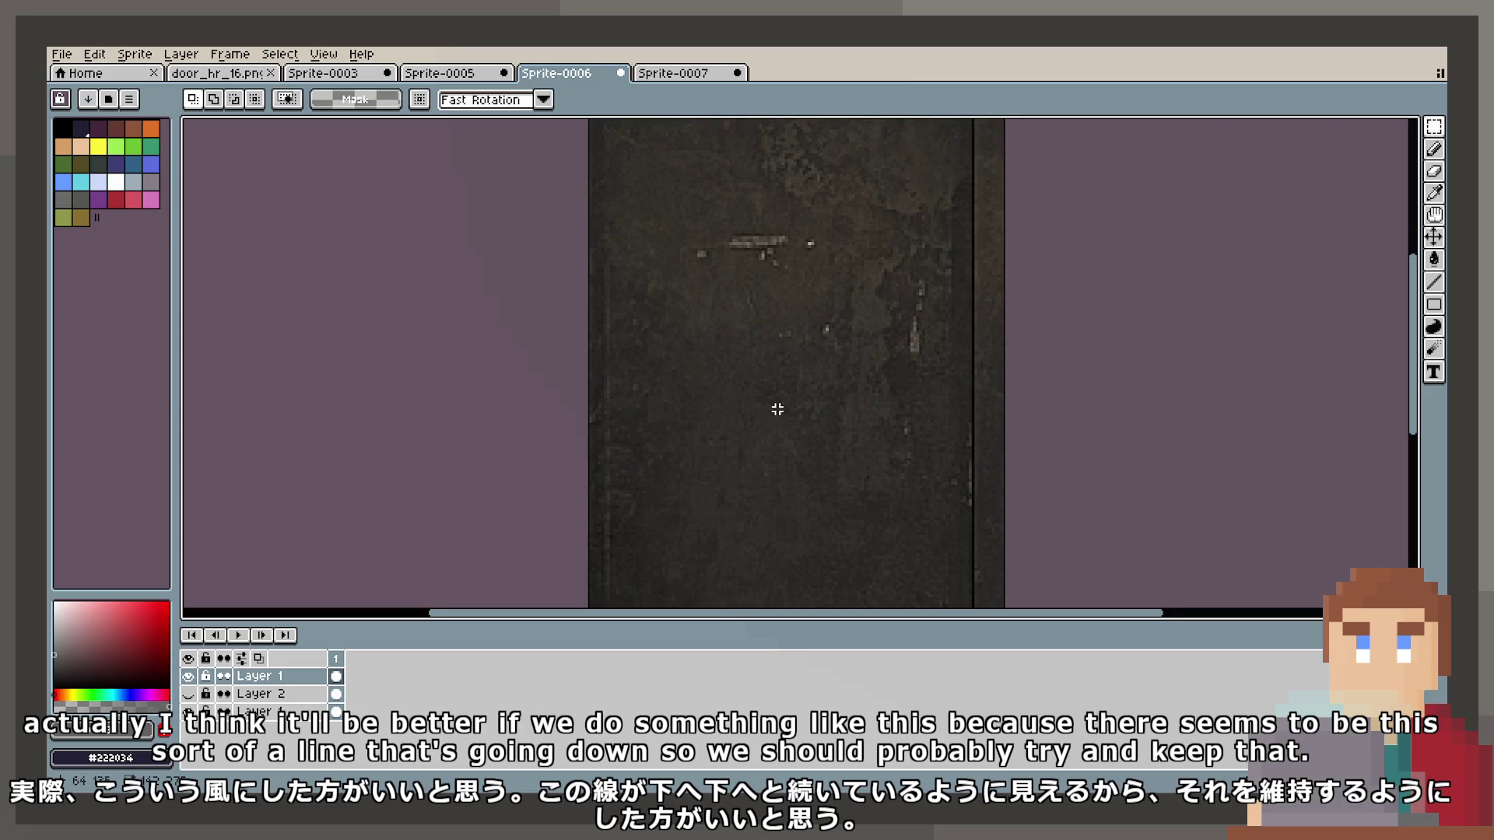
Cover the blotches and streak with small shifted texture patches and a thin strip.
mouse_move(683, 360)
mouse_down()
mouse_move(770, 414)
mouse_move(740, 387)
mouse_move(761, 390)
mouse_up()
mouse_move(646, 383)
mouse_down()
mouse_move(757, 459)
mouse_move(747, 338)
mouse_up()
click(821, 413)
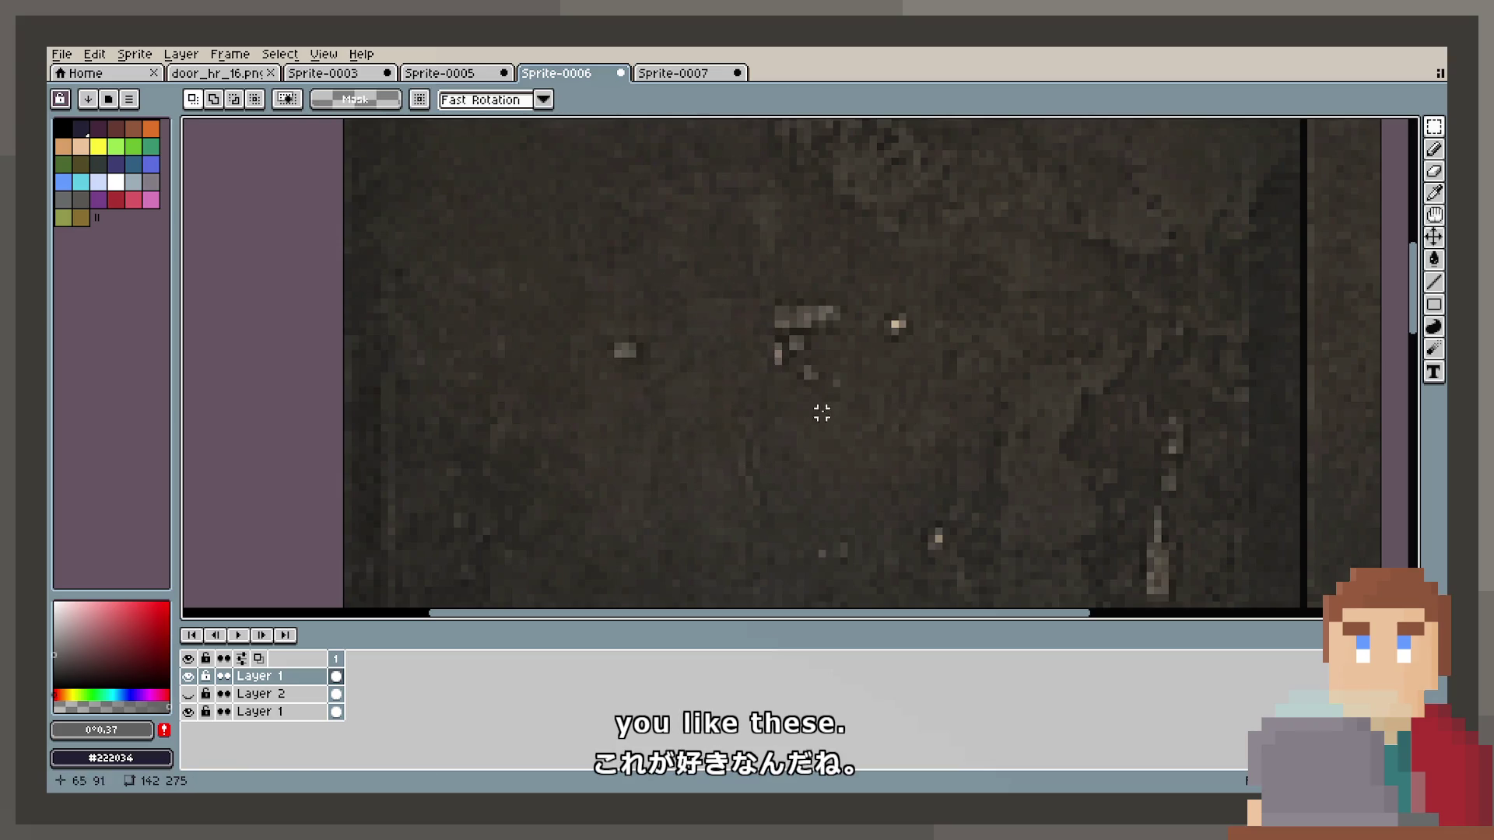
mouse_move(631, 294)
mouse_down()
mouse_move(664, 322)
mouse_move(640, 326)
mouse_move(644, 369)
mouse_up()
click(748, 316)
mouse_move(736, 237)
mouse_down()
mouse_move(761, 326)
mouse_move(785, 348)
mouse_up()
click(880, 280)
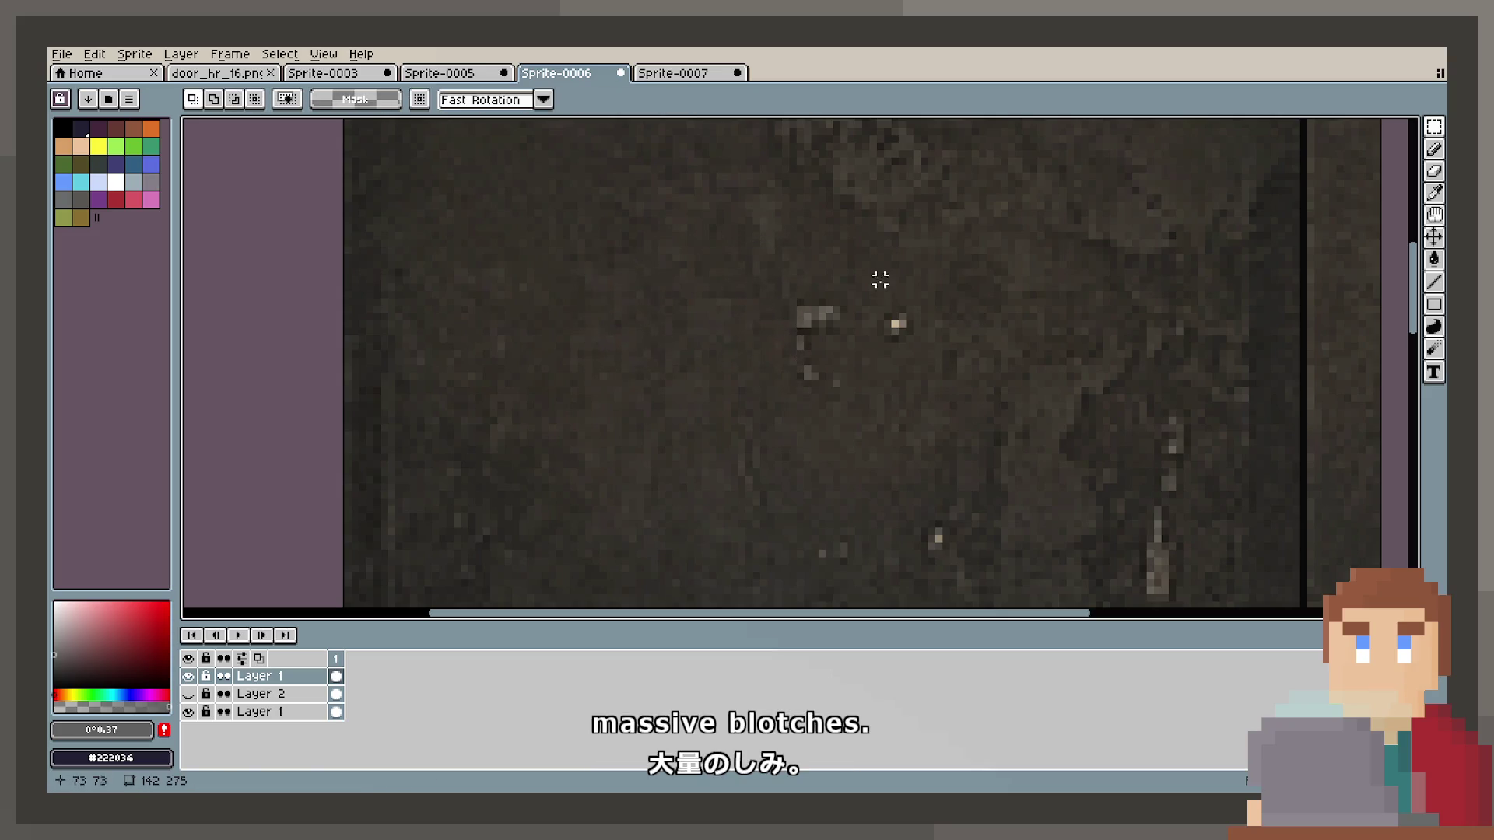
mouse_move(782, 235)
mouse_down()
mouse_move(854, 266)
mouse_move(867, 291)
mouse_move(833, 327)
mouse_move(837, 364)
mouse_move(784, 375)
mouse_up()
click(865, 265)
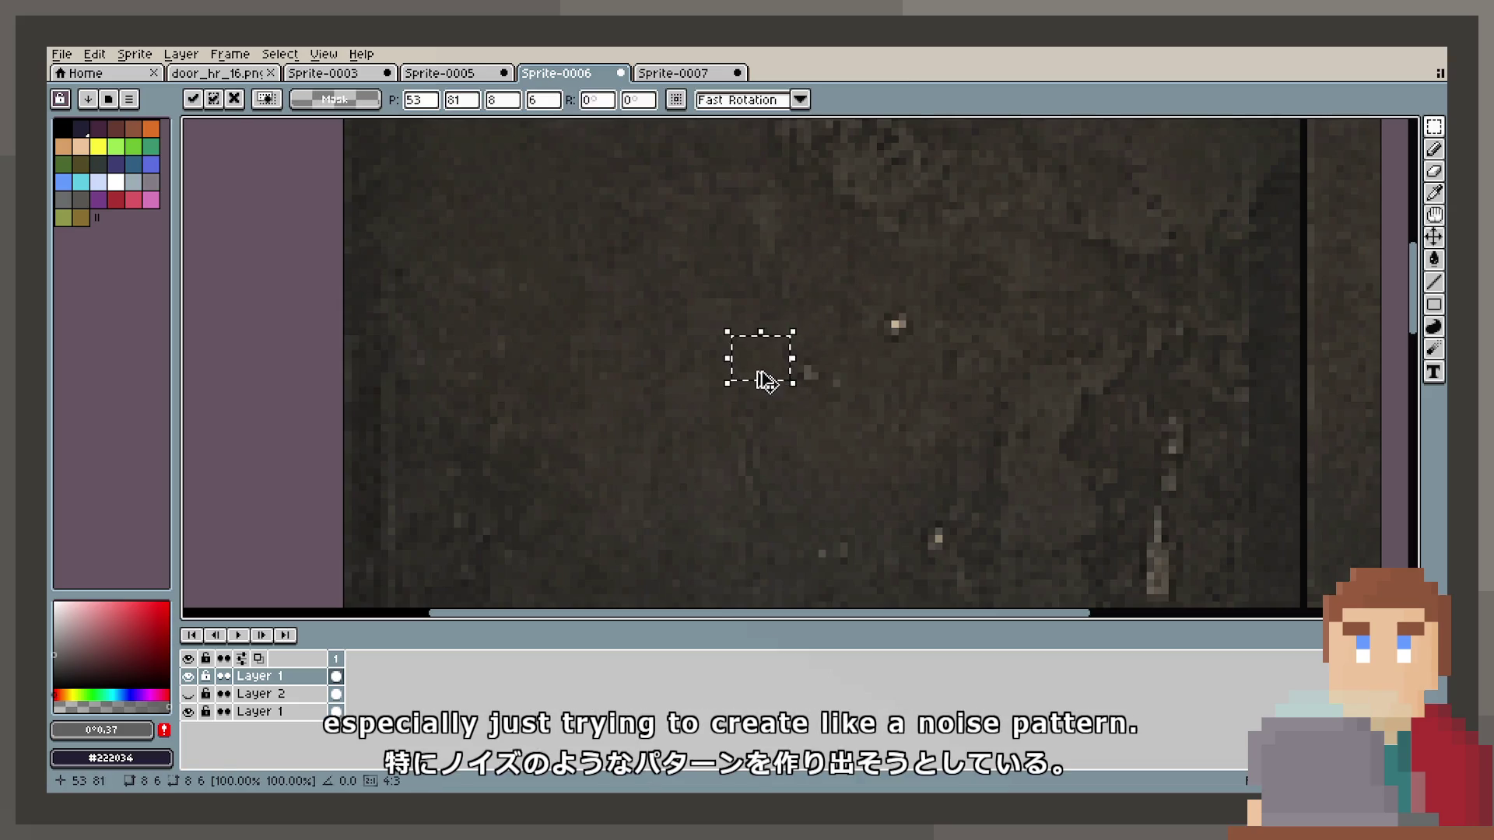
click(953, 339)
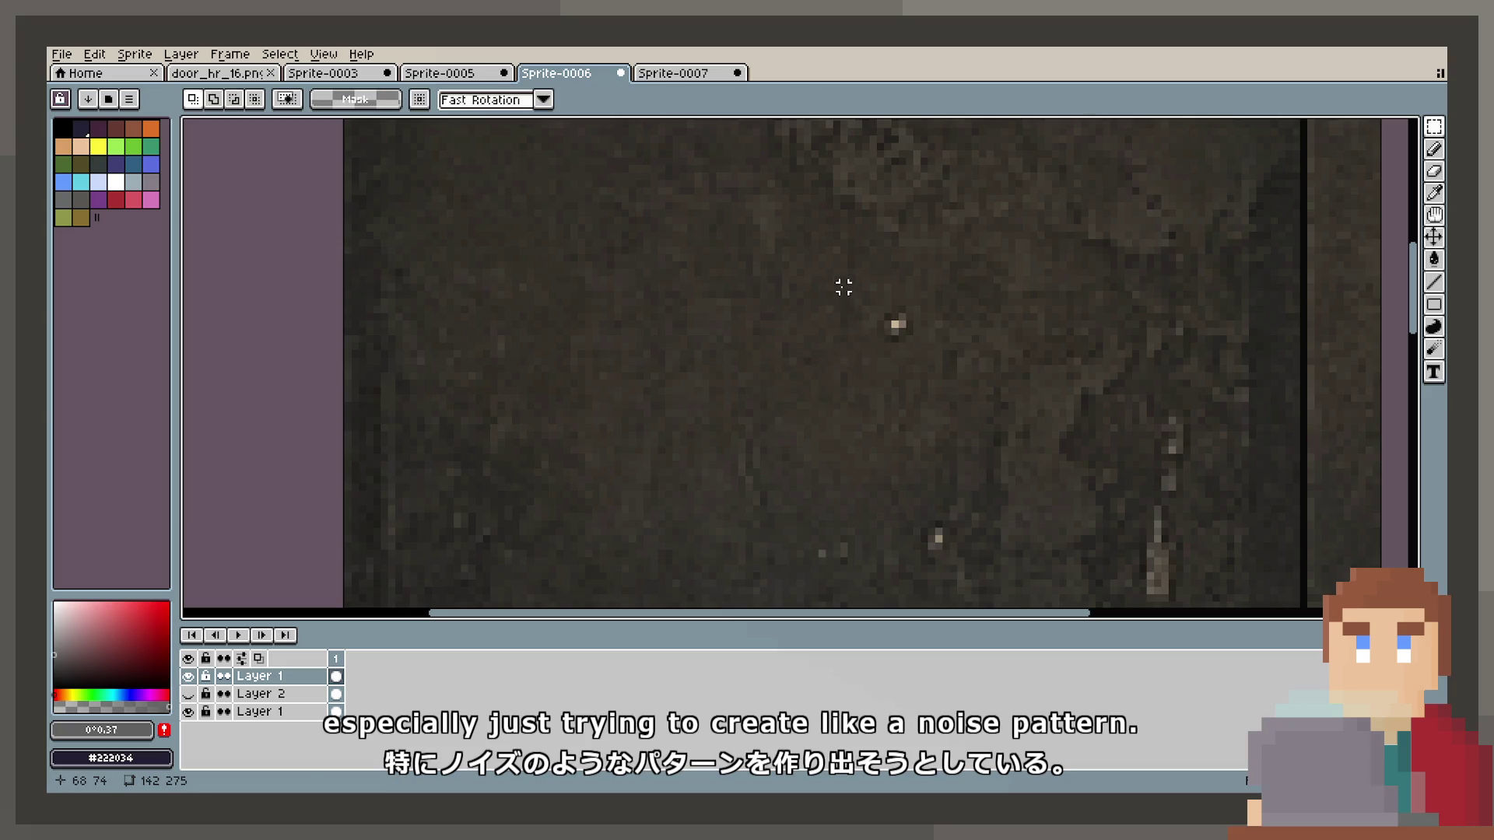
drag(873, 313, 882, 325)
key(ctrl+d)
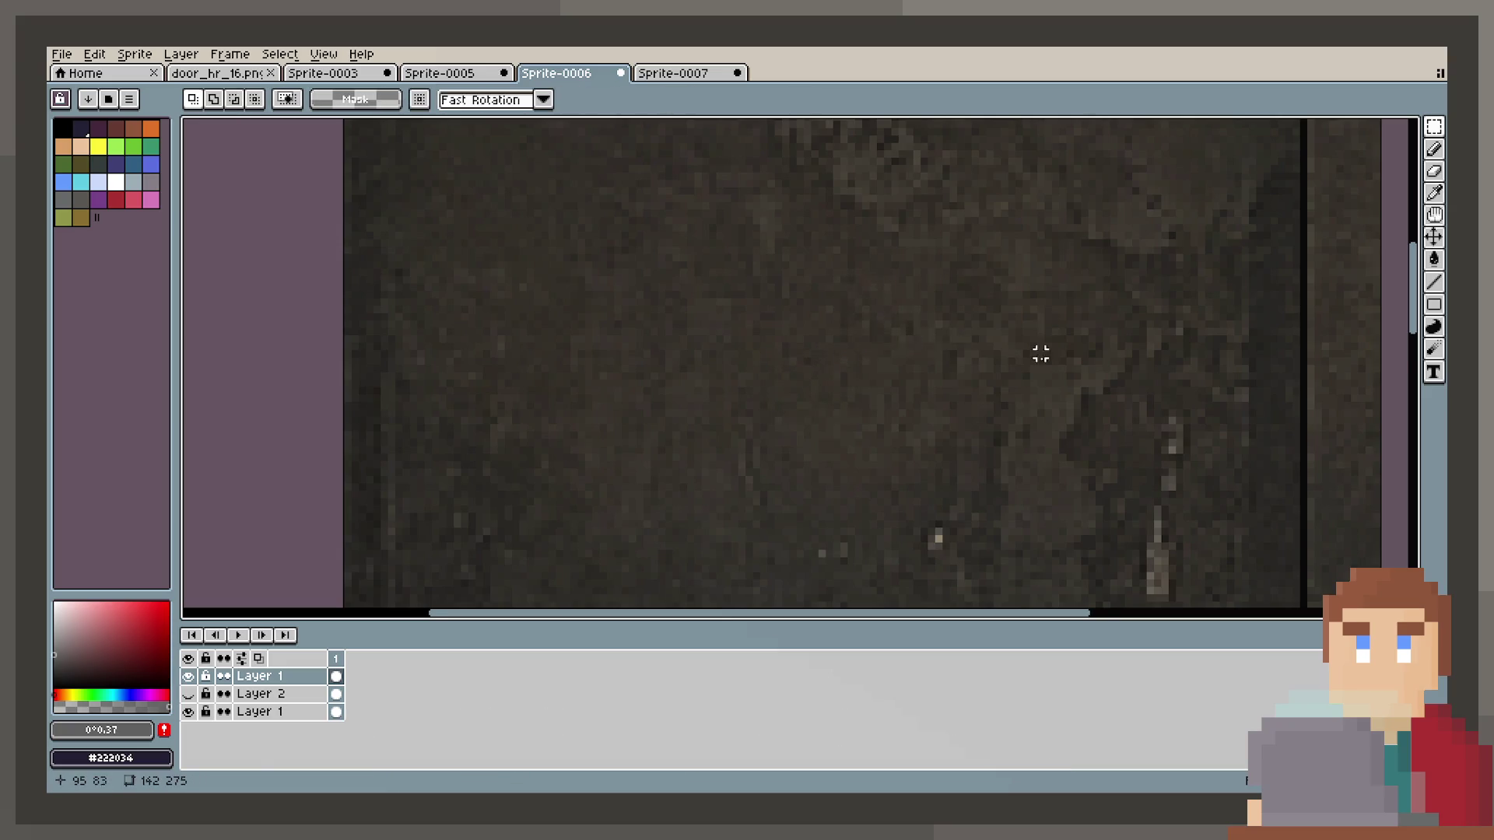
Select Layer 2 and make the lighter door layer visible again.
scroll(1041, 353, down, 5)
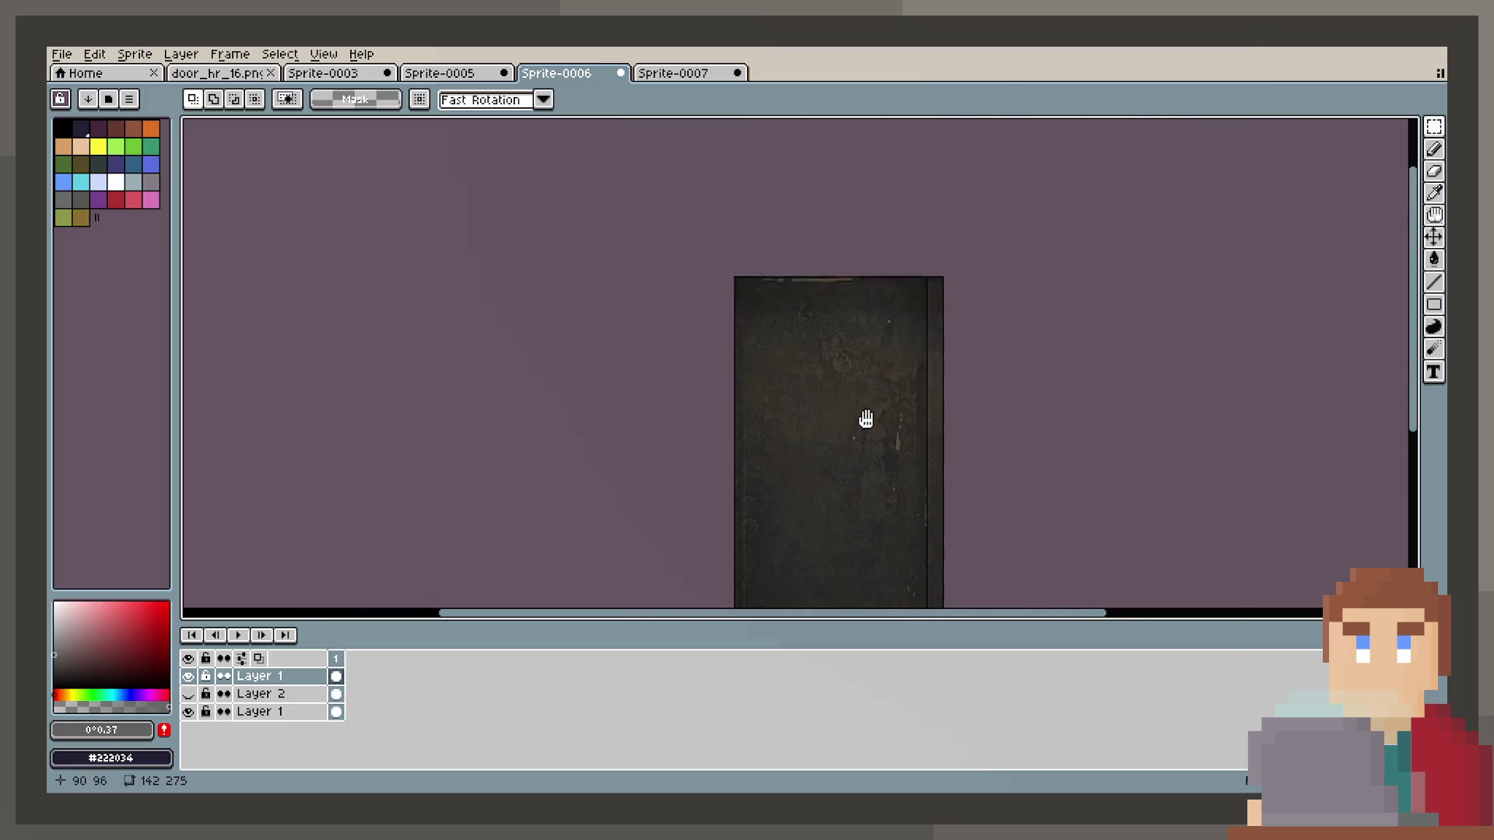
drag(867, 417, 837, 376)
scroll(812, 425, up, 3)
scroll(815, 446, up, 5)
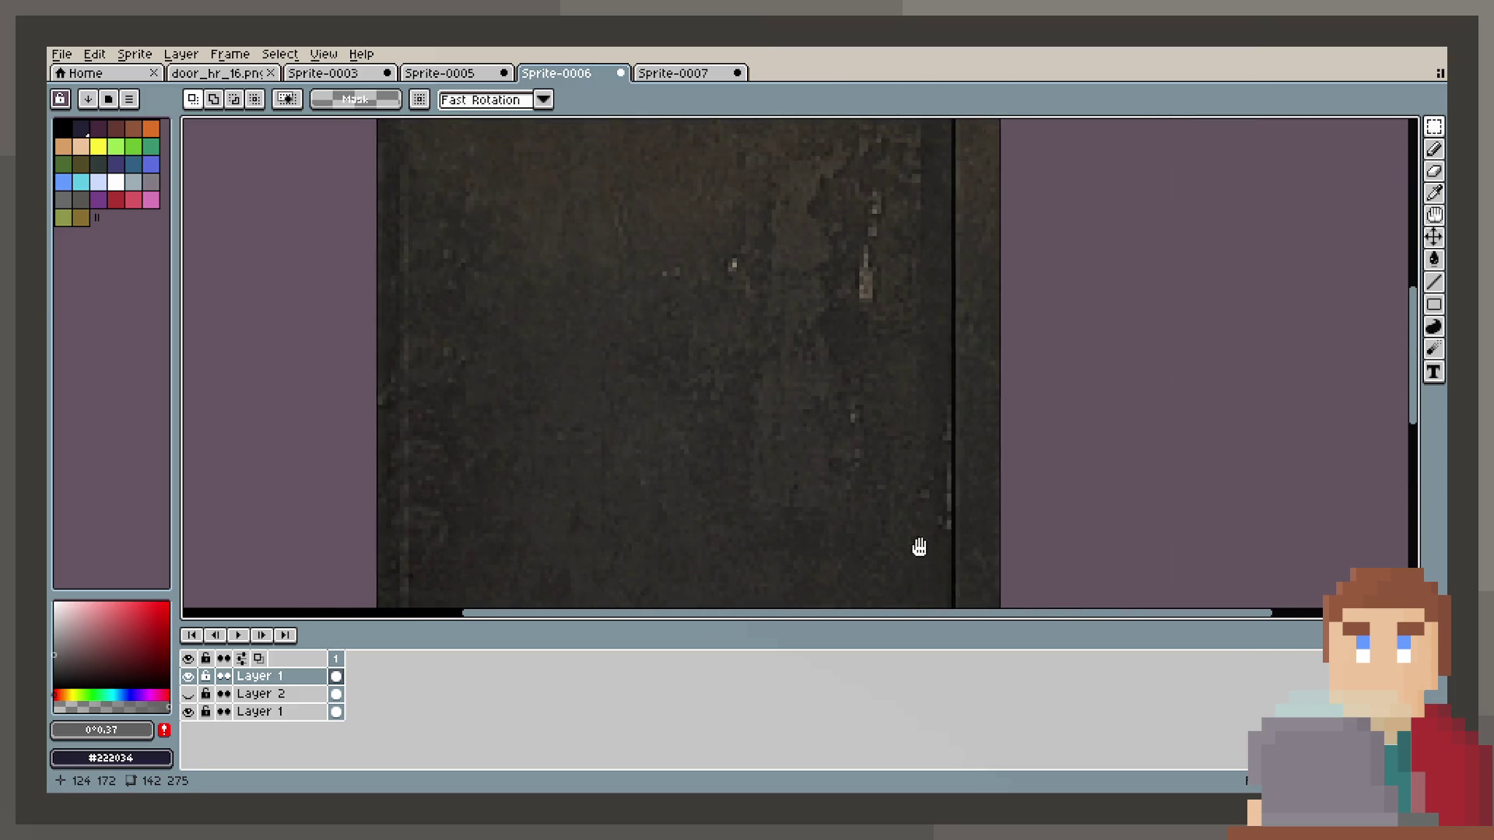
scroll(822, 333, down, 3)
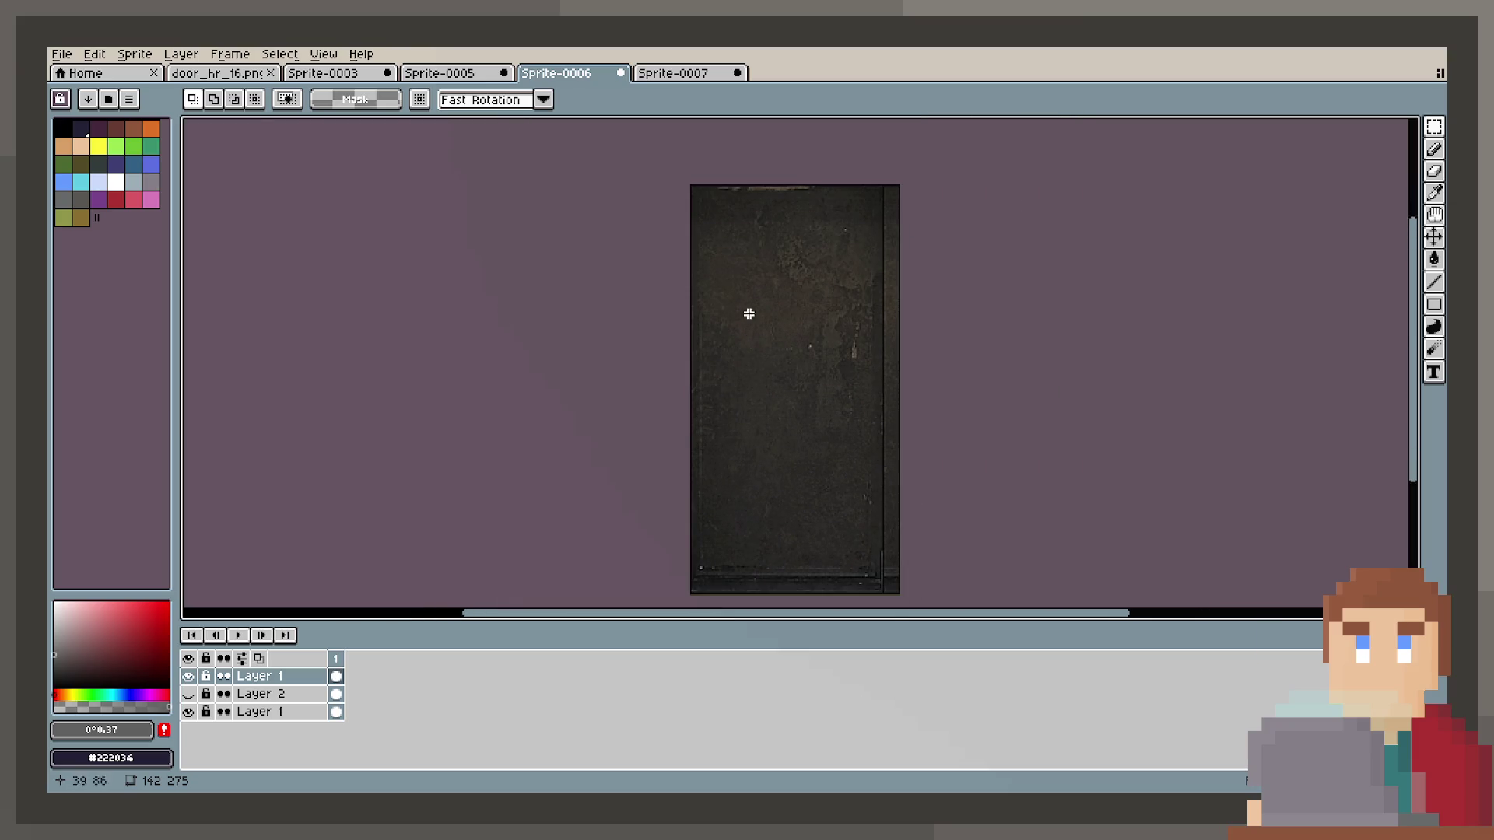
click(257, 693)
click(189, 693)
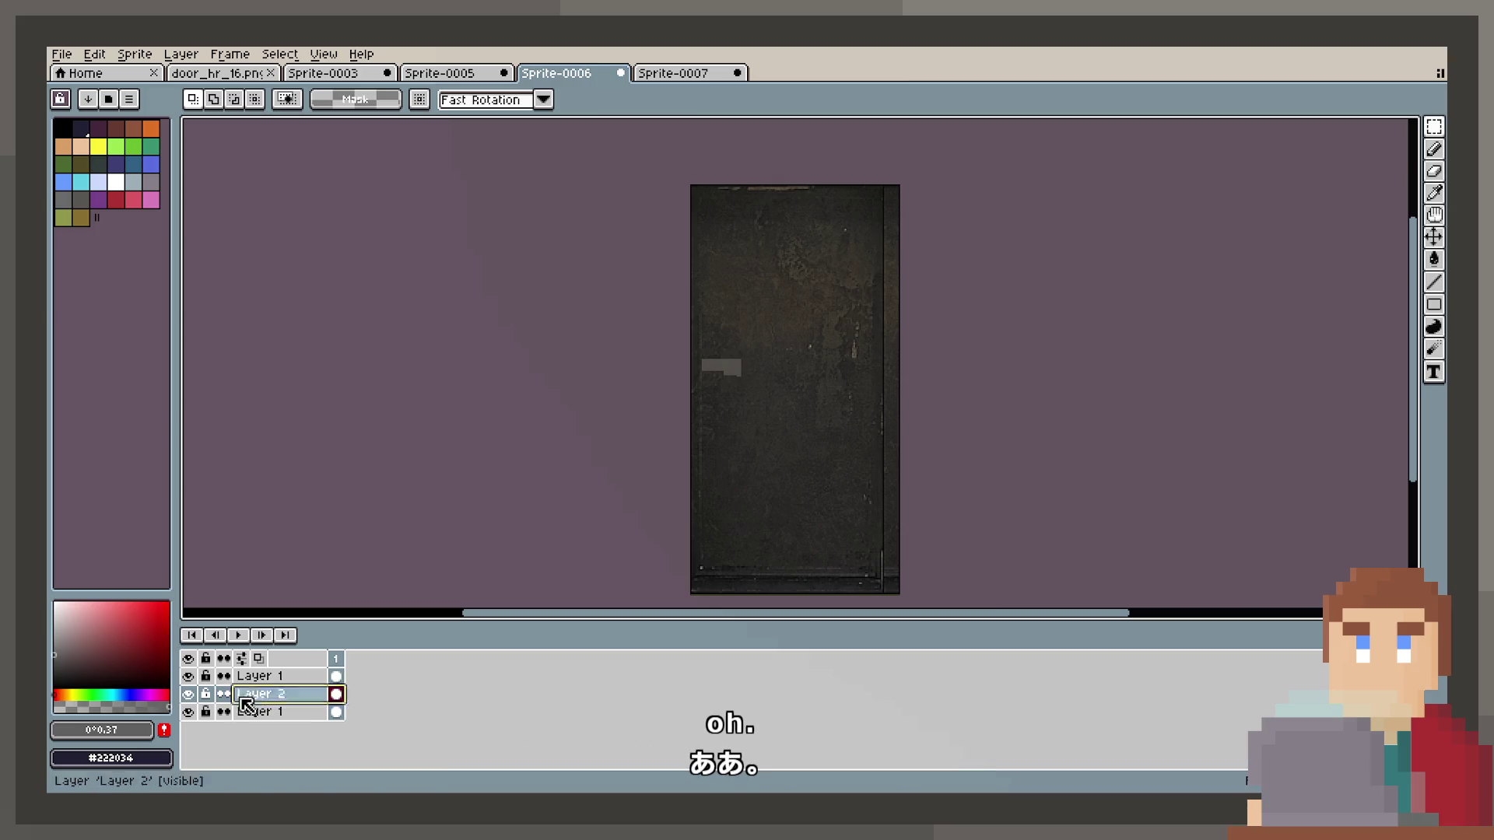
Paste the Sprite-0005 door into the Sprite-0006 document twice.
click(439, 73)
key(ctrl+c)
click(556, 74)
key(ctrl+v)
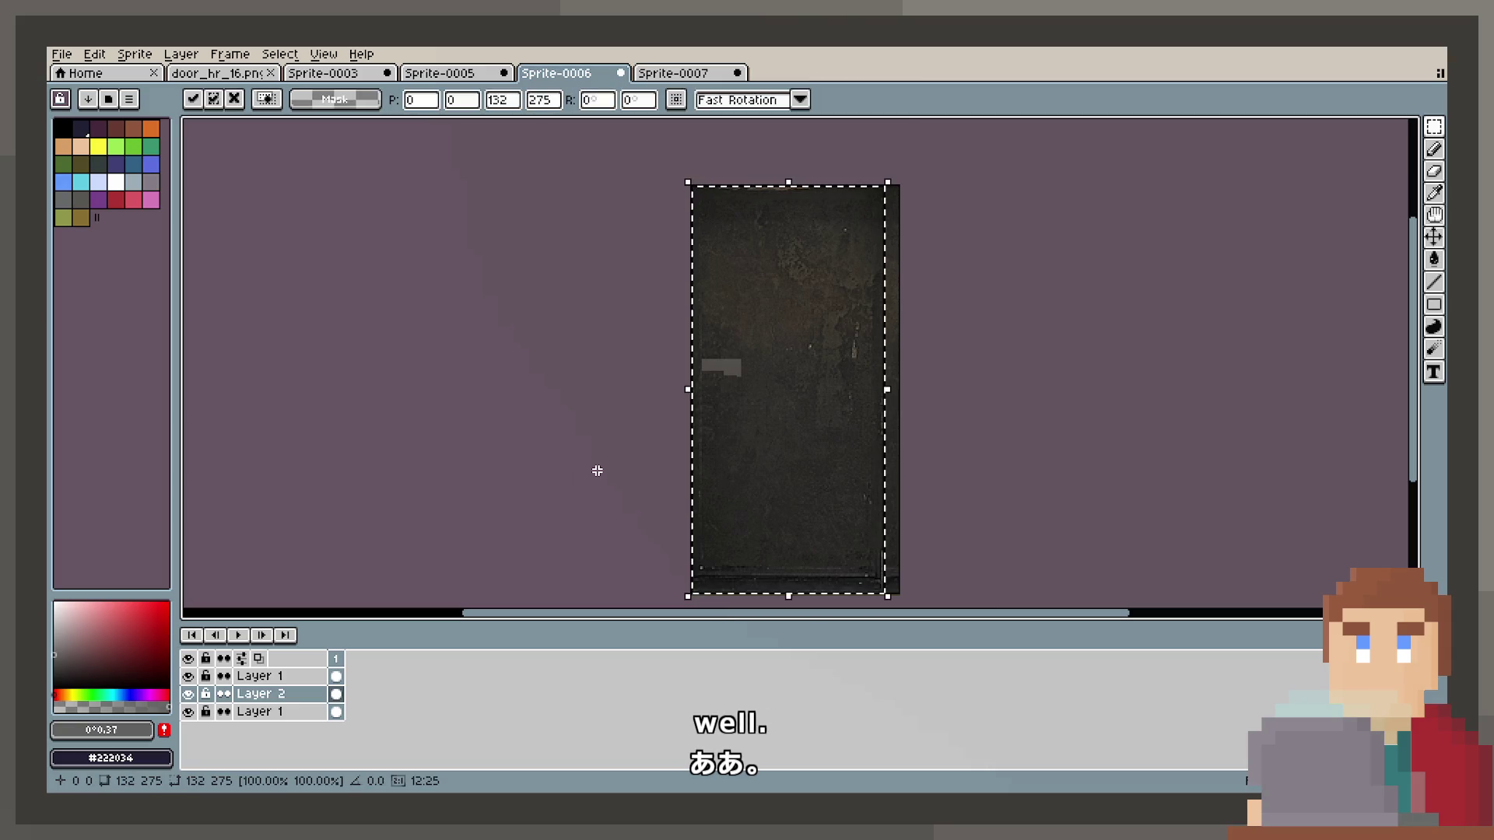
click(570, 428)
drag(1319, 192, 1320, 192)
key(ctrl+v)
click(1061, 296)
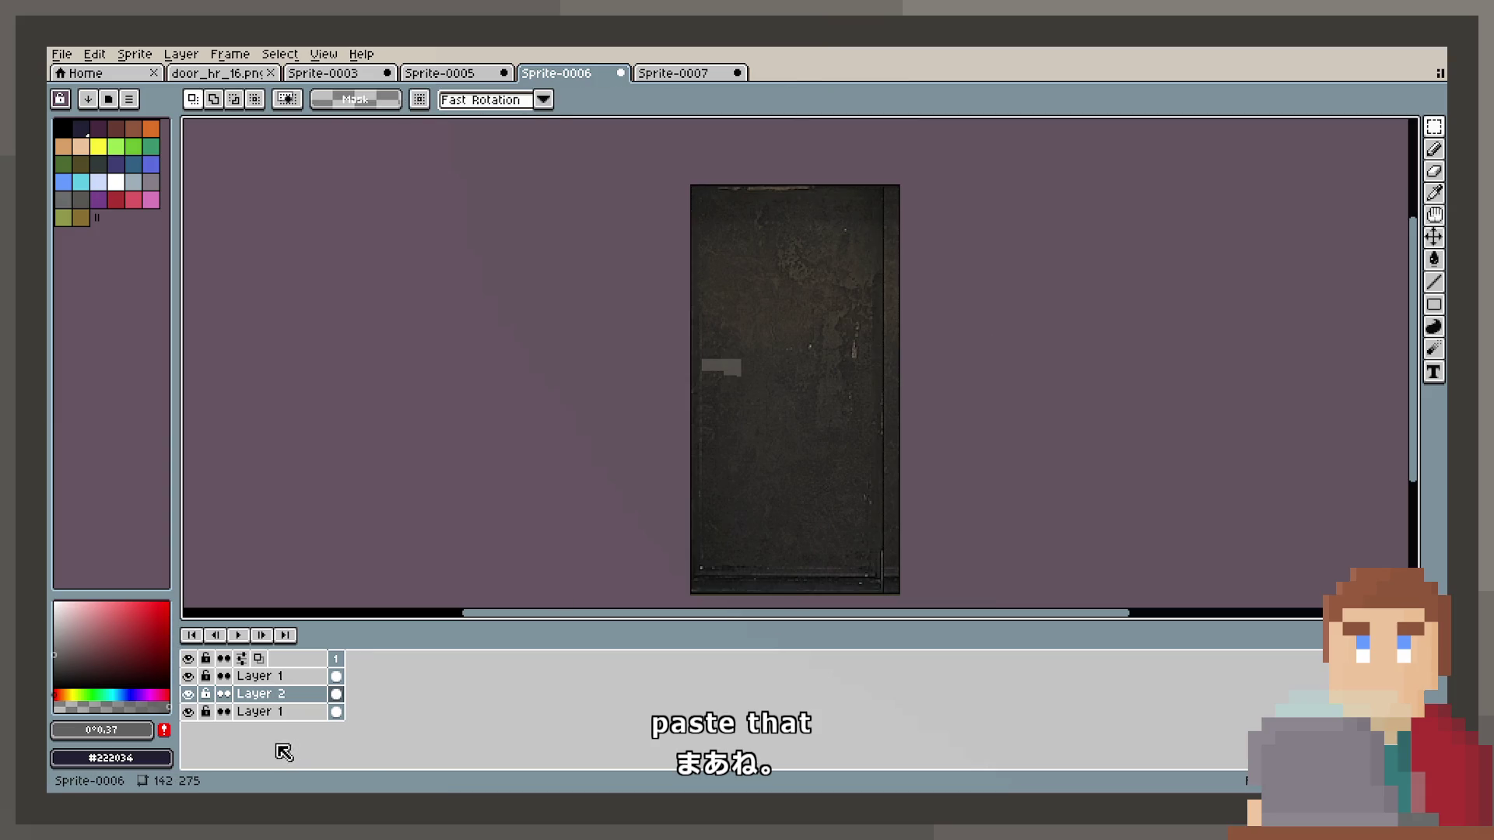
Hide both upper layers to compare, then merge the texture patch layer into the dark door layer.
click(188, 676)
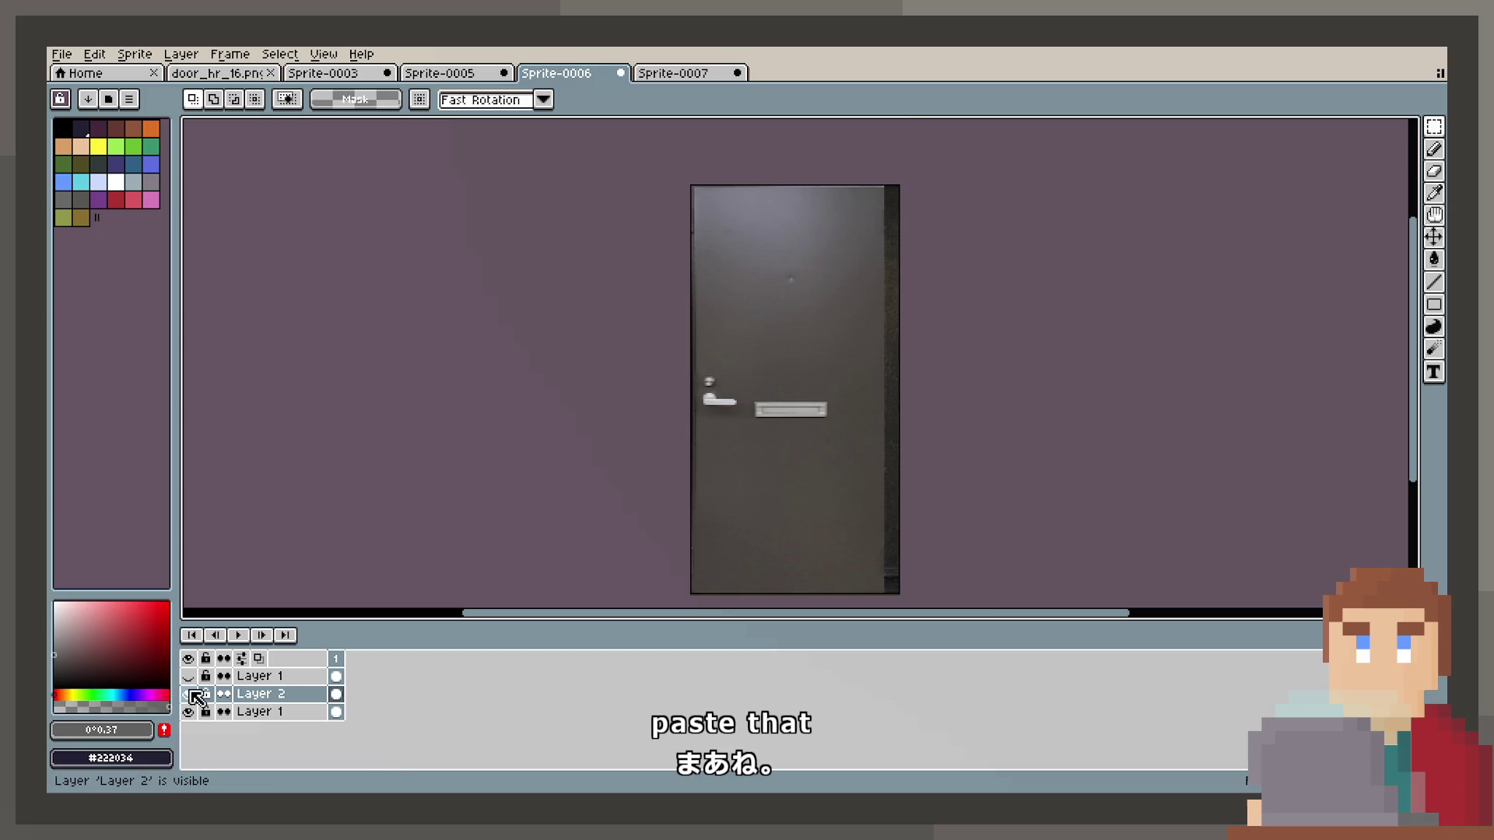
click(189, 693)
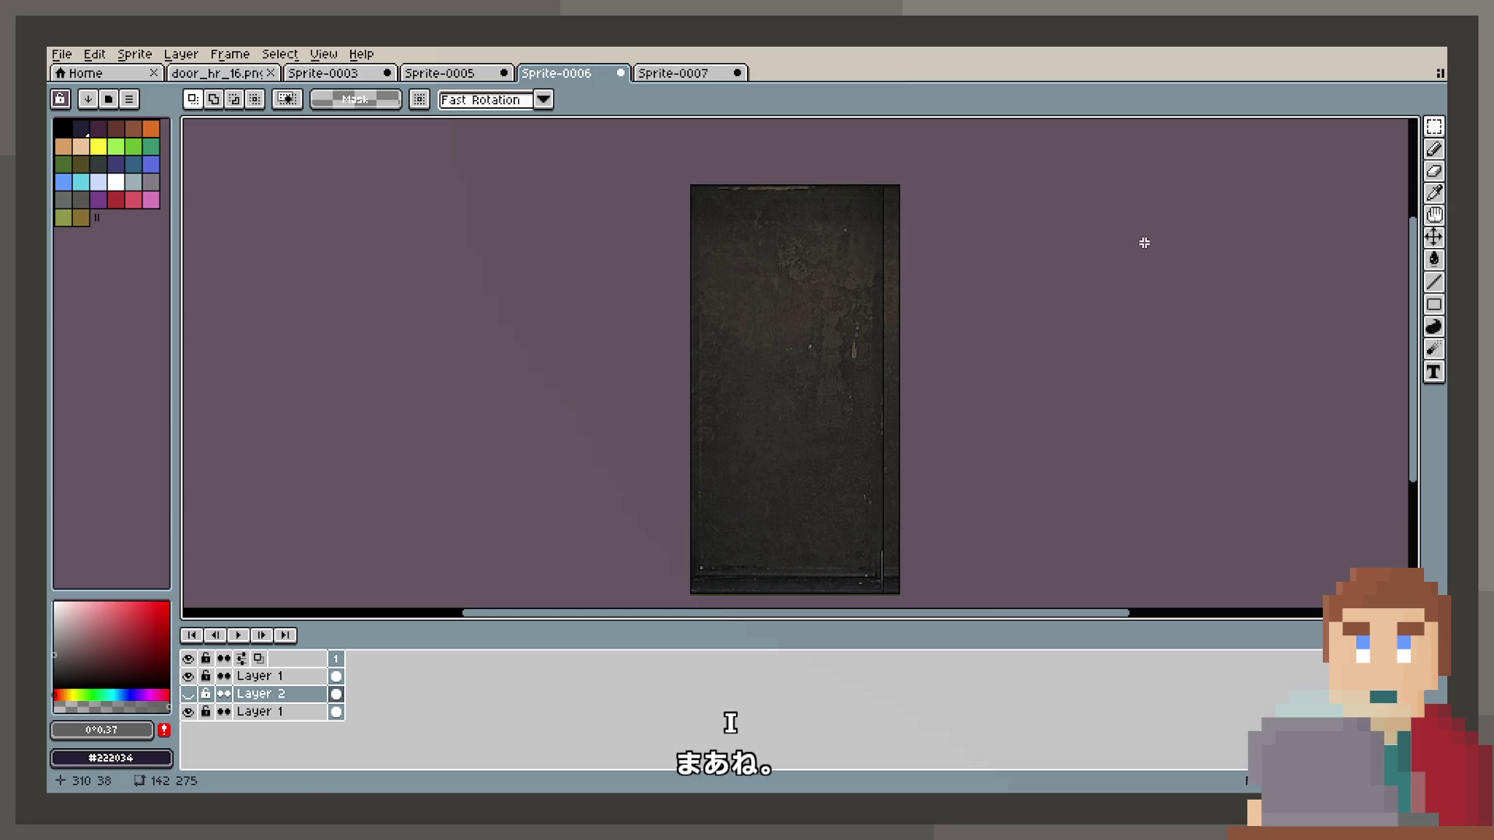
click(270, 677)
drag(264, 688, 268, 695)
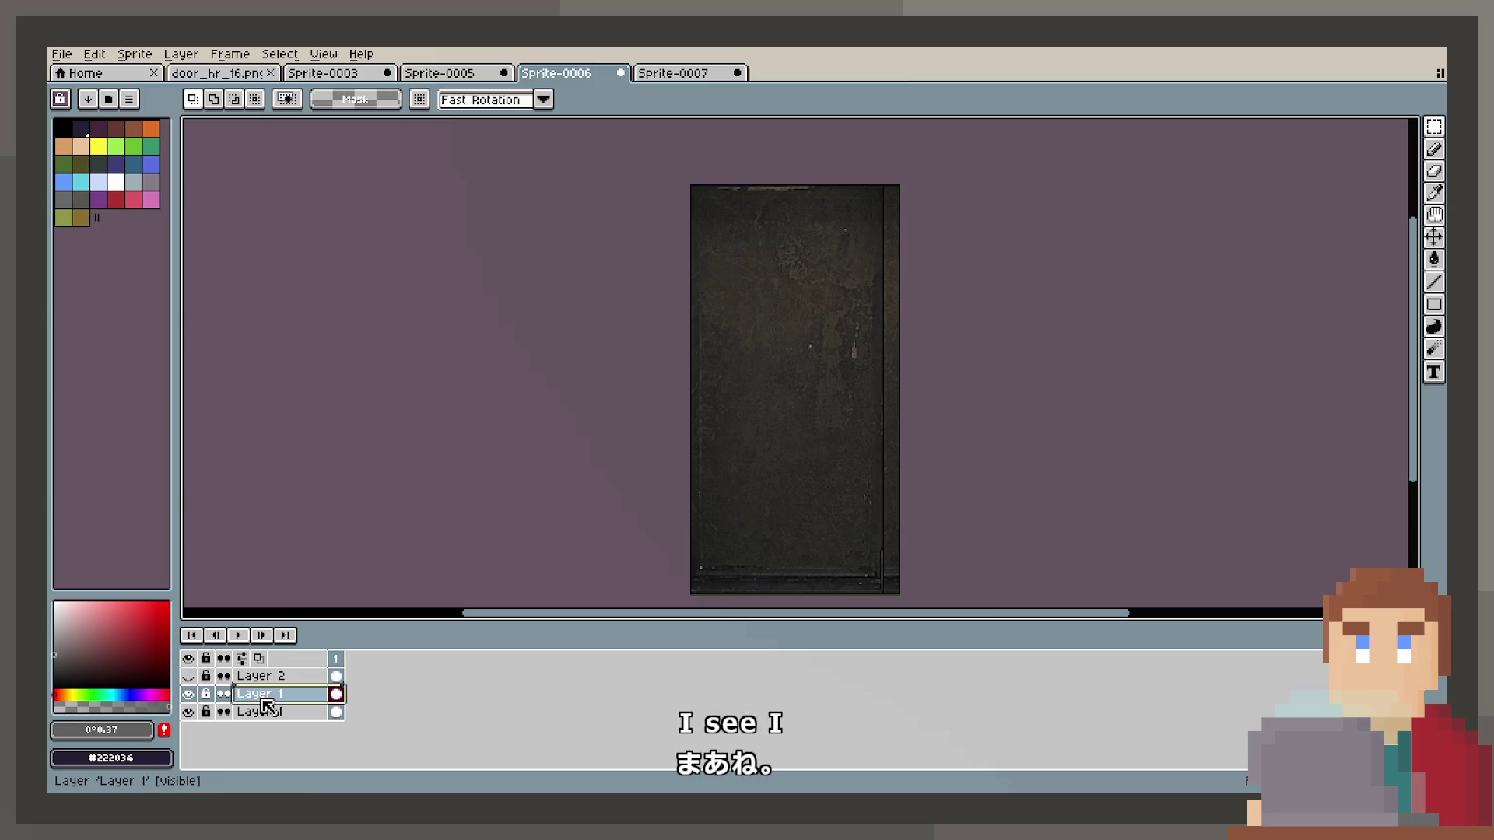
right_click(270, 694)
click(359, 748)
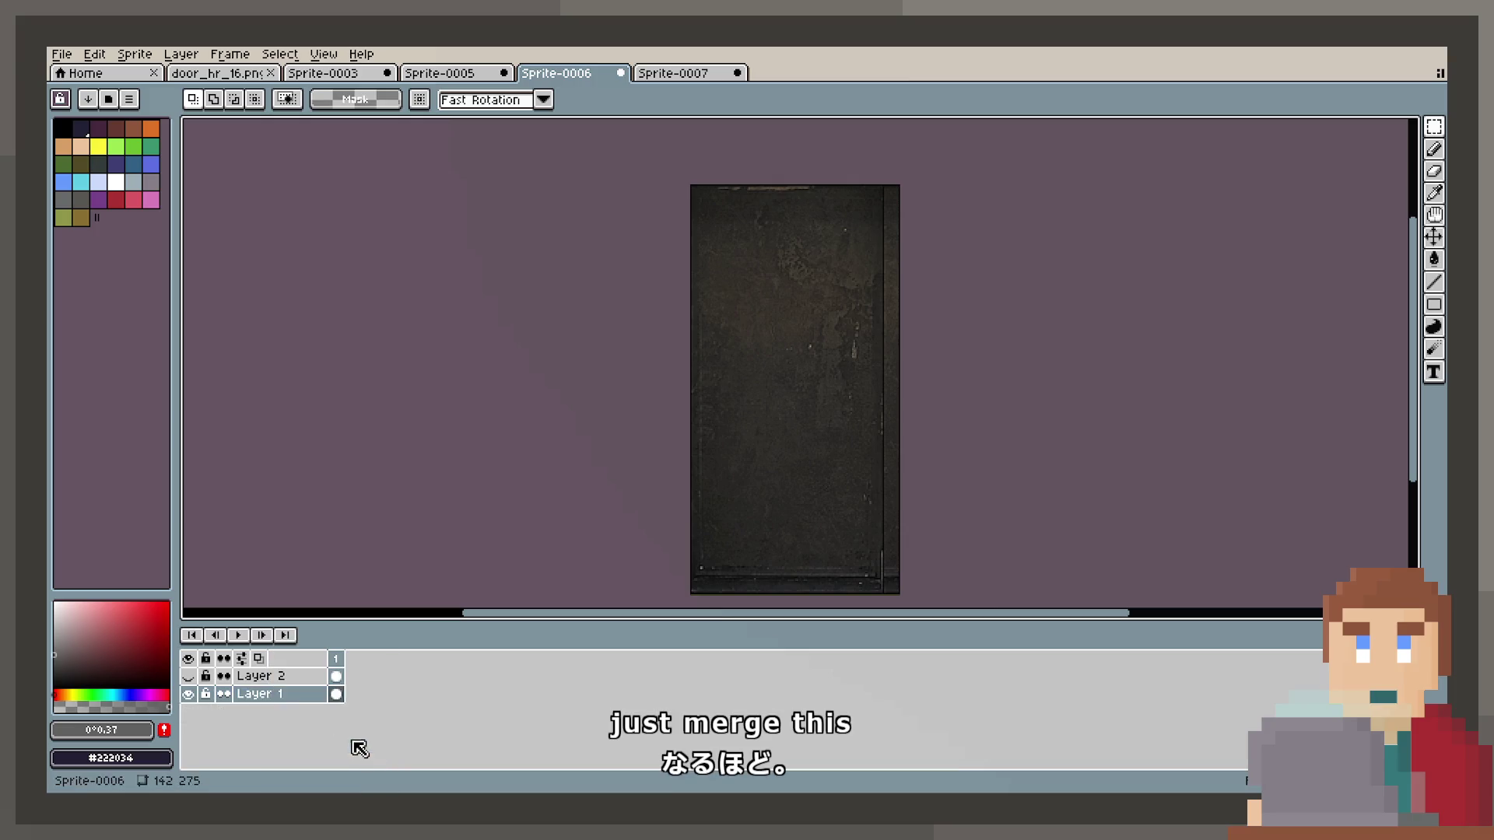
Show the lighter door again and move the merged dark door layer above Layer 2.
click(273, 677)
click(188, 676)
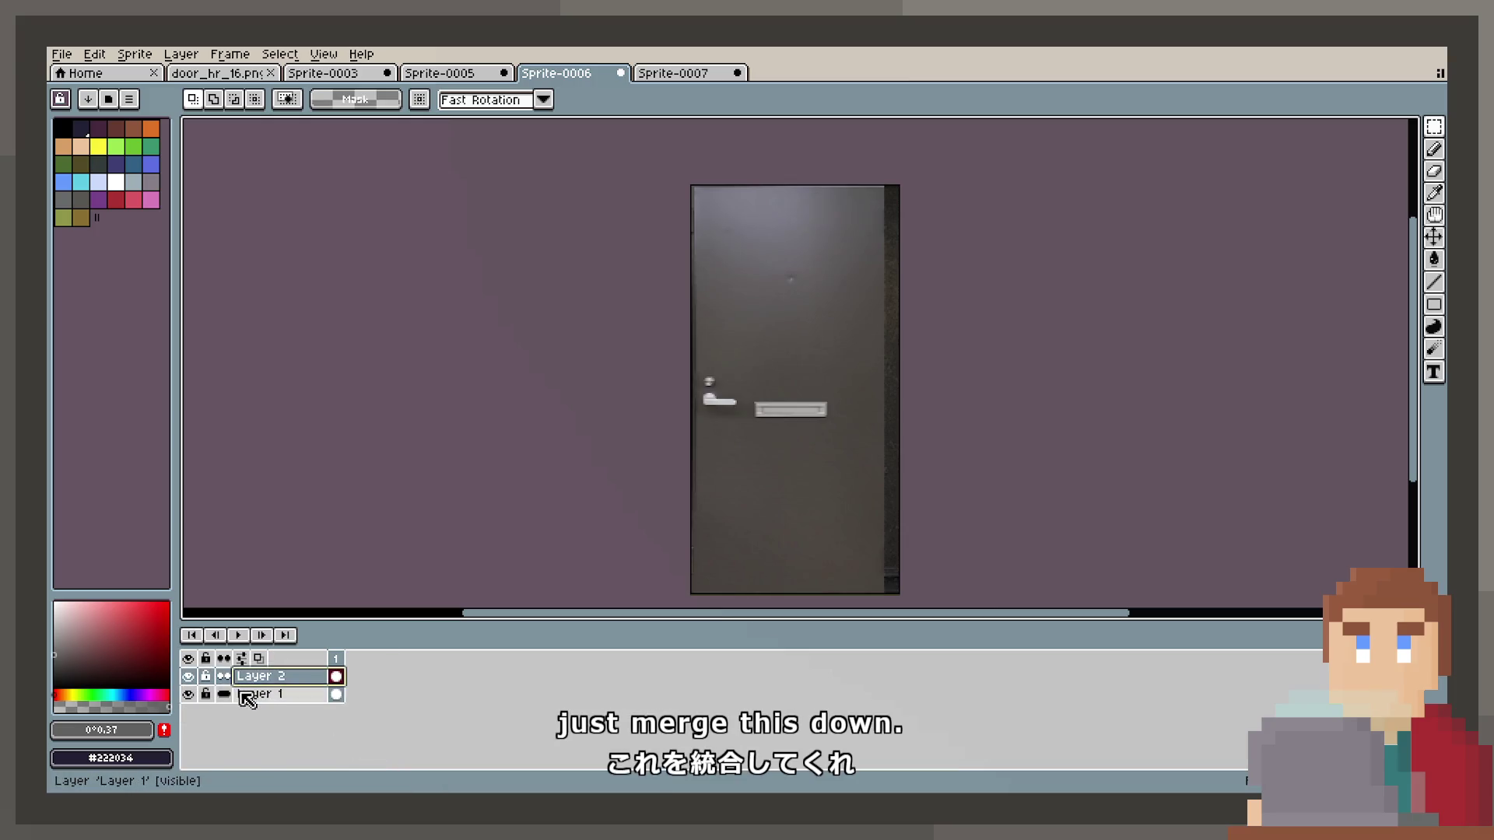
click(234, 694)
drag(250, 695, 253, 677)
click(258, 696)
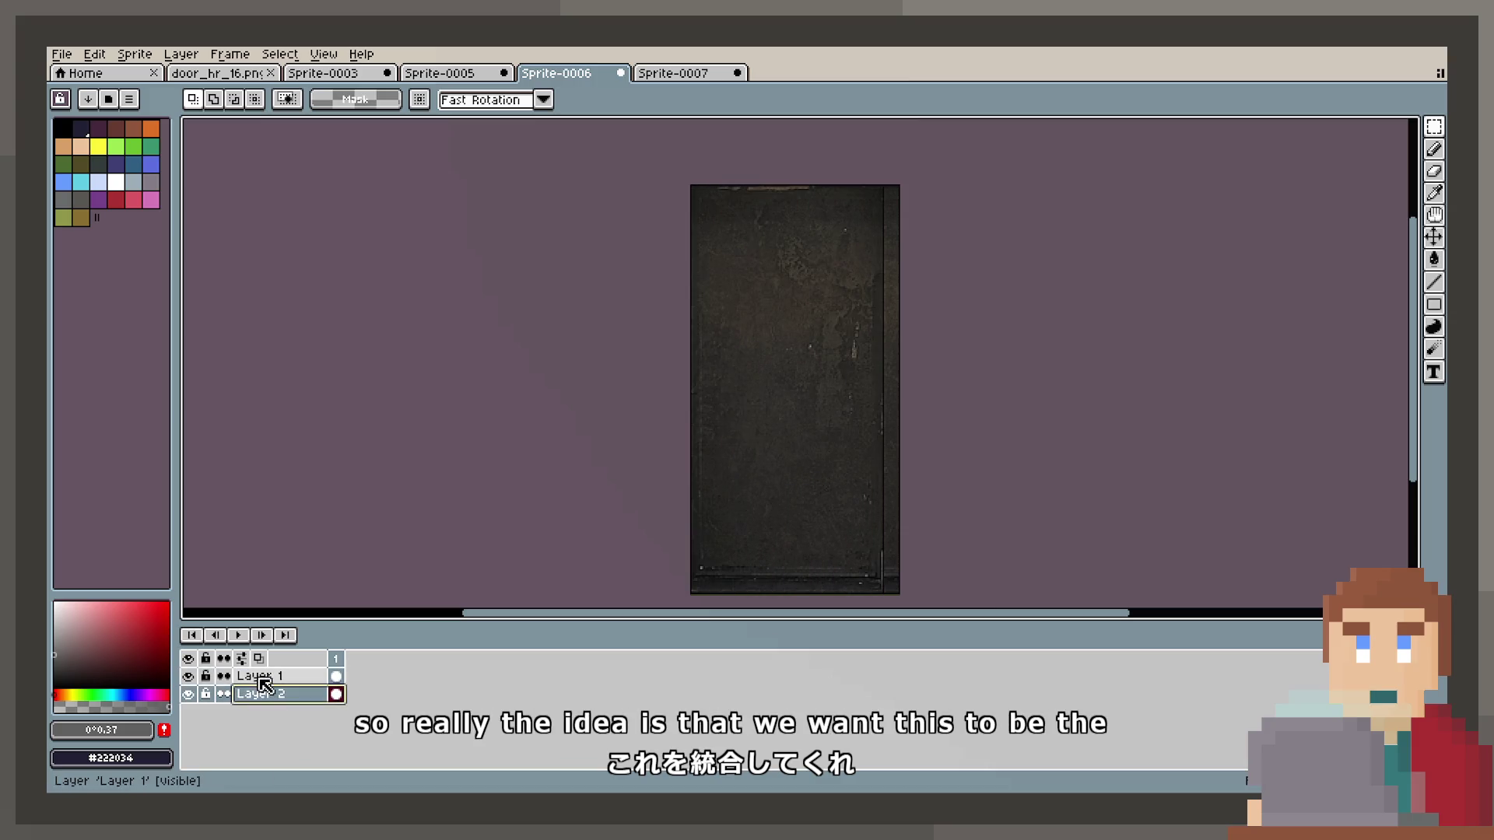
click(257, 677)
Hide the dark texture layer and make the grey door layer active.
key(ctrl+a)
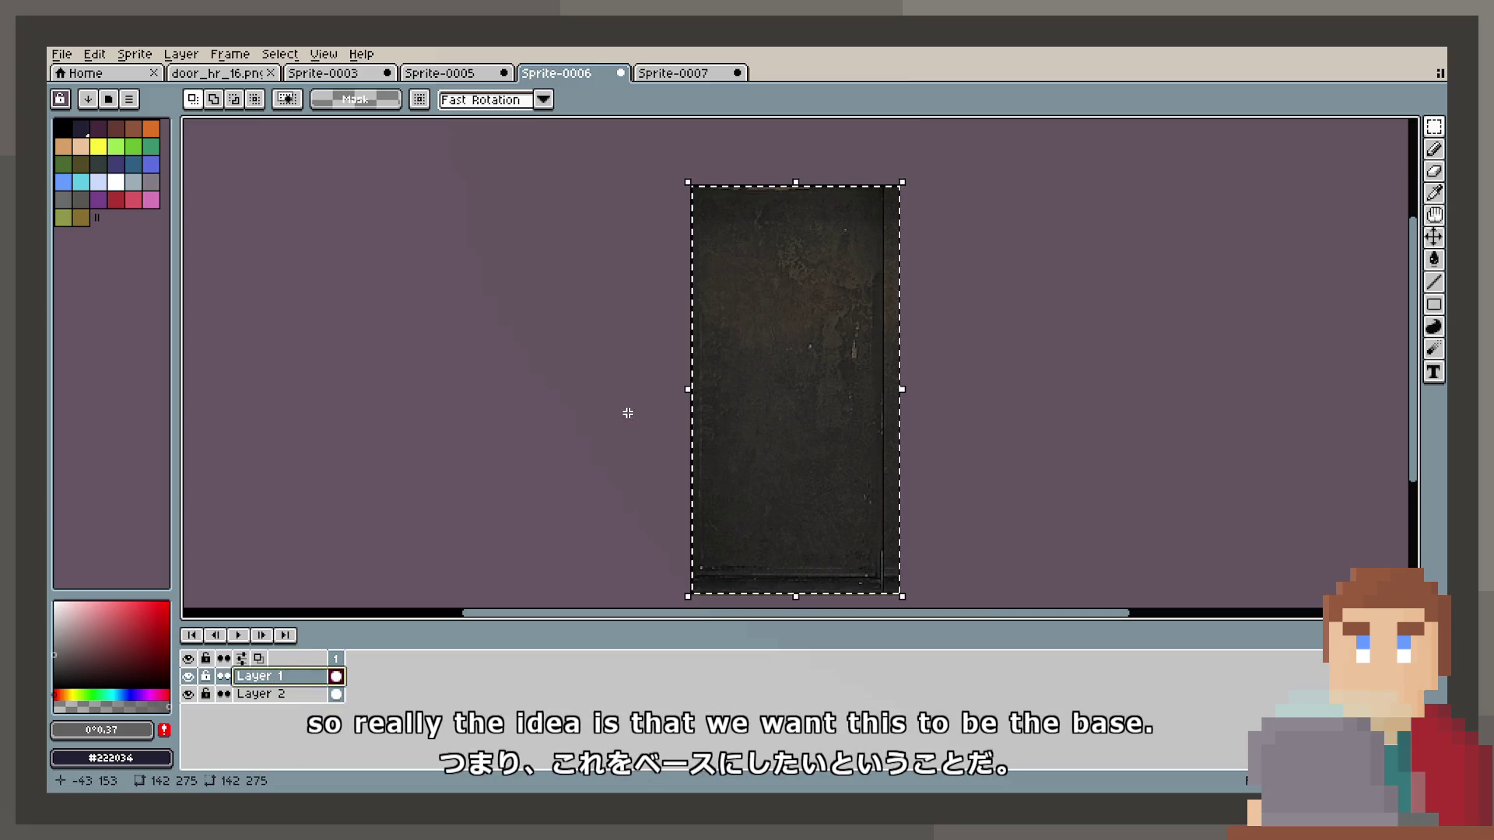
click(189, 676)
click(257, 694)
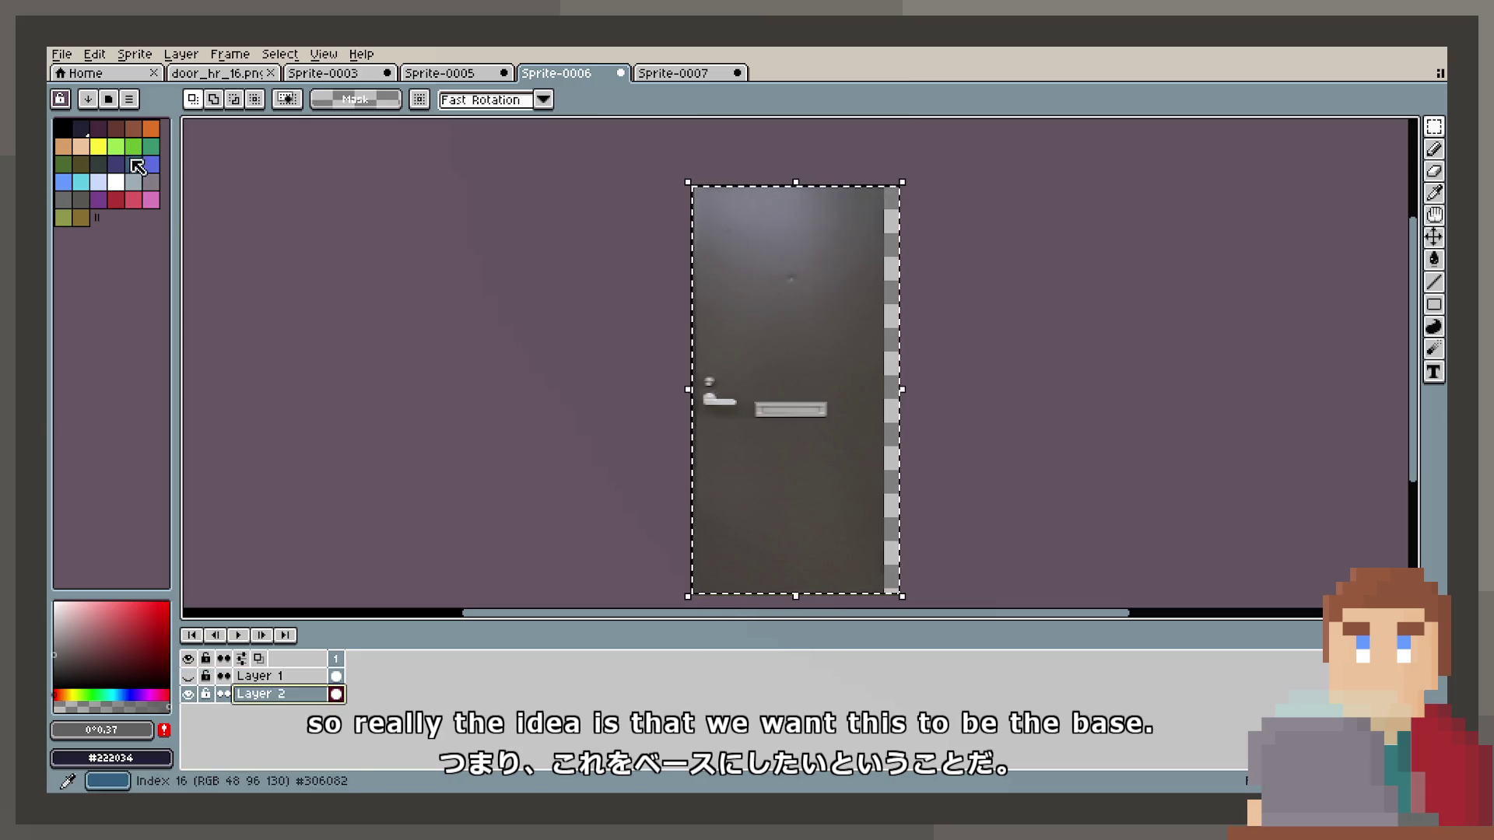
key(ctrl+d)
Shift a tall strip of the door's right edge over the checkered border.
mouse_move(857, 211)
mouse_down()
mouse_move(883, 605)
mouse_move(883, 593)
mouse_up()
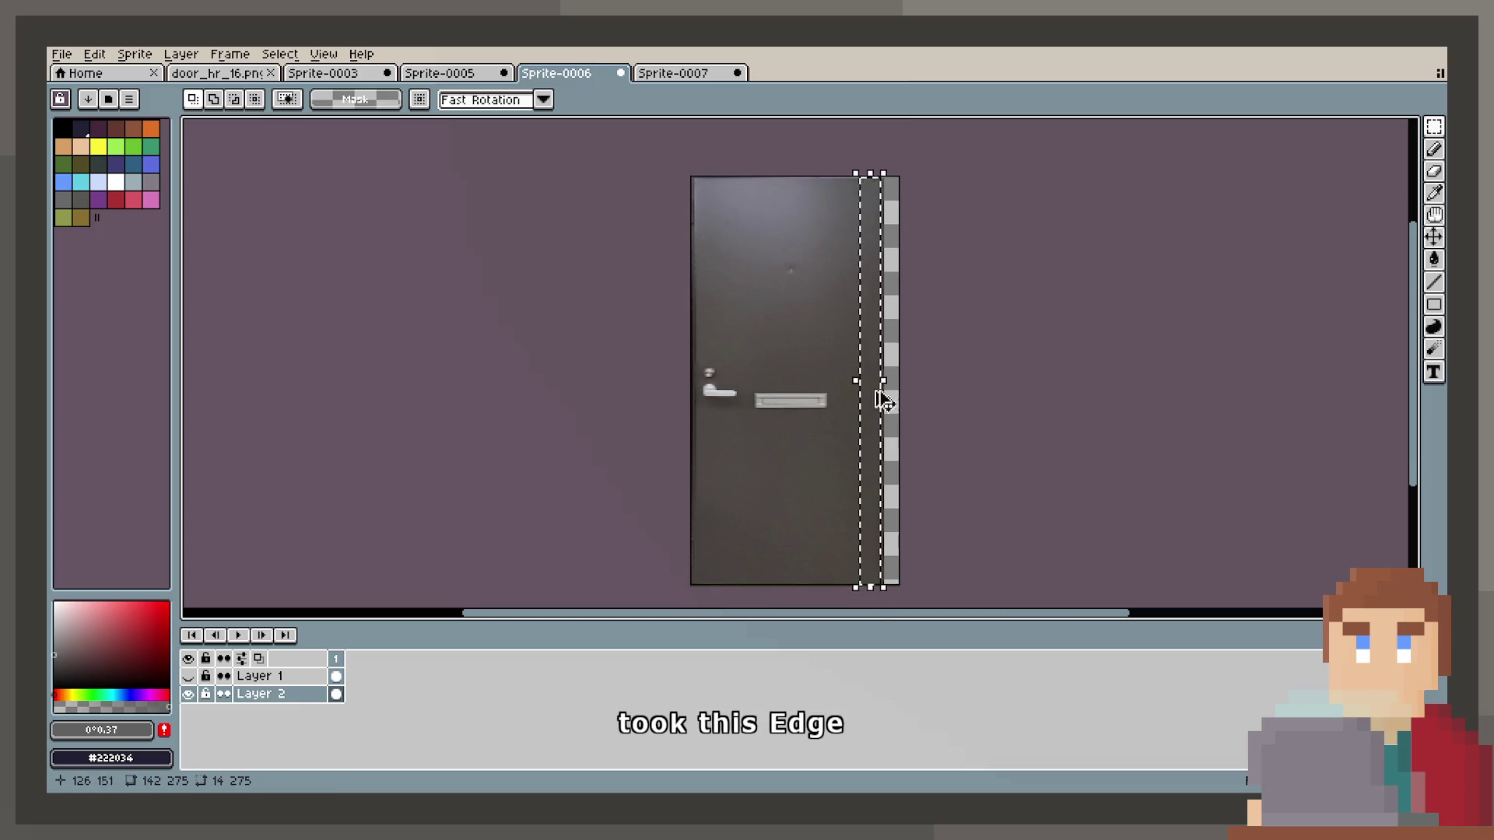
scroll(879, 393, up, 4)
click(725, 384)
drag(725, 384, 823, 394)
click(1025, 355)
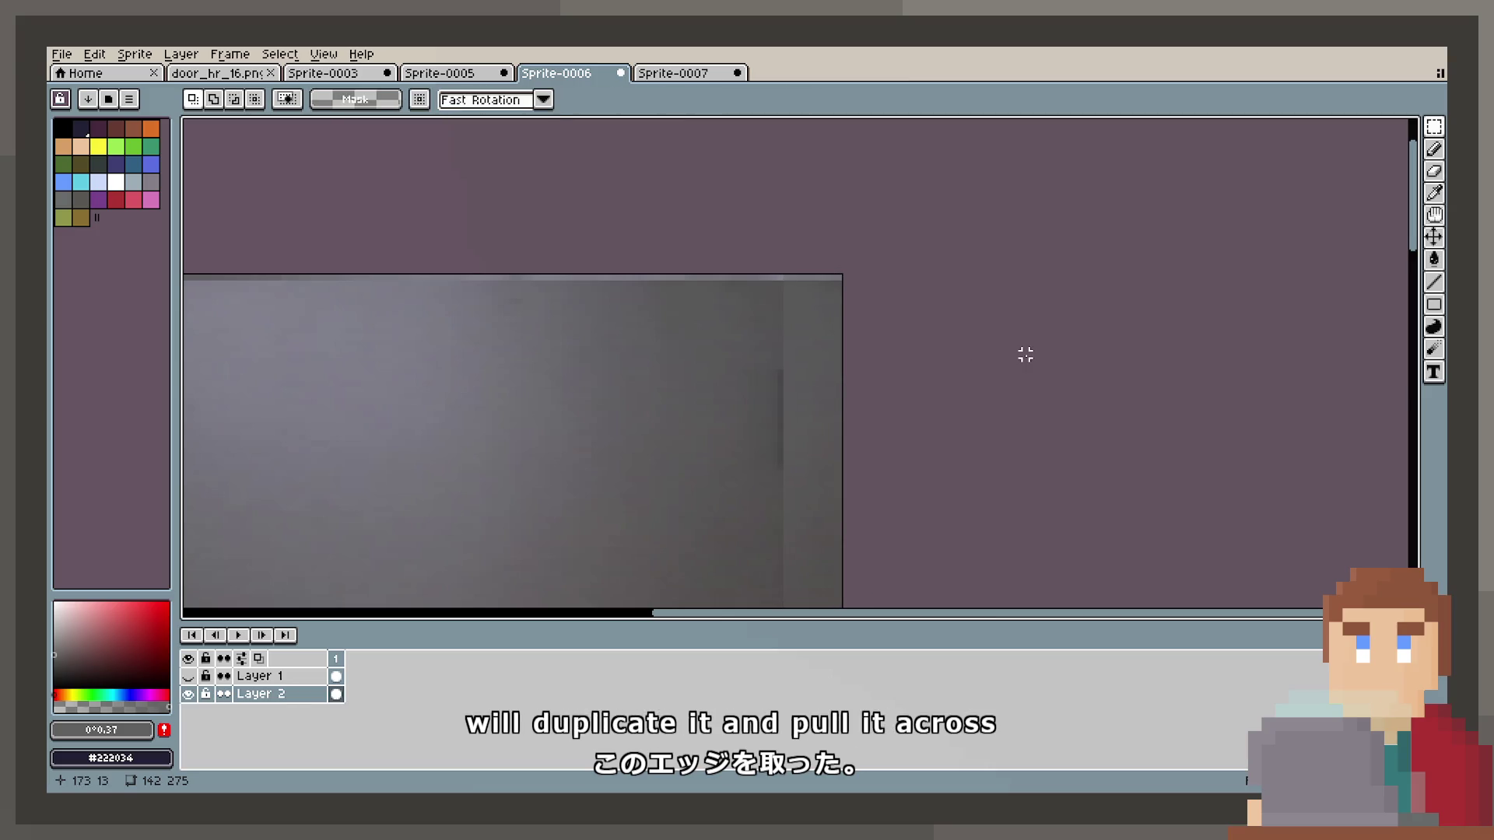
scroll(843, 423, down, 5)
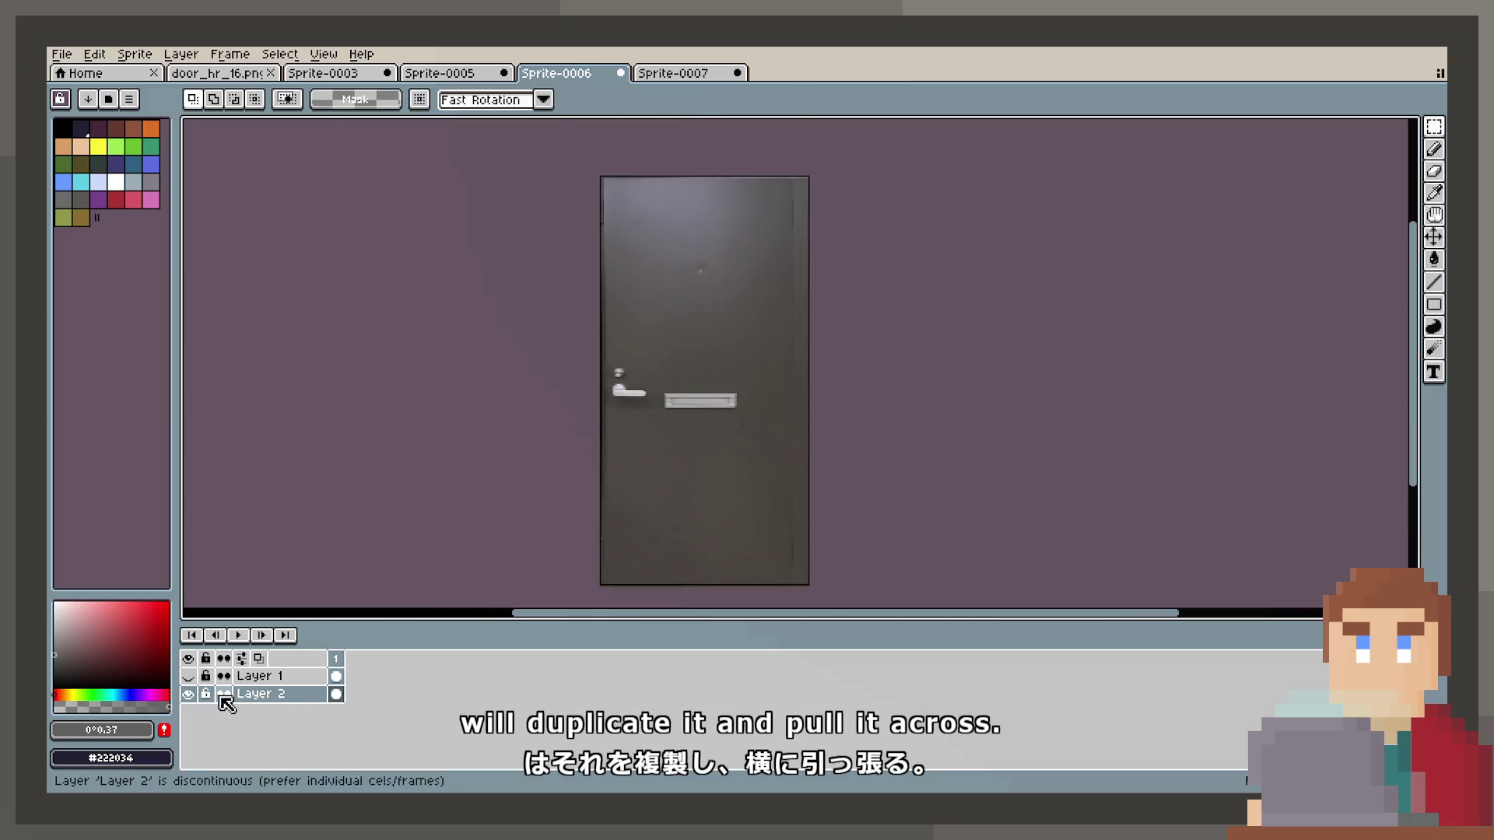
double_click(257, 676)
Show the dark texture layer and try the Lighten blend at about half opacity.
click(188, 677)
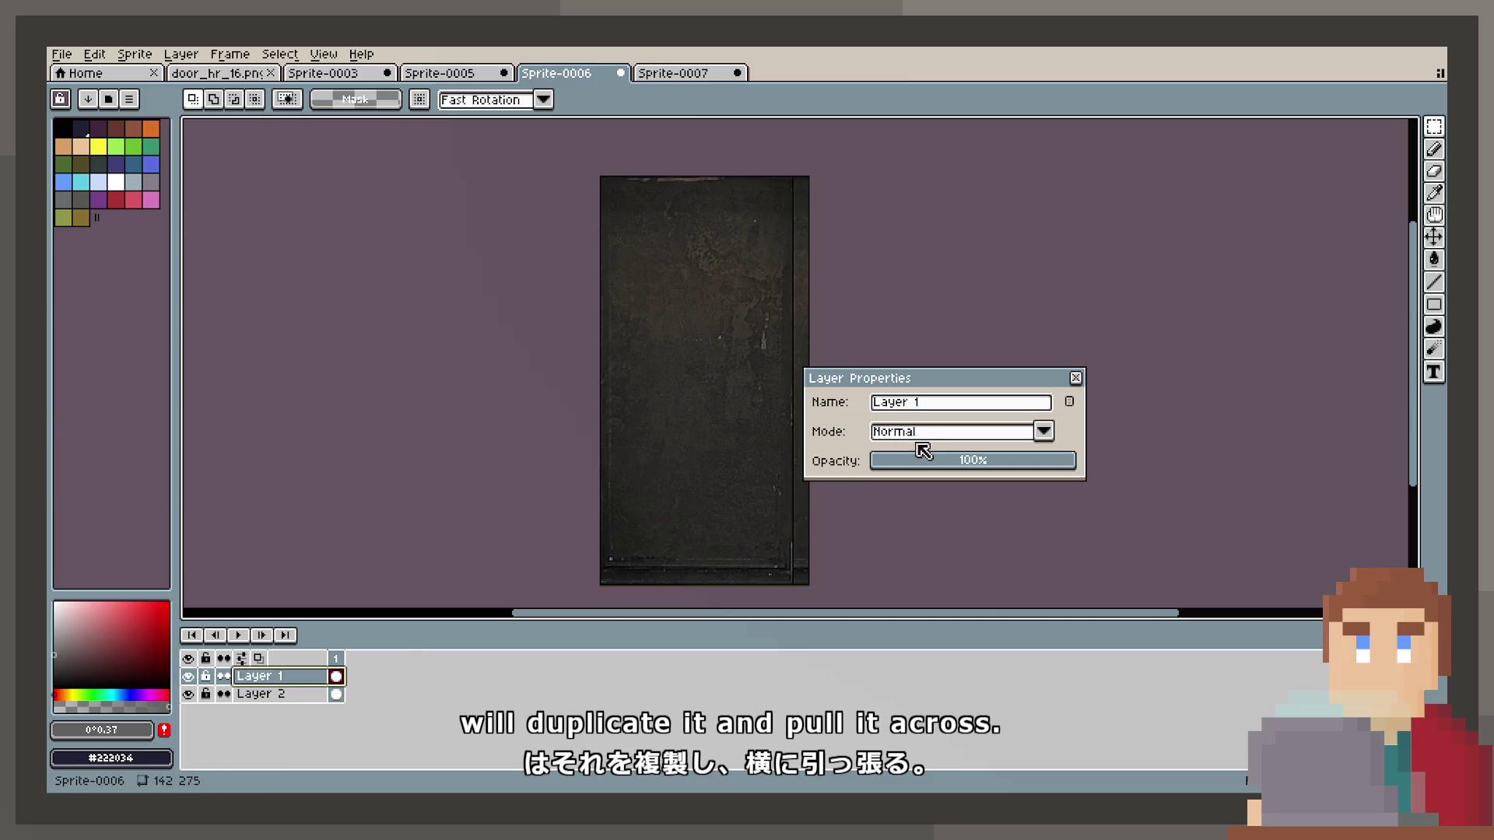
click(942, 433)
key(Down)
key(Down)
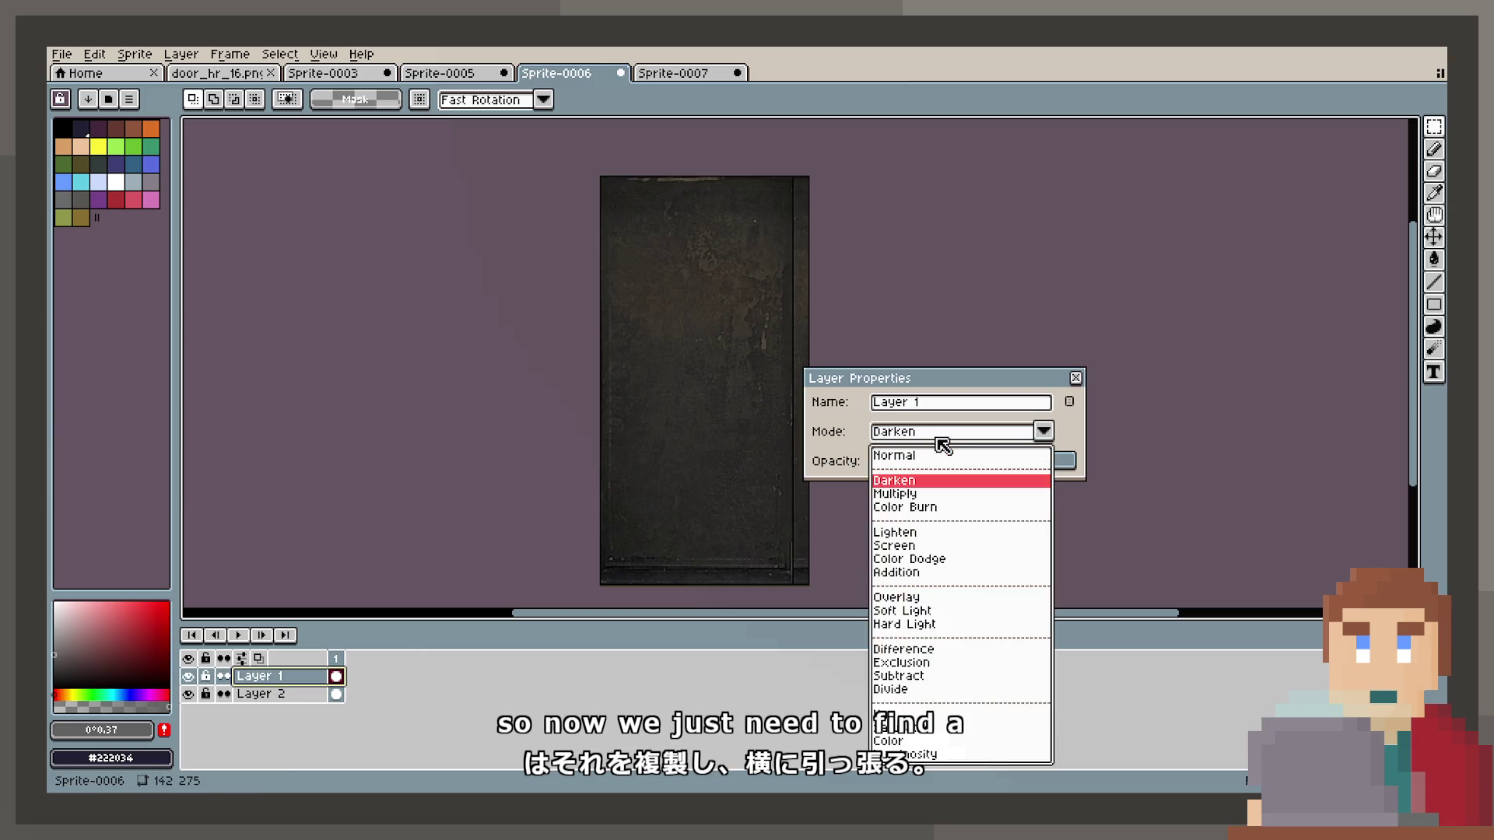
key(Down)
key(Down)
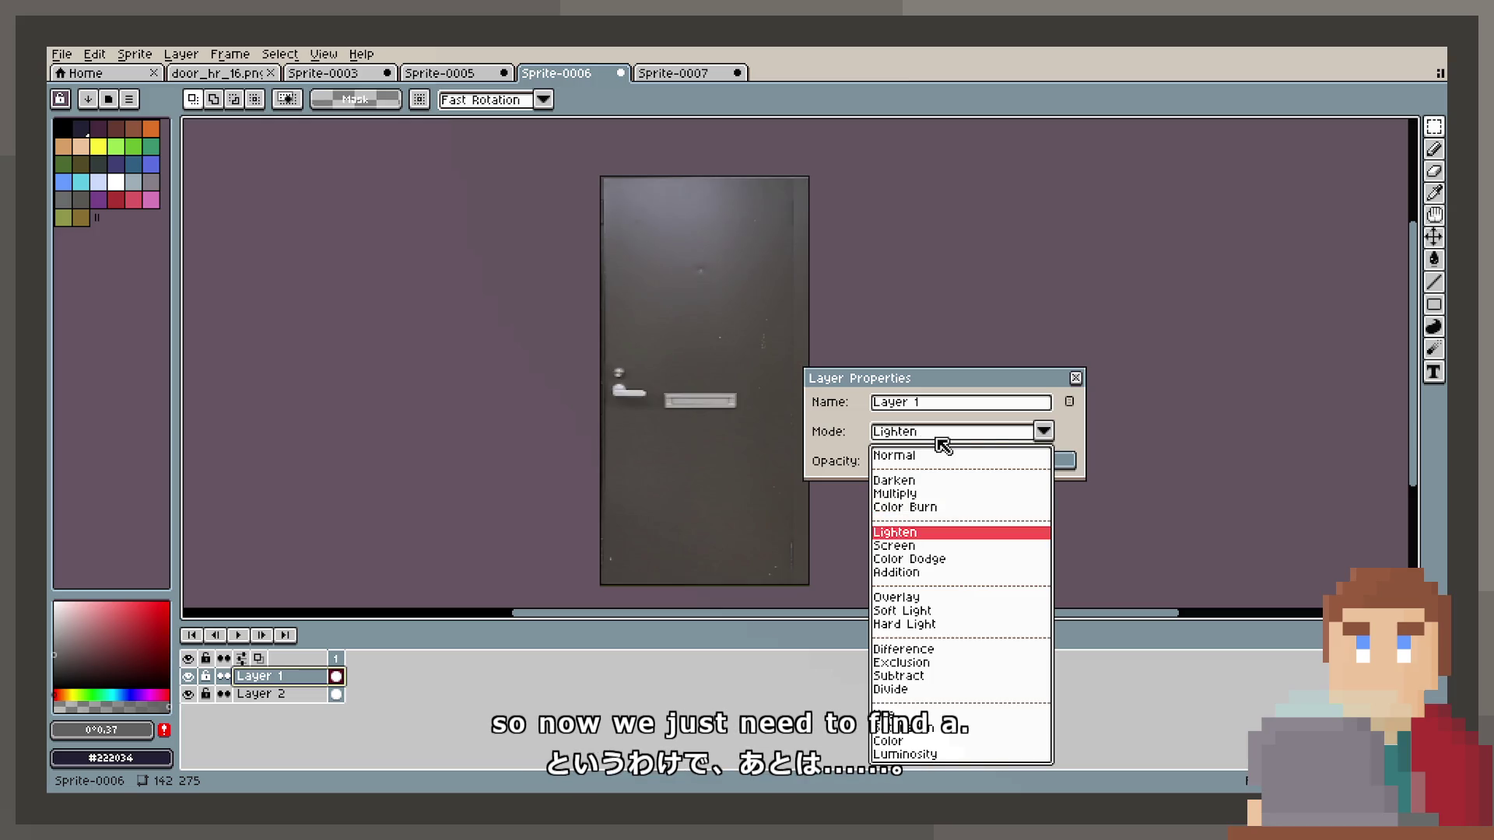
key(Return)
drag(1070, 460, 990, 467)
Preview blend modes from Darken through Hard Light, comparing Hard Light with Soft Light.
click(968, 433)
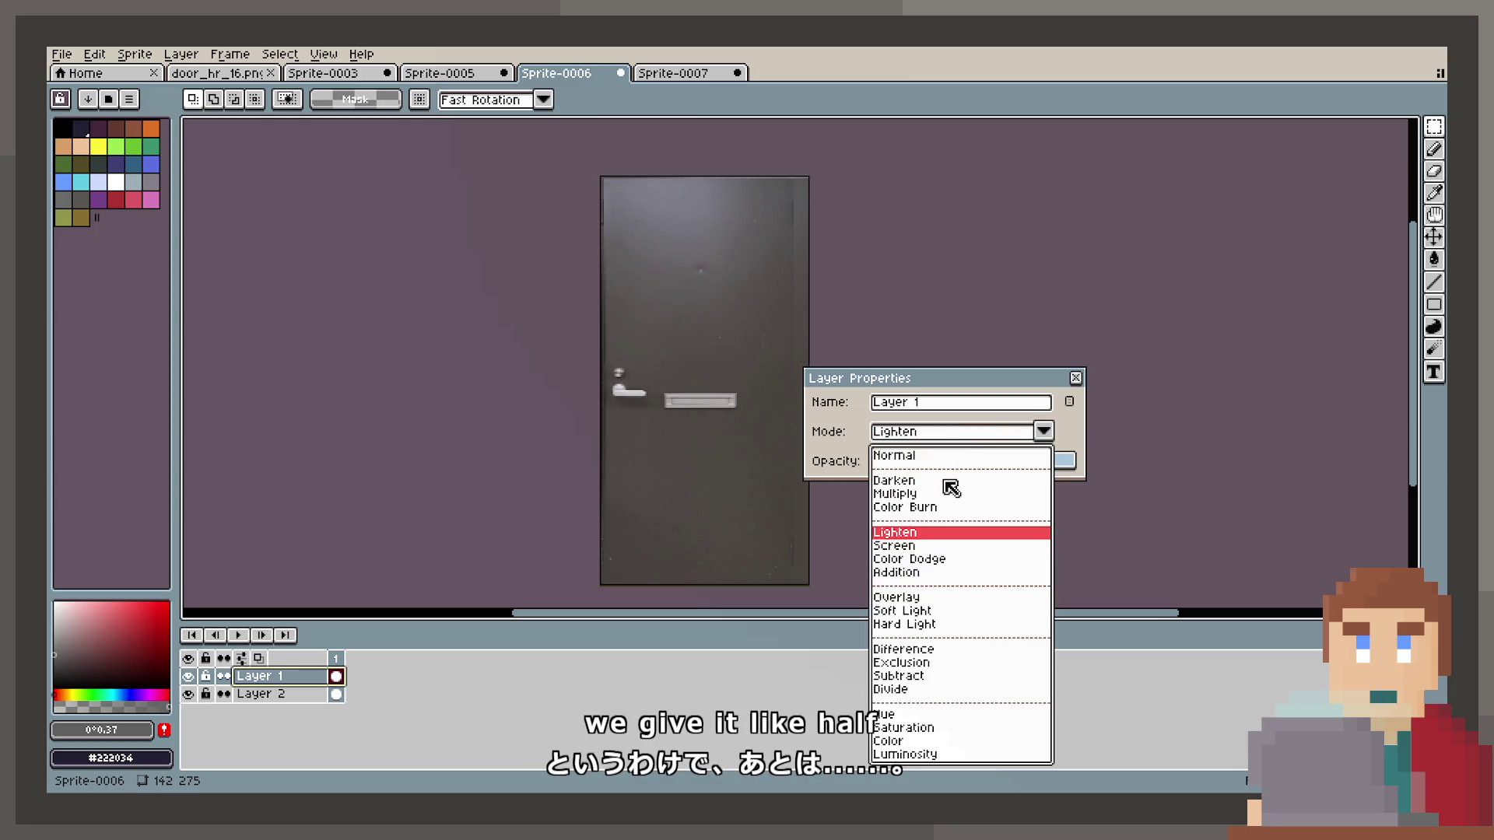
click(950, 483)
click(939, 432)
key(Down)
key(Up)
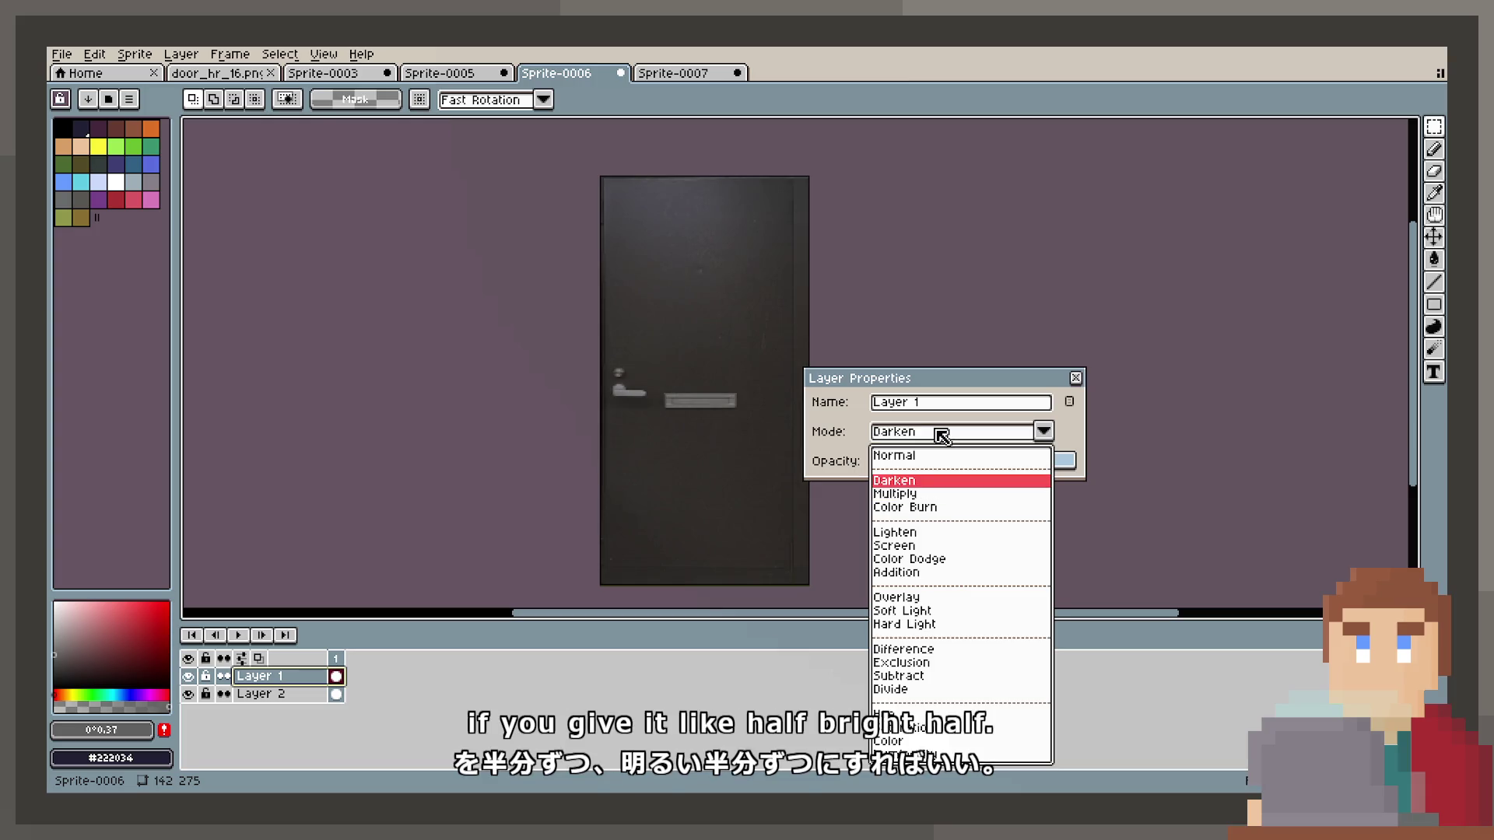
key(Down)
key(Down)
key(Down)
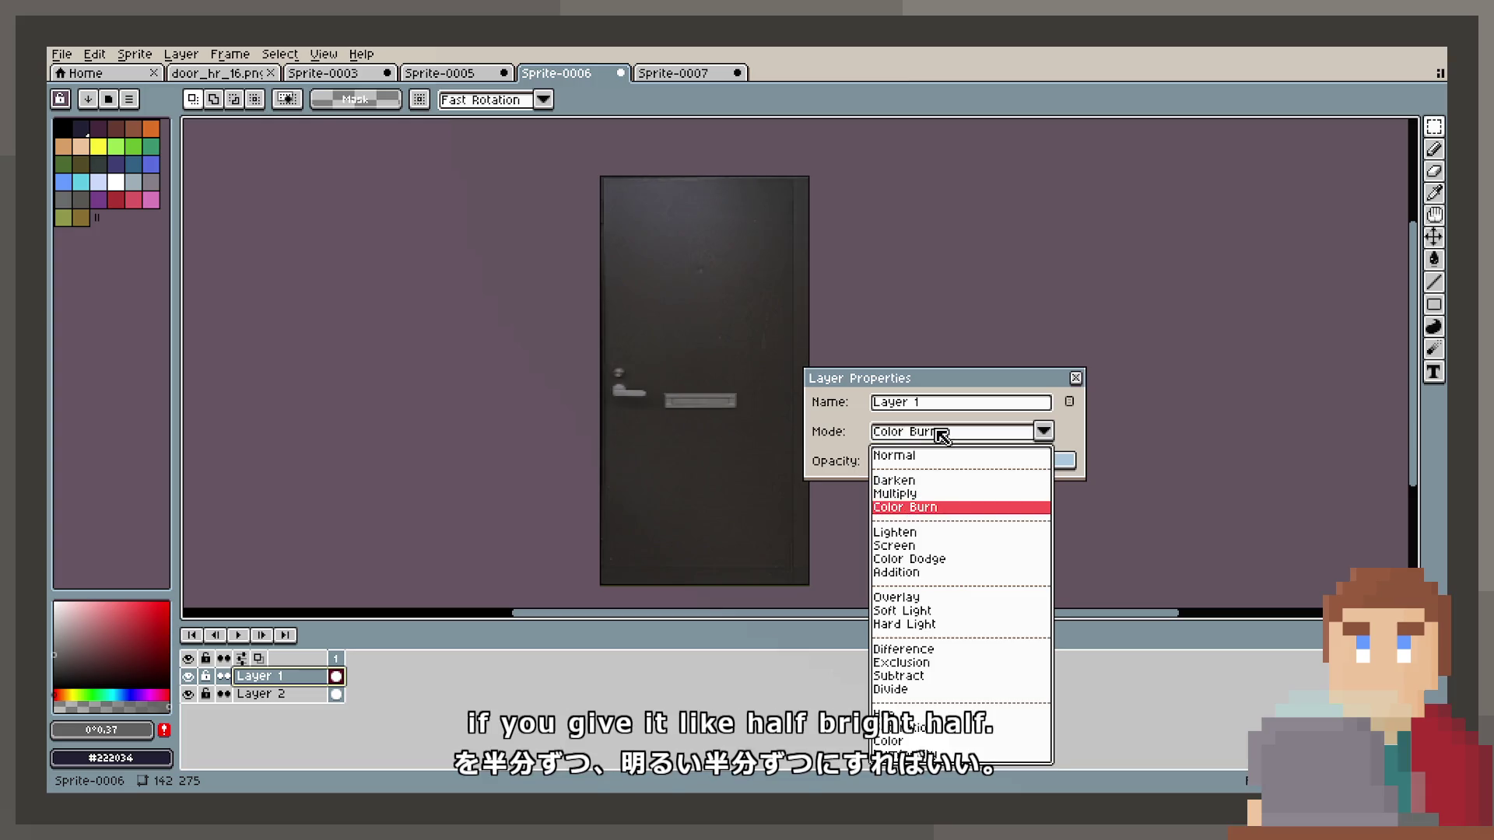
key(Down)
key(Down)
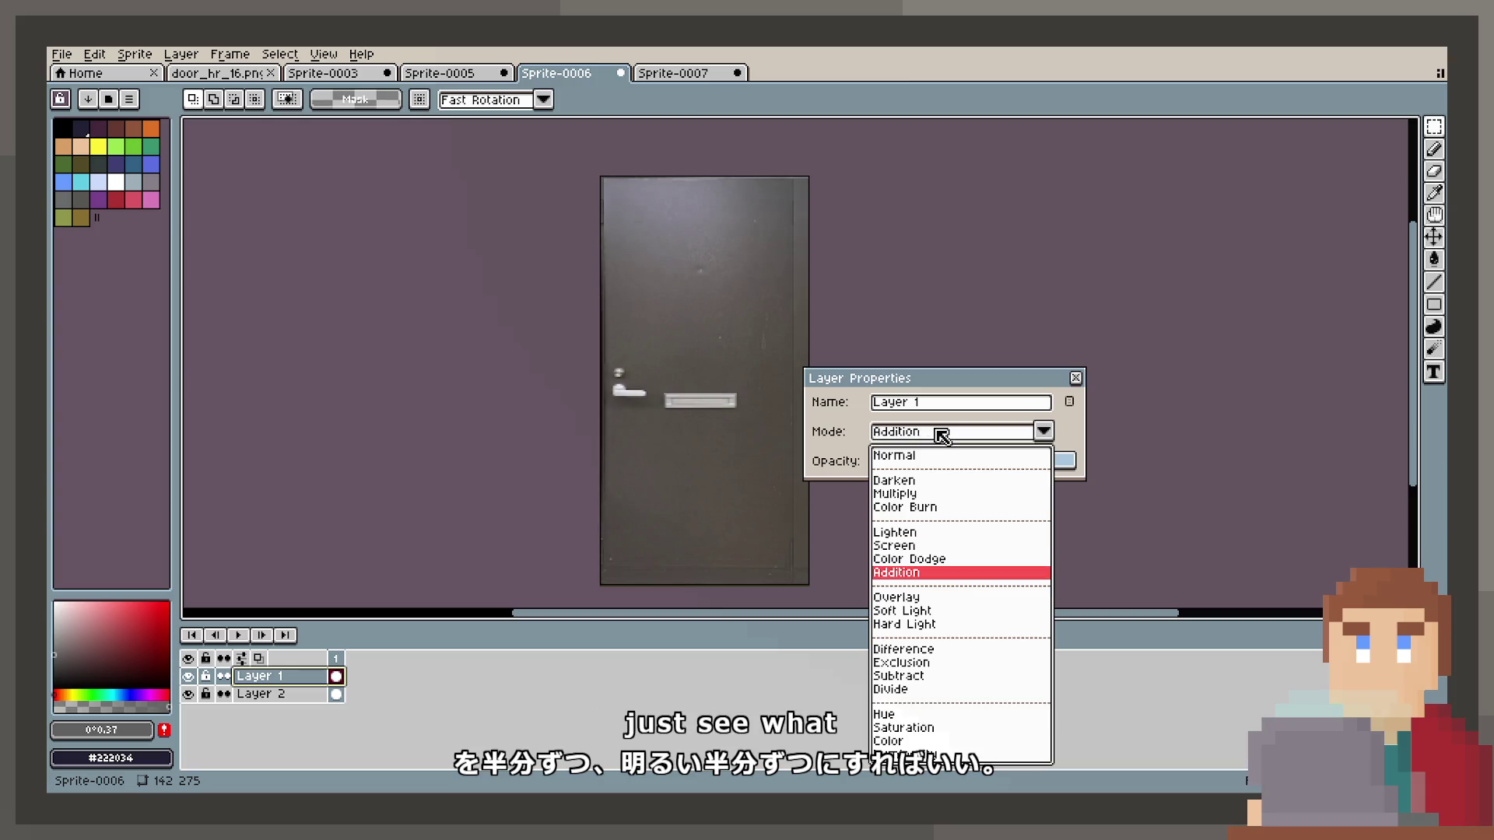
key(Up)
key(Down)
key(Down)
key(Down)
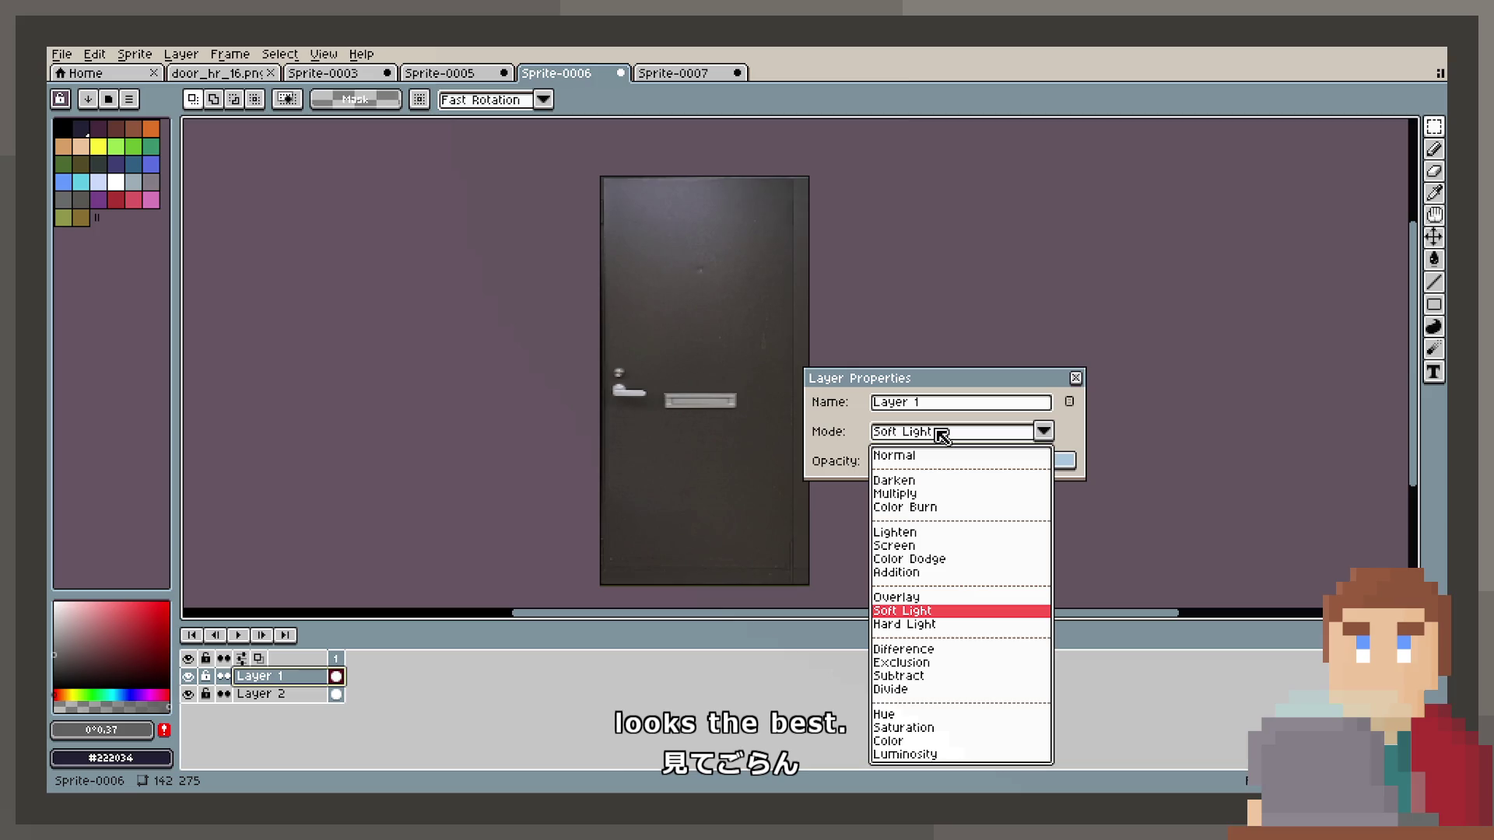
key(Down)
key(Up)
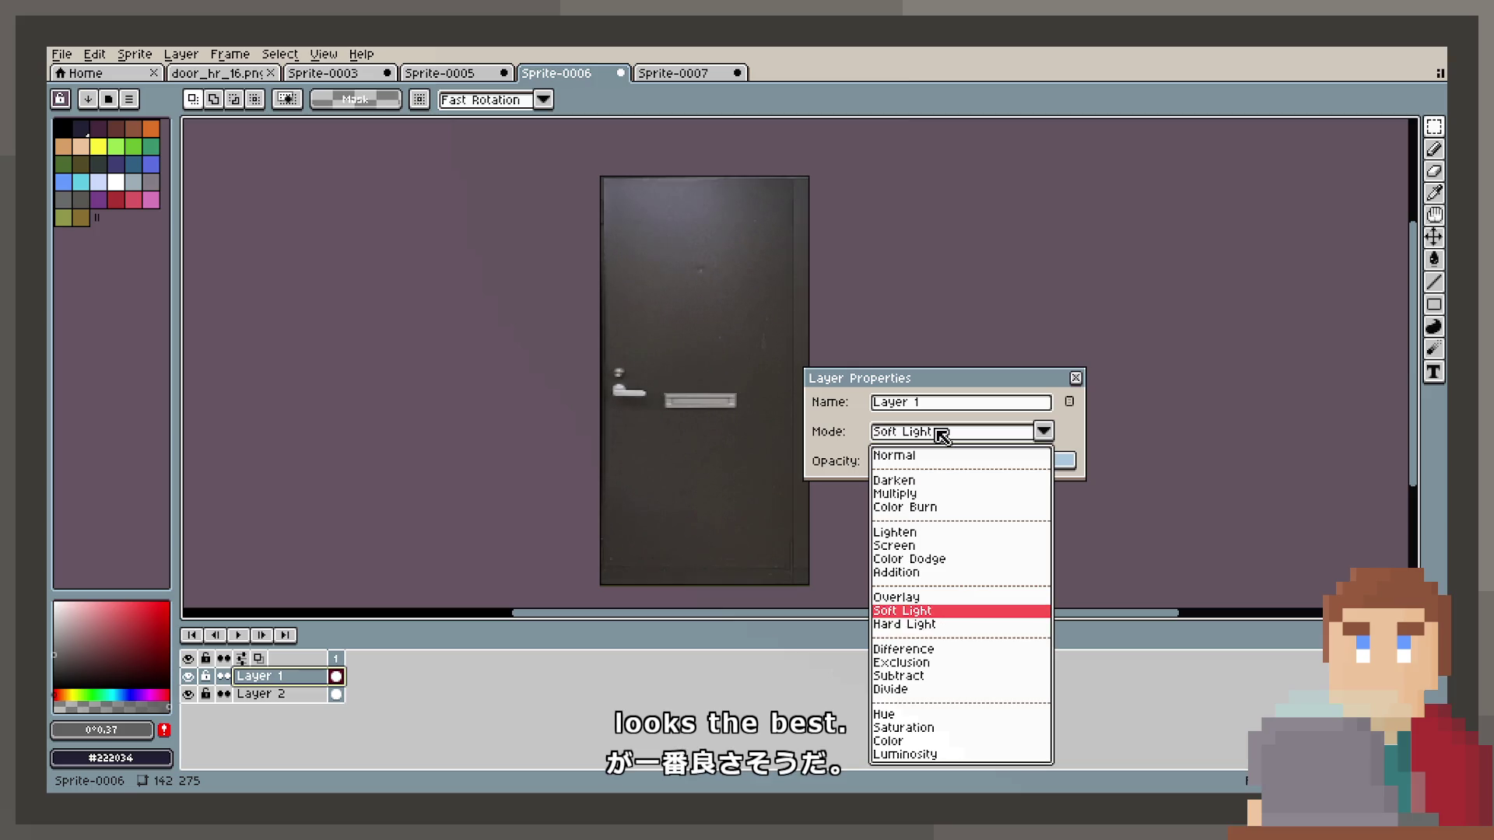
key(Down)
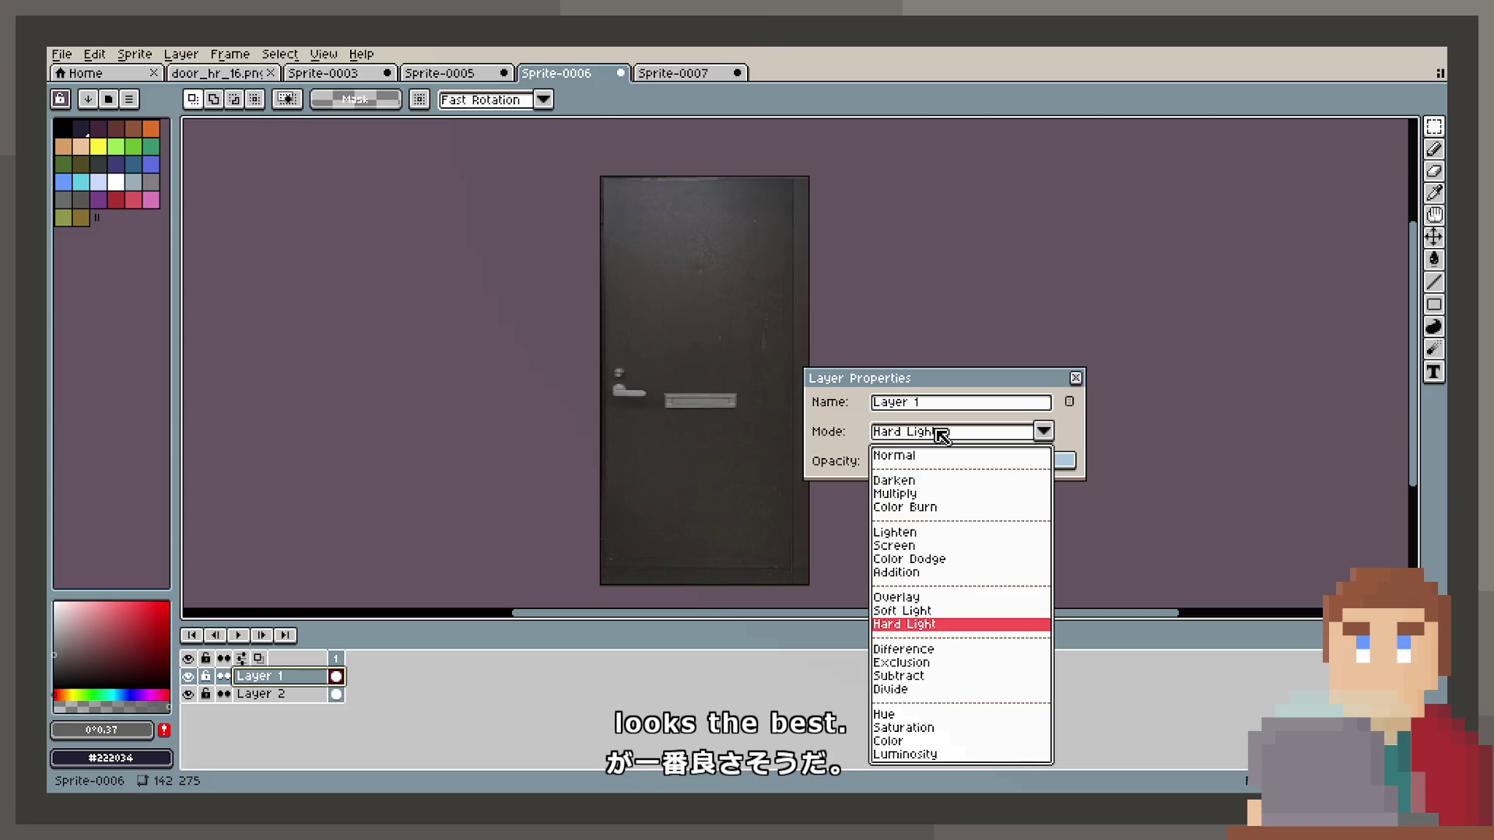
Preview Difference through Luminosity blends and keep Luminosity.
key(Down)
key(Down)
key(Down)
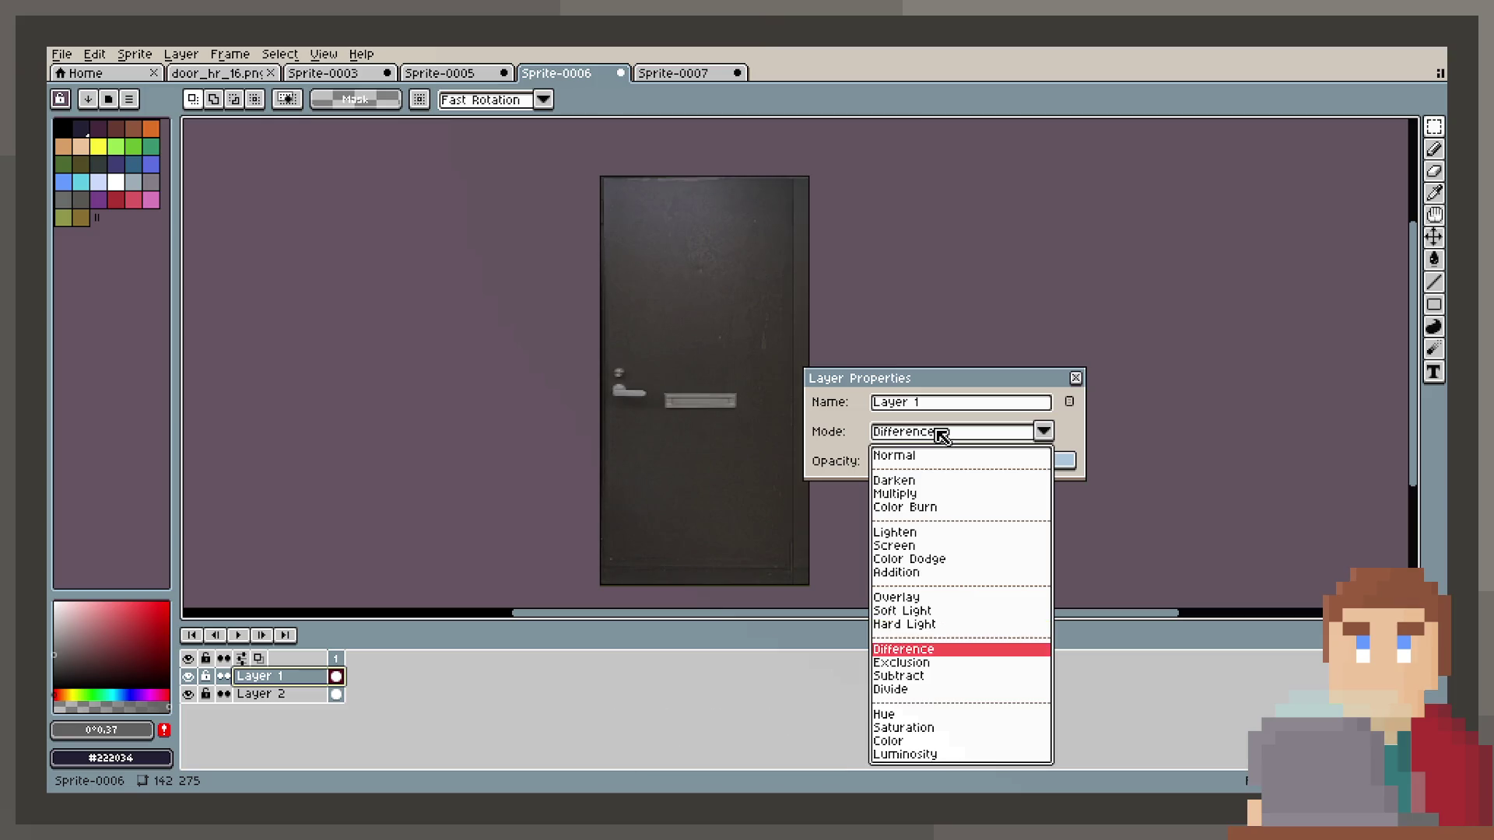
key(Down)
key(Down)
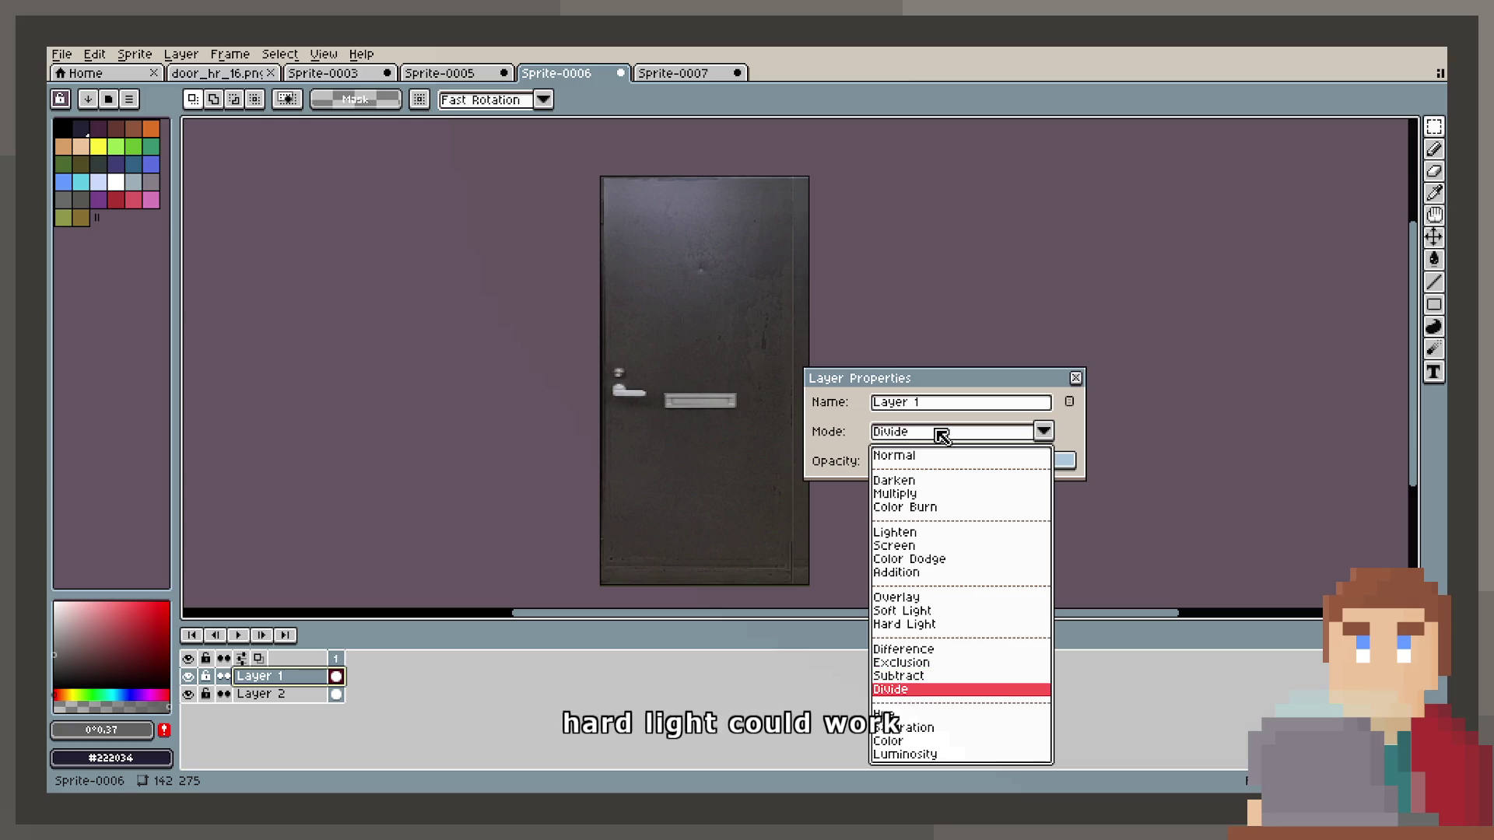
key(Down)
key(Down)
key(Down)
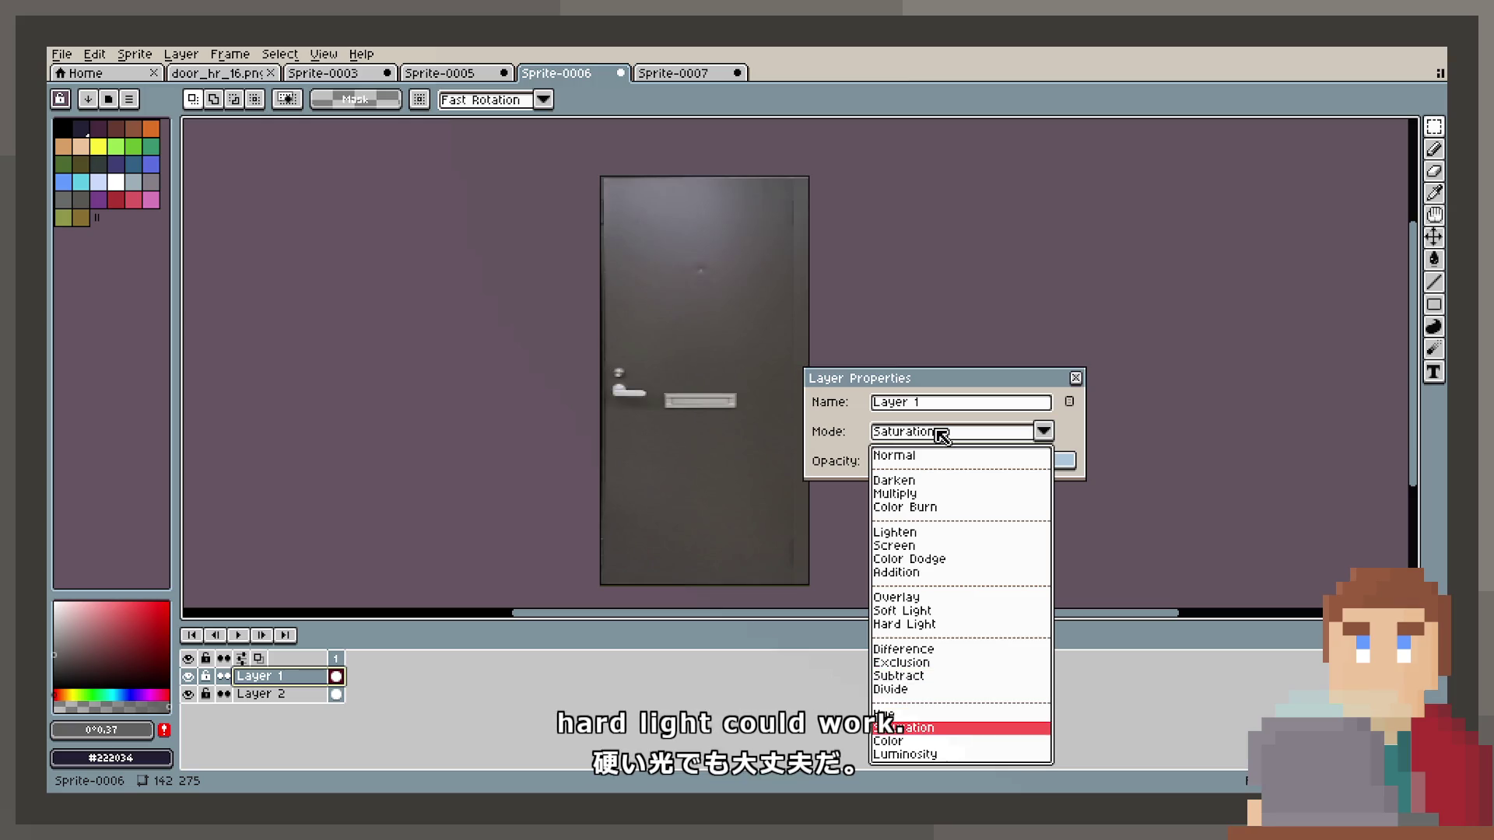
key(Up)
key(Down)
key(Return)
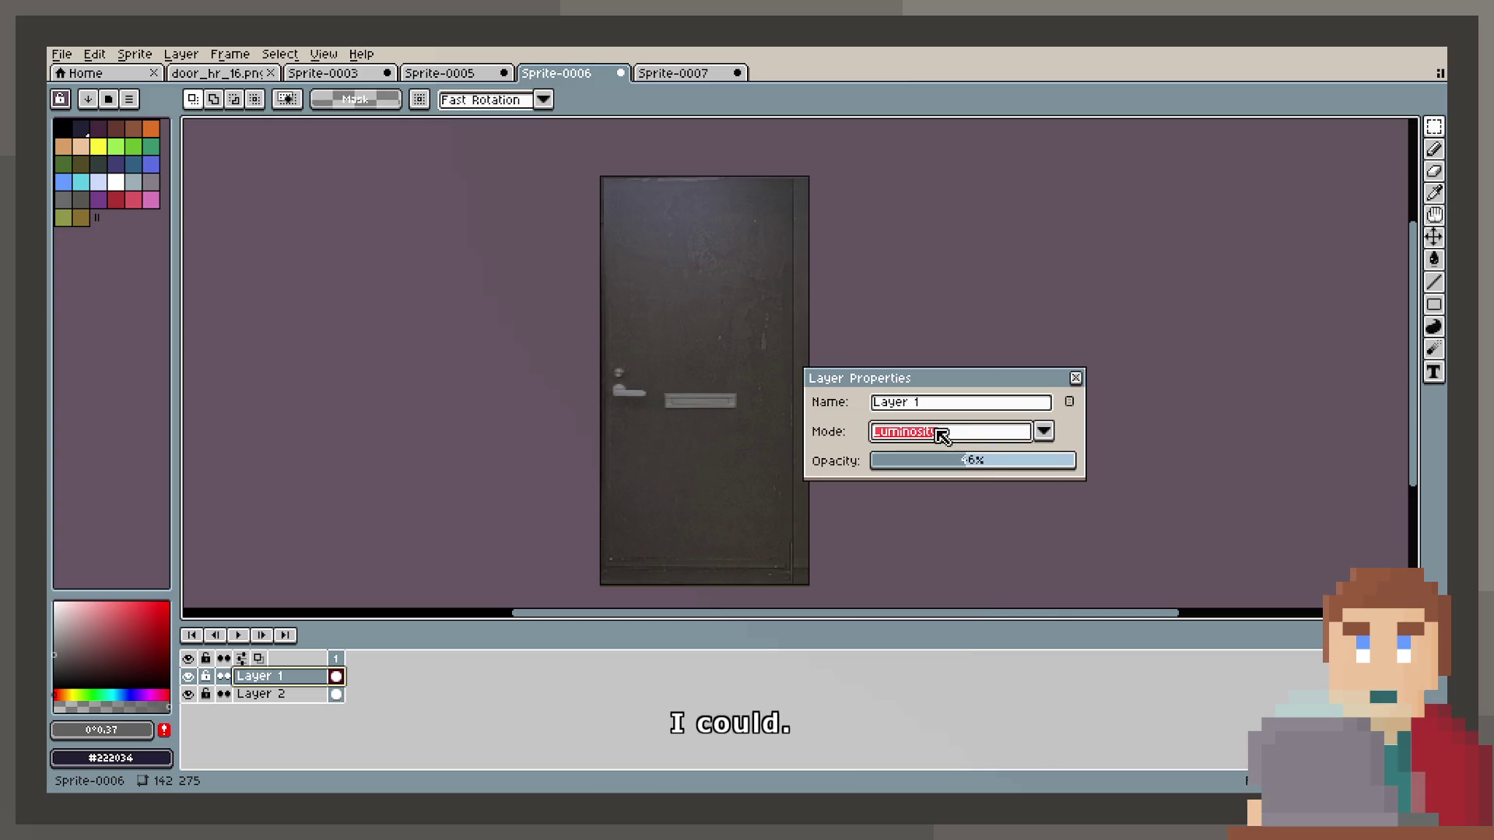
Lower the layer opacity to about 15%, then raise it to about 41%.
drag(956, 461, 912, 463)
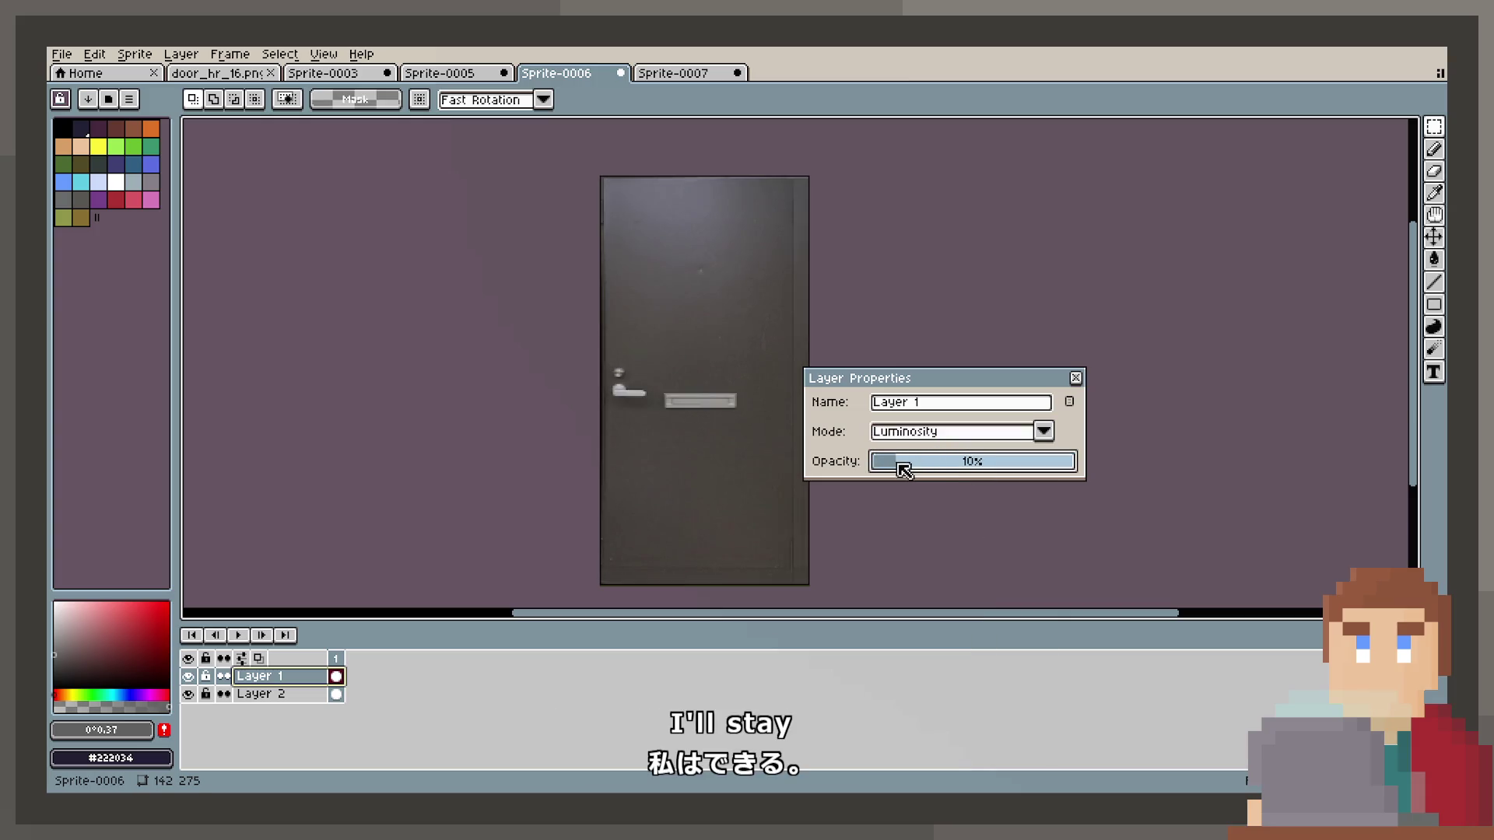
drag(905, 465, 914, 472)
scroll(740, 341, up, 1)
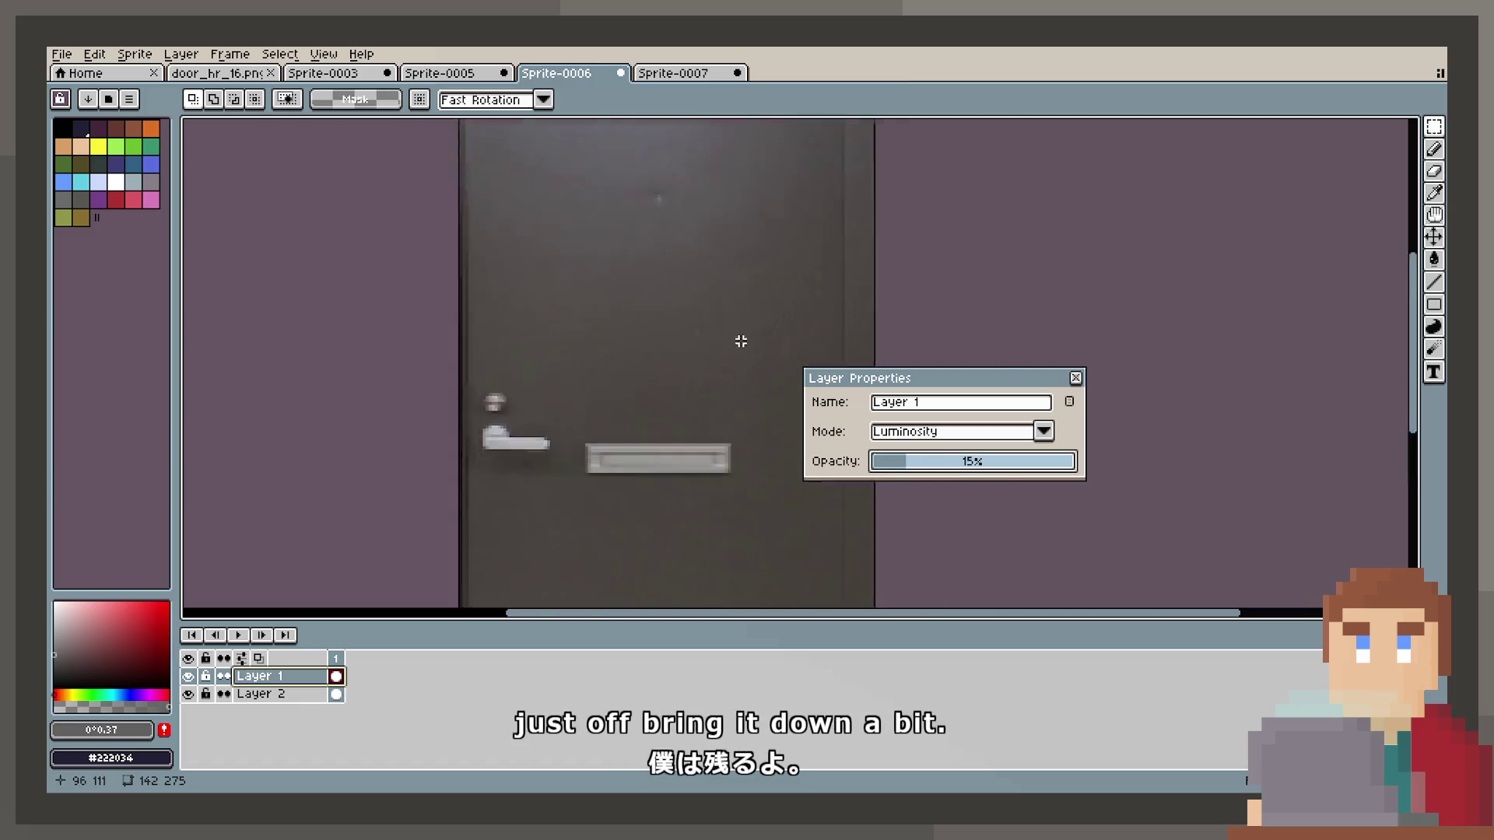
scroll(740, 358, up, 2)
scroll(740, 357, down, 3)
scroll(757, 460, up, 1)
click(956, 463)
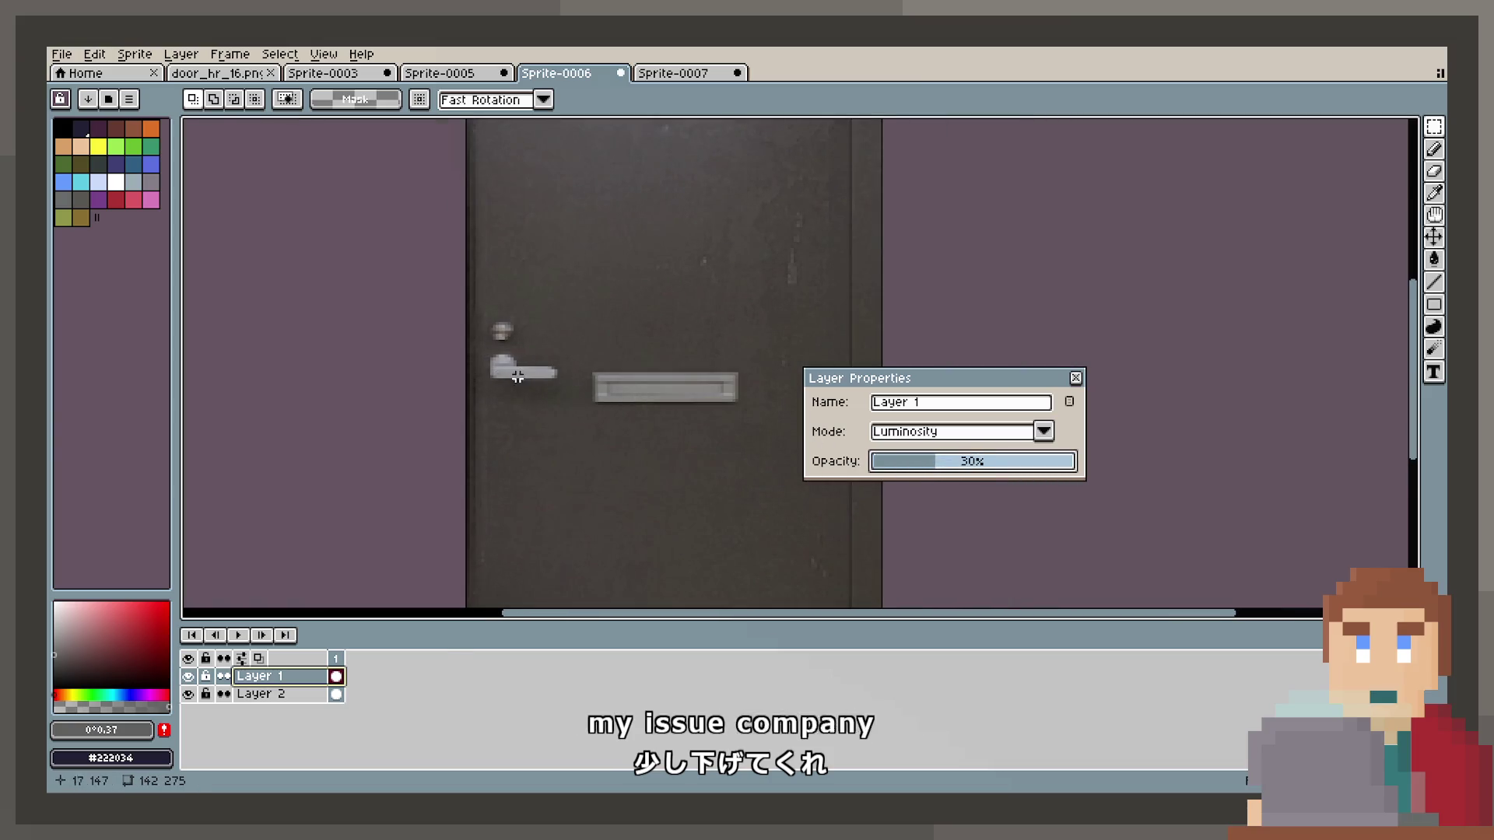
Compare Hard Light with Luminosity, keeping Hard Light at 64% opacity.
click(957, 430)
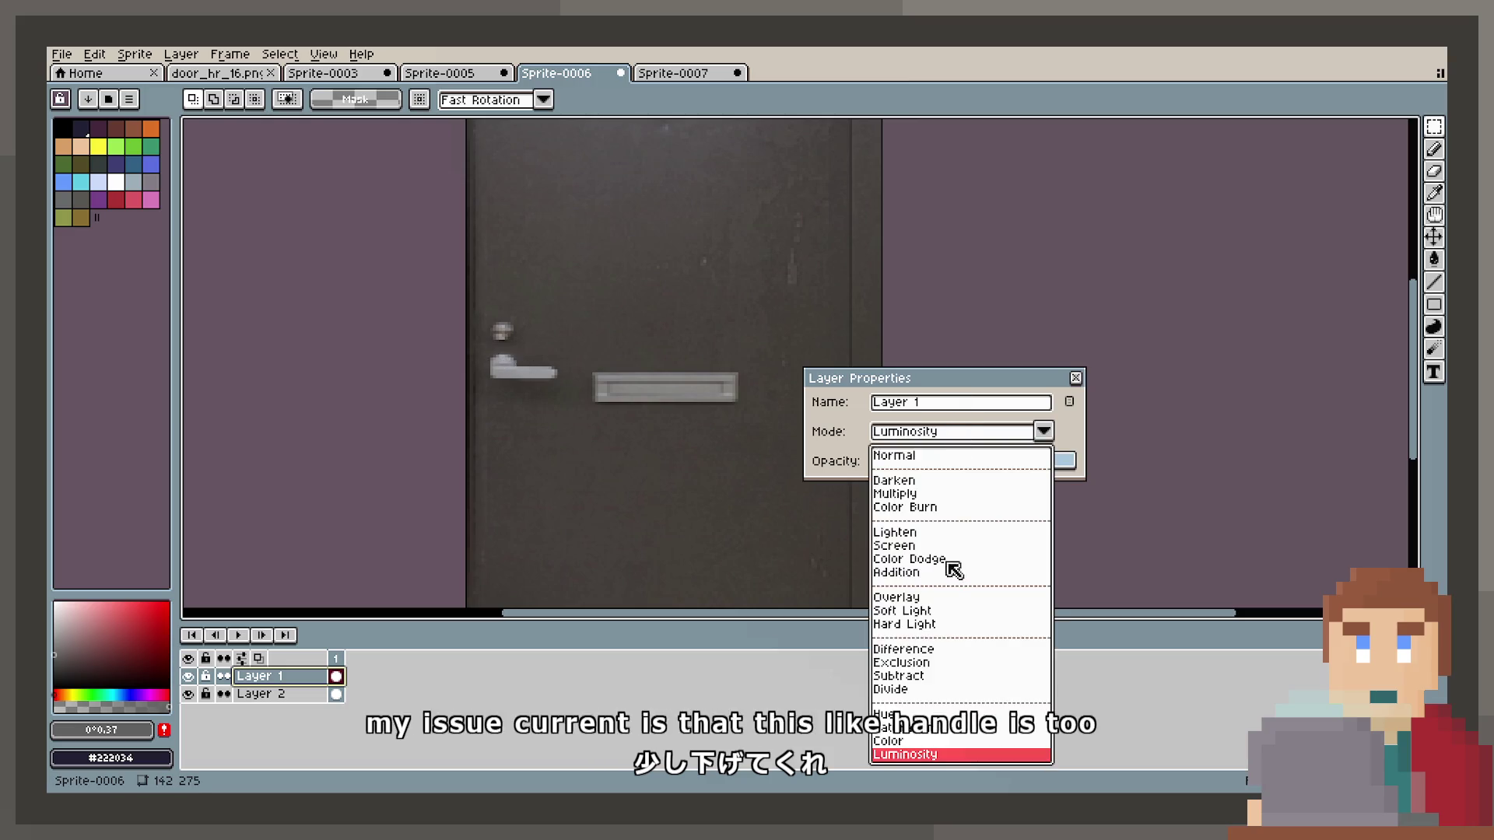
click(928, 624)
click(930, 433)
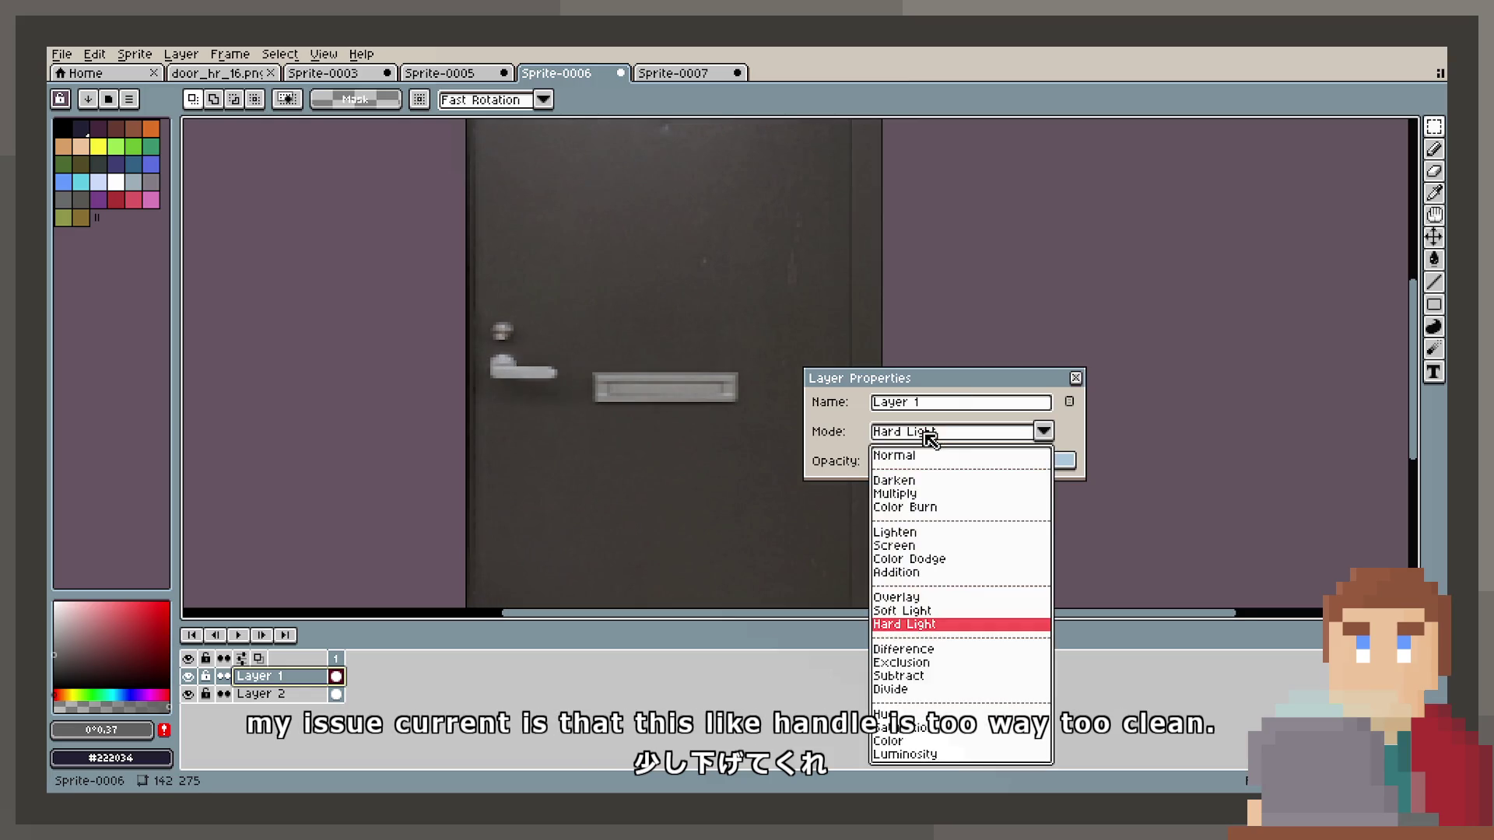
click(916, 752)
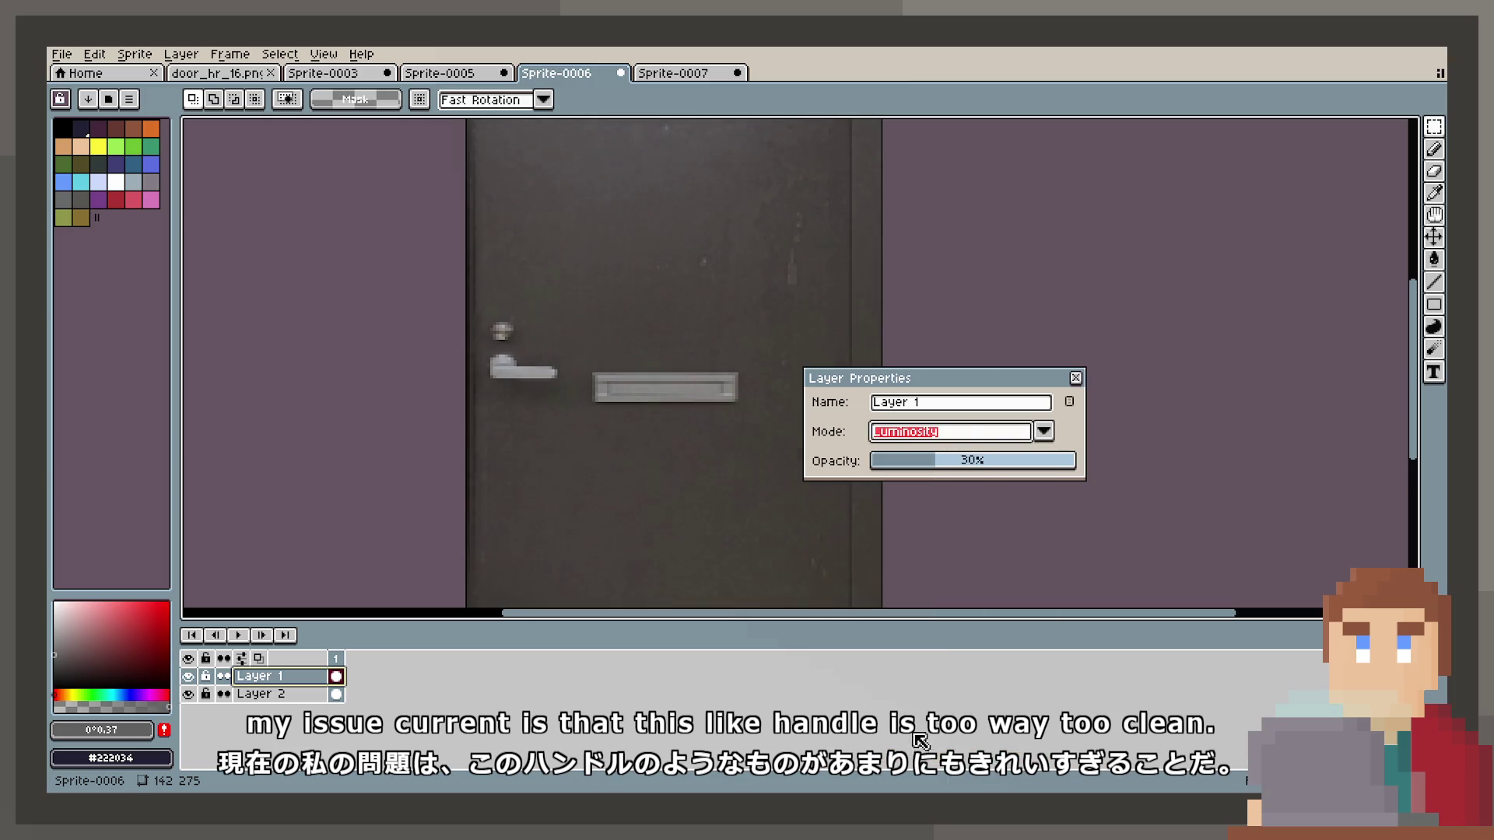
click(957, 433)
click(943, 627)
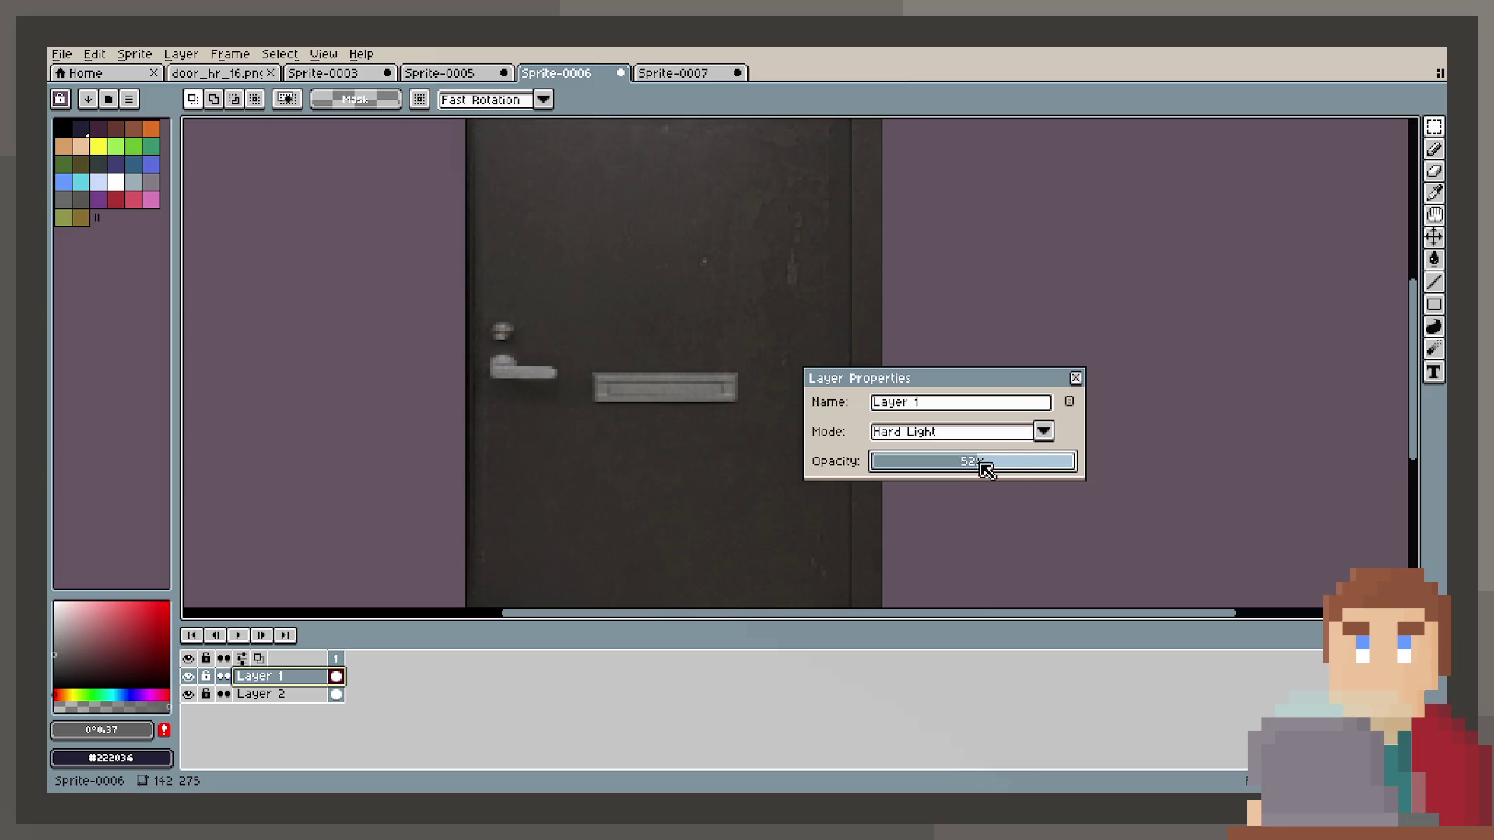
scroll(736, 457, down, 3)
scroll(735, 458, up, 2)
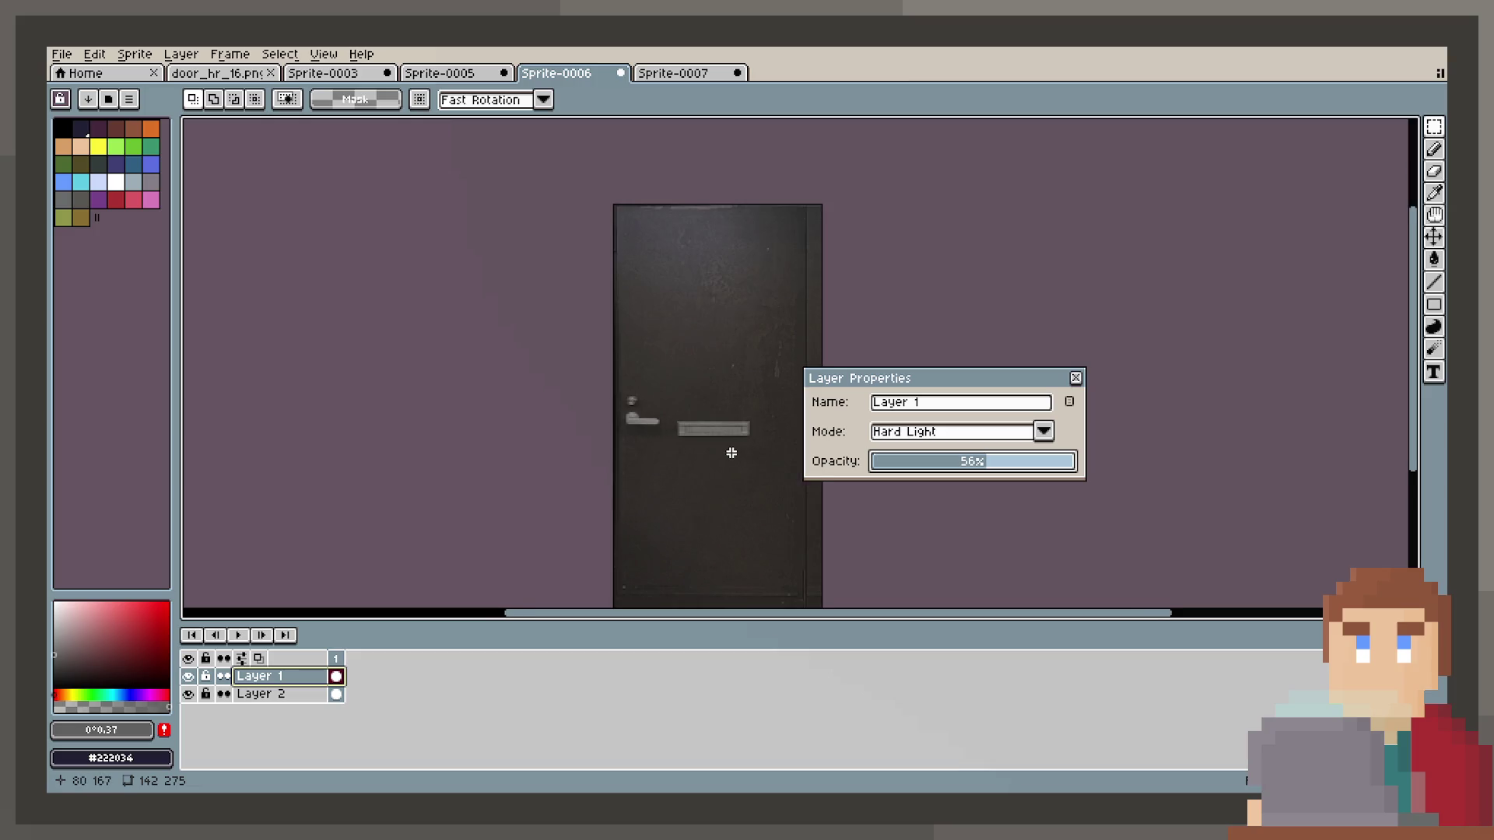
drag(969, 471, 1009, 475)
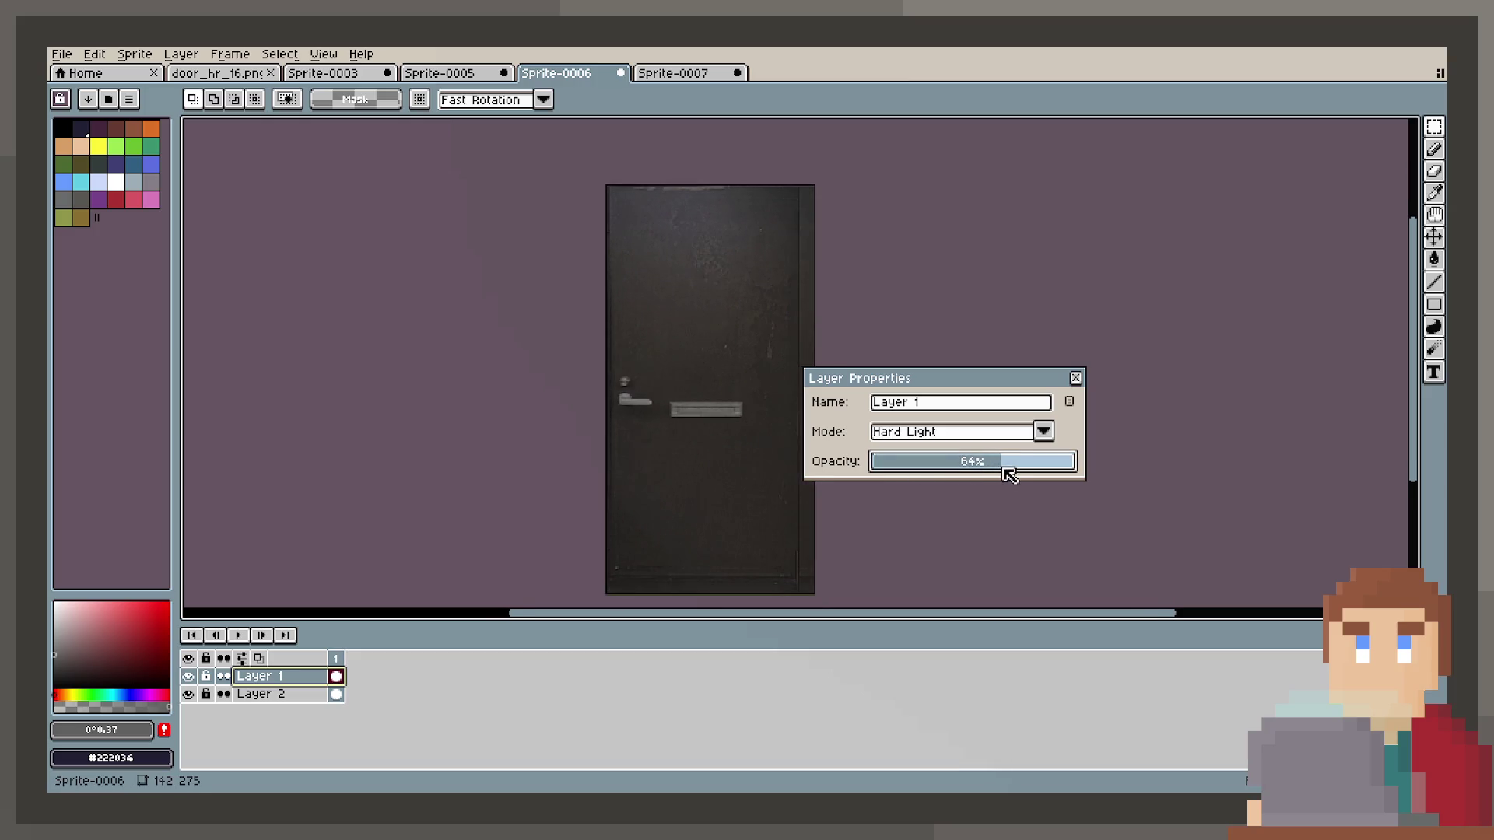
Try the Luminosity blend at 40% opacity.
click(984, 435)
click(915, 754)
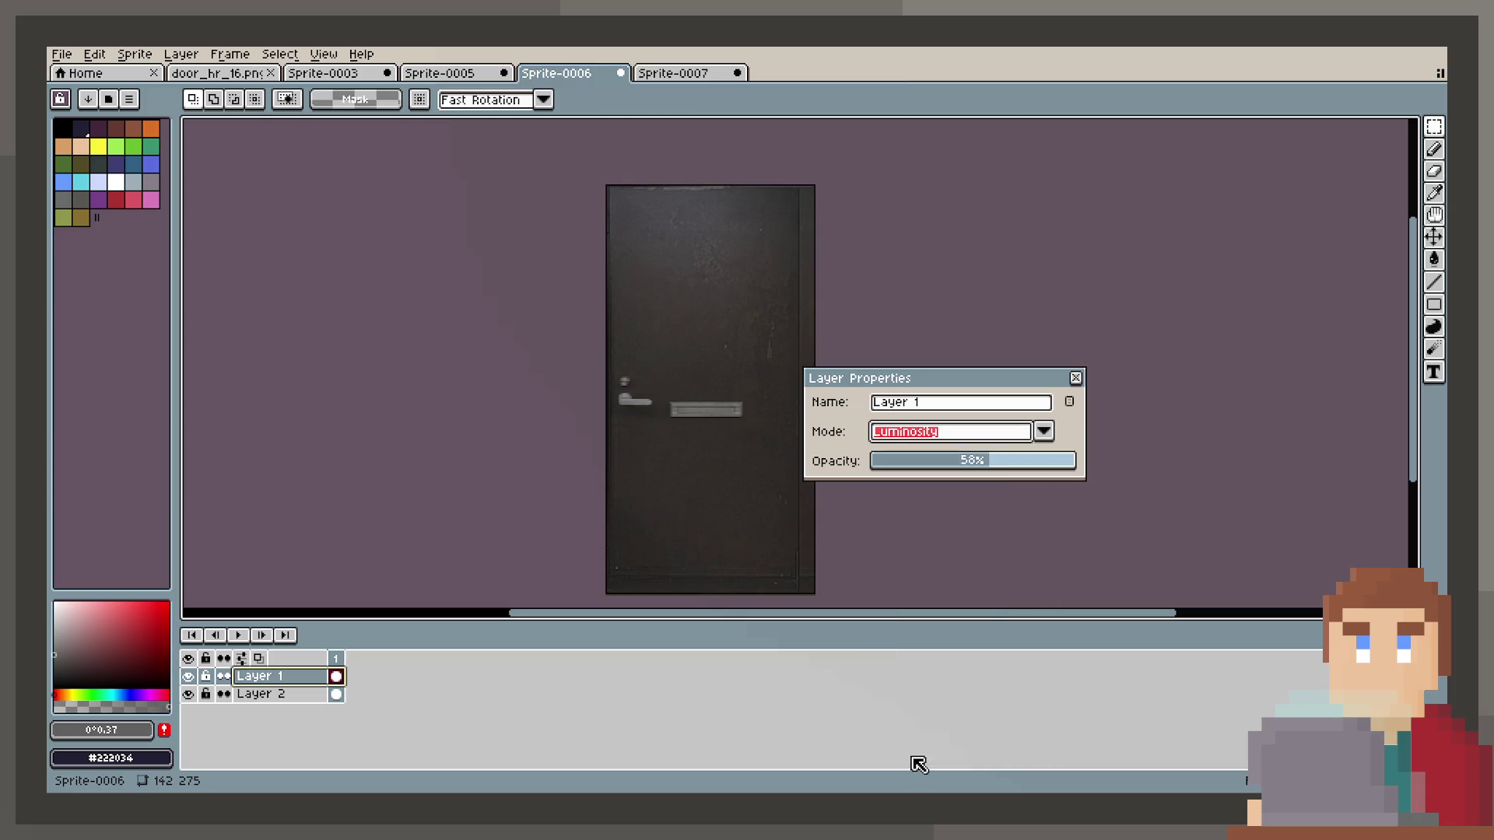
drag(978, 470, 954, 466)
Set Layer 1 to Hard Light at about 40% opacity and close Layer Properties.
click(983, 434)
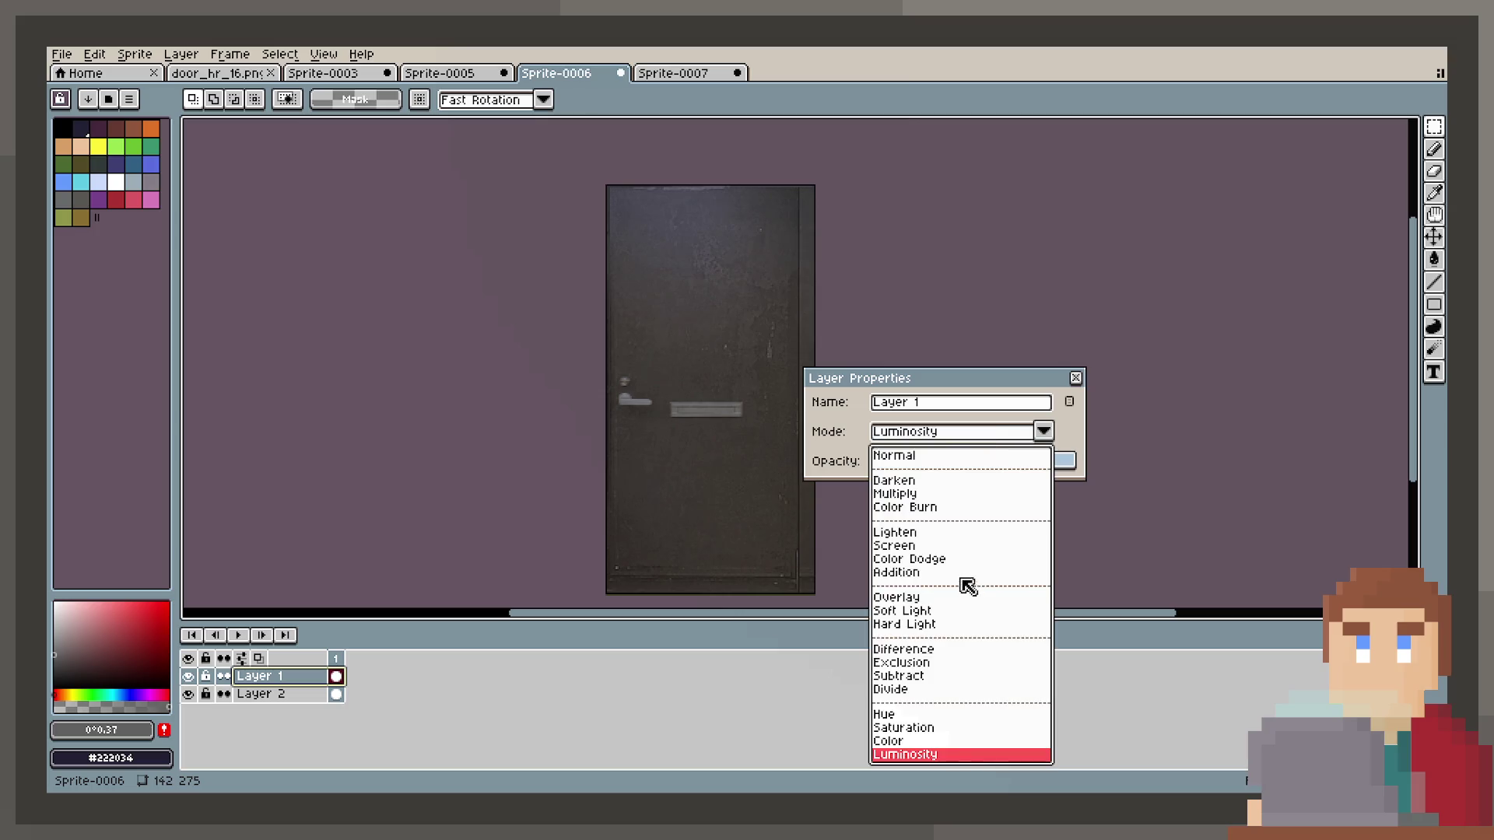
click(941, 626)
scroll(656, 421, up, 2)
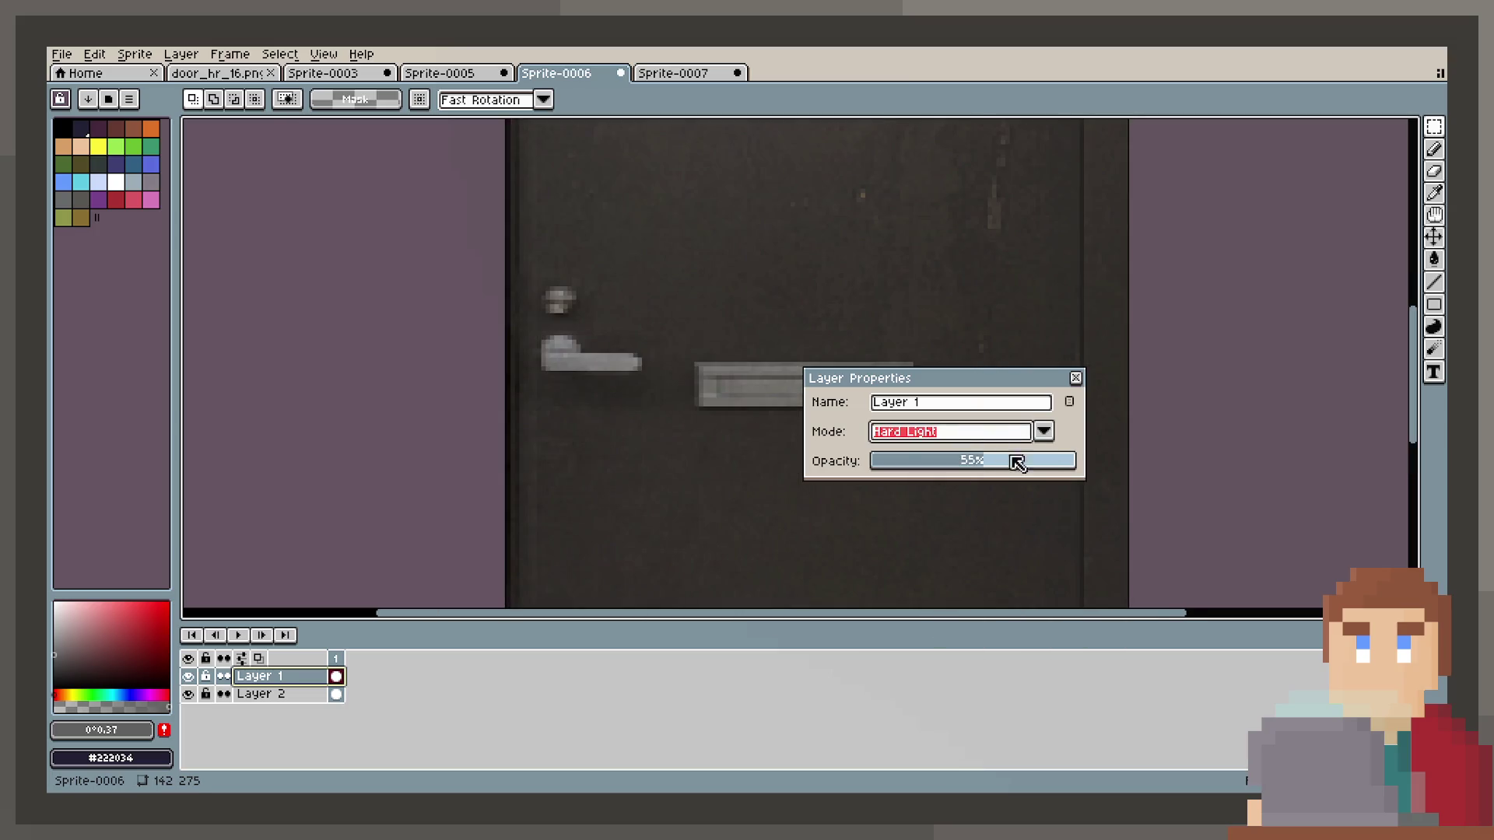
click(1012, 461)
scroll(751, 389, down, 3)
scroll(743, 404, up, 1)
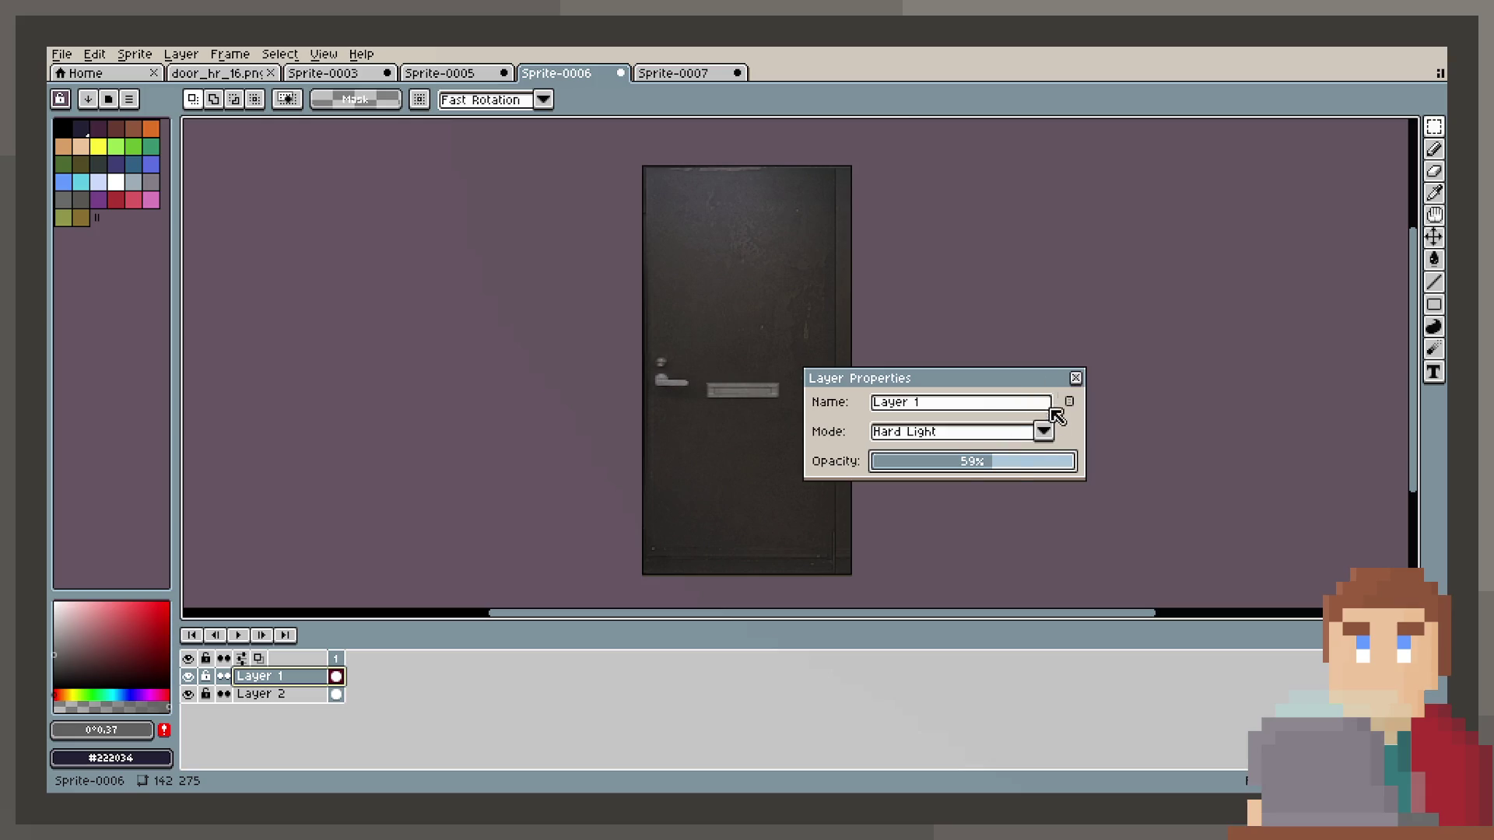
drag(976, 467, 958, 466)
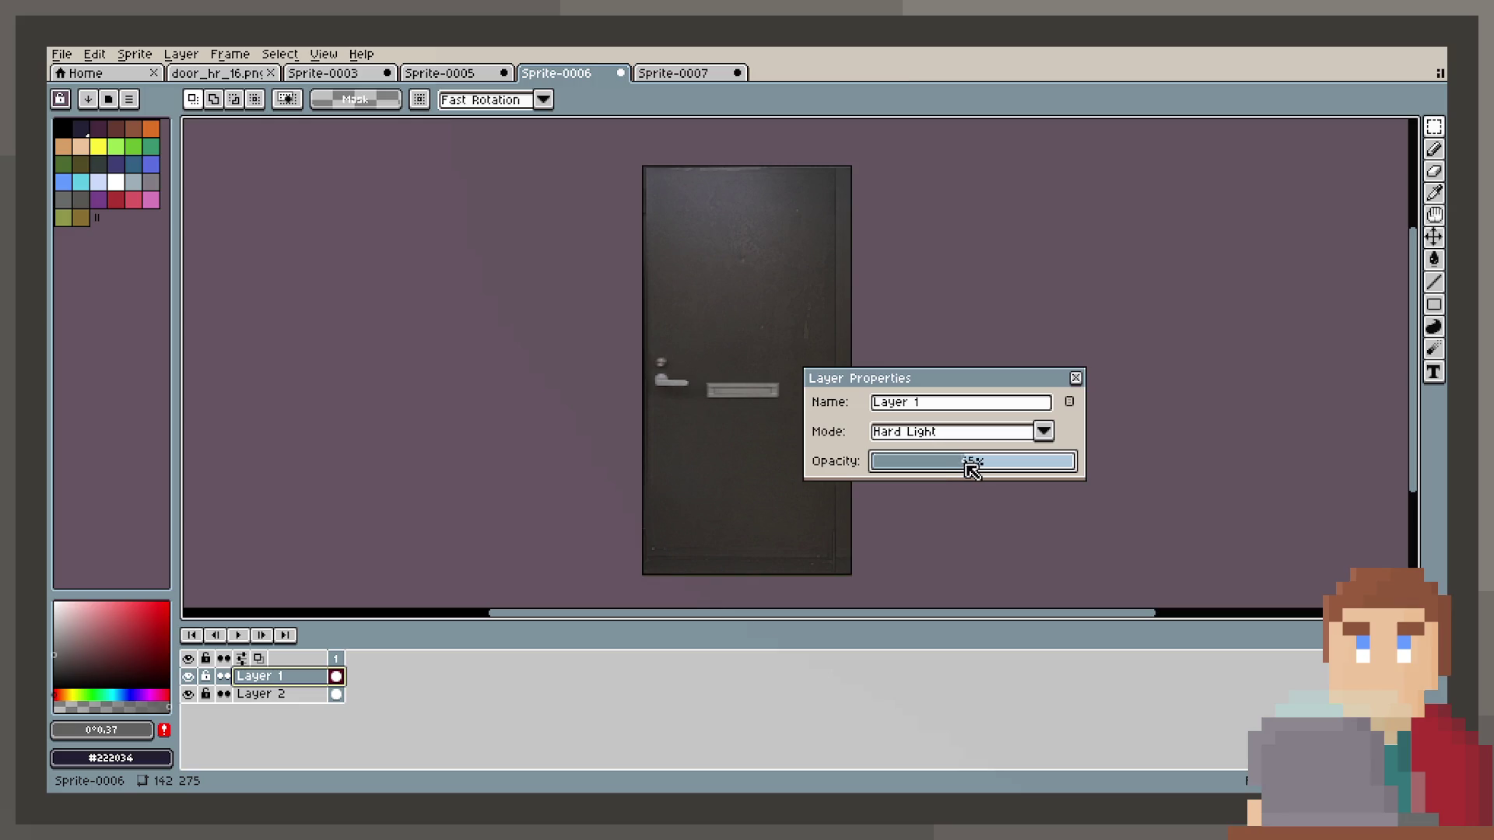
click(1080, 379)
scroll(770, 147, up, 3)
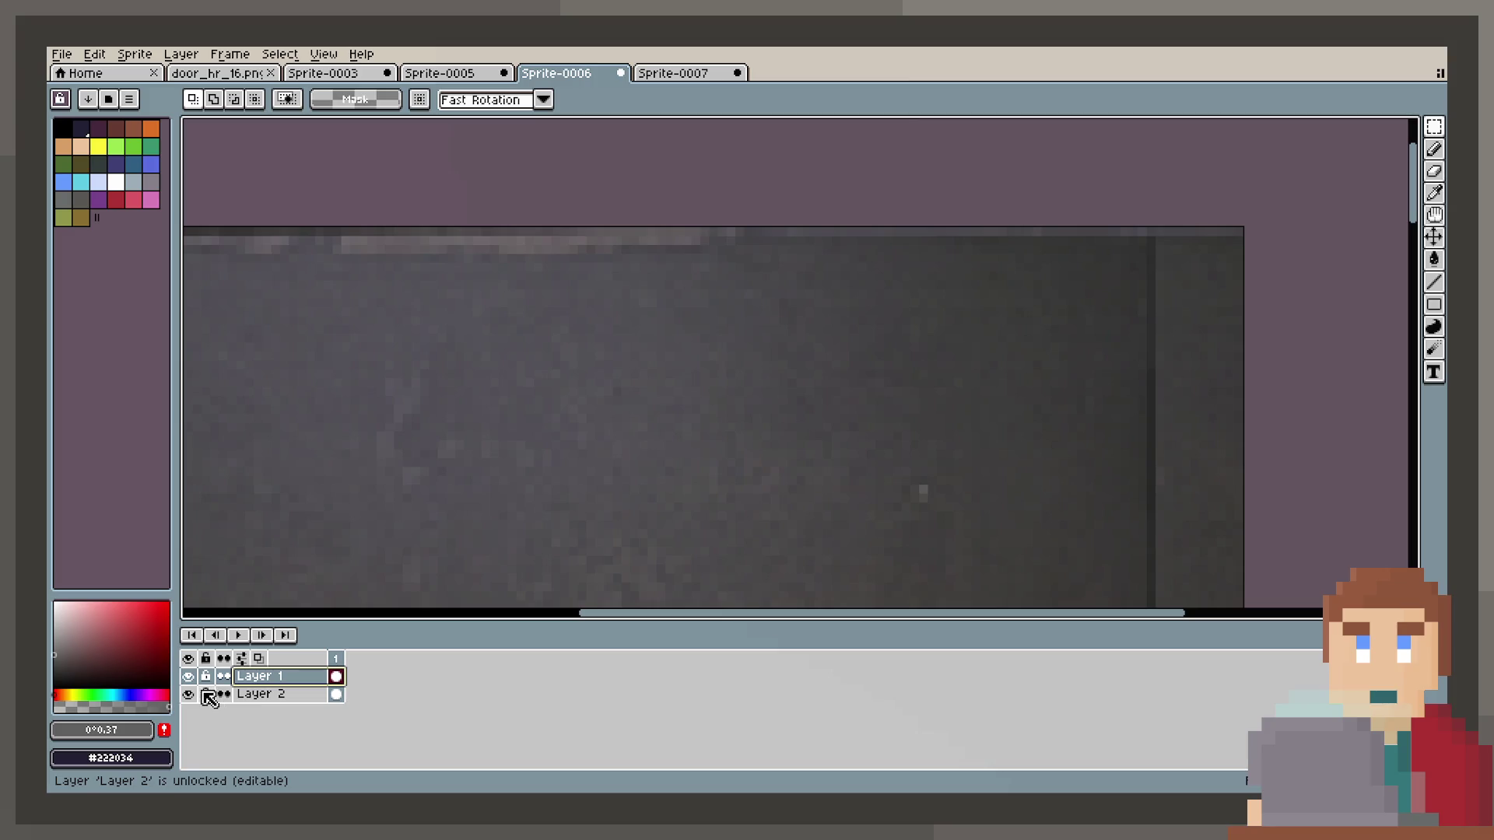
Hide Layer 2 and shift two strips of texture over blemishes along the door's top edge.
click(188, 694)
scroll(574, 427, down, 1)
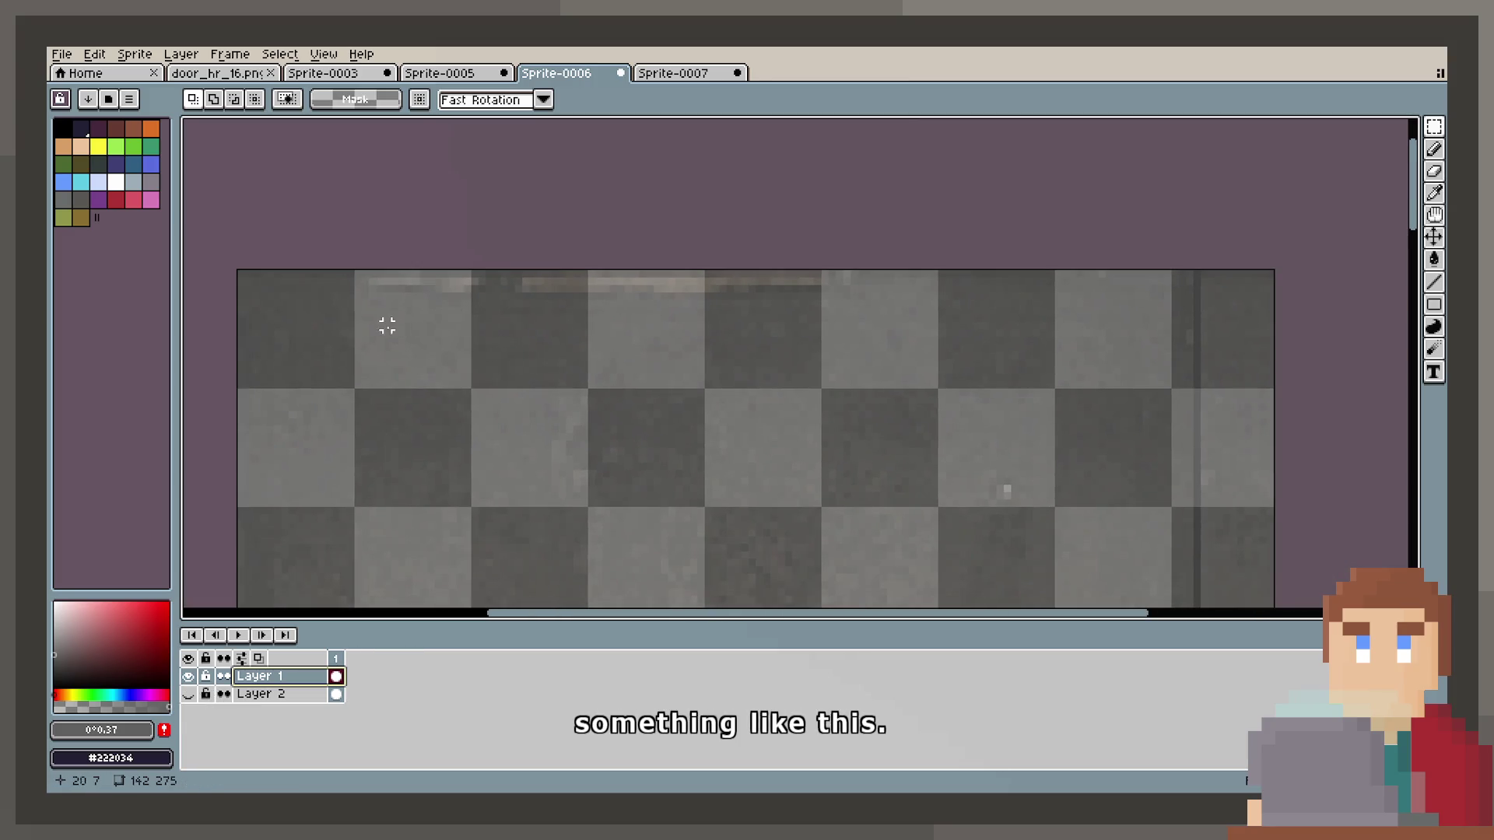
drag(1168, 274, 891, 310)
drag(773, 311, 656, 300)
key(ctrl+d)
mouse_move(934, 303)
mouse_down()
mouse_move(1060, 307)
mouse_move(650, 296)
mouse_up()
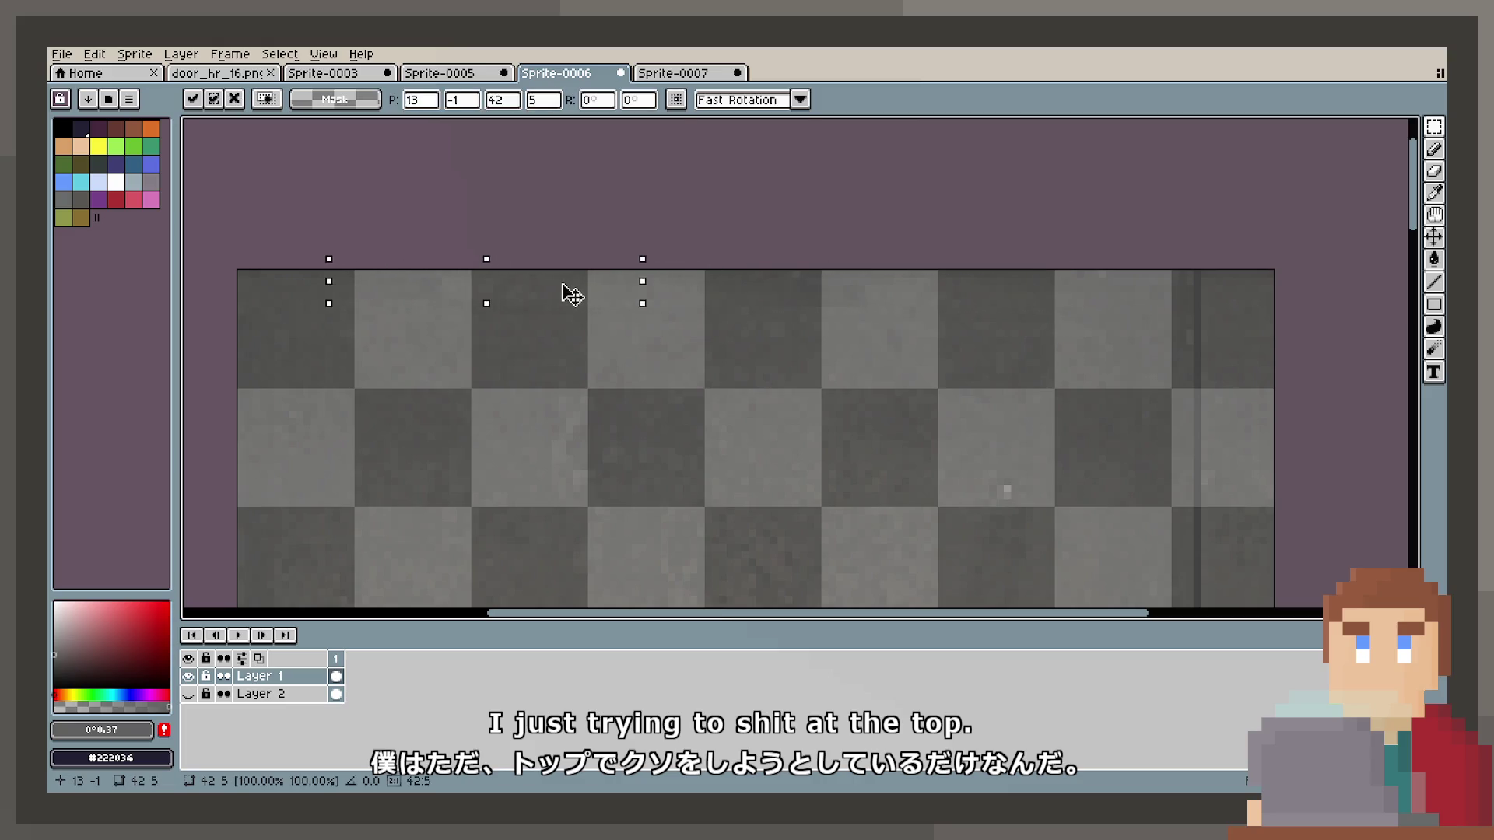
key(ctrl+d)
Cover two more blemishes near the door top with nearby texture patches.
scroll(794, 420, down, 2)
scroll(781, 367, up, 2)
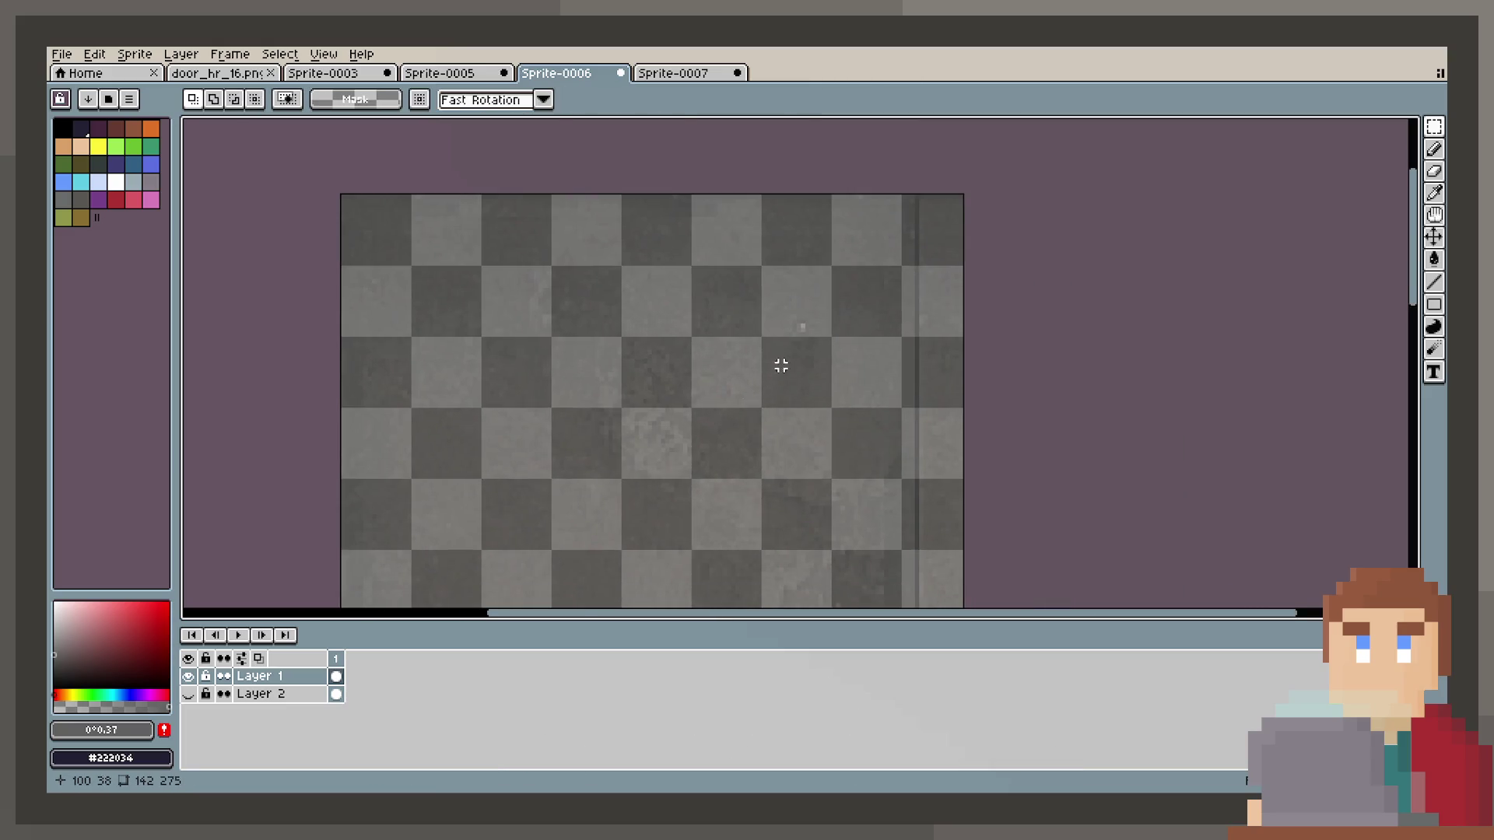
scroll(826, 280, up, 1)
drag(946, 211, 862, 306)
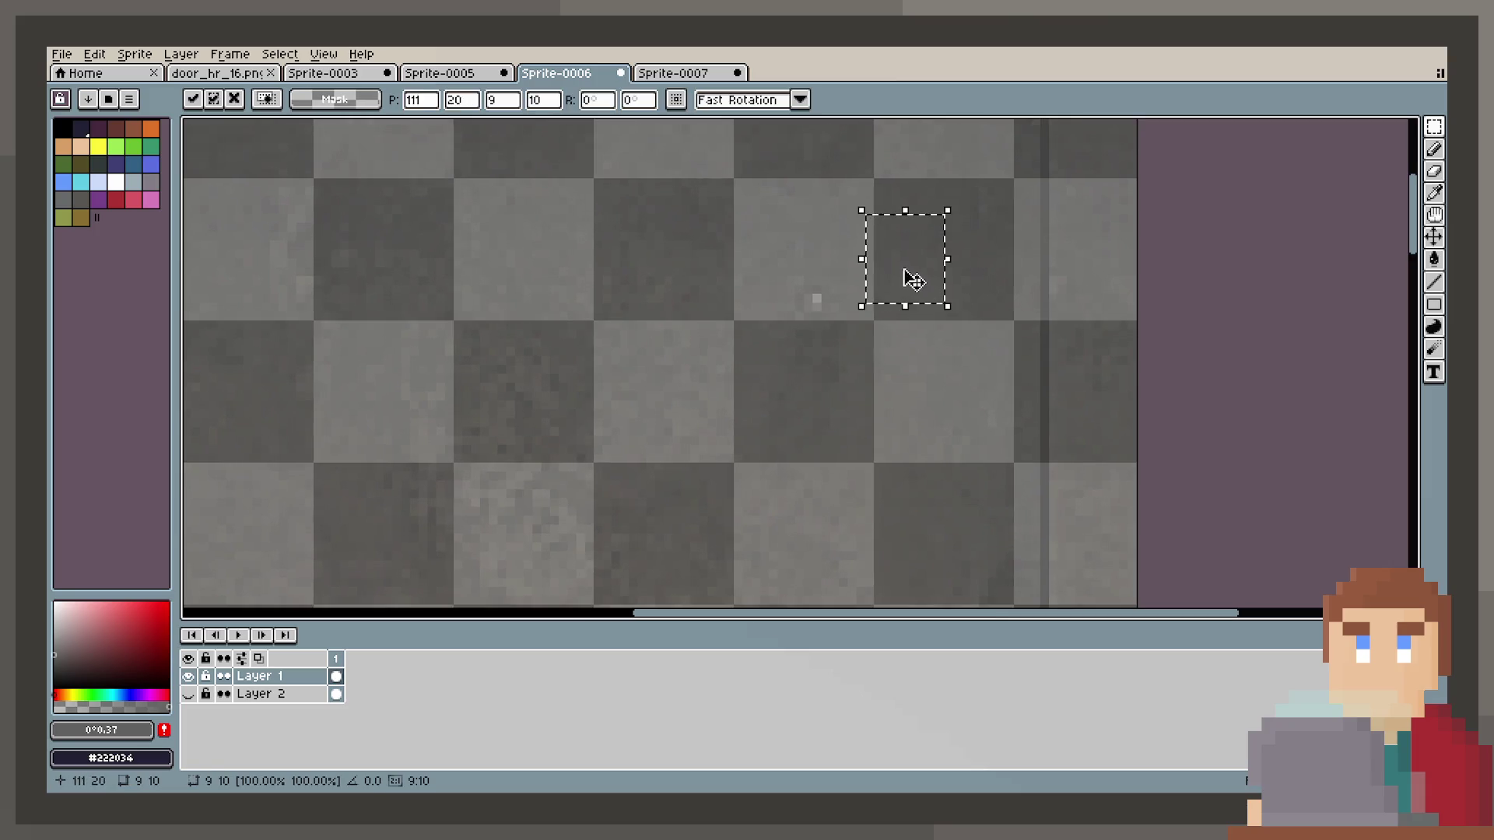
key(Return)
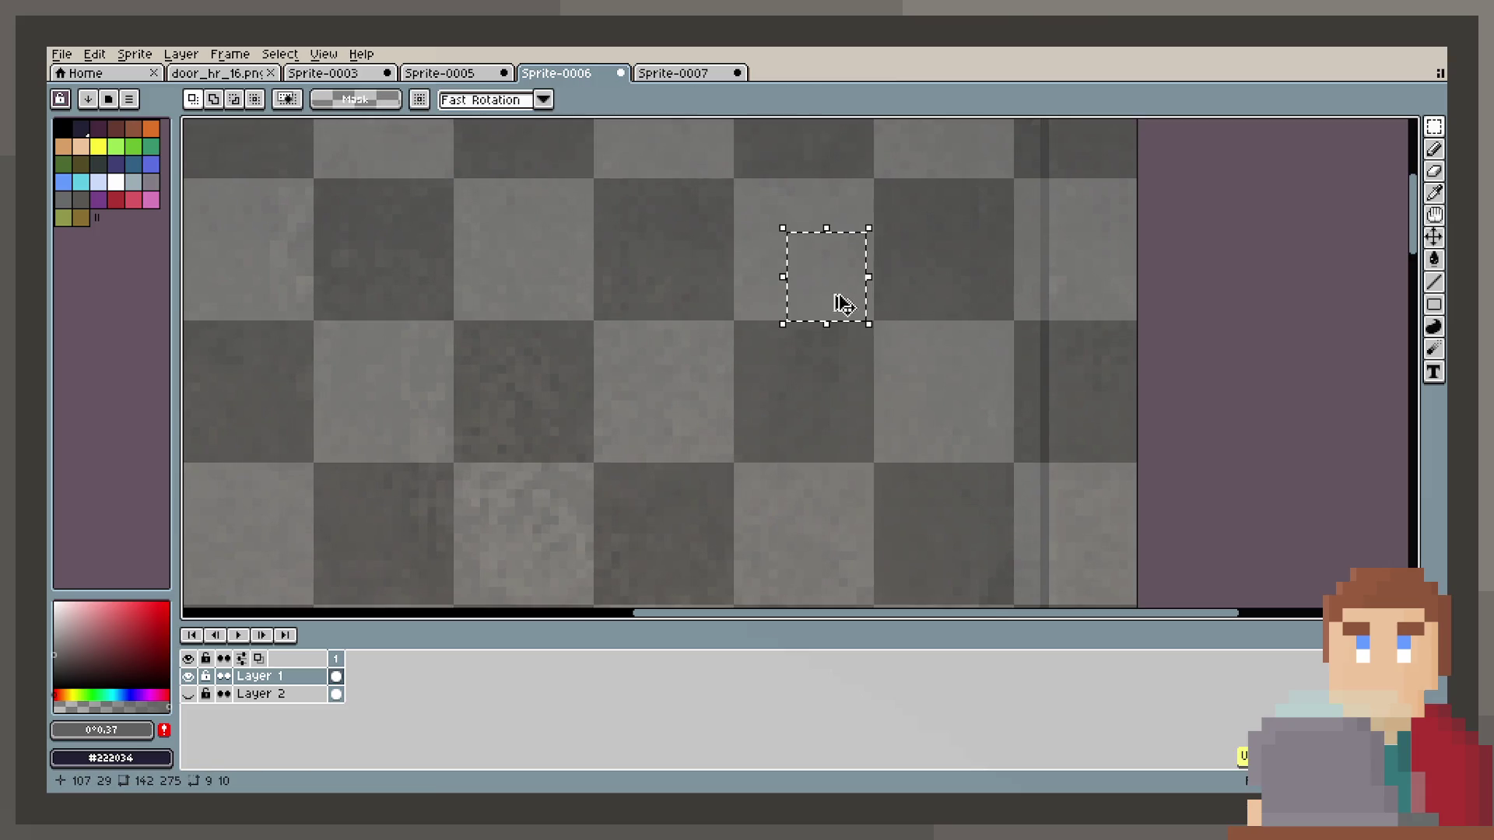
mouse_move(720, 245)
mouse_down()
mouse_move(798, 333)
mouse_move(852, 315)
mouse_up()
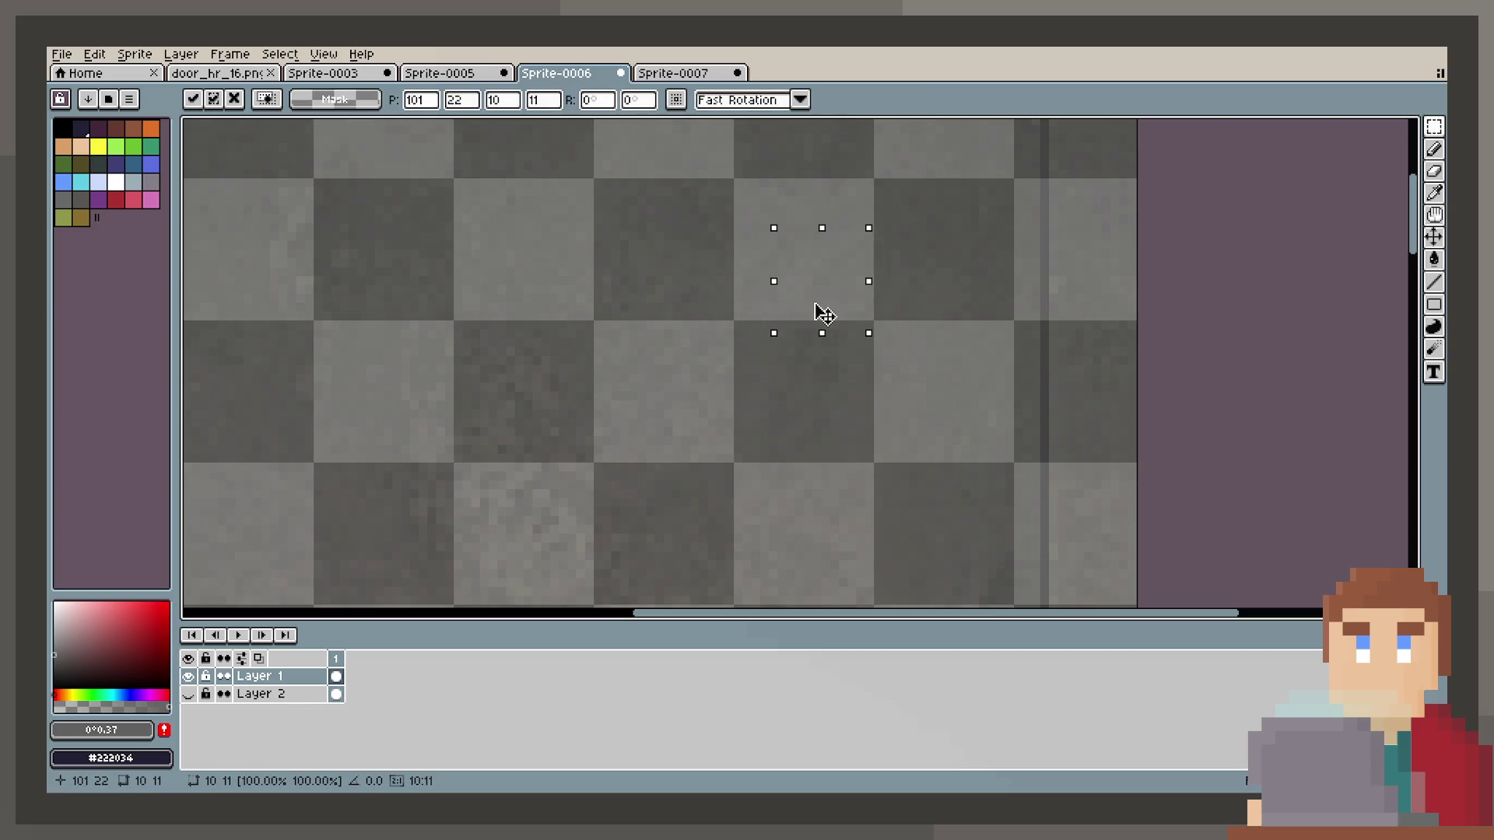
key(ctrl+d)
Make Layer 2 visible again to show the dark door with its lever handle and letter slot.
scroll(926, 413, down, 2)
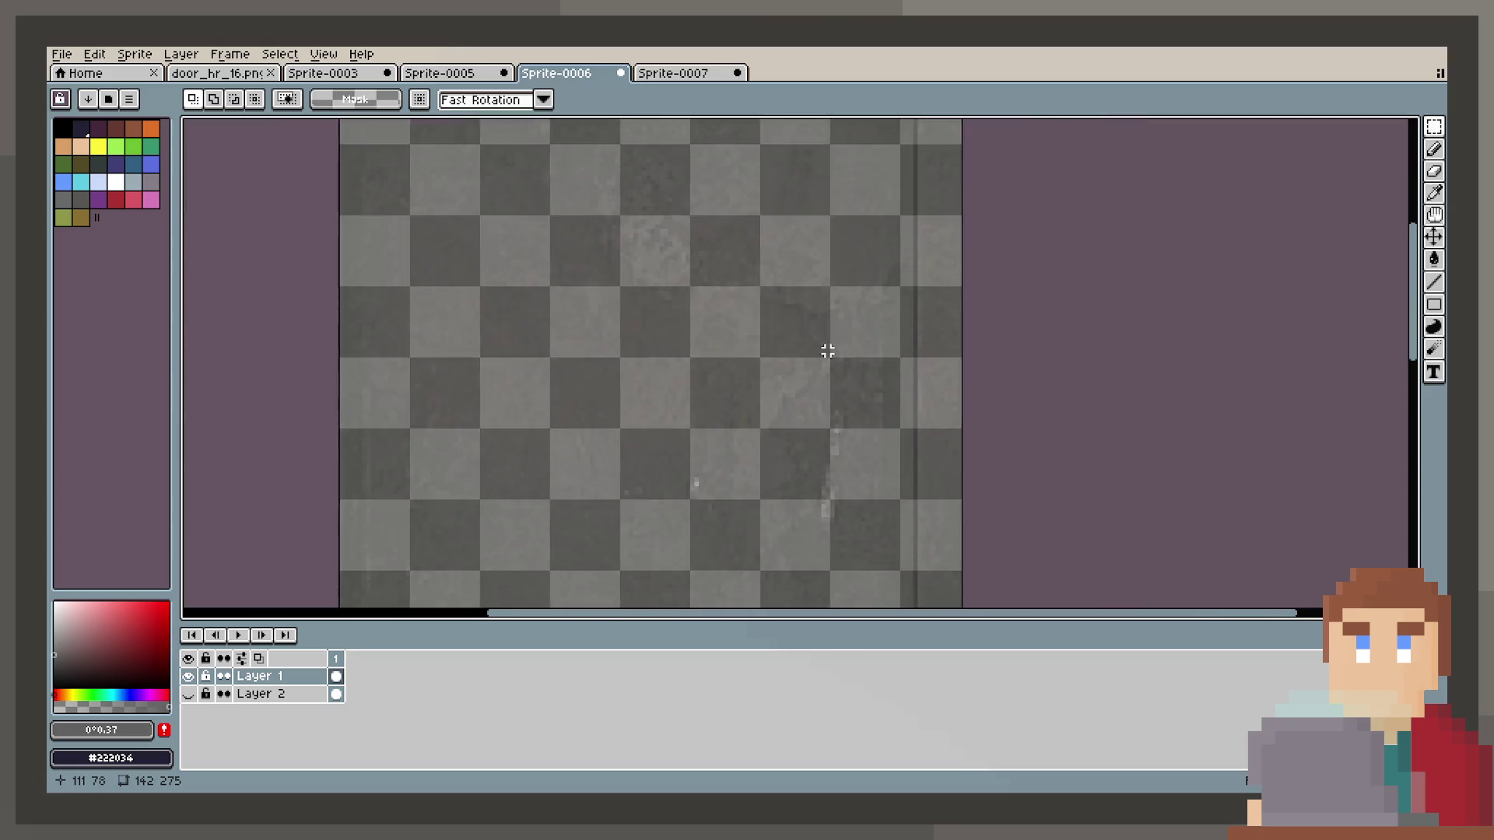
scroll(827, 351, down, 2)
scroll(814, 400, up, 2)
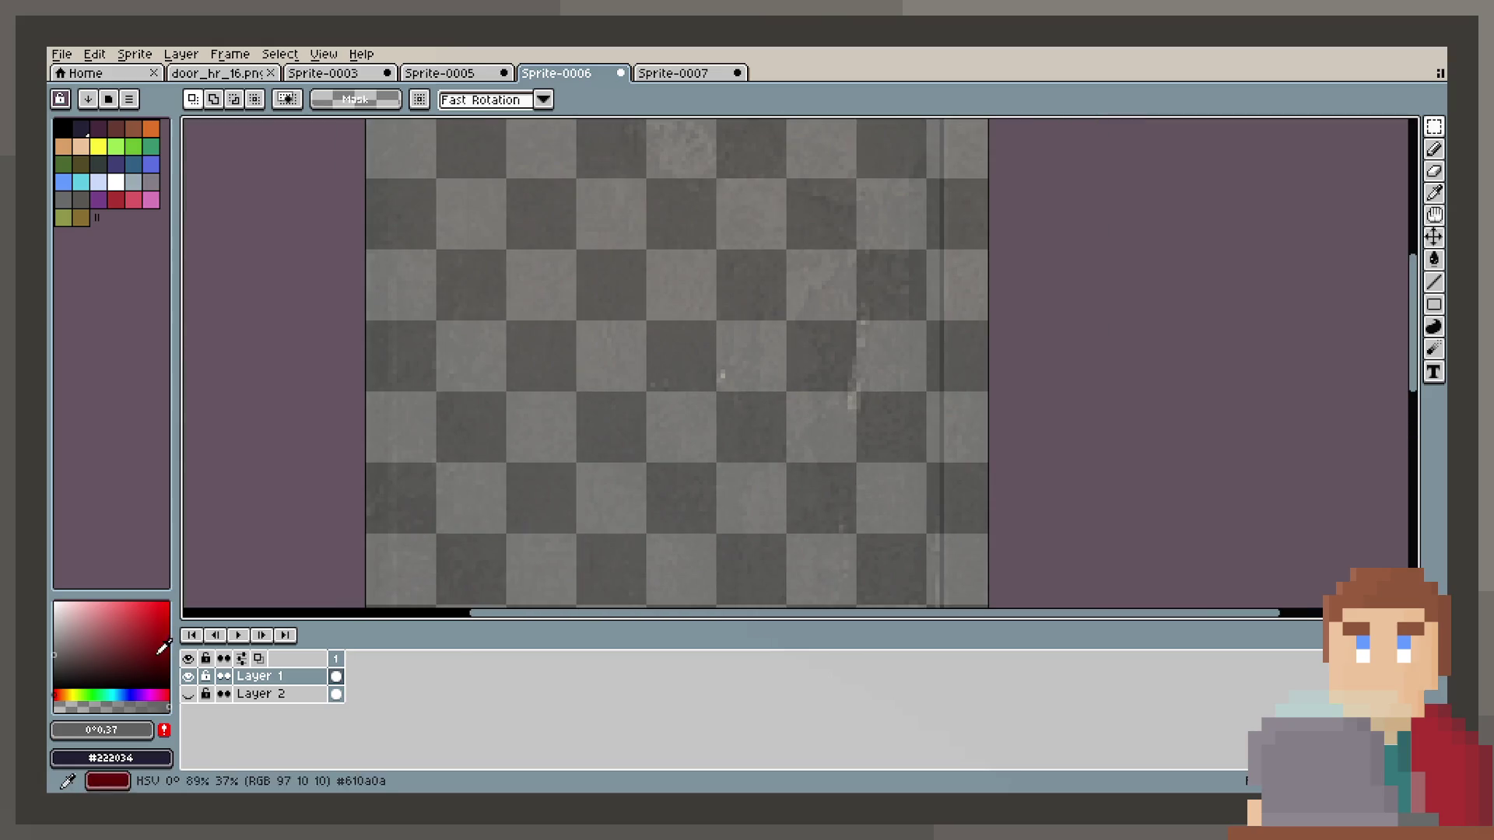
click(189, 693)
scroll(778, 405, down, 2)
scroll(807, 424, up, 2)
scroll(784, 375, down, 1)
Zoom in and move two small patches of clean dark texture over light specks on the door.
scroll(777, 370, up, 1)
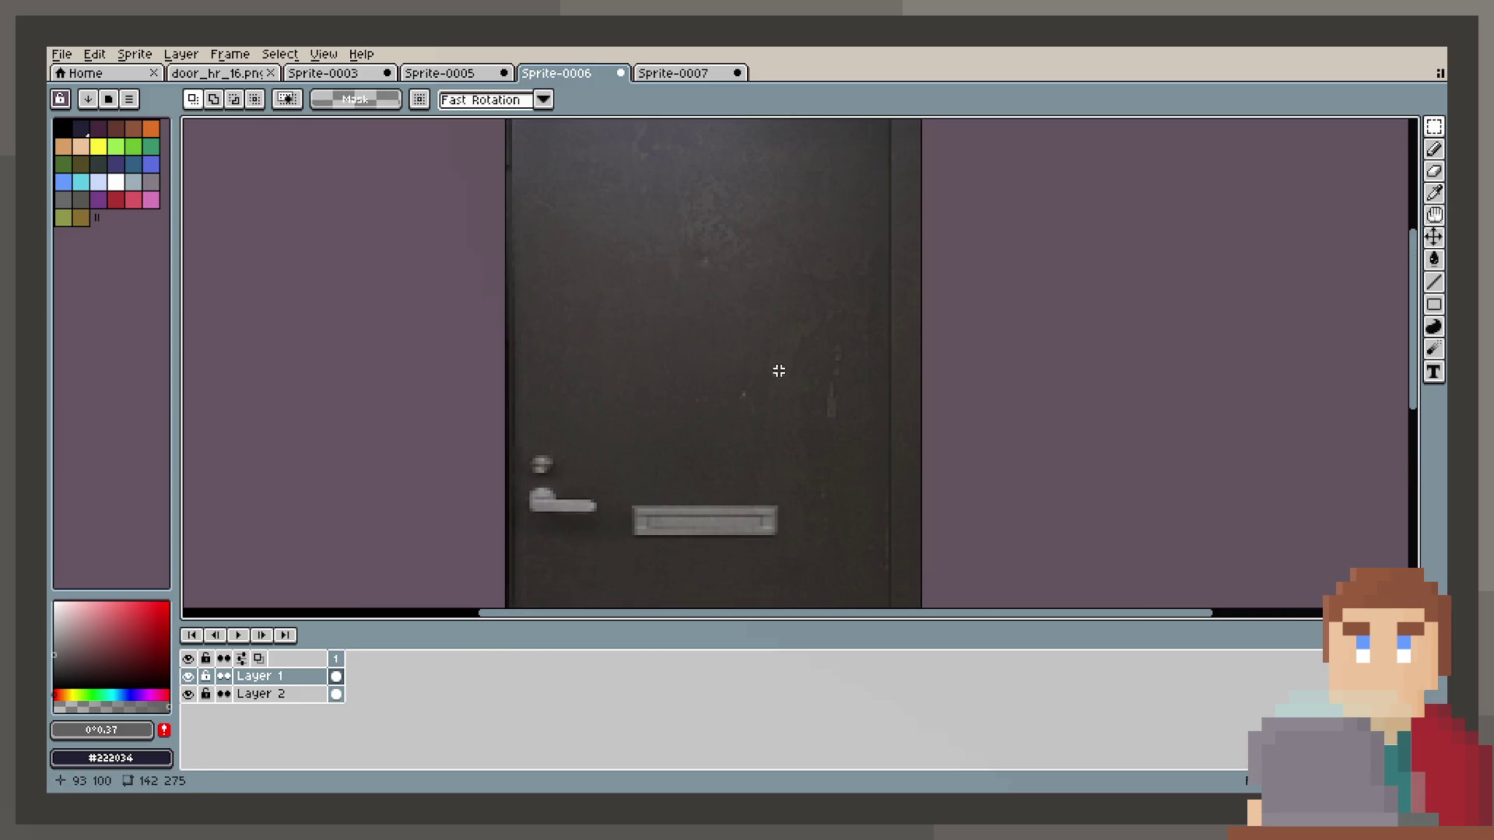
scroll(771, 389, up, 1)
scroll(775, 381, up, 1)
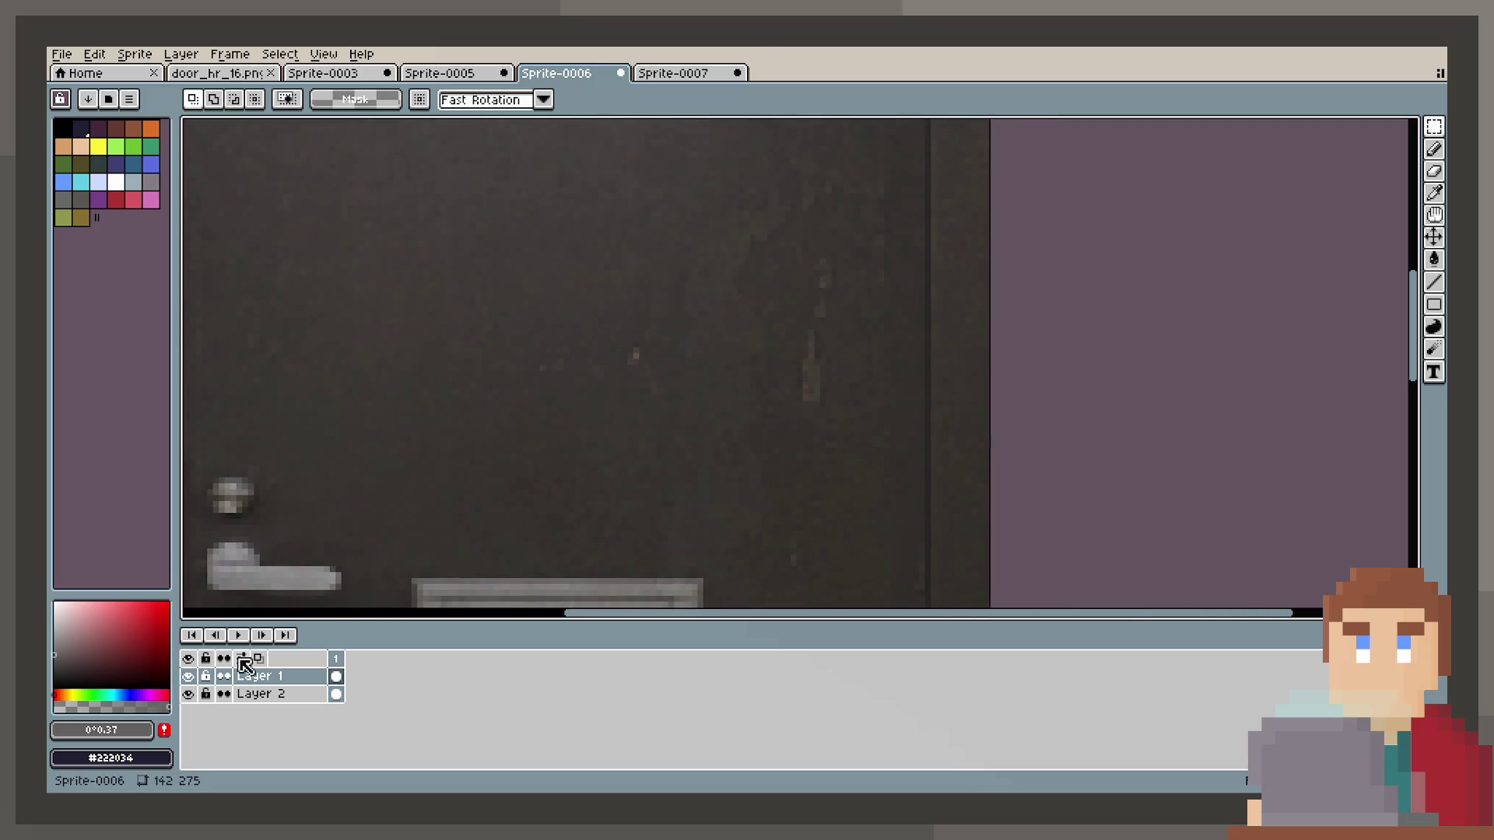
drag(846, 333, 831, 418)
drag(857, 361, 823, 373)
click(869, 339)
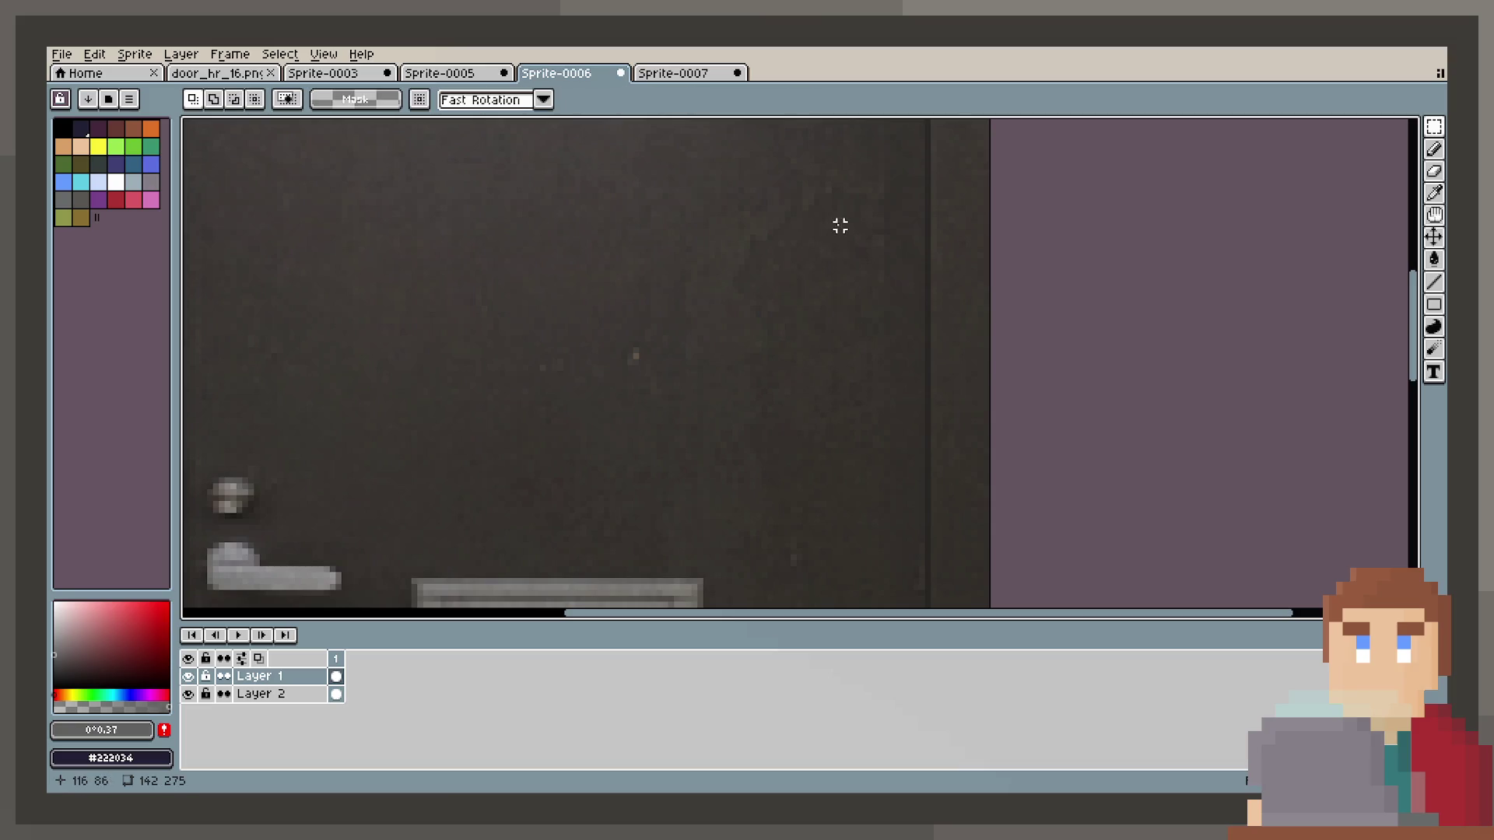
scroll(787, 457, up, 1)
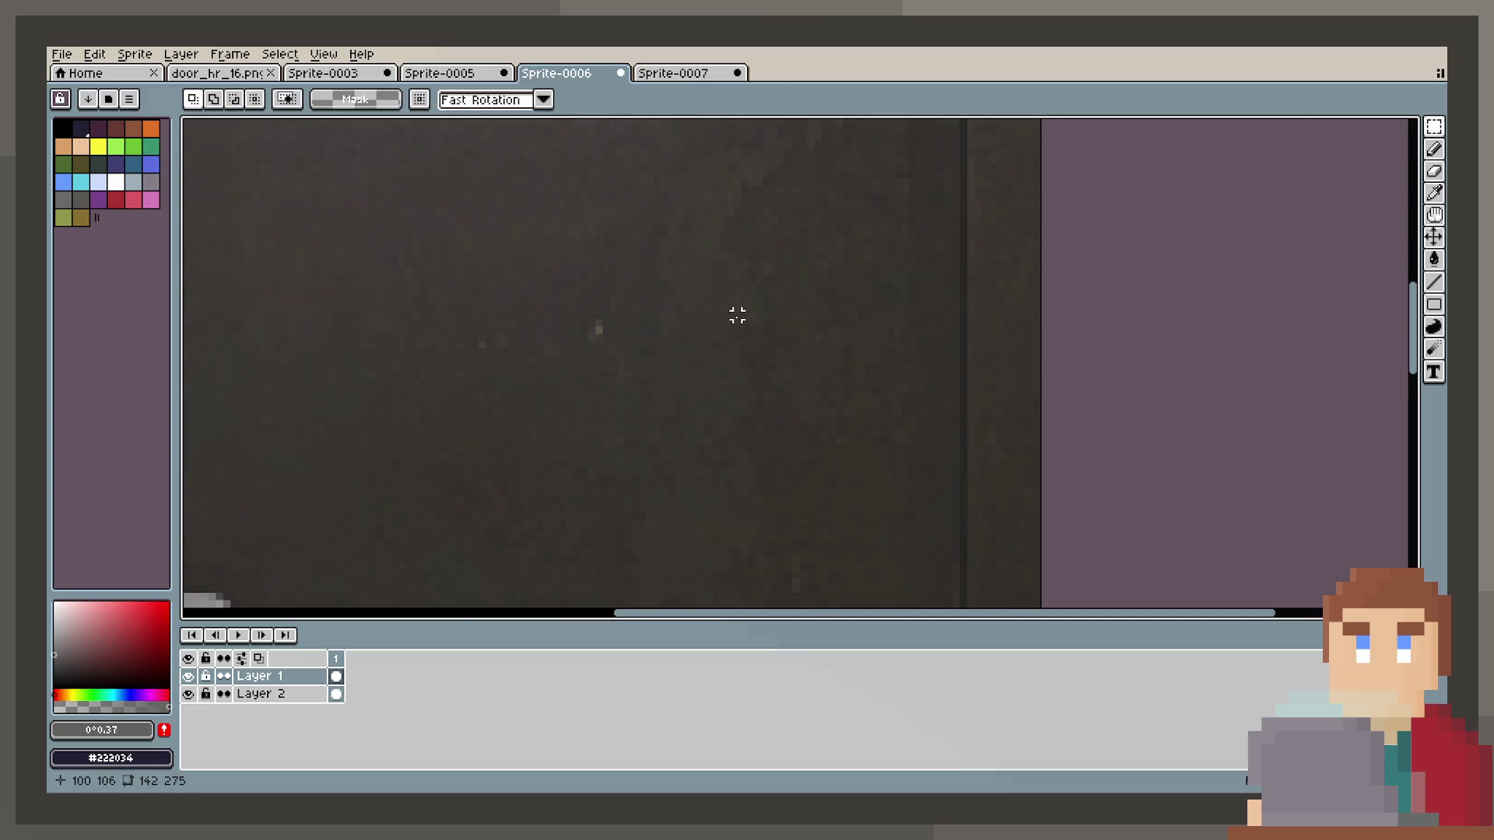
drag(803, 462, 798, 459)
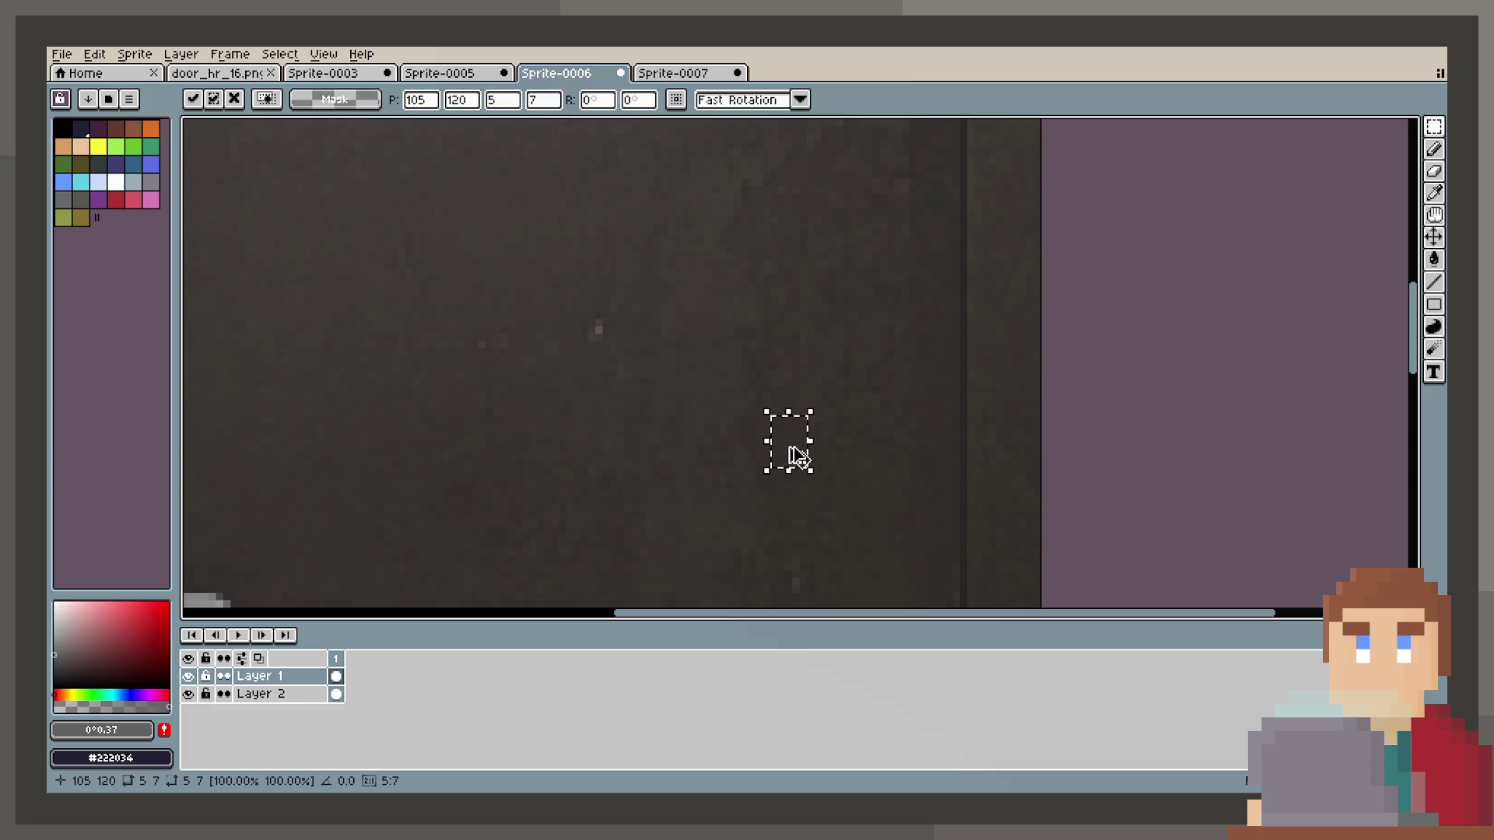
click(817, 337)
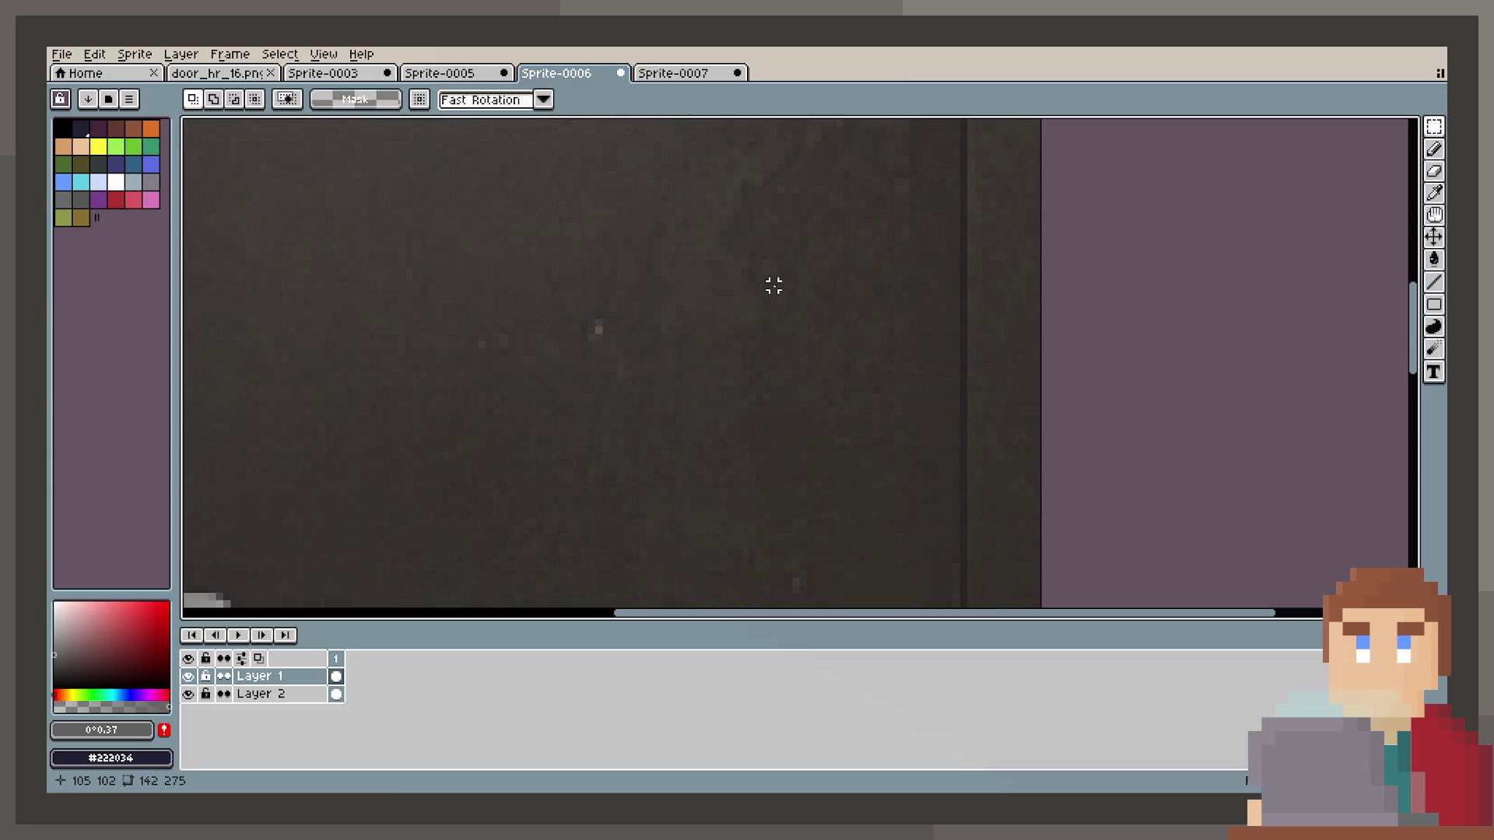
Cover a speck near the door's centre with a small 7×8 patch, then open Layer 2's properties.
scroll(633, 326, left, 3)
scroll(633, 327, up, 2)
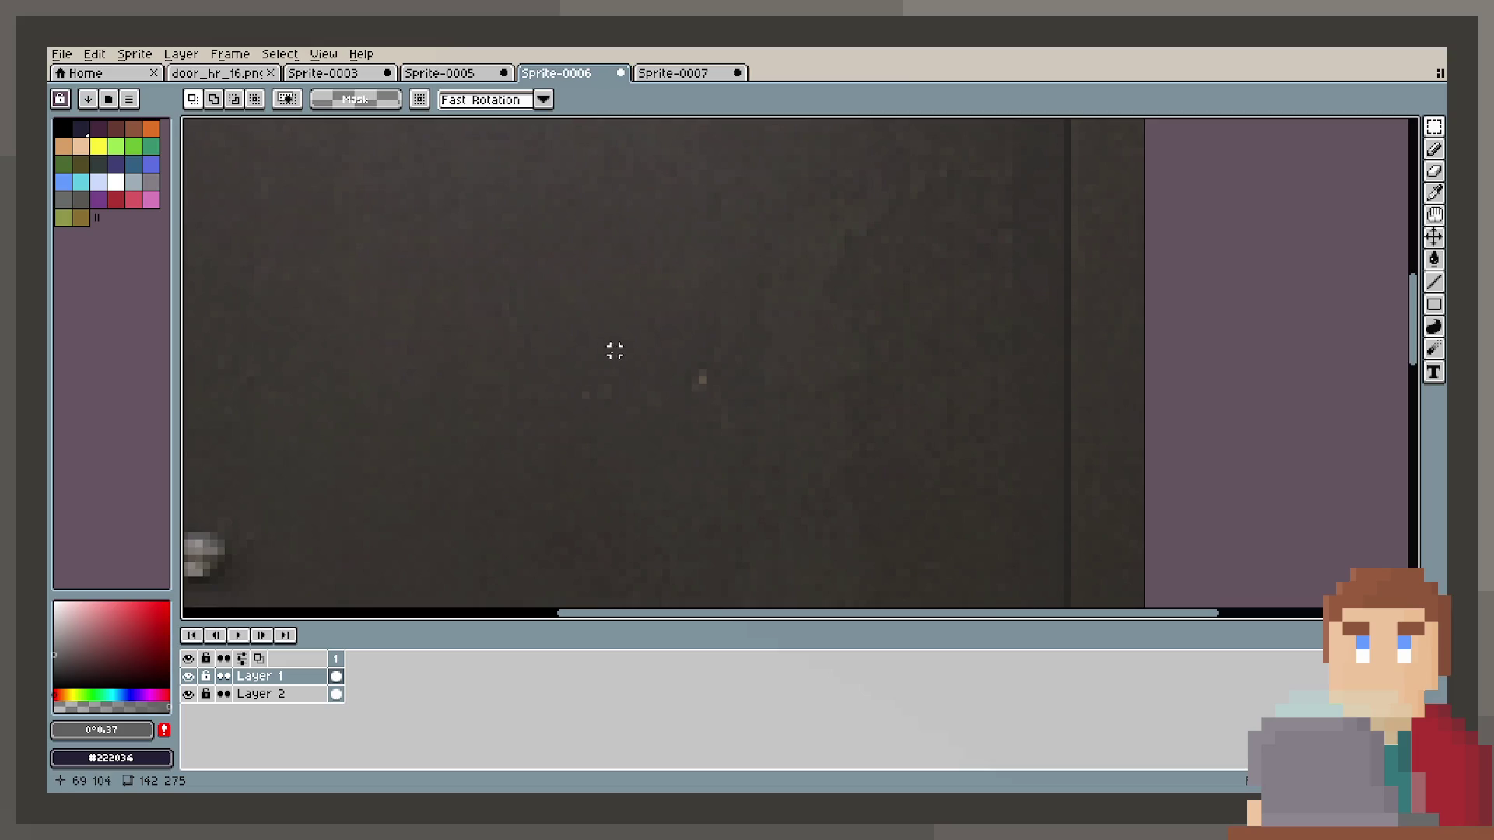
mouse_move(609, 382)
mouse_down()
mouse_move(713, 390)
mouse_move(756, 428)
mouse_up()
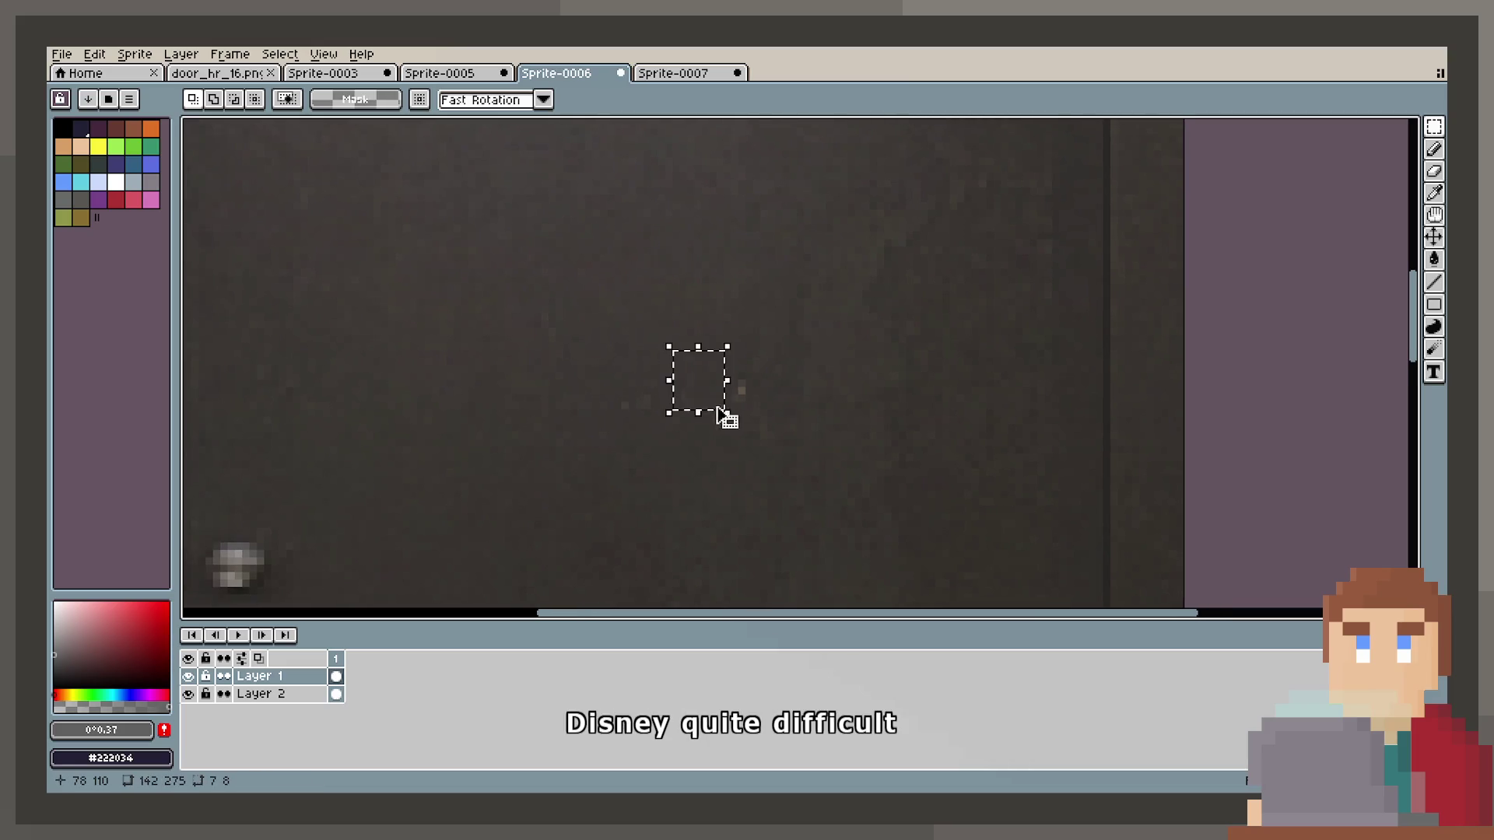
click(850, 346)
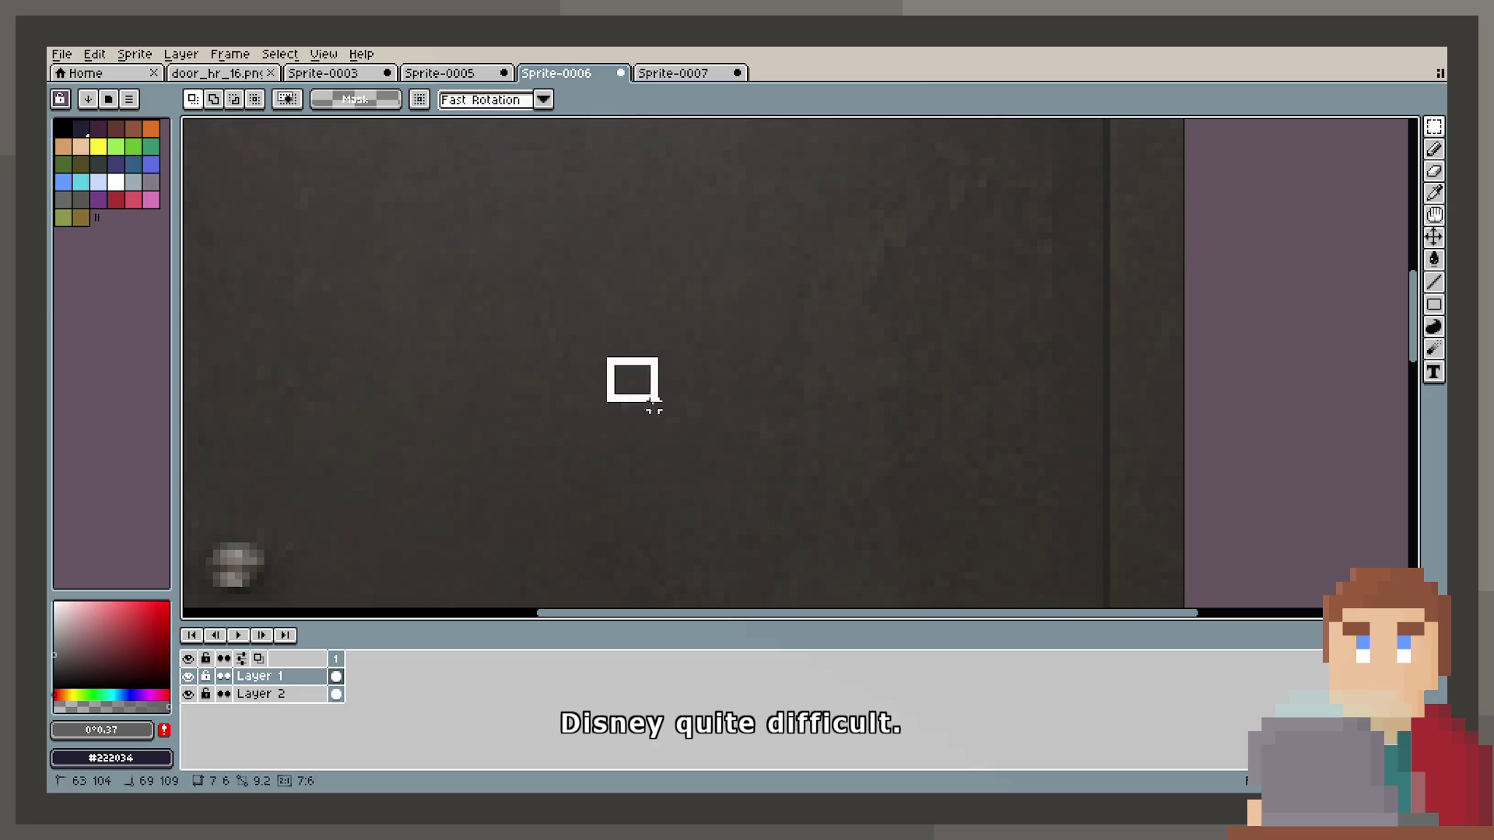
click(851, 413)
scroll(883, 457, down, 3)
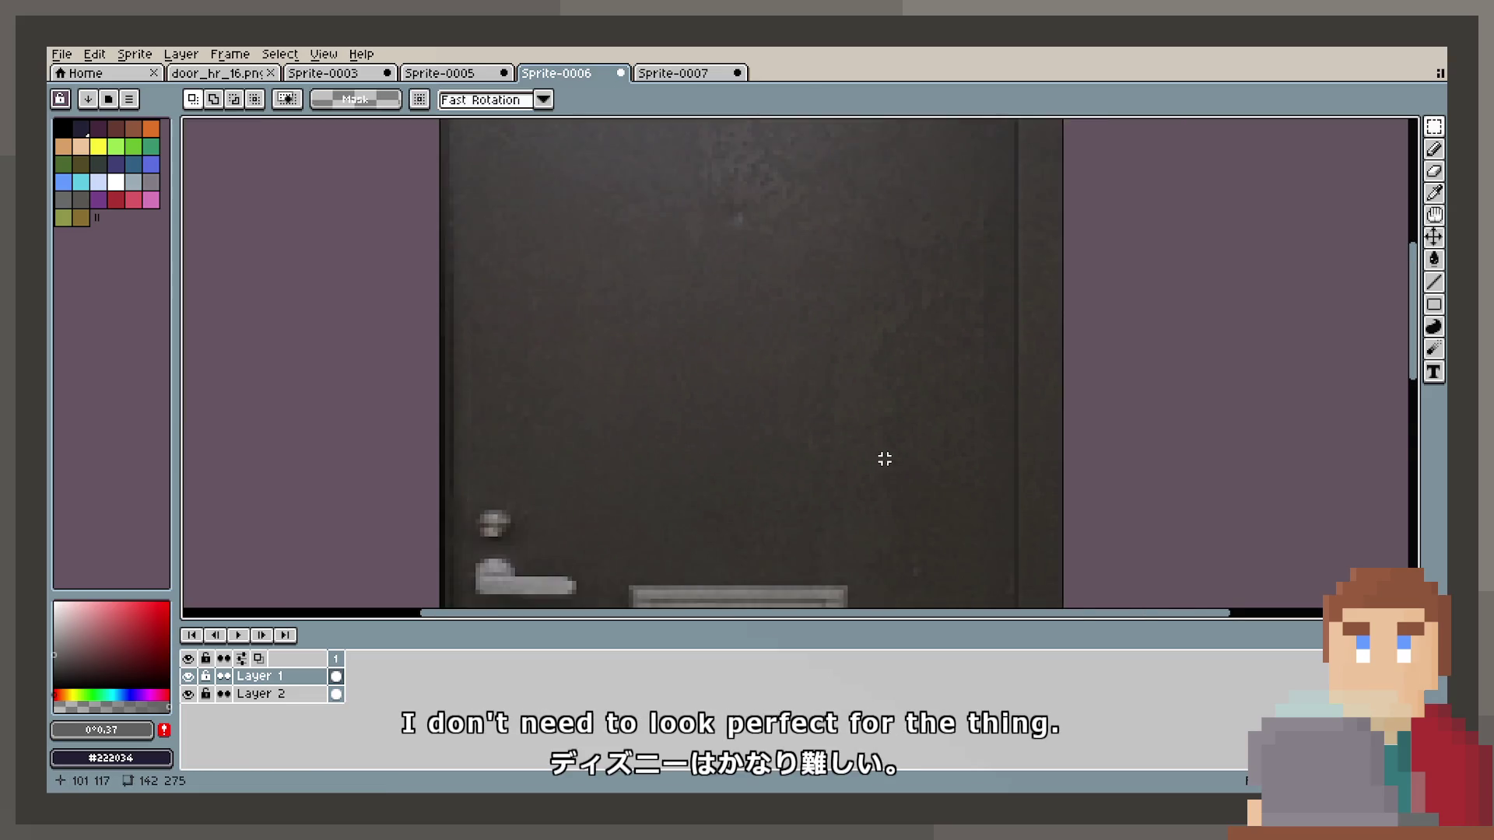
scroll(885, 459, up, 2)
scroll(870, 457, down, 1)
scroll(846, 455, up, 1)
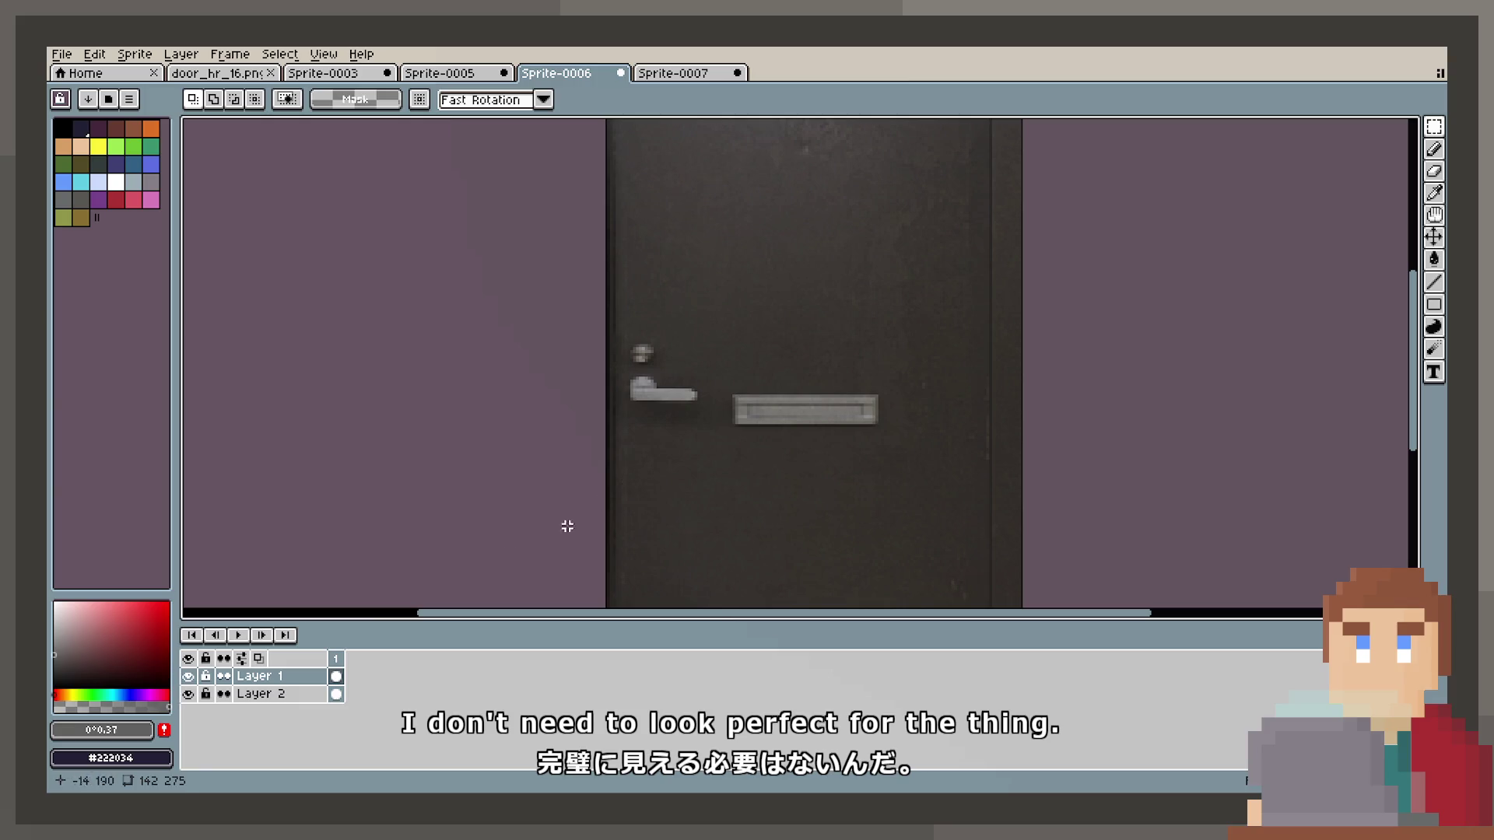
double_click(274, 691)
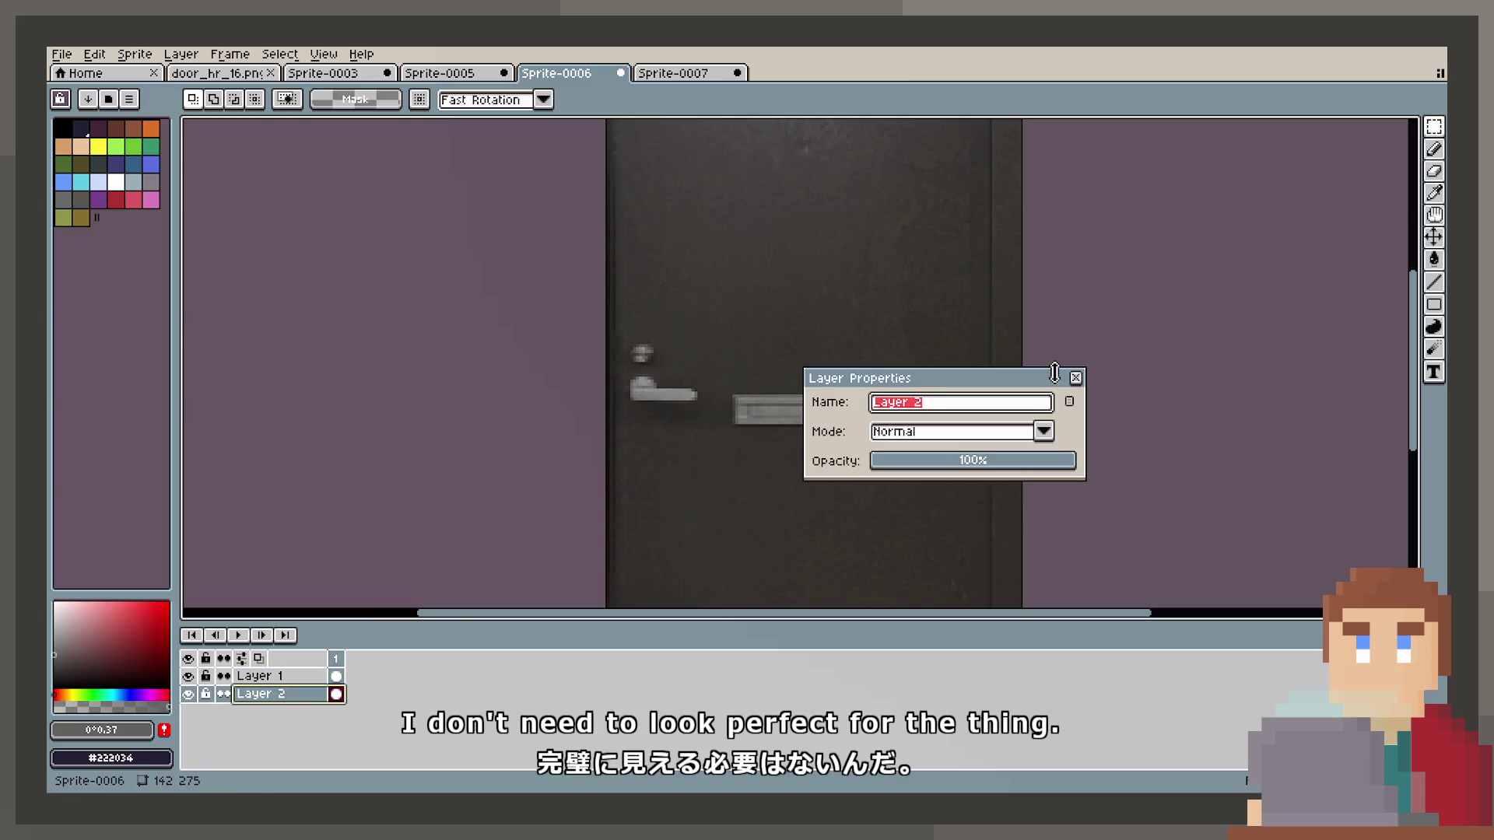
Leave Layer 2 unchanged and set Layer 1's opacity to 52%.
click(1076, 378)
double_click(306, 682)
click(985, 460)
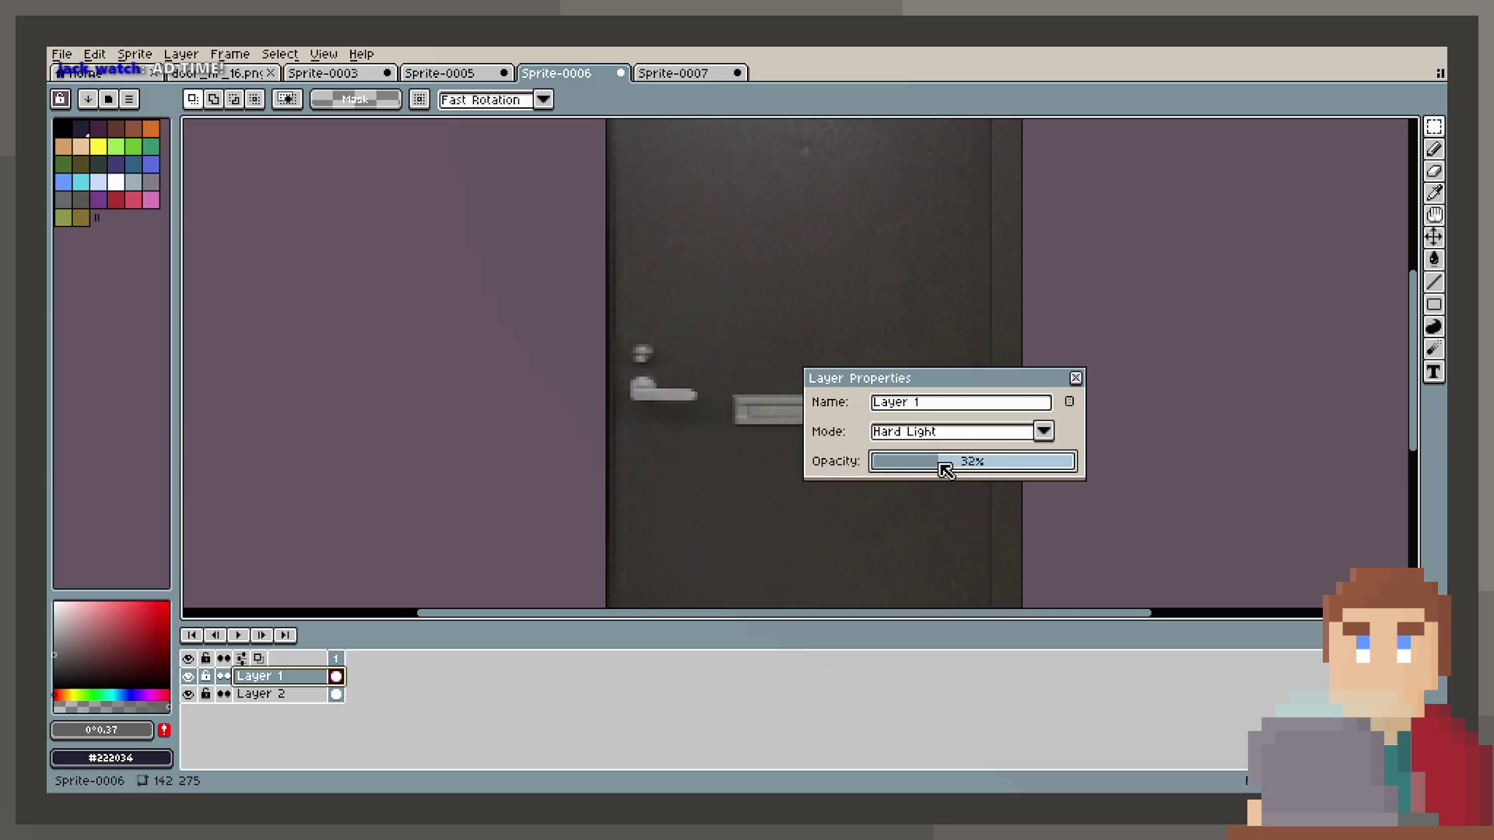
key(Return)
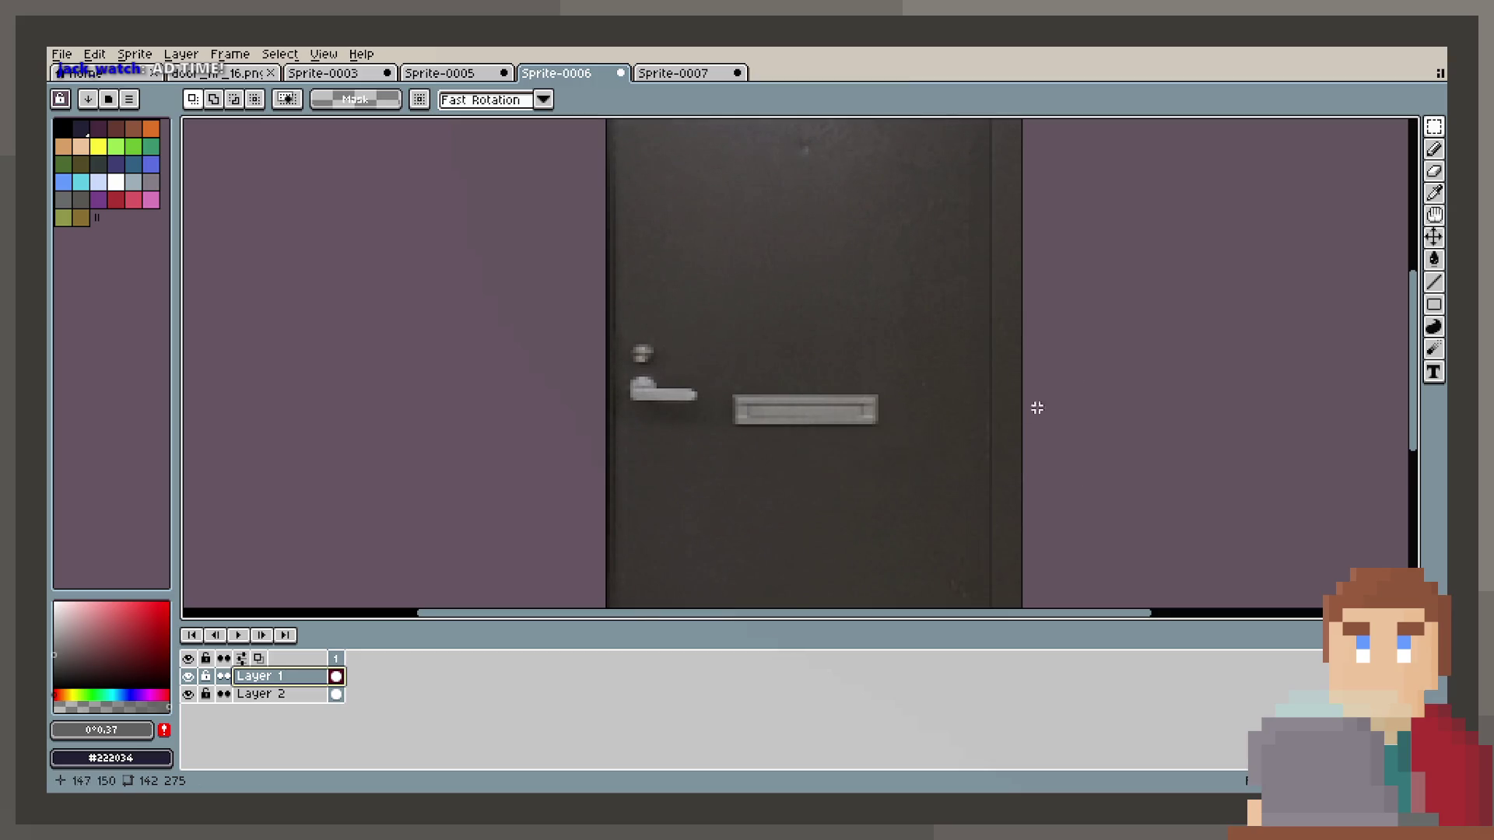
scroll(924, 437, down, 2)
scroll(905, 427, up, 1)
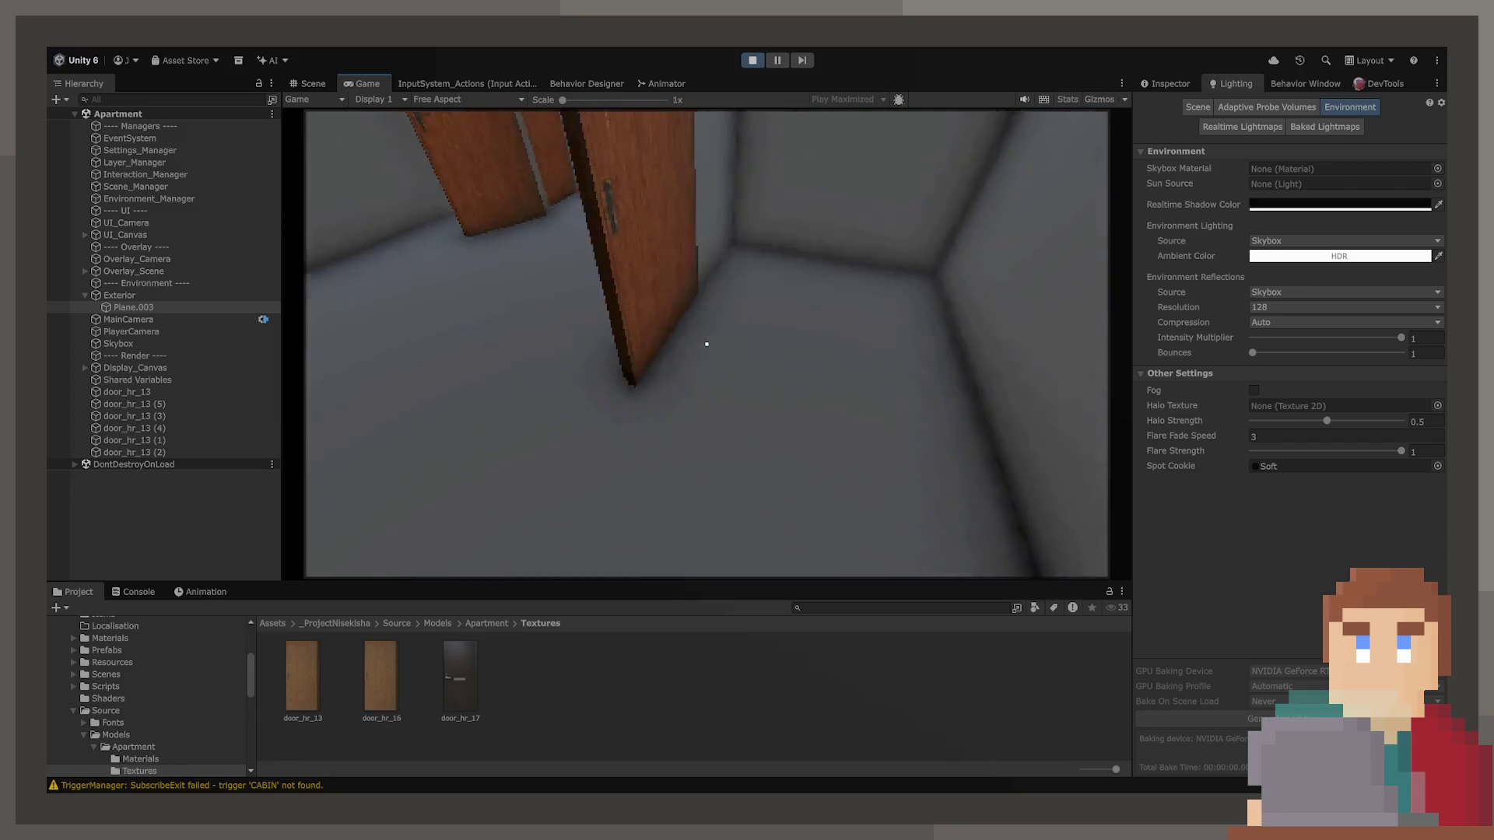
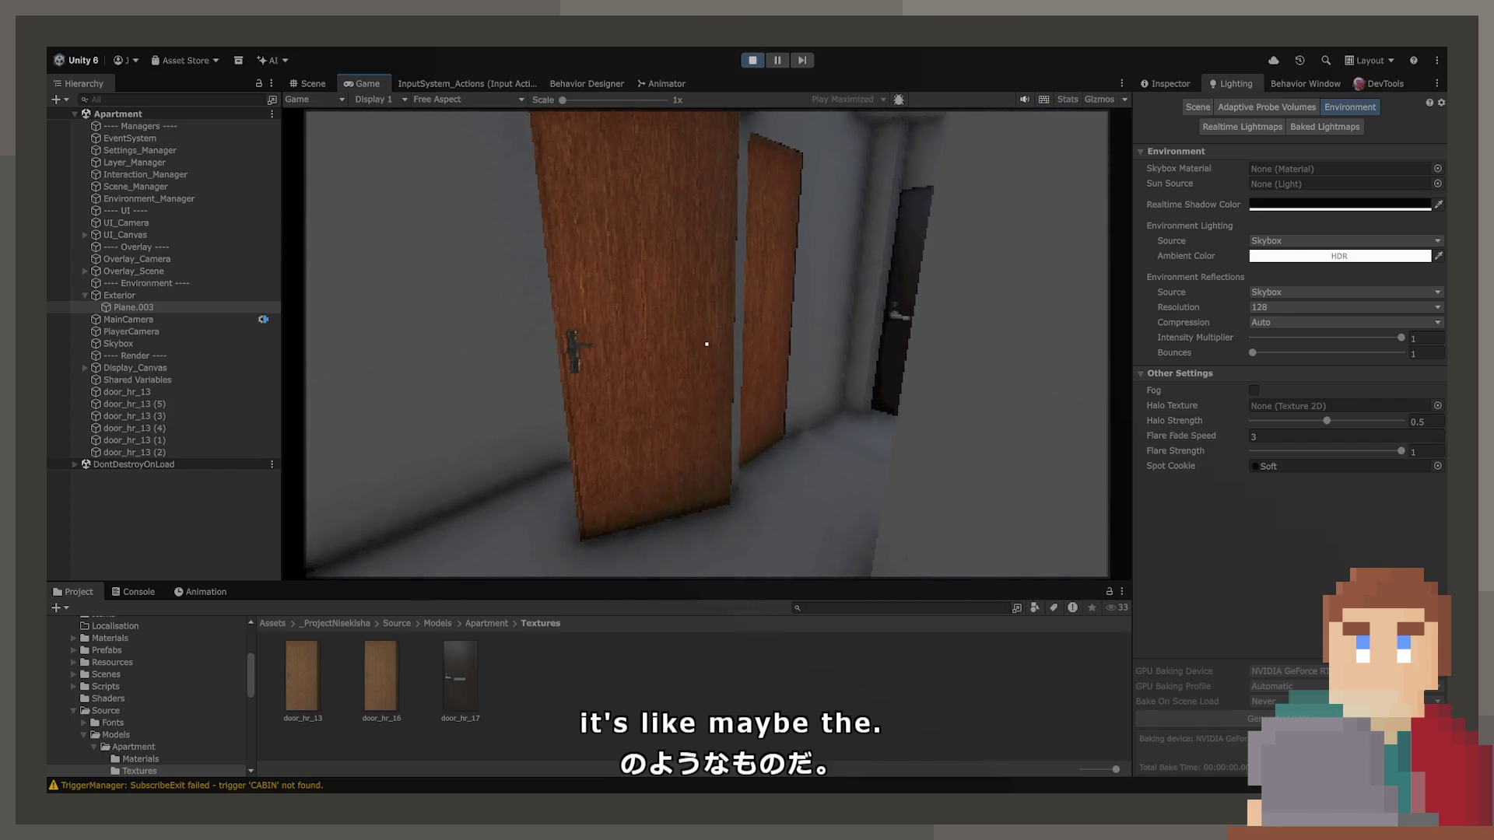
Stop Play mode and orbit the Scene view past the door frames toward the tunnel wall.
click(752, 60)
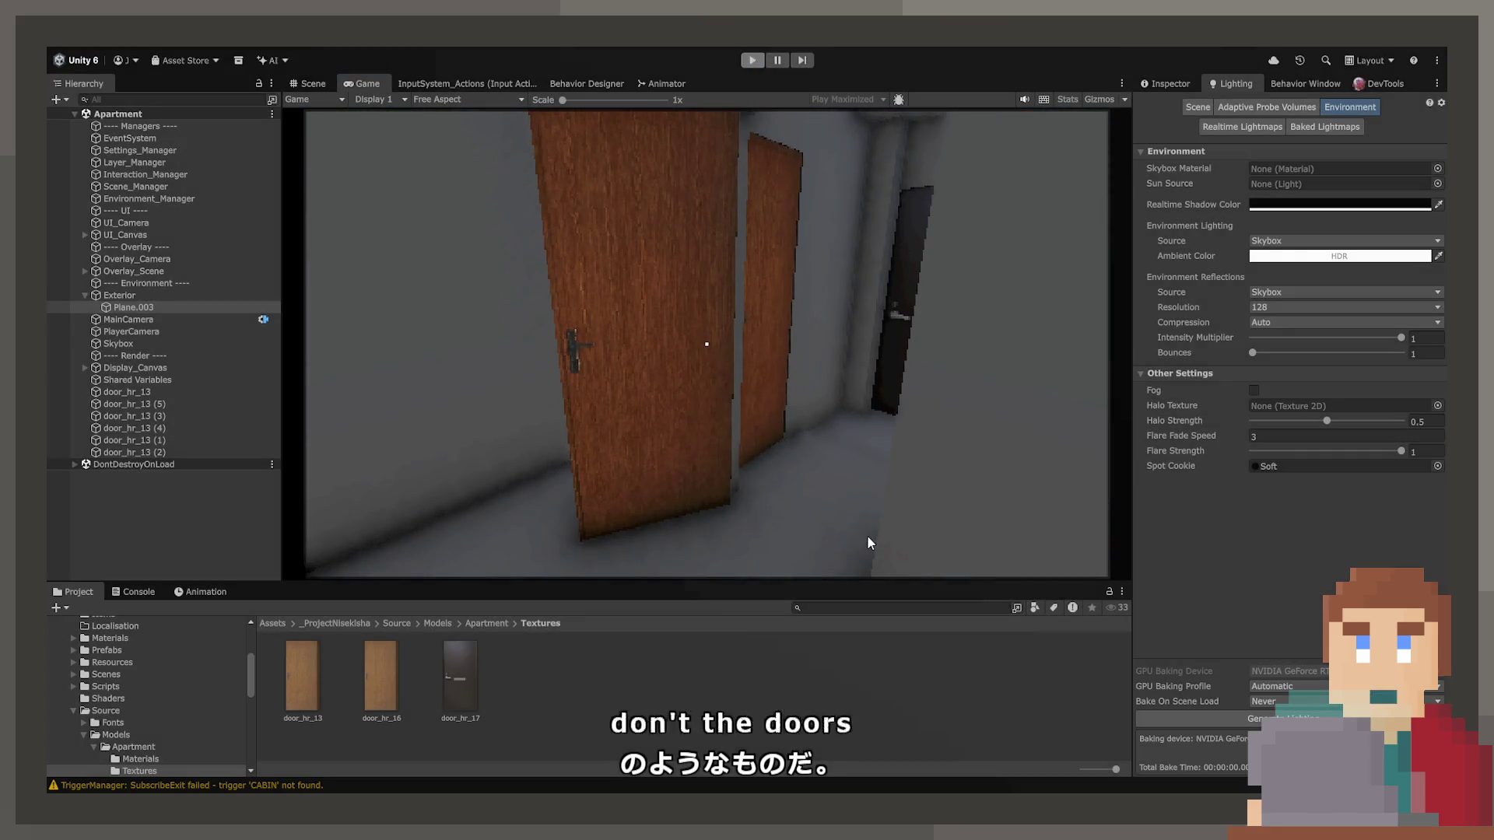
mouse_move(698, 381)
mouse_down()
mouse_move(840, 410)
mouse_move(516, 400)
mouse_move(306, 427)
mouse_move(262, 395)
mouse_up()
mouse_move(905, 292)
mouse_down()
mouse_move(303, 312)
mouse_move(637, 324)
mouse_move(559, 400)
mouse_up()
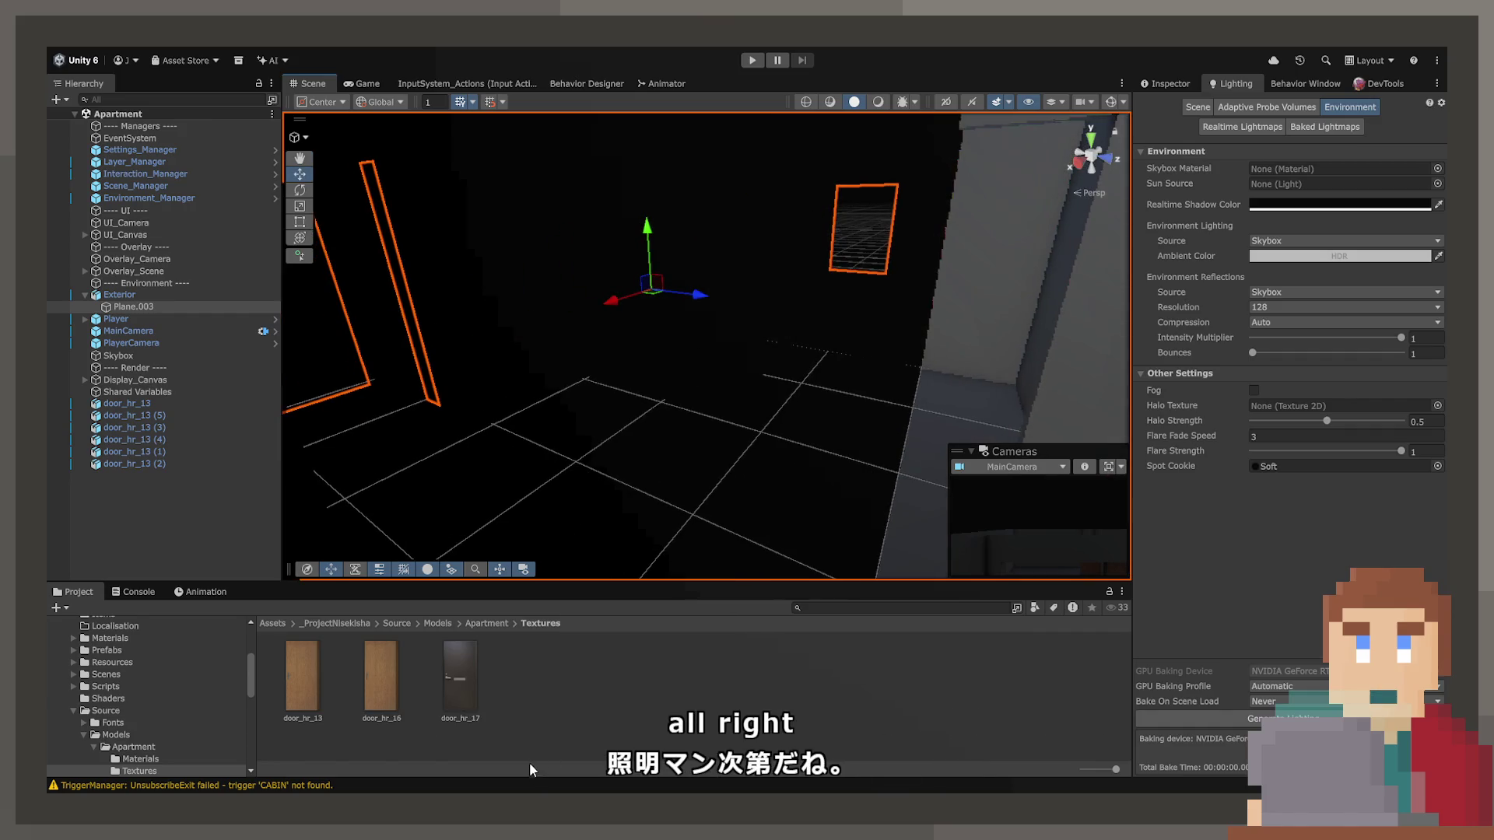
mouse_move(860, 327)
mouse_down()
mouse_move(827, 340)
mouse_move(666, 249)
mouse_up()
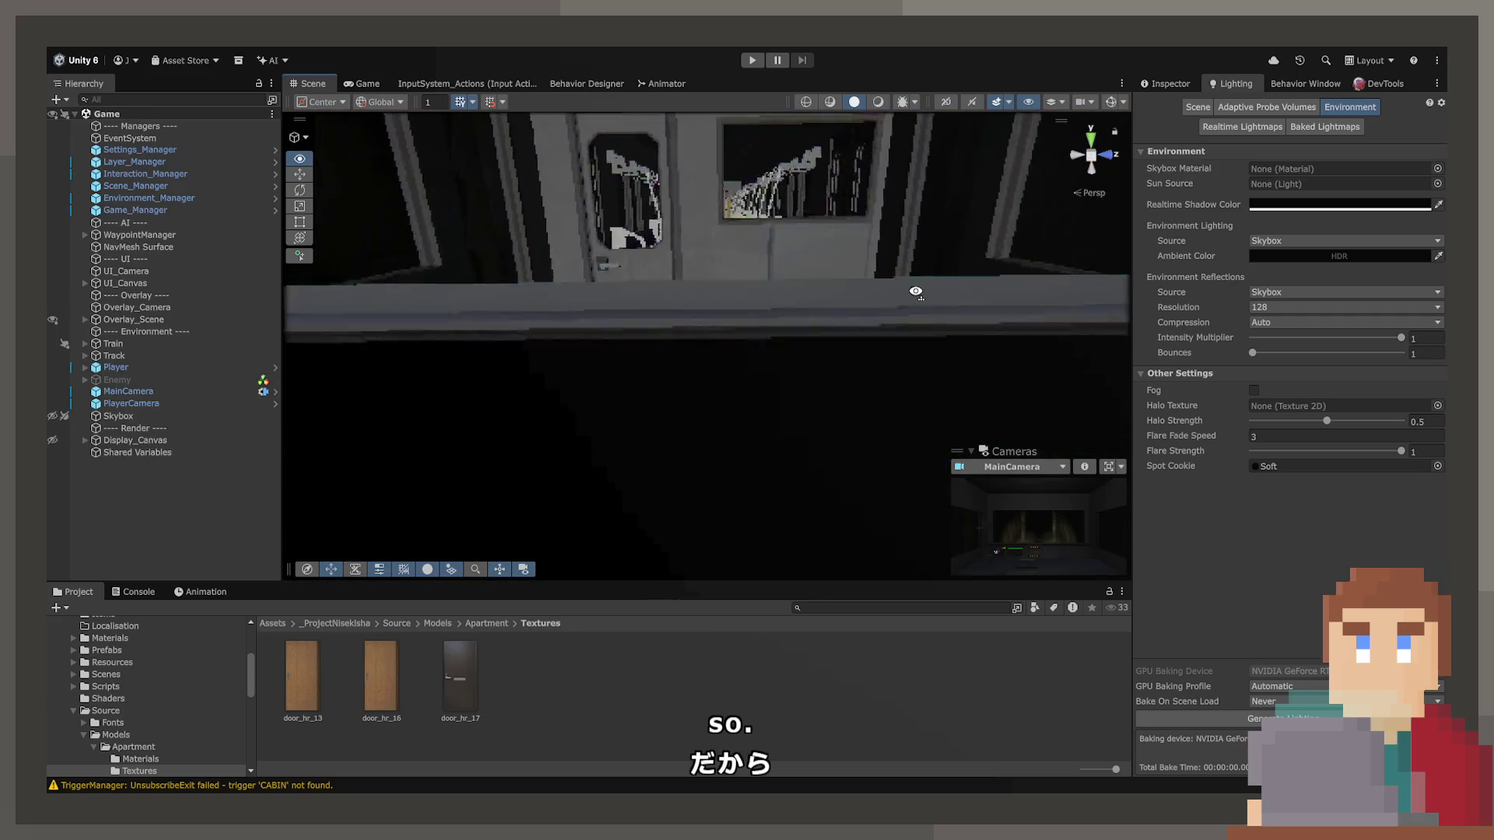
mouse_move(916, 292)
mouse_down()
mouse_move(1345, 266)
mouse_move(1239, 263)
mouse_move(1166, 282)
mouse_move(977, 267)
mouse_move(1418, 289)
mouse_move(62, 292)
mouse_move(277, 300)
mouse_up()
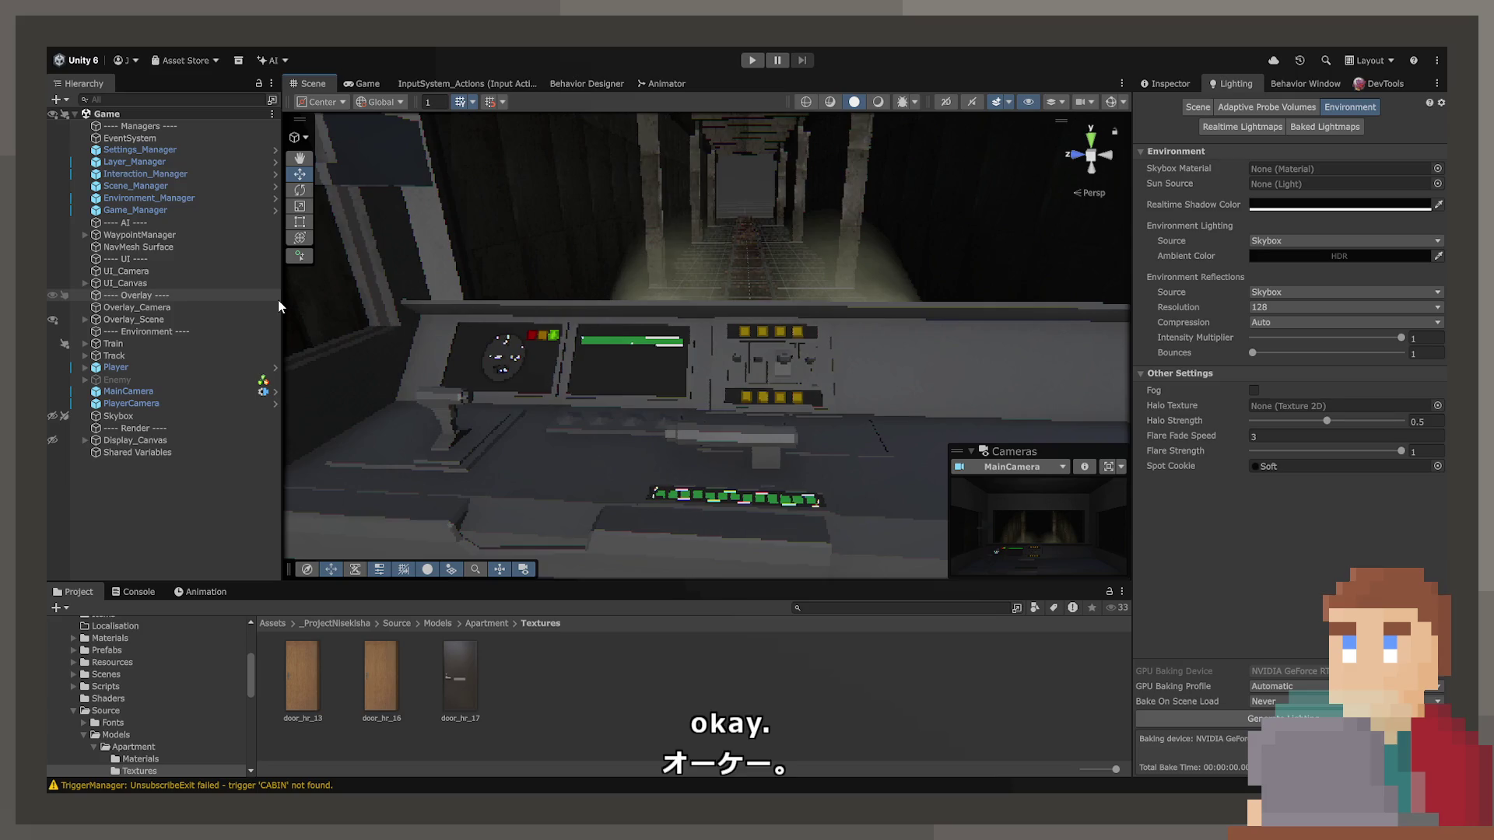
mouse_move(655, 471)
mouse_down()
mouse_move(1084, 475)
mouse_move(1206, 452)
mouse_move(93, 413)
mouse_move(222, 376)
mouse_move(1011, 420)
mouse_move(233, 434)
mouse_move(451, 380)
mouse_move(621, 520)
mouse_move(654, 467)
mouse_move(667, 334)
mouse_move(627, 424)
mouse_move(724, 342)
mouse_move(825, 335)
mouse_move(847, 356)
mouse_move(407, 477)
mouse_move(568, 433)
mouse_move(638, 389)
mouse_move(600, 402)
mouse_move(596, 450)
mouse_move(564, 465)
mouse_move(820, 473)
mouse_move(716, 470)
mouse_up()
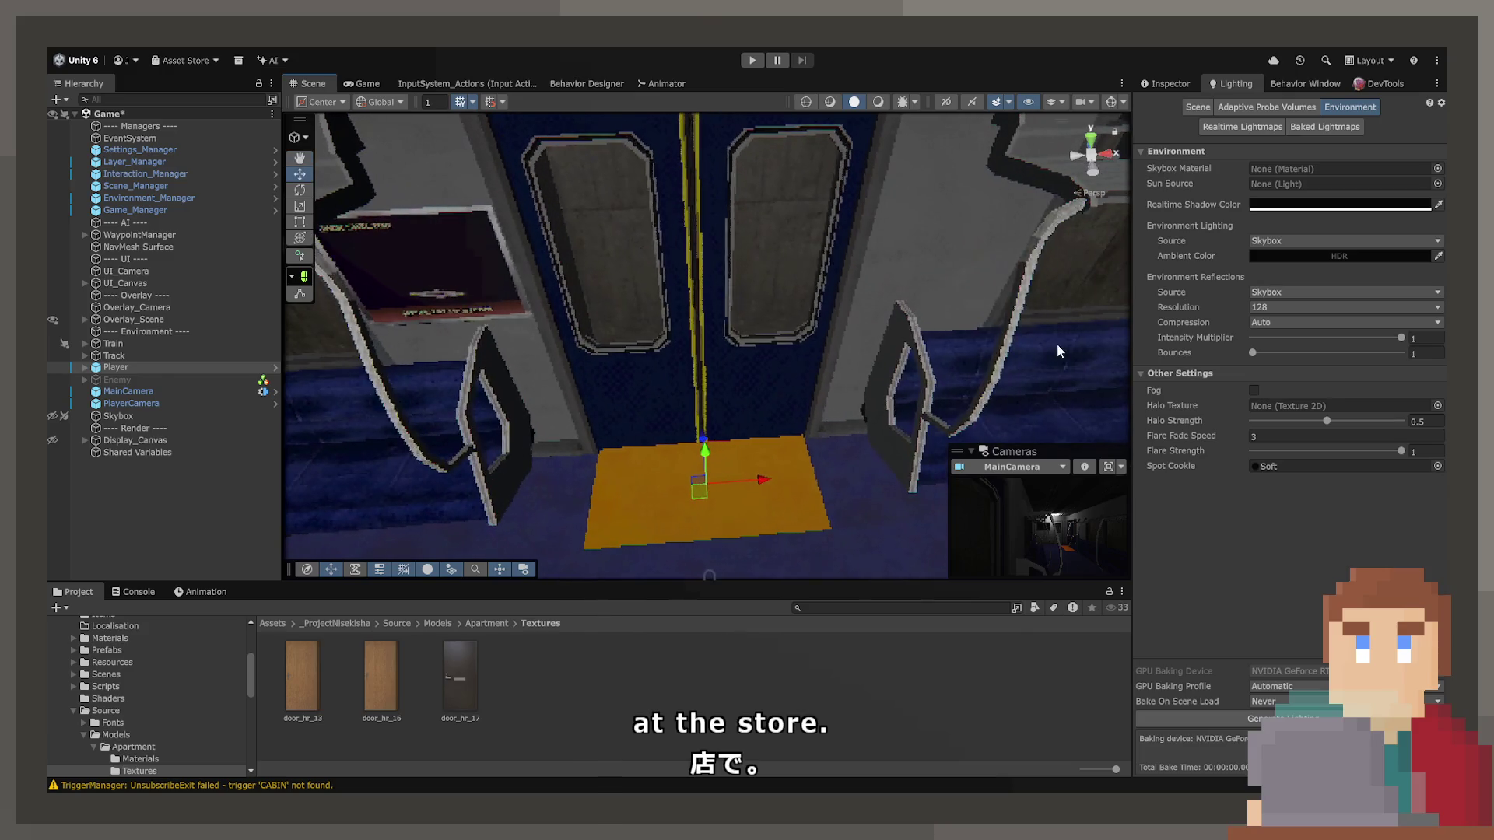
Set the Player's Transform Rotation Y to 180 and look down the train aisle.
click(1180, 82)
text(0)
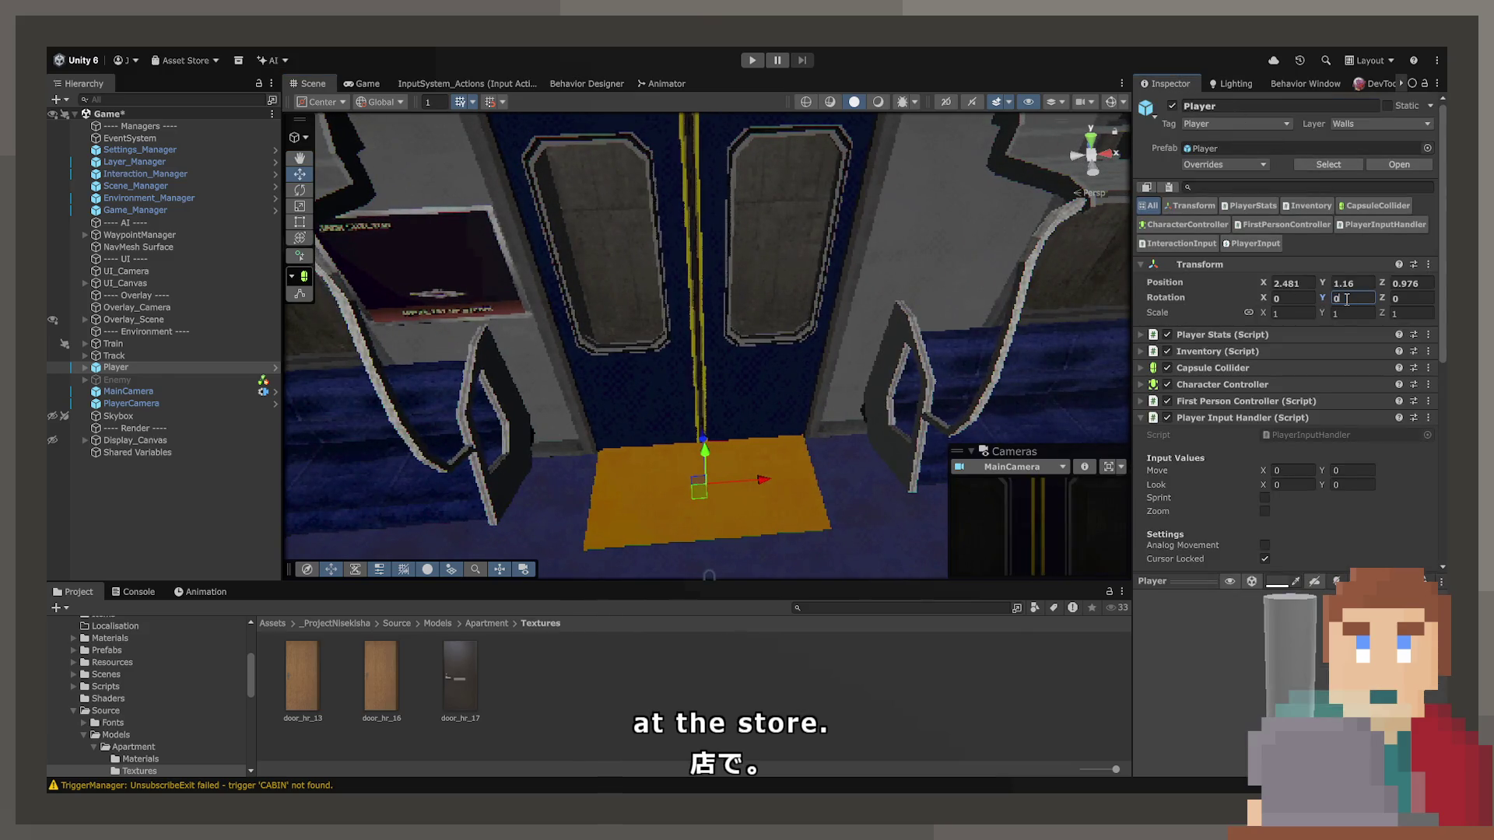
text(180)
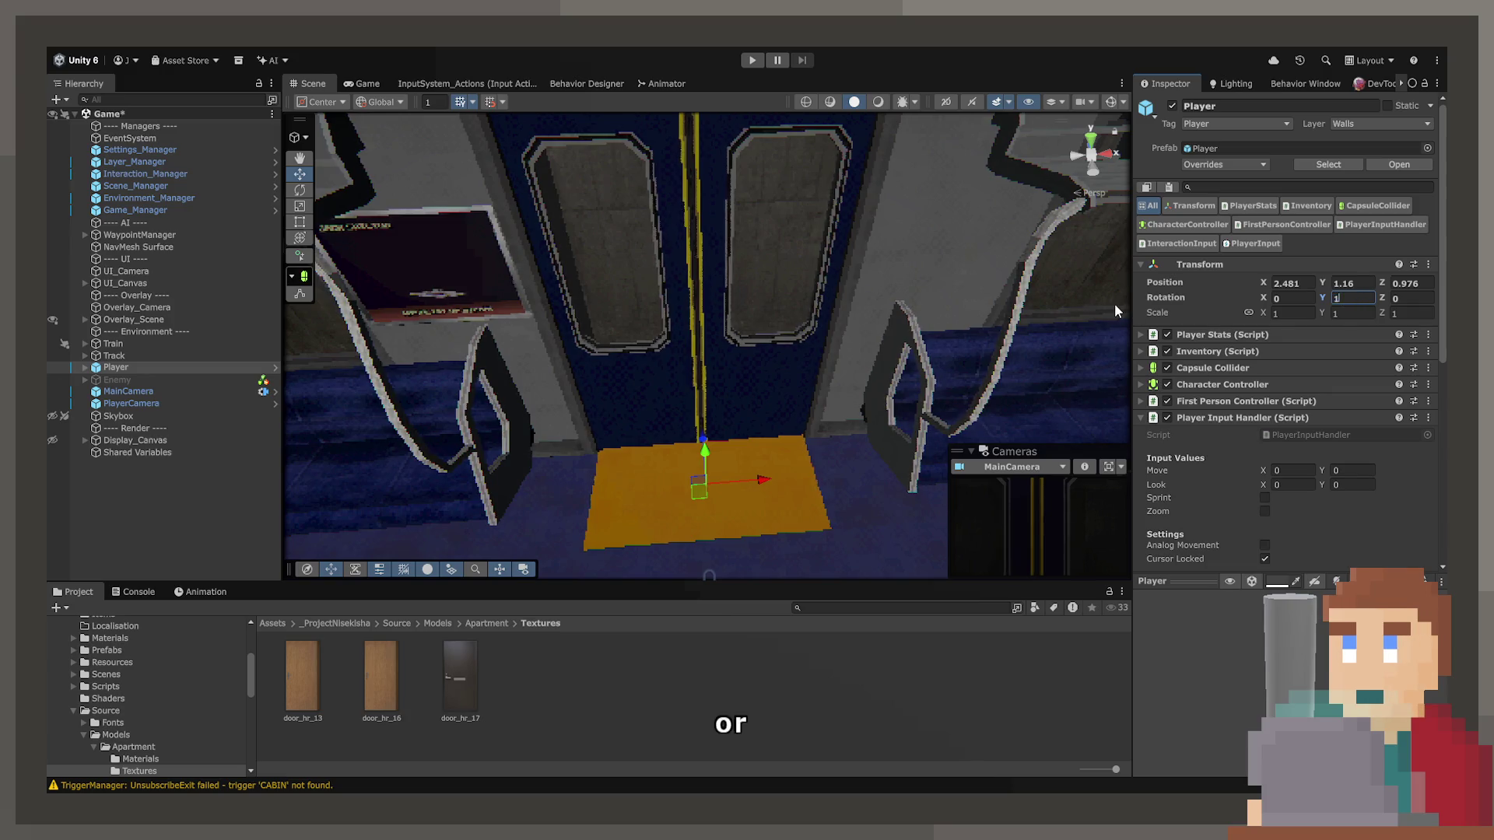
mouse_move(519, 243)
mouse_down()
mouse_move(881, 158)
mouse_move(898, 82)
mouse_move(969, 58)
mouse_move(831, 294)
mouse_up()
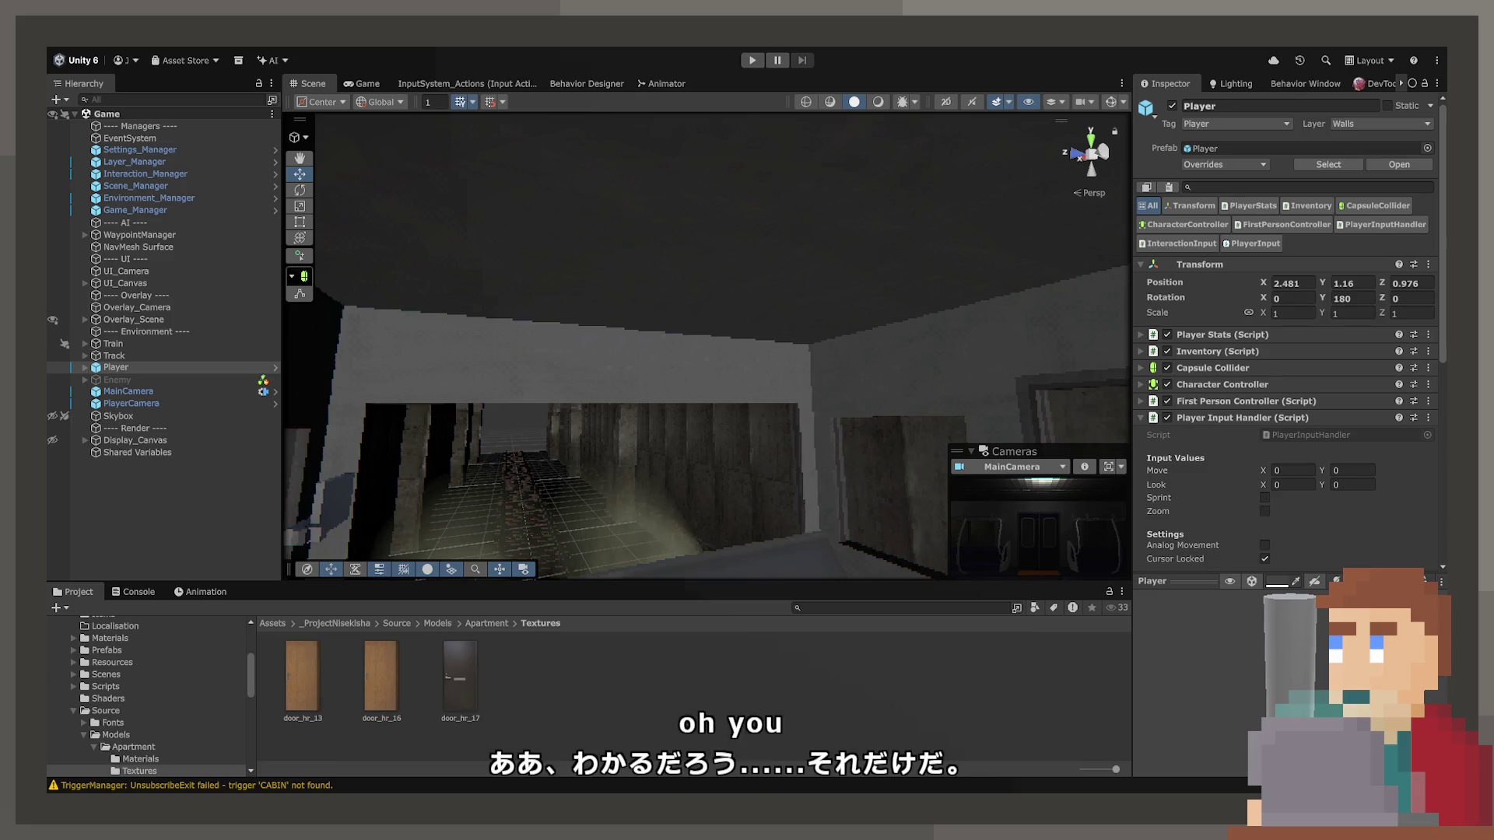
key(grave)
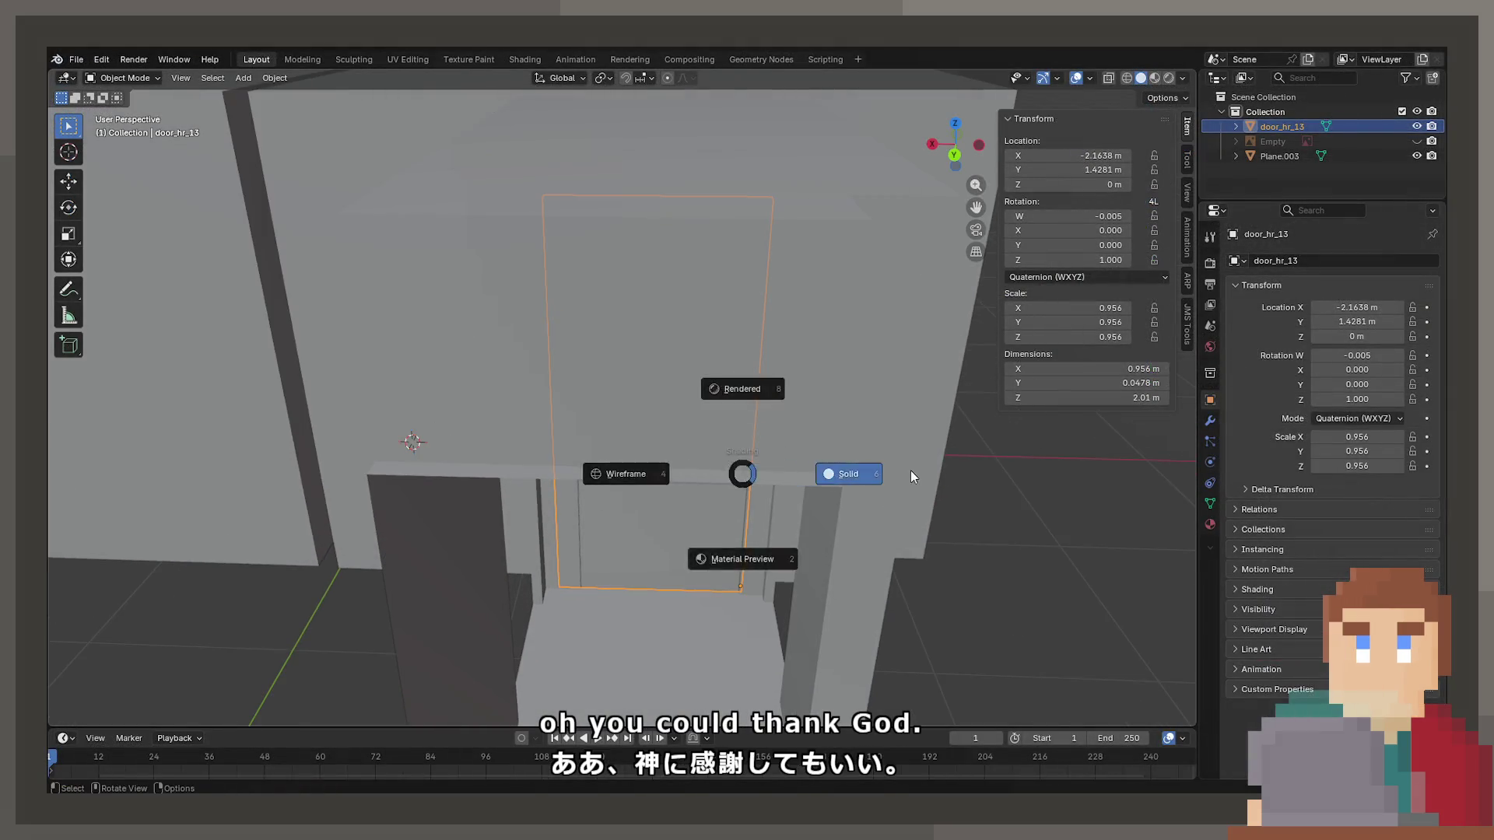
Delete door_hr_13, save Base.blend, and open Zoo.blend from the recent files.
click(907, 470)
key(Delete)
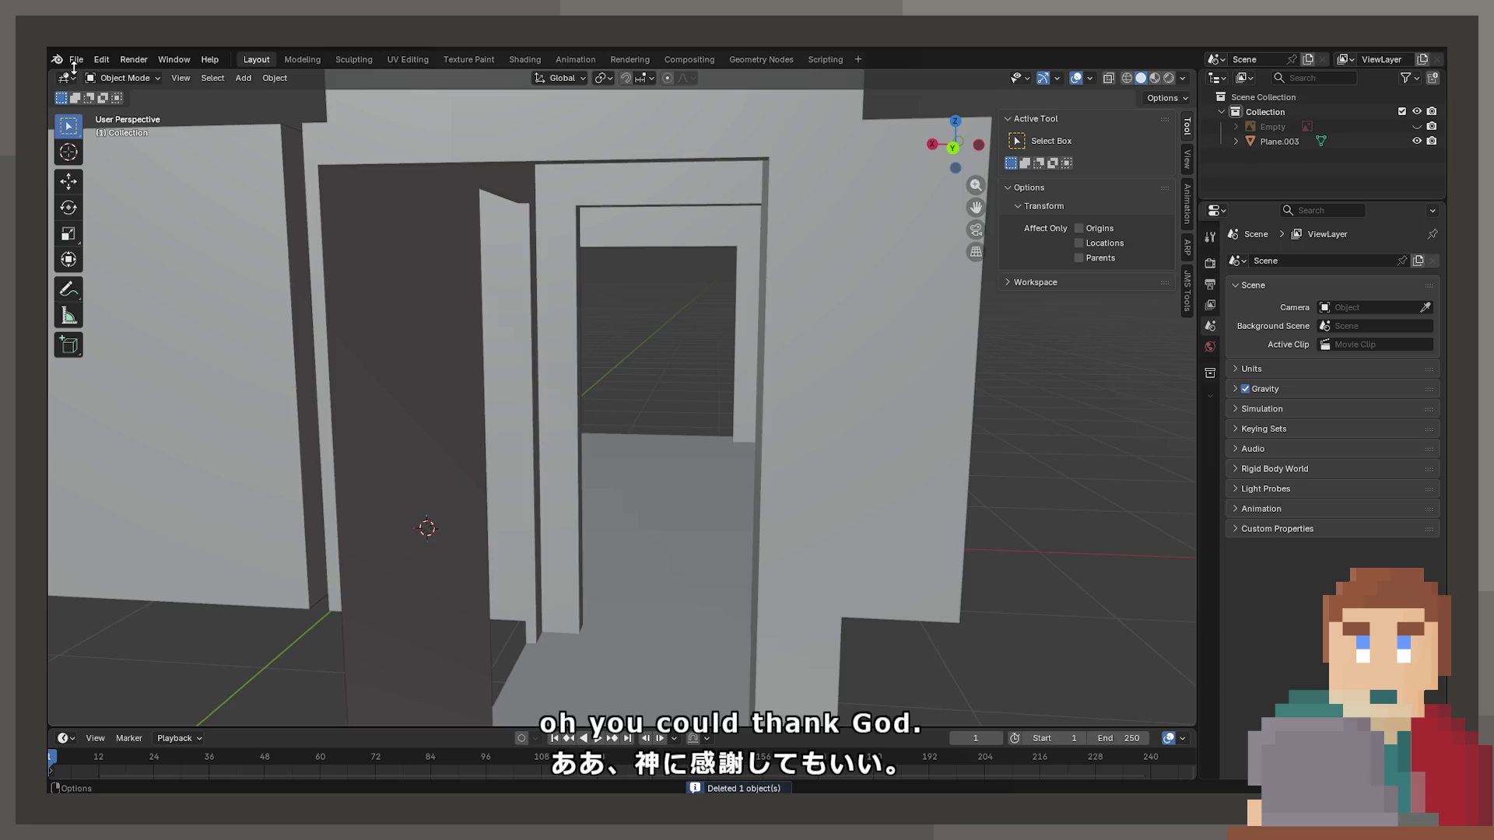
key(ctrl+s)
click(76, 59)
mouse_move(117, 105)
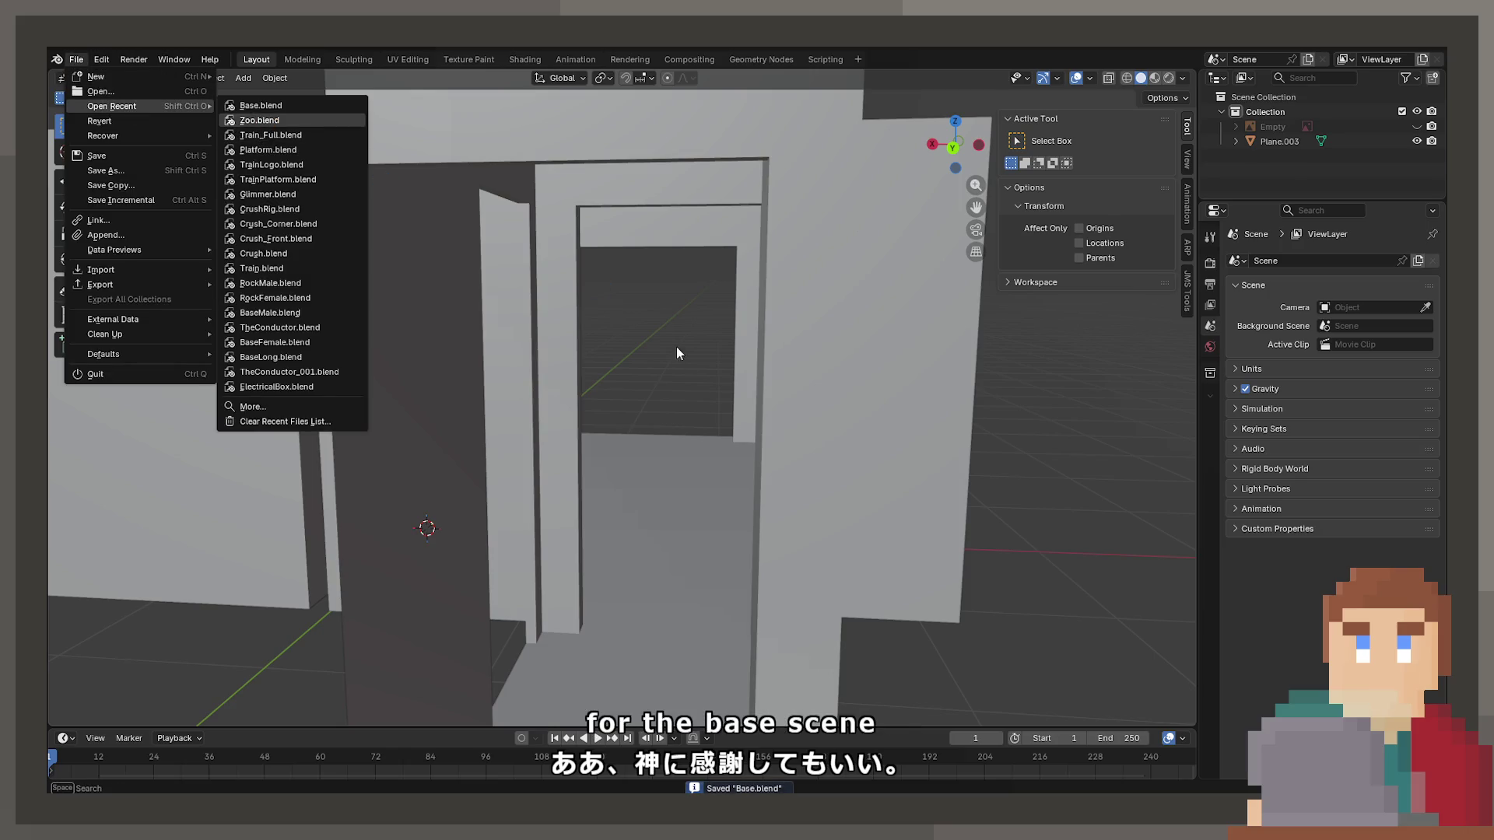
key(Return)
Survey the Zoo props, framing the ceiling lamp and pulling back over the pipes.
scroll(645, 375, down, 5)
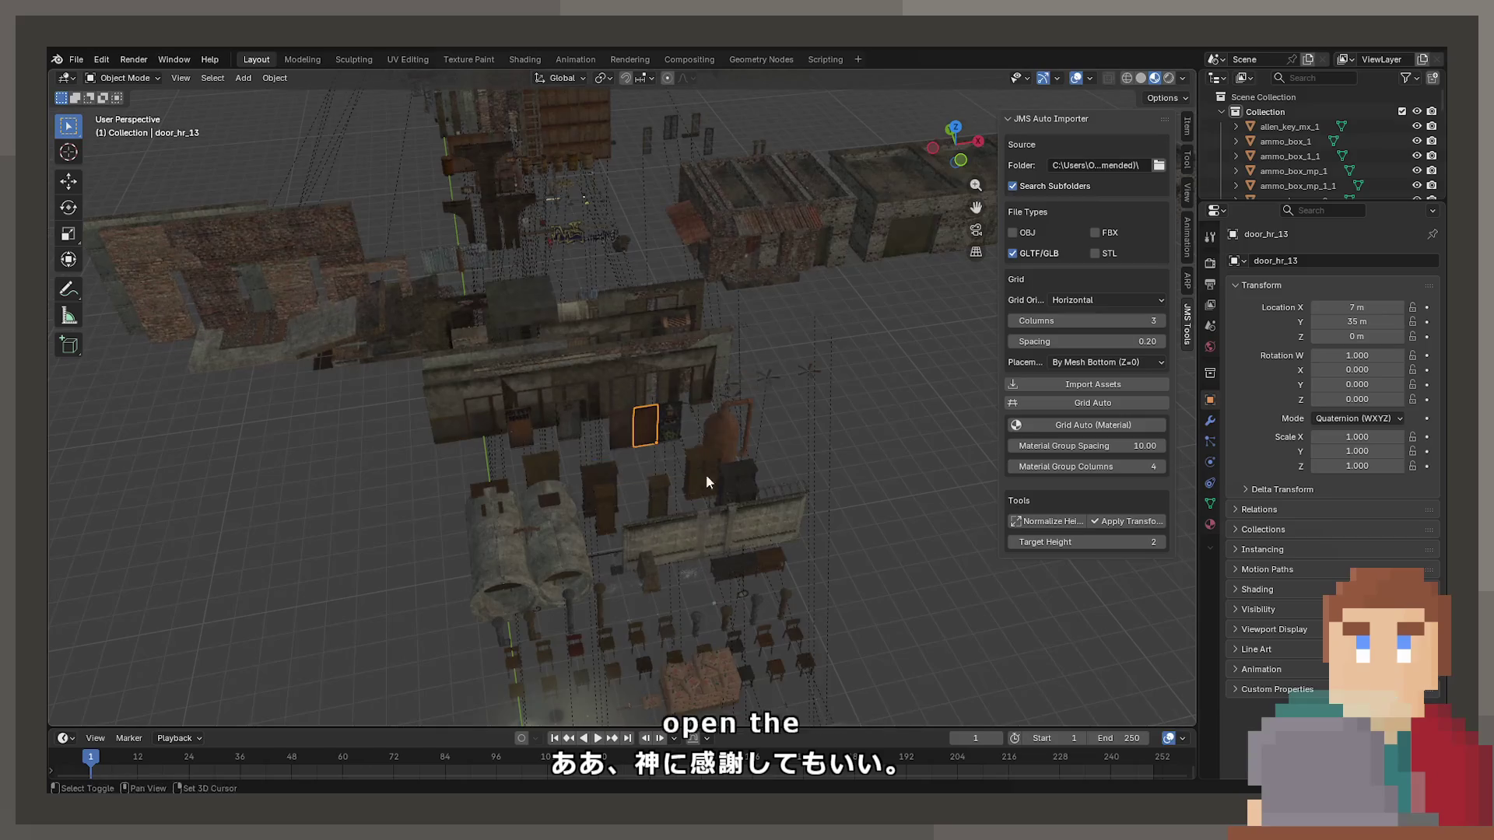
scroll(707, 475, up, 3)
scroll(659, 274, up, 8)
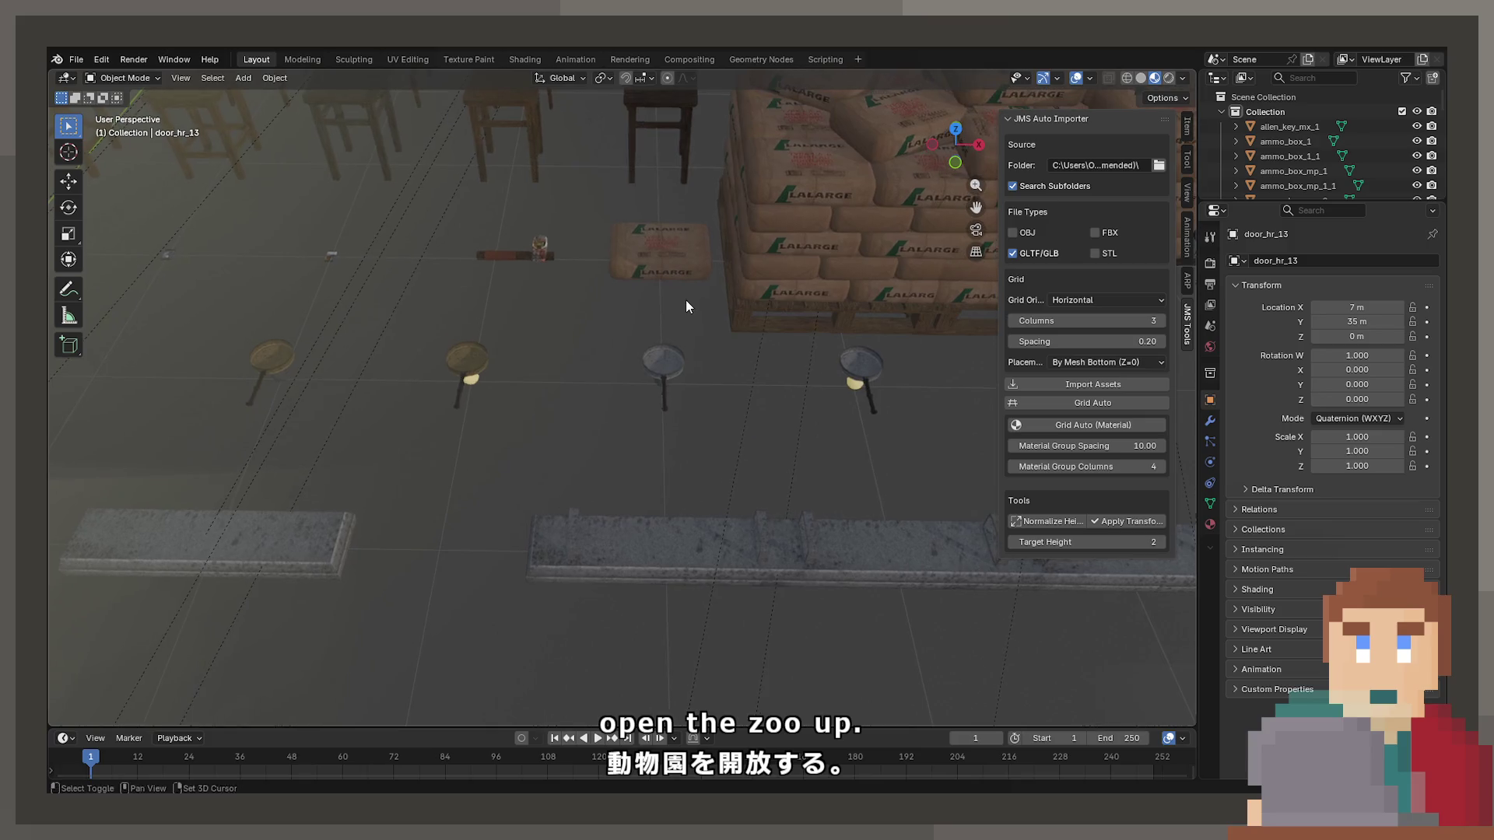
scroll(684, 300, down, 4)
scroll(645, 297, up, 5)
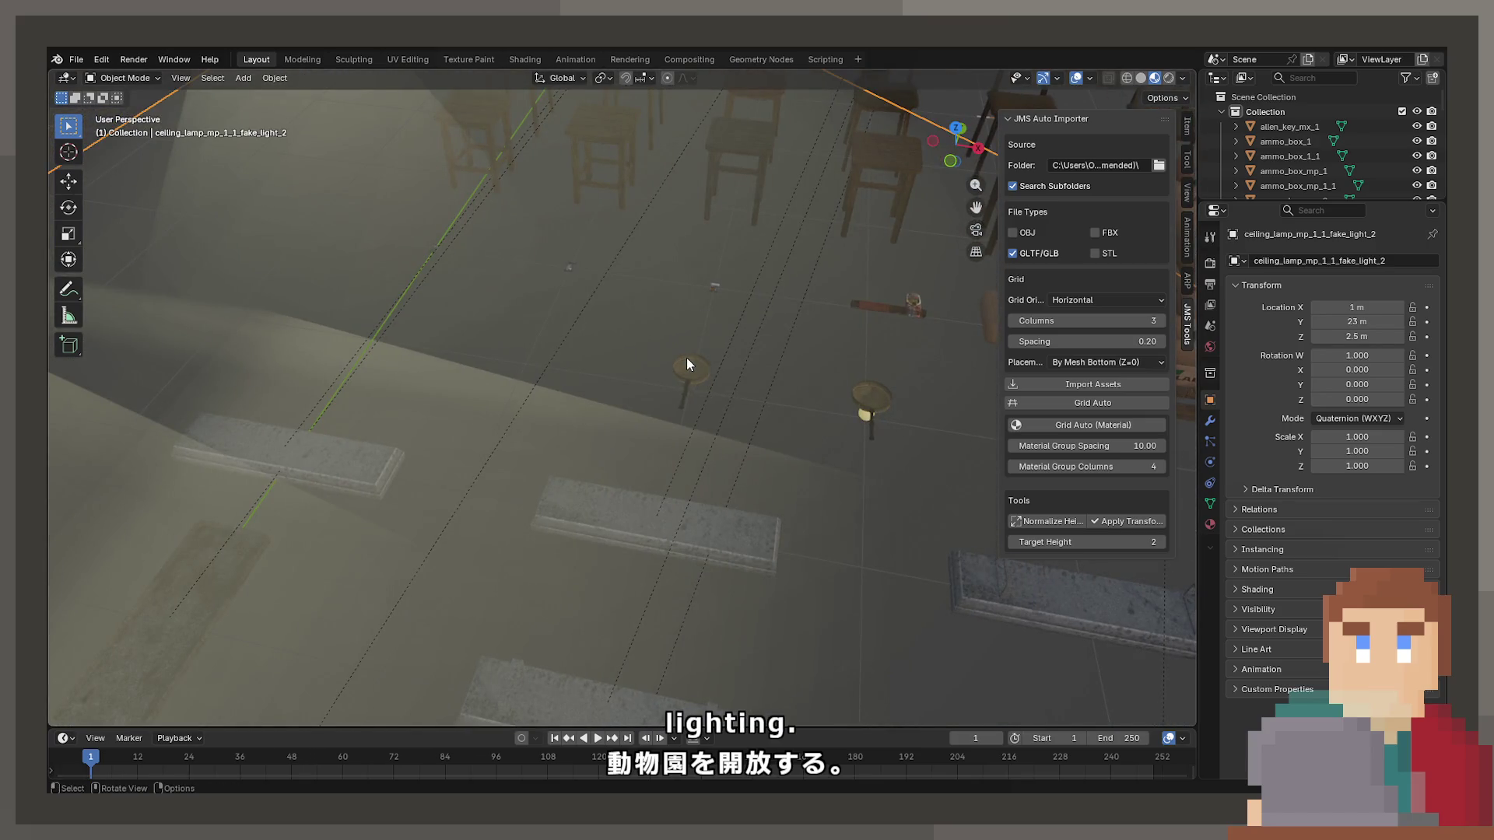
mouse_move(669, 359)
mouse_down()
mouse_move(338, 343)
mouse_move(430, 336)
mouse_up()
key(KP_Decimal)
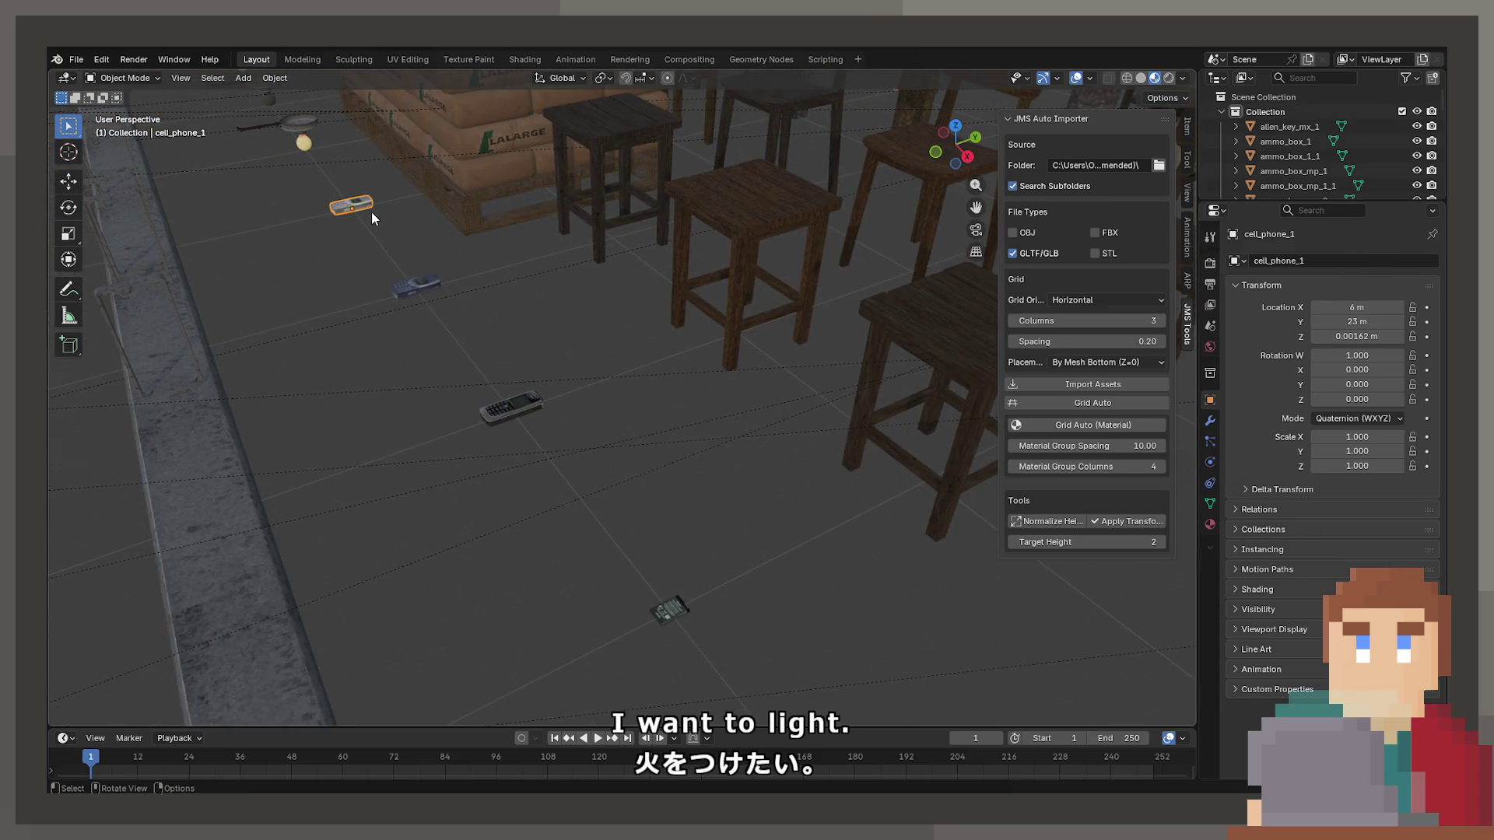
mouse_move(371, 212)
mouse_down()
mouse_move(605, 325)
mouse_move(450, 196)
mouse_move(510, 248)
mouse_move(338, 321)
mouse_move(593, 332)
mouse_move(543, 171)
mouse_move(585, 472)
mouse_move(576, 298)
mouse_up()
mouse_move(597, 426)
mouse_down()
mouse_move(711, 410)
mouse_move(371, 437)
mouse_move(887, 464)
mouse_move(638, 506)
mouse_move(434, 433)
mouse_move(800, 417)
mouse_move(517, 394)
mouse_move(491, 471)
mouse_up()
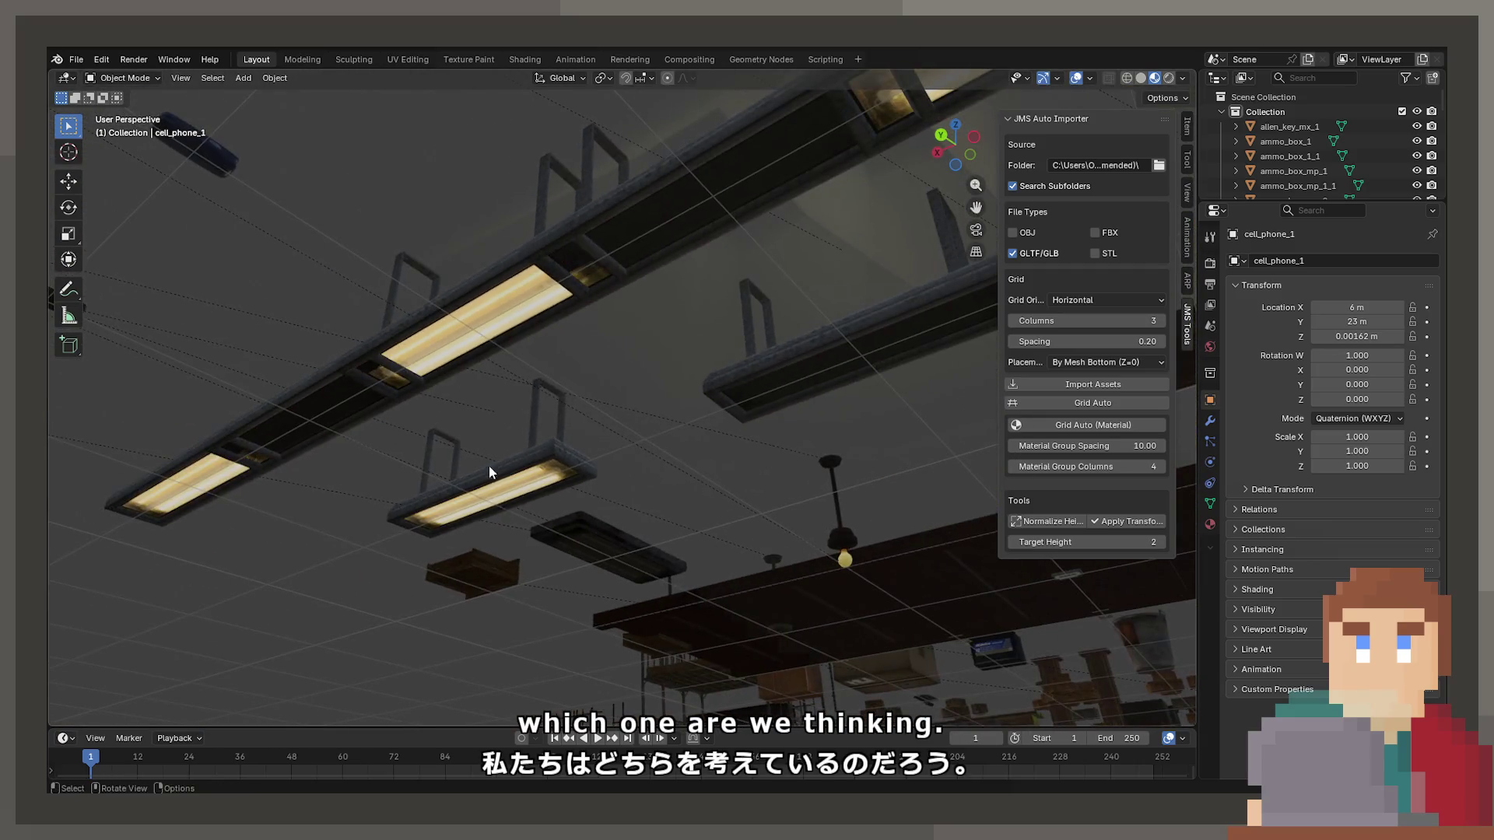
key(KP_Decimal)
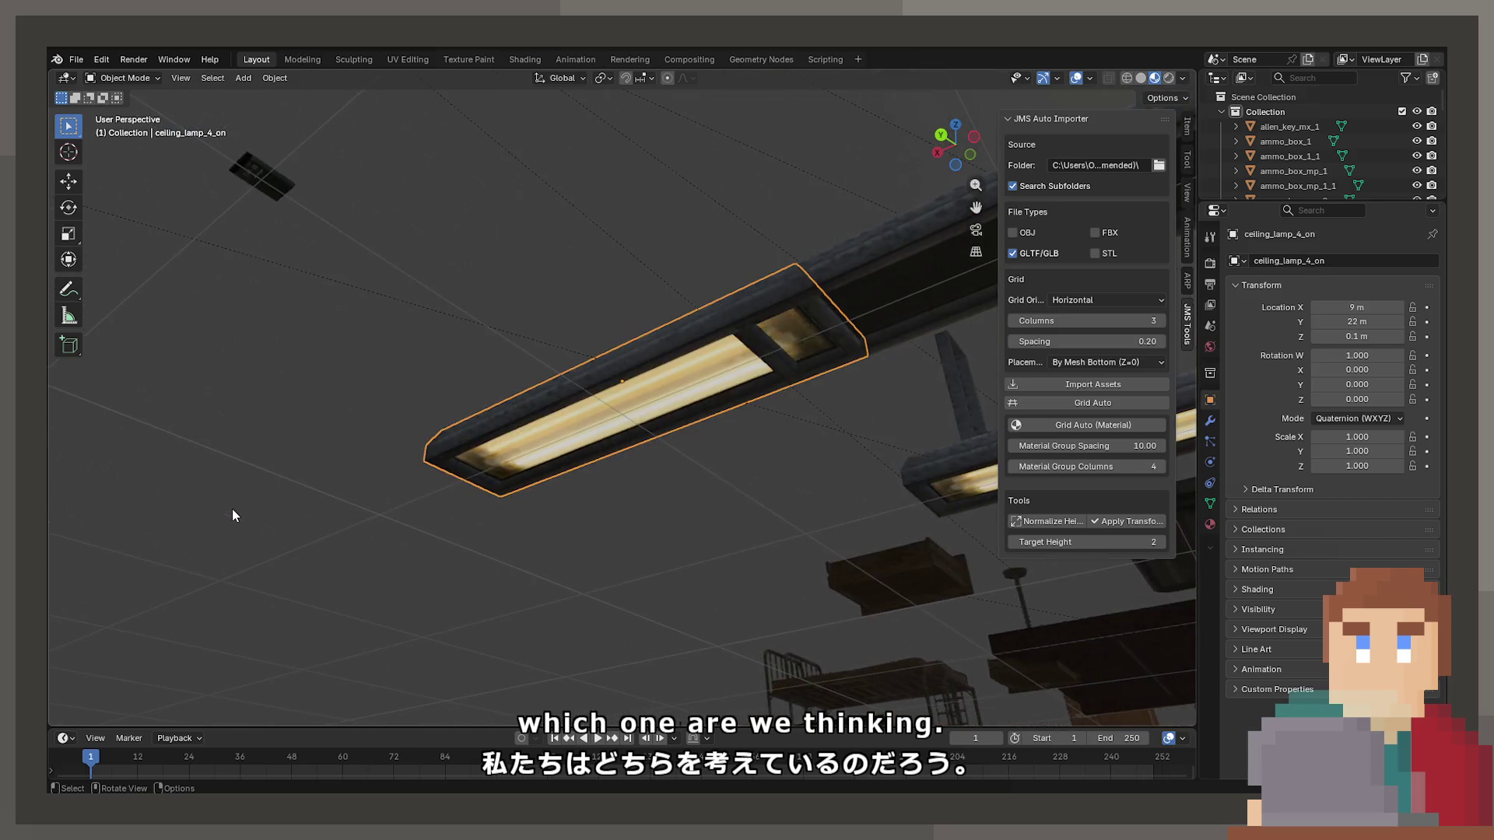
mouse_move(543, 440)
mouse_down()
mouse_move(748, 436)
mouse_move(777, 535)
mouse_move(600, 432)
mouse_move(715, 534)
mouse_up()
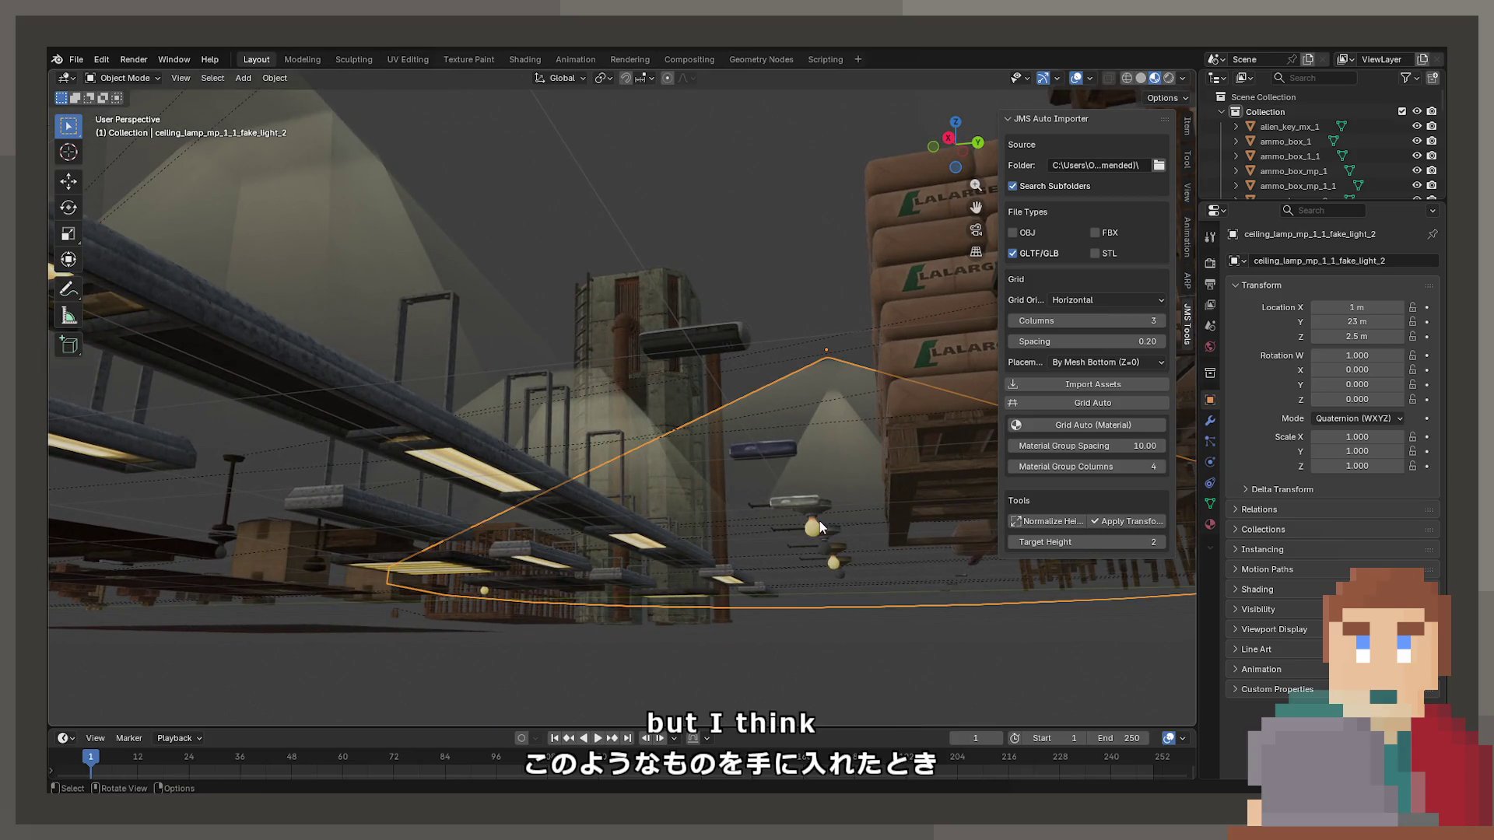
mouse_move(820, 520)
mouse_down()
mouse_move(704, 260)
mouse_move(712, 586)
mouse_move(730, 239)
mouse_move(800, 299)
mouse_up()
Frame the hanging bulb lamp in Material Preview, then select the ceiling fan lamp.
click(769, 195)
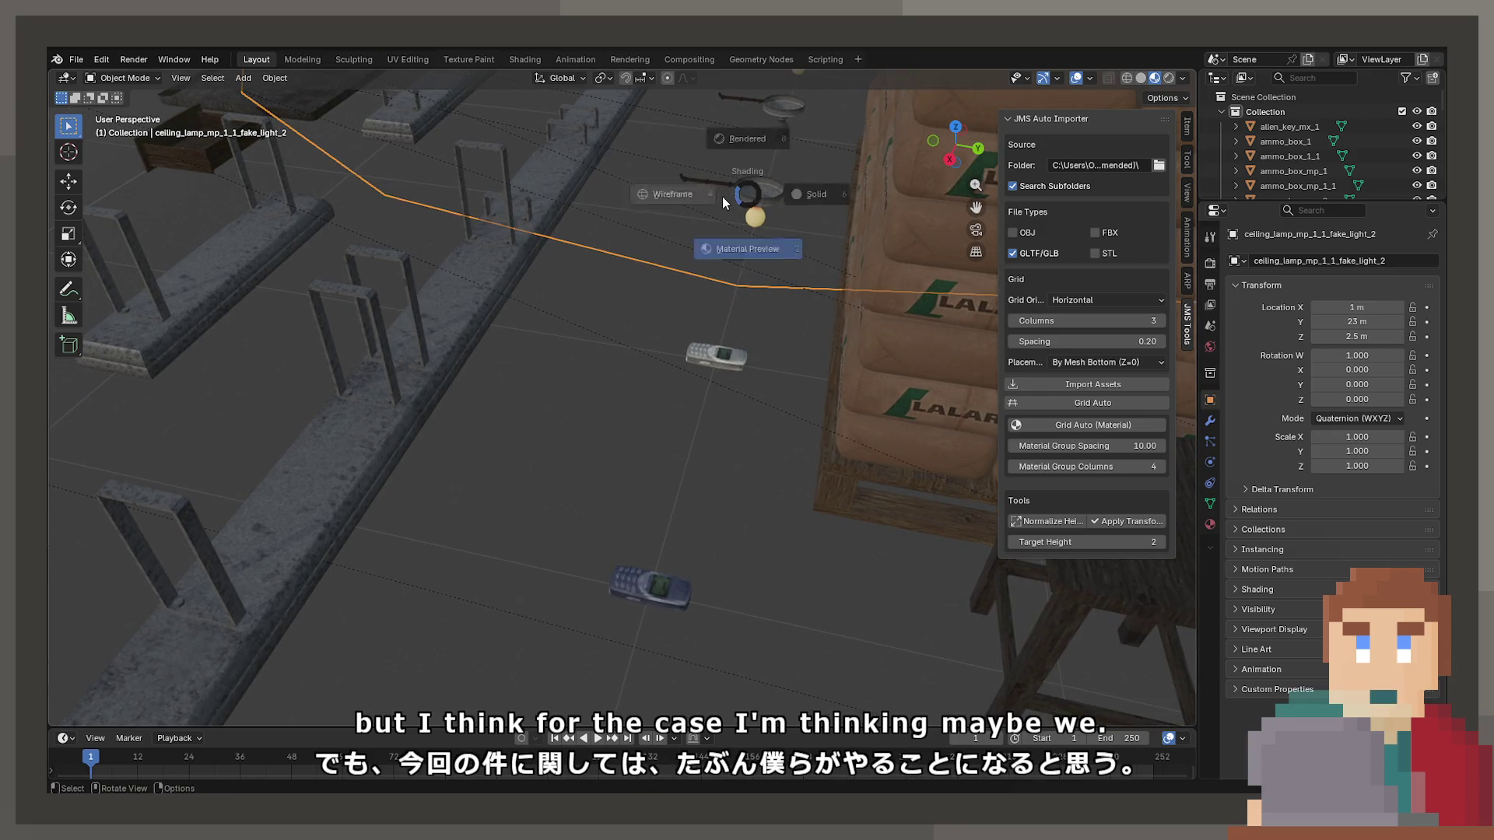
key(z)
key(z)
key(KP_Decimal)
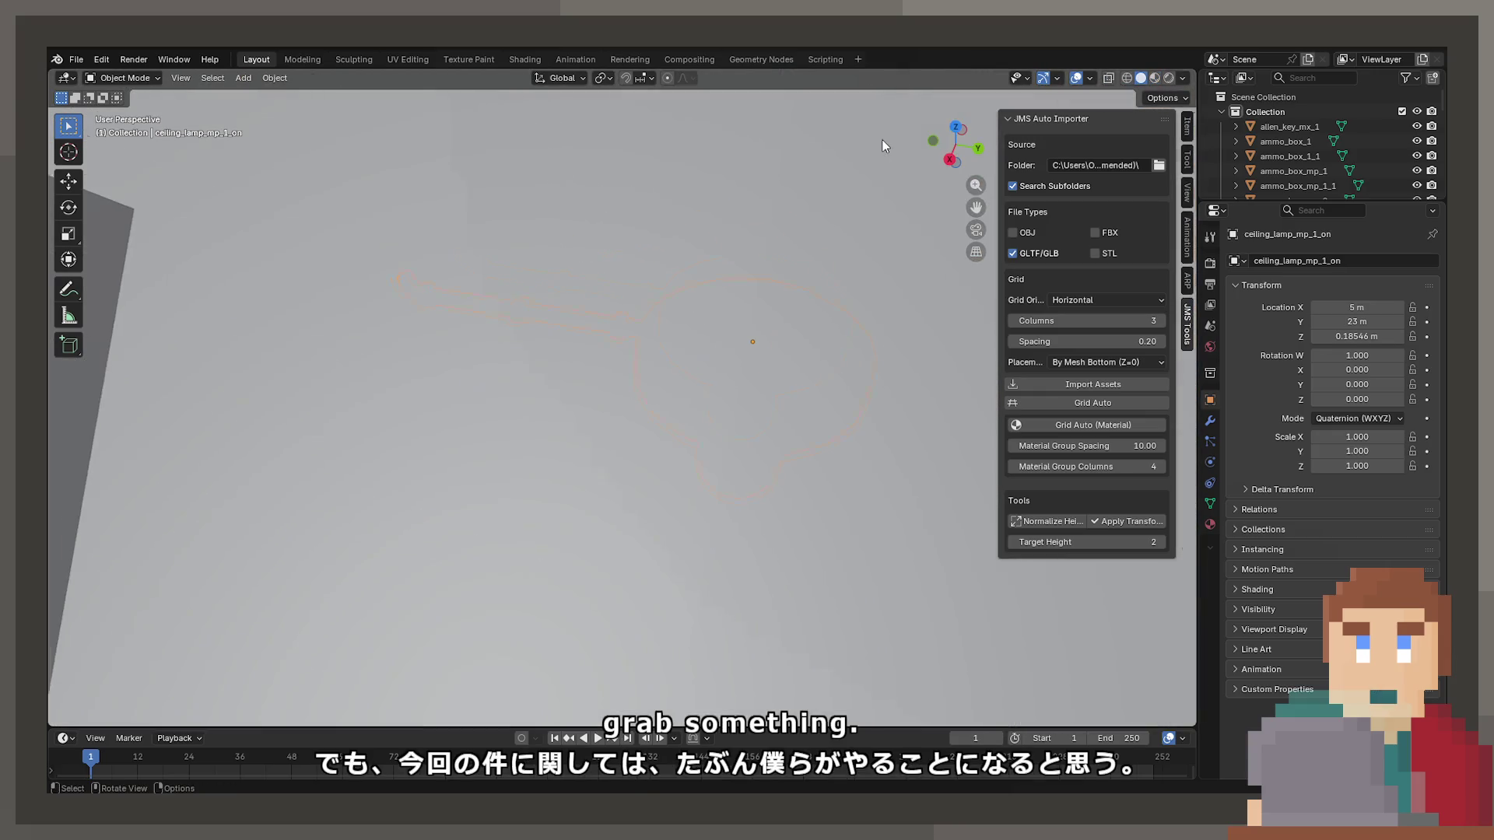
key(z)
click(779, 354)
mouse_move(791, 506)
mouse_down()
mouse_move(464, 367)
mouse_move(880, 479)
mouse_move(441, 414)
mouse_move(664, 454)
mouse_move(773, 516)
mouse_move(970, 493)
mouse_move(306, 397)
mouse_move(478, 426)
mouse_move(549, 408)
mouse_move(314, 447)
mouse_move(324, 407)
mouse_move(542, 386)
mouse_up()
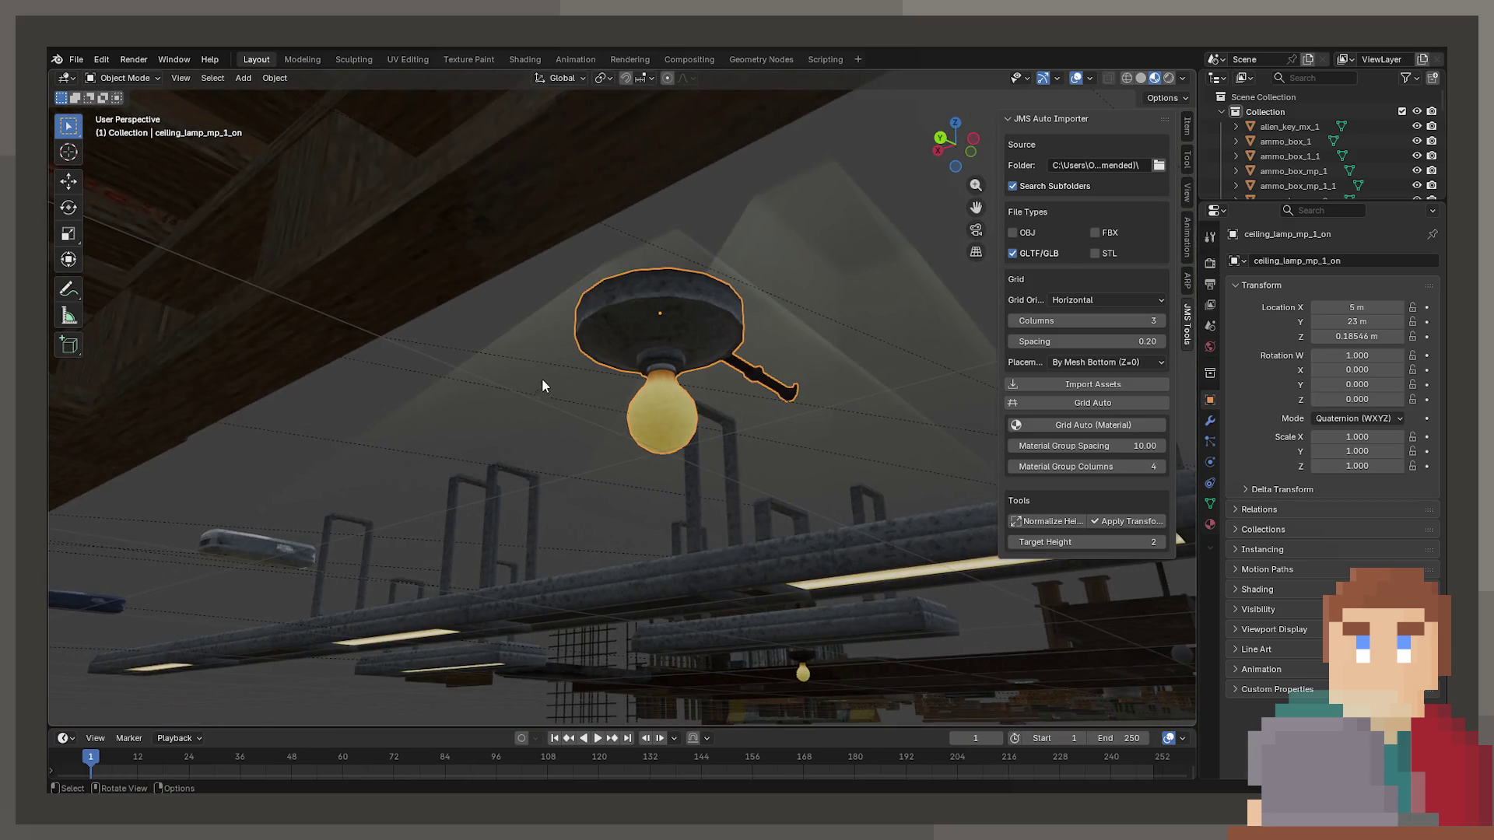
mouse_move(582, 288)
mouse_down()
mouse_move(600, 419)
mouse_move(868, 469)
mouse_move(778, 306)
mouse_move(753, 329)
mouse_move(720, 286)
mouse_move(600, 297)
mouse_move(763, 266)
mouse_move(861, 323)
mouse_move(706, 325)
mouse_move(226, 386)
mouse_up()
click(315, 321)
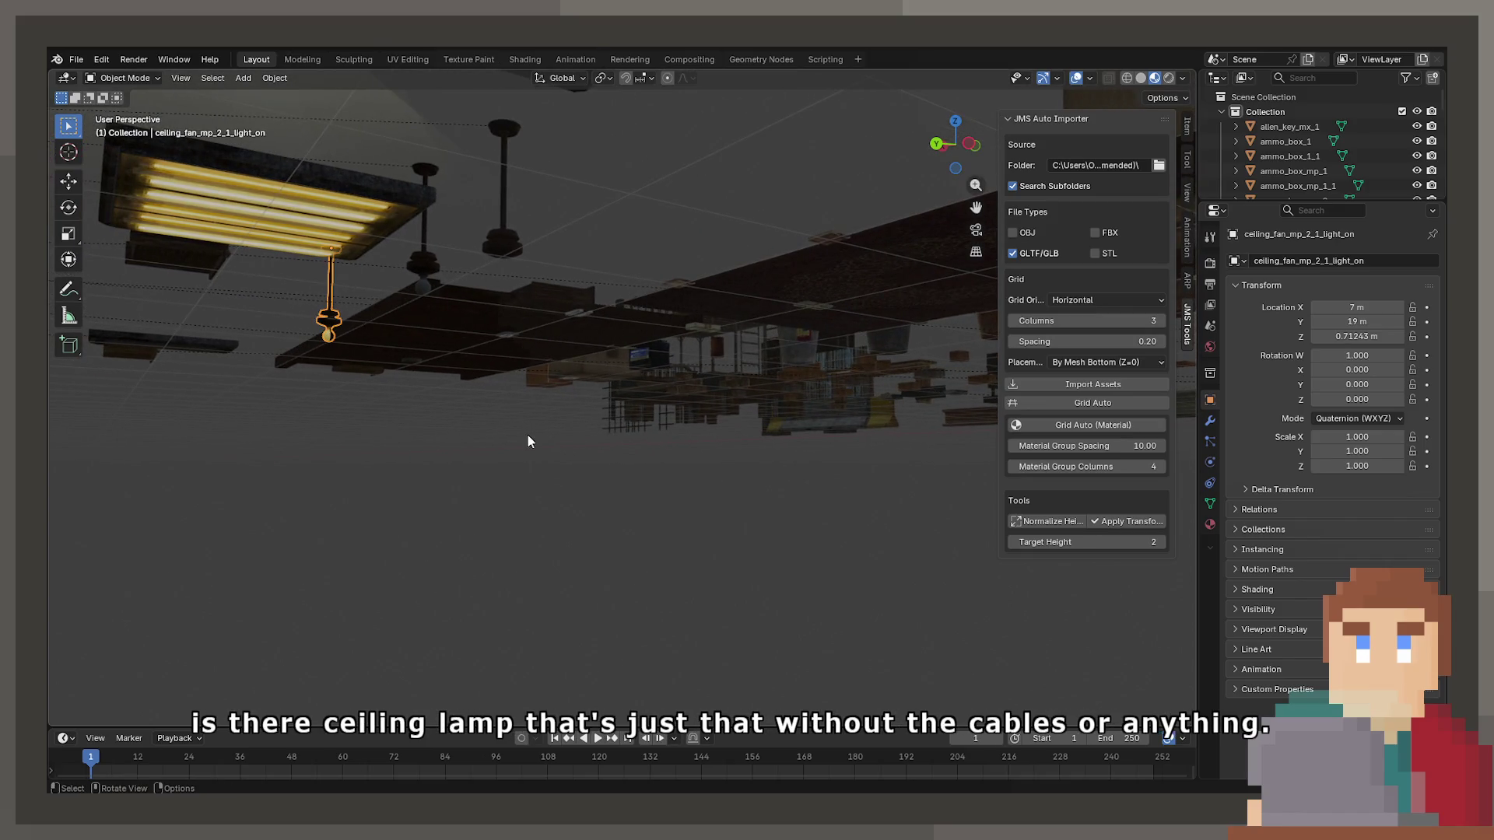
Frame the ceiling fan lamp, then move the catwalk along the X axis.
key(KP_Decimal)
scroll(528, 442, down, 5)
mouse_move(512, 443)
mouse_down()
mouse_move(661, 468)
mouse_move(513, 499)
mouse_move(607, 420)
mouse_move(639, 502)
mouse_up()
click(451, 568)
key(g)
key(z)
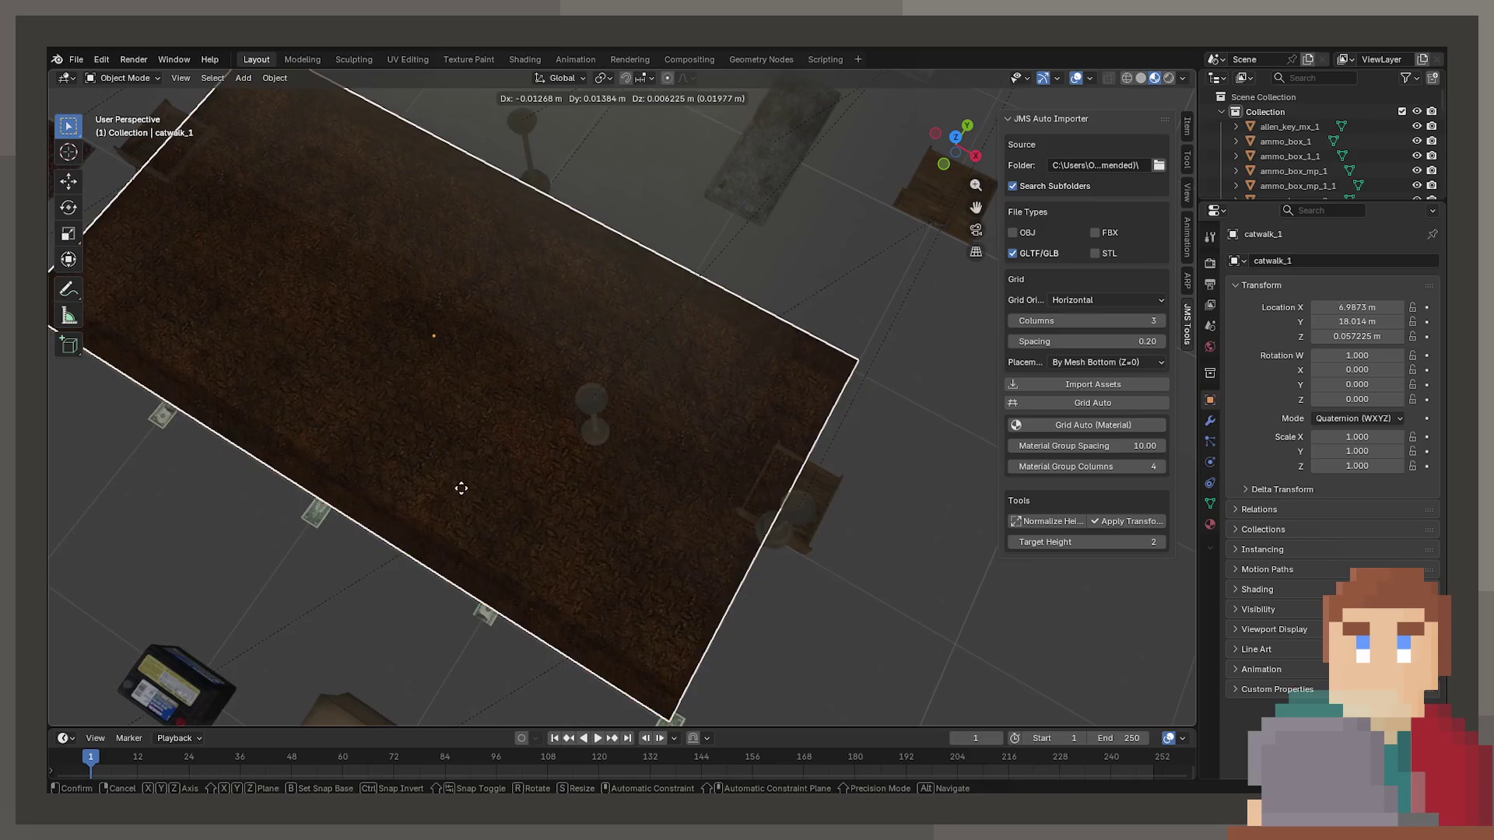
key(x)
click(350, 390)
mouse_move(594, 527)
mouse_down()
mouse_move(465, 392)
mouse_move(467, 457)
mouse_move(228, 421)
mouse_move(415, 457)
mouse_move(776, 464)
mouse_move(310, 364)
mouse_move(733, 463)
mouse_move(511, 436)
mouse_move(740, 467)
mouse_move(565, 520)
mouse_move(650, 419)
mouse_move(740, 423)
mouse_move(638, 500)
mouse_move(668, 489)
mouse_move(829, 530)
mouse_move(615, 477)
mouse_move(627, 487)
mouse_move(362, 443)
mouse_move(769, 381)
mouse_move(430, 444)
mouse_move(564, 417)
mouse_move(232, 367)
mouse_move(704, 356)
mouse_move(535, 370)
mouse_move(634, 358)
mouse_move(466, 537)
mouse_move(706, 442)
mouse_move(525, 452)
mouse_move(638, 442)
mouse_move(420, 518)
mouse_up()
Inspect the ceiling lamps' fake light cones, framing ceiling_lamp_mp_1_1_fake_light_1.
click(310, 363)
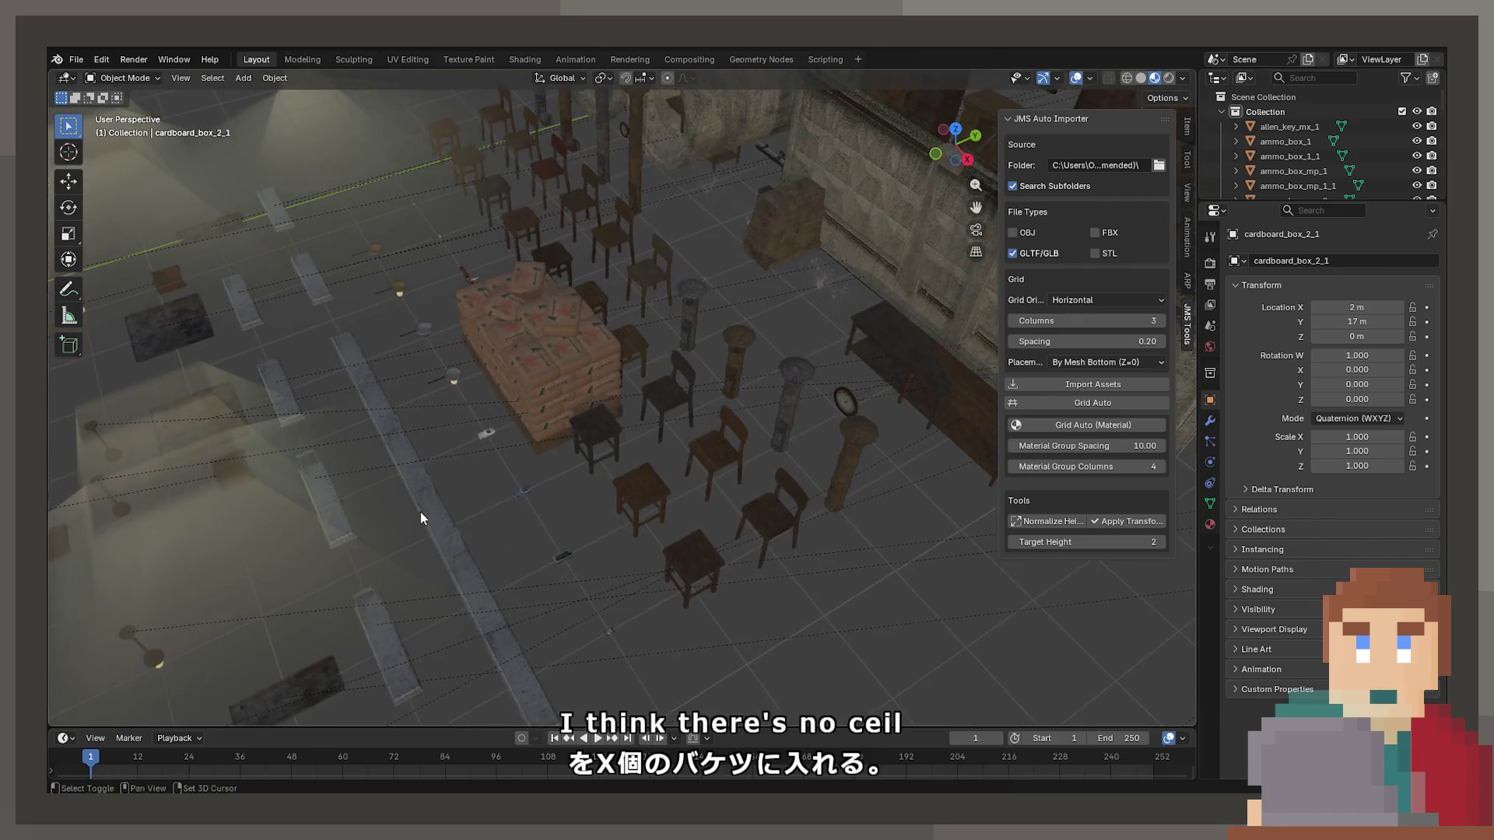
click(483, 422)
mouse_move(448, 328)
mouse_down()
mouse_move(375, 259)
mouse_move(582, 398)
mouse_move(508, 350)
mouse_move(342, 507)
mouse_move(751, 507)
mouse_up()
click(341, 502)
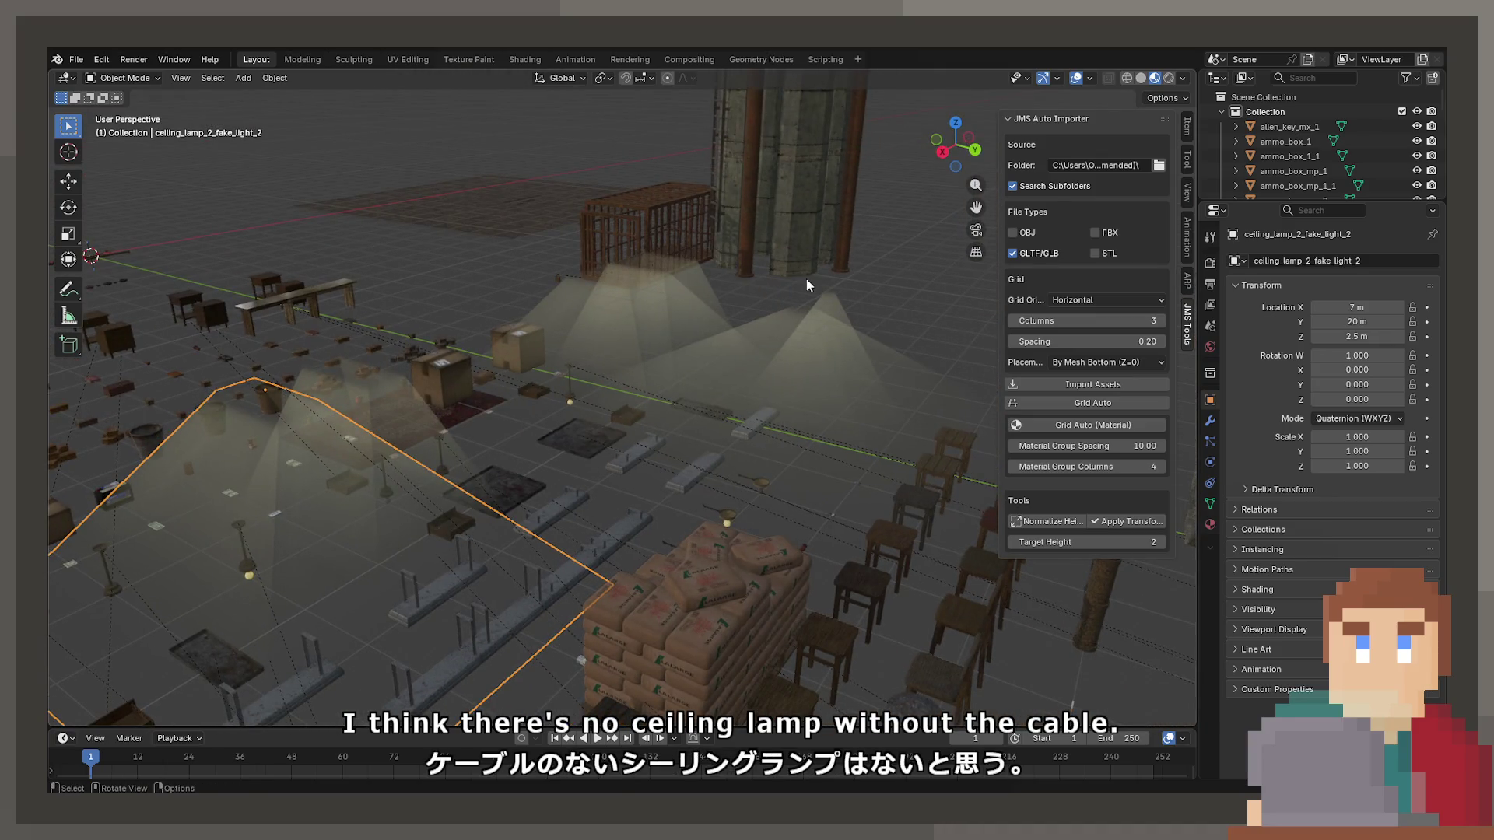
click(833, 297)
key(KP_Decimal)
mouse_move(830, 300)
mouse_down()
mouse_move(601, 314)
mouse_move(708, 347)
mouse_move(792, 413)
mouse_move(503, 479)
mouse_move(391, 333)
mouse_up()
scroll(311, 260, down, 5)
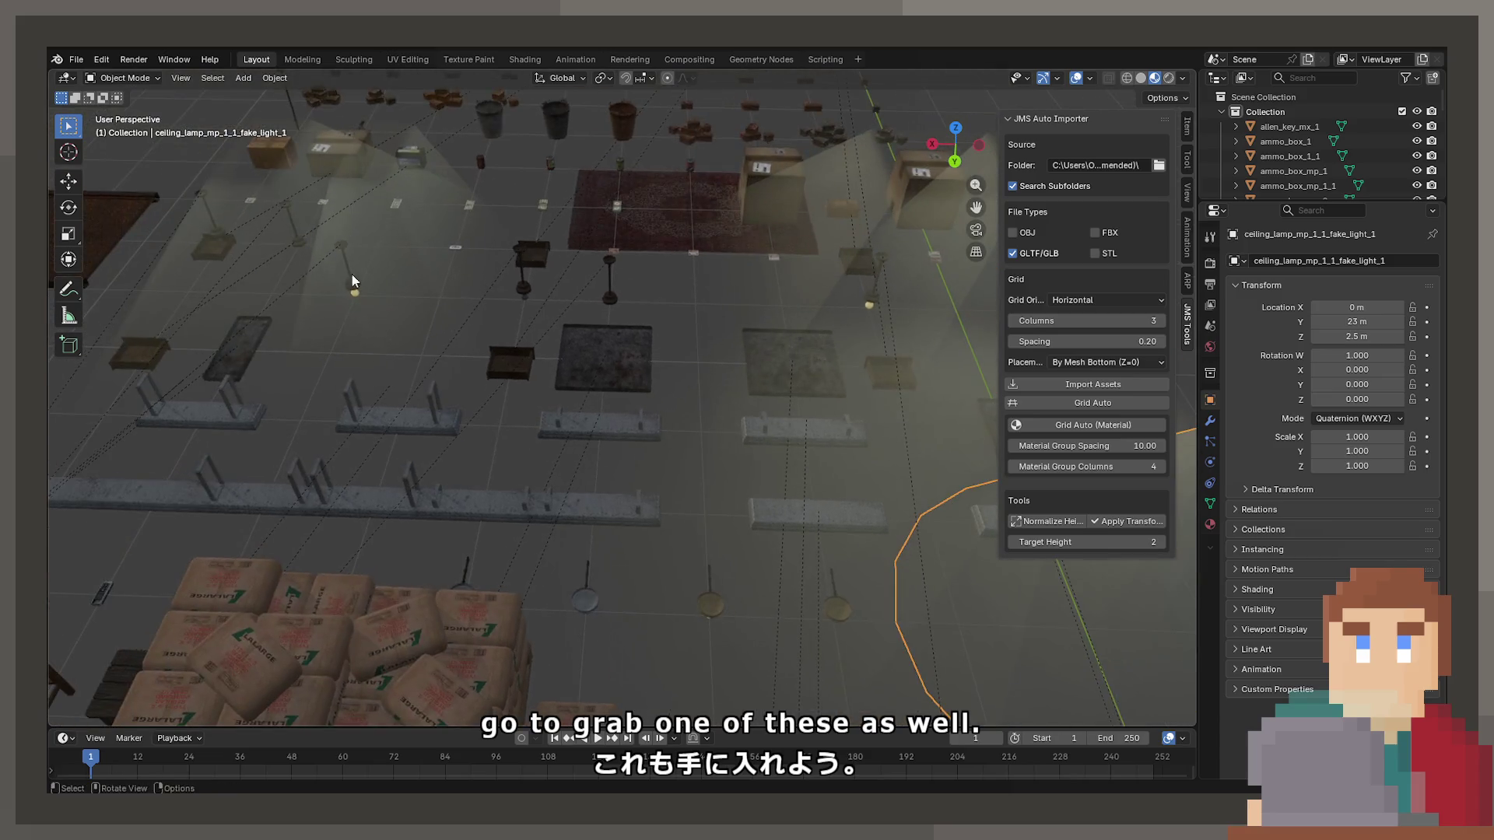
Check ceiling_lamp_2_fake_light_2 in wireframe and material shading, then select the caged lamp_2_on.
click(544, 382)
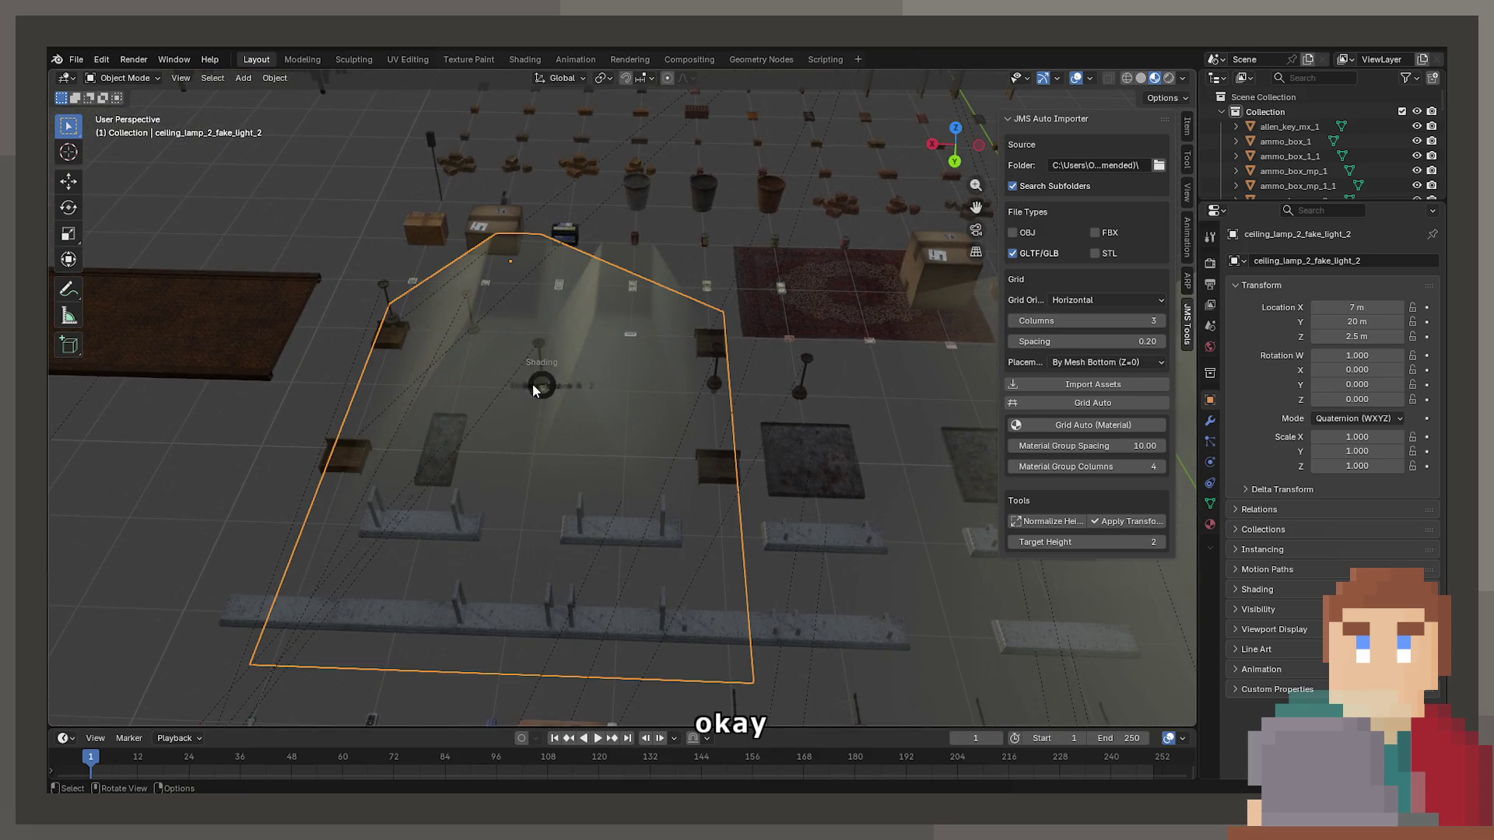
click(532, 384)
click(541, 384)
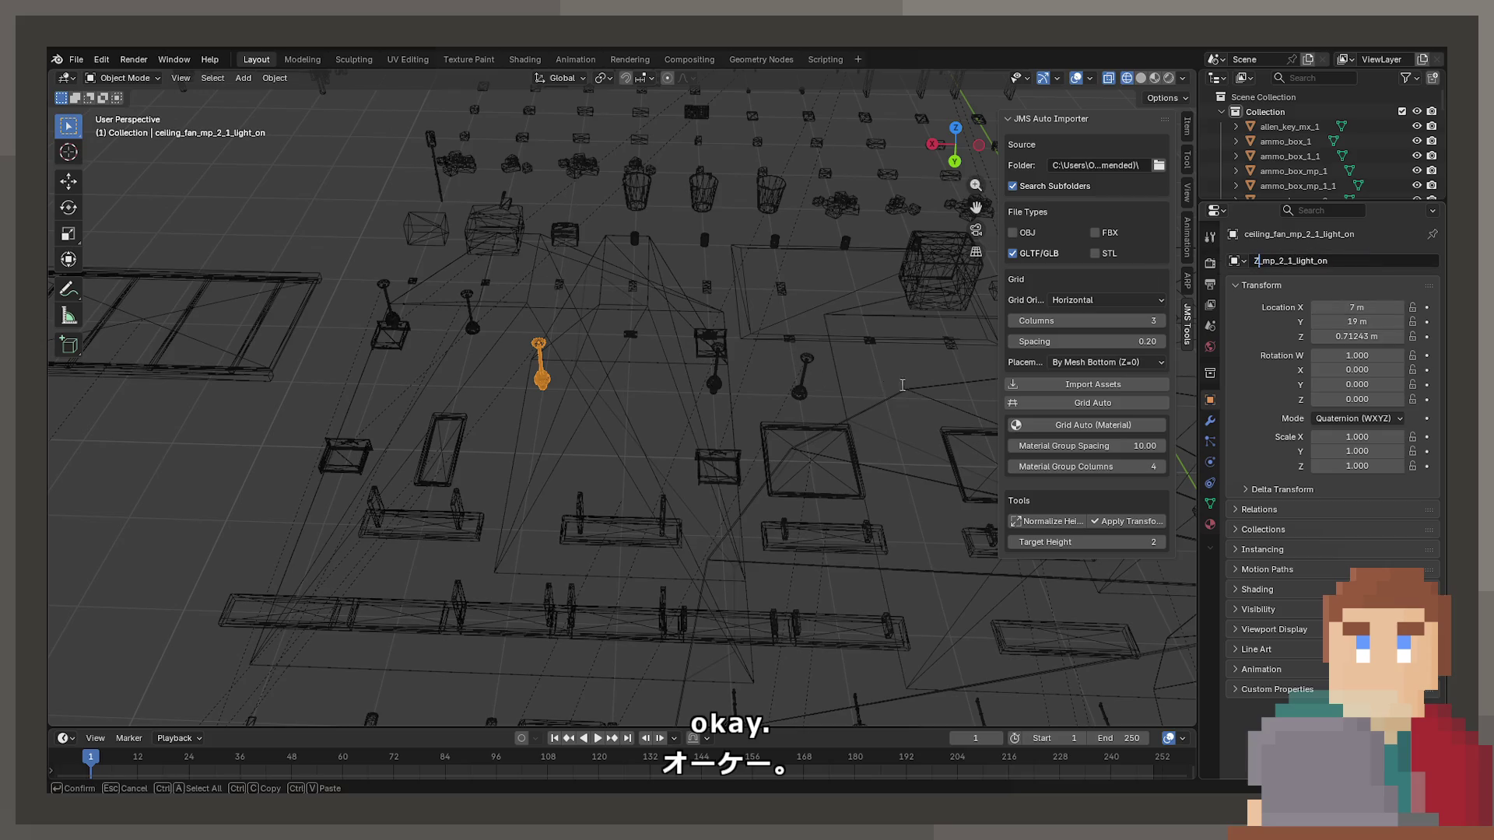
key(shift+z)
key(z)
mouse_move(535, 423)
mouse_down()
mouse_move(797, 475)
mouse_move(610, 340)
mouse_move(651, 407)
mouse_move(915, 383)
mouse_move(700, 407)
mouse_move(785, 436)
mouse_move(583, 364)
mouse_move(629, 427)
mouse_move(679, 566)
mouse_move(947, 614)
mouse_move(711, 596)
mouse_move(763, 423)
mouse_move(912, 349)
mouse_move(717, 421)
mouse_move(753, 421)
mouse_move(797, 390)
mouse_move(585, 502)
mouse_up()
scroll(795, 463, up, 3)
click(357, 159)
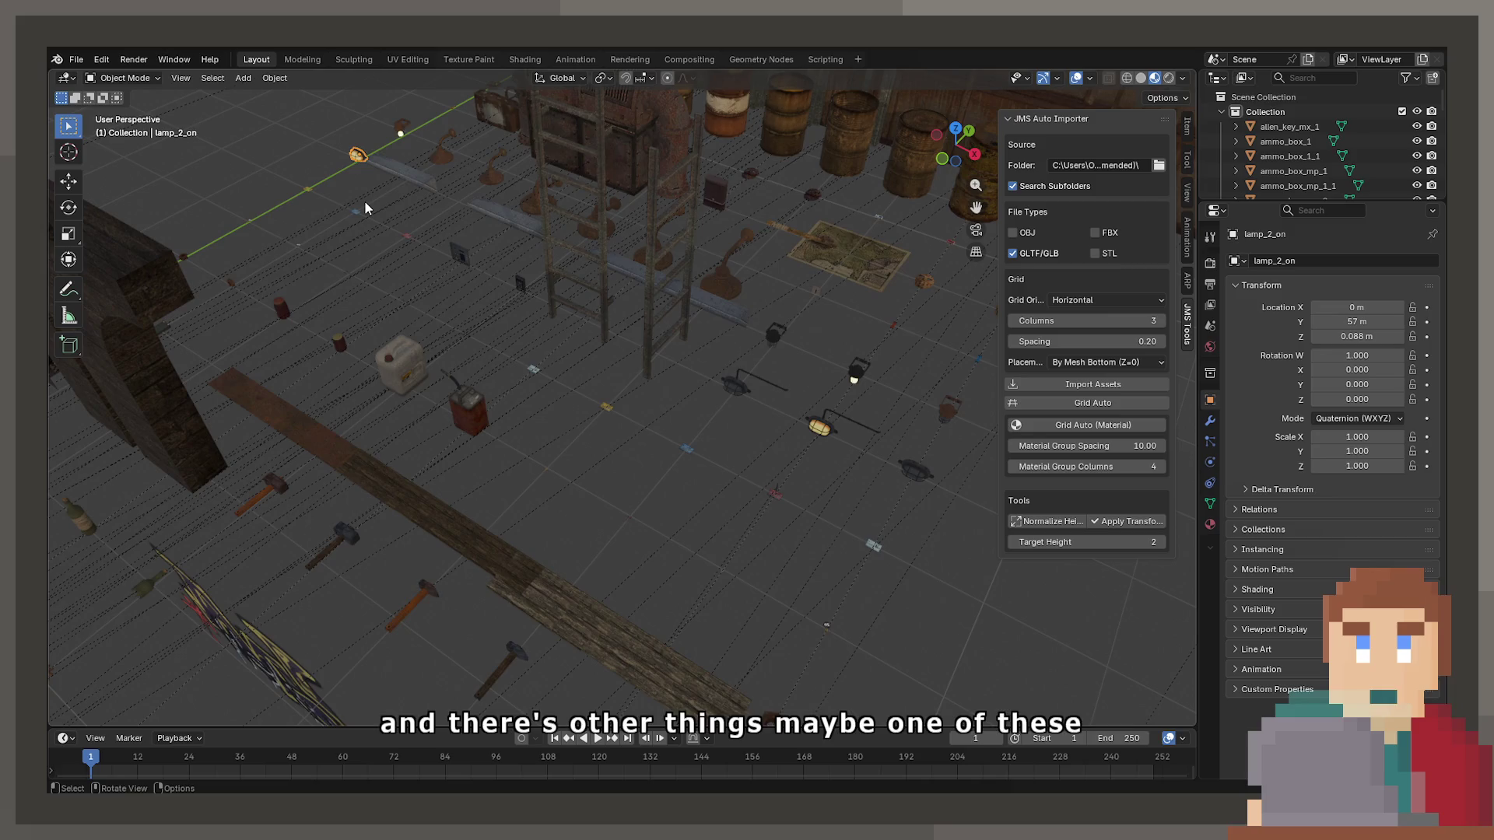
Frame lamp_2_on and orbit around and underneath it.
key(KP_Decimal)
mouse_move(764, 366)
mouse_down()
mouse_move(582, 375)
mouse_move(593, 438)
mouse_up()
scroll(588, 459, down, 4)
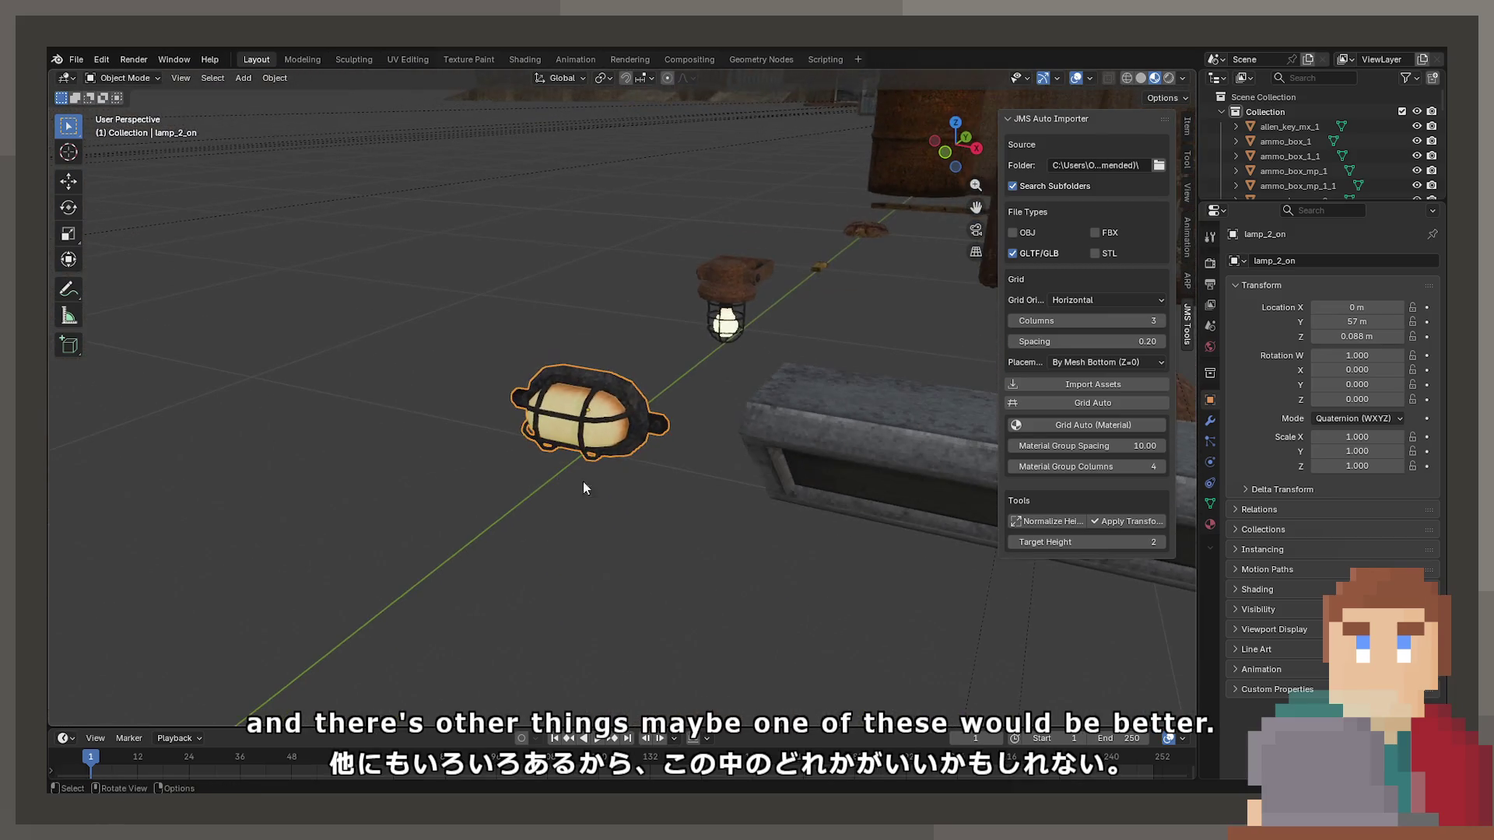
scroll(588, 489, up, 7)
mouse_move(588, 489)
mouse_down()
mouse_move(459, 466)
mouse_move(629, 490)
mouse_up()
Toggle lamp_2_on through Edit Mode, confirm its name, and zoom out to a low side view.
key(Tab)
drag(511, 449, 531, 483)
key(Tab)
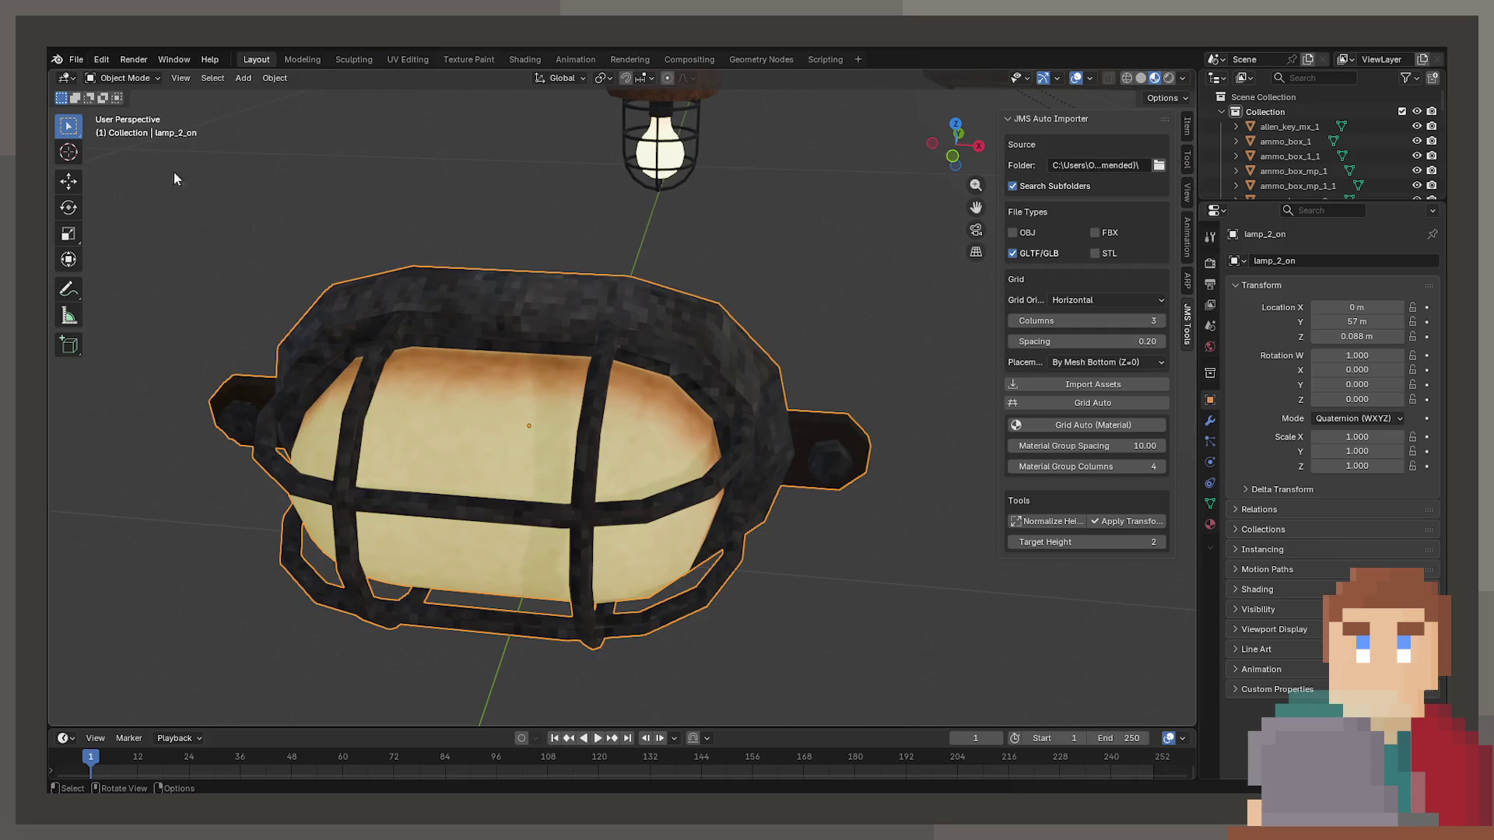
key(Return)
scroll(812, 297, down, 5)
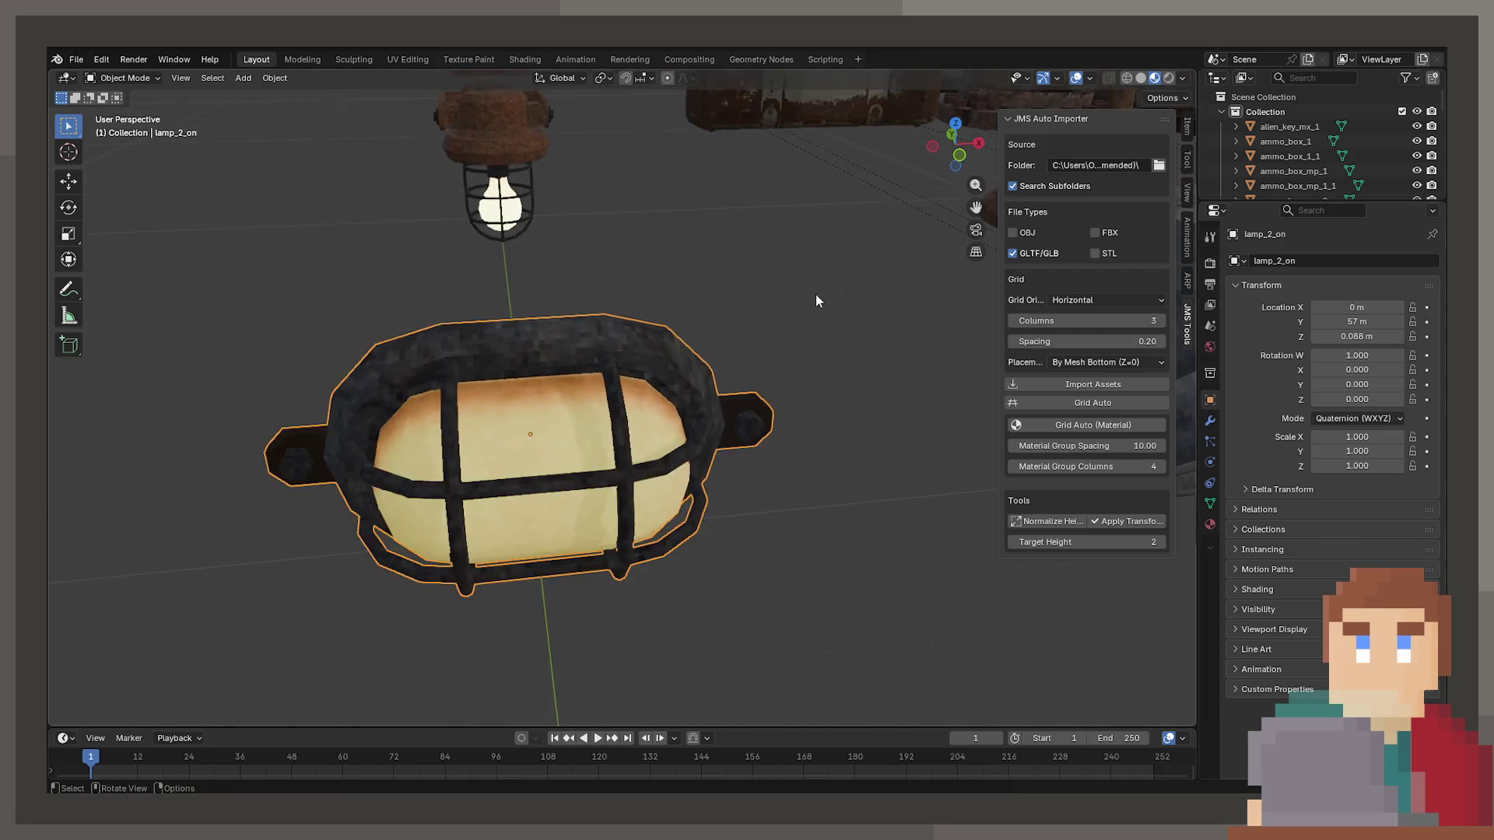
mouse_move(777, 319)
mouse_down()
mouse_move(506, 401)
mouse_move(652, 392)
mouse_up()
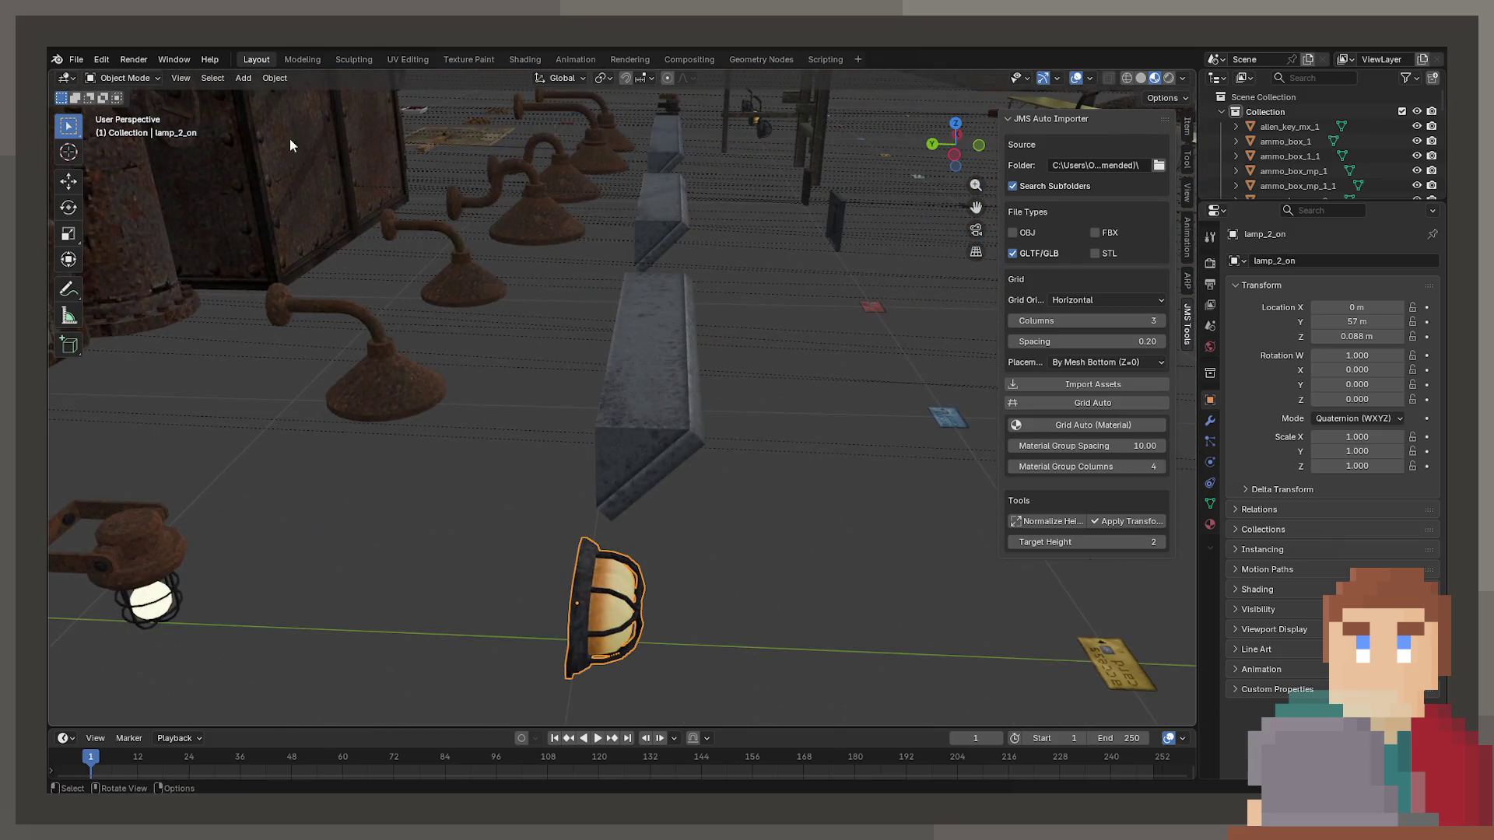
click(74, 62)
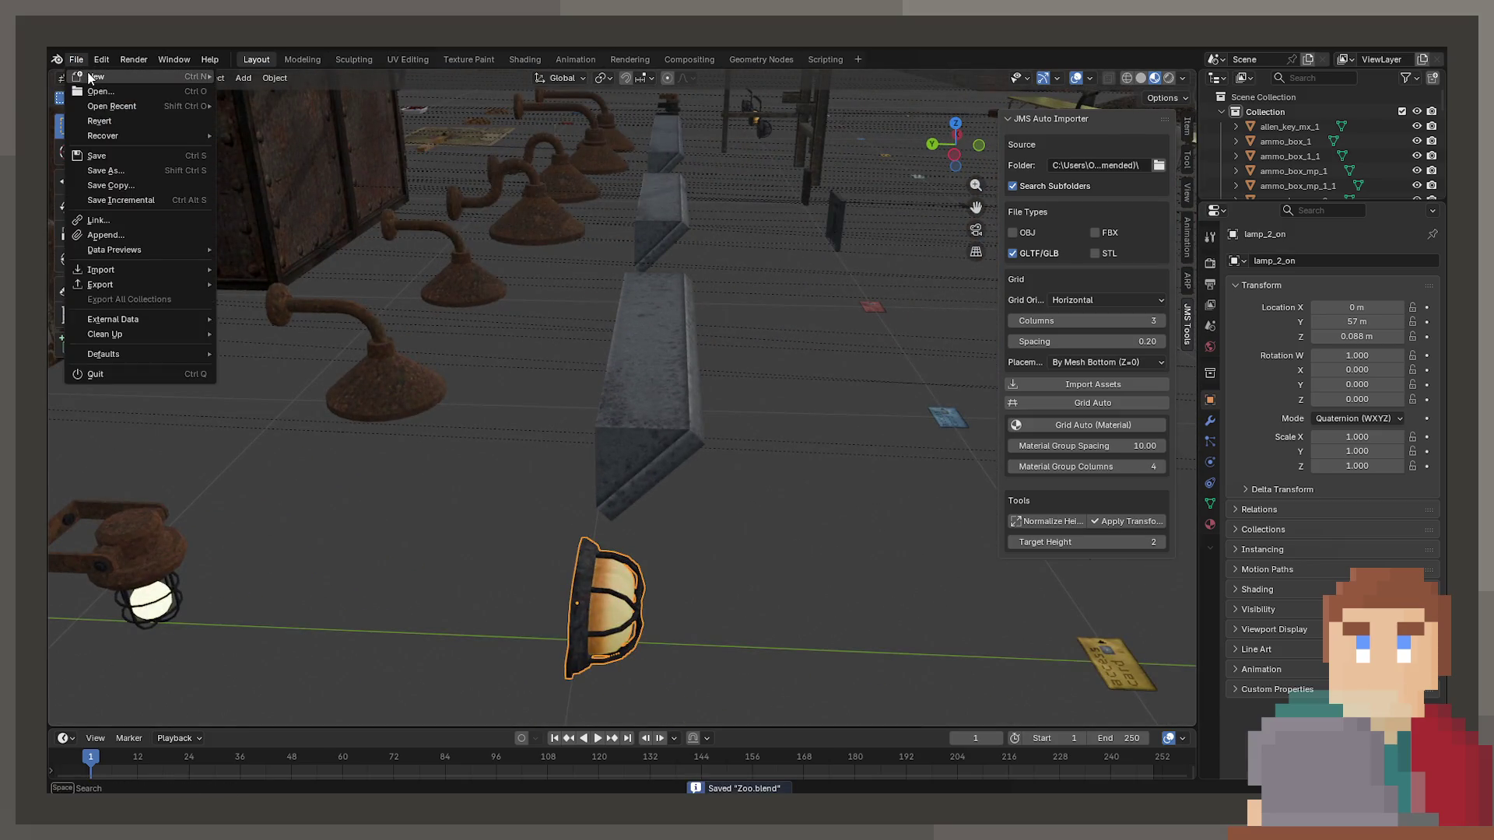
Start a new General scene, clear its default objects, and import the Lighting folder assets with JMS Tools.
mouse_move(210, 75)
key(a)
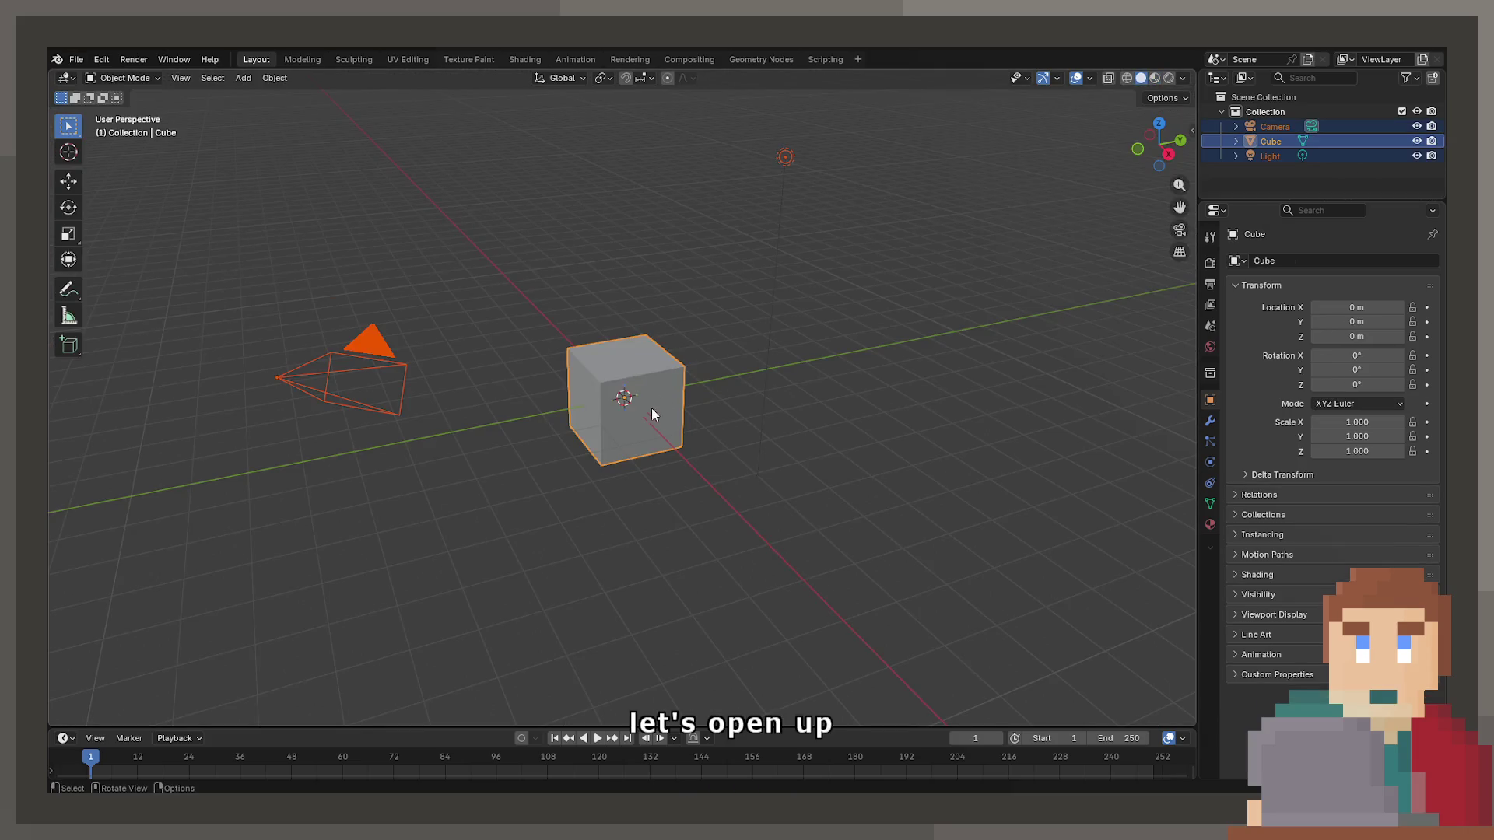
key(Delete)
click(1185, 289)
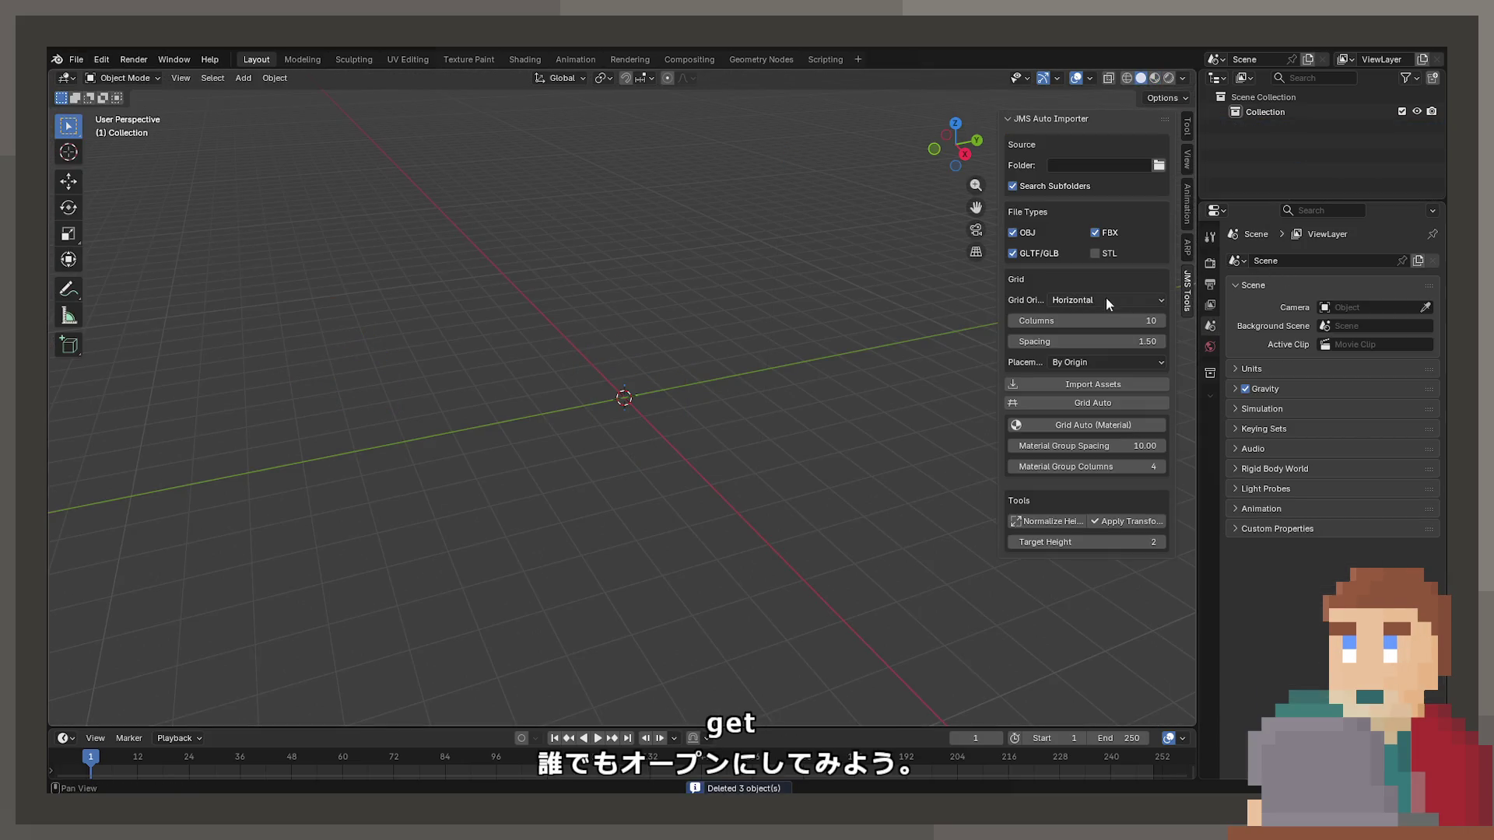
click(1080, 382)
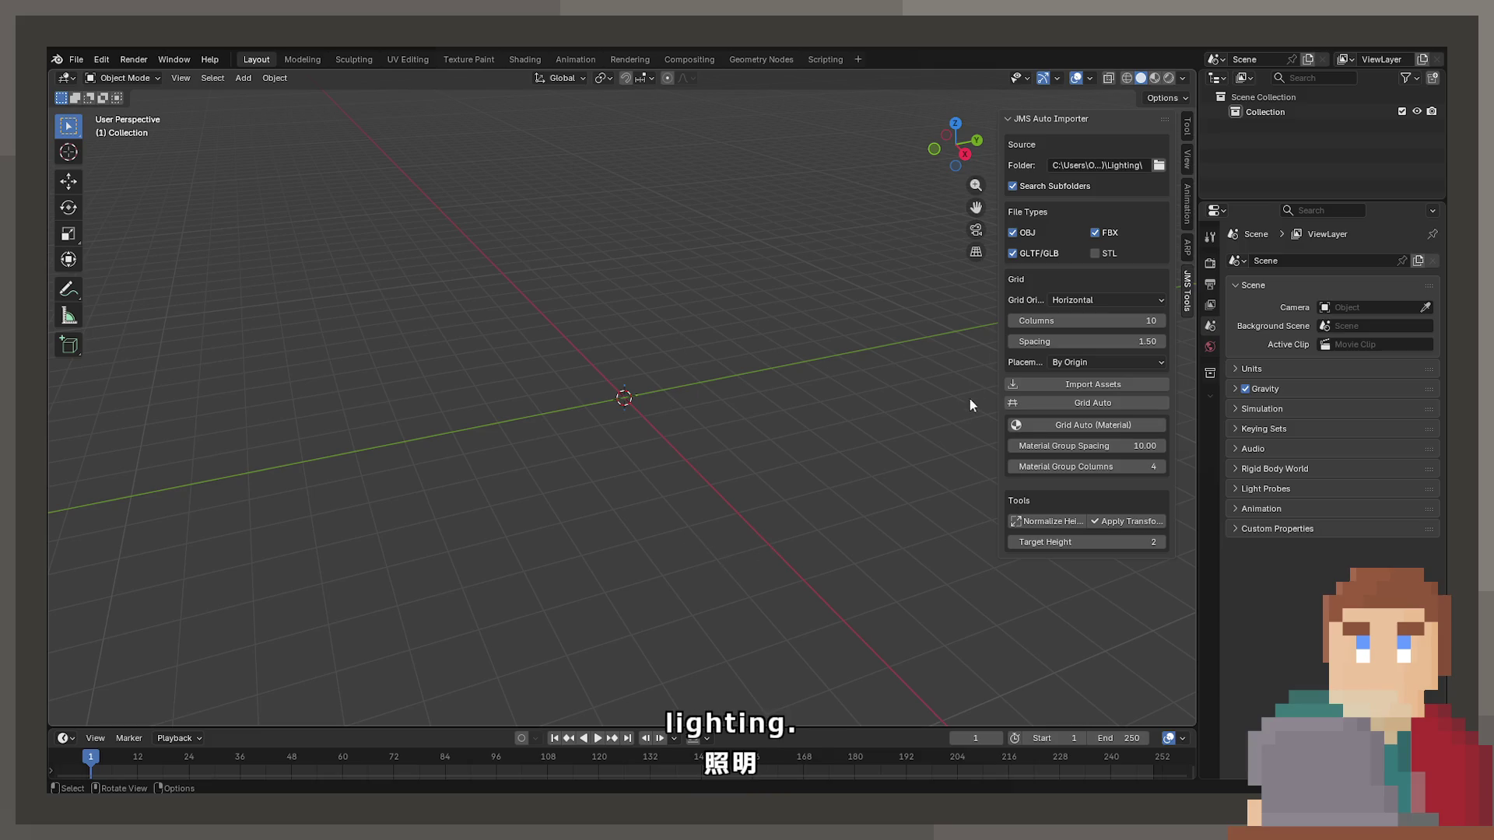
click(1061, 384)
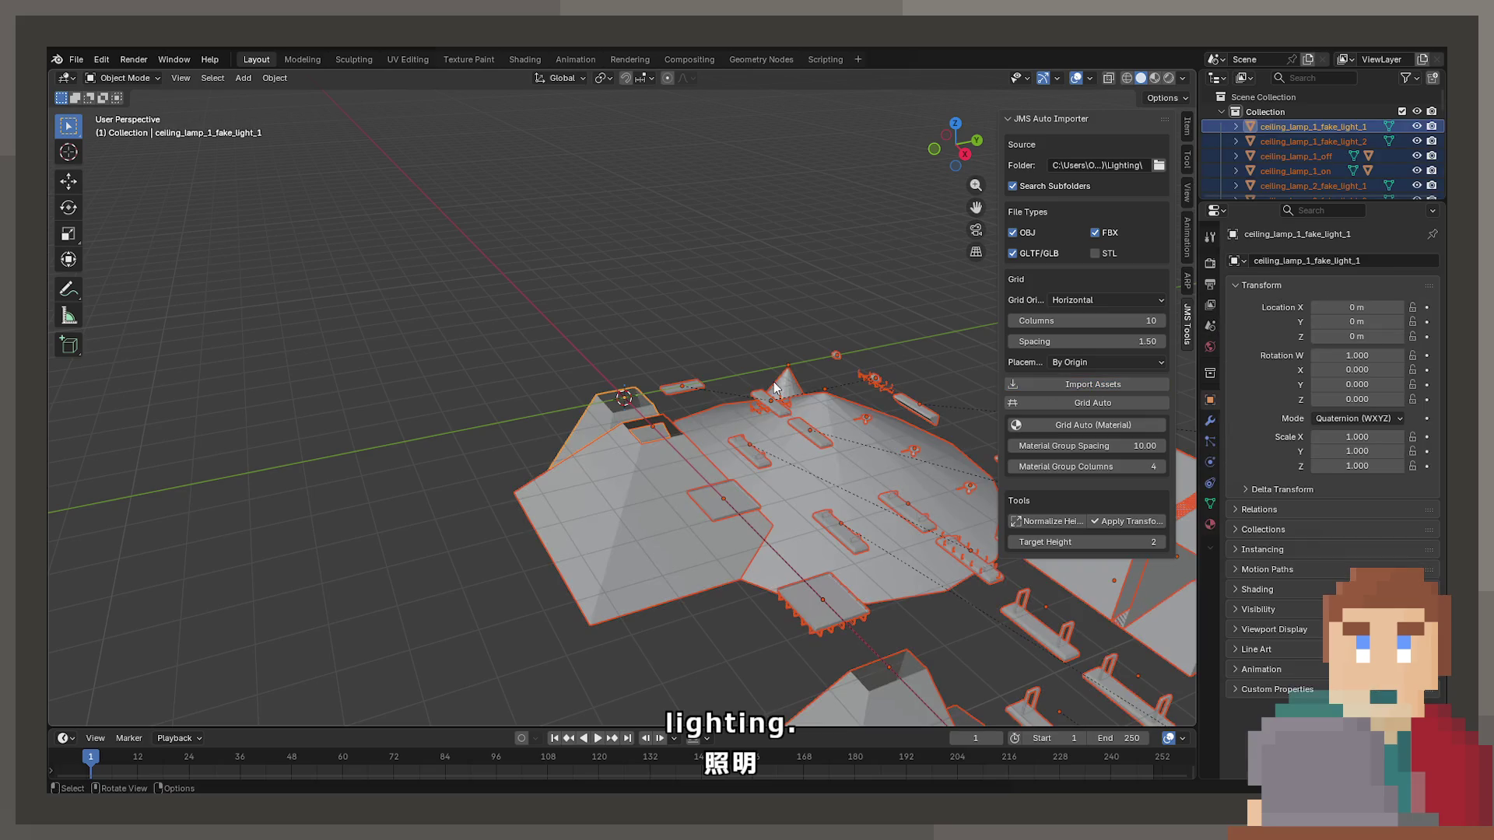
Switch to Material Preview and bring the imported lamps into close view.
key(z)
click(799, 535)
scroll(634, 548, up, 6)
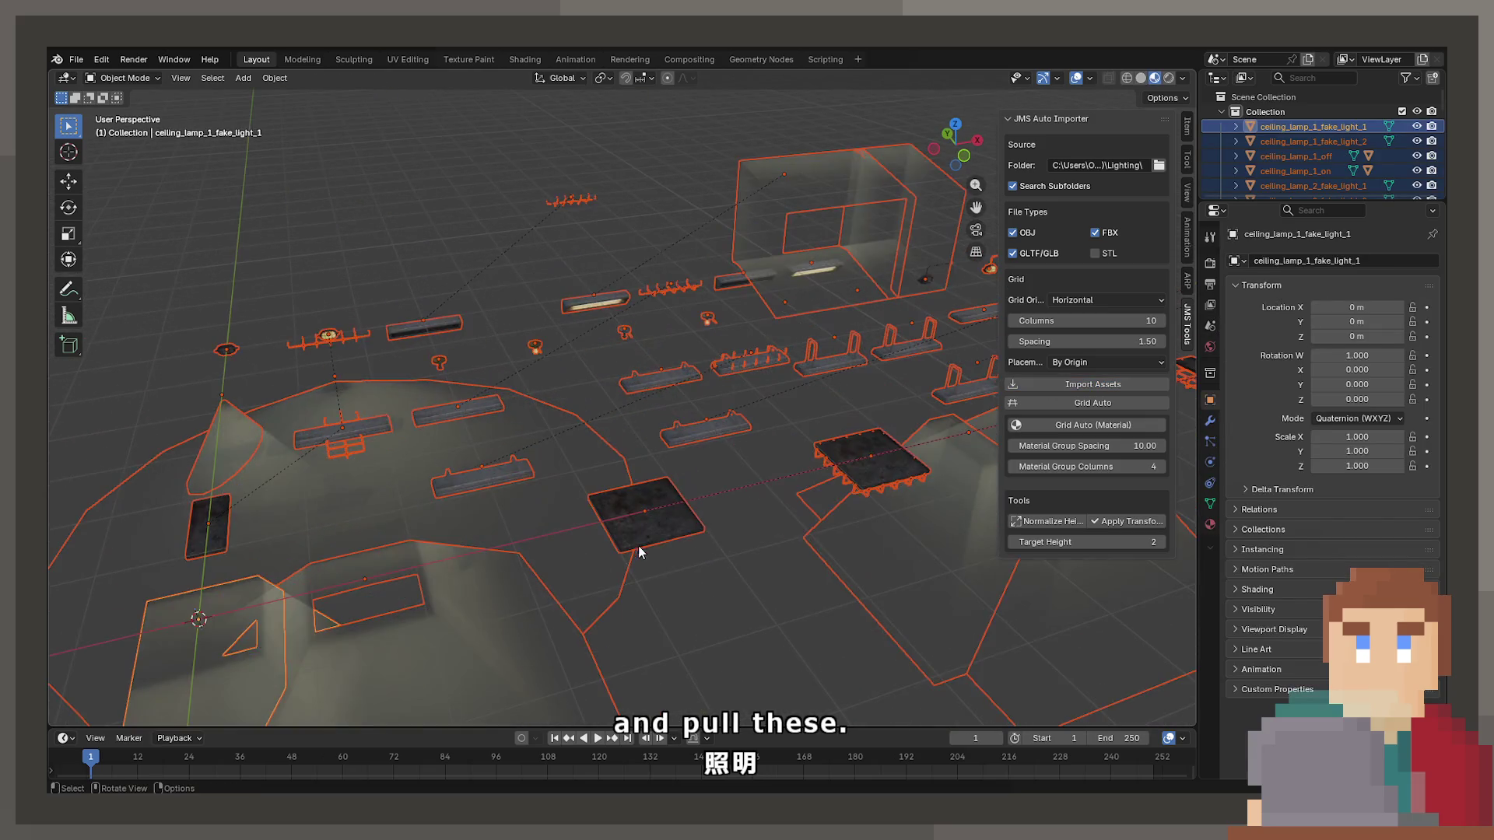
mouse_move(1009, 534)
mouse_down()
mouse_move(220, 427)
mouse_move(616, 414)
mouse_move(567, 426)
mouse_move(627, 350)
mouse_move(711, 427)
mouse_move(500, 493)
mouse_up()
scroll(333, 475, up, 5)
mouse_move(333, 475)
mouse_down()
mouse_move(777, 574)
mouse_move(915, 454)
mouse_move(389, 452)
mouse_move(400, 517)
mouse_move(550, 527)
mouse_move(444, 483)
mouse_move(669, 435)
mouse_up()
Move lamp_2_on along X beside lamp_2_off and frame both lamps.
click(653, 436)
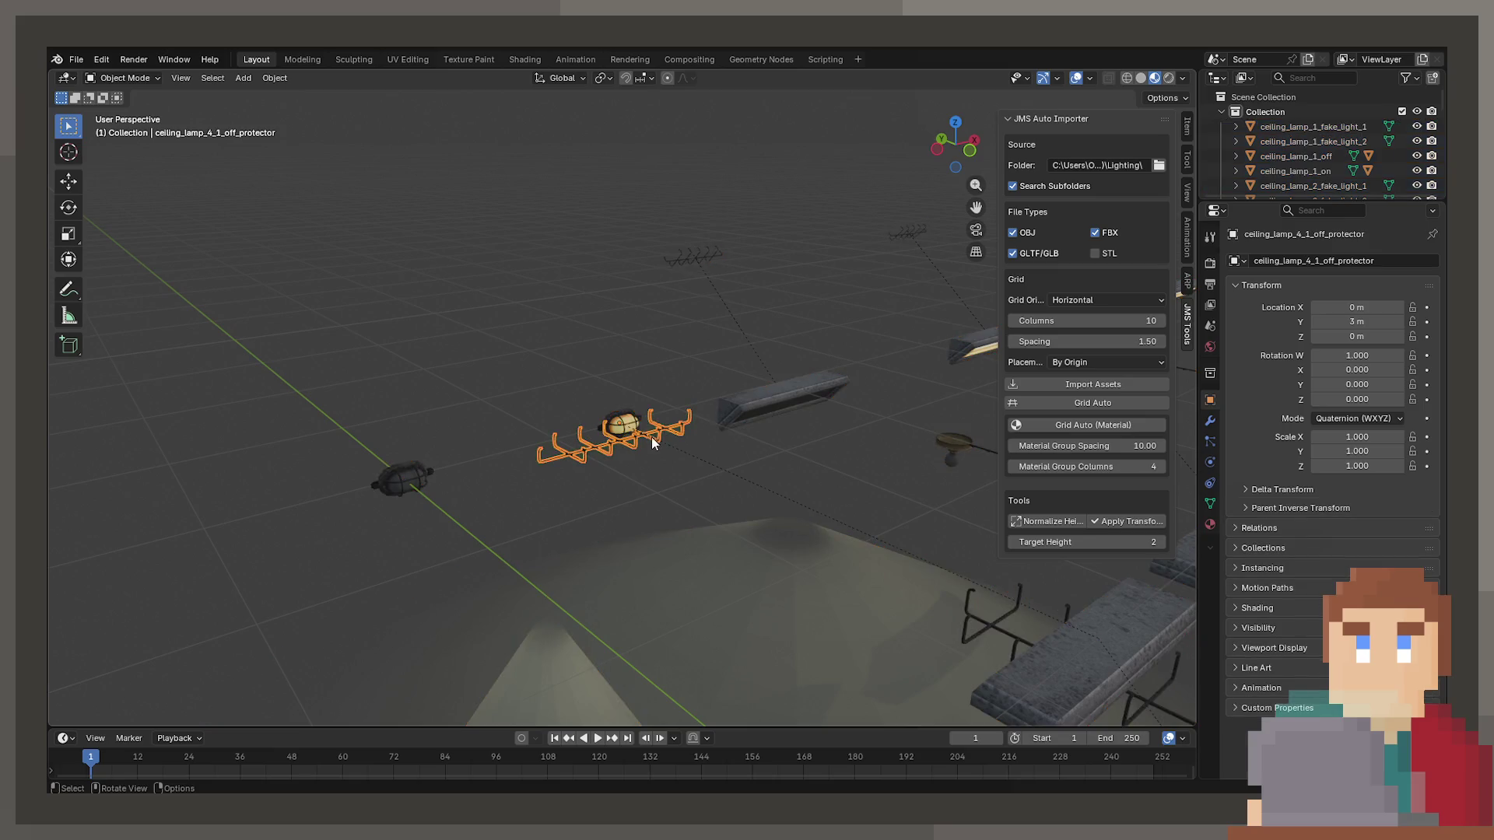
scroll(651, 436, down, 3)
key(g)
key(x)
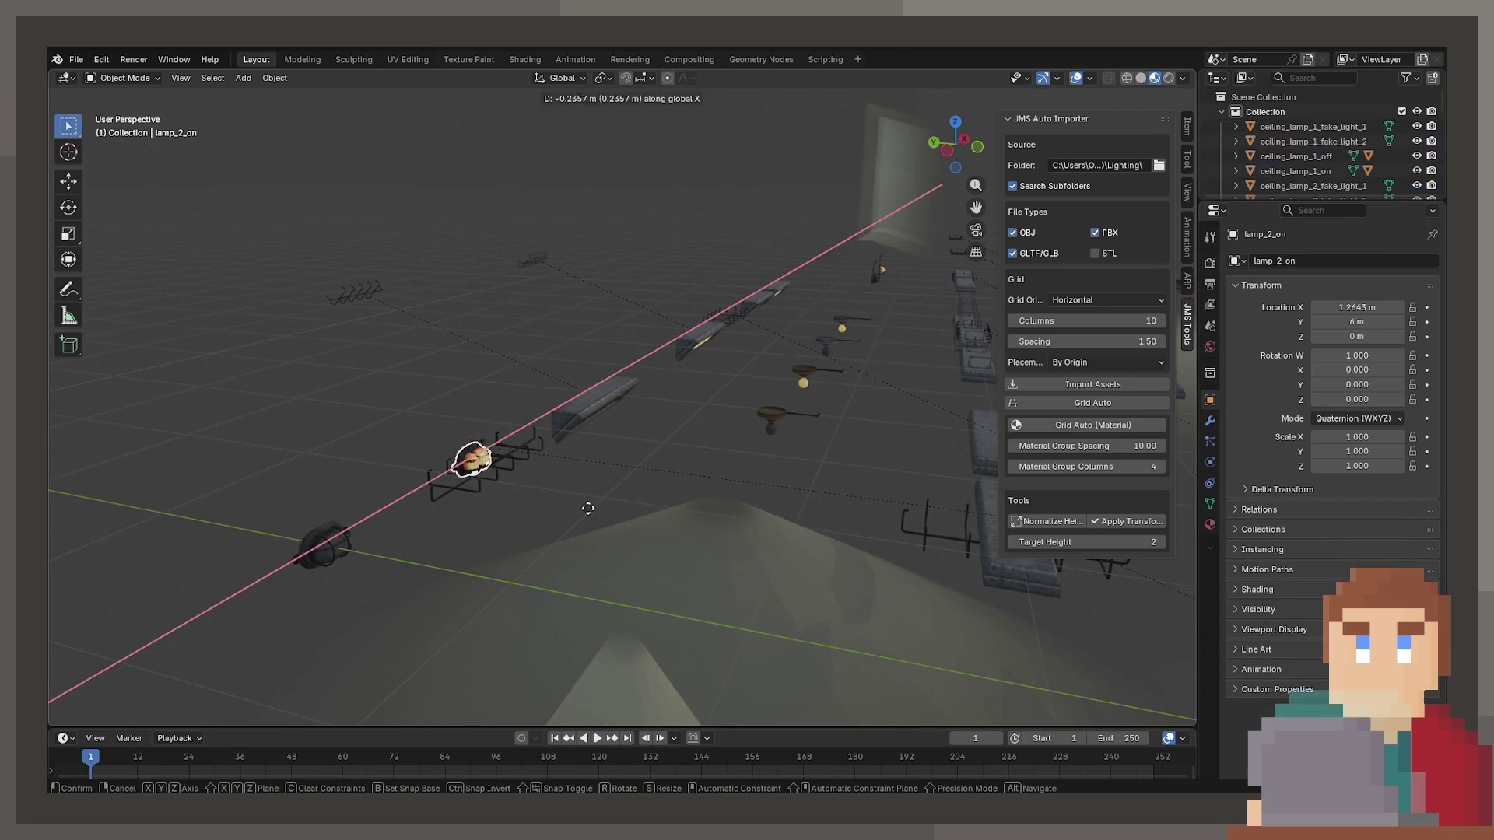
click(351, 560)
key(KP_Decimal)
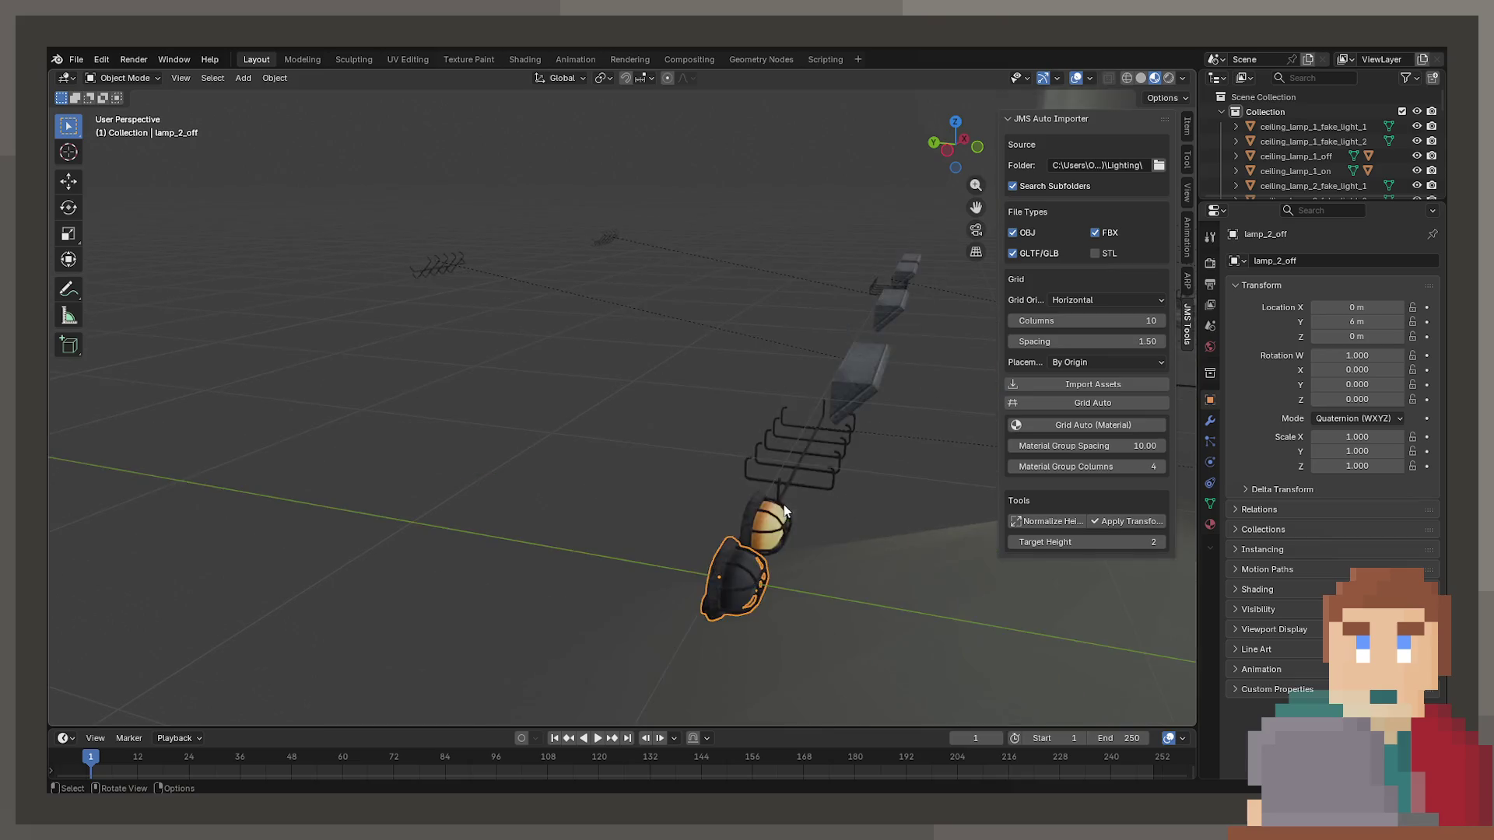
scroll(703, 442, up, 4)
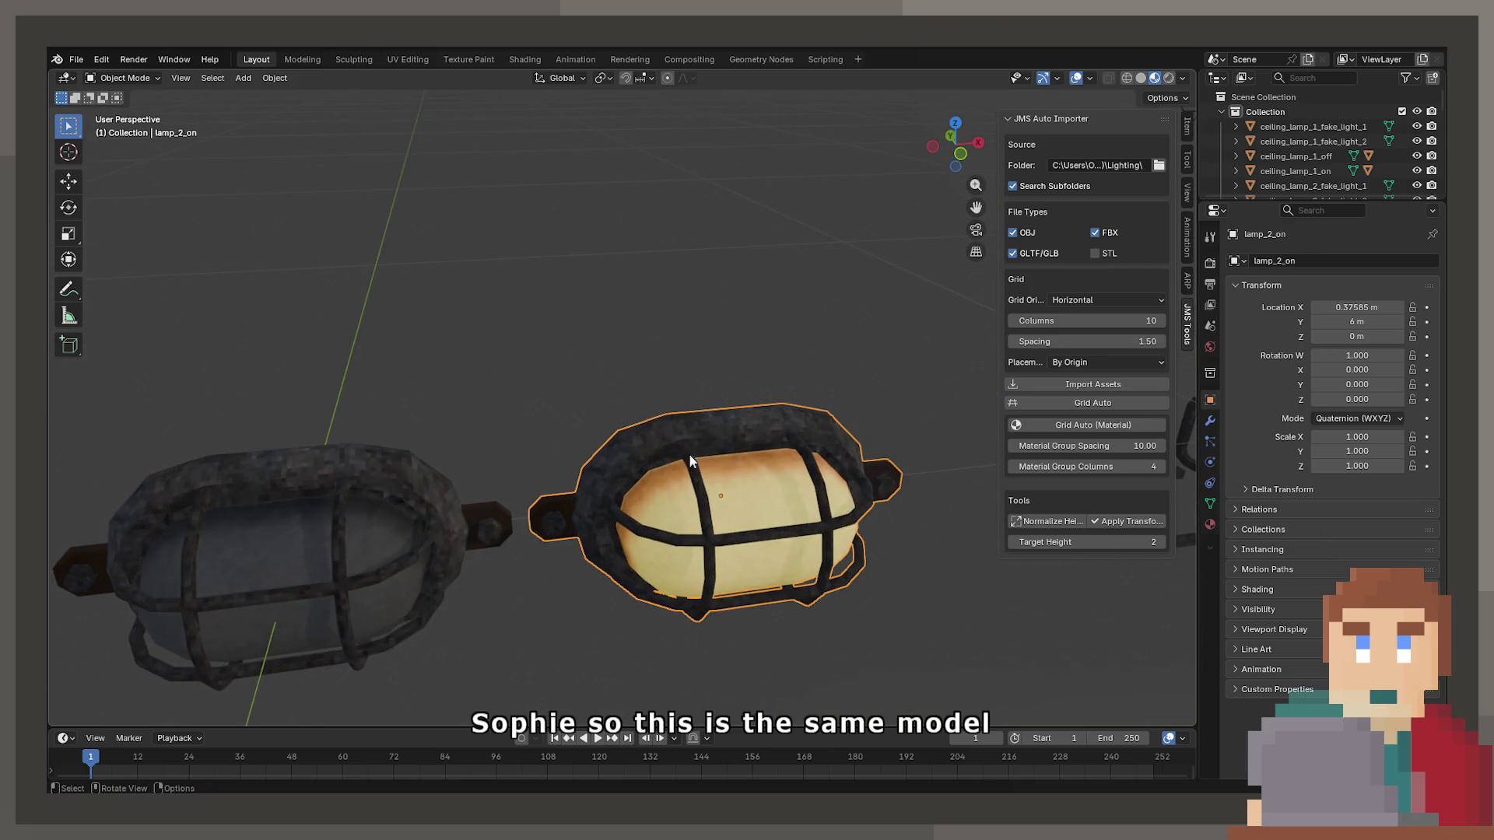
Compare both lamps' material slots, checking the lamp_1_on_yellow and metal_mp_1 textures.
key(Tab)
key(Tab)
shift+click(655, 521)
click(1212, 423)
click(1210, 524)
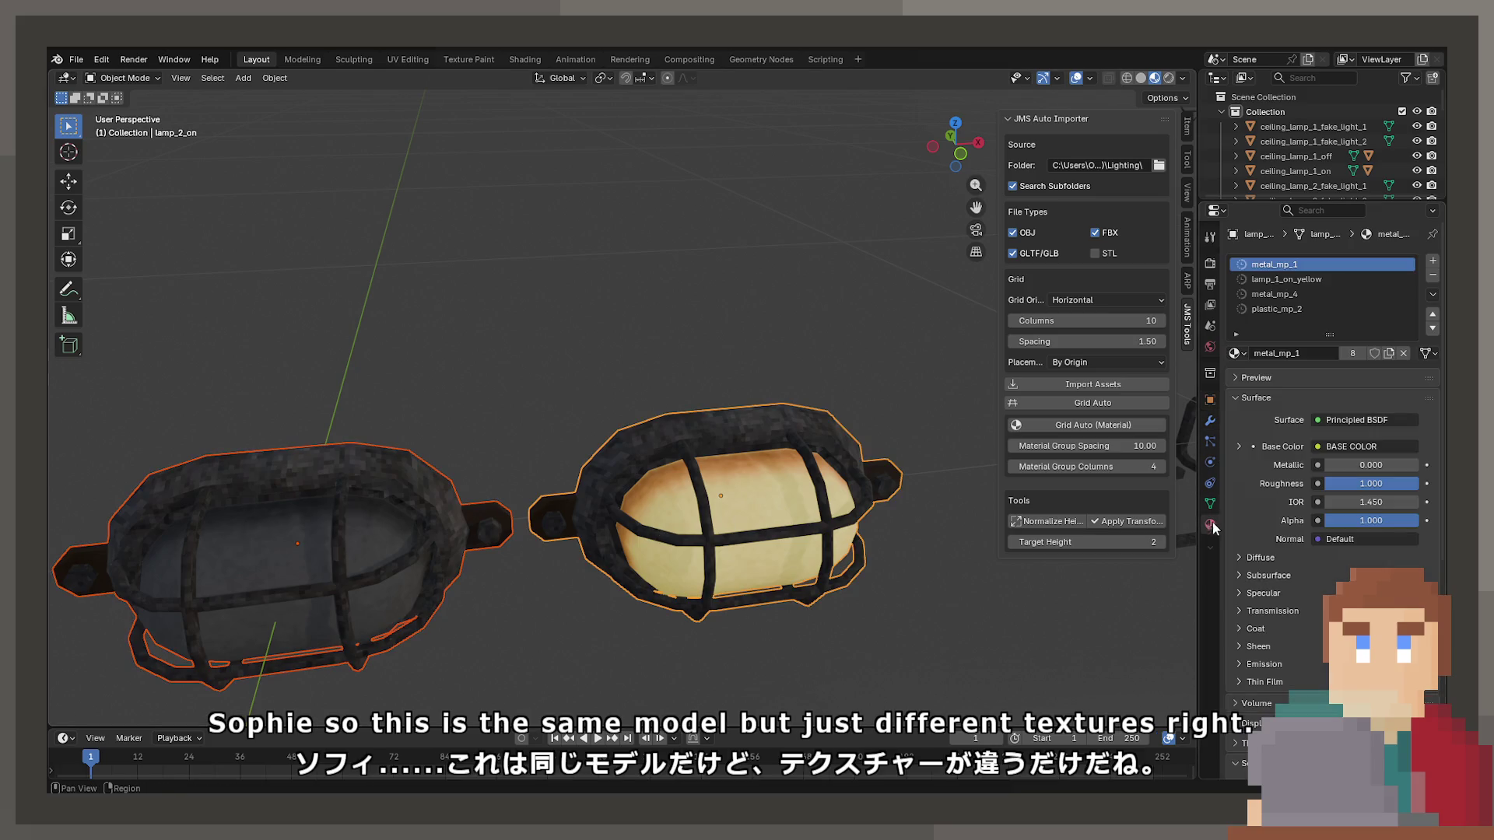
click(459, 526)
click(743, 528)
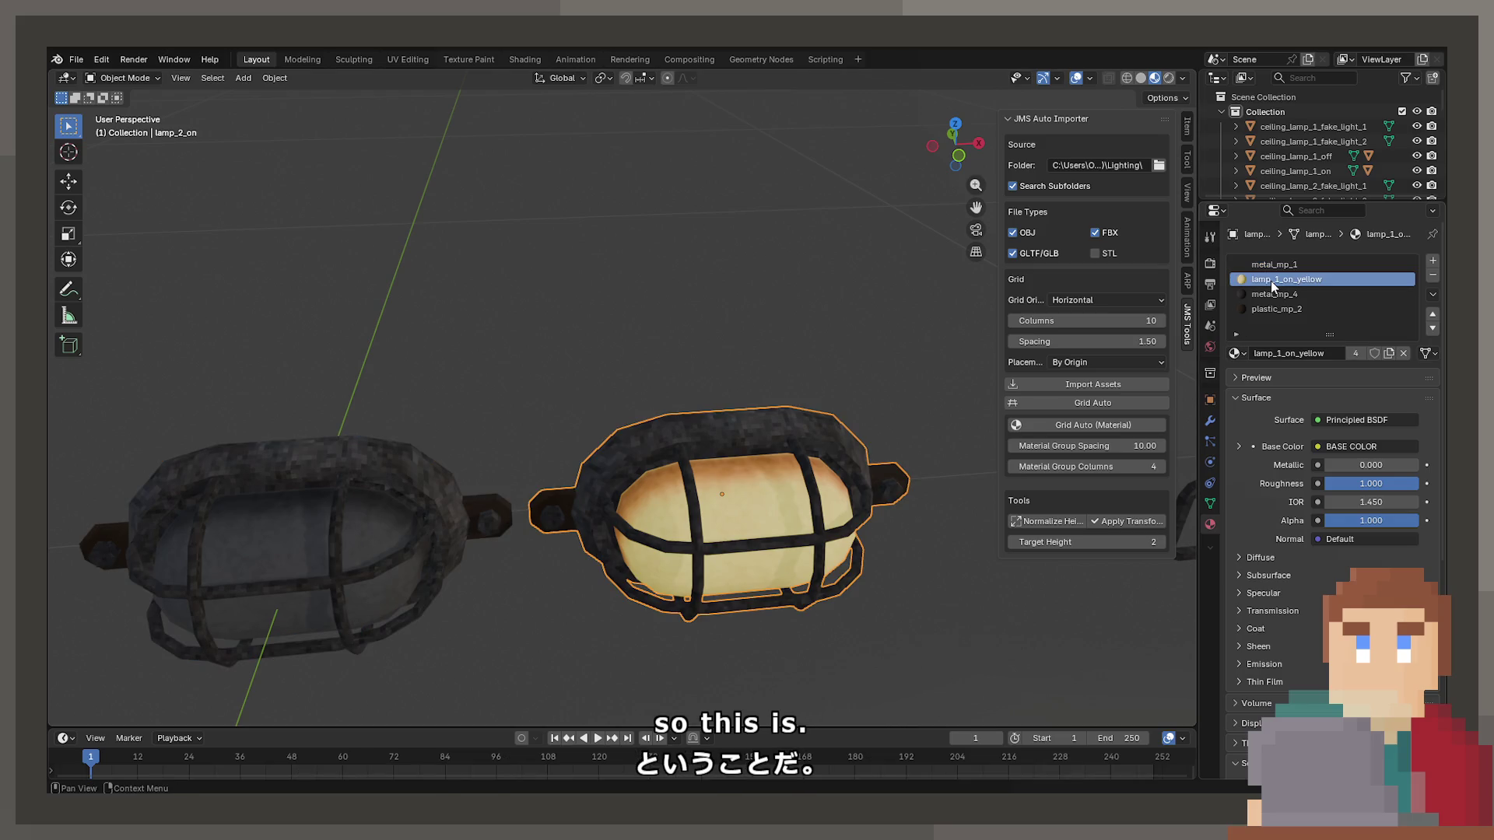
click(1239, 446)
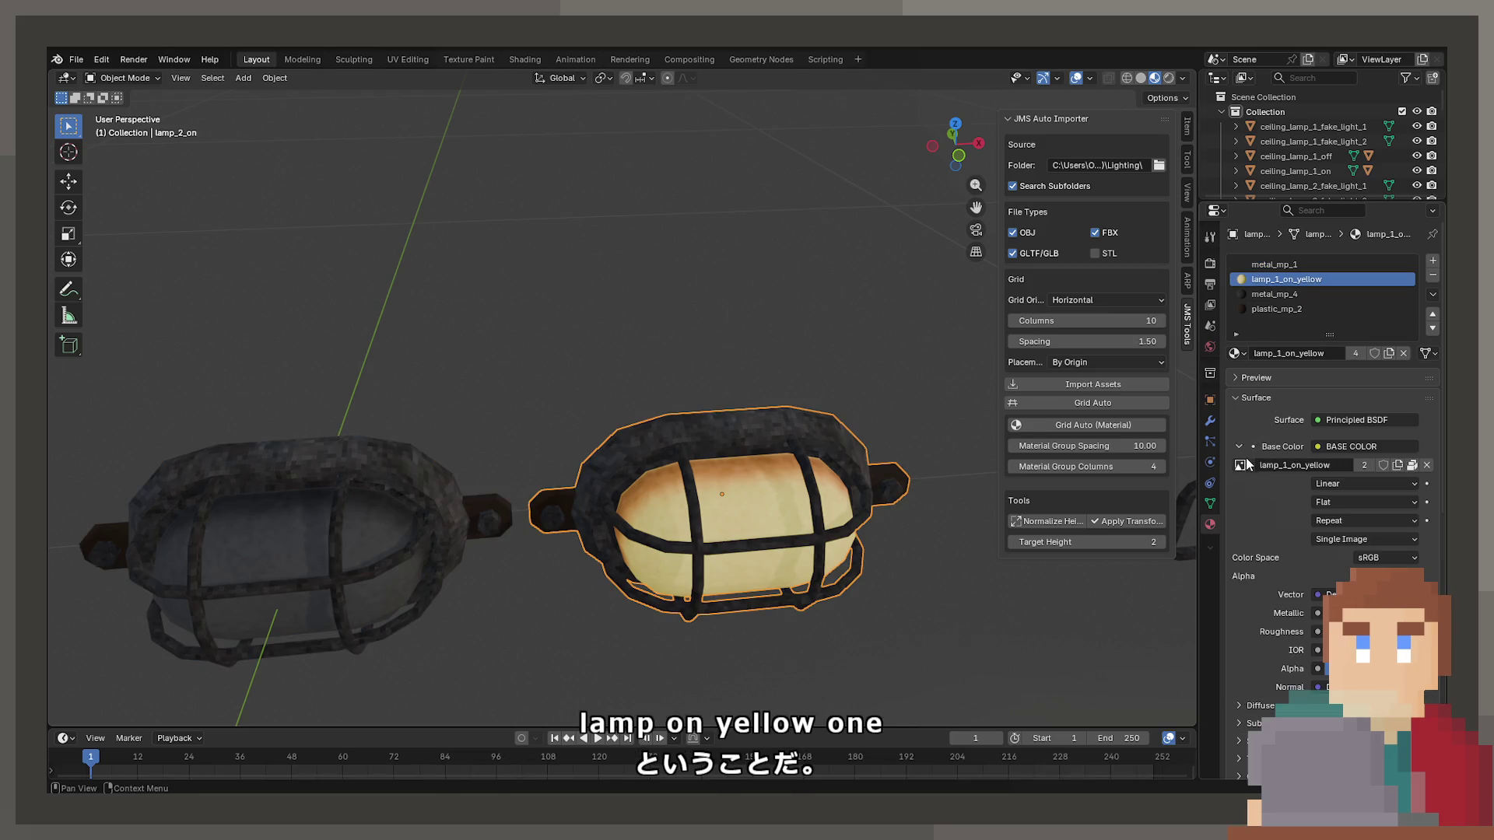
click(461, 526)
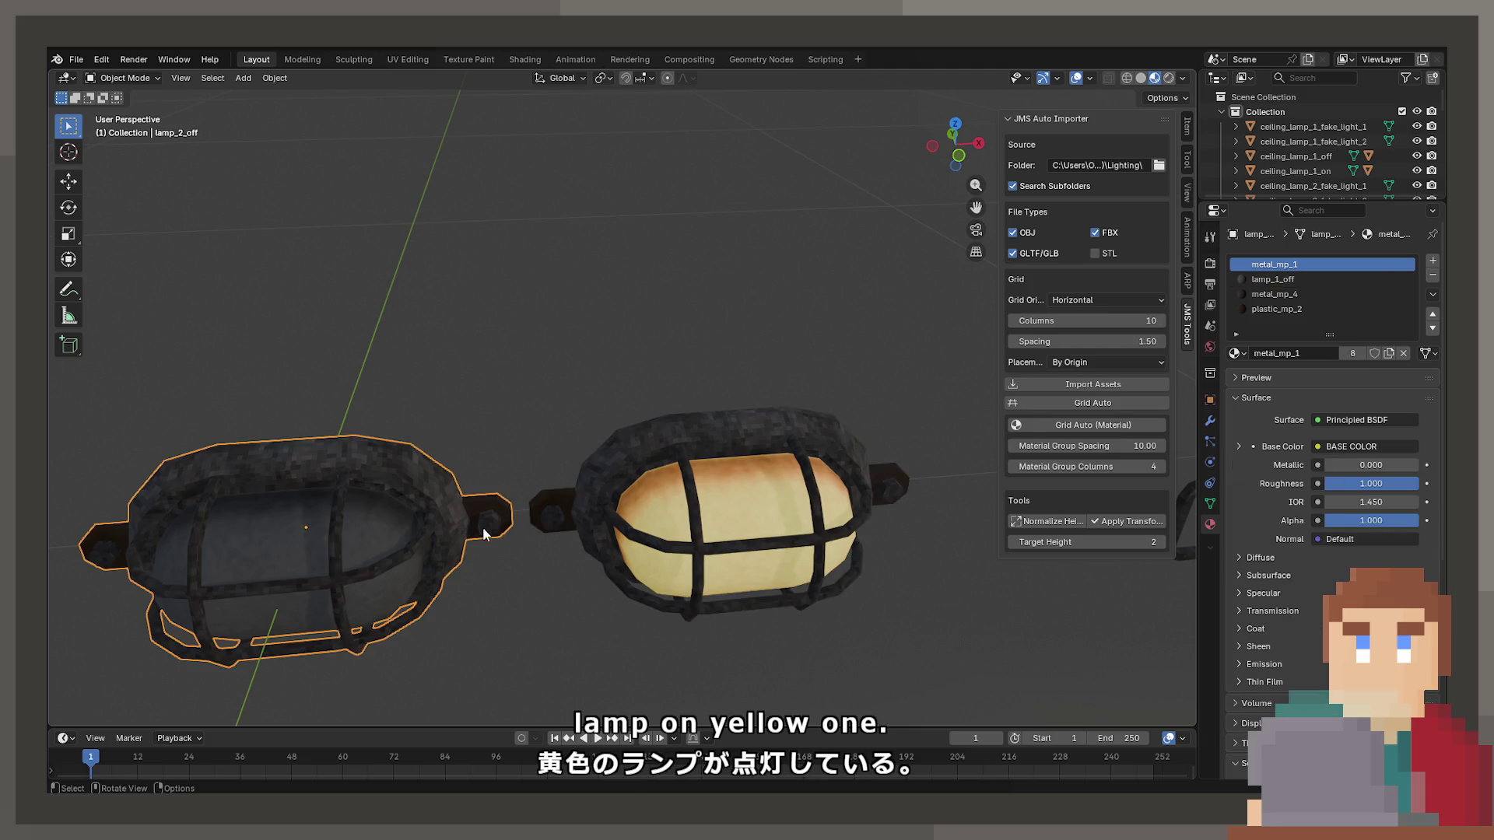
click(1240, 447)
click(693, 520)
key(ctrl+z)
Inspect the lamp_1_off, metal_mp_1 and metal_mp_4 materials, including metal_mp_4's texture.
click(1280, 279)
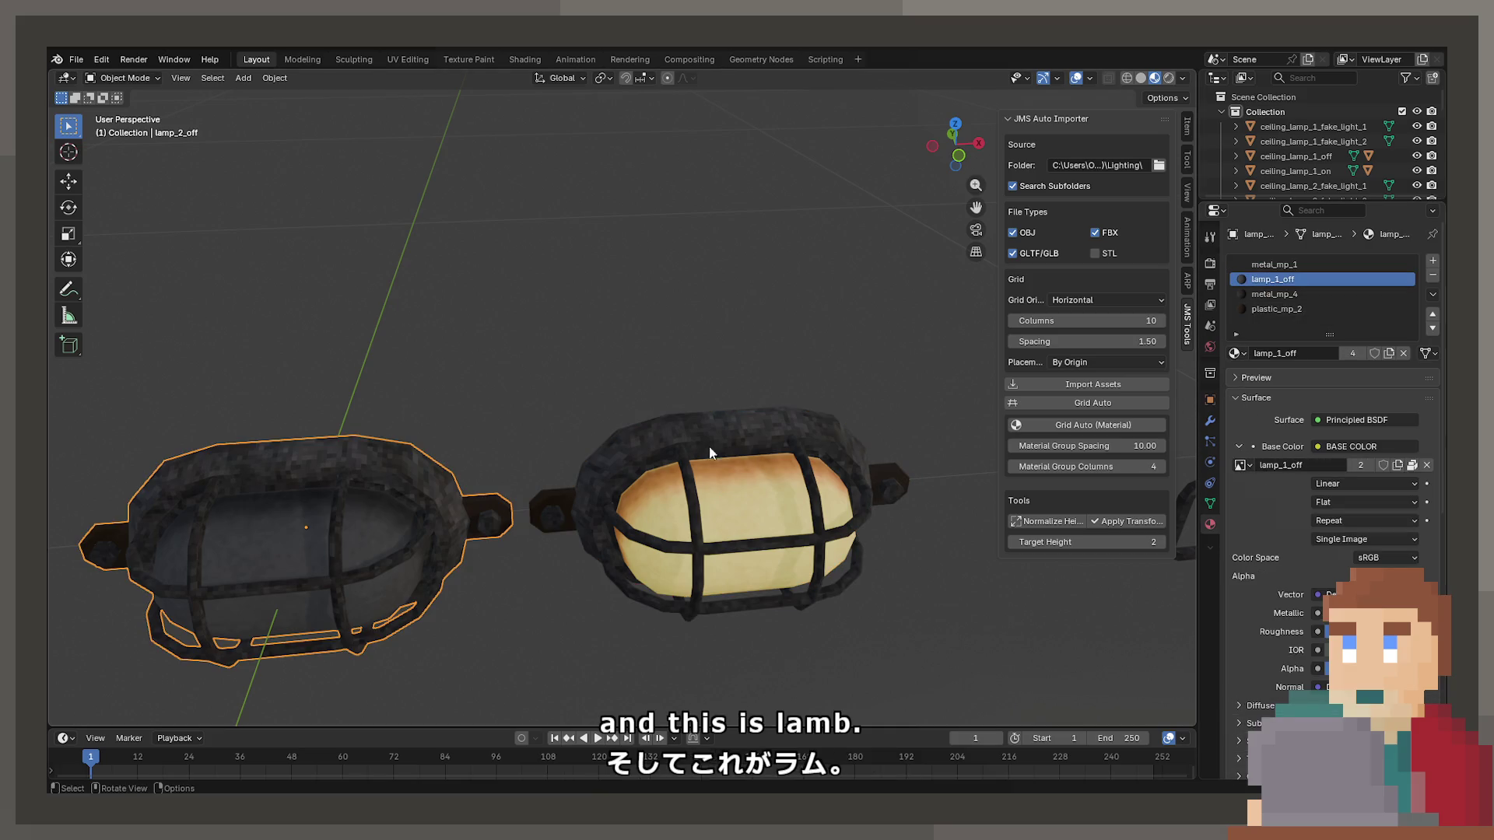
scroll(710, 454, up, 5)
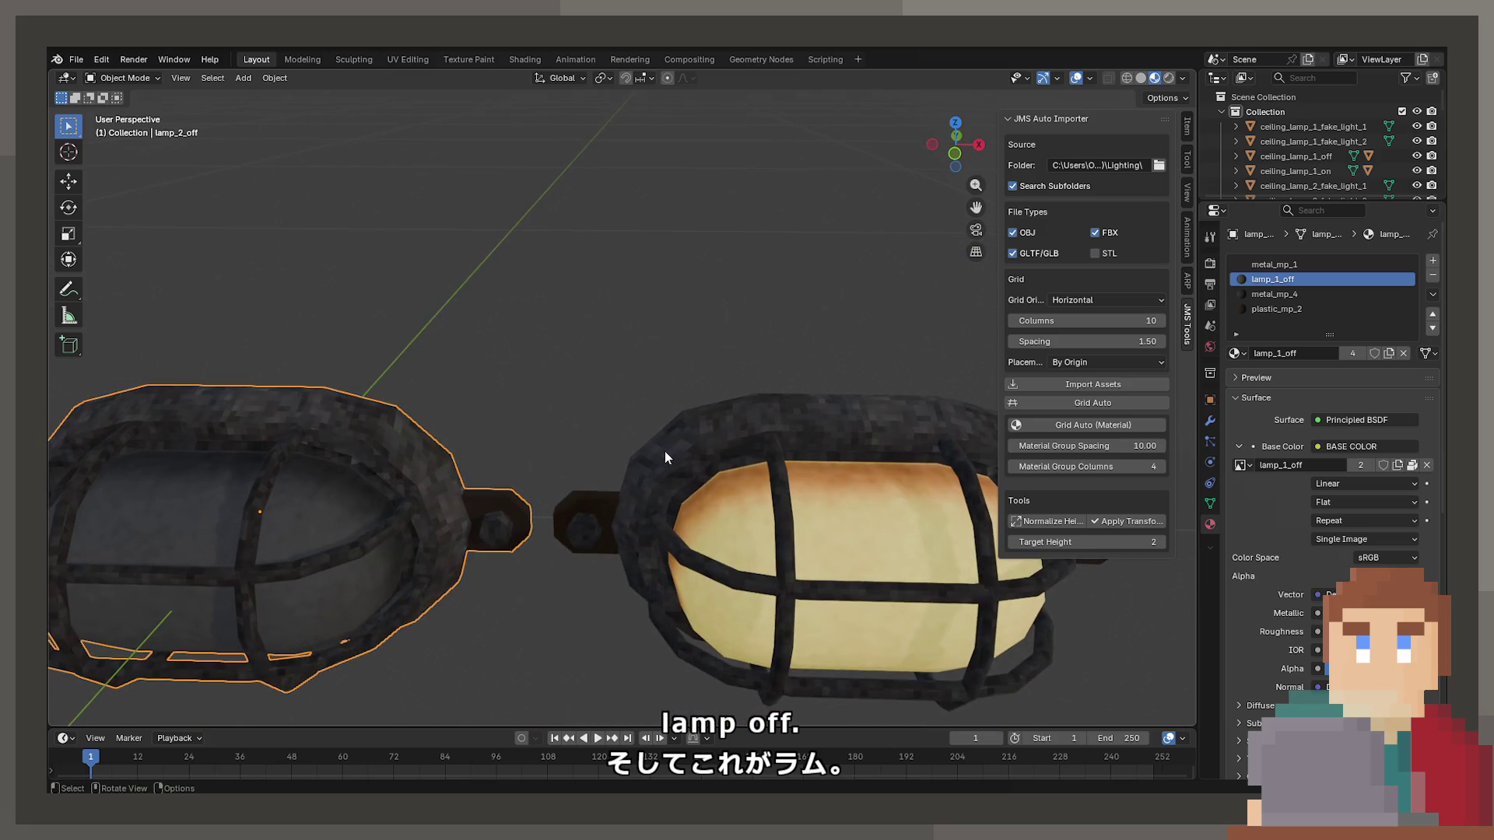
click(664, 453)
click(1296, 295)
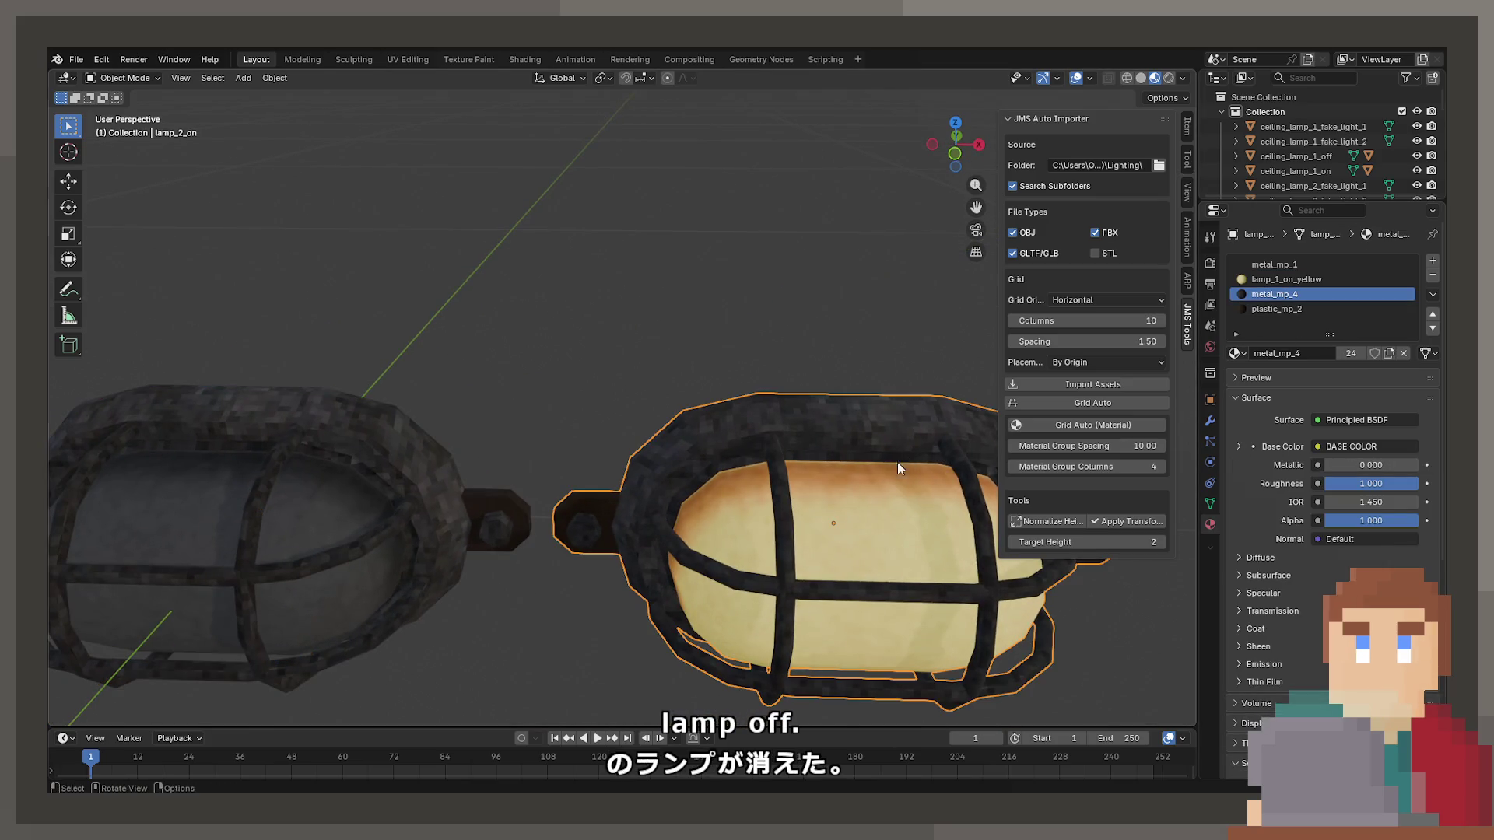
scroll(865, 465, up, 2)
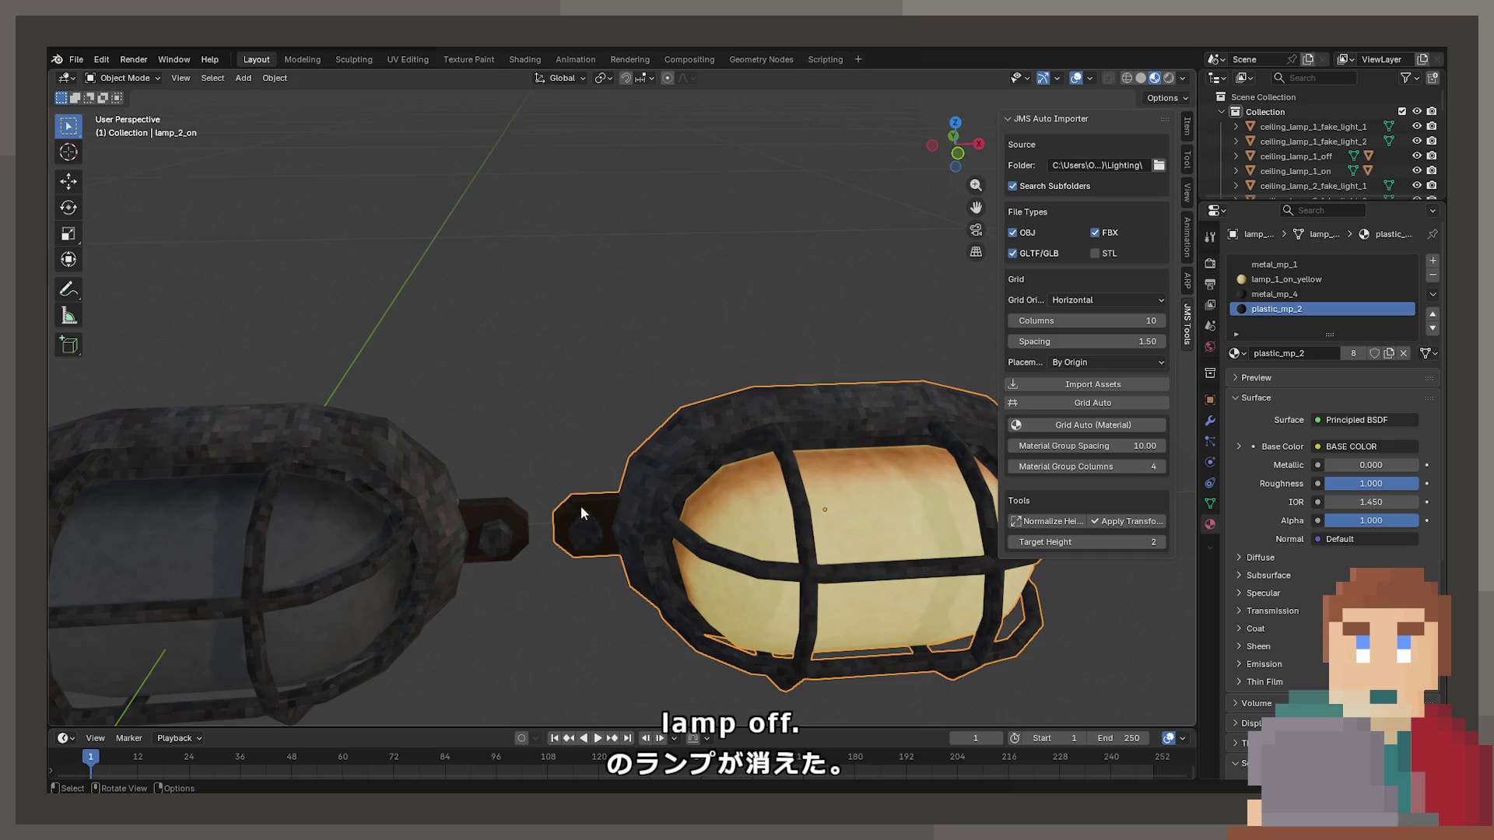
click(1279, 265)
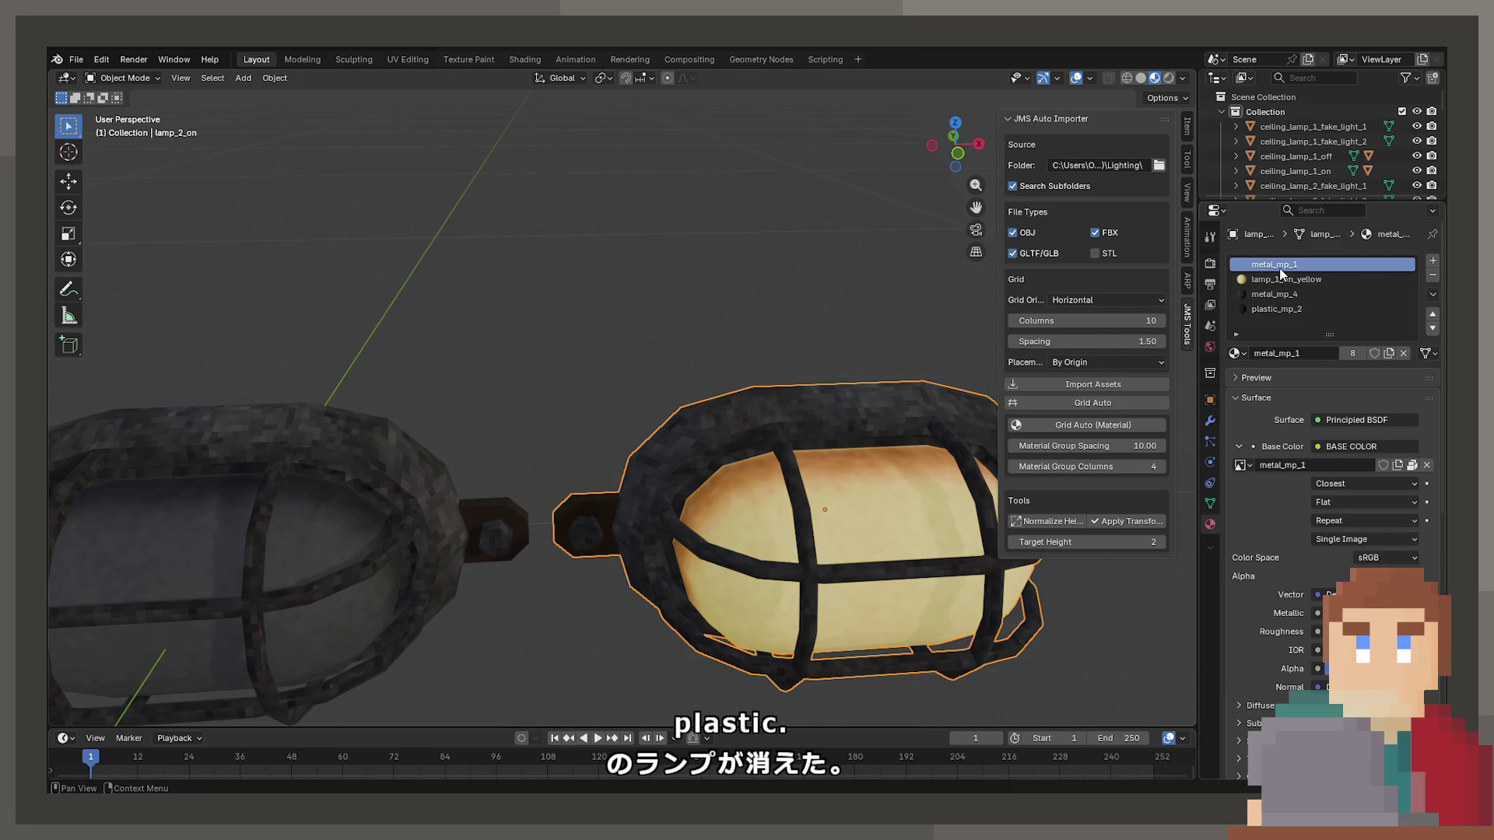
click(1270, 295)
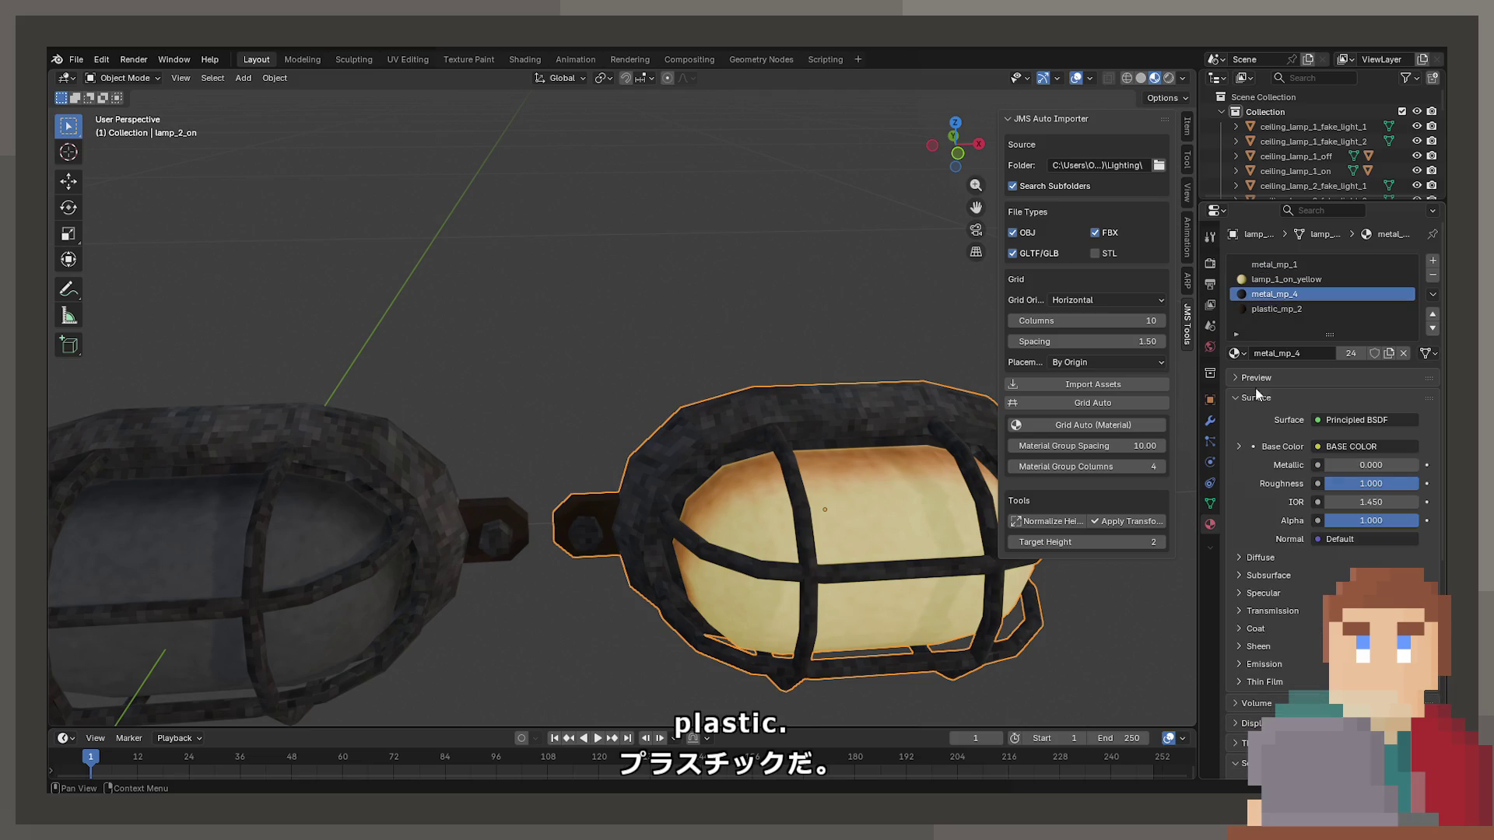
click(1239, 447)
Switch the selection between lamp_2_off and lamp_2_on, ending on the left lamp.
scroll(650, 465, up, 3)
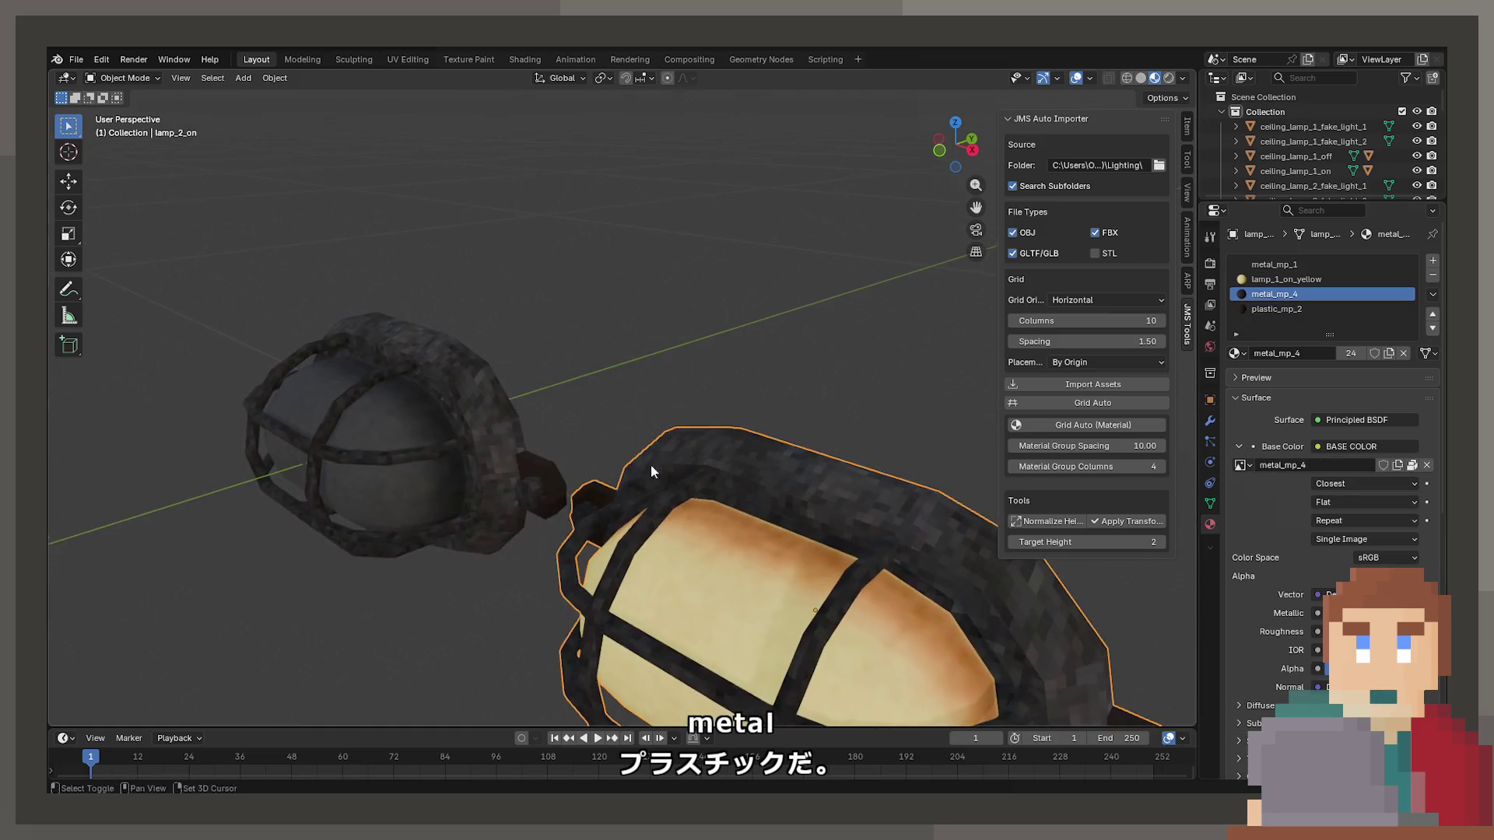
scroll(568, 425, left, 3)
shift+click(562, 427)
scroll(730, 411, down, 4)
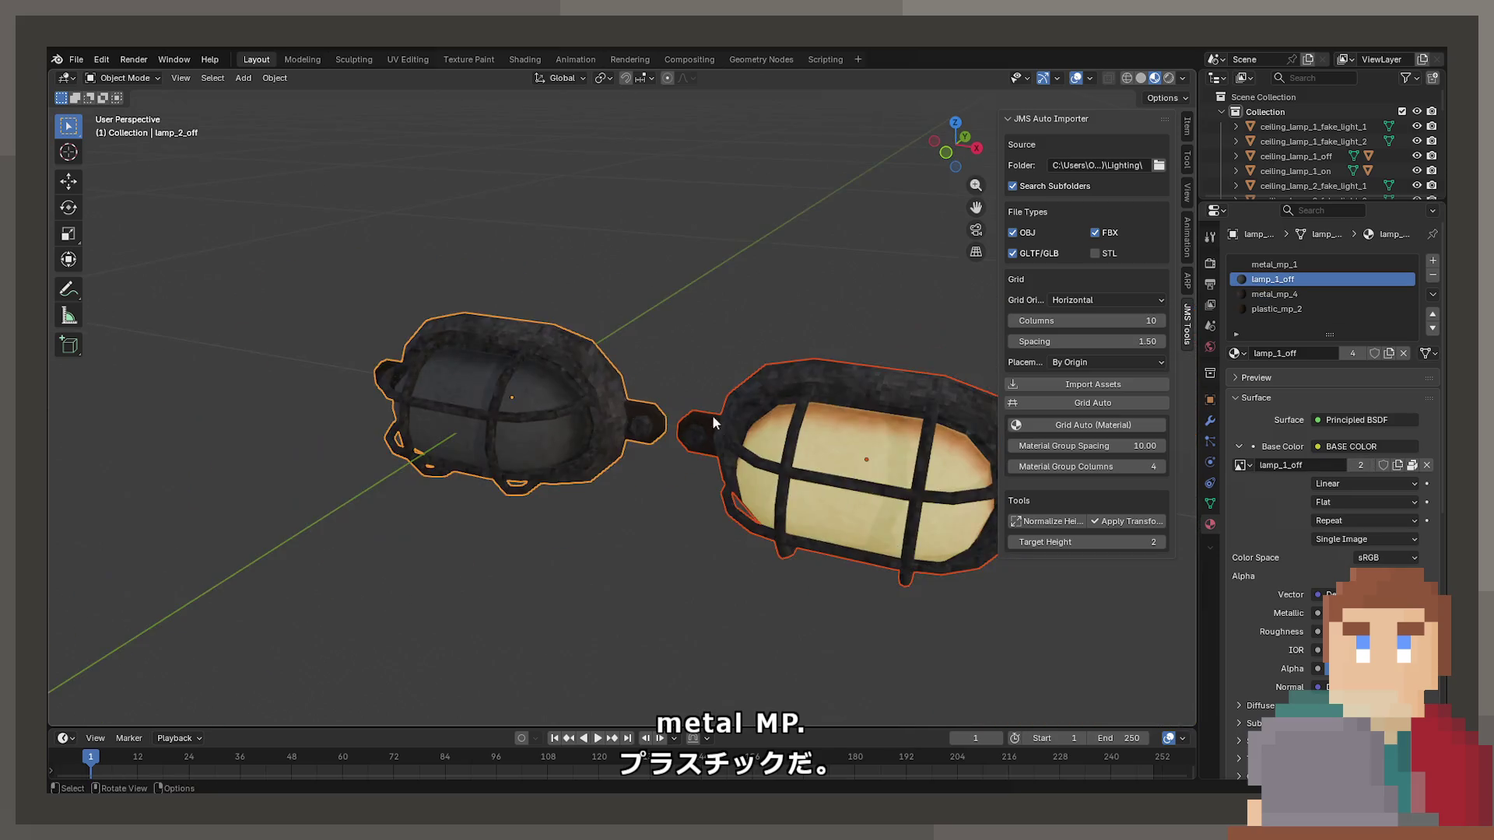
scroll(730, 411, right, 3)
click(680, 427)
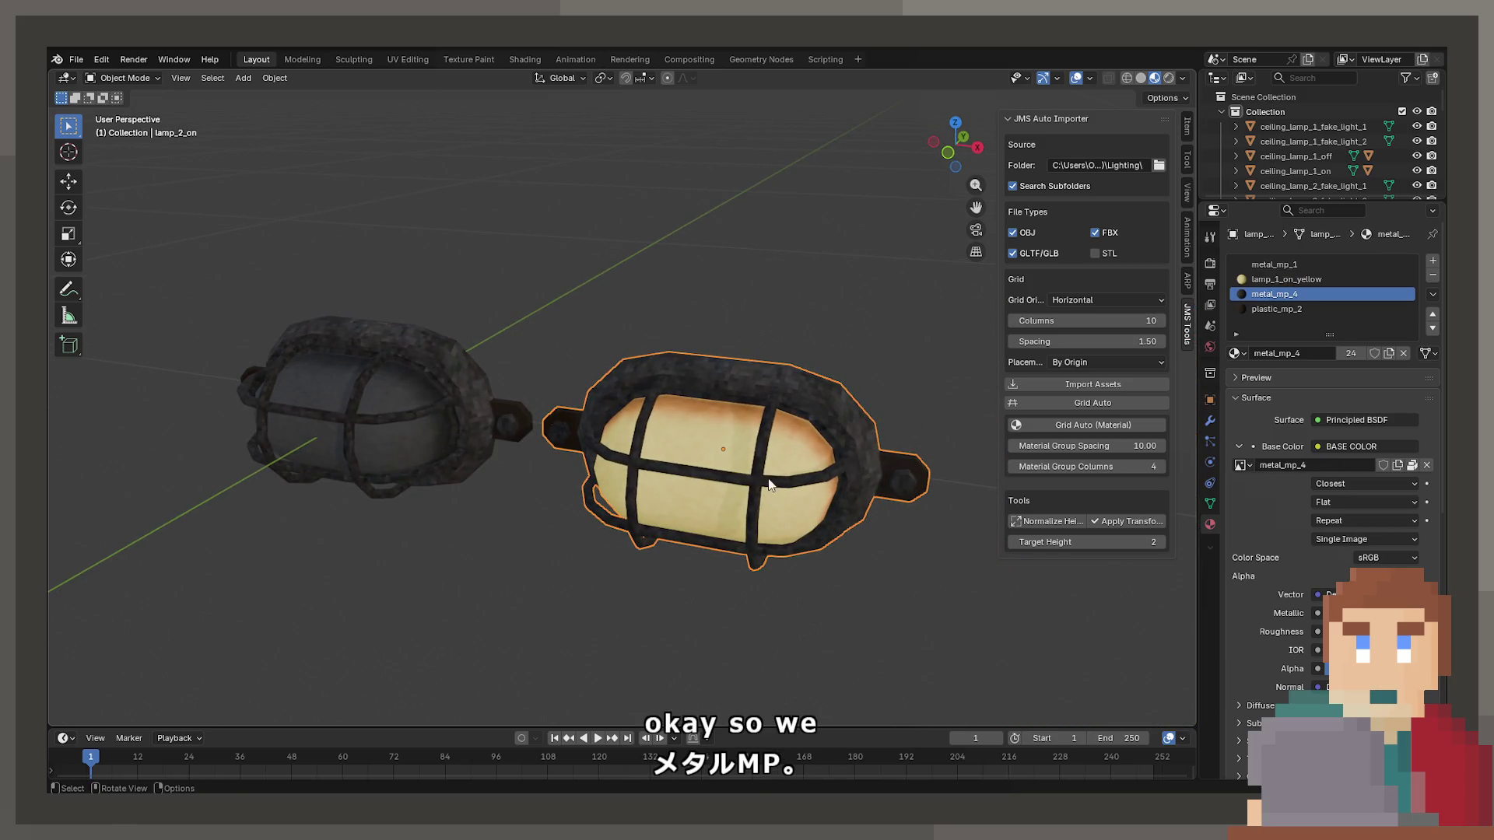
click(326, 395)
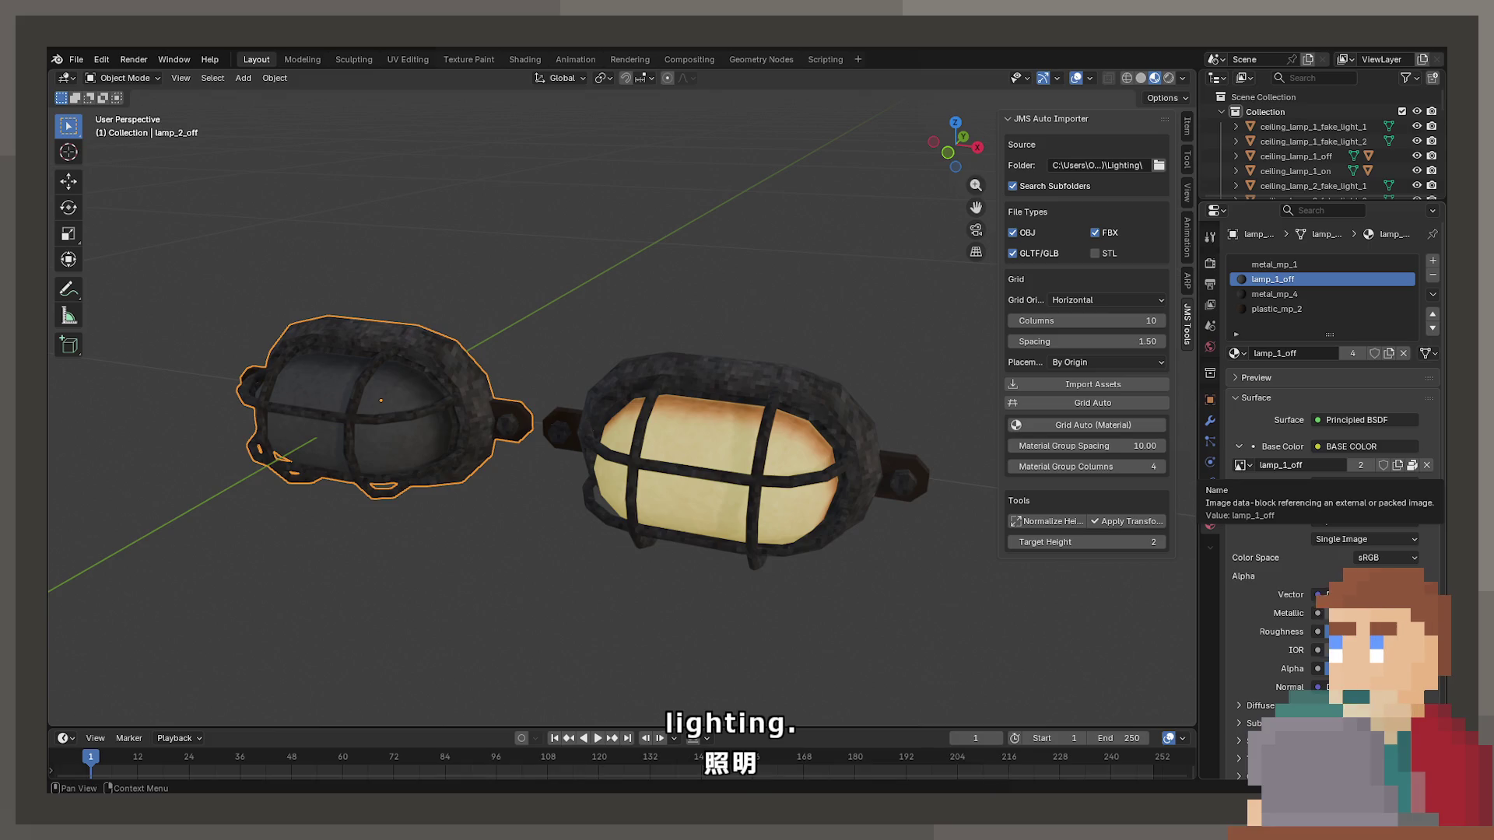
Frame and orbit around lamp_1_on.
scroll(388, 492, down, 6)
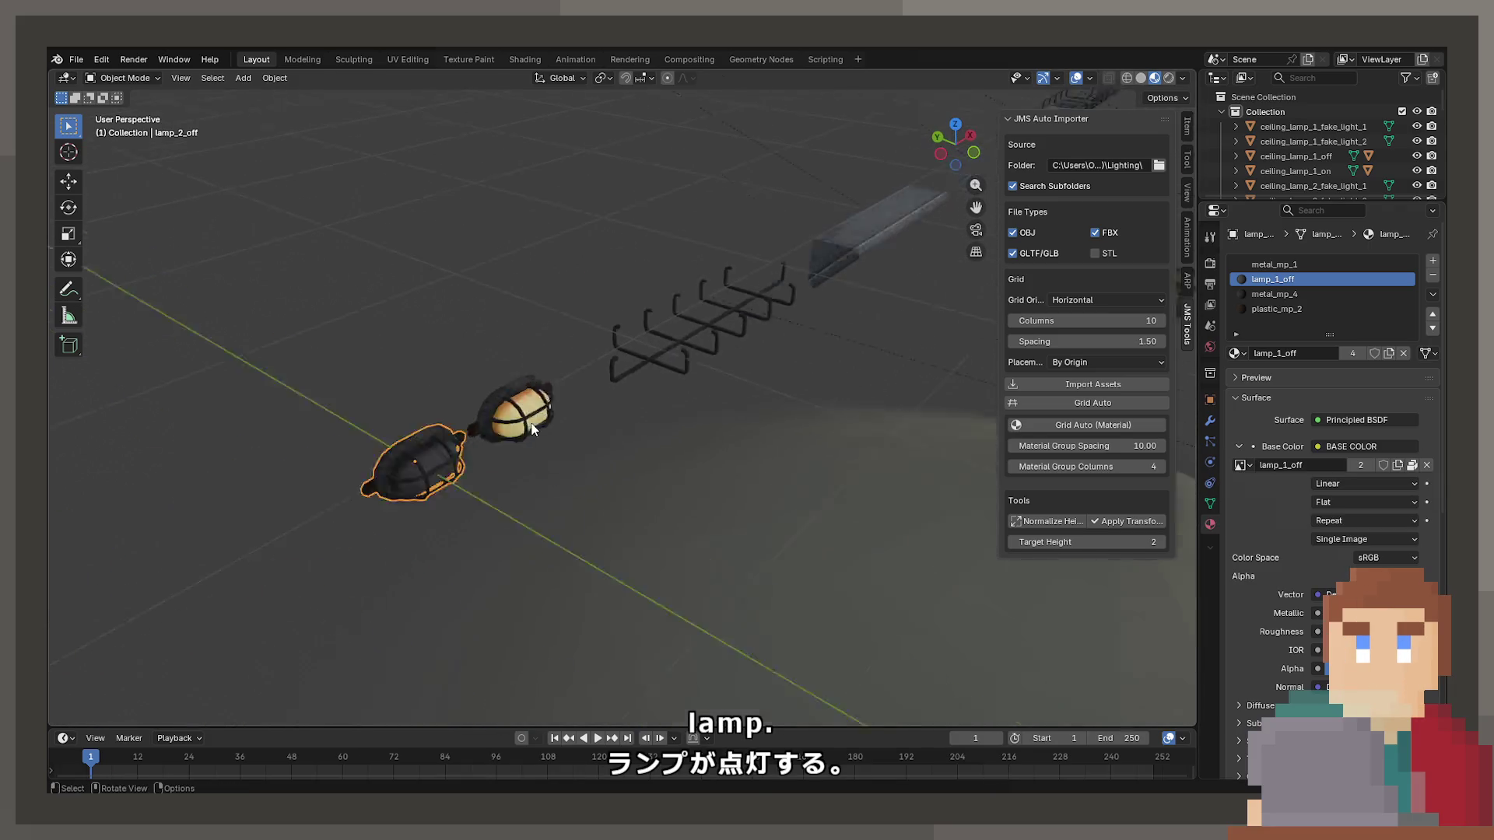
mouse_move(846, 296)
mouse_down()
mouse_move(503, 348)
mouse_move(759, 371)
mouse_move(362, 423)
mouse_move(710, 394)
mouse_move(702, 415)
mouse_move(591, 401)
mouse_up()
scroll(1283, 162, down, 3)
scroll(1283, 162, down, 5)
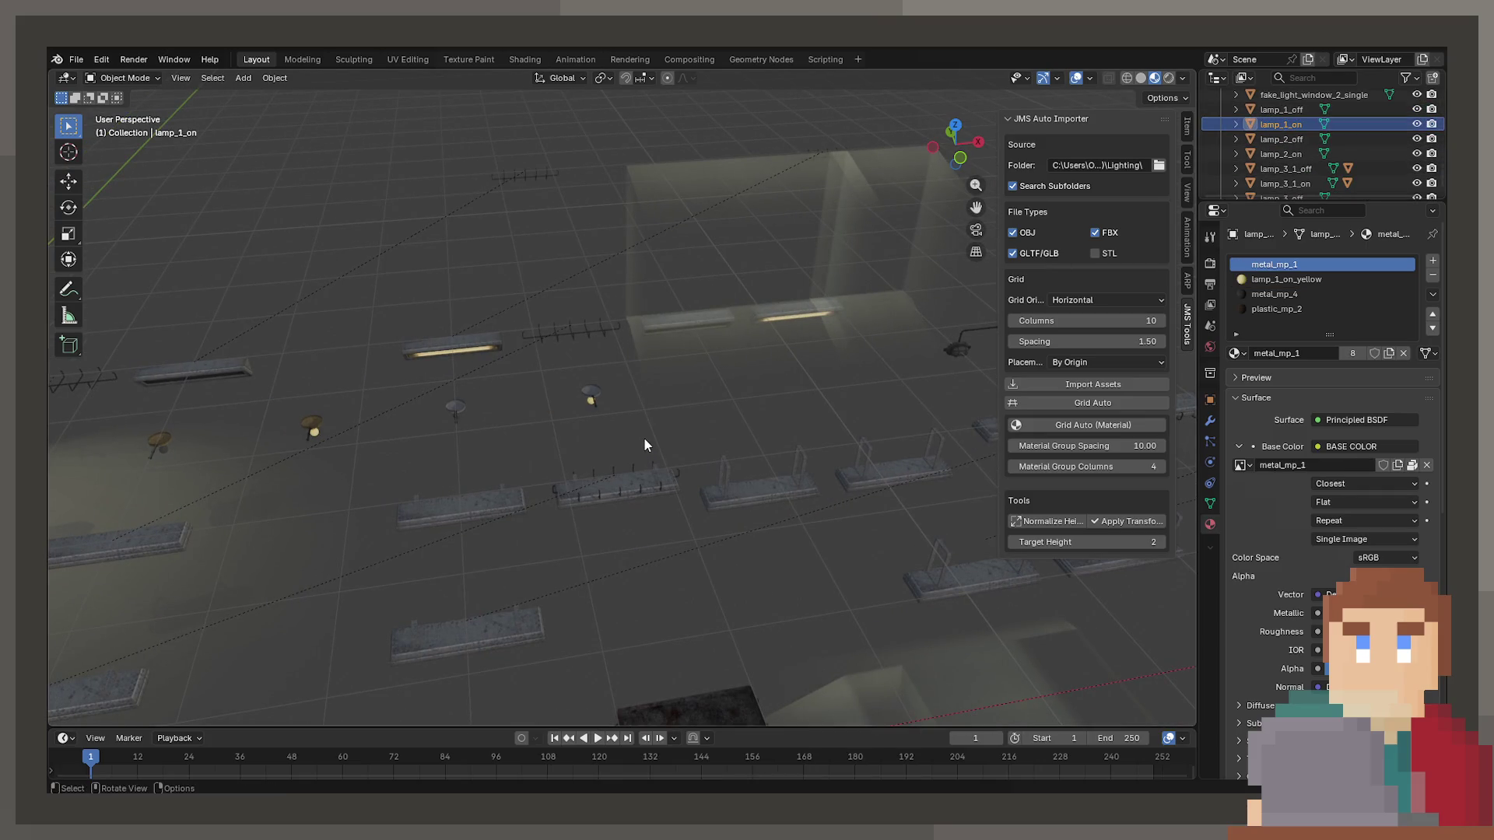
key(KP_Decimal)
mouse_move(643, 455)
mouse_down()
mouse_move(567, 421)
mouse_move(800, 470)
mouse_up()
scroll(529, 463, up, 4)
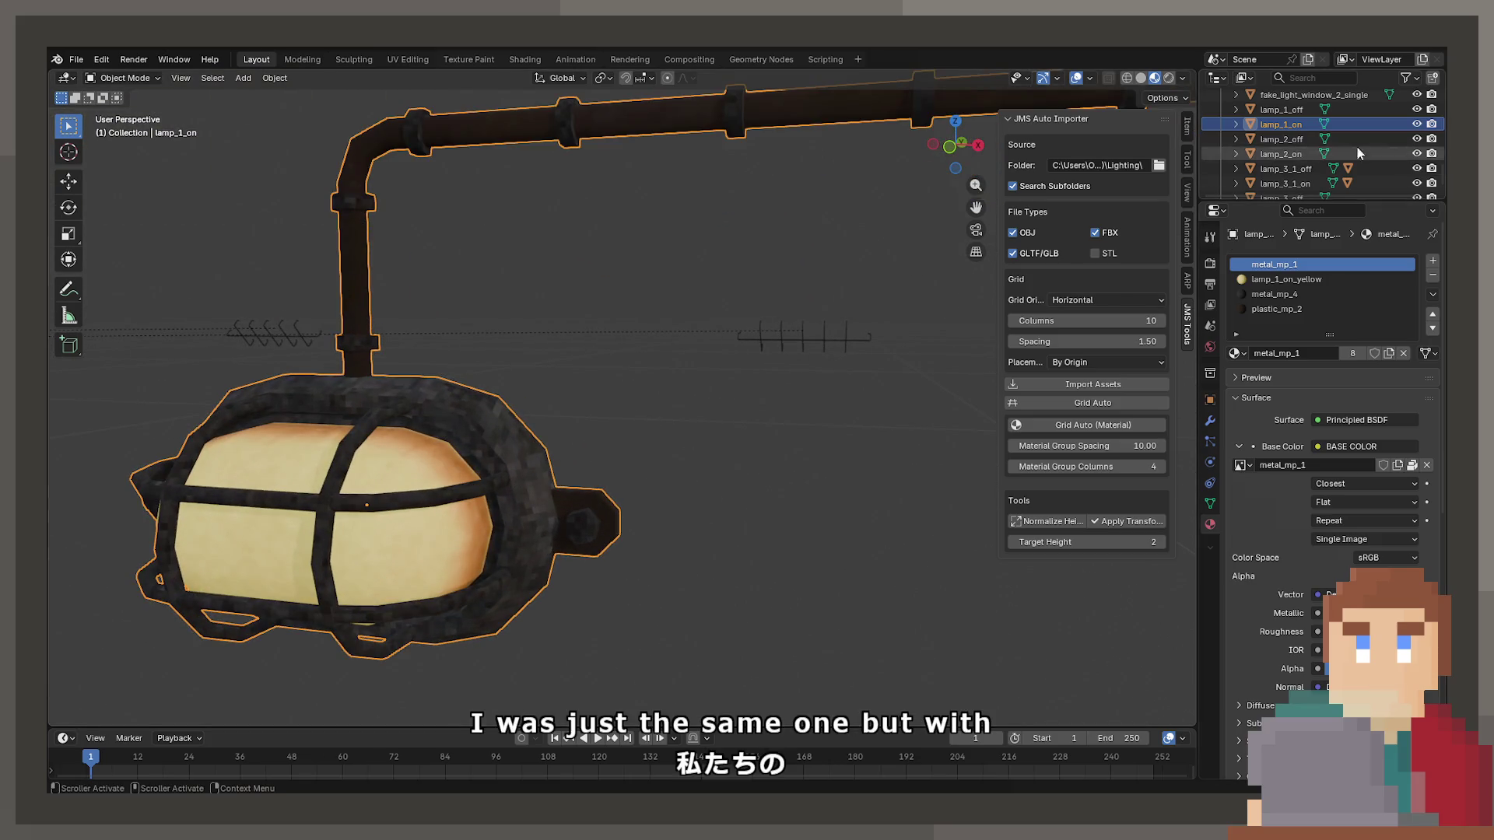
scroll(1356, 146, down, 2)
Select and frame lamp_3_1_off, then lamp_3_on, from the Outliner.
click(1281, 142)
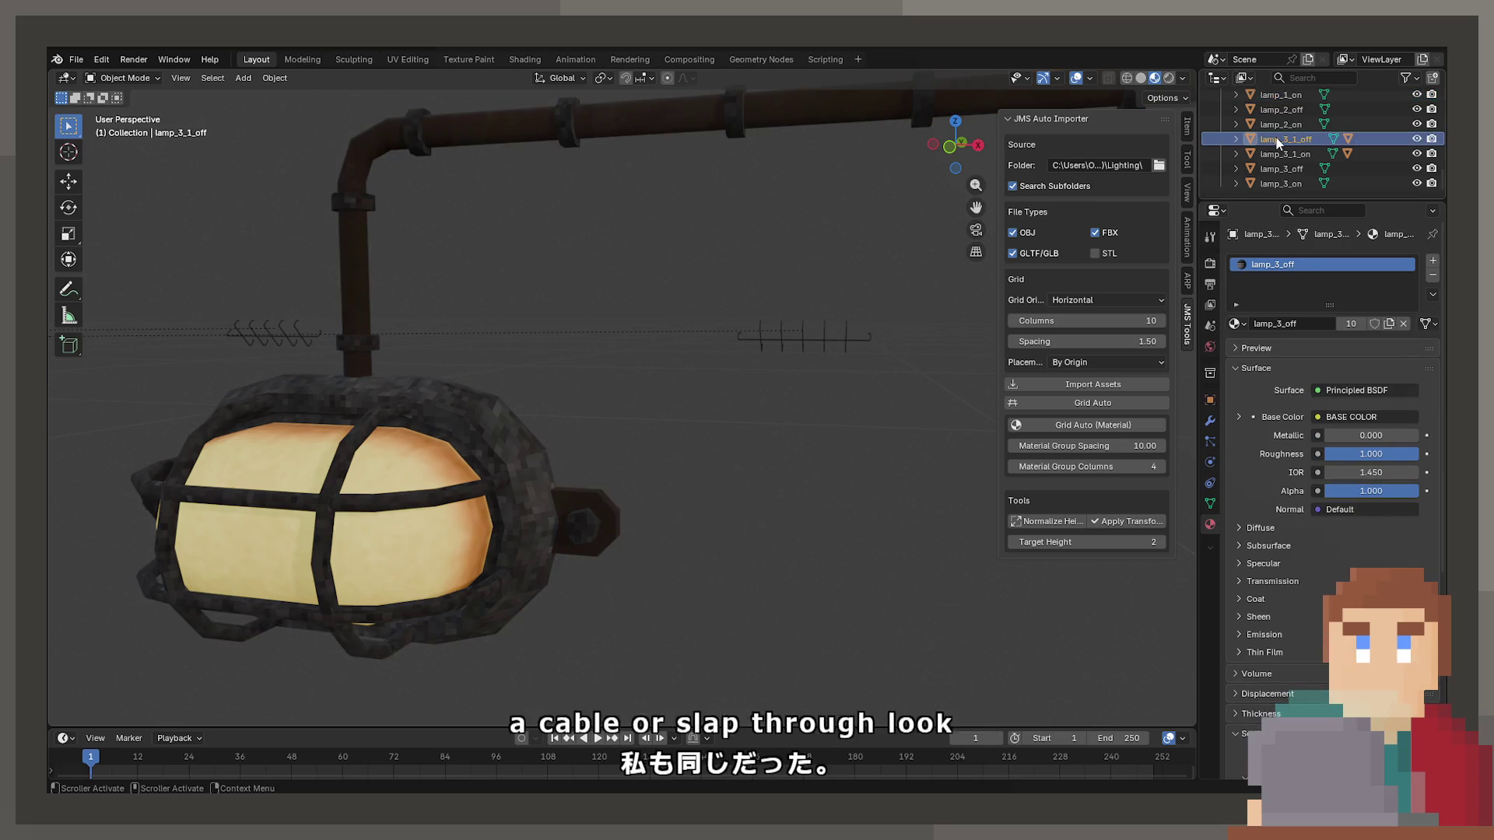
key(KP_Decimal)
drag(812, 321, 778, 297)
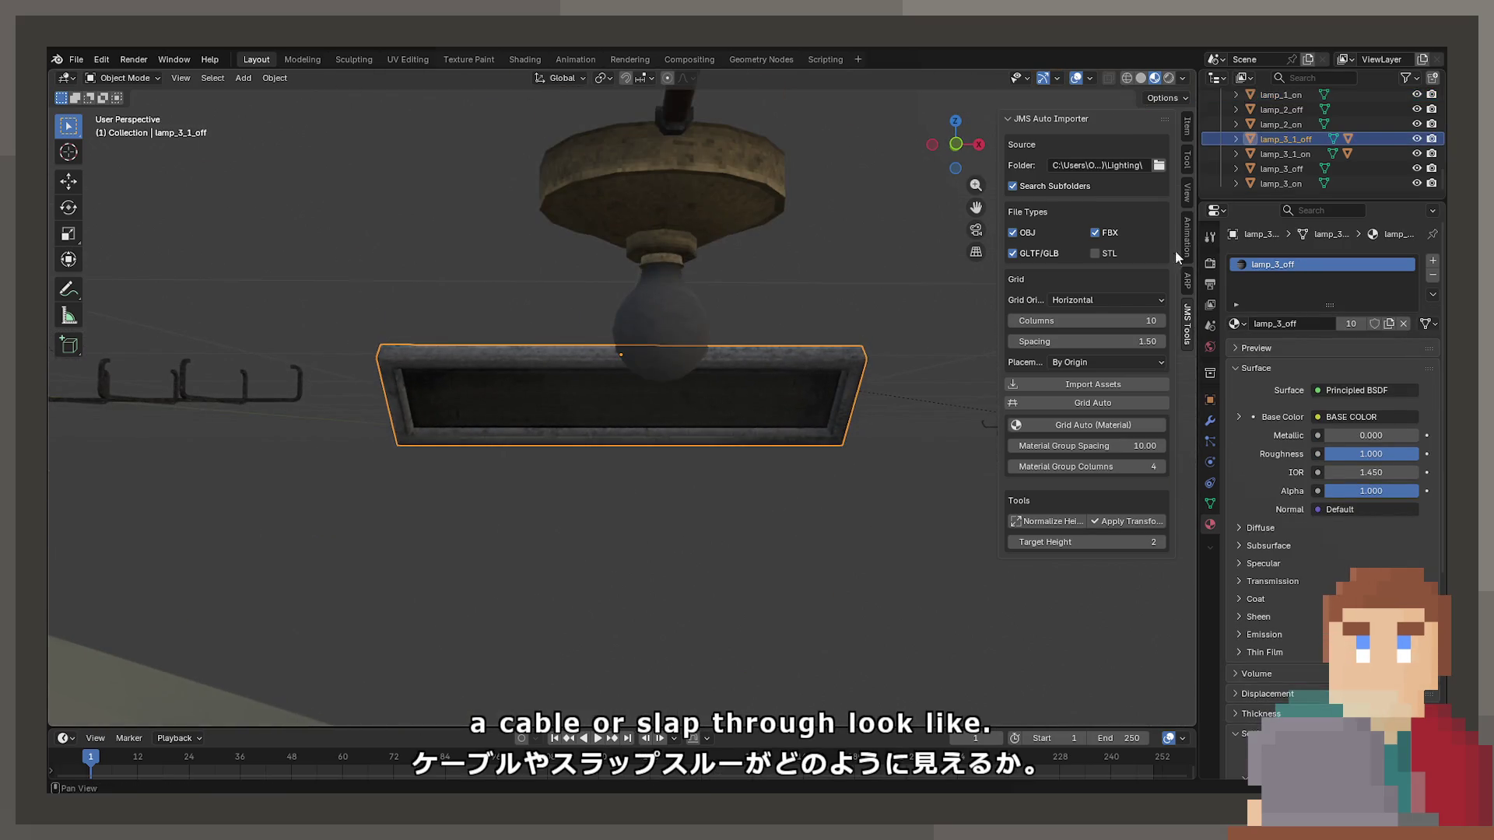
click(1280, 183)
key(KP_Decimal)
drag(725, 465, 700, 476)
scroll(1286, 163, up, 2)
Select and frame lamp_2_off, then view its metal_mp_4 material settings.
click(1282, 136)
key(KP_Decimal)
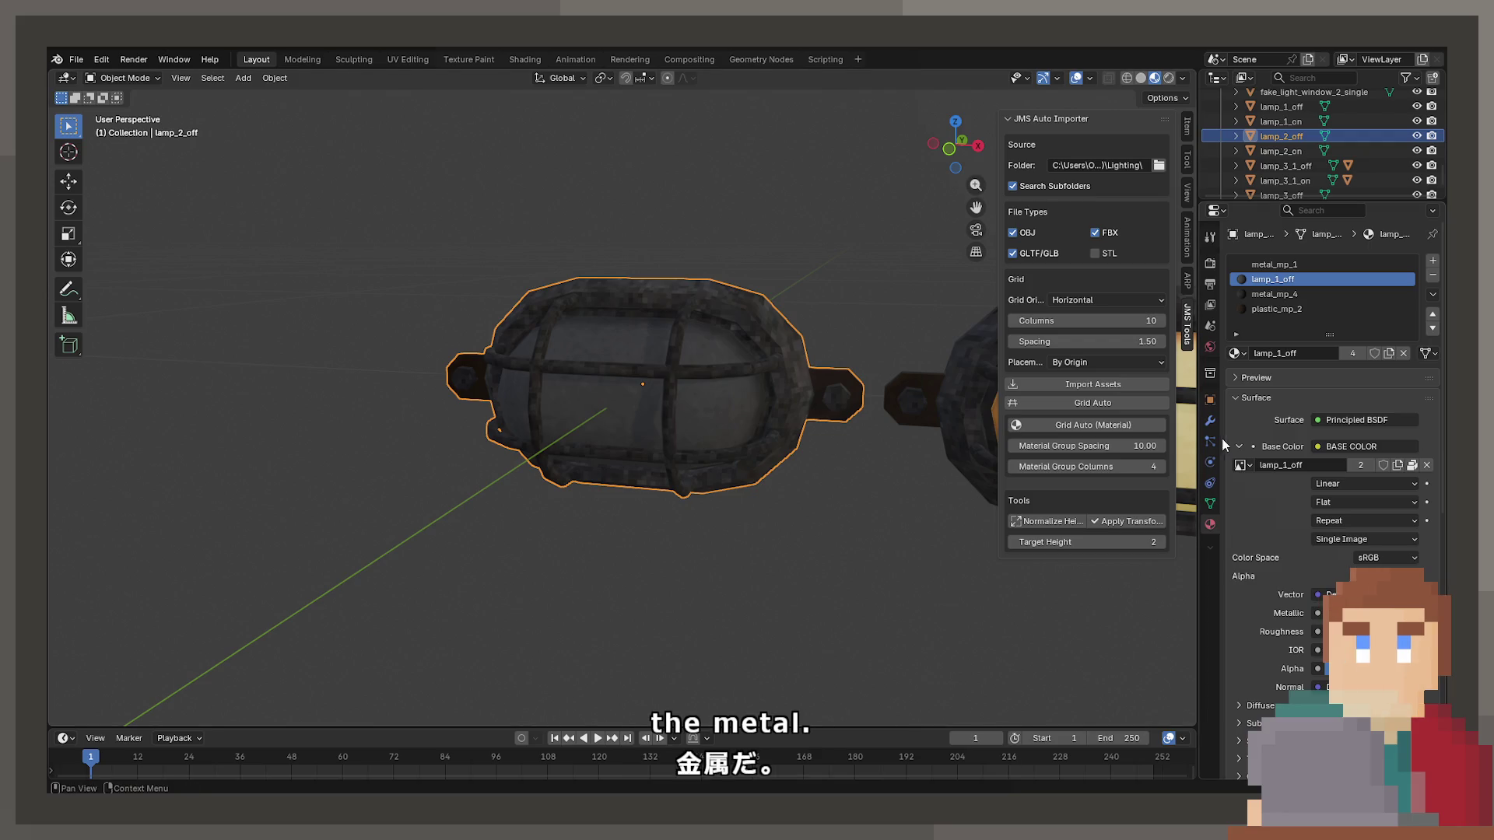
click(1280, 296)
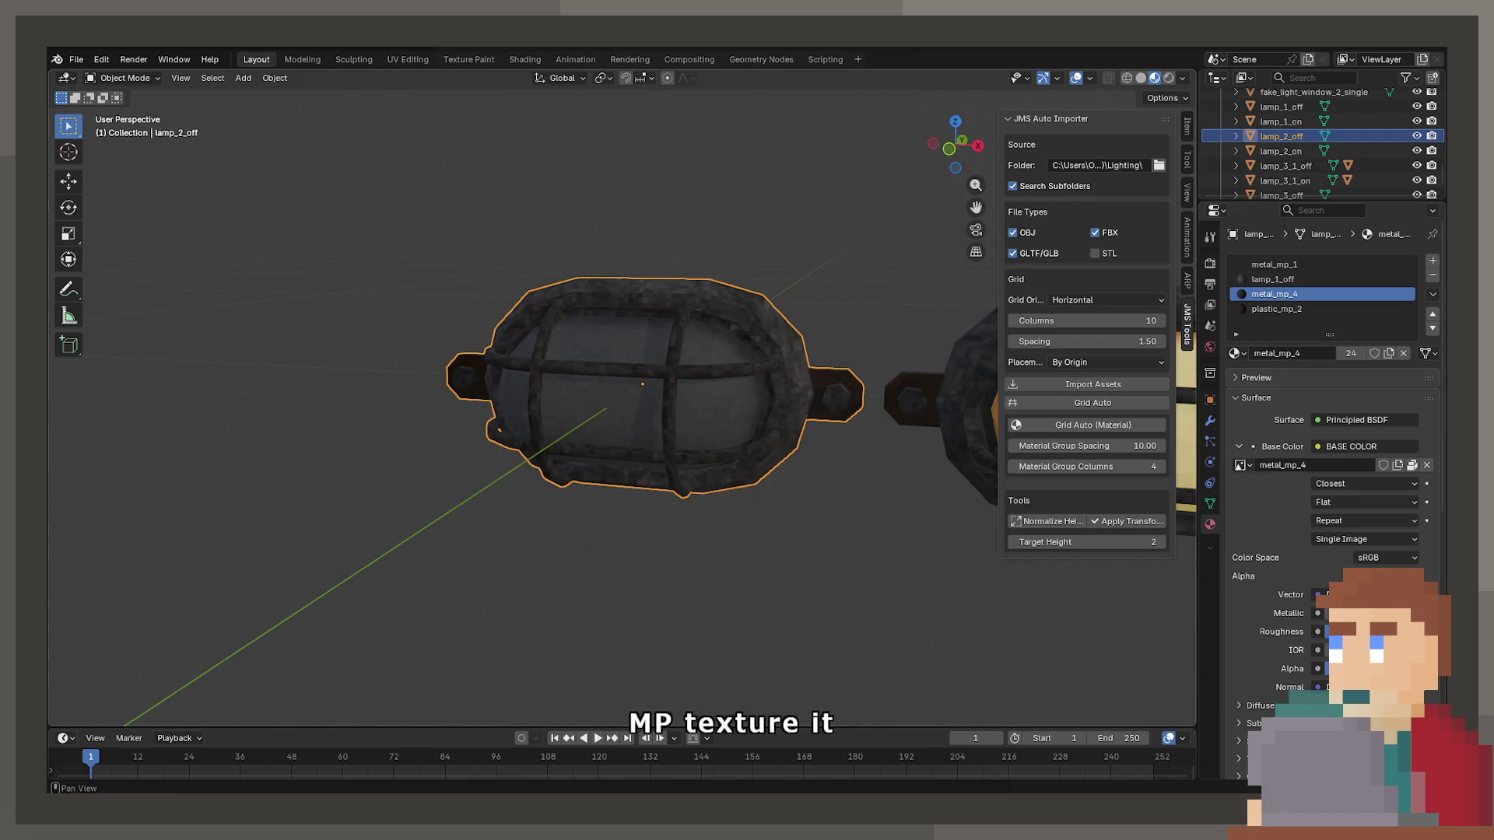
View the plastic_mp_2 material slot's texture settings.
click(1291, 312)
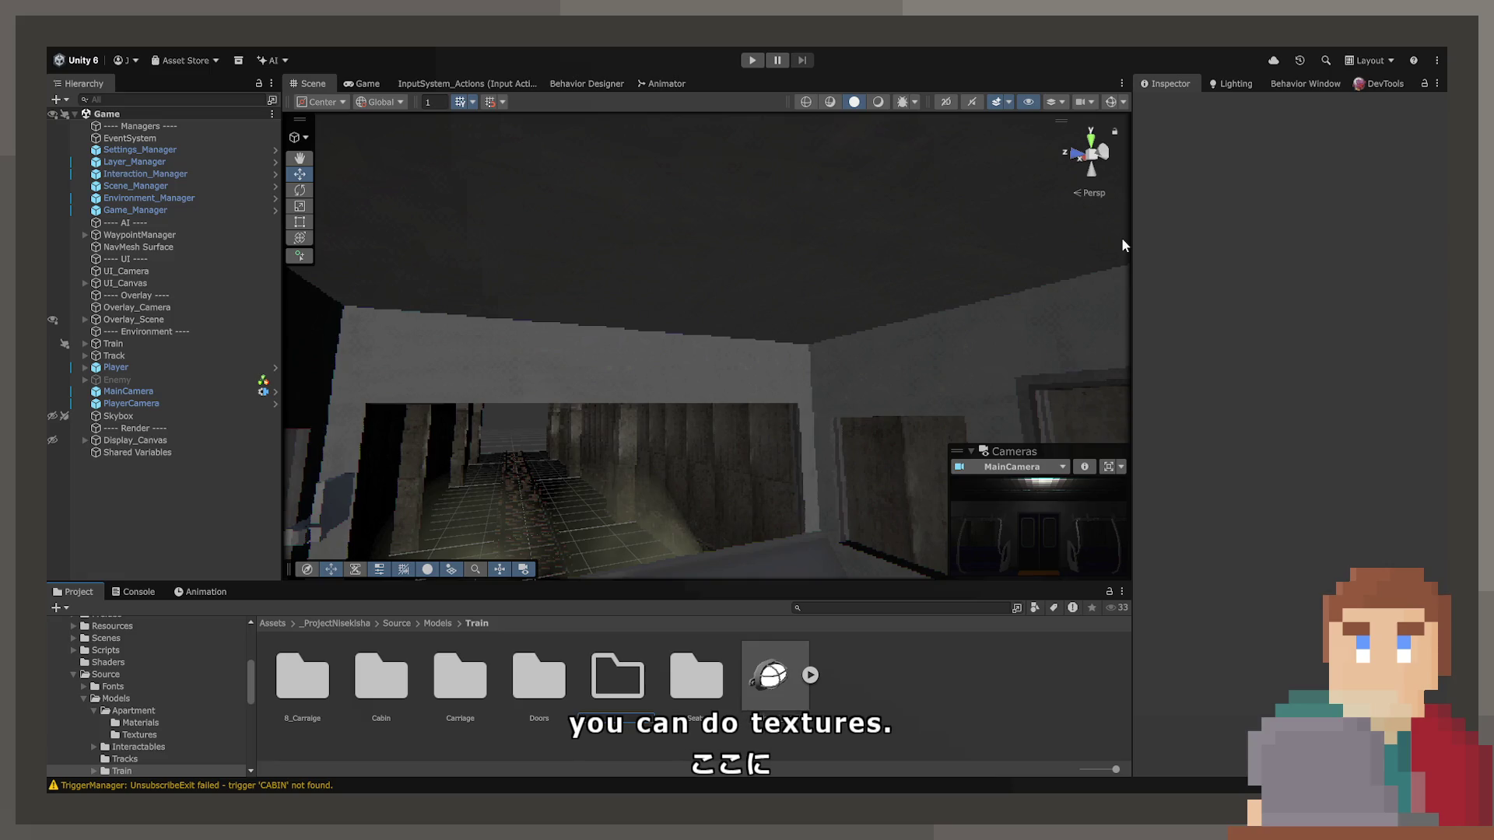
Name the folder Textures, open it to check it is empty, then return to Train.
key(Return)
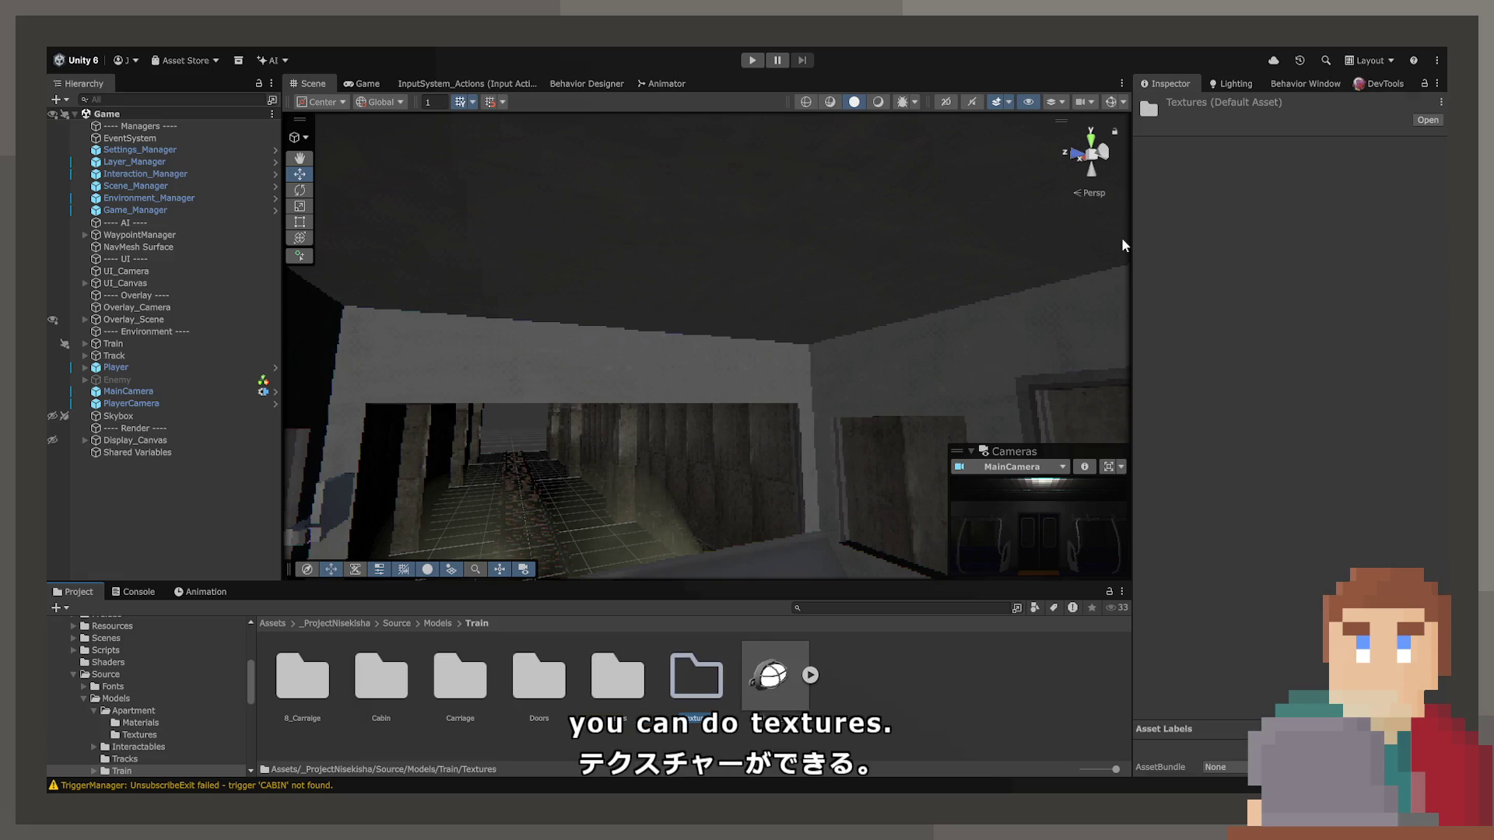
double_click(697, 684)
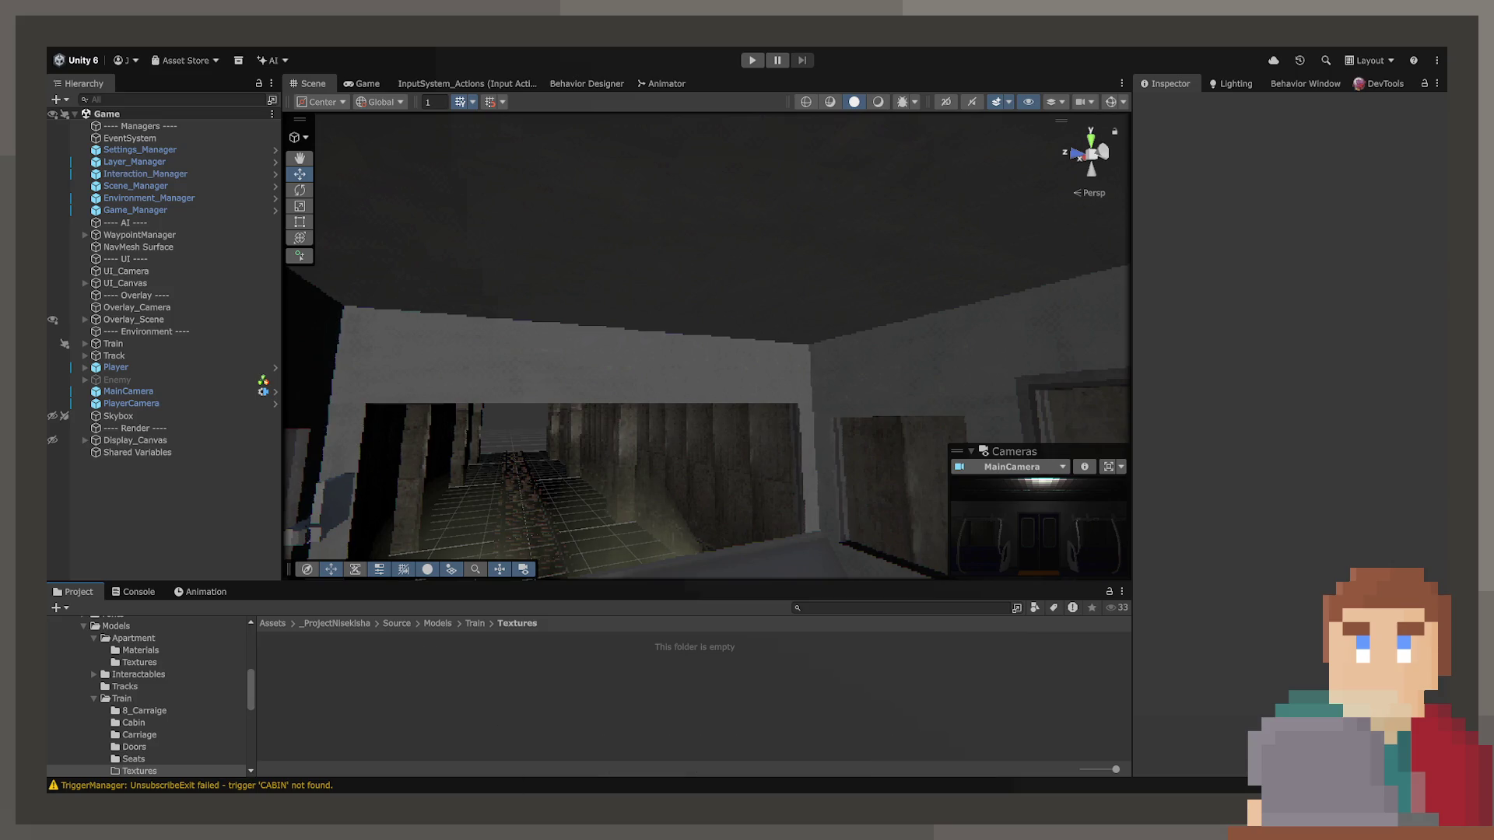
click(779, 684)
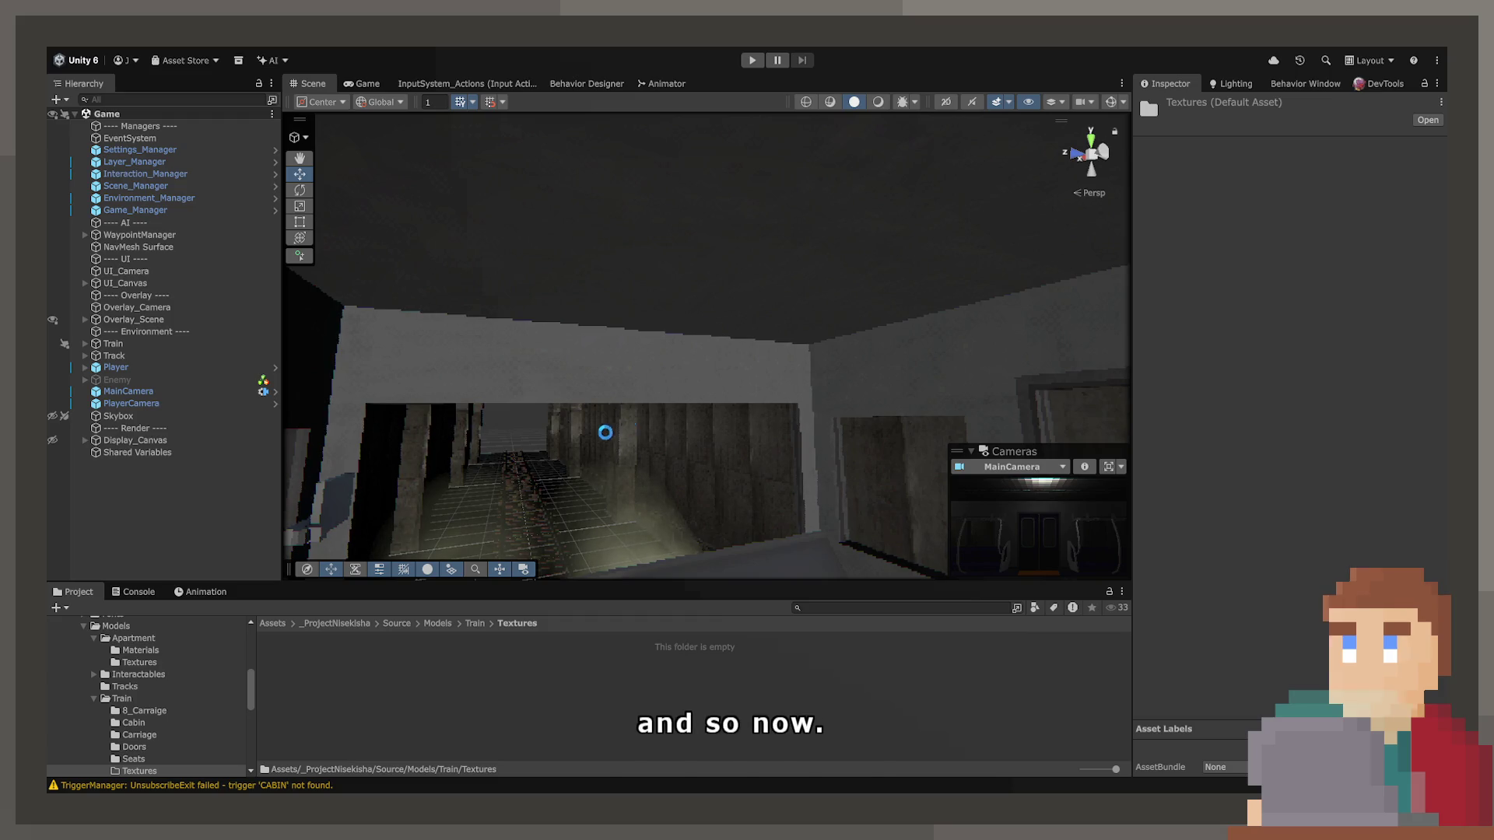
click(476, 623)
Review lamp_2_off's material import settings, then open plastic_2 from Textures in an external image editor.
click(773, 680)
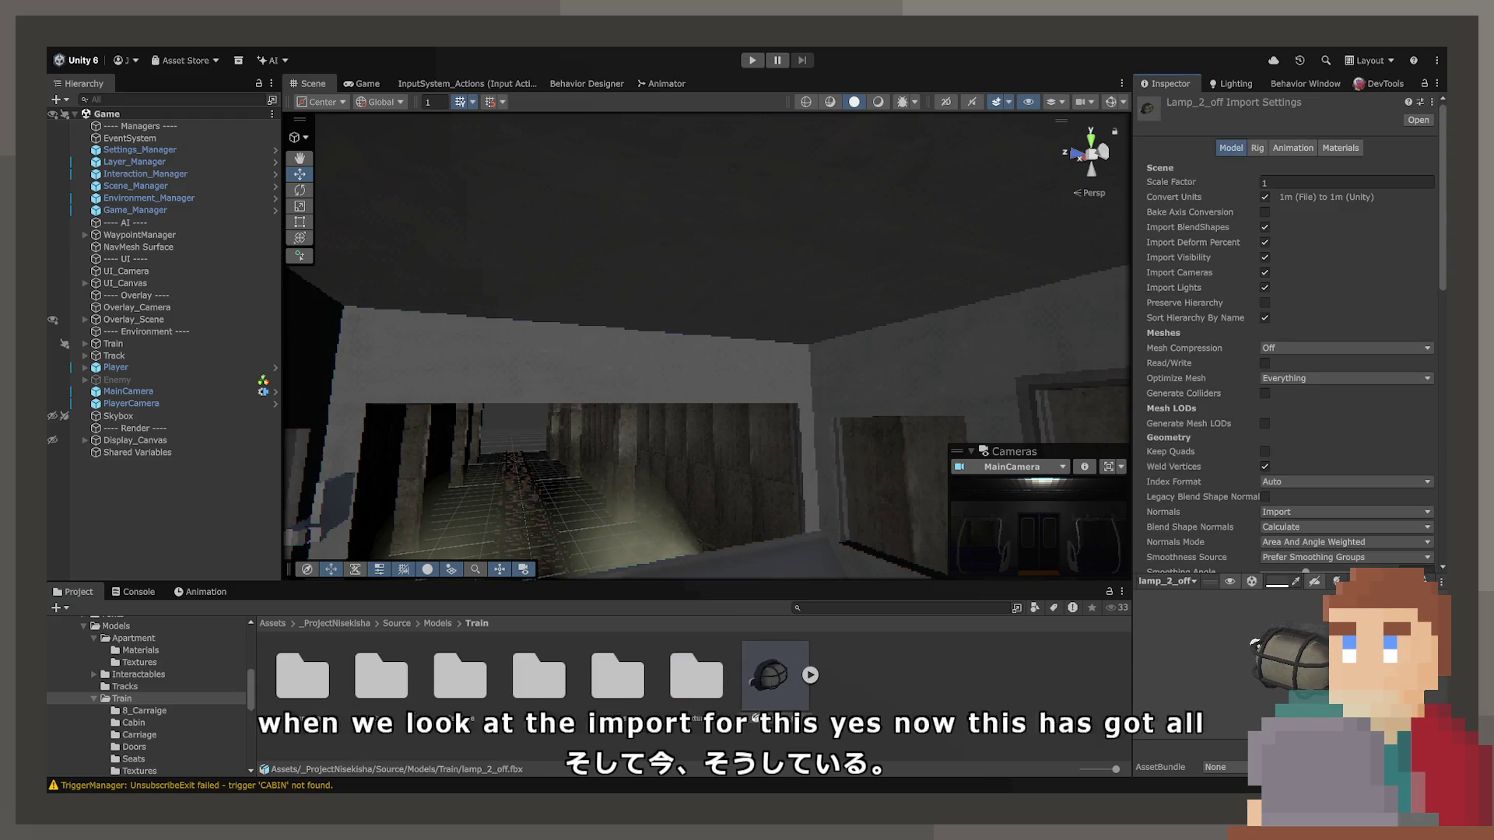
click(1325, 149)
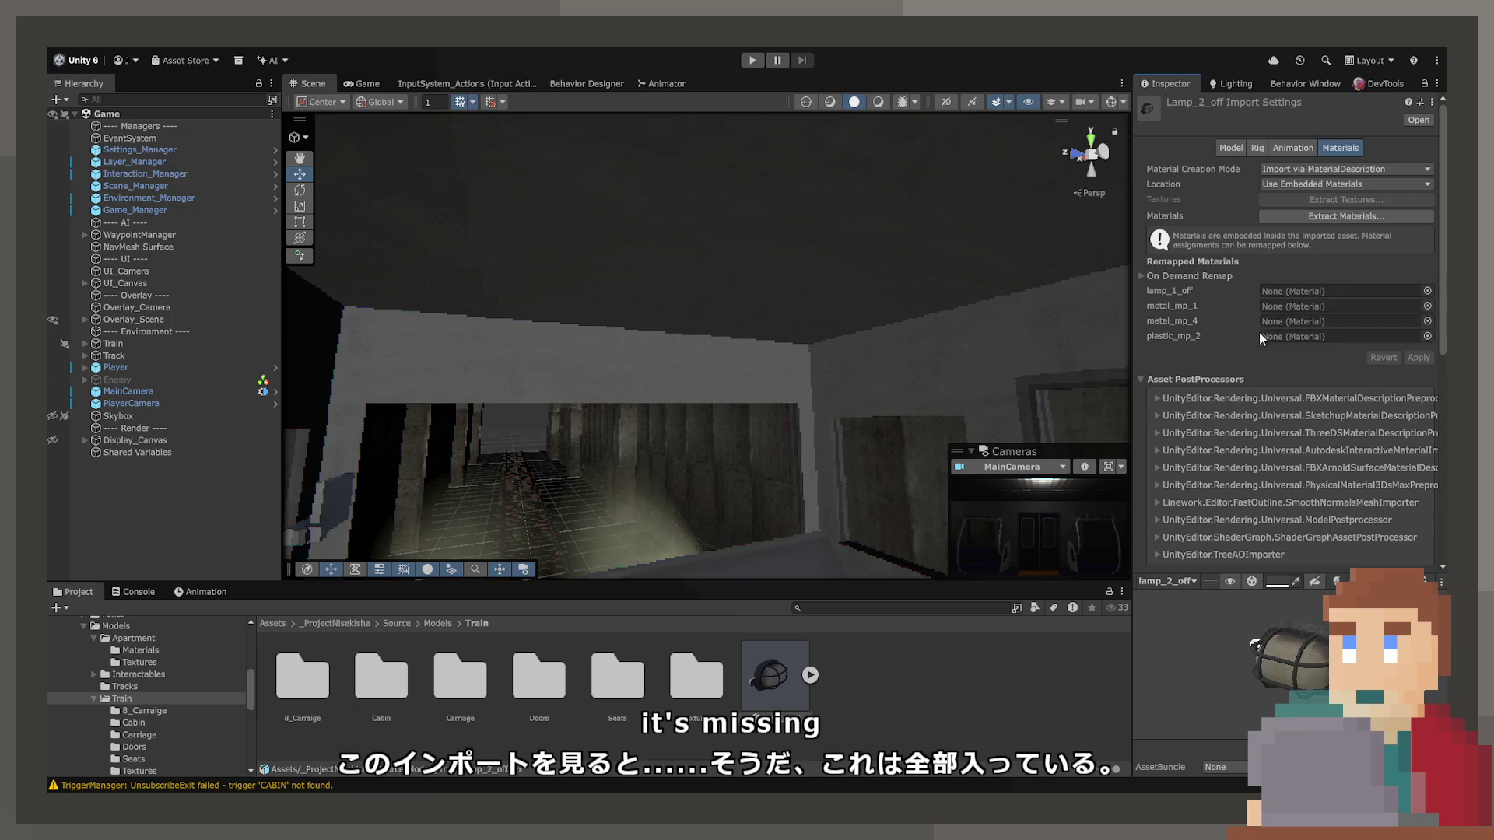
double_click(712, 700)
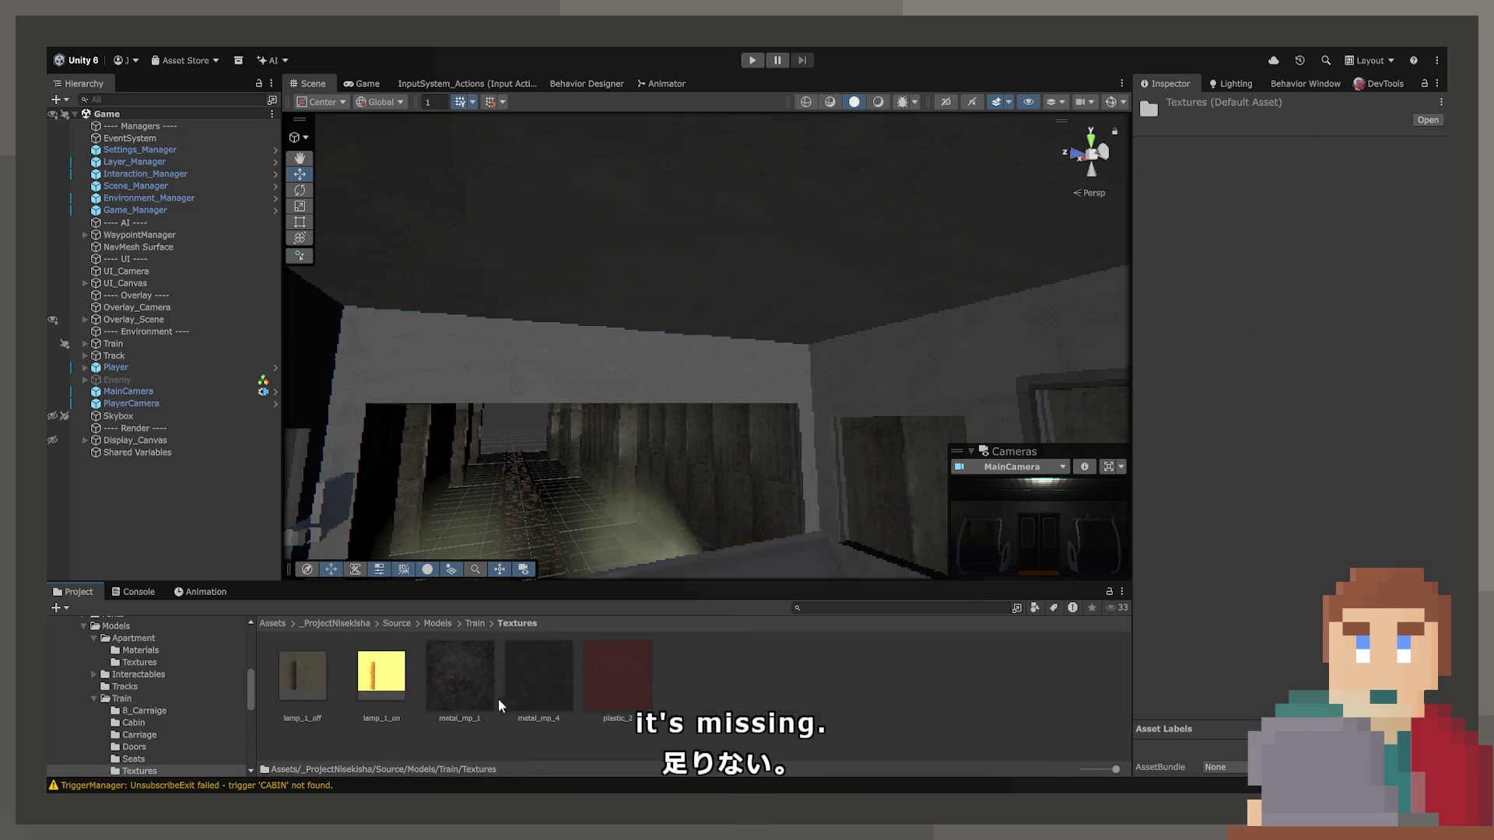
click(615, 683)
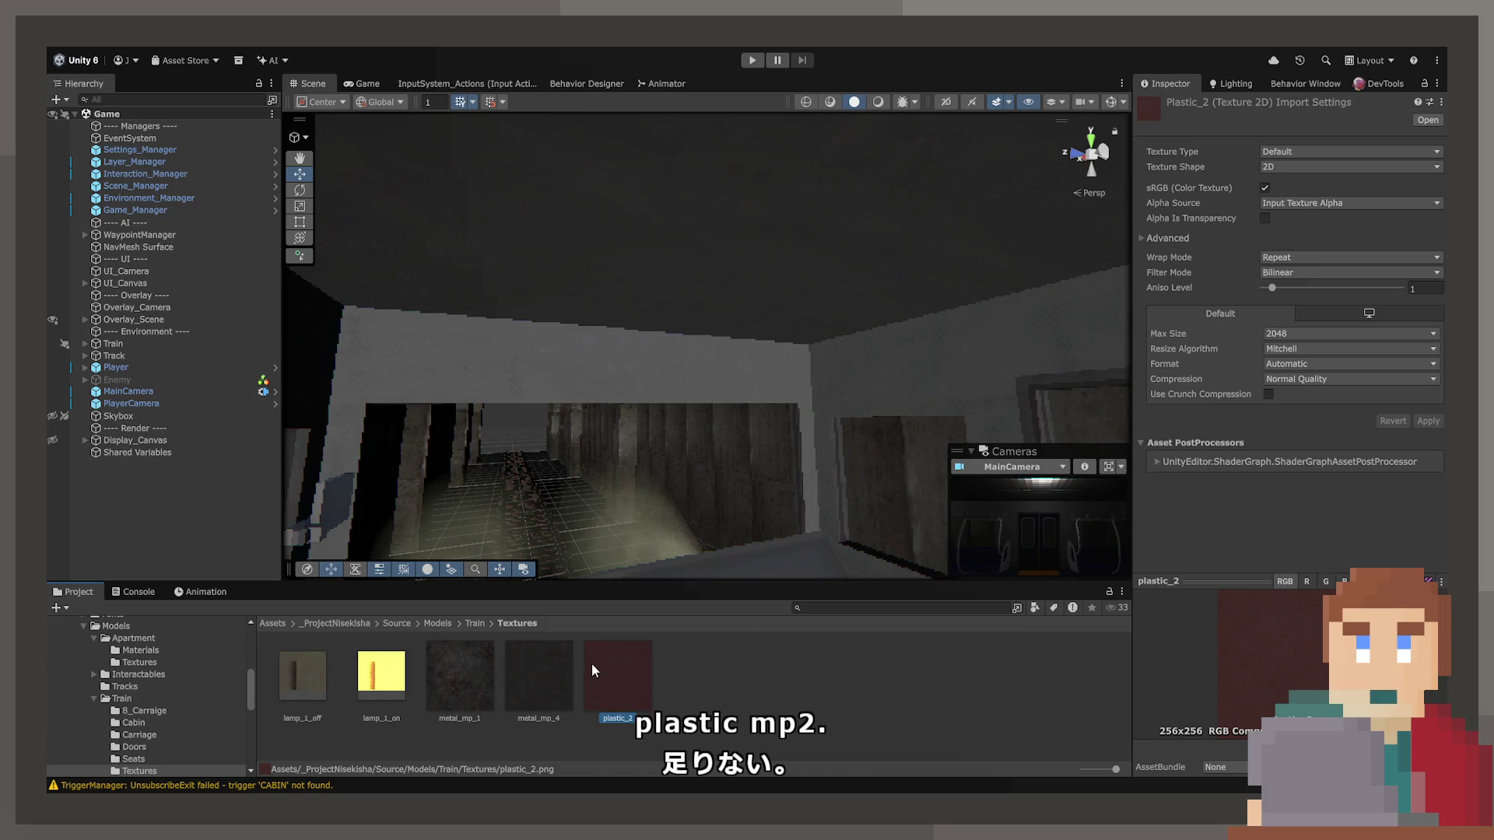
double_click(590, 675)
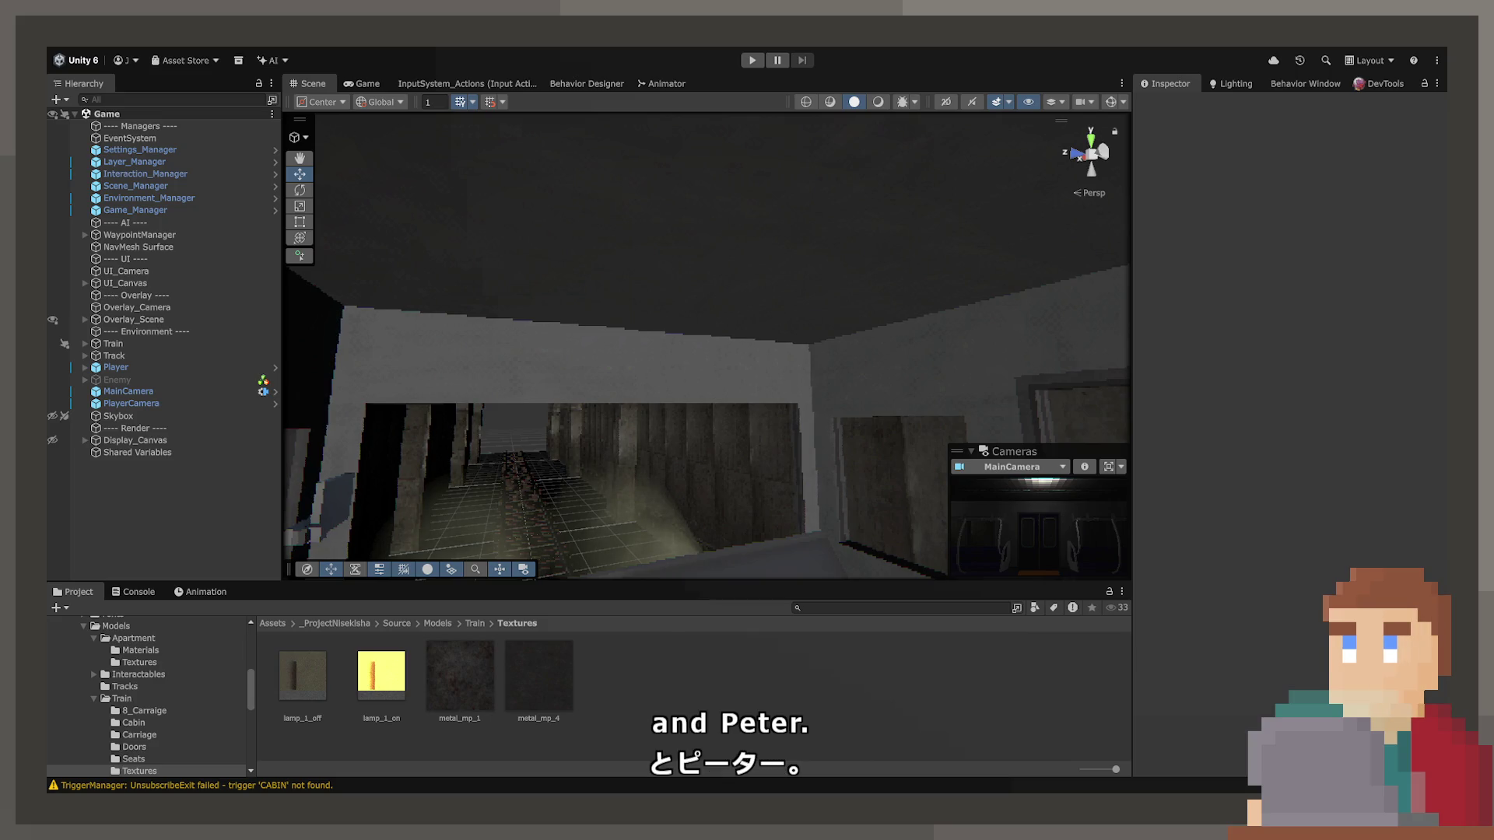
Place the lamp_2_off model into the scene and frame the view on it.
click(469, 623)
mouse_move(786, 688)
mouse_down()
mouse_move(863, 469)
mouse_move(966, 366)
mouse_up()
key(f)
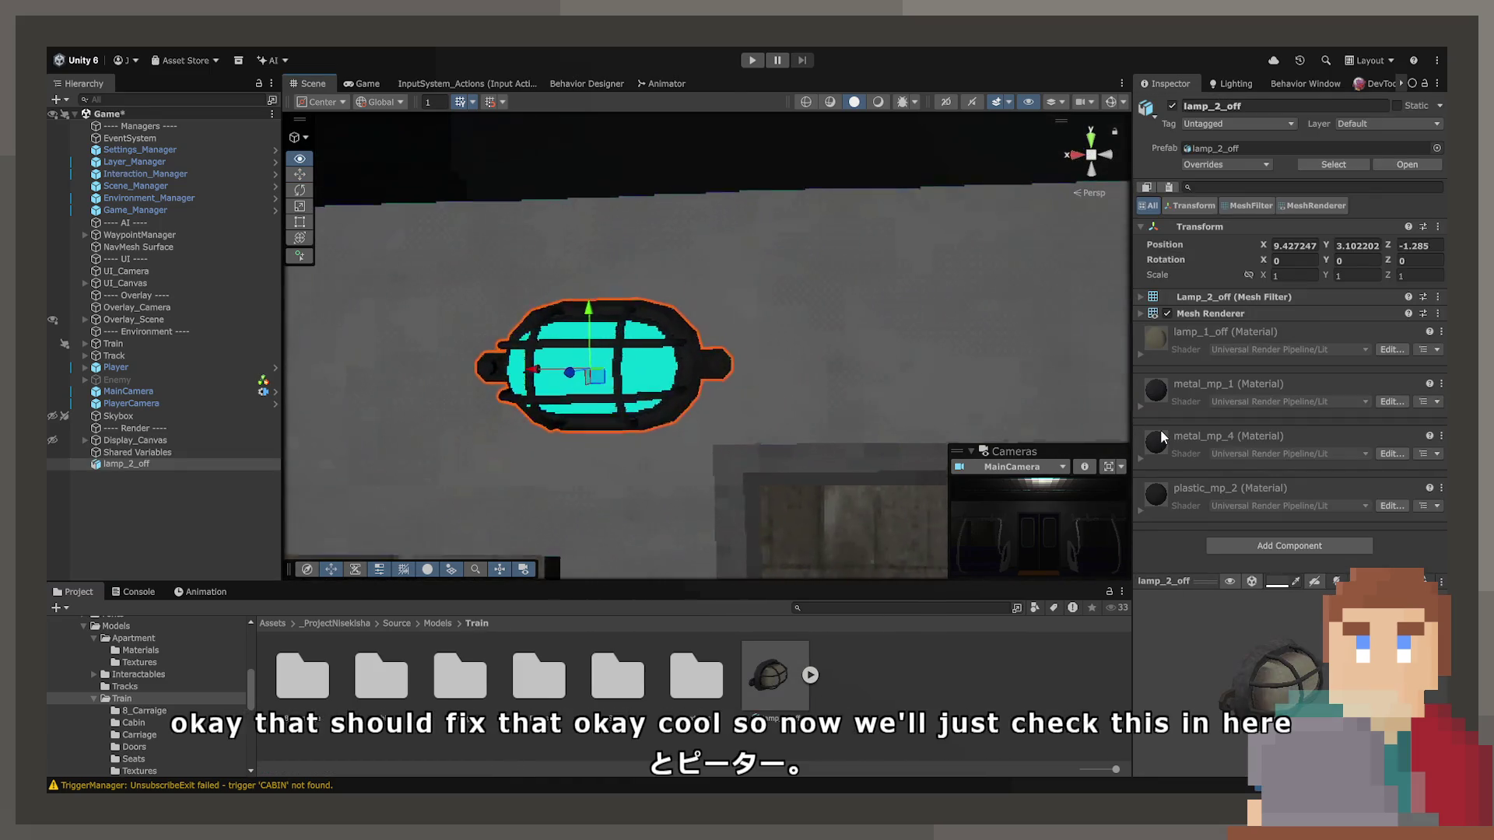
mouse_move(900, 442)
mouse_down()
mouse_move(826, 322)
mouse_move(684, 382)
mouse_up()
Give all five lamp textures Point filtering, Bilinear resize, Max Size 1024 and no compression.
double_click(696, 677)
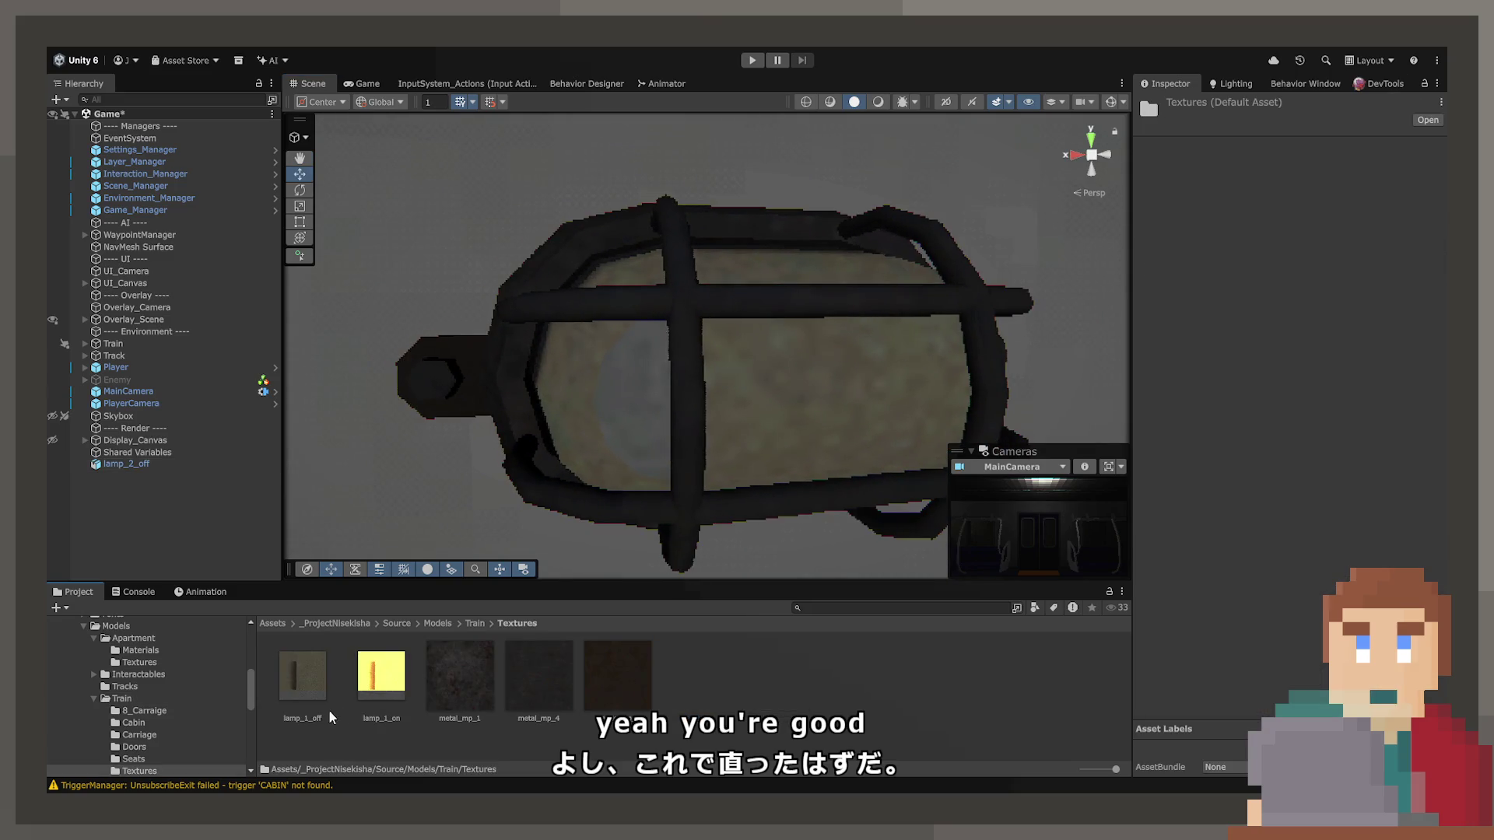
drag(329, 709, 612, 693)
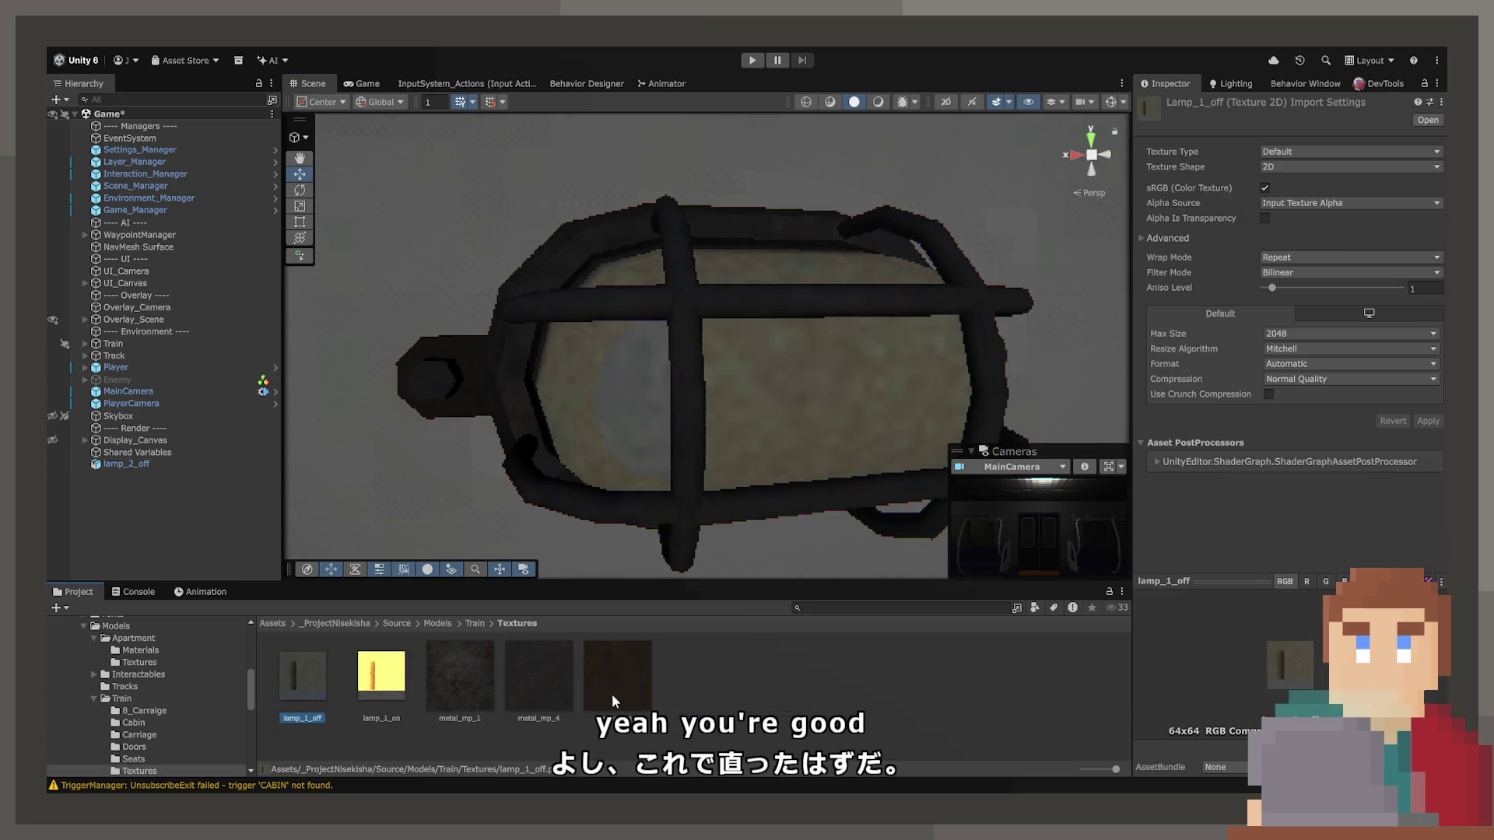
click(1291, 284)
click(1301, 349)
click(1305, 380)
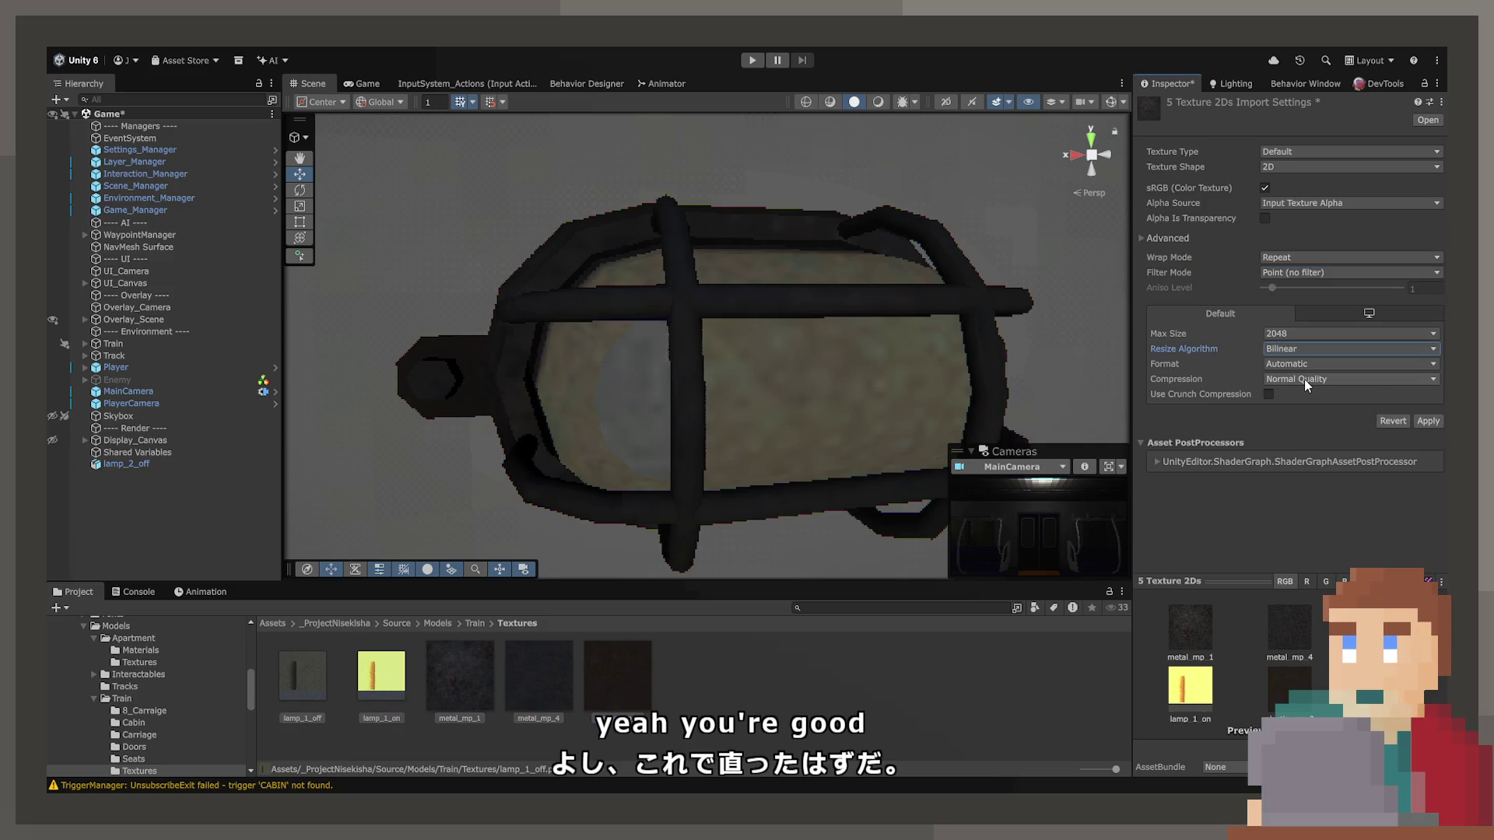
click(1307, 396)
click(1295, 334)
click(1314, 426)
click(1426, 406)
Orbit around the lamp to check the result and select the lamp_1_on texture.
drag(1031, 381, 490, 400)
click(377, 675)
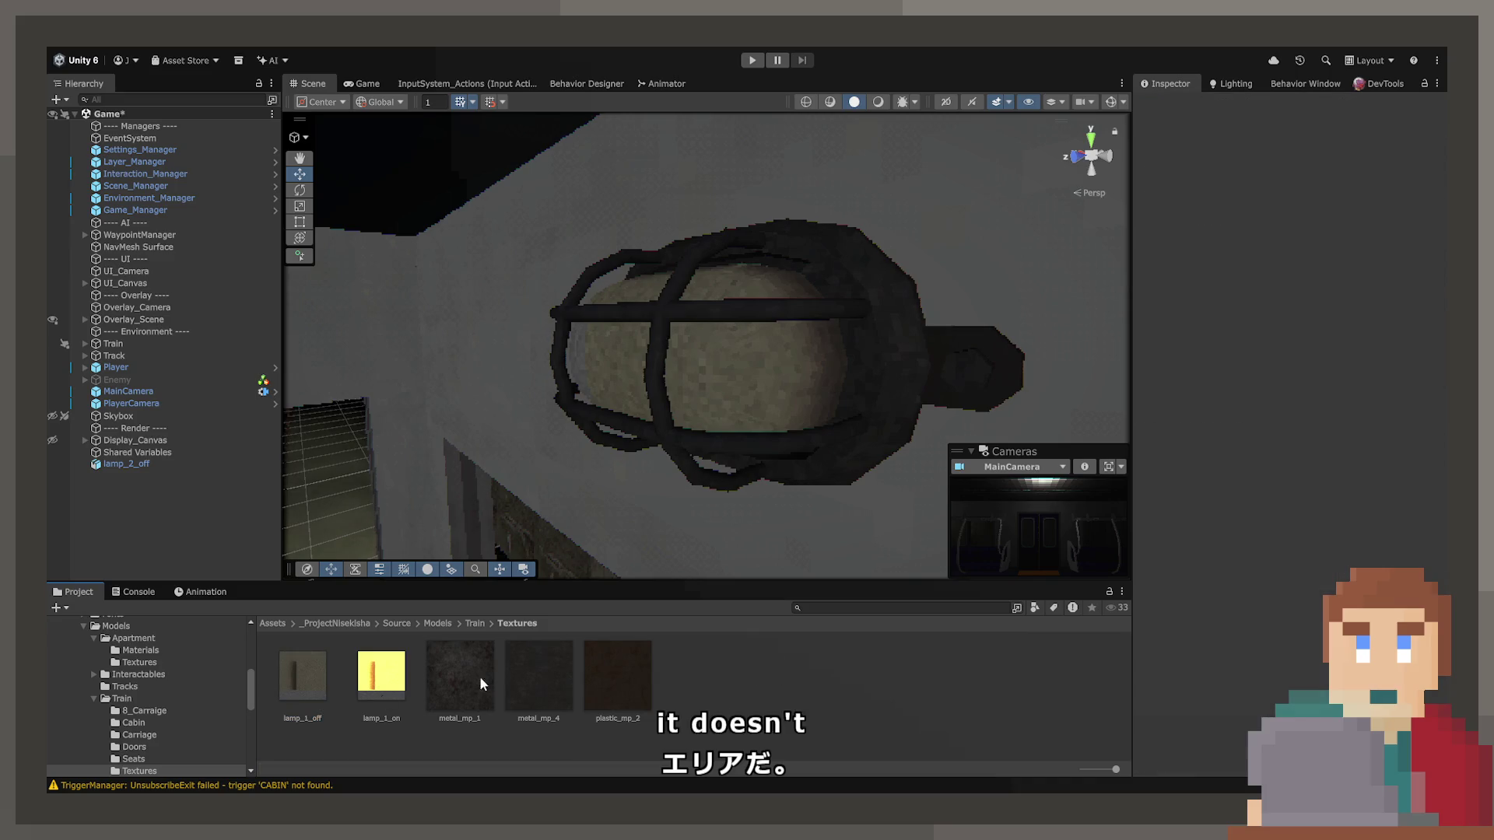
mouse_move(615, 420)
mouse_down()
mouse_move(880, 407)
mouse_move(950, 417)
mouse_move(949, 439)
mouse_move(597, 427)
mouse_move(598, 375)
mouse_move(677, 370)
mouse_up()
Try the lamp_1_on texture on the placed lamp_2_off, then undo it.
click(661, 356)
key(f)
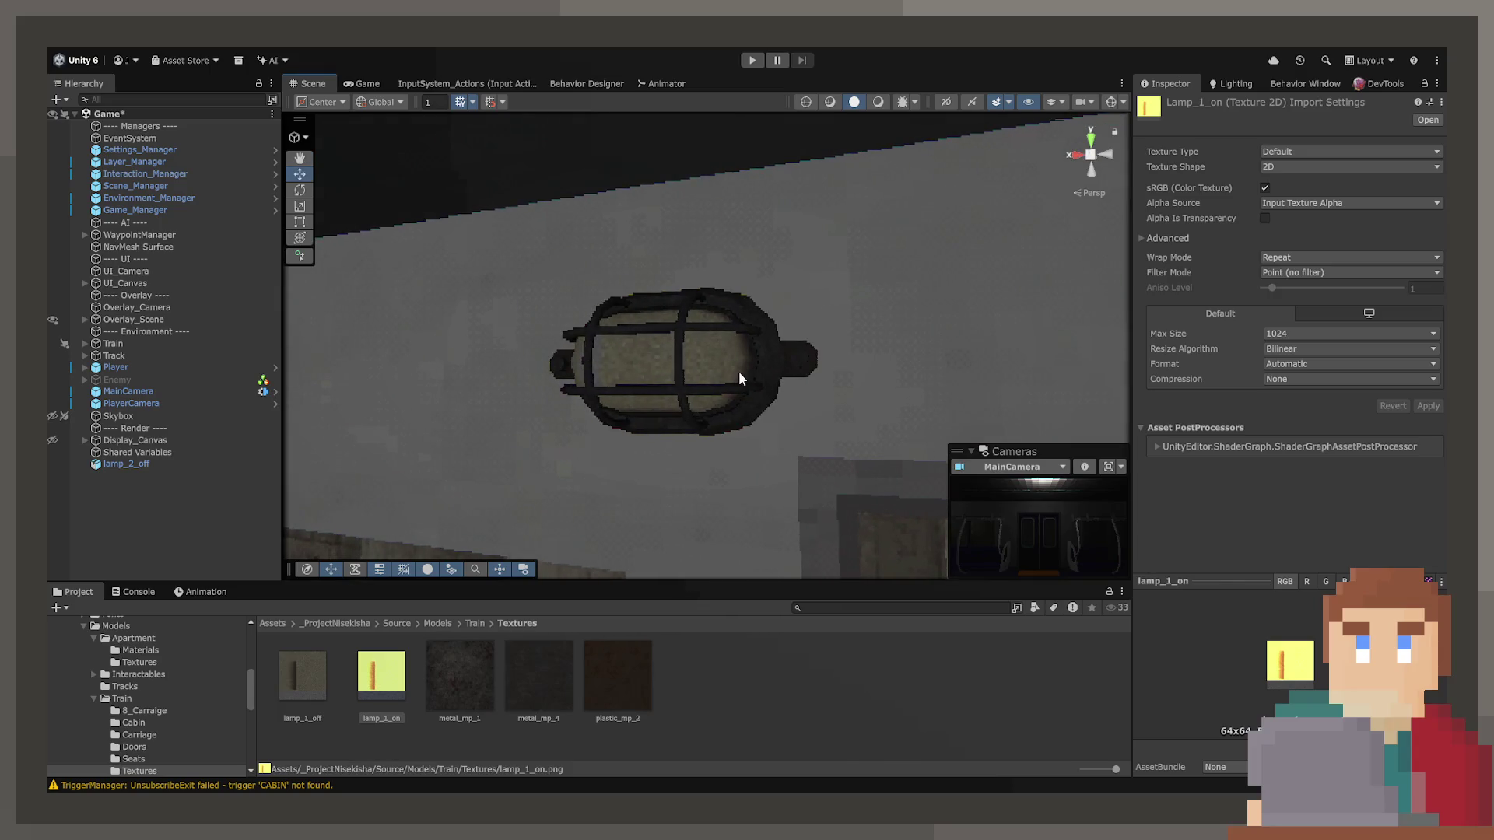
click(360, 685)
drag(360, 685, 711, 346)
key(ctrl+z)
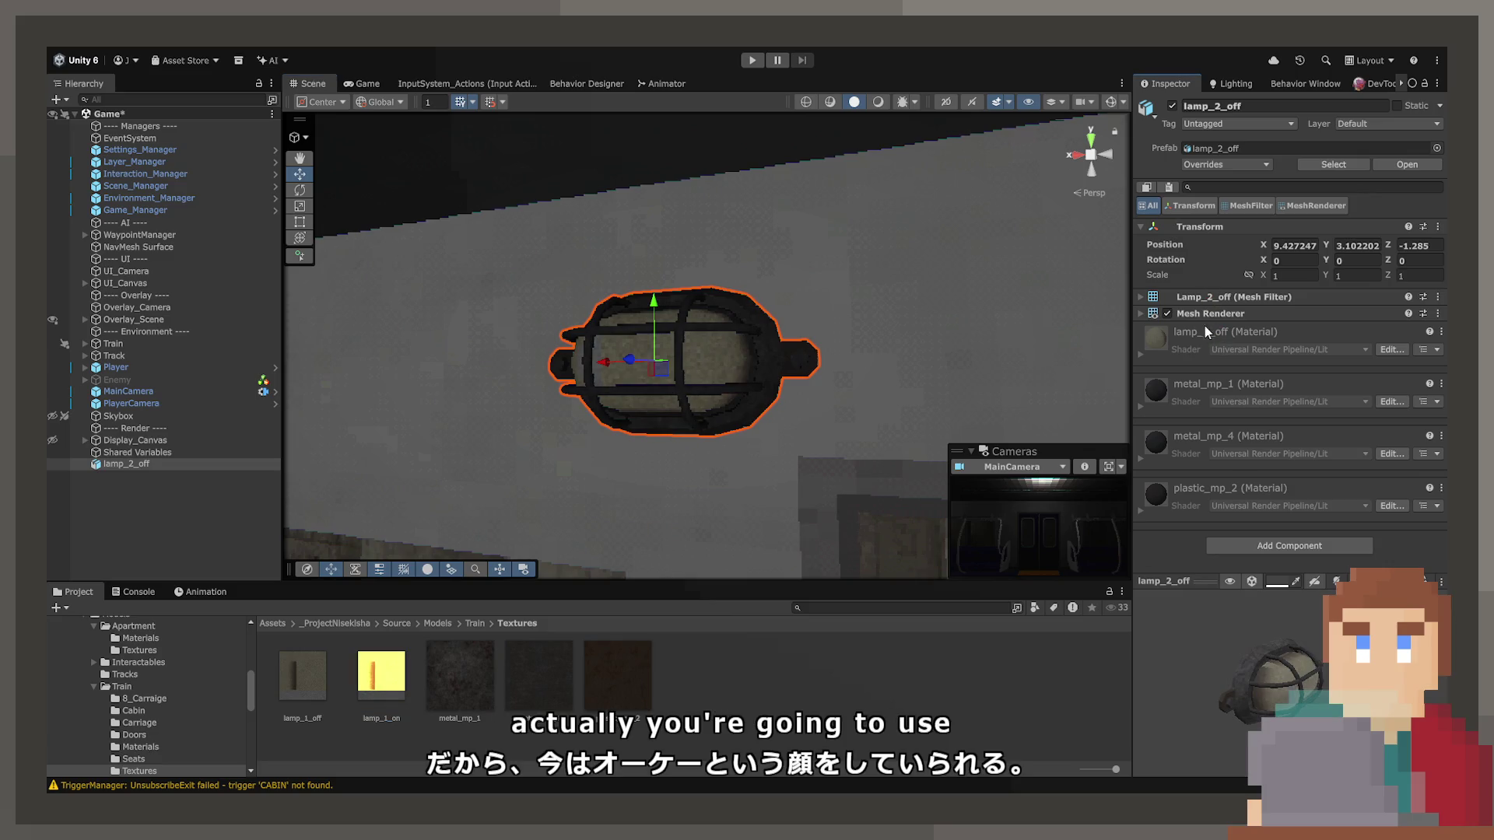
Expand the lamp's Mesh Renderer materials, locate lamp_1_off in the project, and select the lamp_2_off asset.
click(1139, 313)
click(1141, 297)
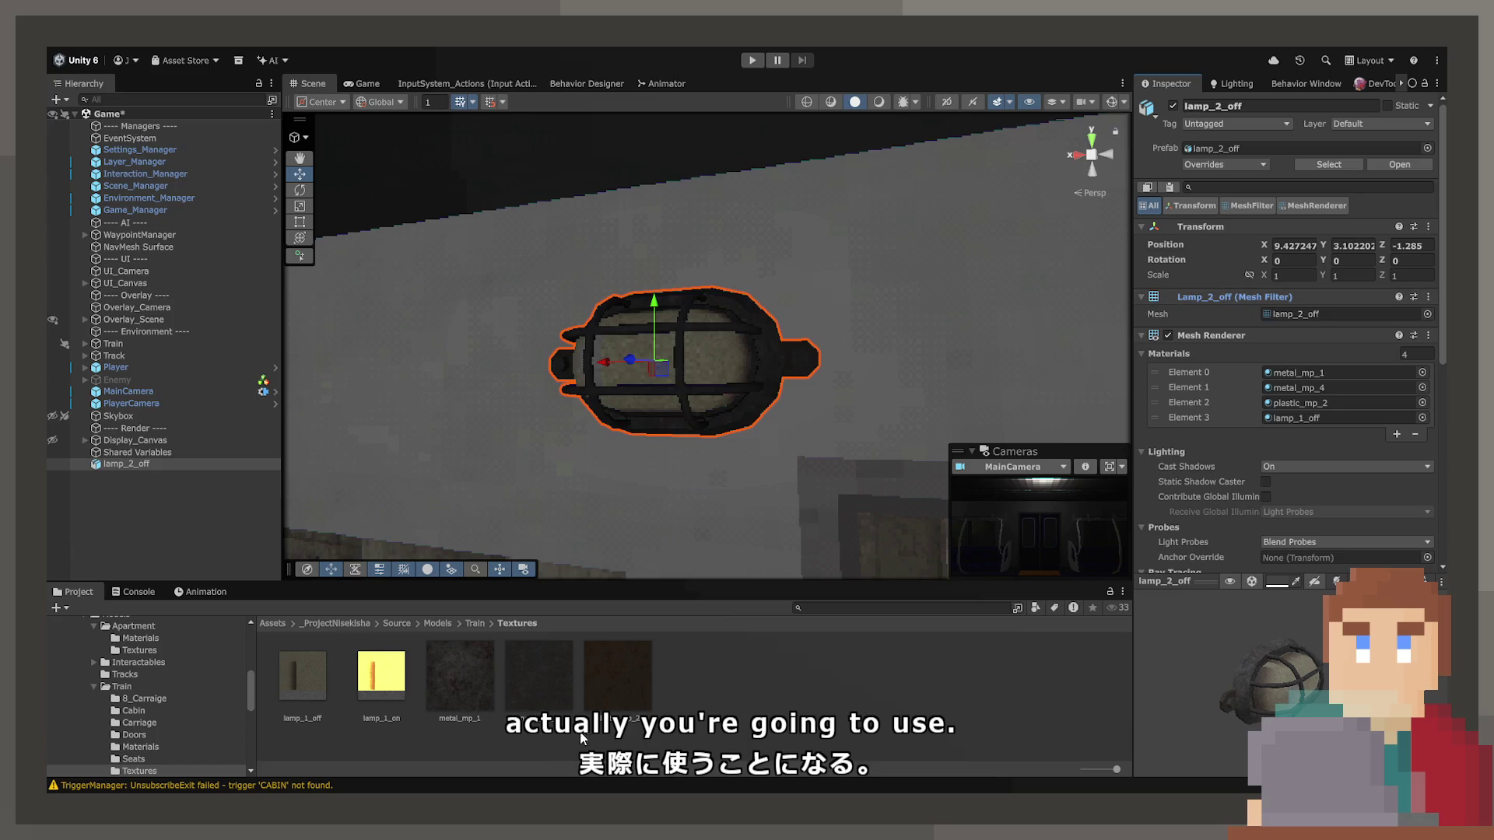
click(1310, 418)
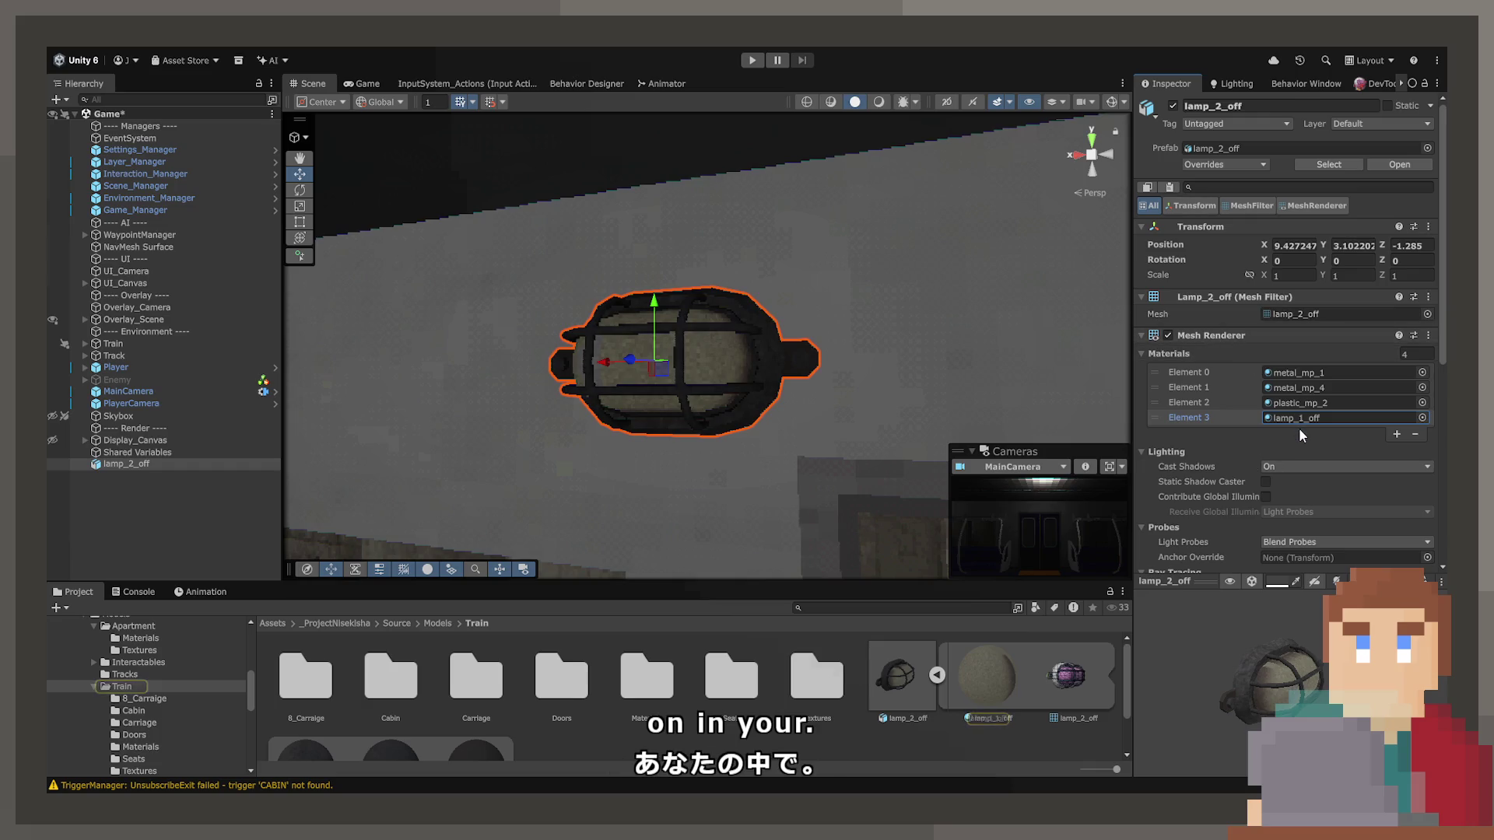
click(921, 698)
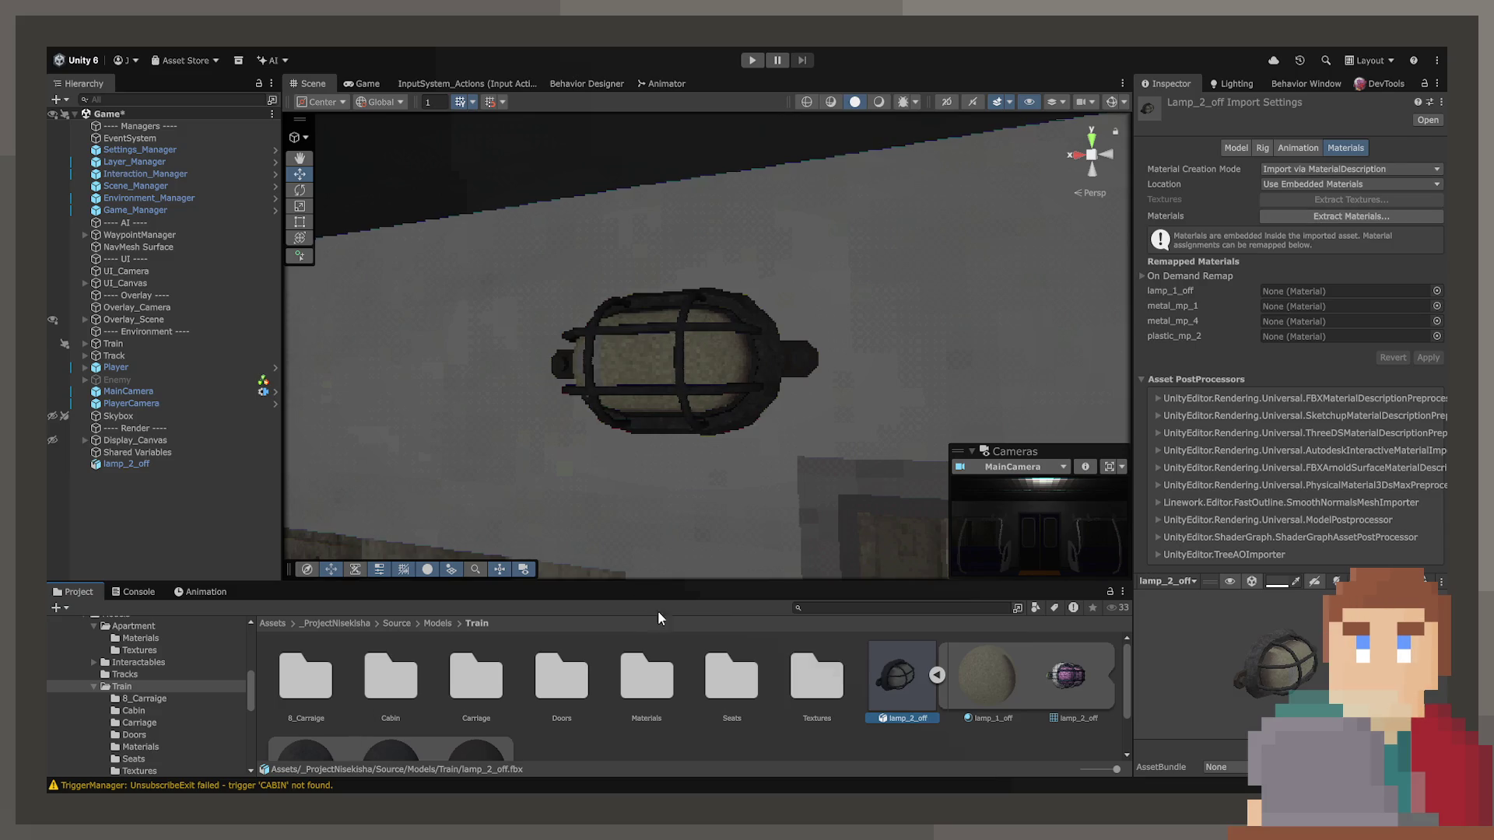
With the Textures folder open, orbit closely around lamp_2_off and check the lamp_1_off texture settings.
double_click(814, 675)
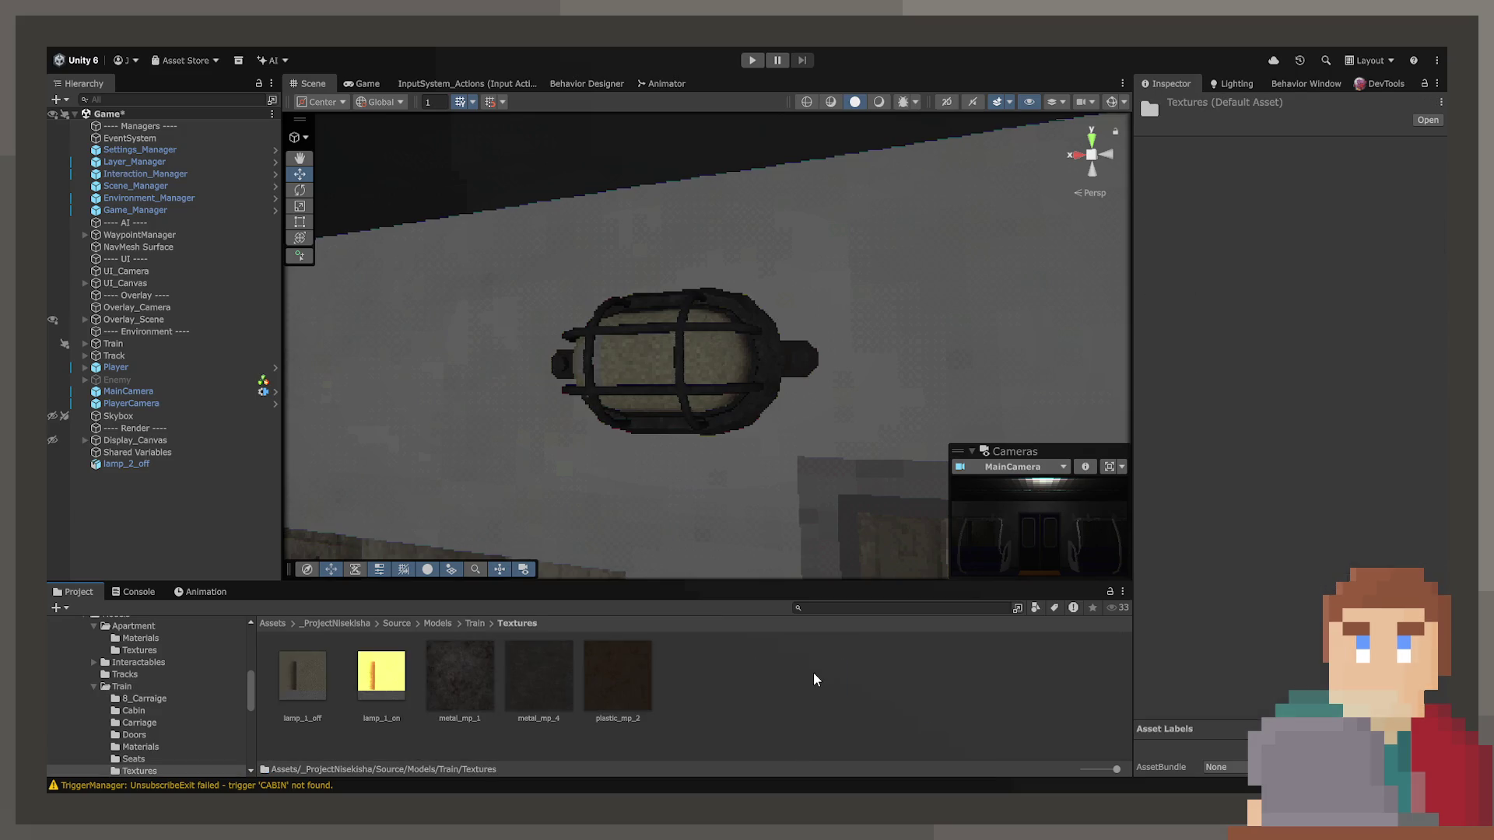
click(381, 673)
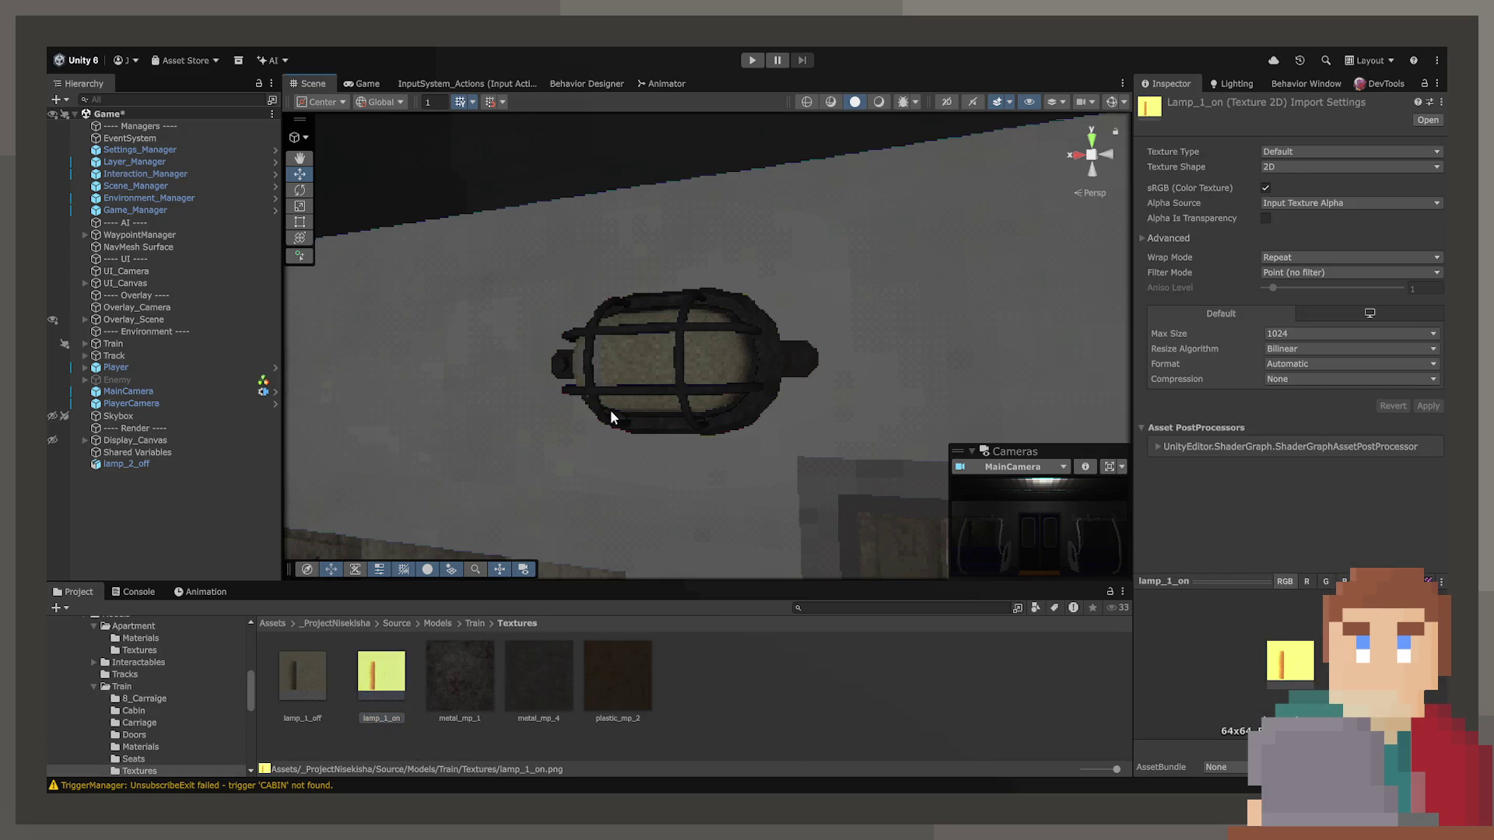
click(610, 410)
drag(610, 409, 674, 410)
scroll(674, 410, up, 3)
drag(767, 423, 988, 442)
drag(842, 421, 841, 427)
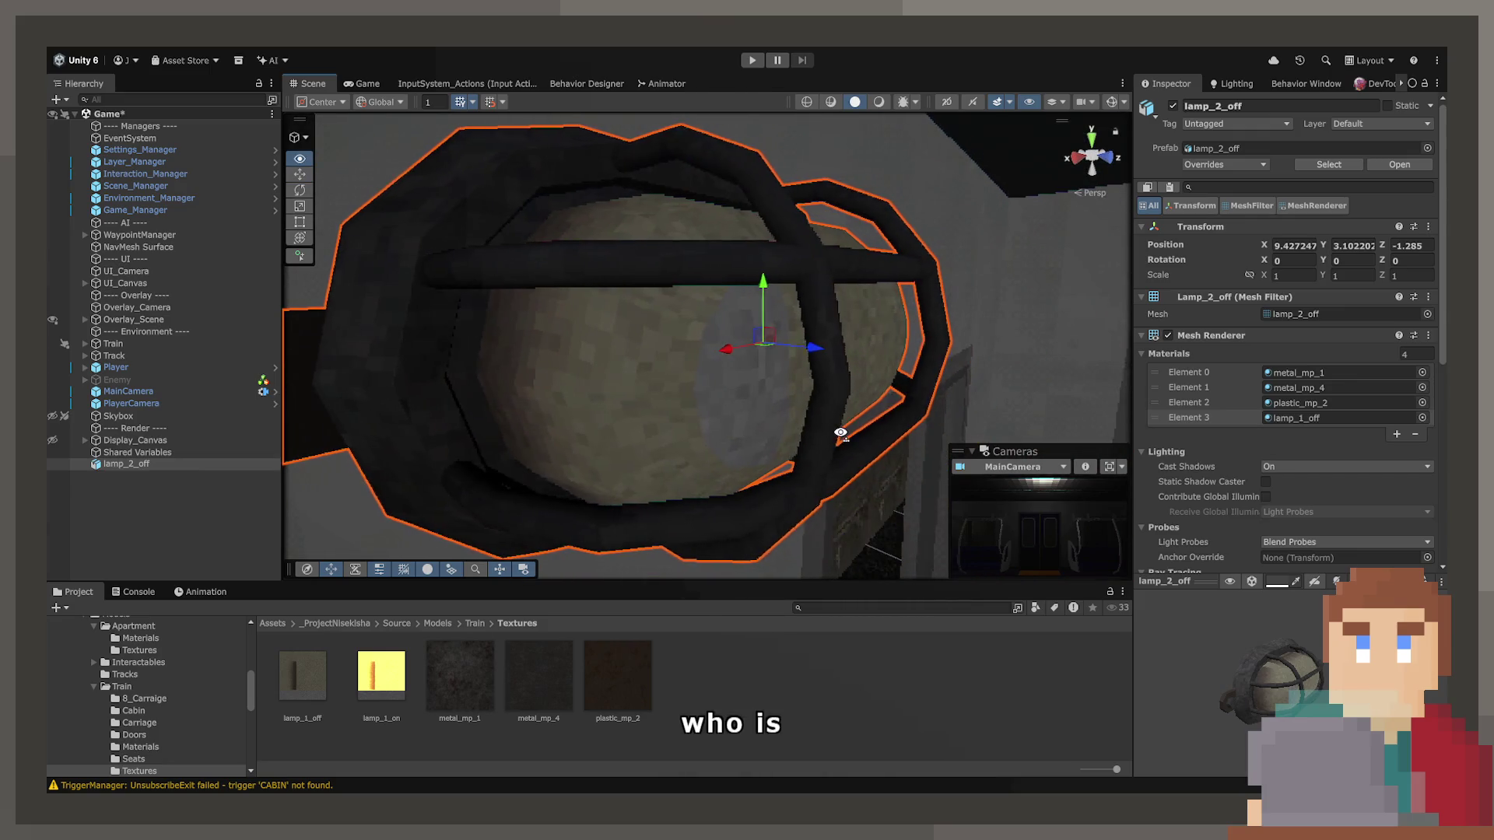
click(707, 394)
scroll(708, 393, up, 2)
click(306, 704)
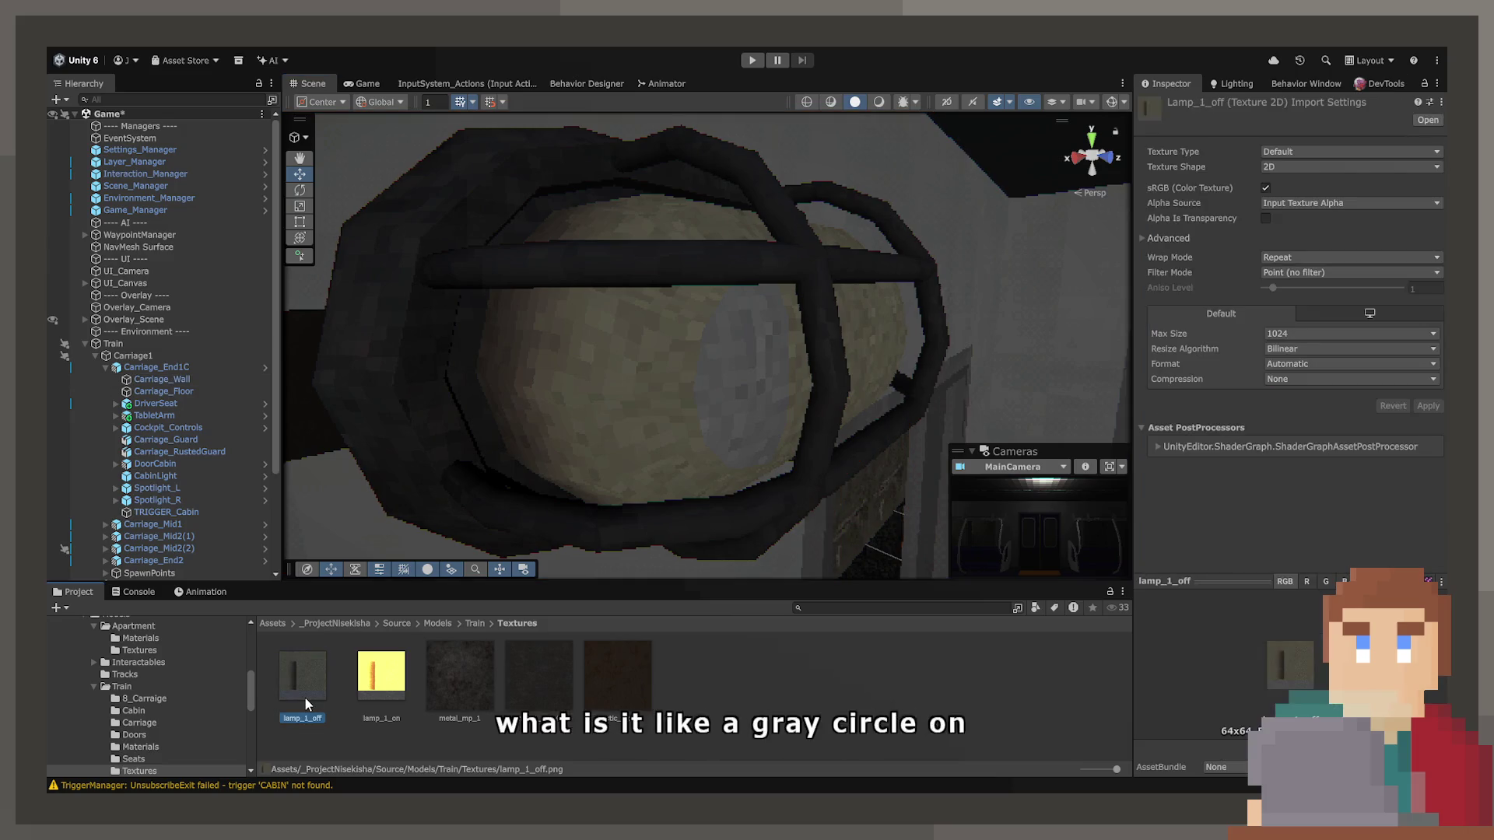
mouse_move(926, 358)
mouse_down()
mouse_move(794, 375)
mouse_move(754, 334)
mouse_move(650, 330)
mouse_move(693, 337)
mouse_move(703, 396)
mouse_move(739, 389)
mouse_up()
click(697, 332)
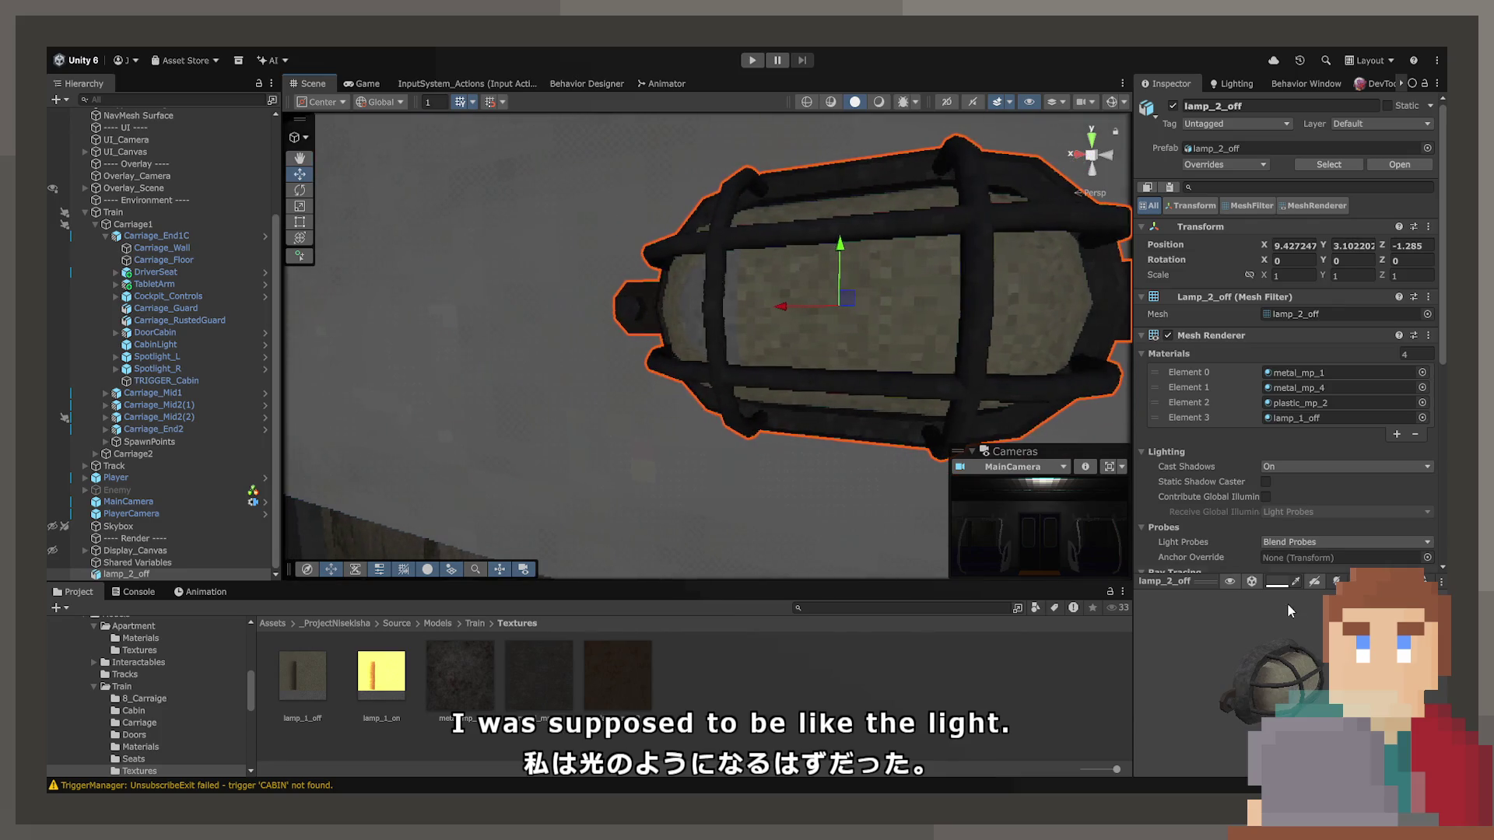
drag(1278, 697, 1305, 656)
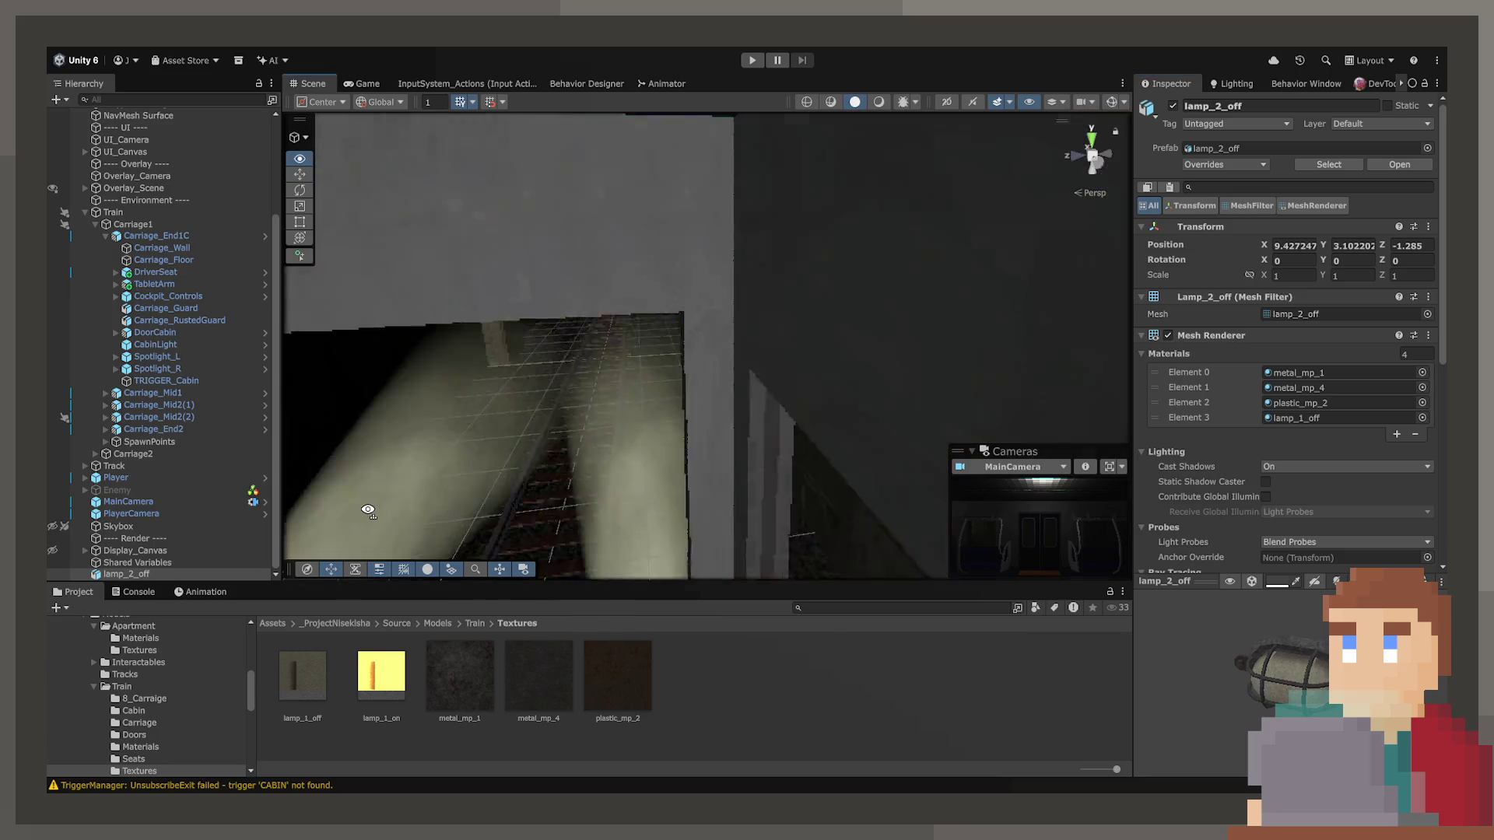
Select Track_10m to compare its metal, then reselect lamp_2_off and frame it.
click(599, 533)
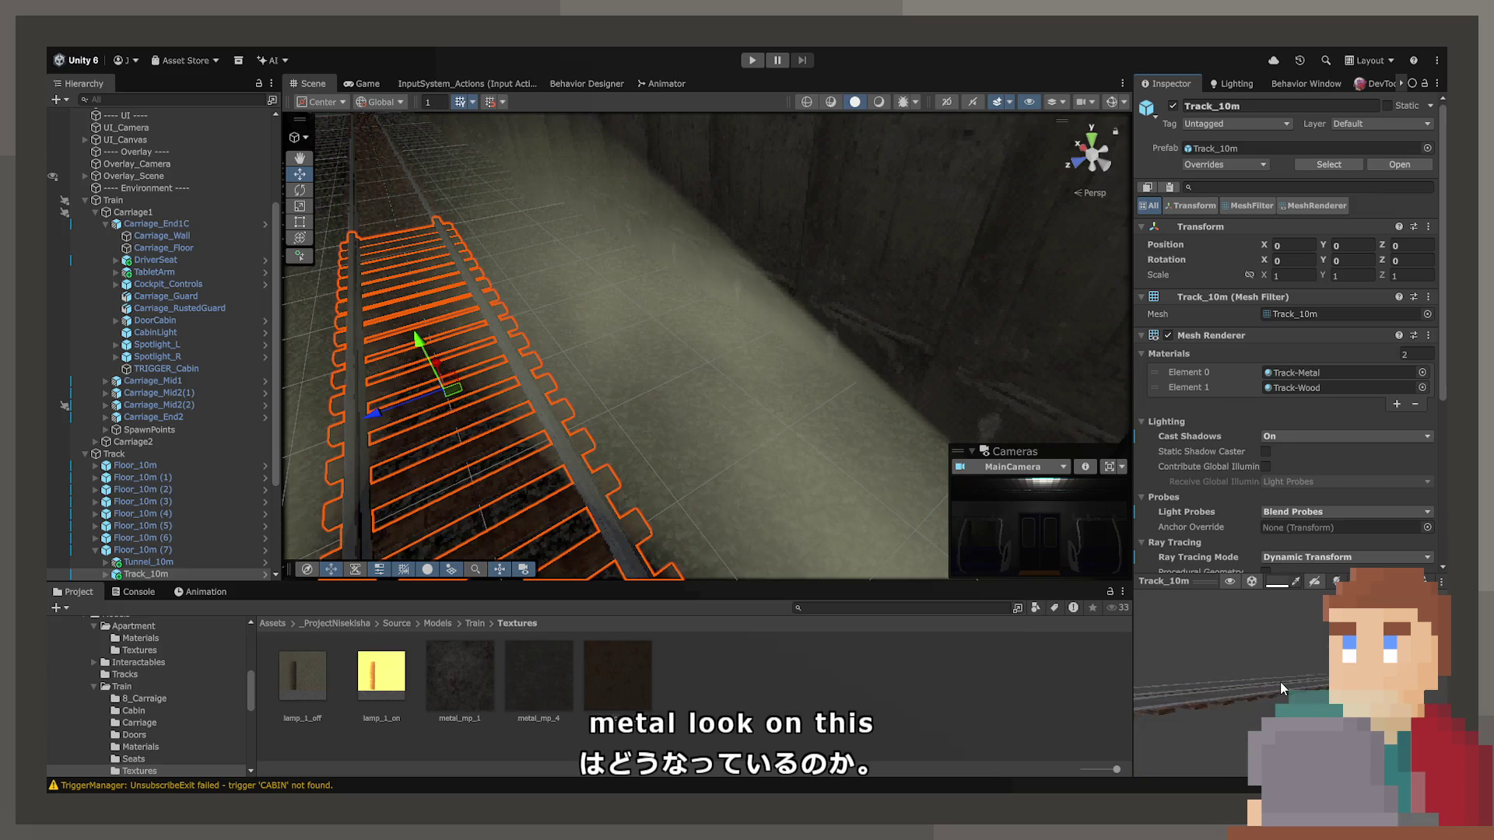
mouse_move(1011, 326)
mouse_down()
mouse_move(1241, 324)
mouse_move(1291, 278)
mouse_move(1225, 265)
mouse_move(1209, 290)
mouse_move(787, 339)
mouse_up()
click(794, 311)
key(f)
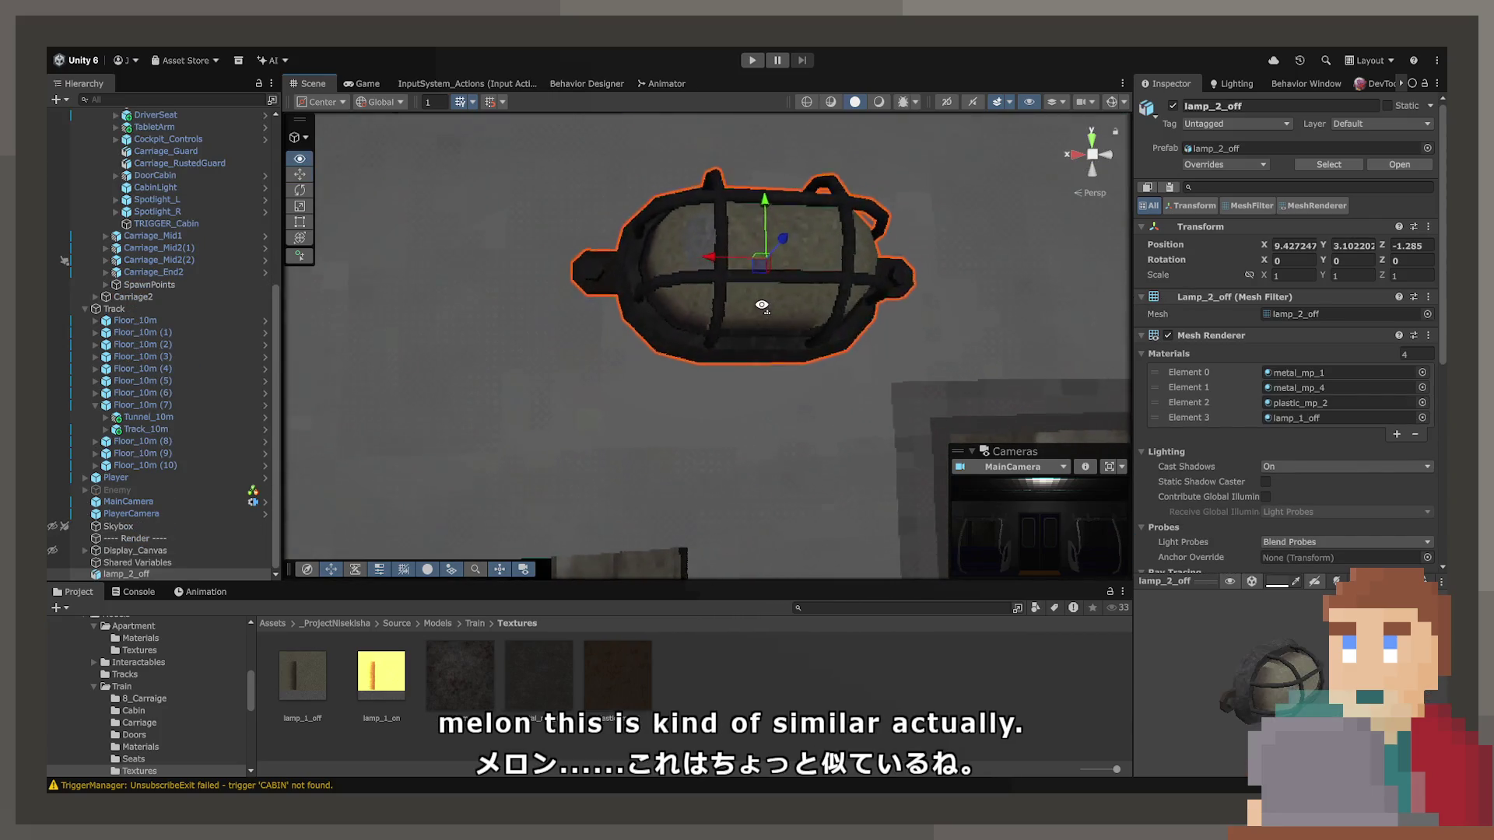
drag(704, 294, 996, 757)
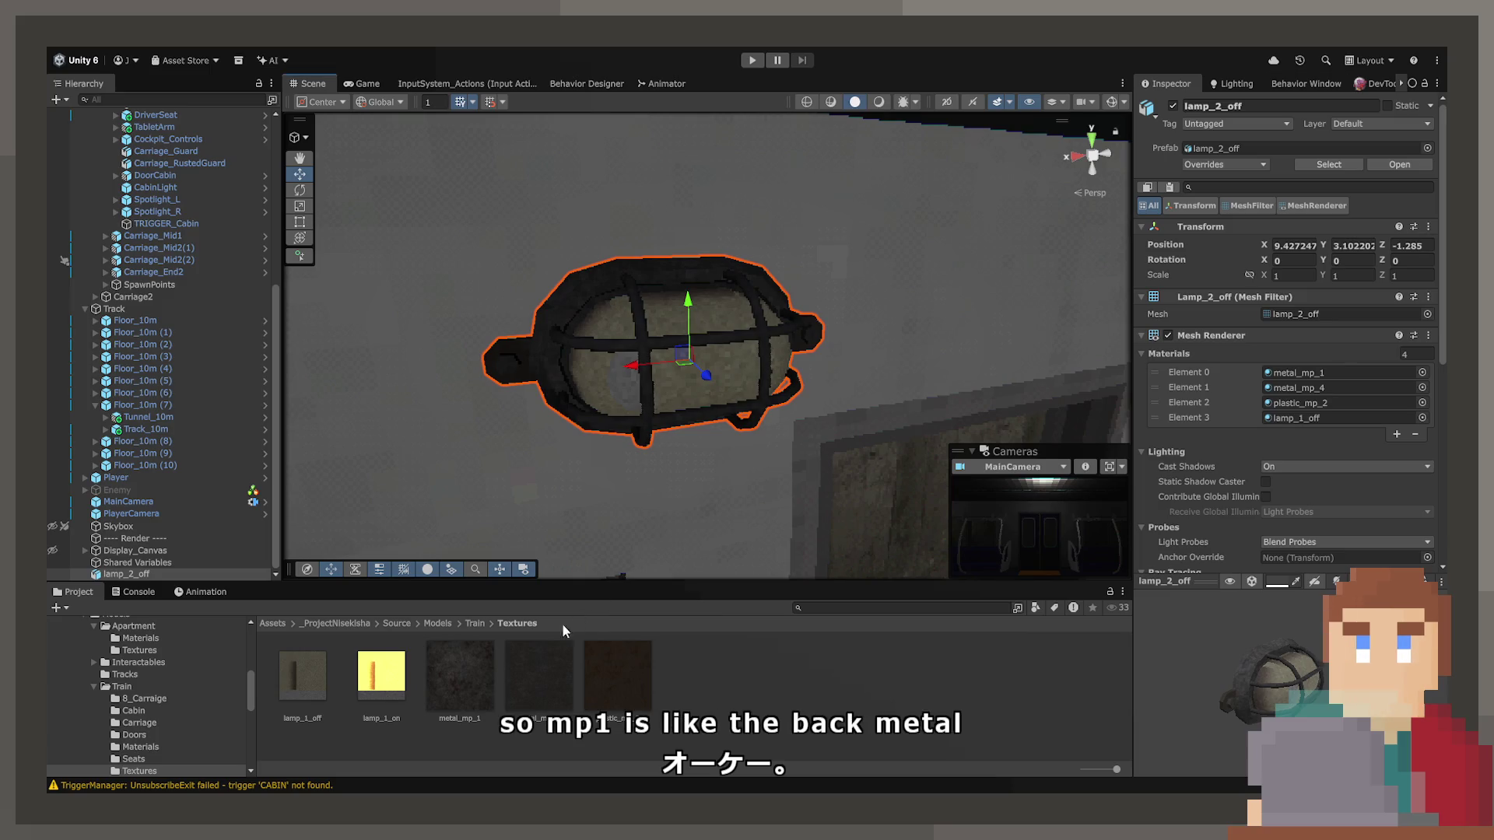
Select Track_10m and locate its Track-Metal material and the Metal-Track texture it uses.
scroll(563, 315, down, 5)
click(621, 316)
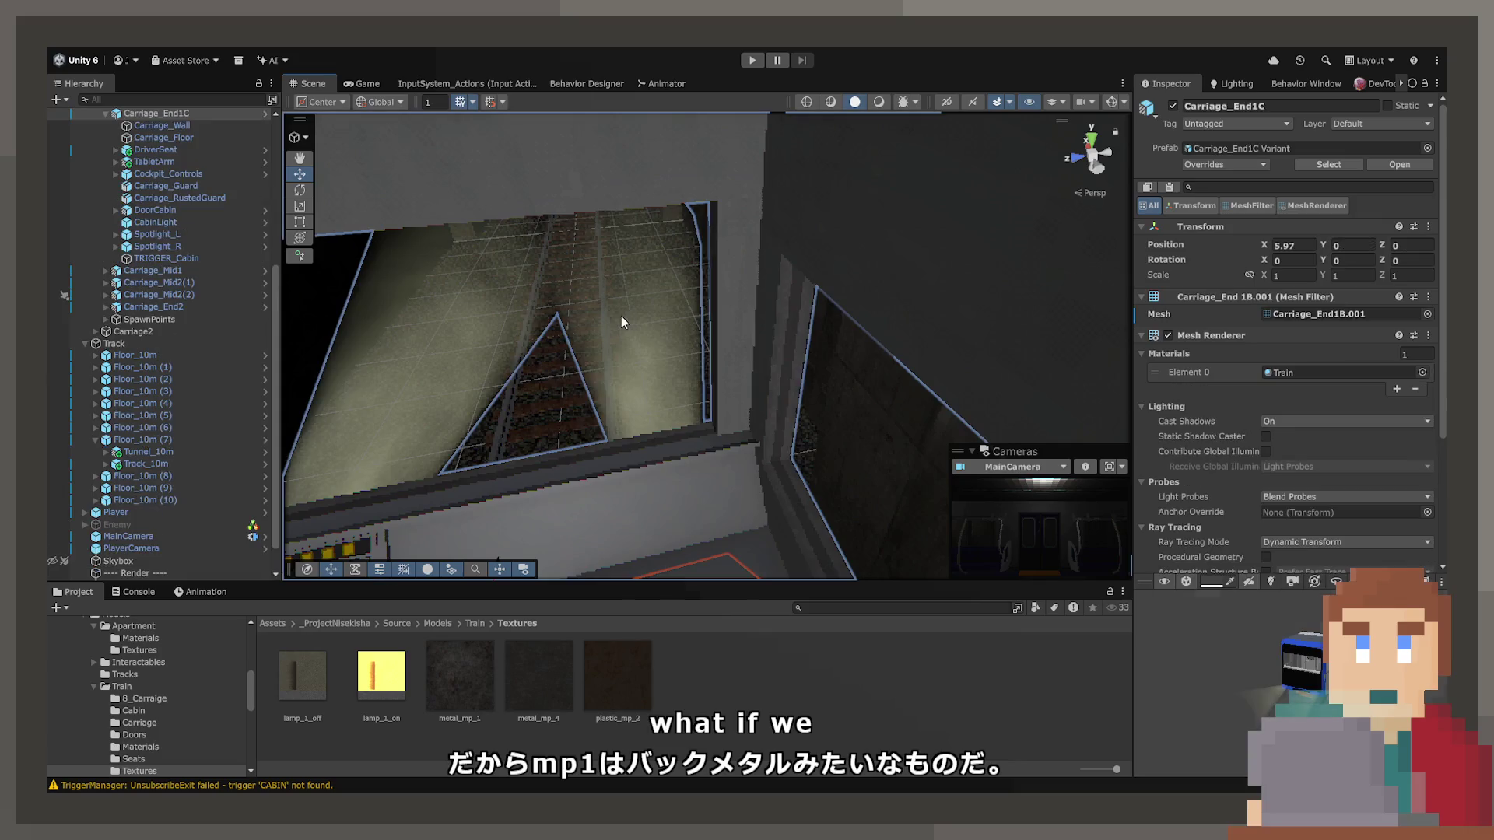
click(609, 324)
click(498, 419)
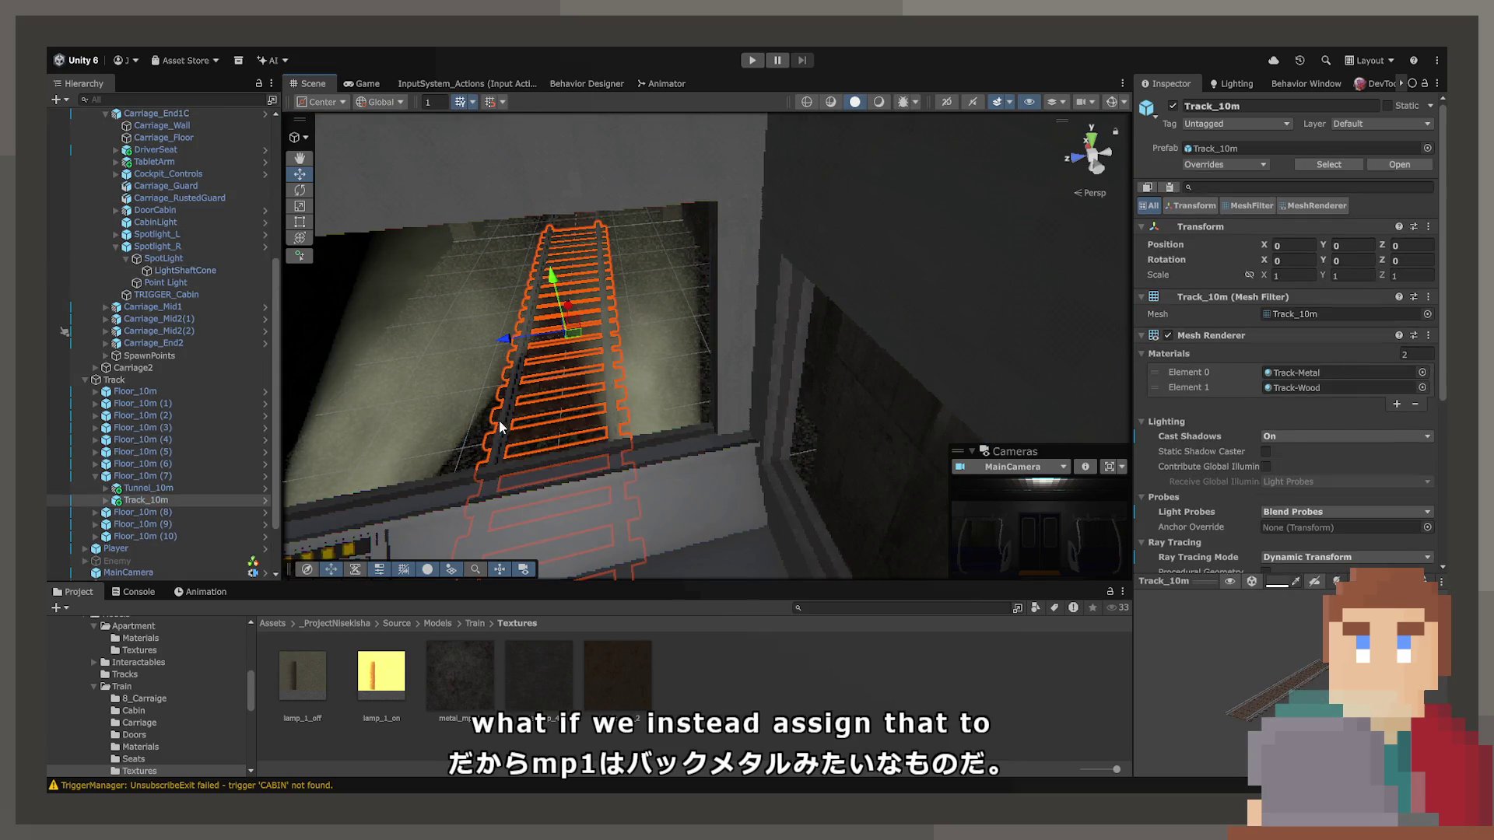
click(1291, 385)
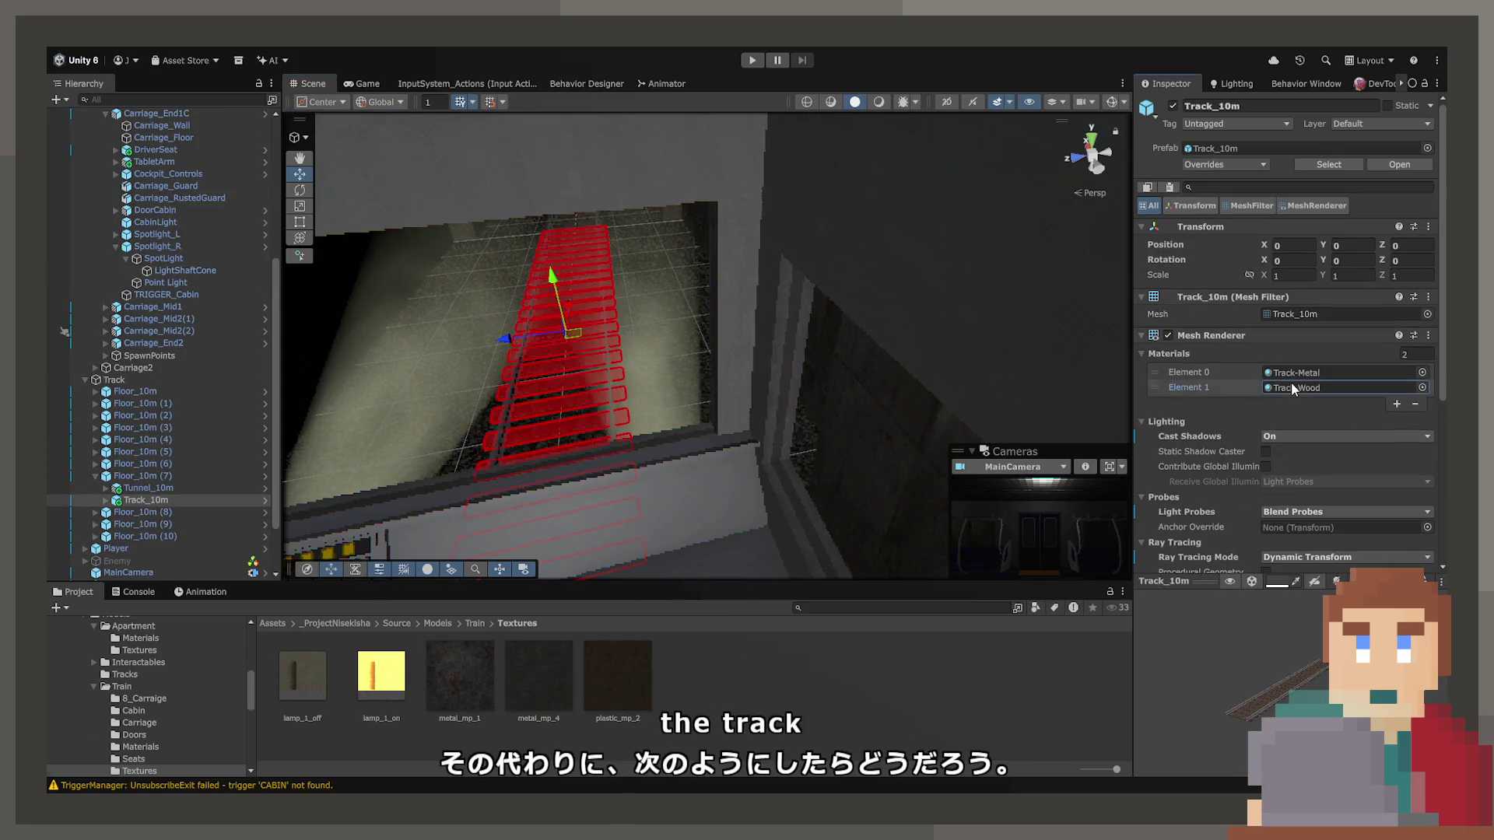
click(1294, 375)
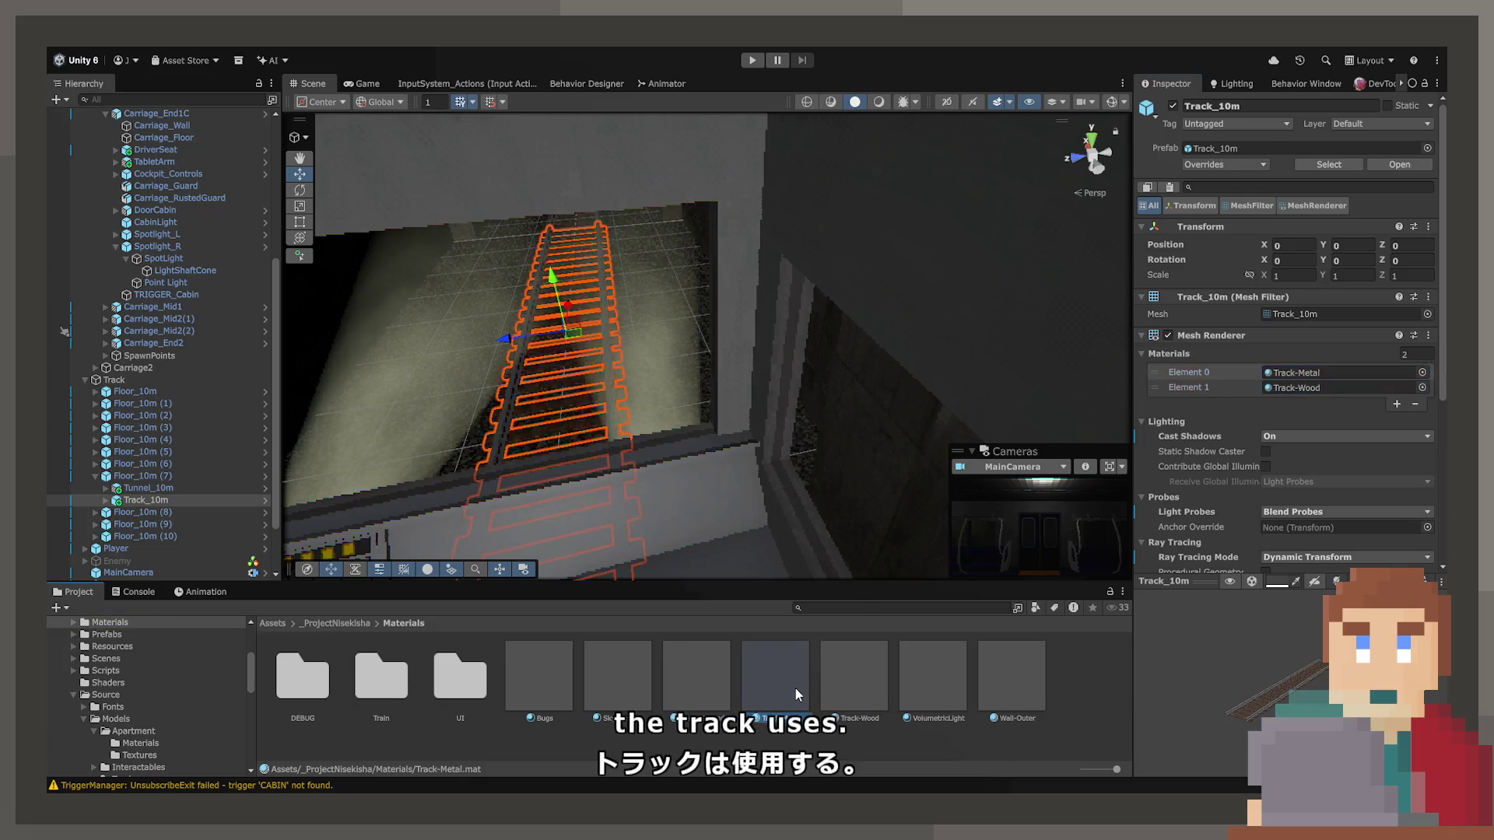
click(796, 688)
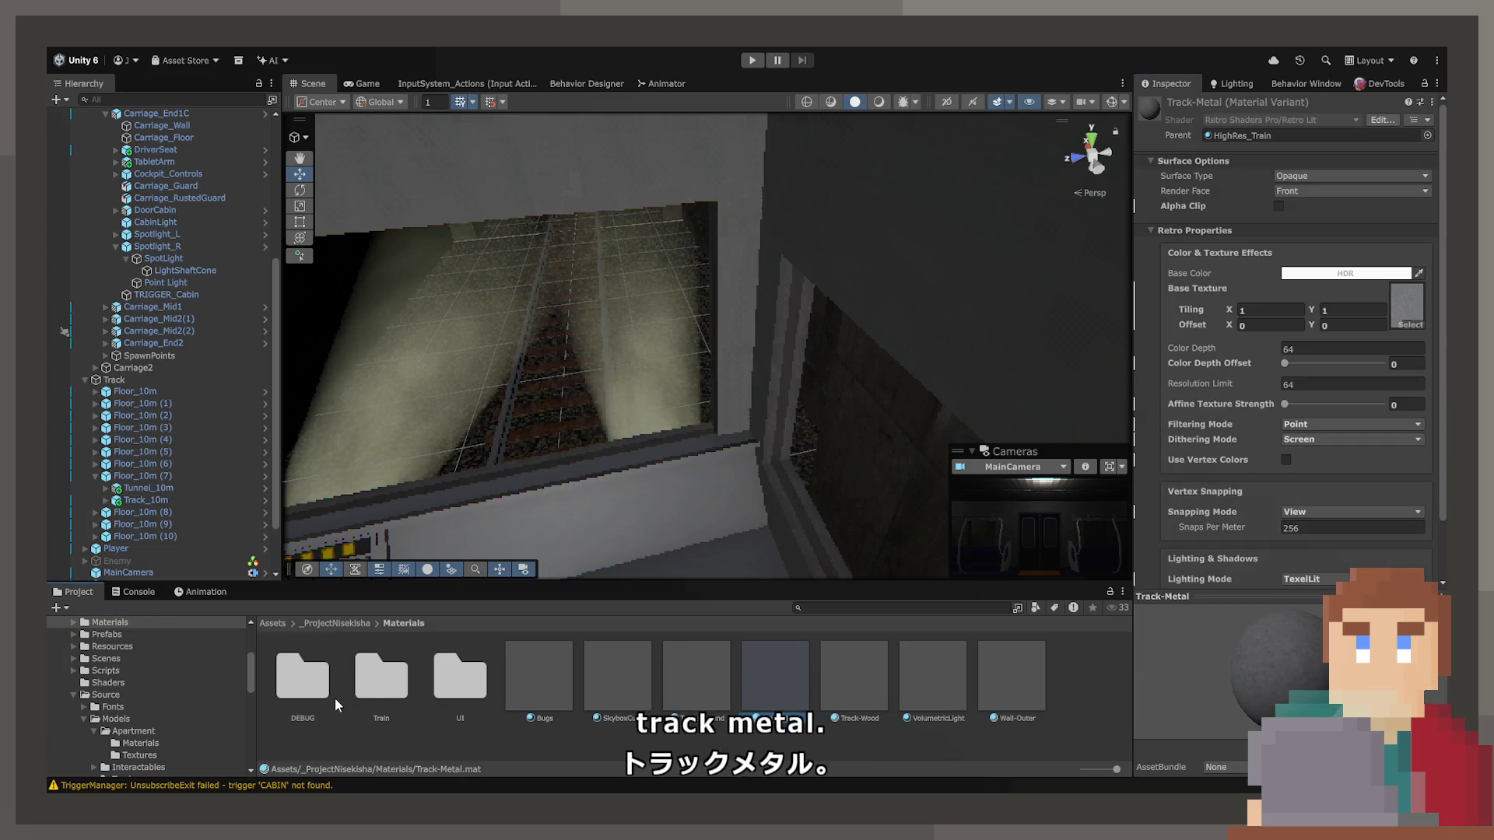
click(1407, 303)
click(381, 675)
Reselect the lamp_2_off wall lamp and go up to the Source asset folder.
mouse_move(972, 350)
mouse_down()
mouse_move(911, 290)
mouse_move(825, 324)
mouse_up()
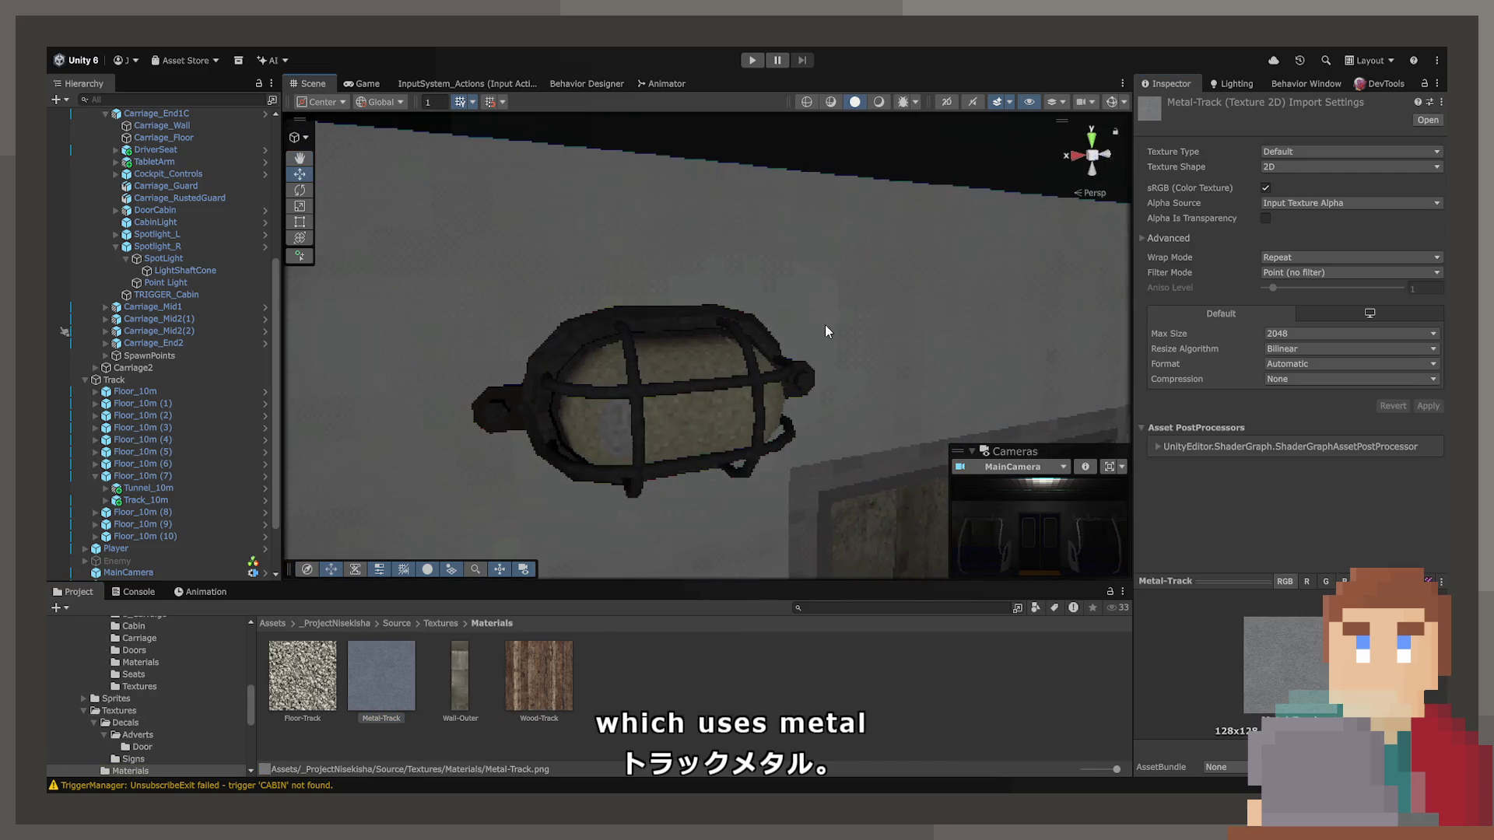
click(658, 329)
click(652, 319)
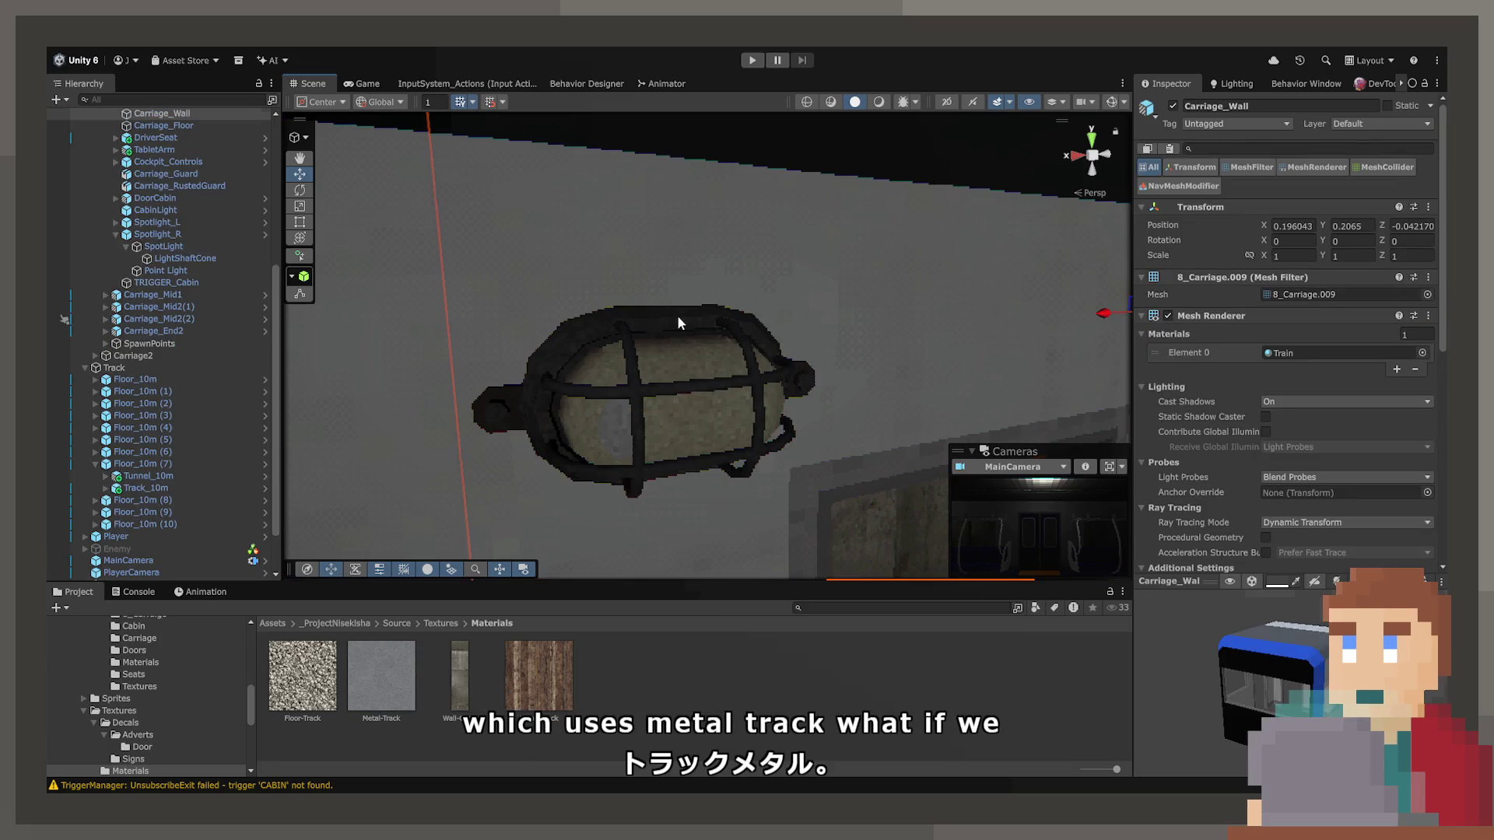
click(677, 316)
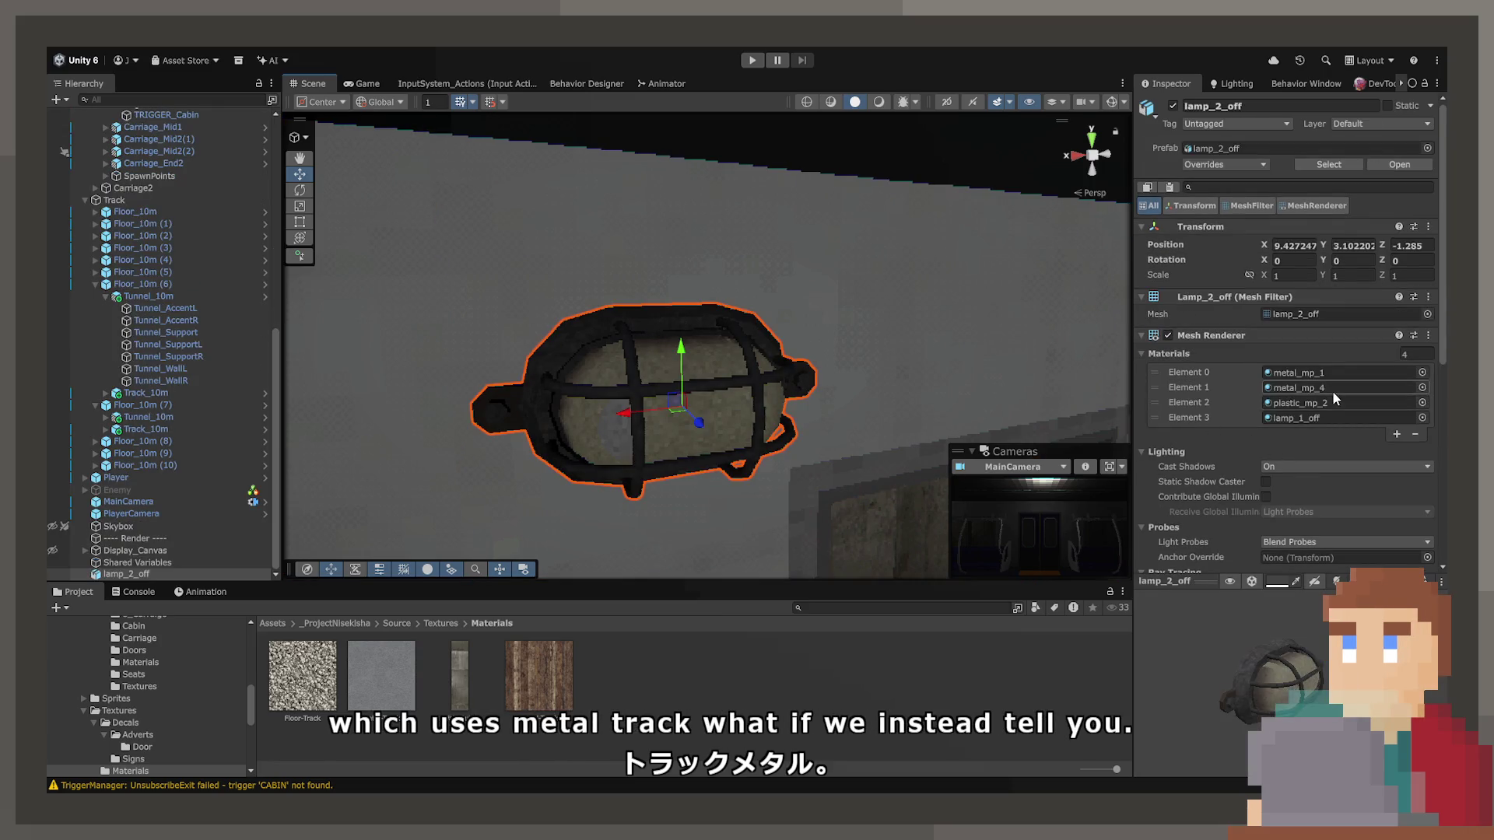
scroll(1332, 386, down, 2)
scroll(168, 690, up, 3)
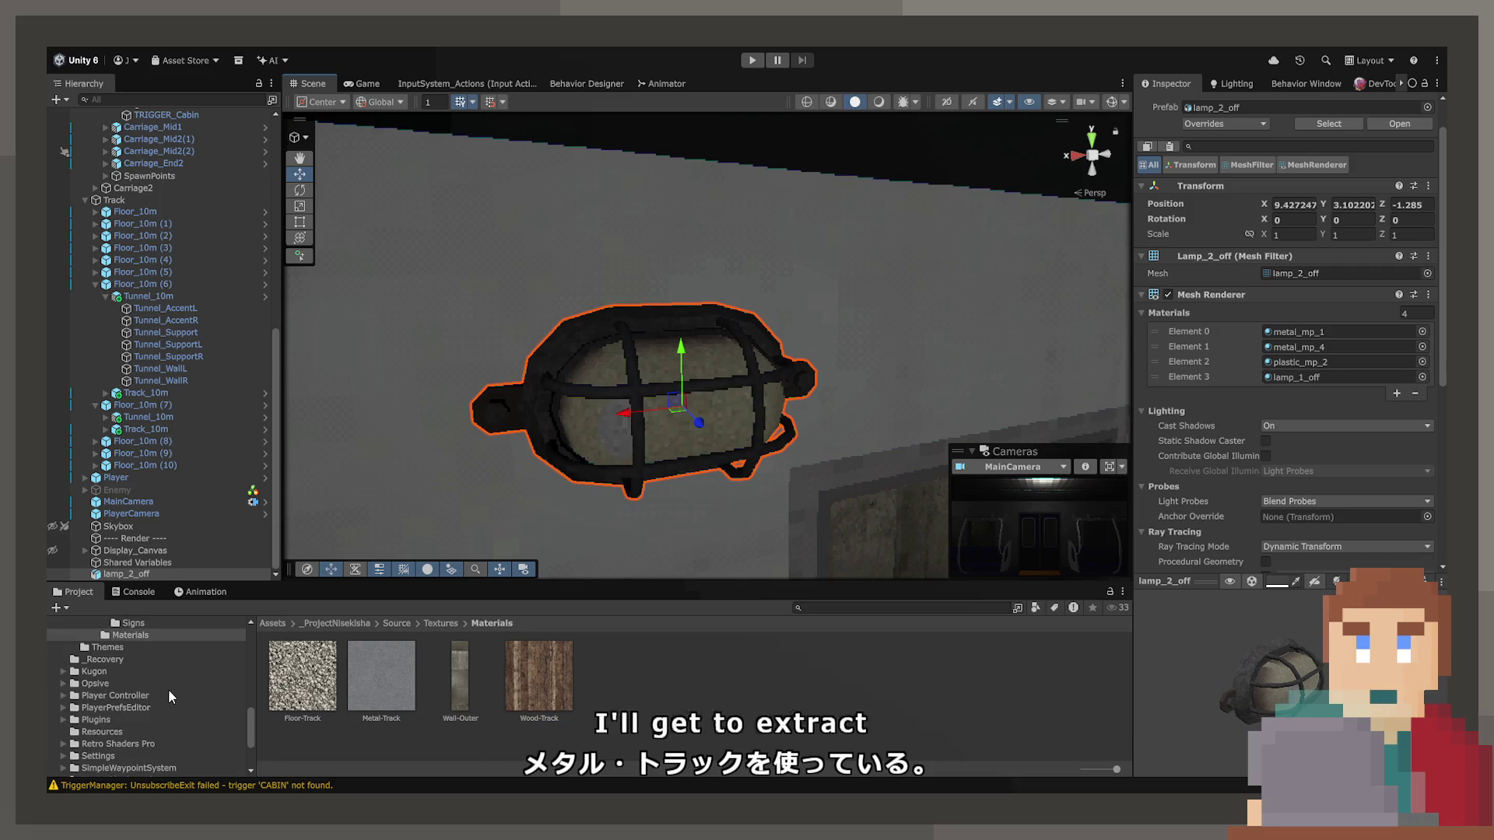
click(404, 622)
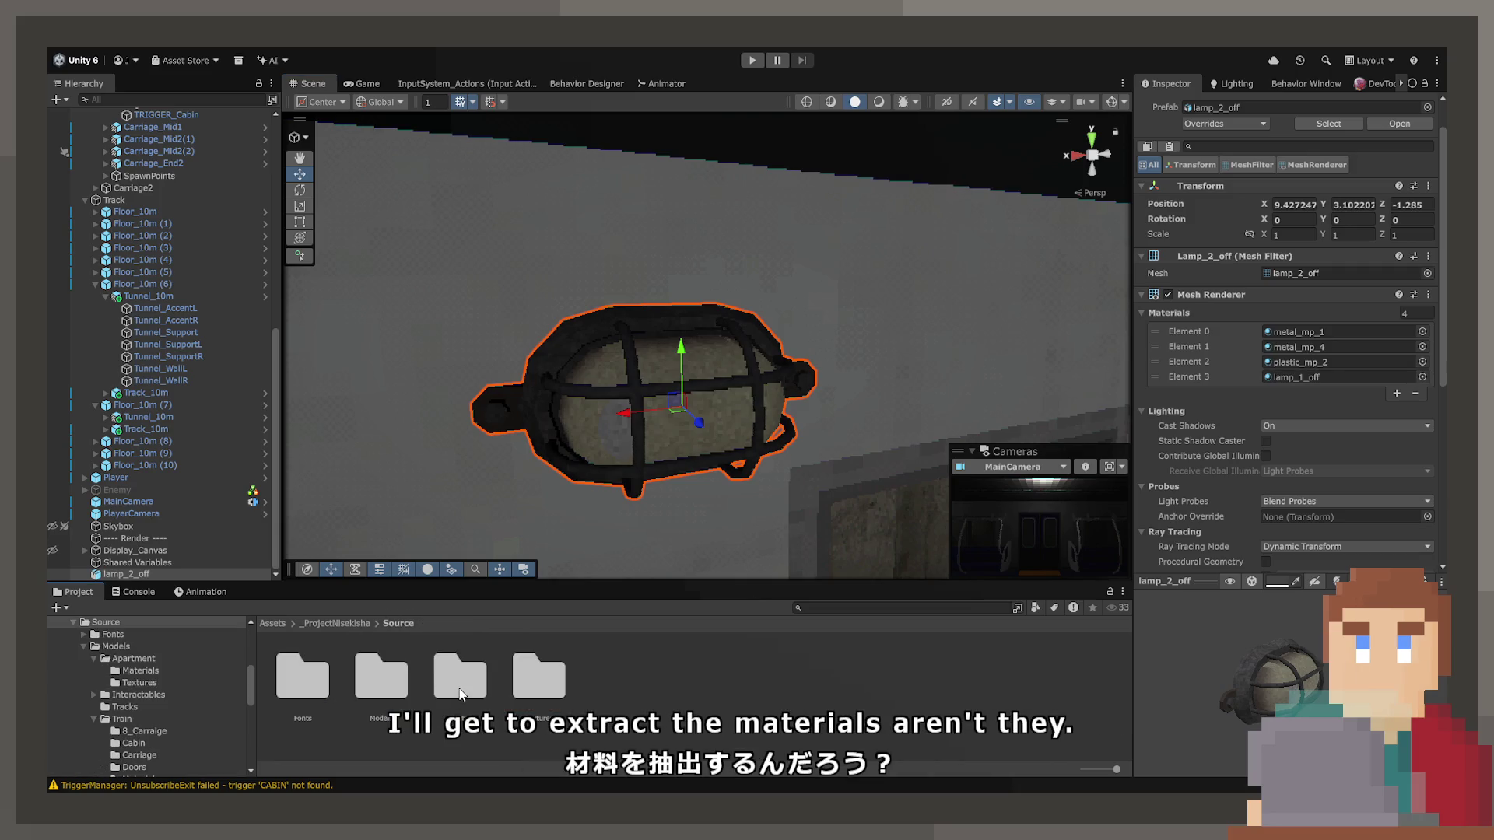
In Models/Train, extract the lamp_2_off model's embedded materials.
double_click(359, 700)
click(525, 677)
click(356, 695)
click(432, 684)
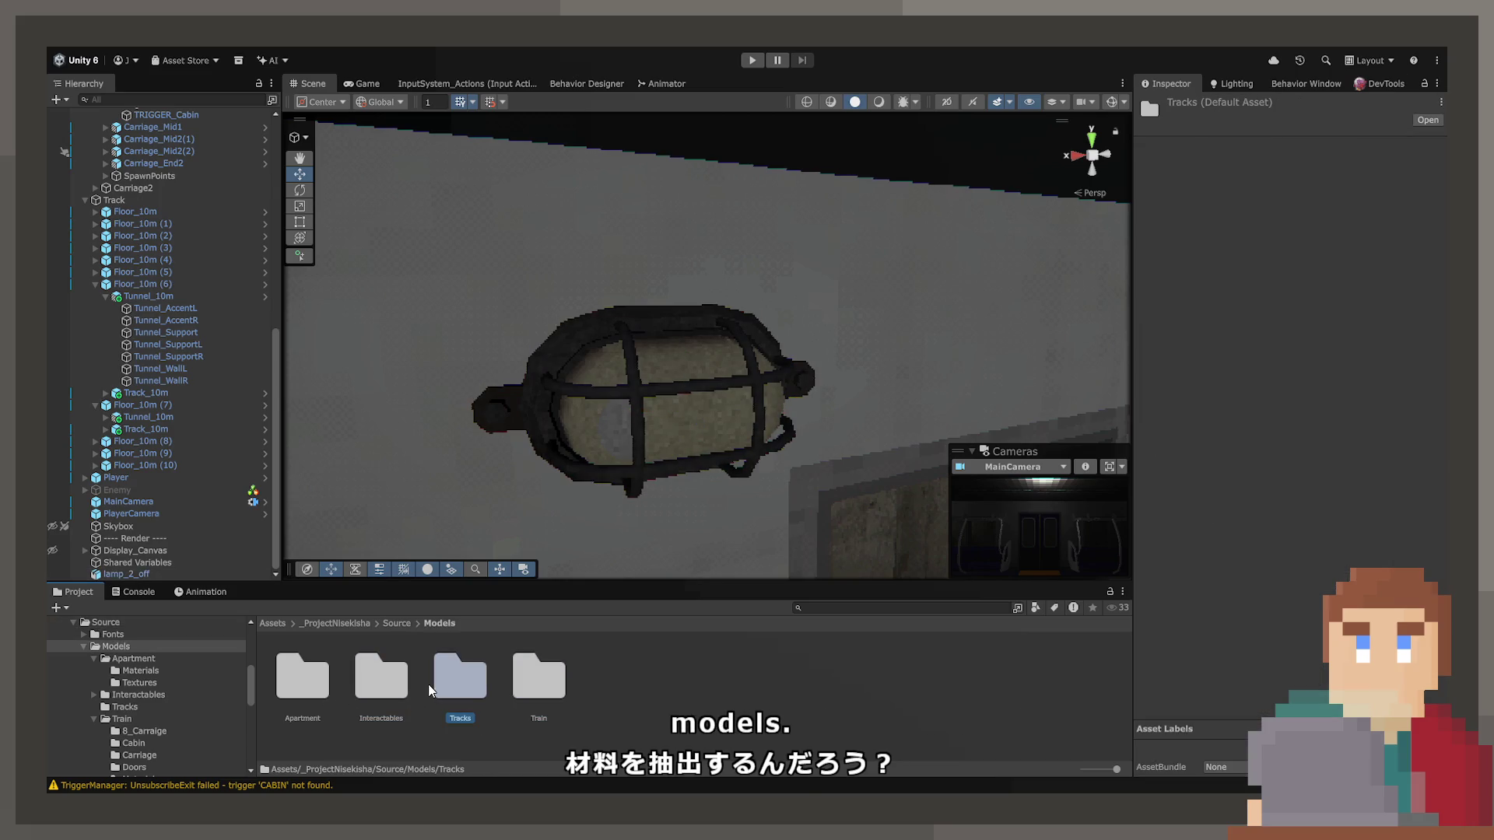
double_click(525, 680)
click(476, 684)
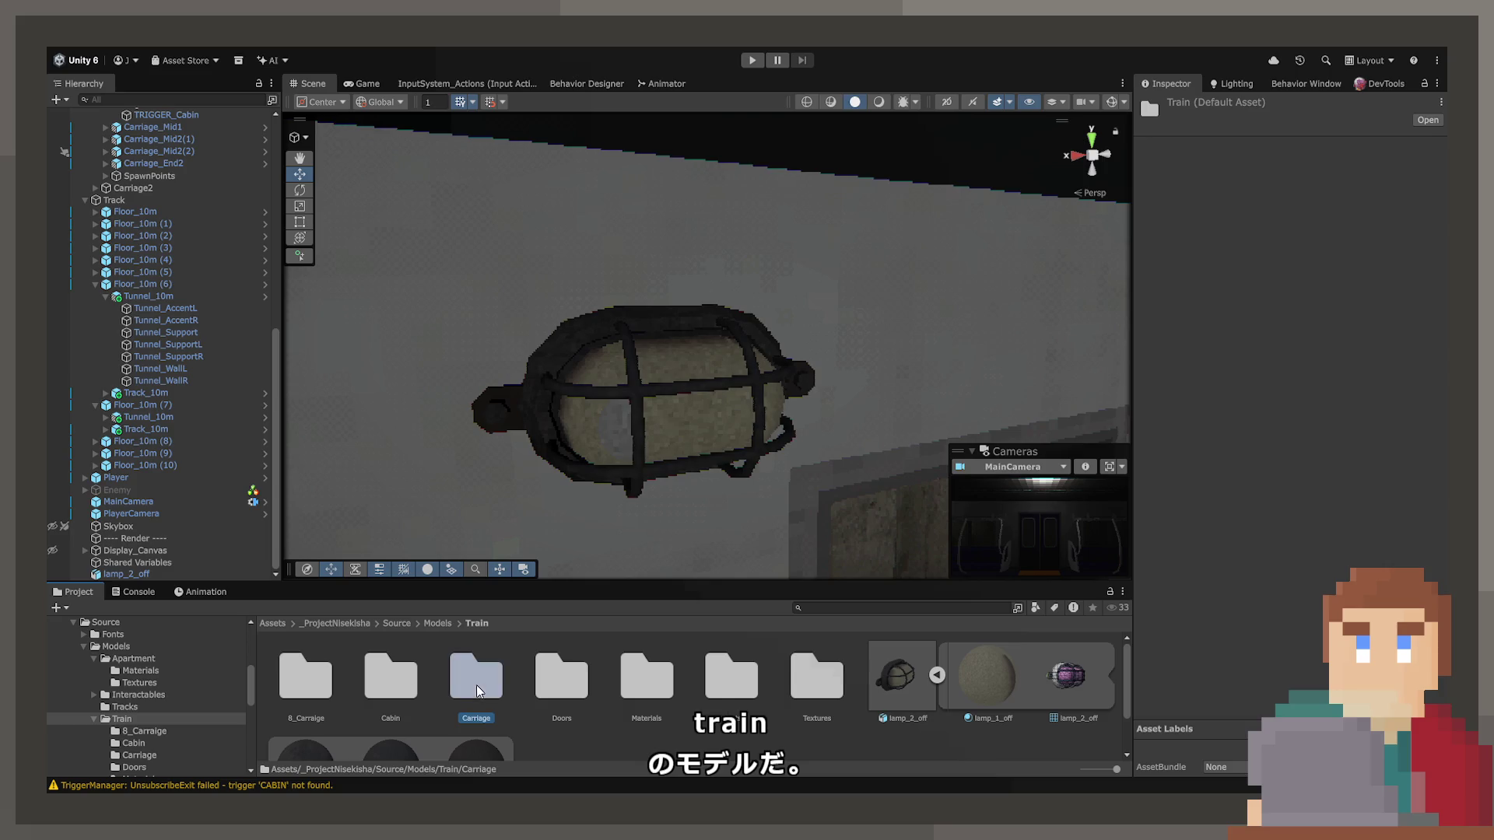
click(939, 676)
click(856, 684)
click(1330, 217)
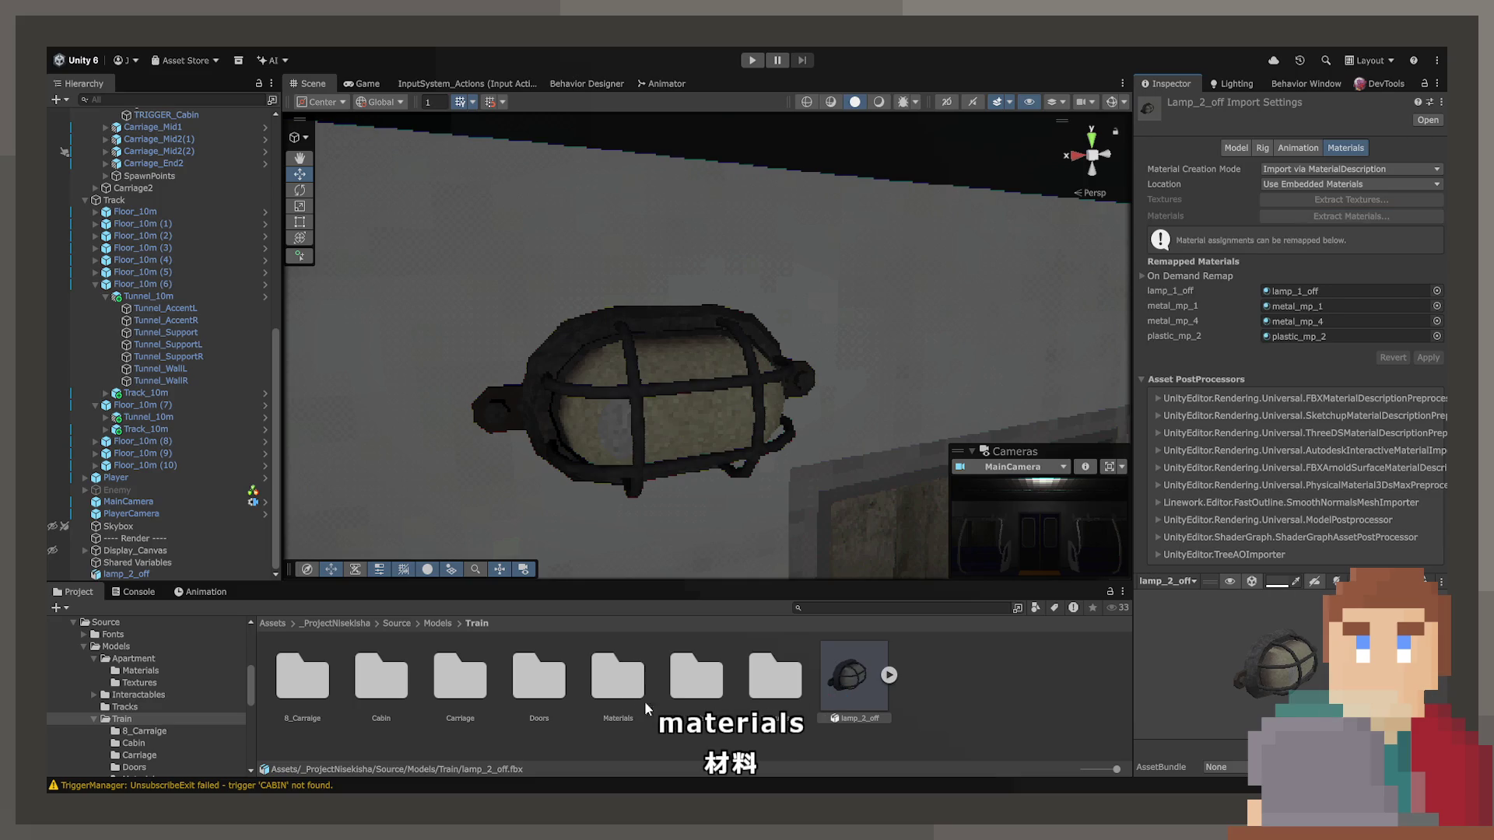
Check the extracted lamp_1_on material and assign it to the lamp's glass slot, Element 3.
double_click(622, 692)
click(380, 678)
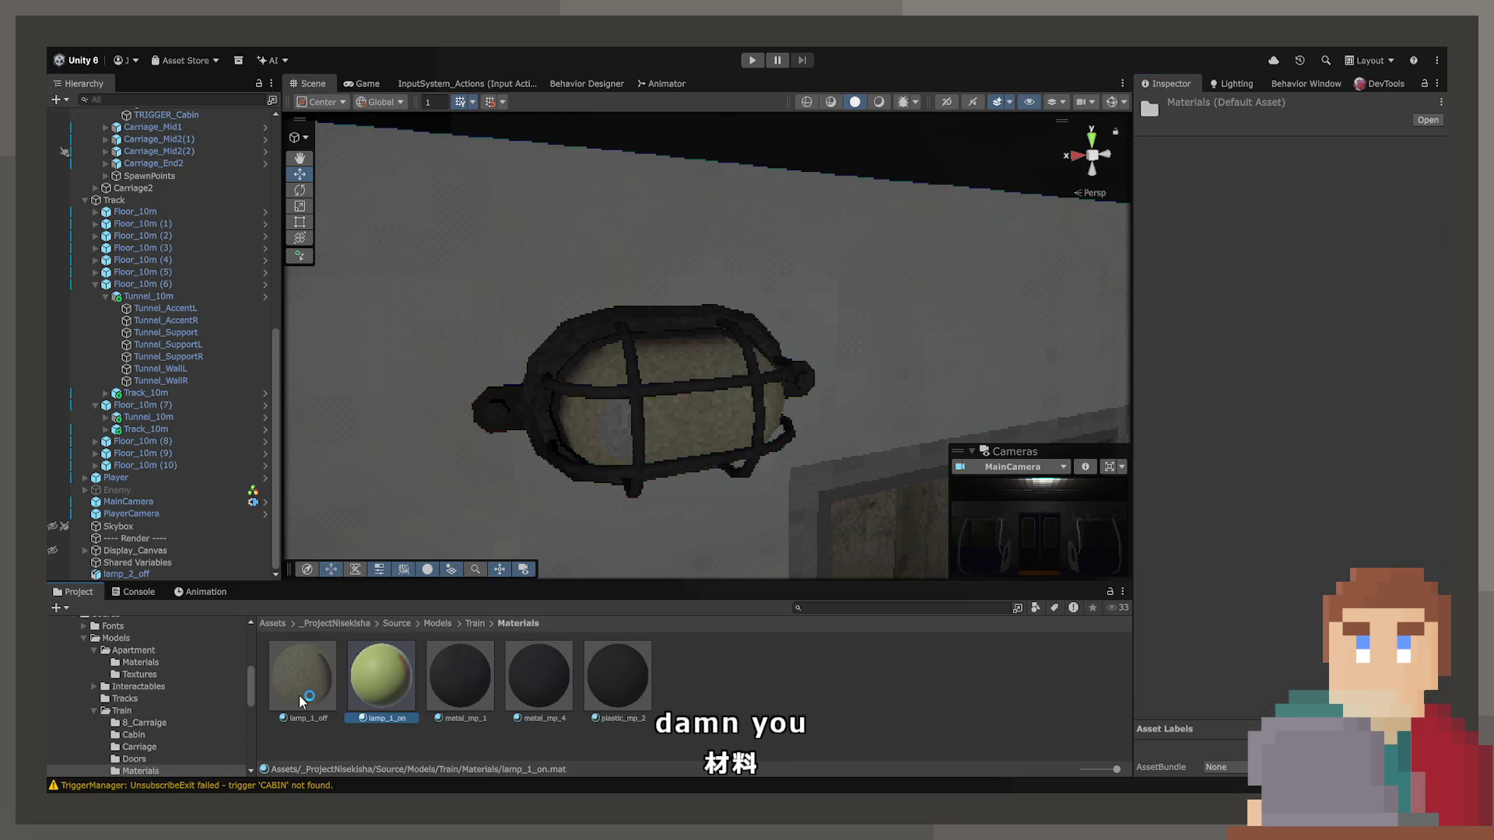
click(474, 623)
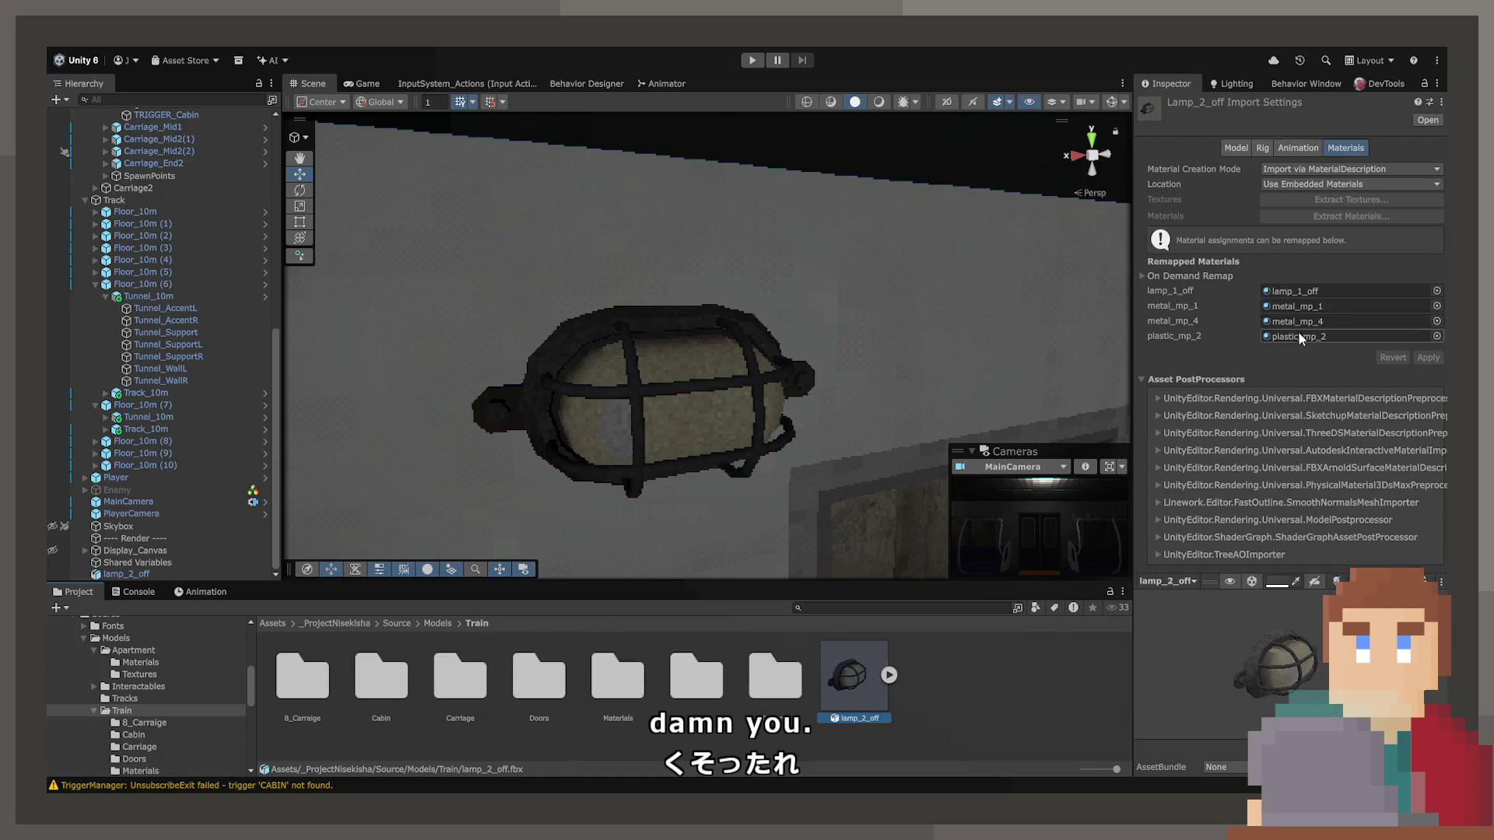
click(684, 397)
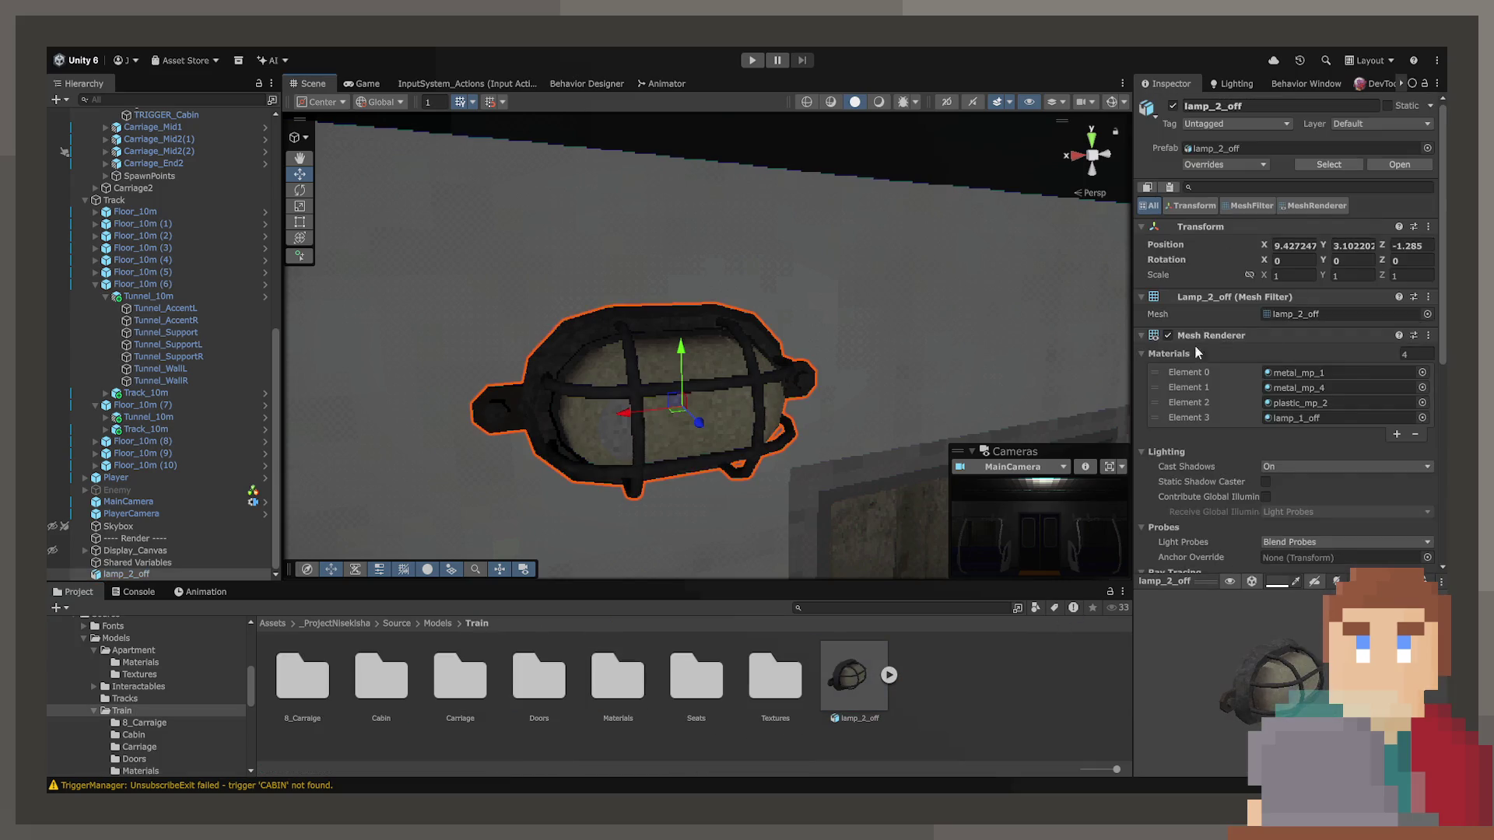
click(1323, 402)
click(1334, 418)
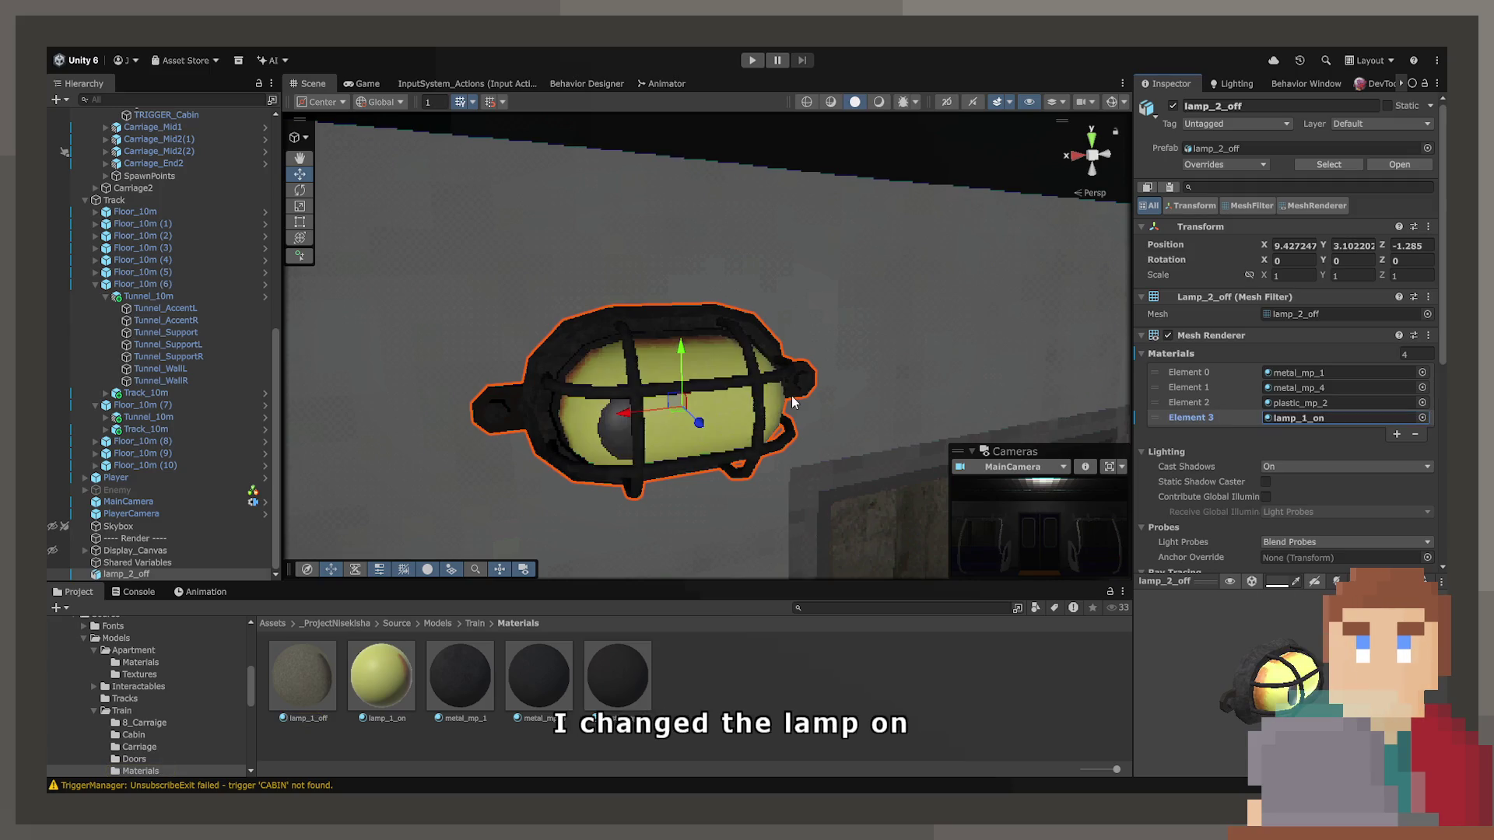
Orbit in close to the lamp's glass and bring up the lamp model's import settings.
scroll(850, 418, up, 5)
drag(849, 418, 856, 365)
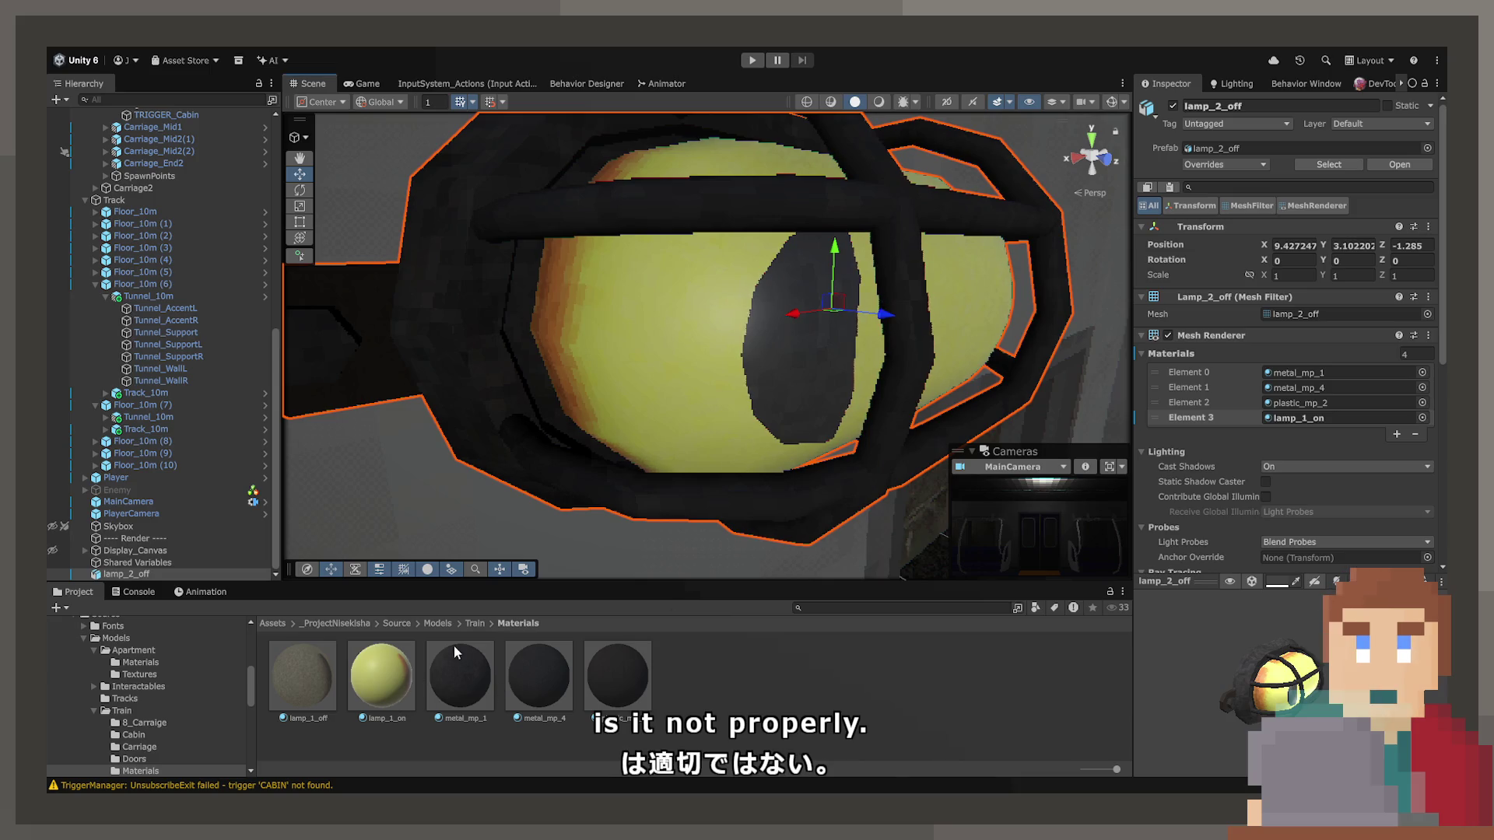
click(472, 624)
click(849, 676)
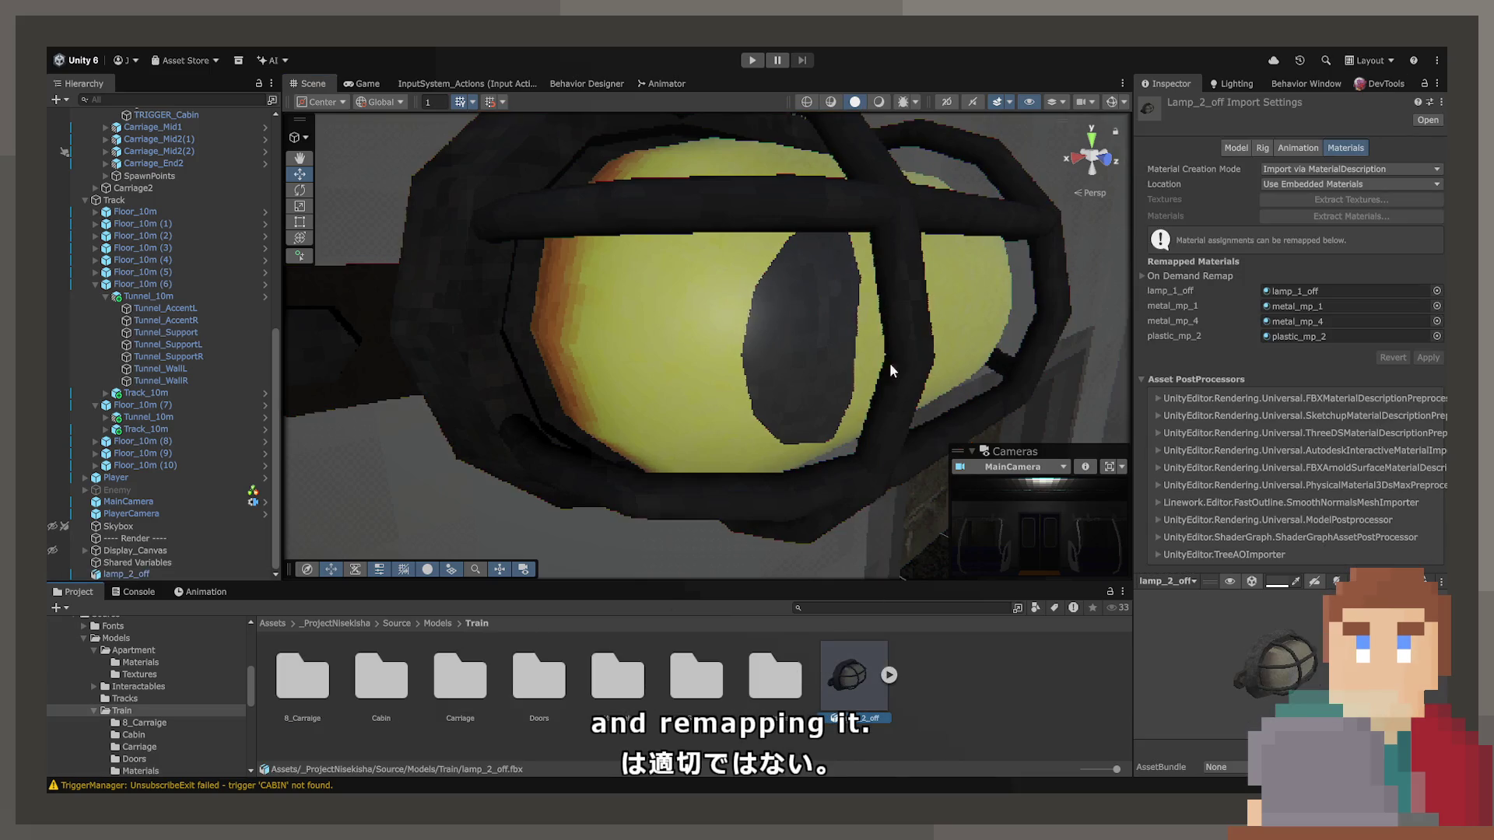
mouse_move(889, 362)
mouse_down()
mouse_move(769, 401)
mouse_move(591, 513)
mouse_up()
Set the lamp_1_on texture's Max Size to 64 and apply it.
double_click(771, 675)
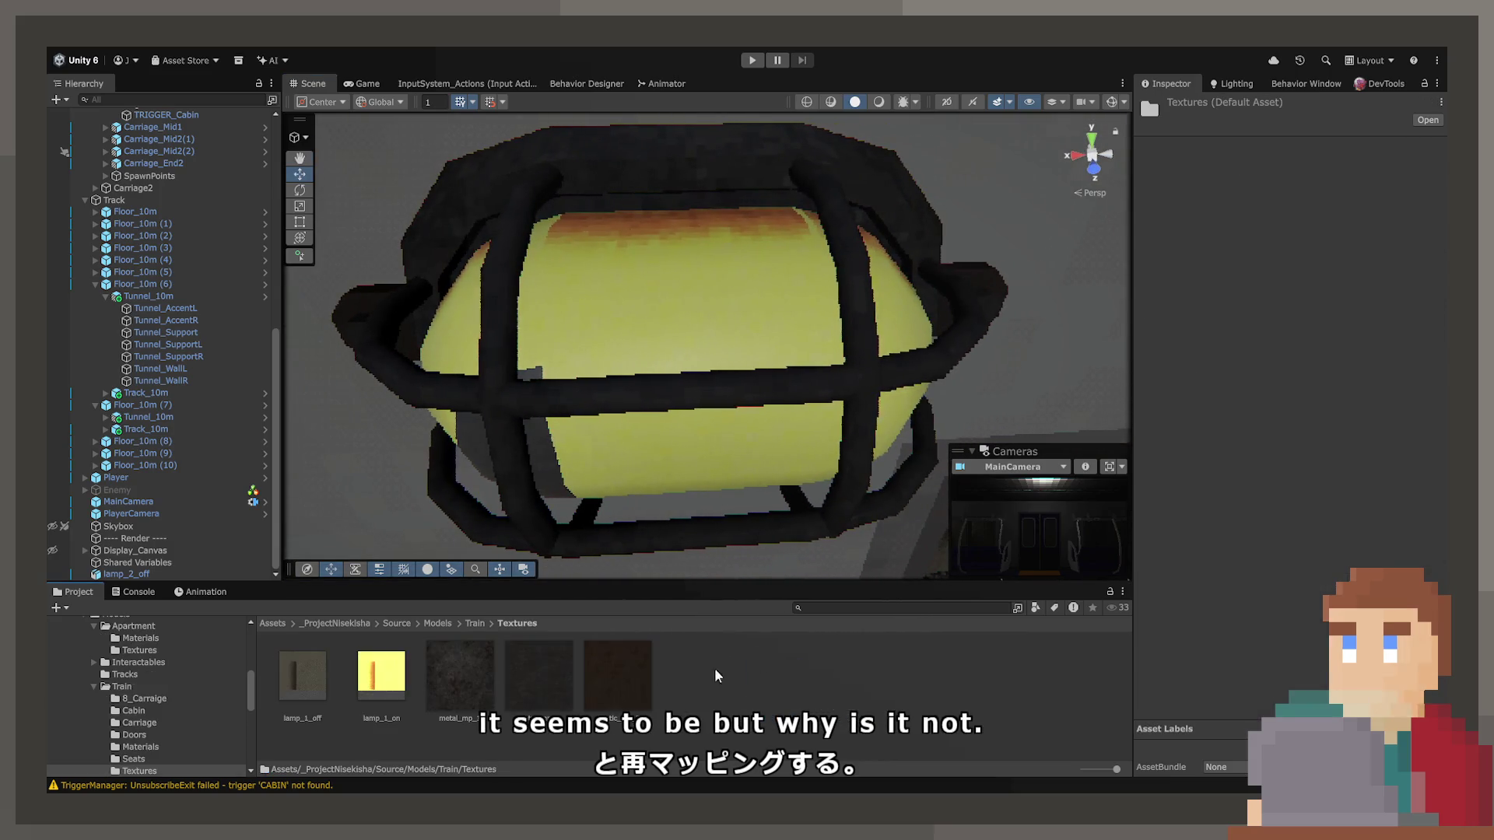
click(397, 681)
click(1298, 335)
click(1298, 371)
click(1426, 406)
View the lamp from another angle and reopen the lamp model's import settings in Train.
drag(868, 422, 1320, 317)
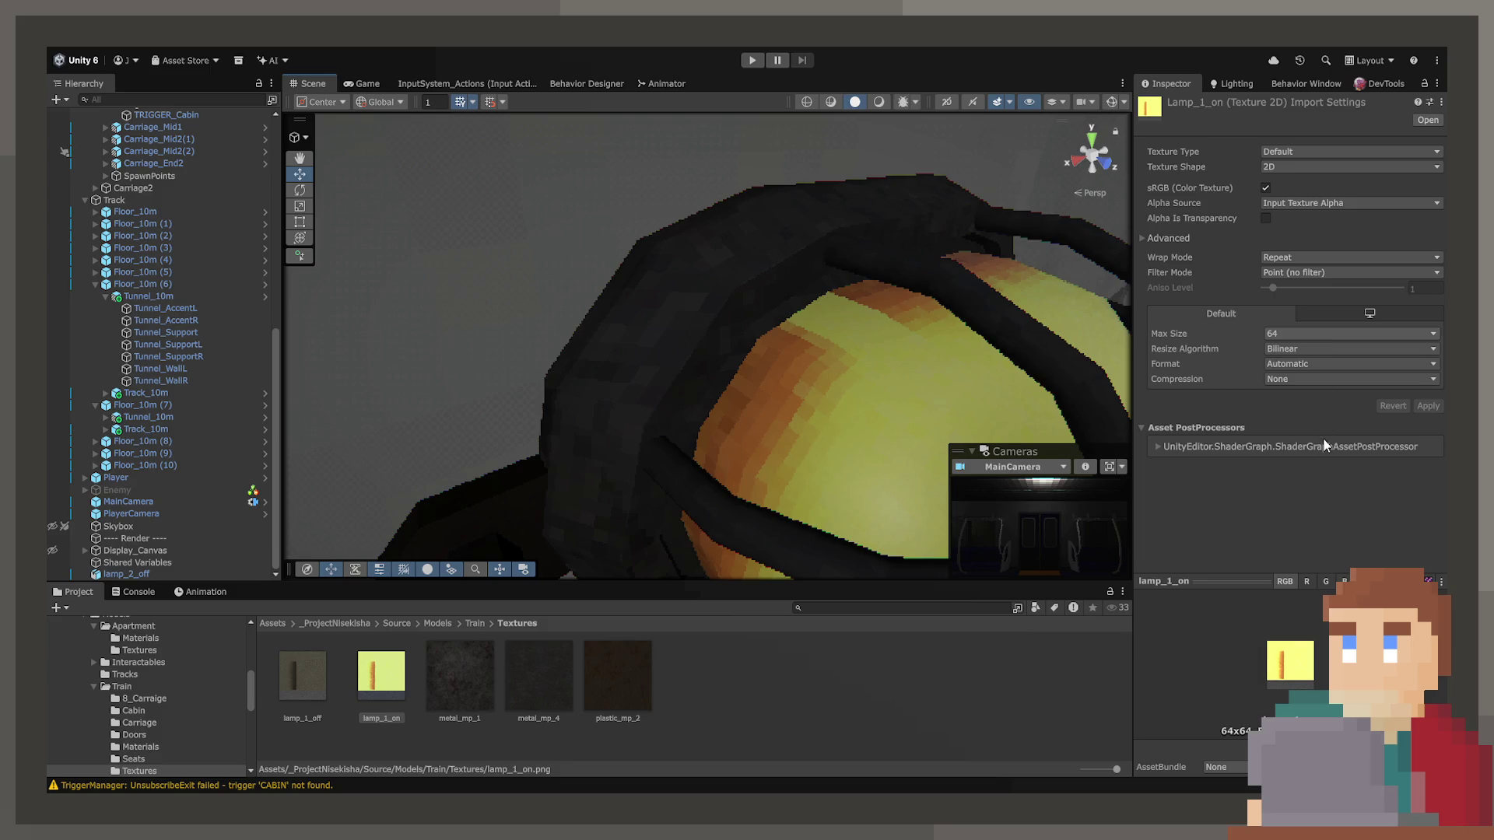
scroll(832, 416, down, 5)
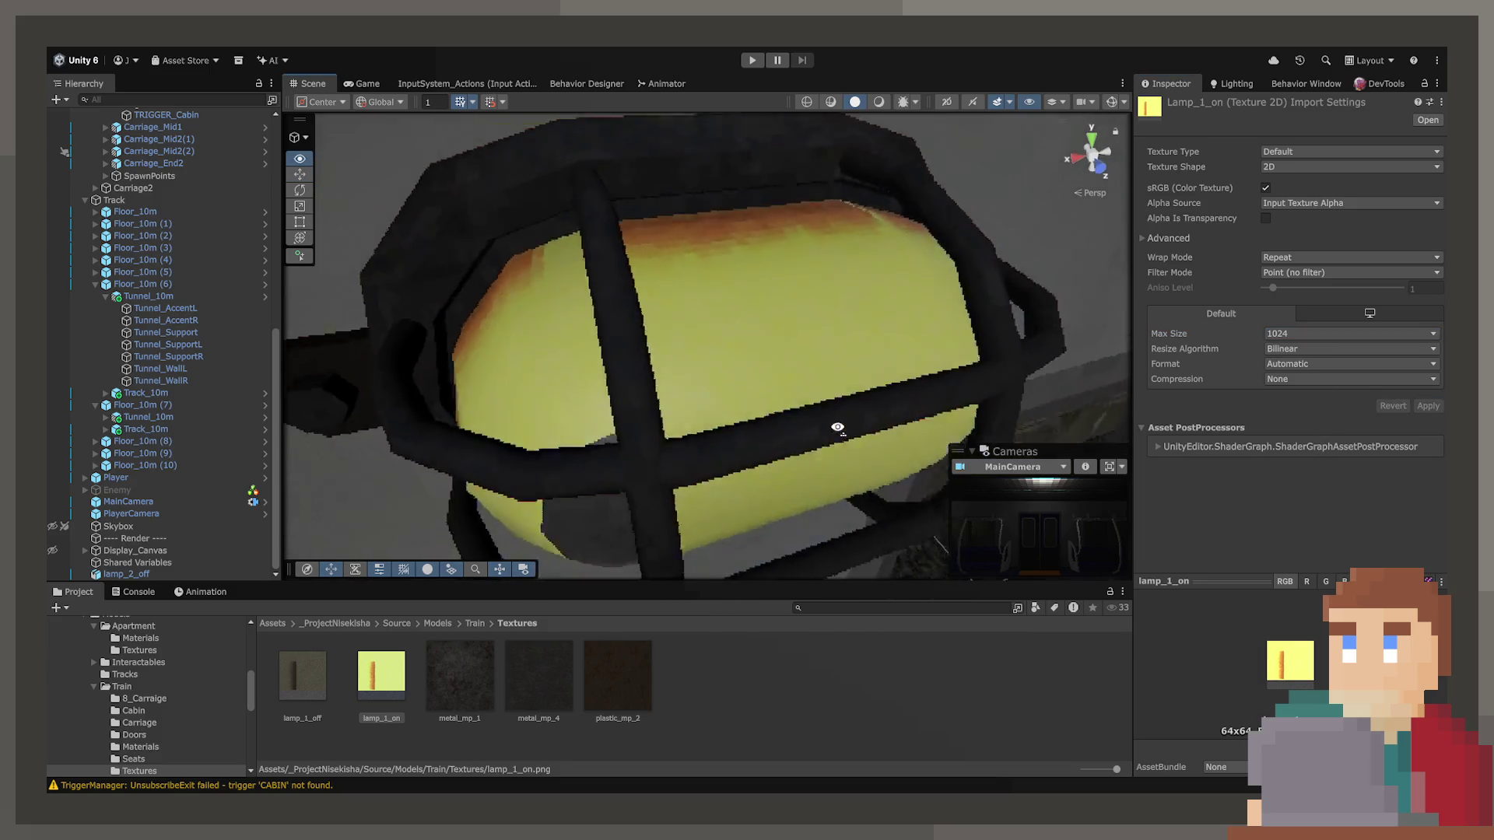
click(475, 623)
click(828, 669)
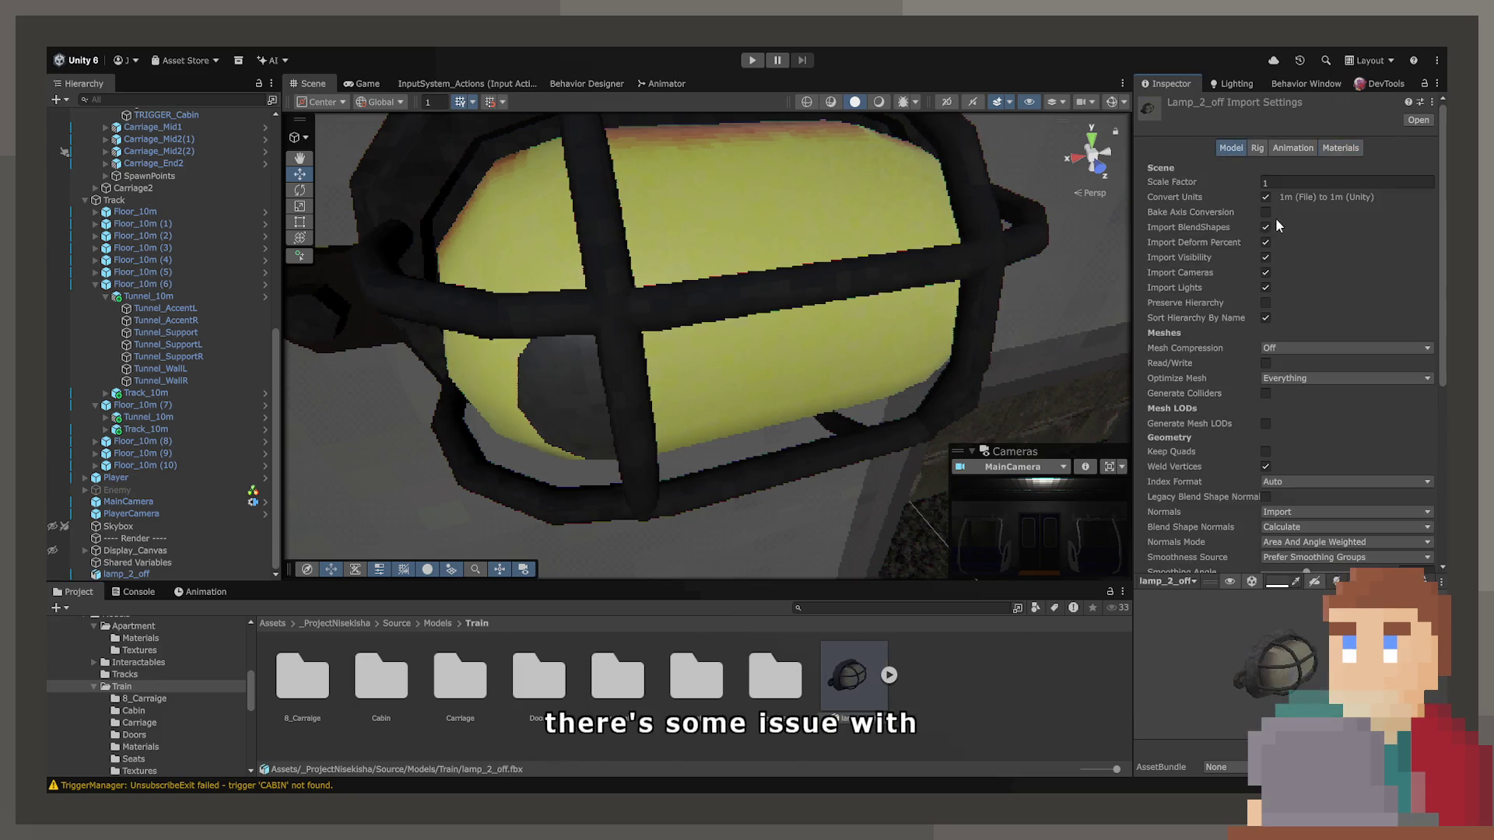
Turn off blend shape import for the lamp model and apply the change.
click(1266, 227)
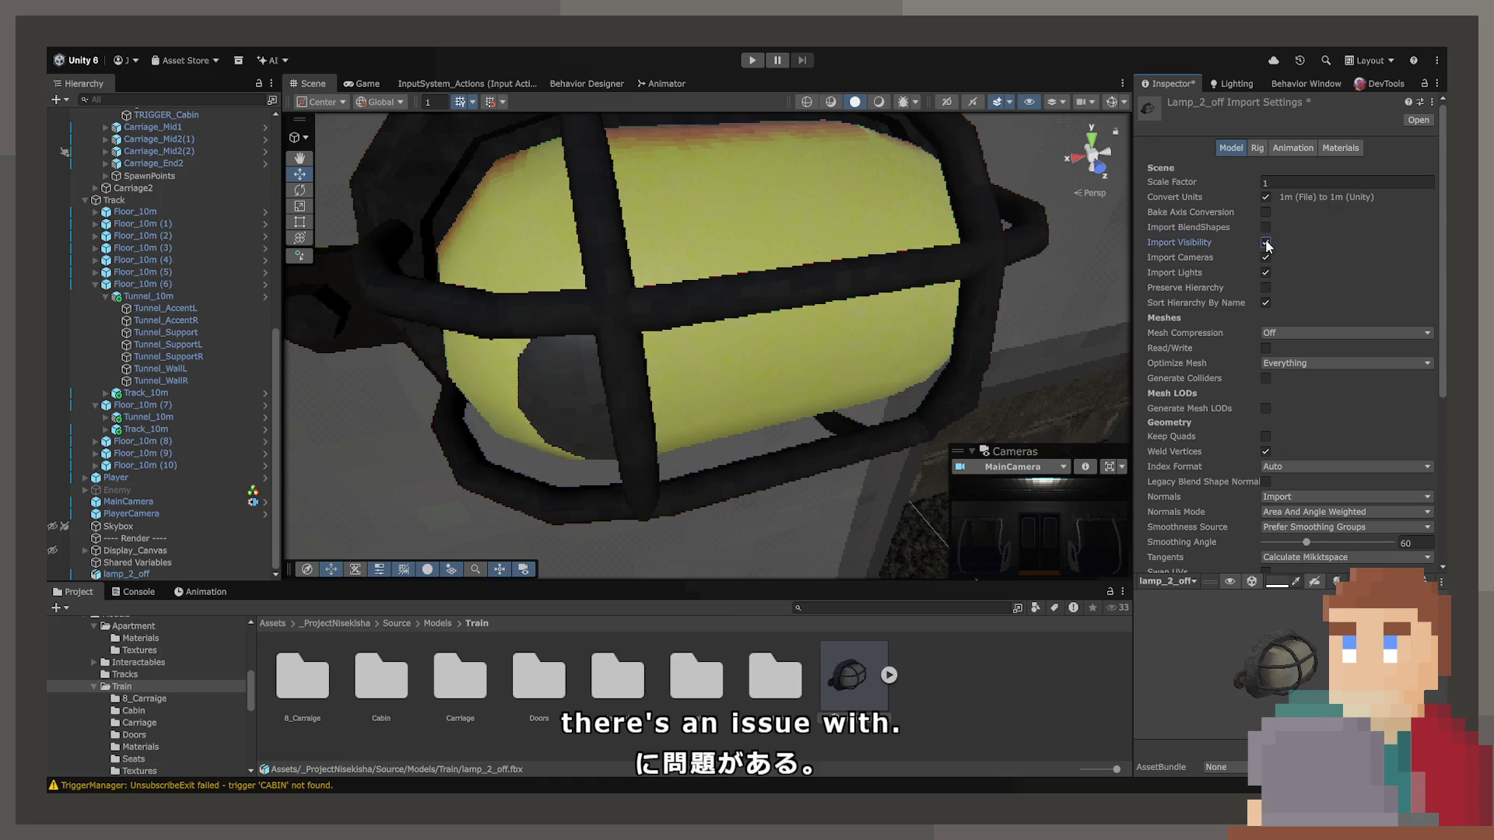
scroll(1207, 316, down, 1)
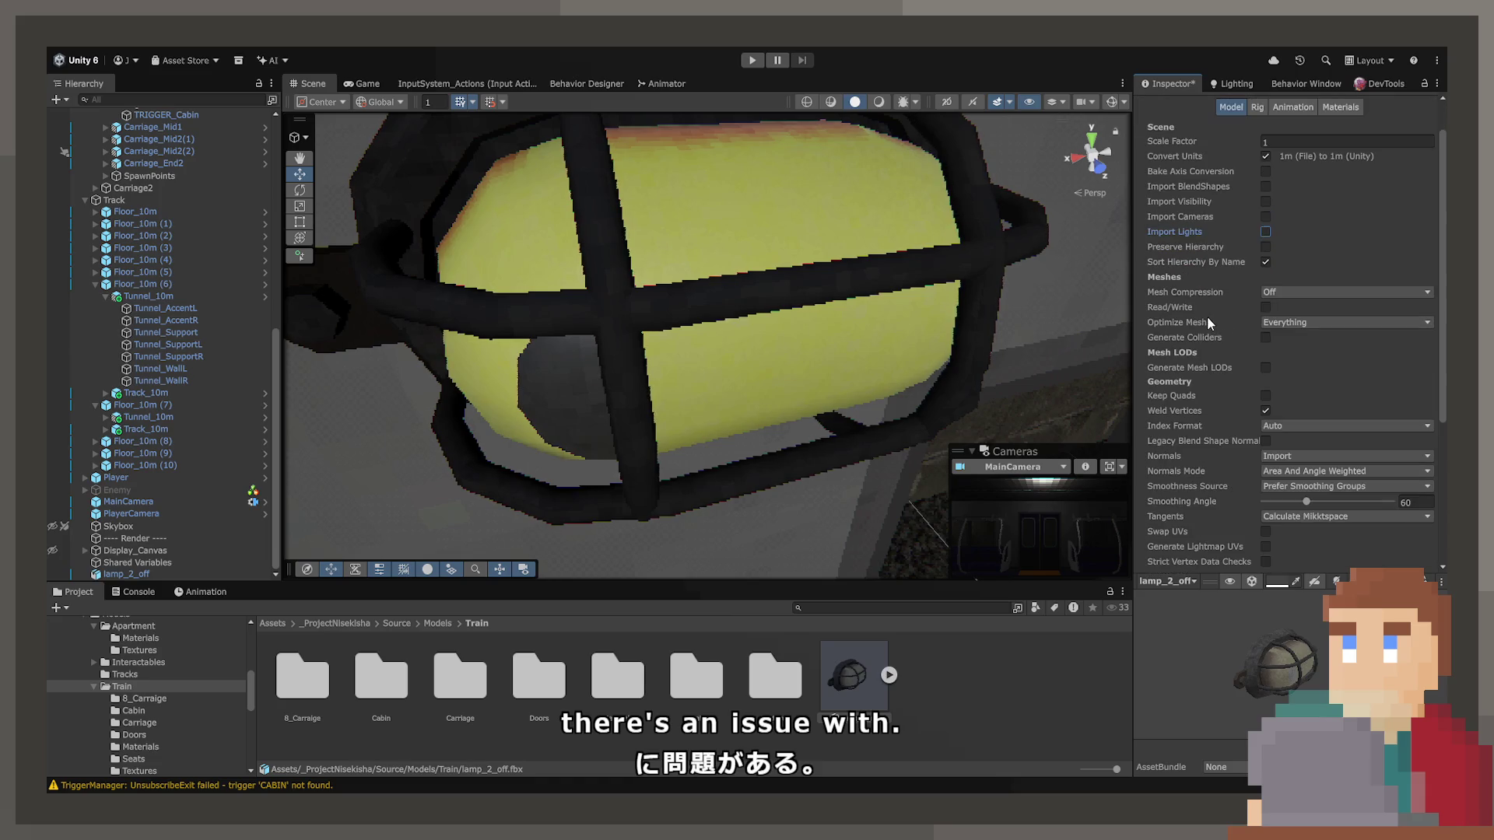
scroll(1222, 343, down, 1)
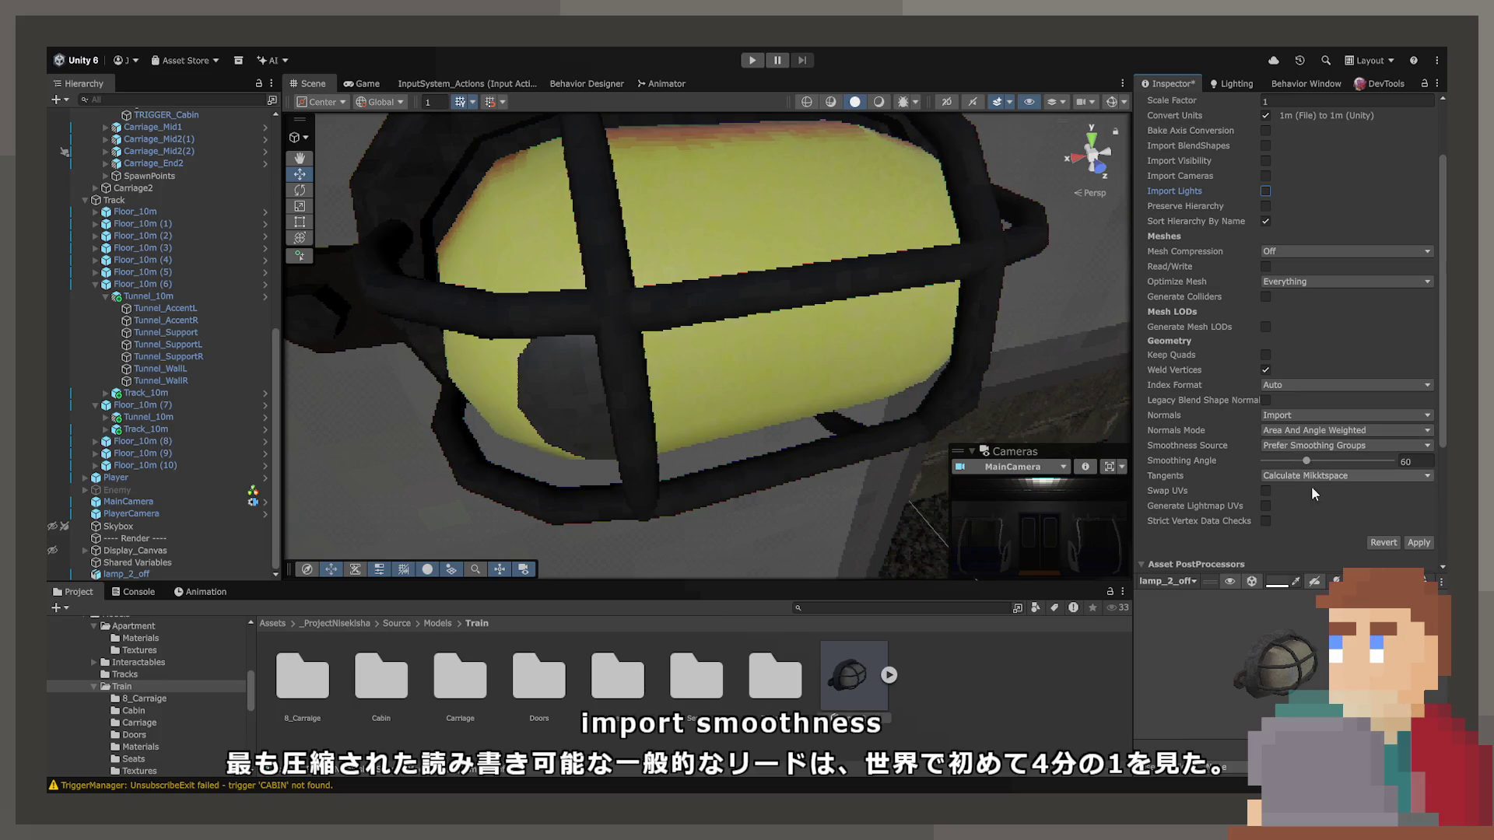
click(1420, 543)
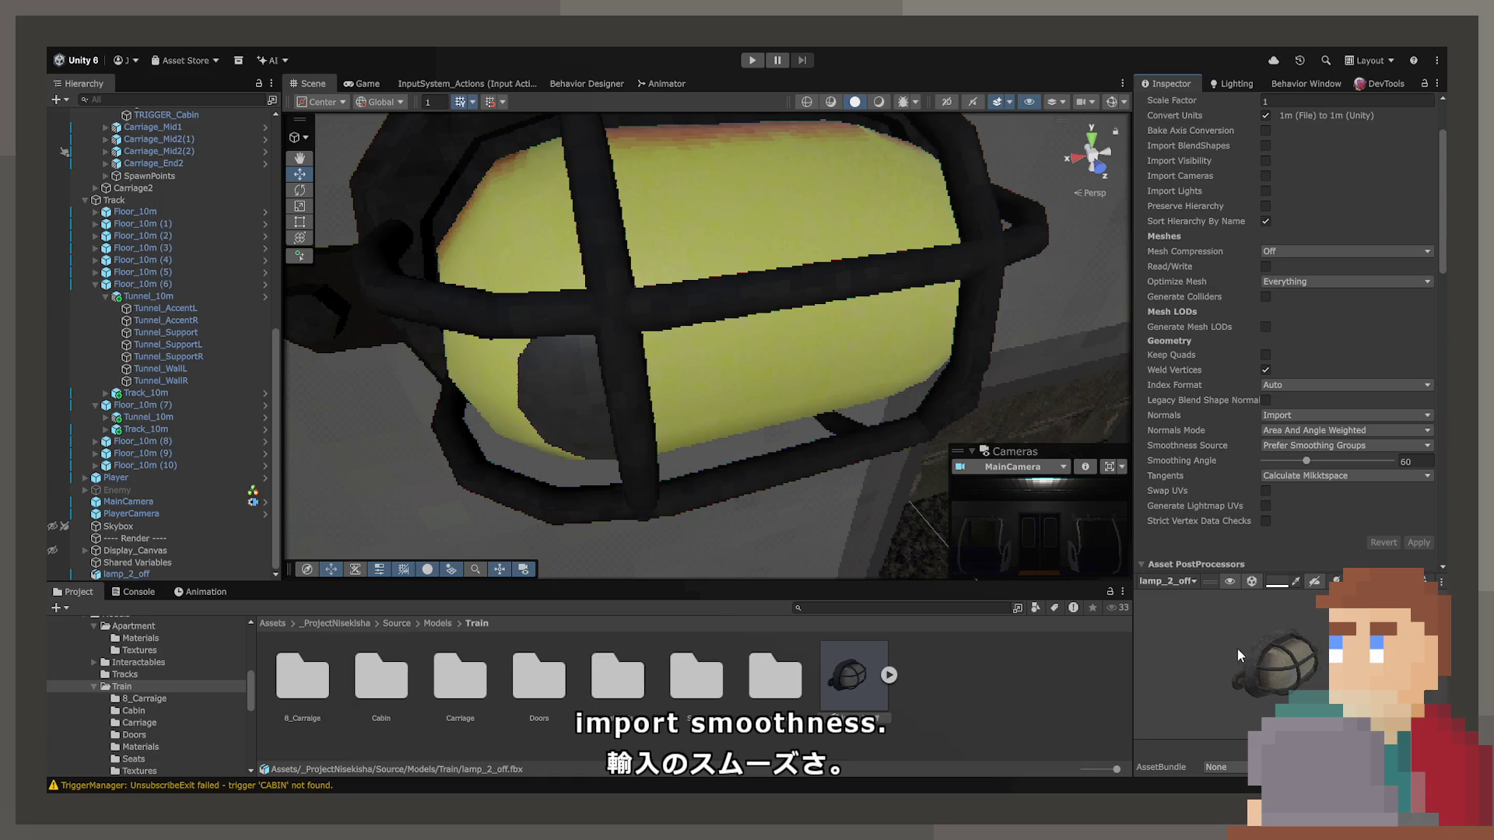
mouse_move(1278, 680)
mouse_down()
mouse_move(1291, 662)
mouse_move(1272, 639)
mouse_up()
click(1417, 543)
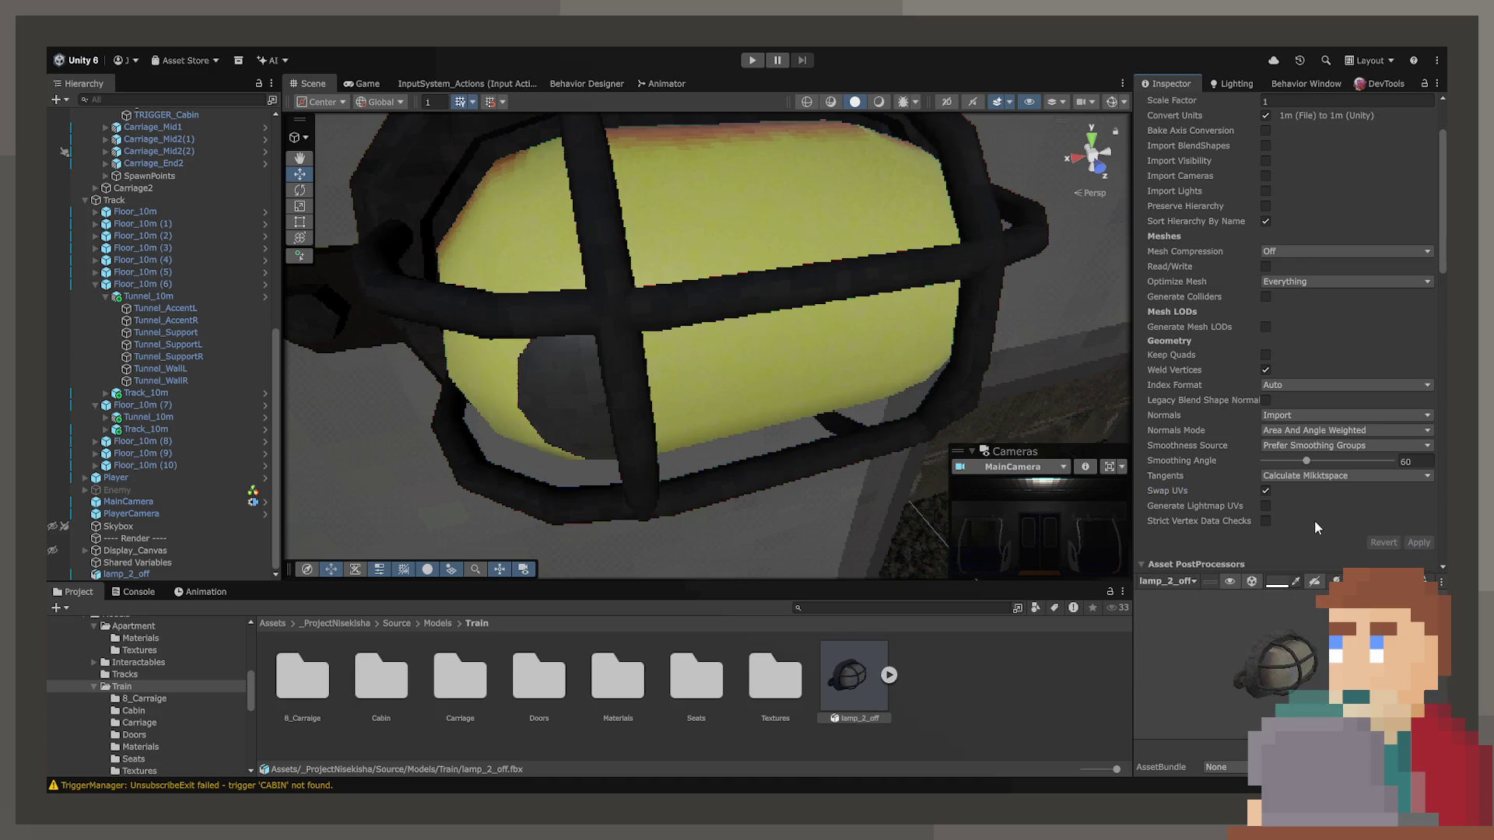
Inspect the lamp_1_on material in Train/Materials, then select lamp_2_on in Blender.
click(1418, 542)
click(431, 623)
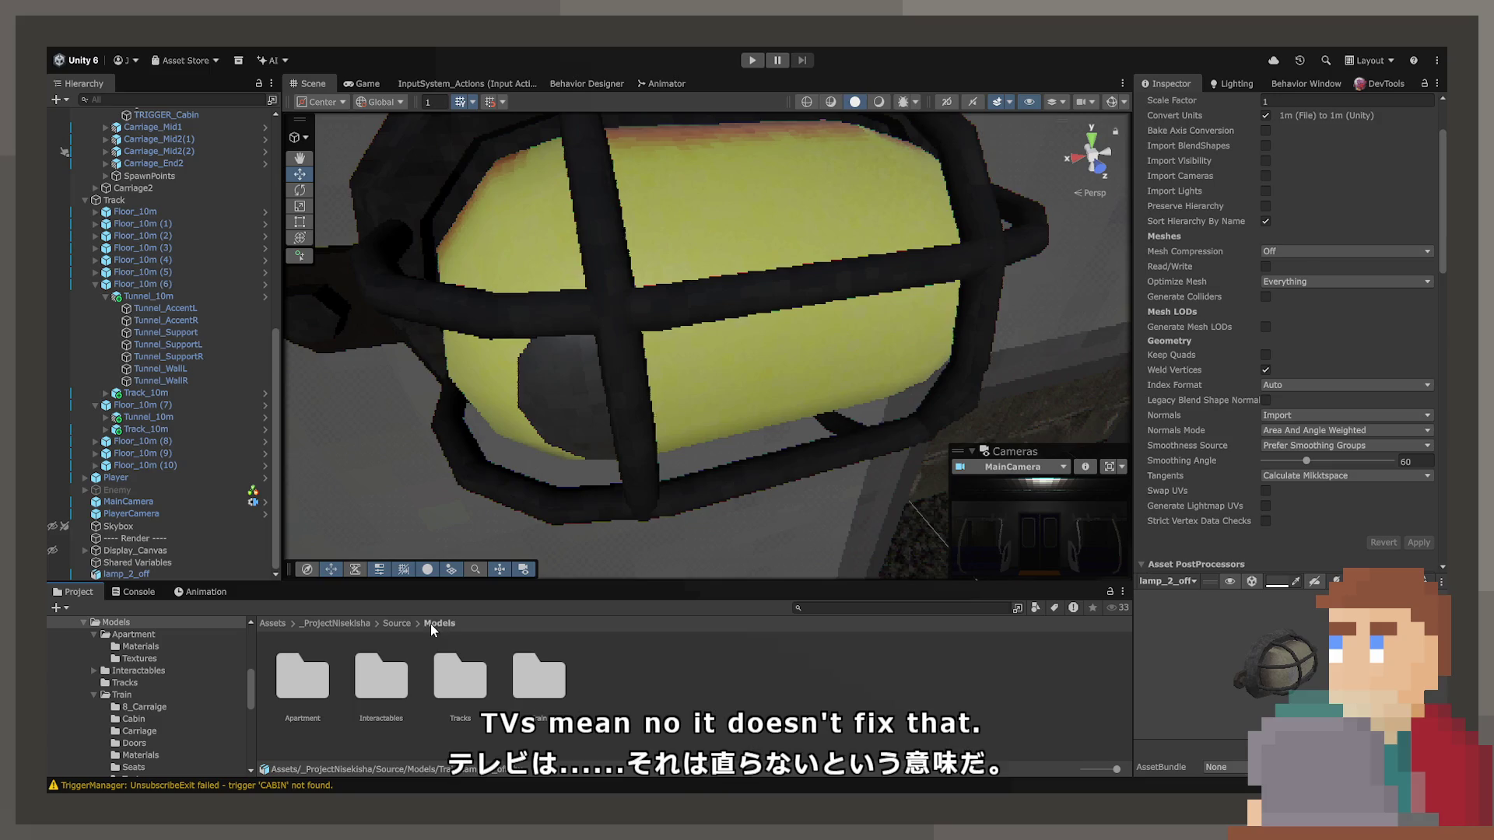
double_click(547, 684)
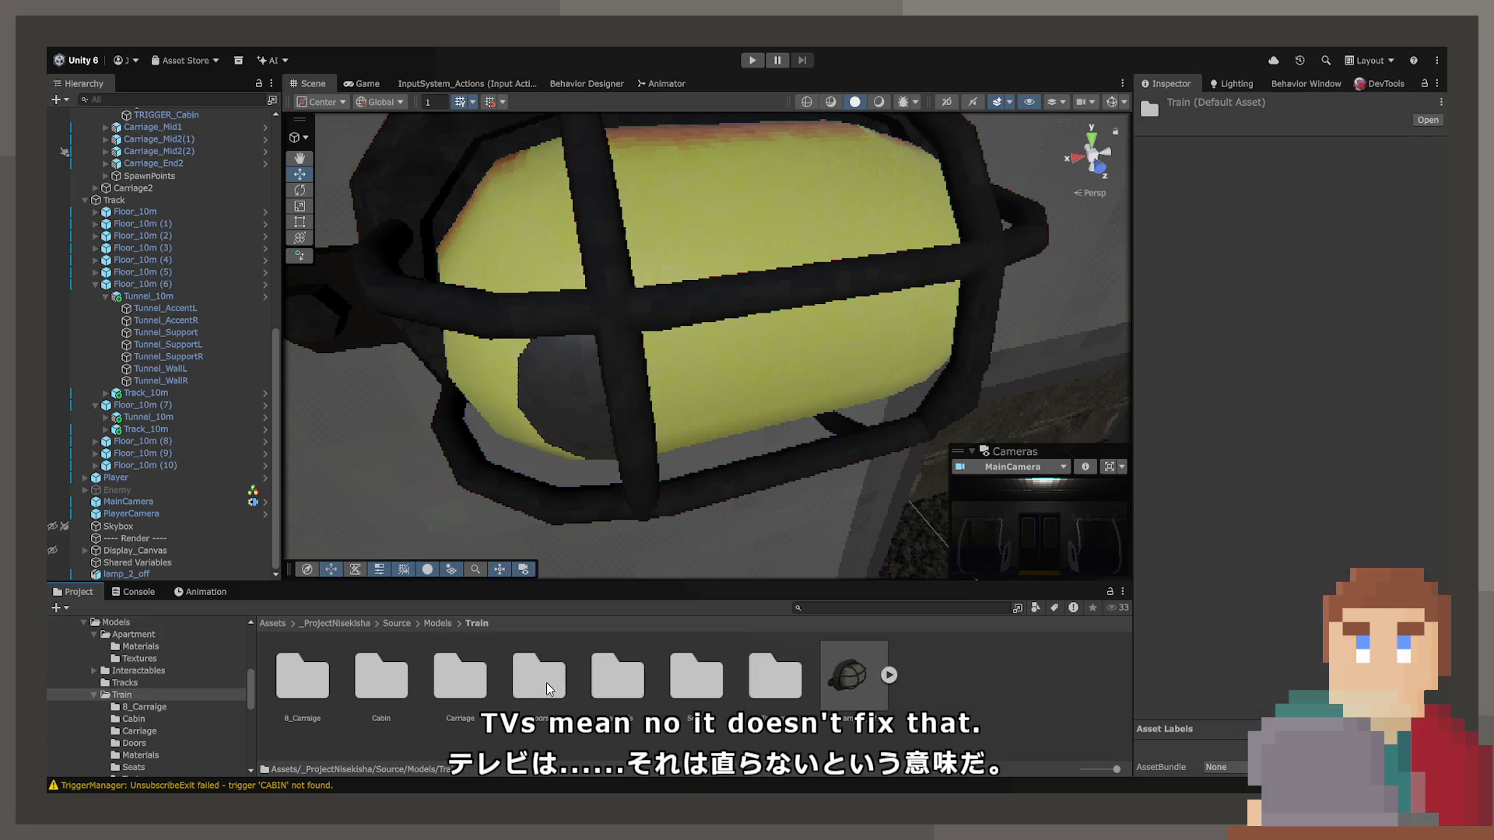
double_click(605, 682)
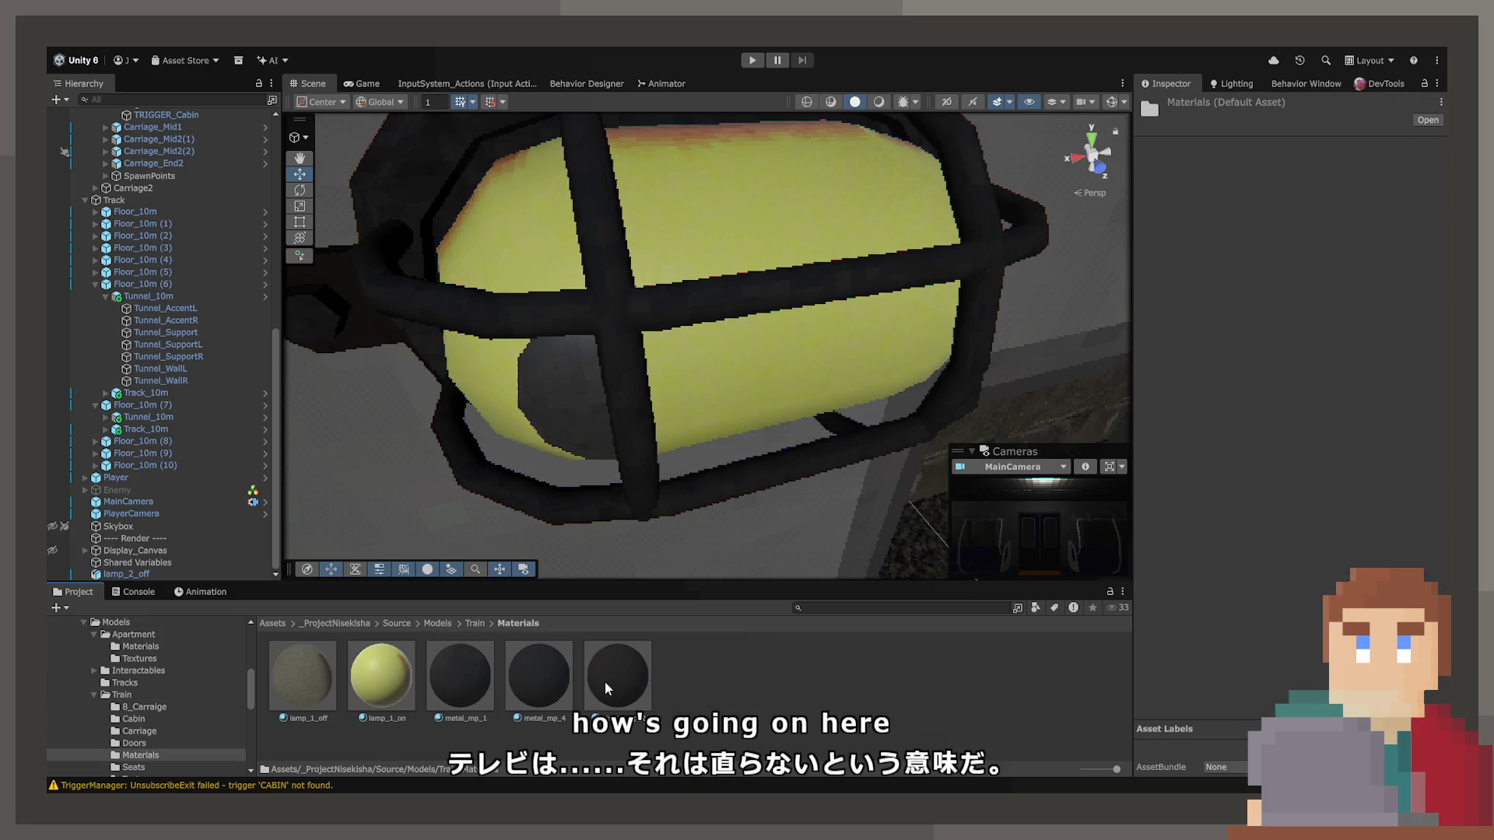
click(392, 686)
drag(1170, 660, 1370, 681)
drag(670, 467, 761, 407)
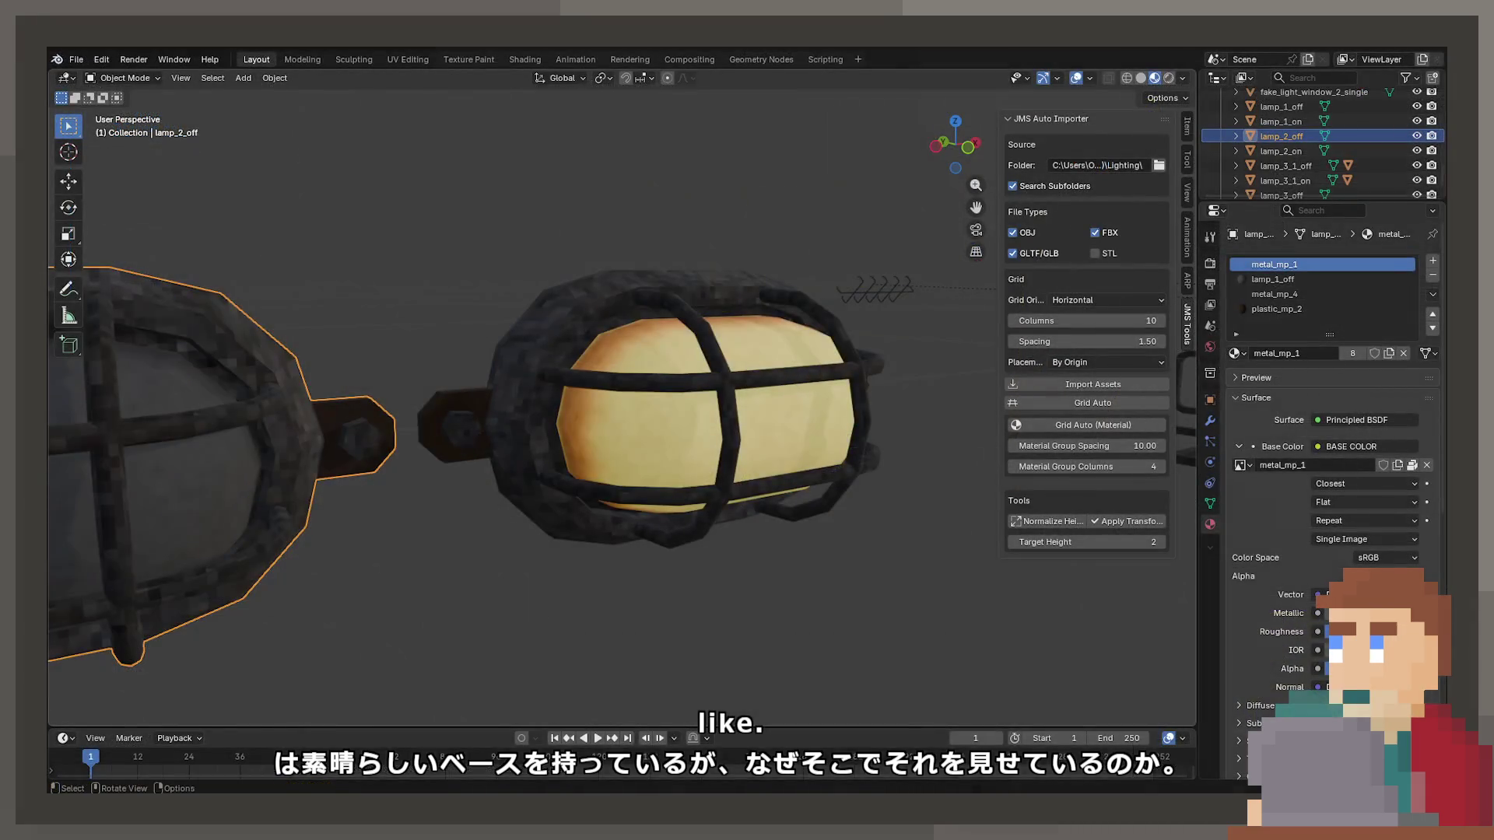
scroll(778, 420, up, 5)
click(712, 450)
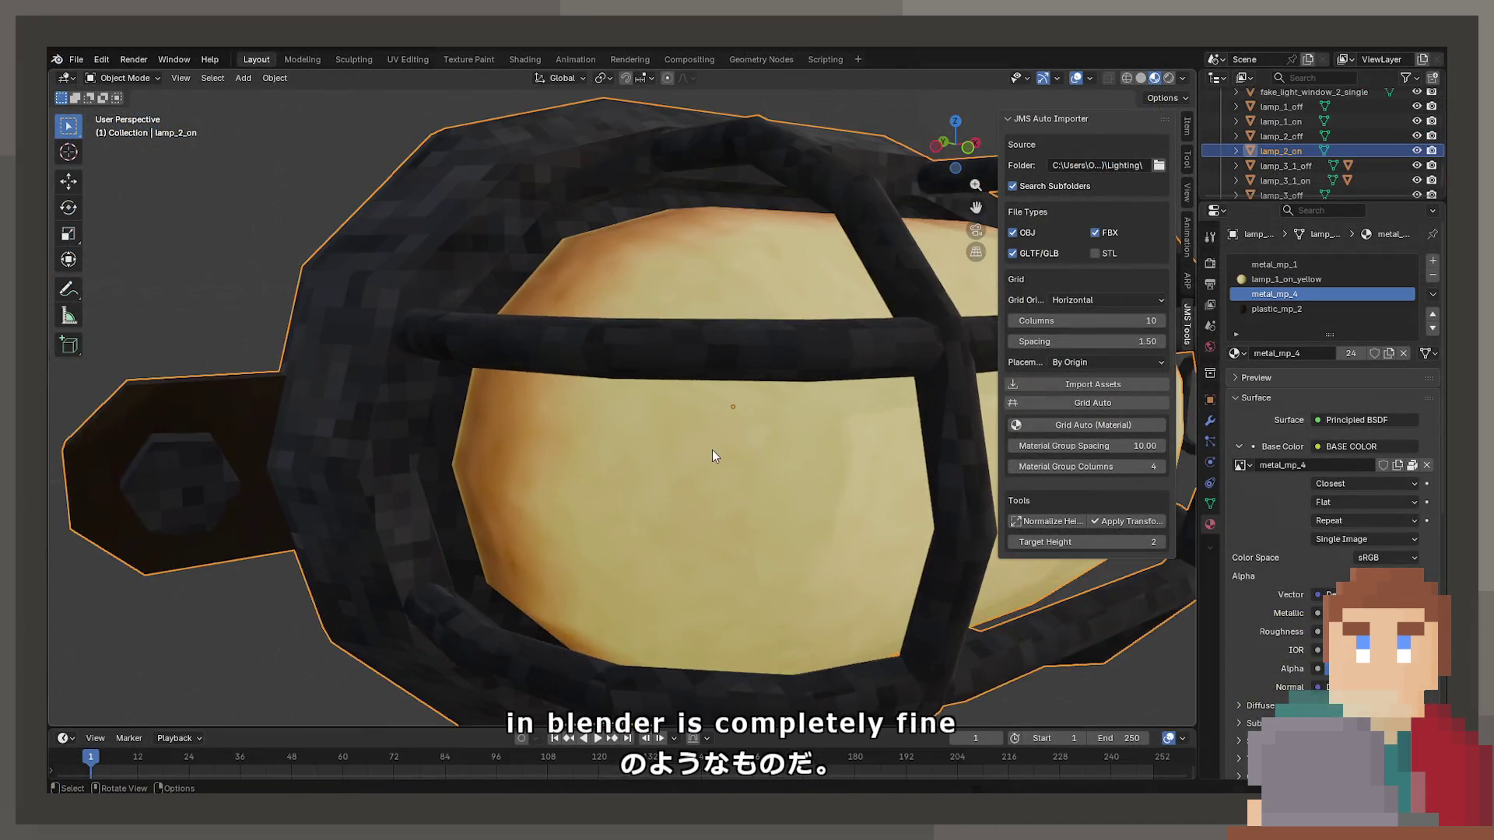
key(Tab)
key(Tab)
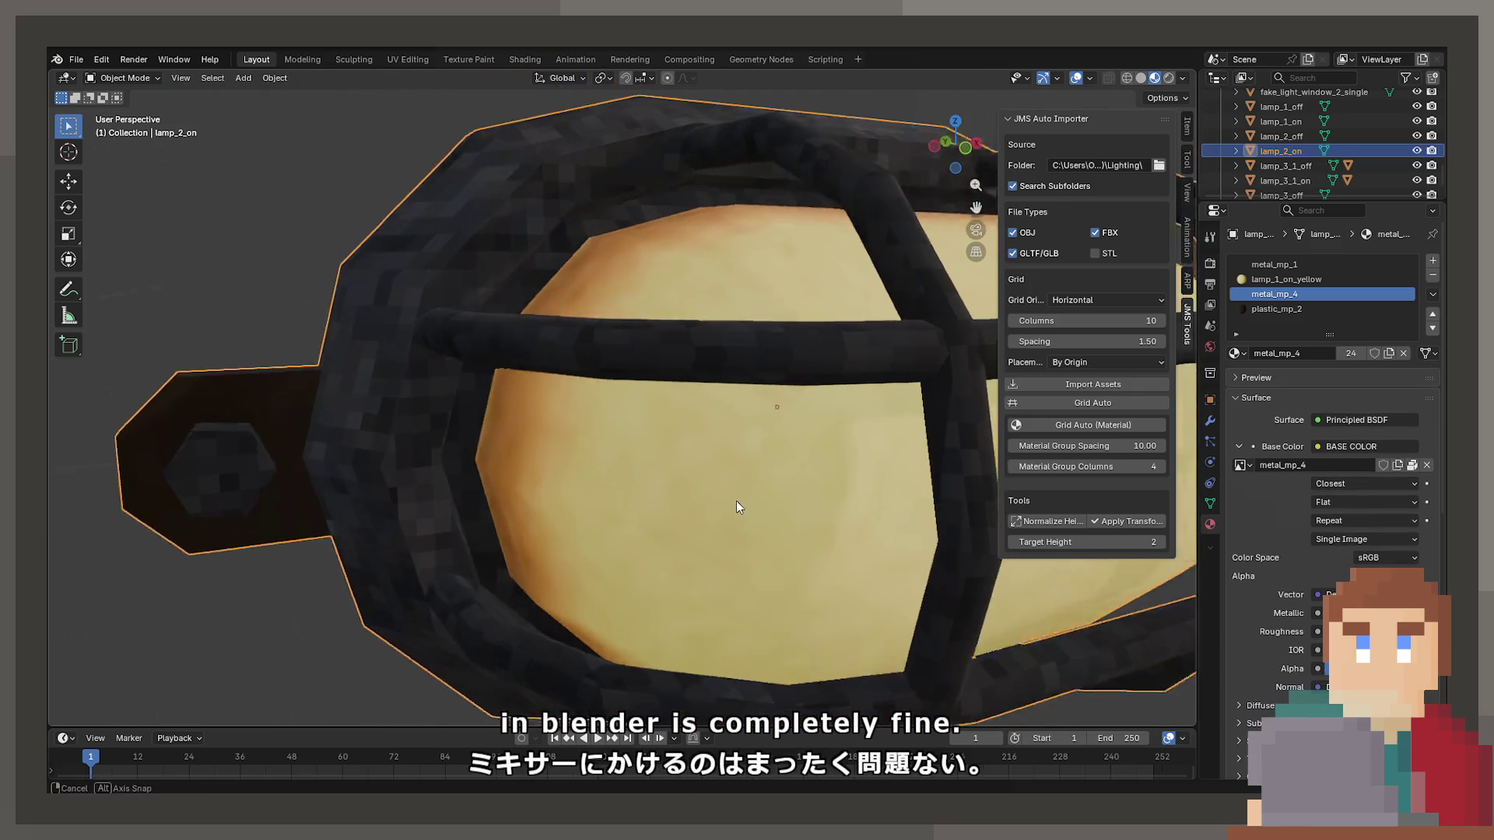
key(Tab)
scroll(710, 462, down, 5)
key(Tab)
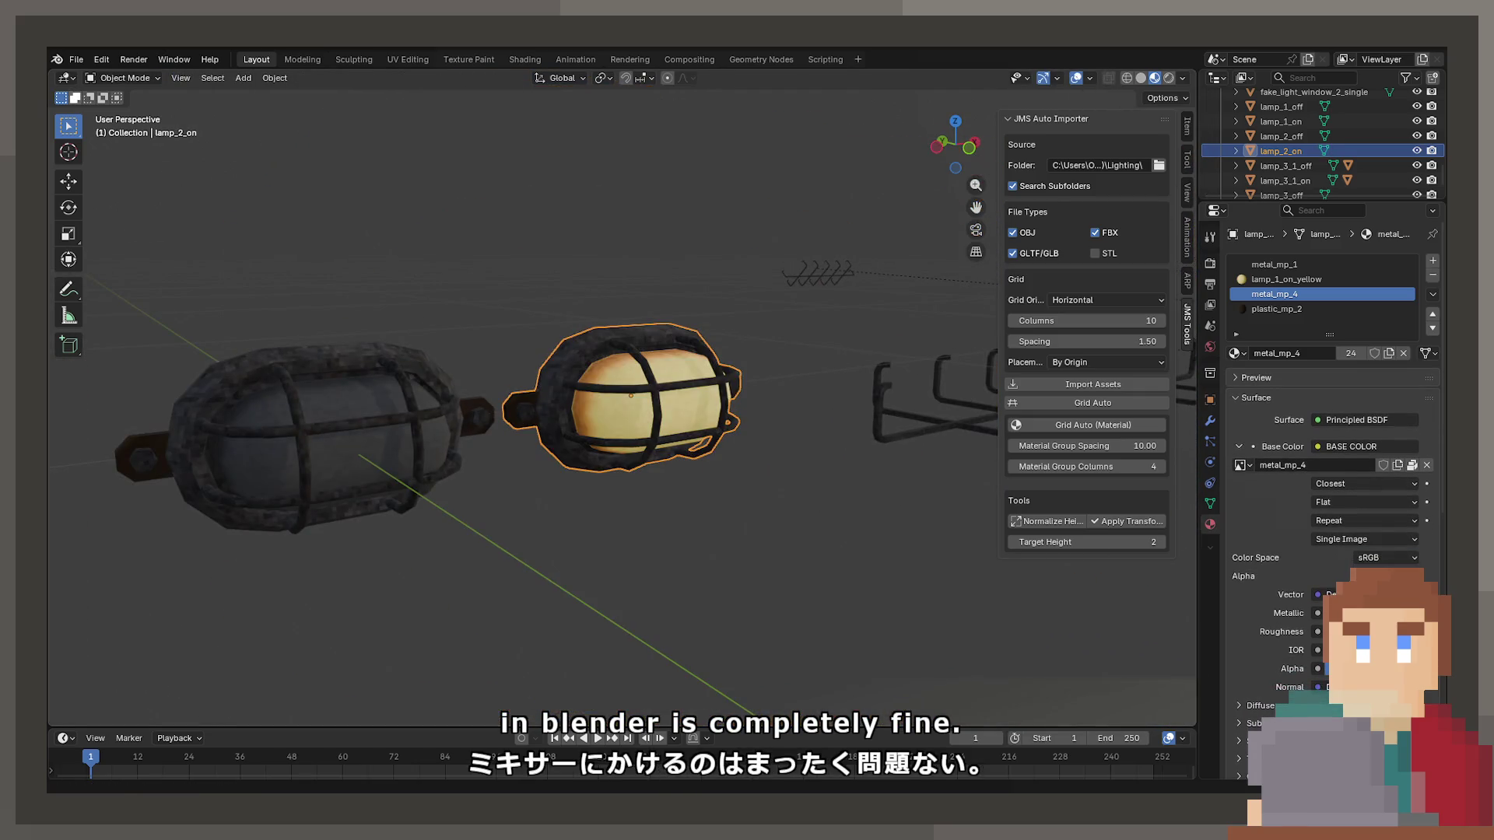
click(76, 59)
mouse_move(223, 274)
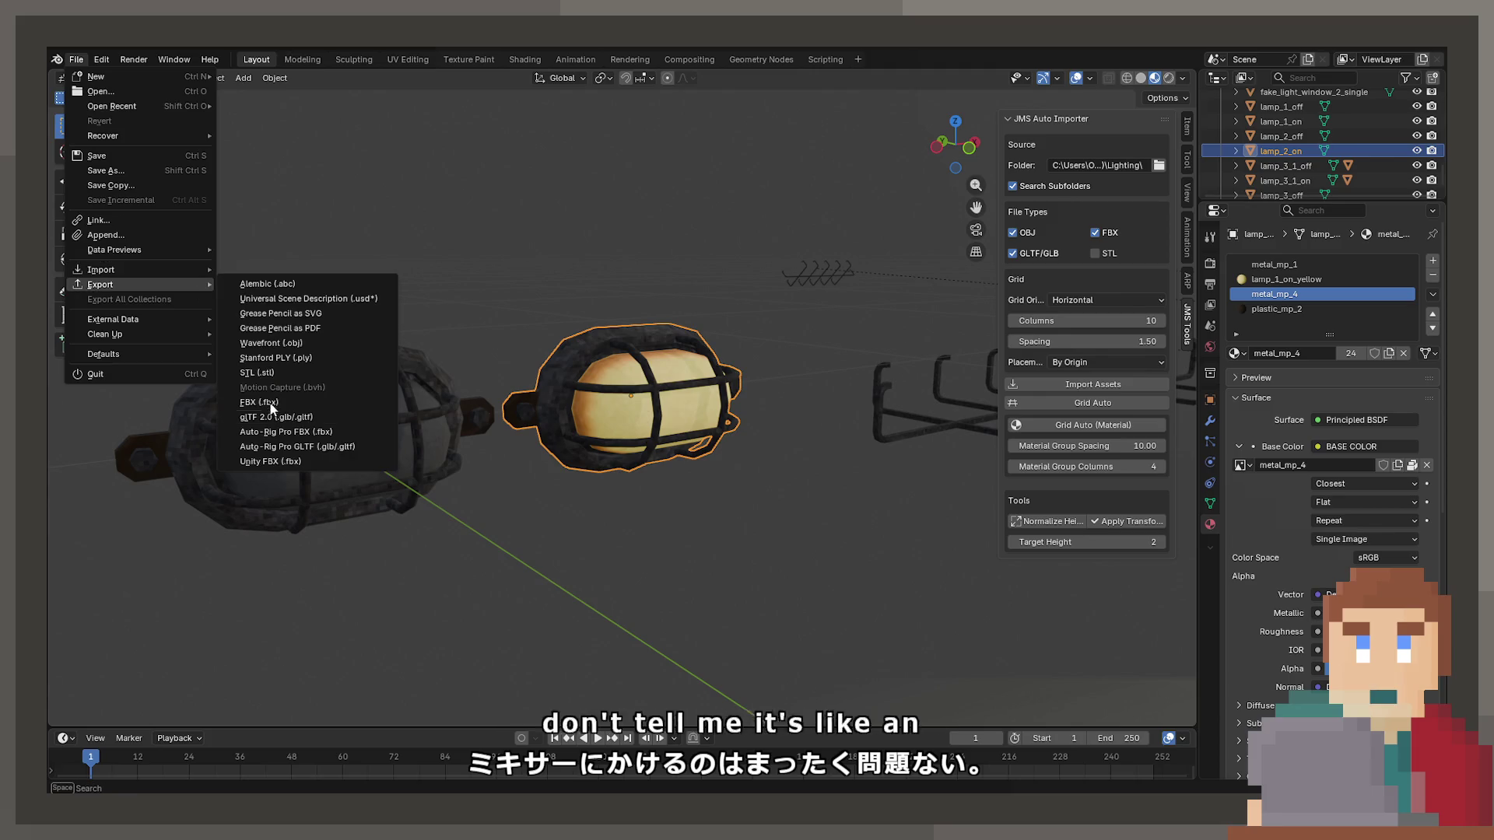
key(Escape)
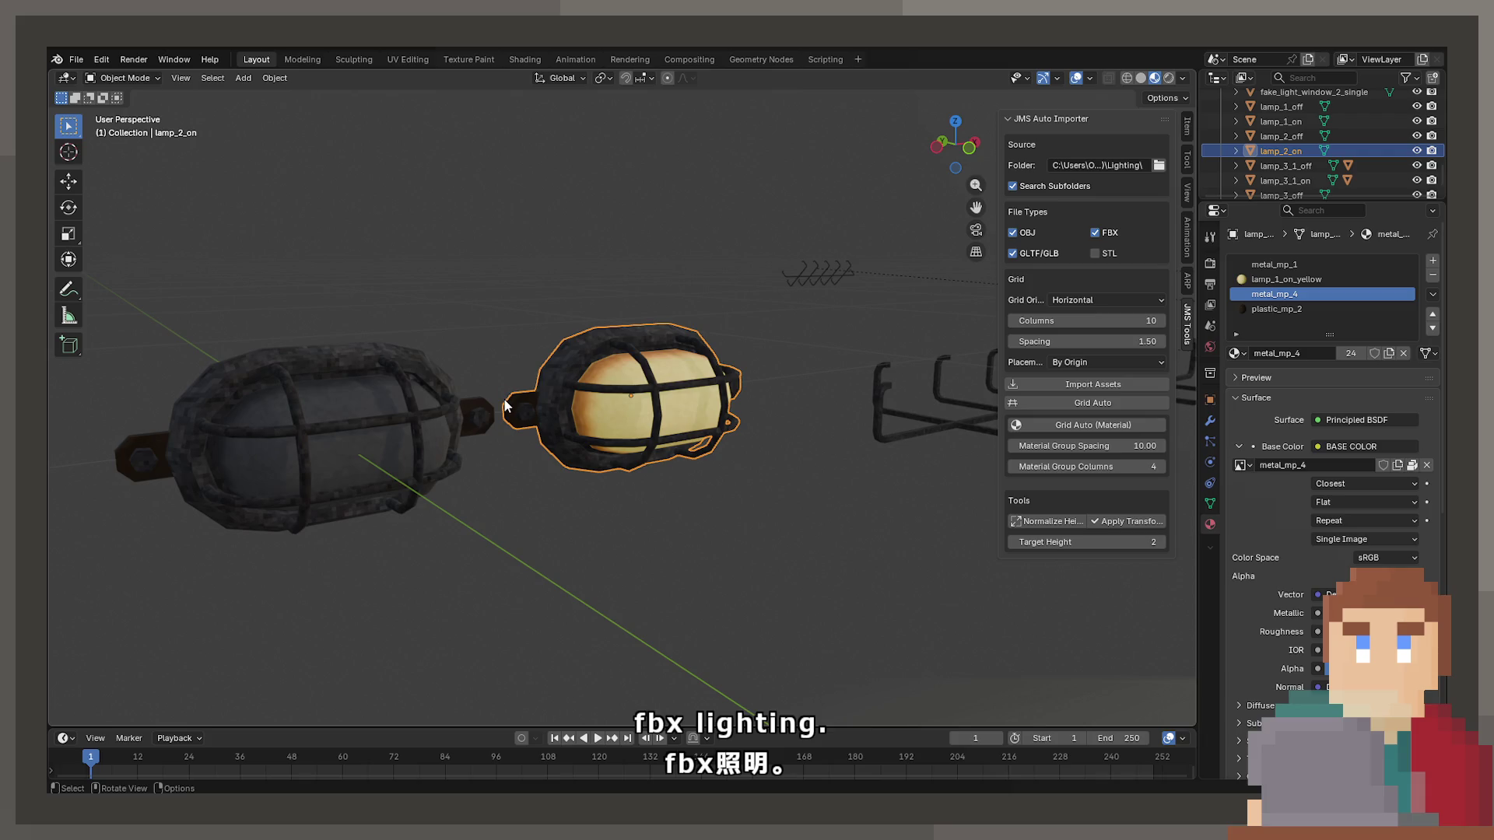
scroll(505, 404, down, 10)
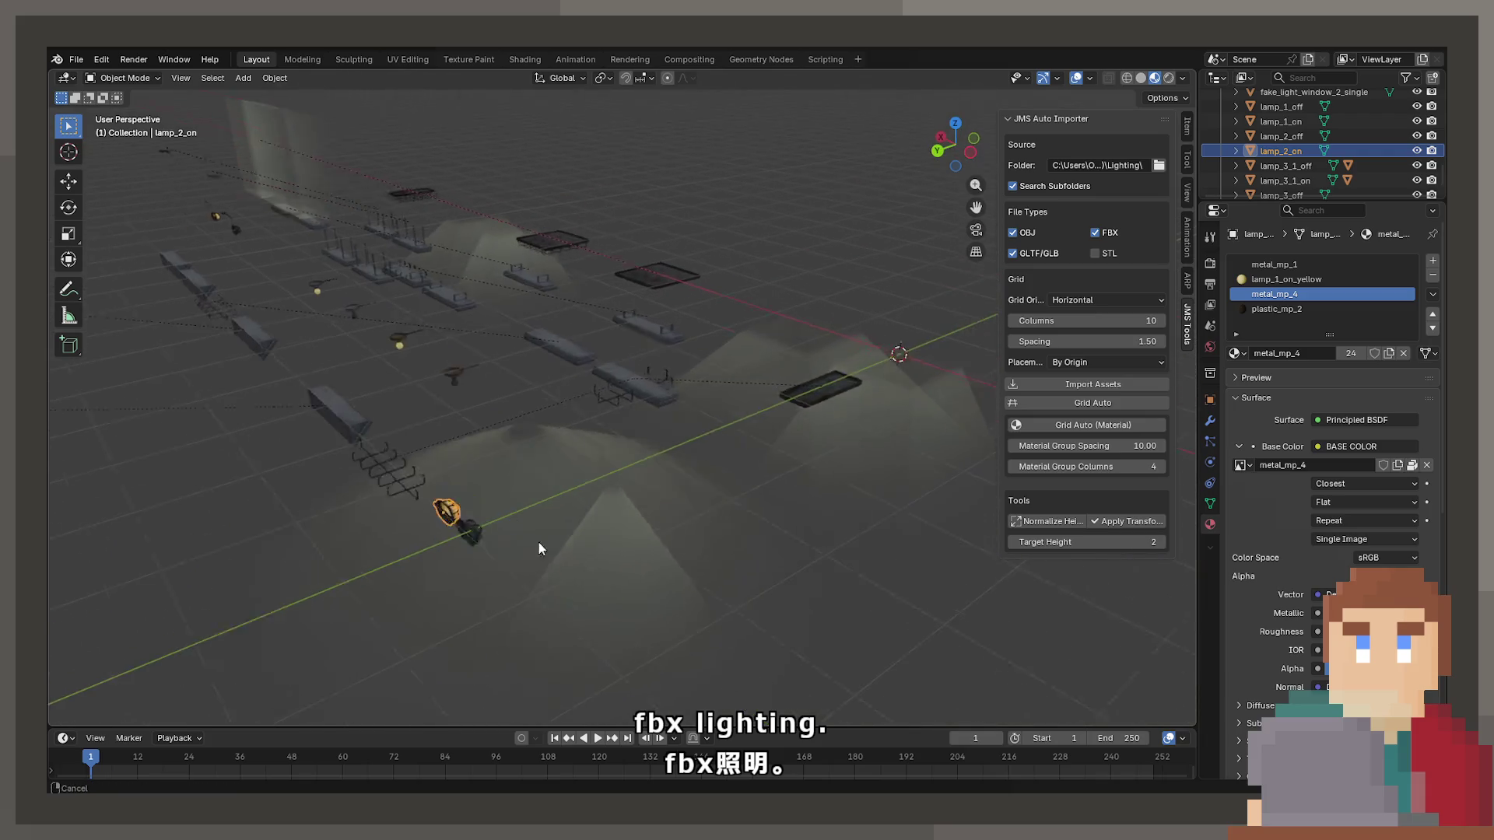
scroll(1296, 177, up, 4)
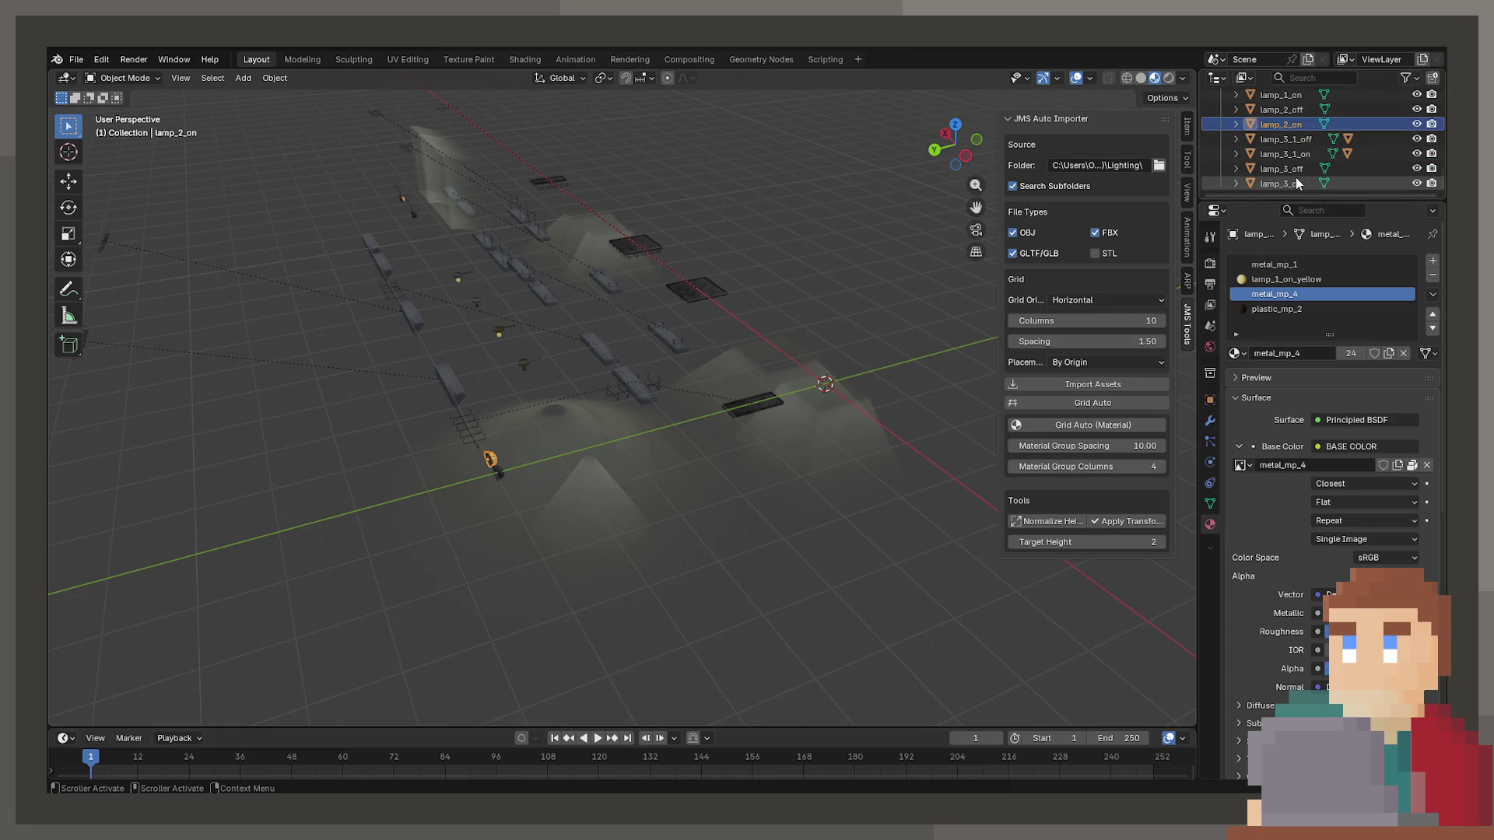
scroll(1290, 185, down, 3)
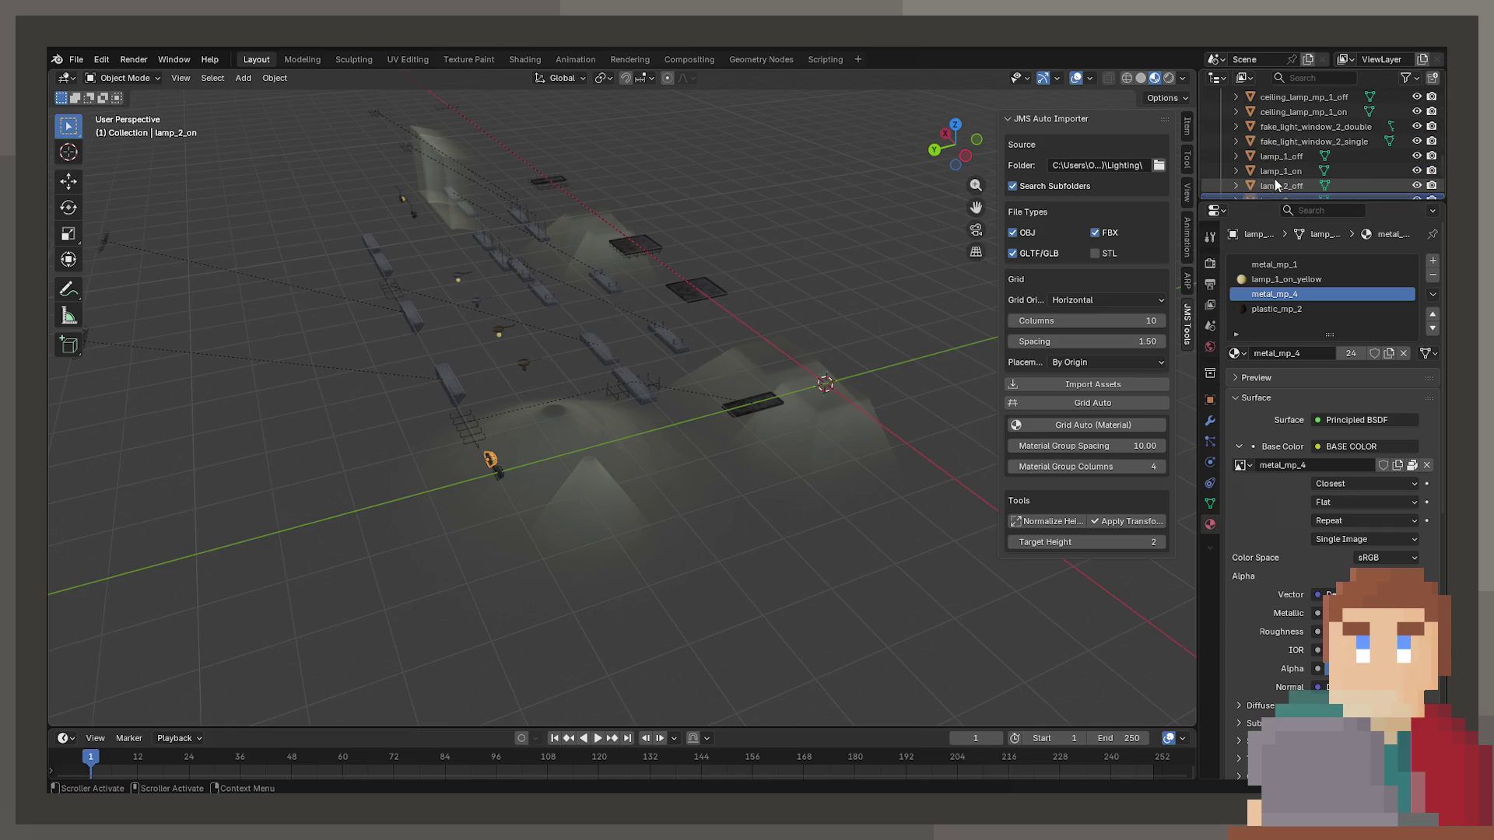
scroll(602, 366, down, 2)
scroll(498, 374, up, 5)
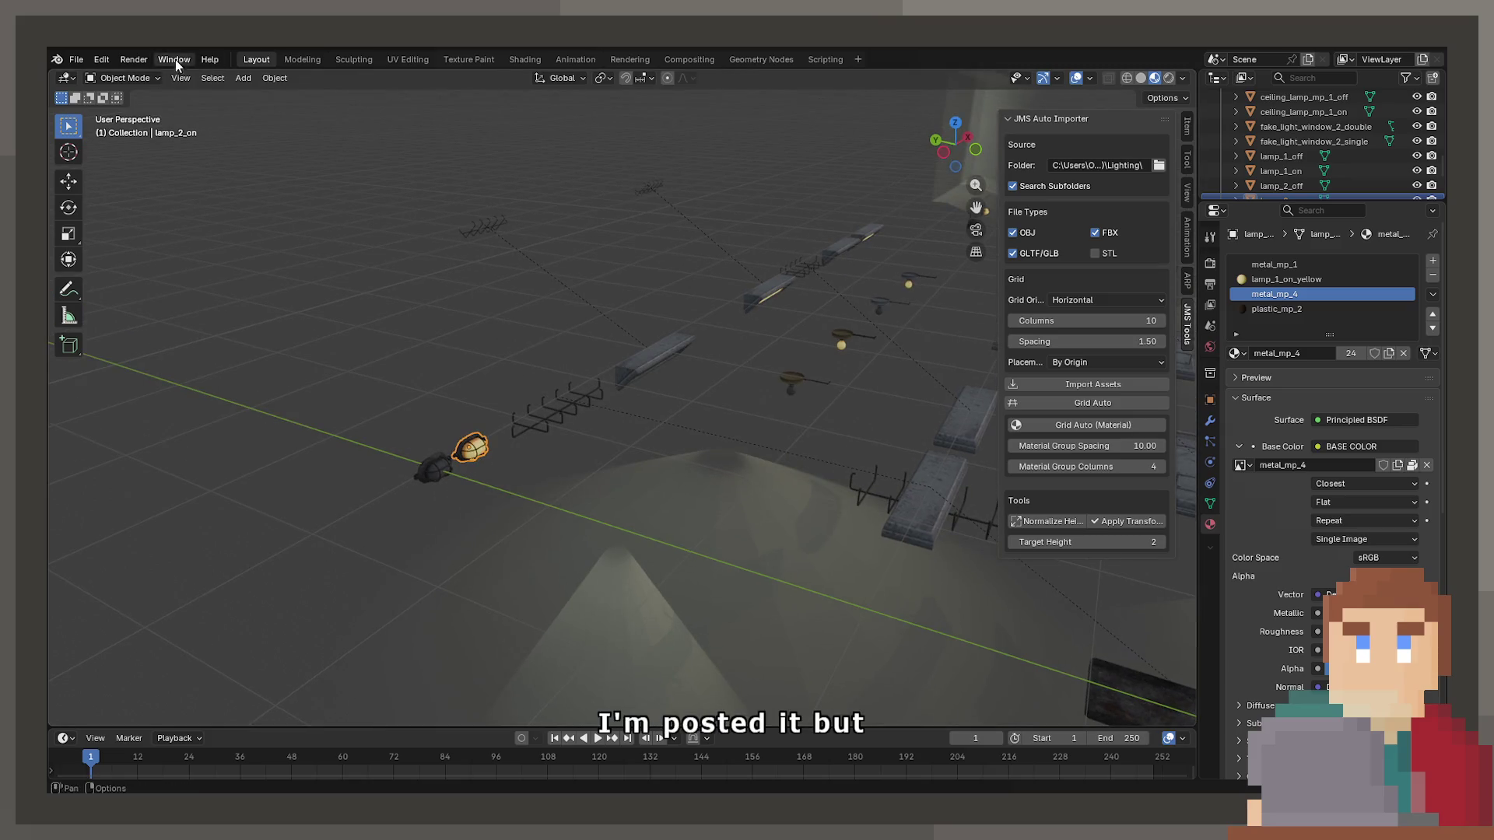
Import the lamp from an FBX (.fbx) file.
click(77, 60)
mouse_move(139, 271)
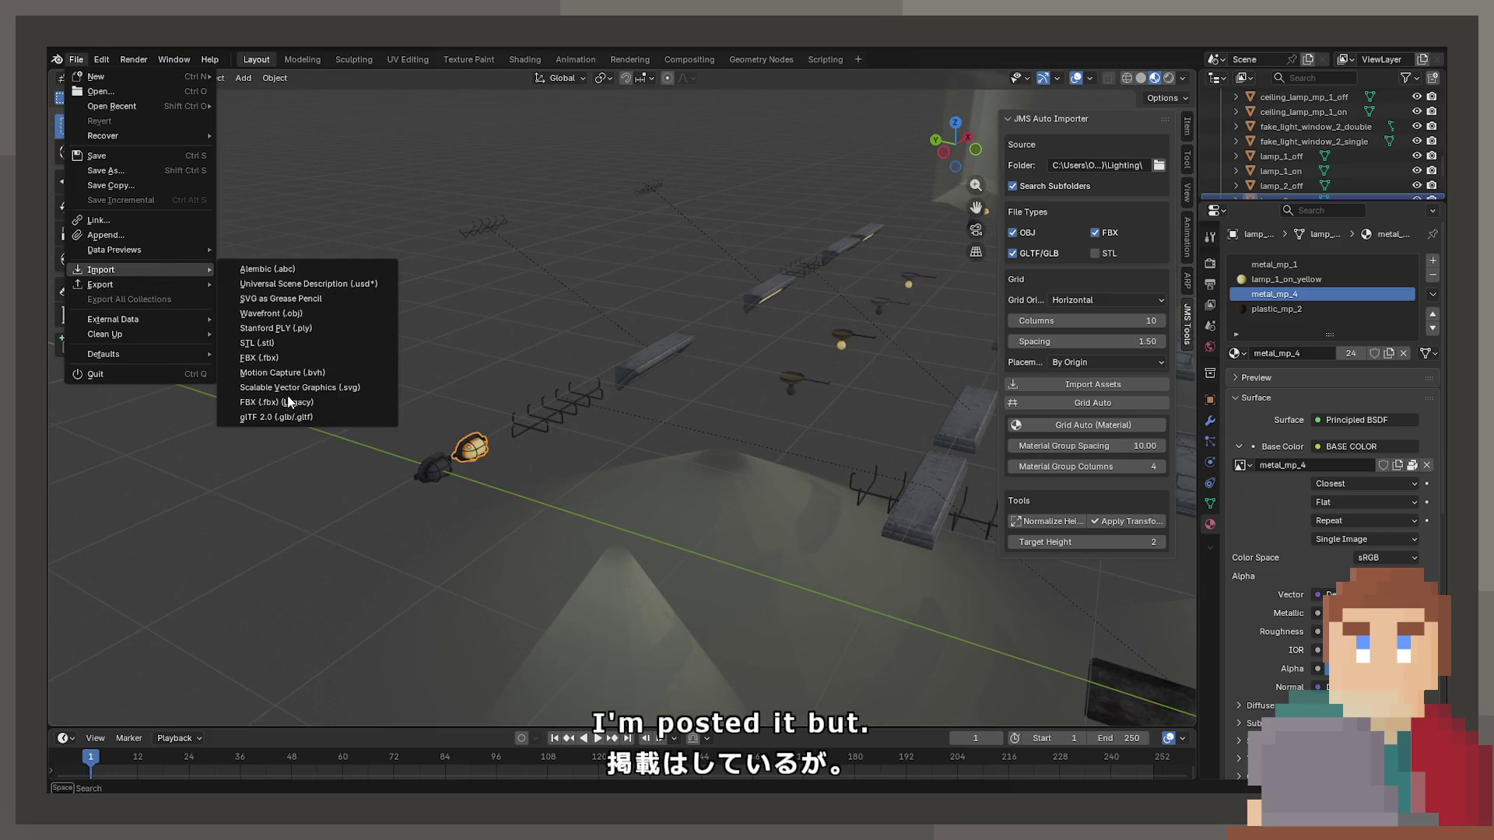
click(278, 358)
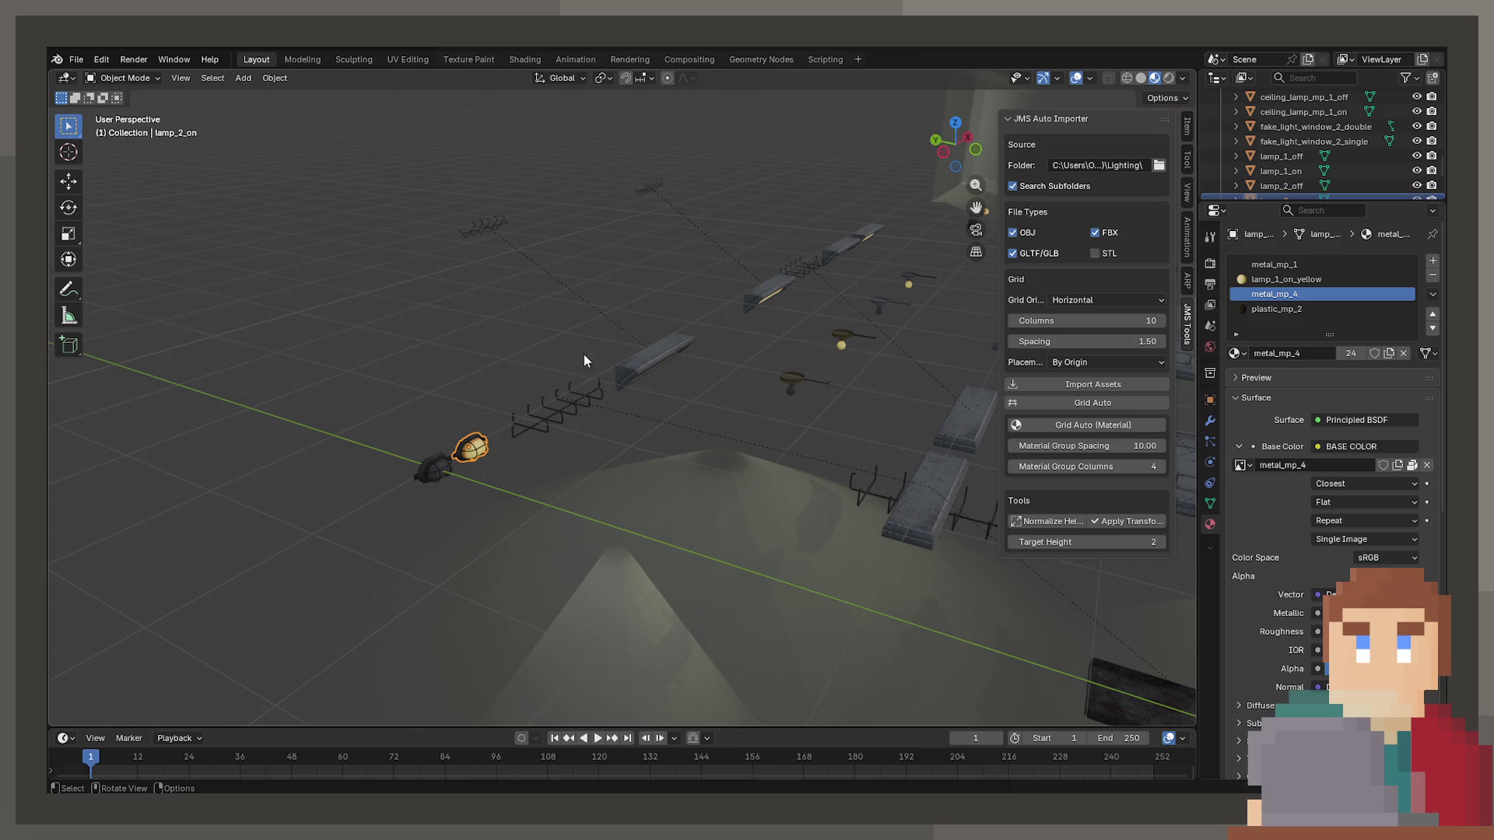
Move the imported lamp_2_on.001 along the Y axis beside the original lamps.
key(ctrl+v)
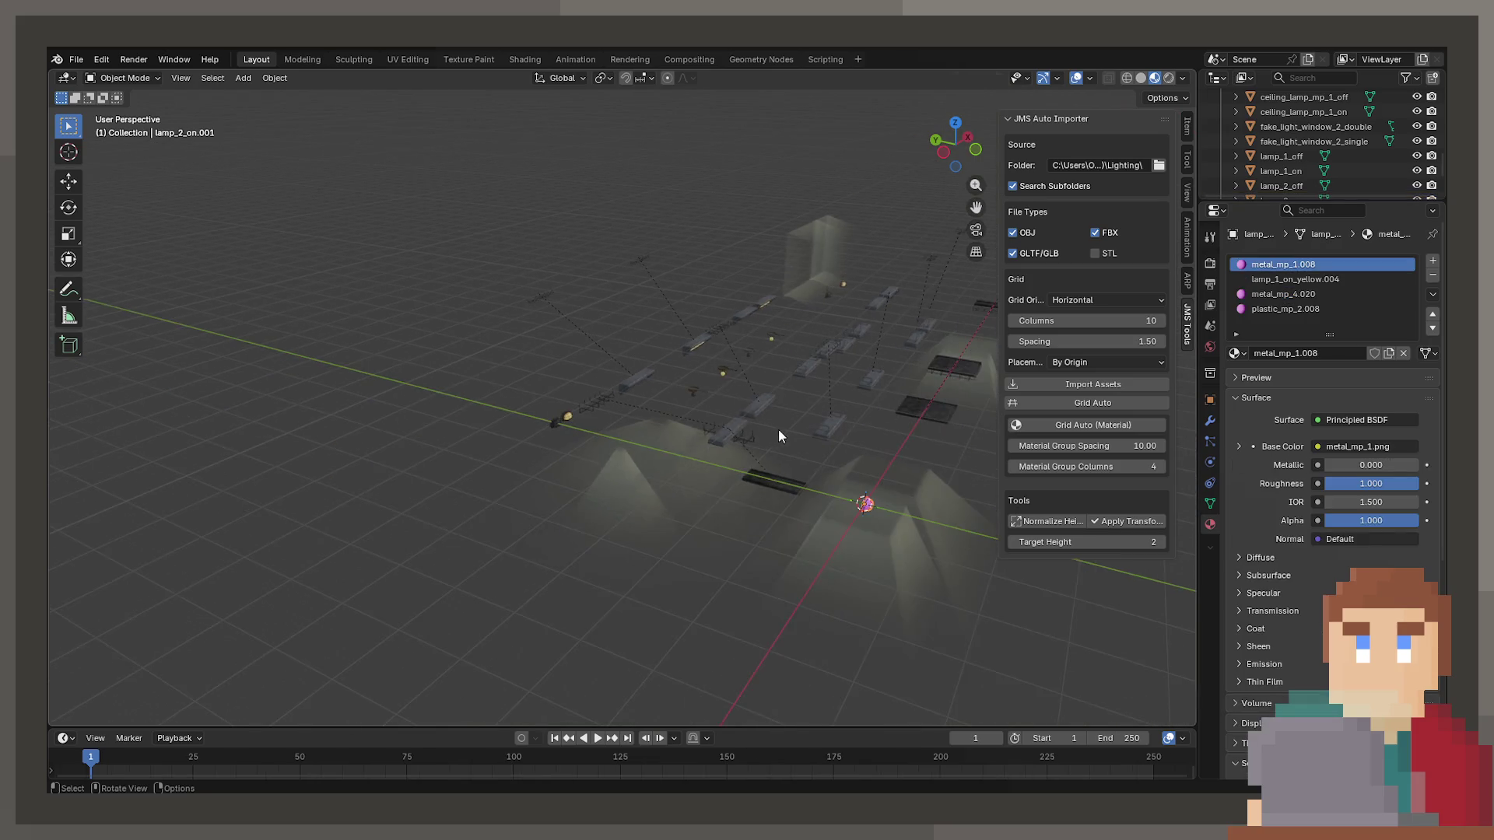
key(g)
key(y)
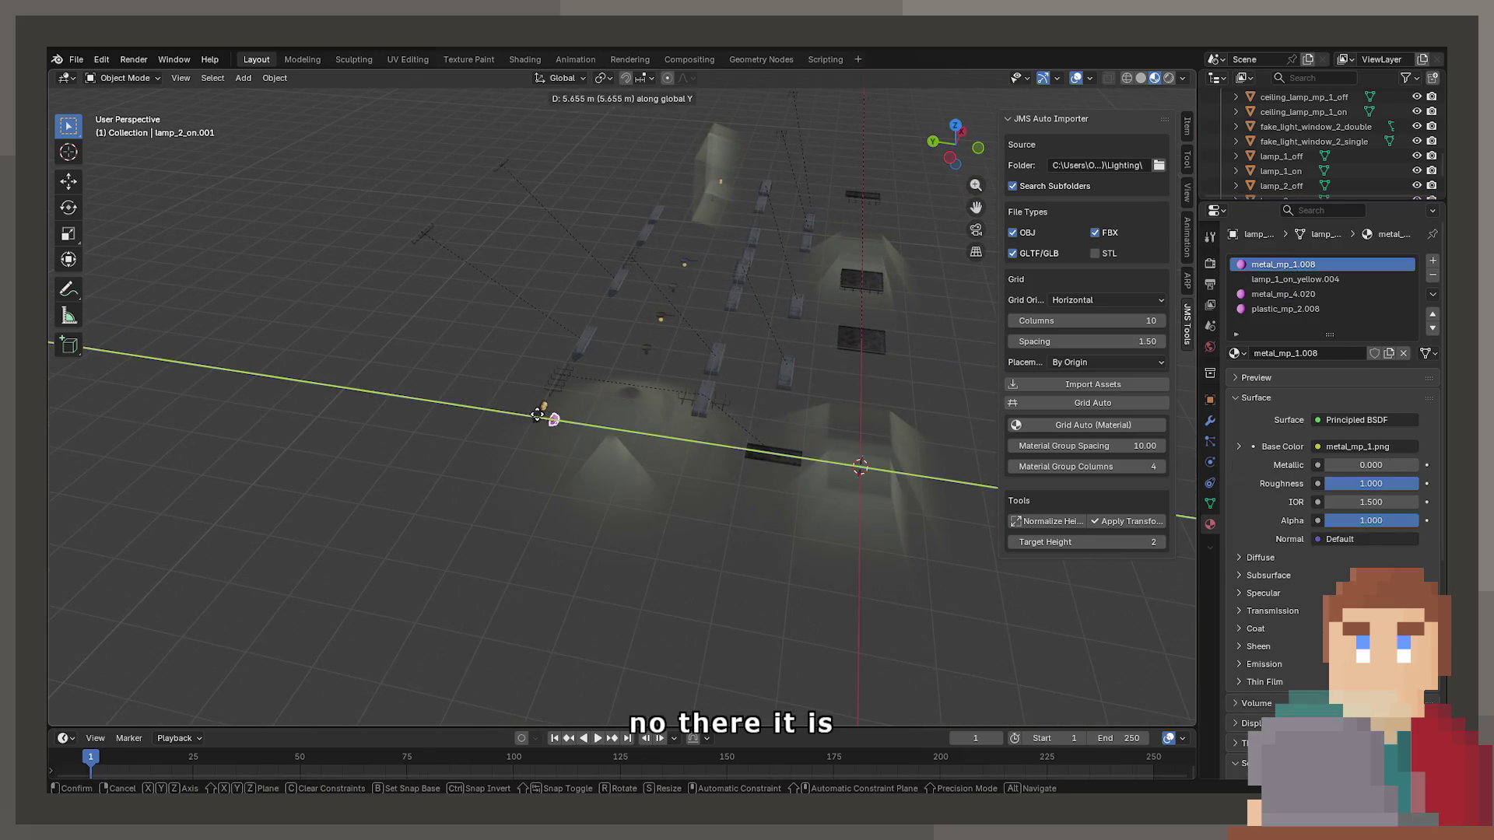
click(521, 414)
scroll(520, 409, up, 6)
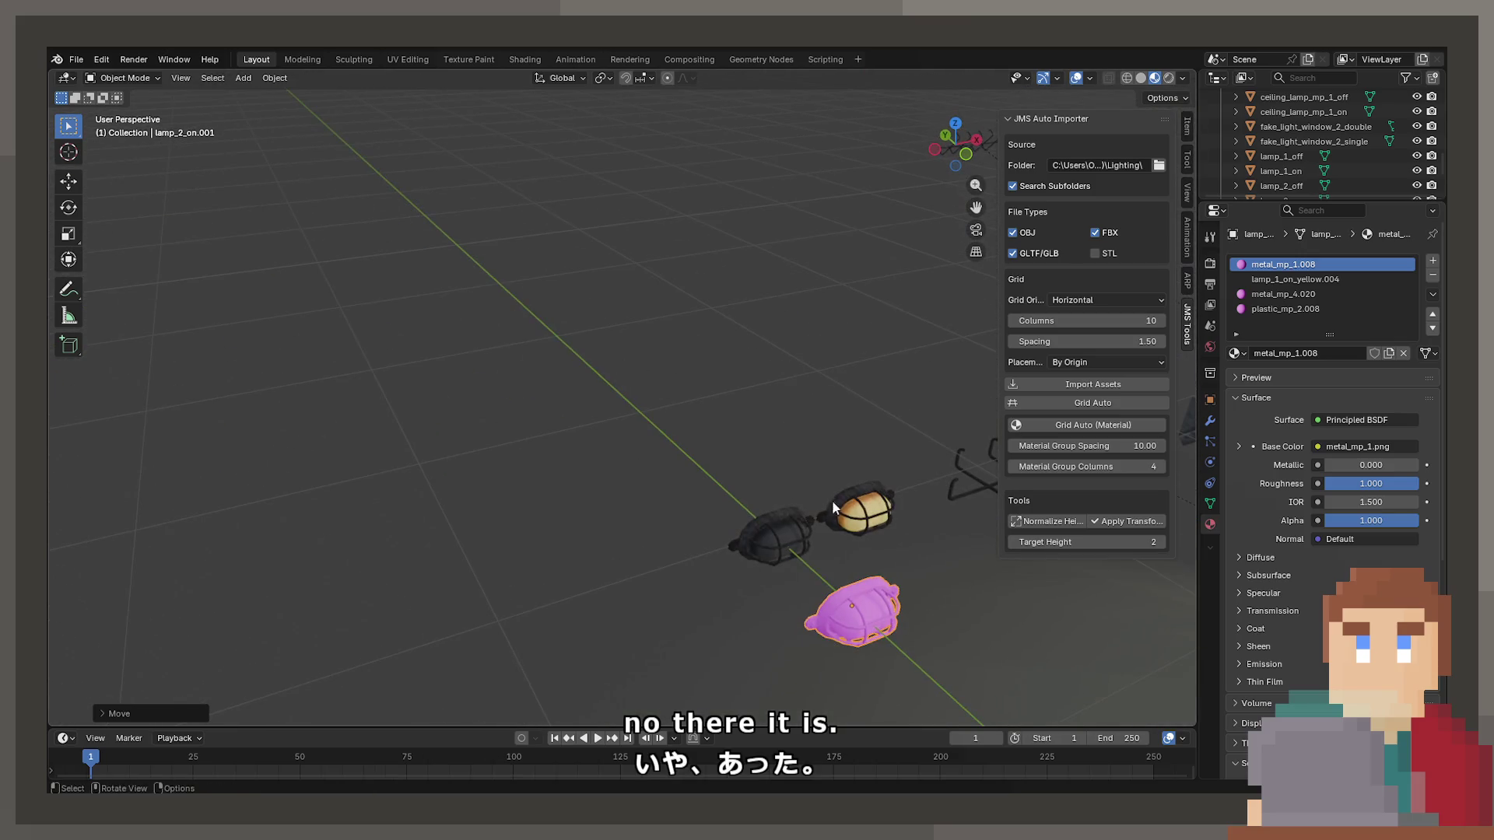
Select both lamps and switch to the UV Editing workspace.
shift+click(857, 509)
key(Tab)
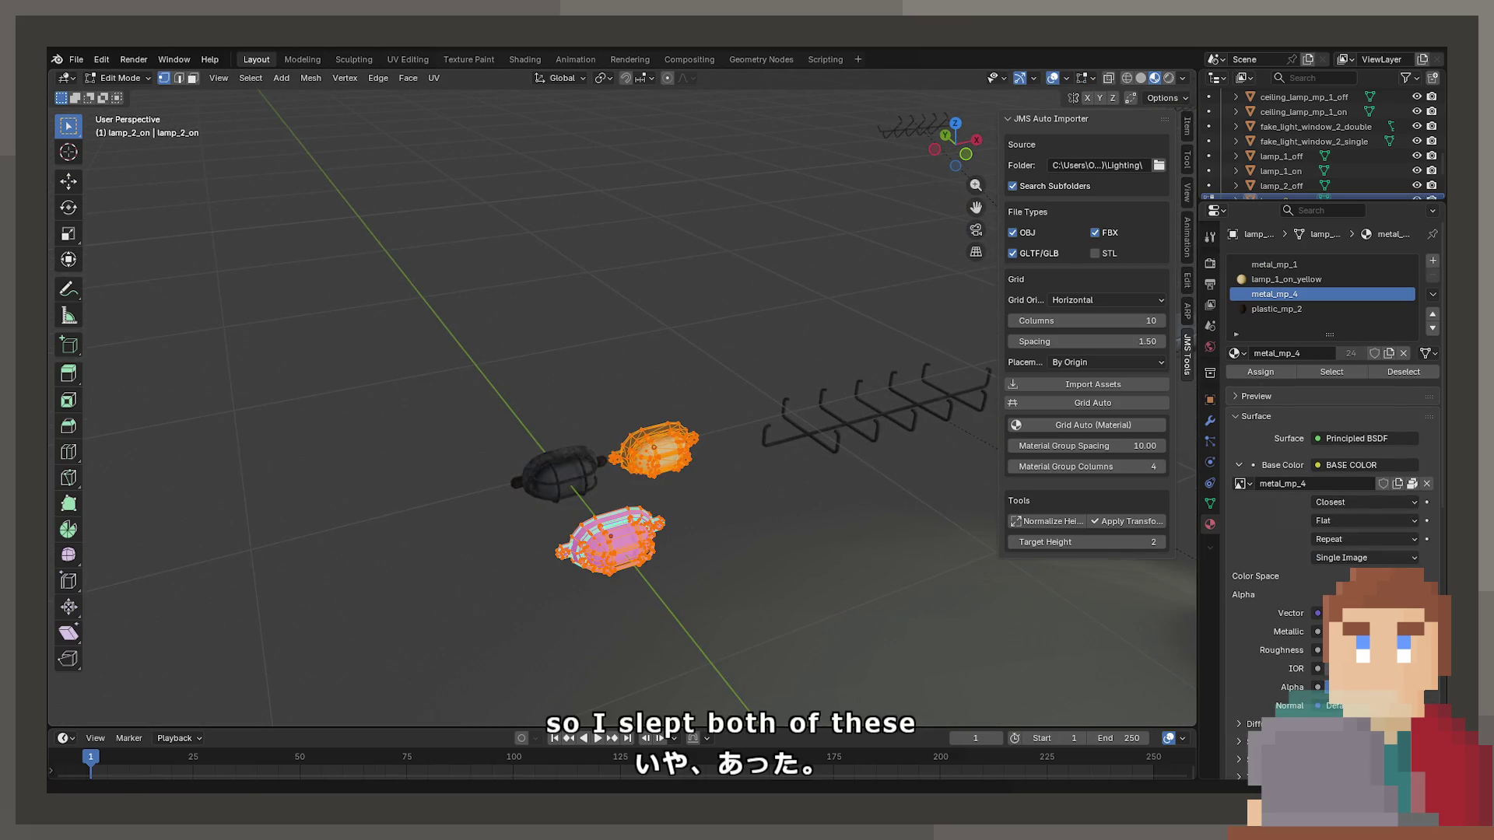
click(391, 60)
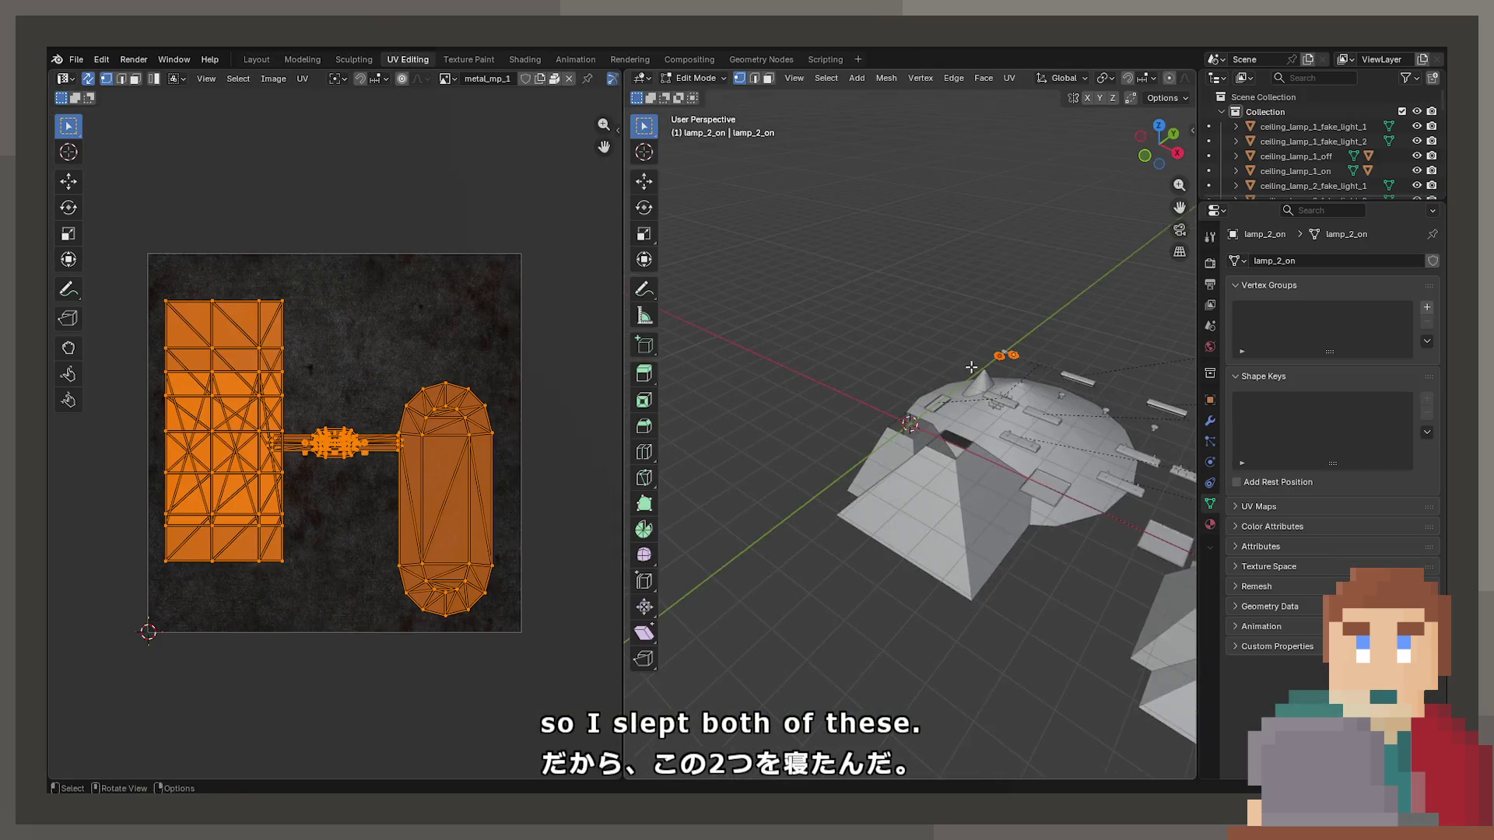
key(Tab)
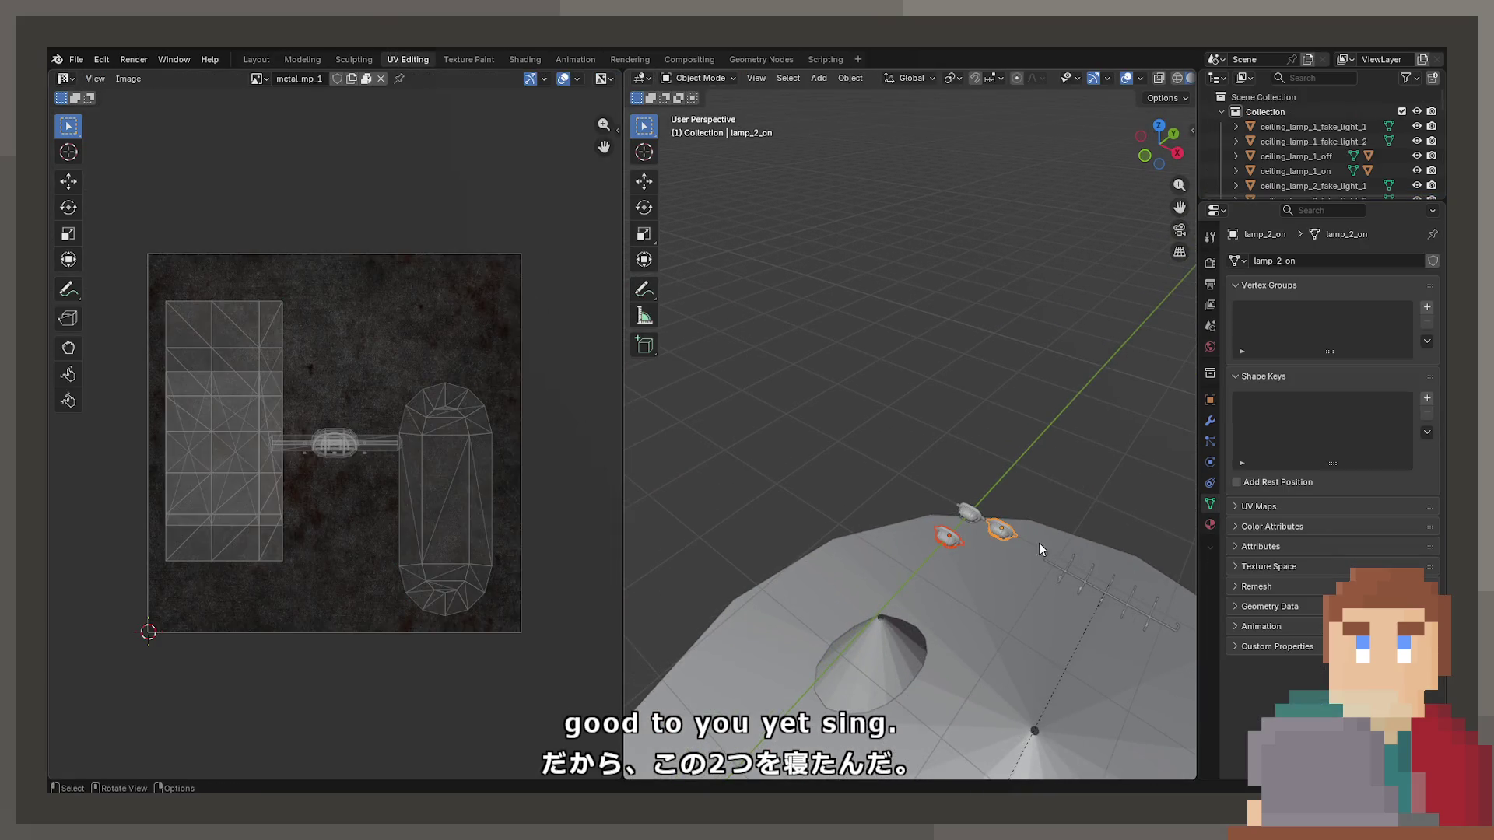
Select the original lamp_2_on and zoom the view in on it.
click(986, 539)
click(1004, 533)
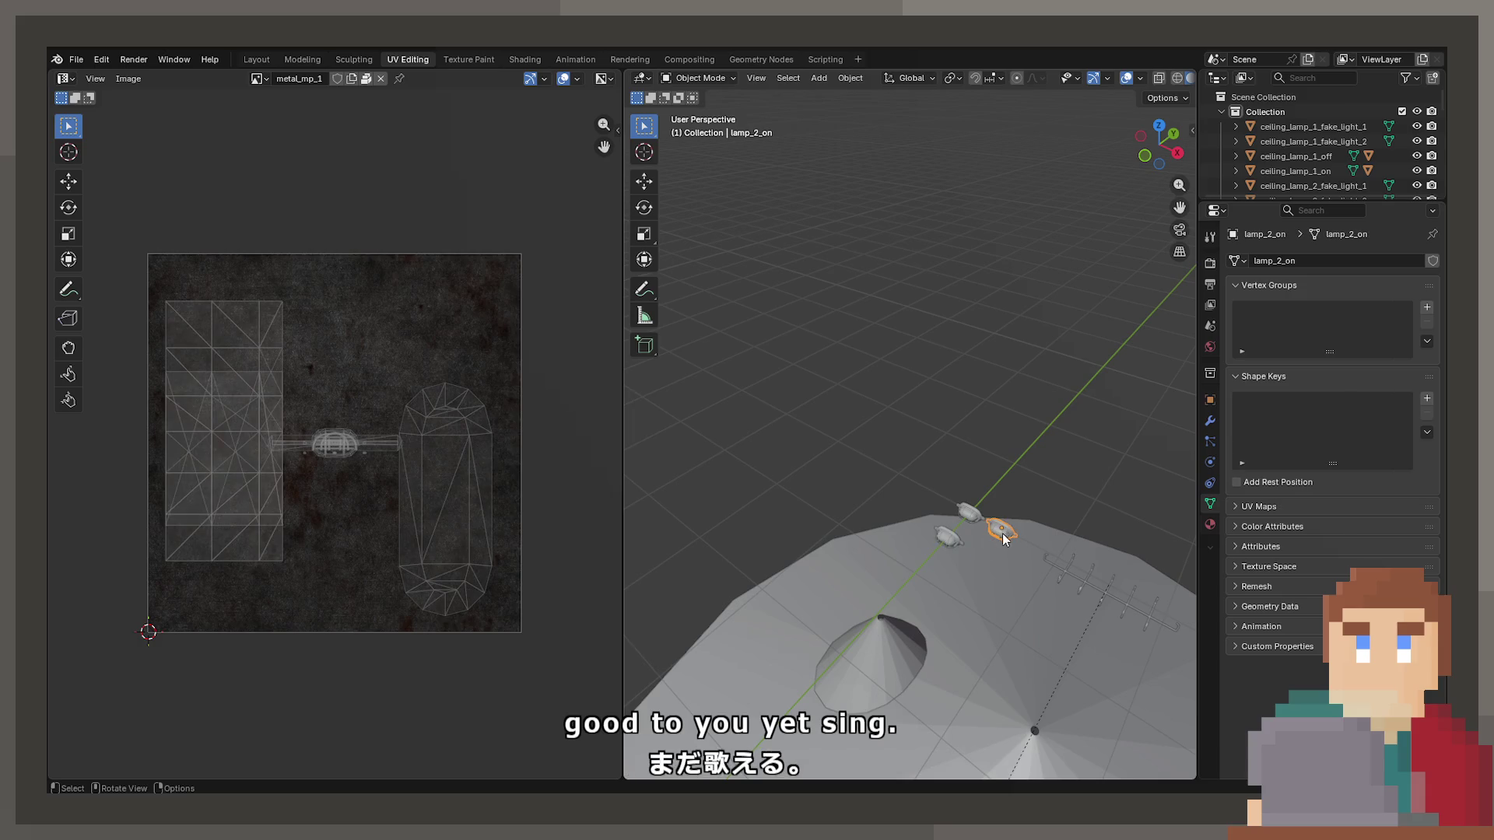
click(920, 549)
click(951, 535)
click(1003, 535)
key(KP_Decimal)
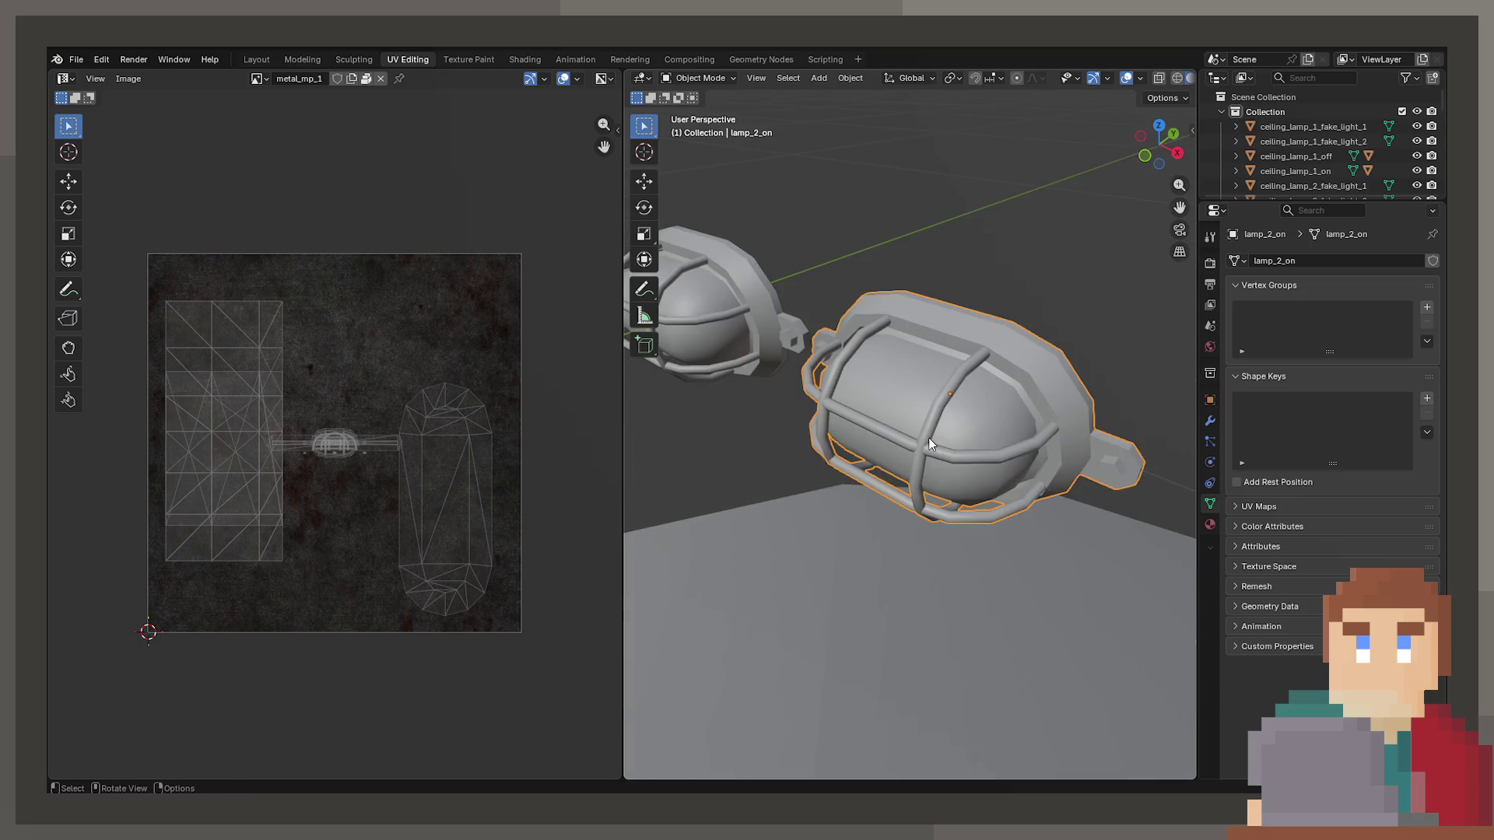
scroll(927, 437, down, 3)
Select the imported lamp_2_on.001 and enter Edit Mode to show its UVs.
click(698, 450)
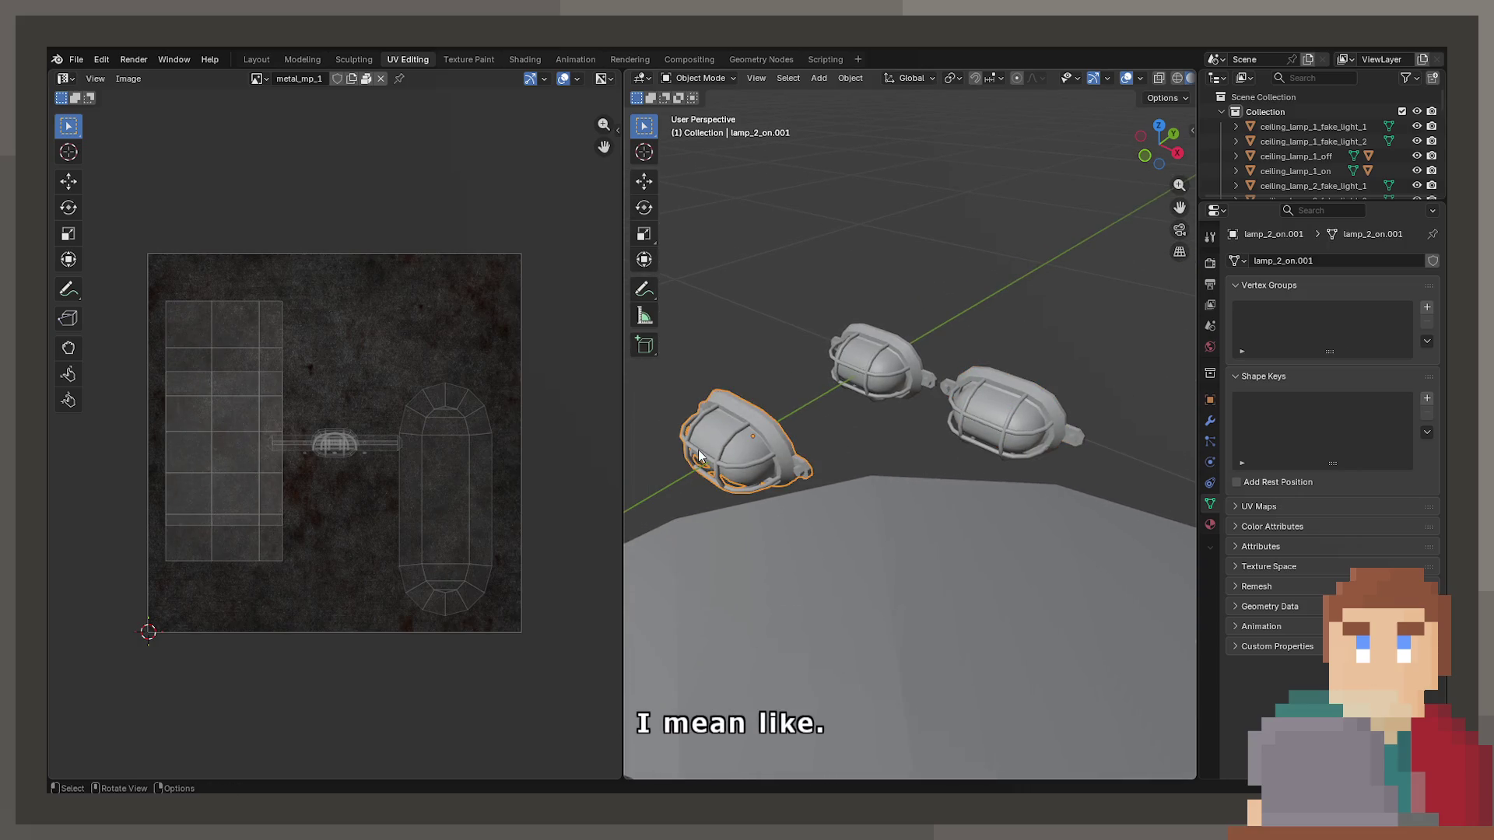
click(1031, 445)
click(682, 460)
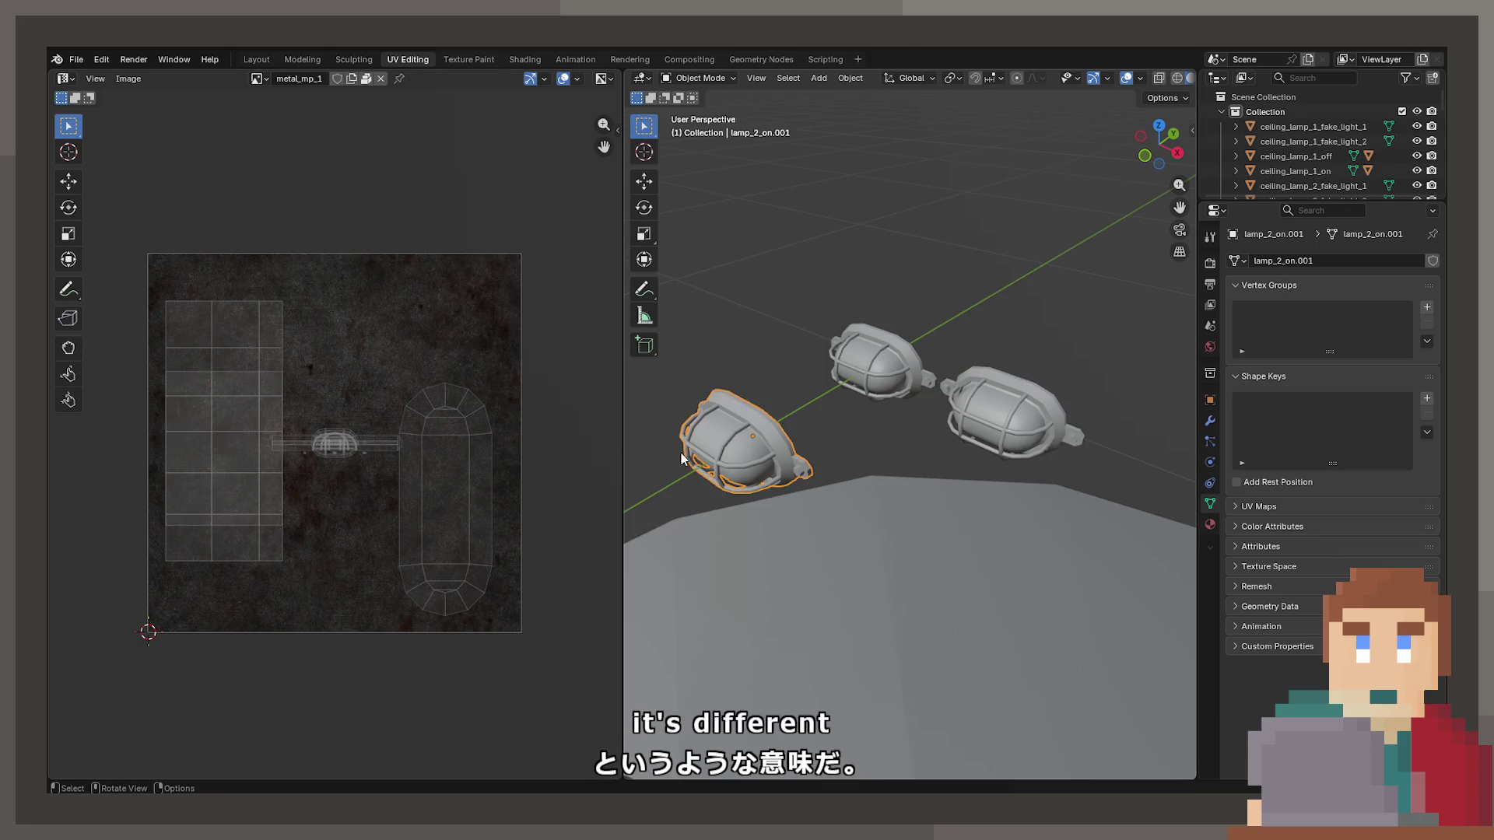
scroll(772, 454, up, 5)
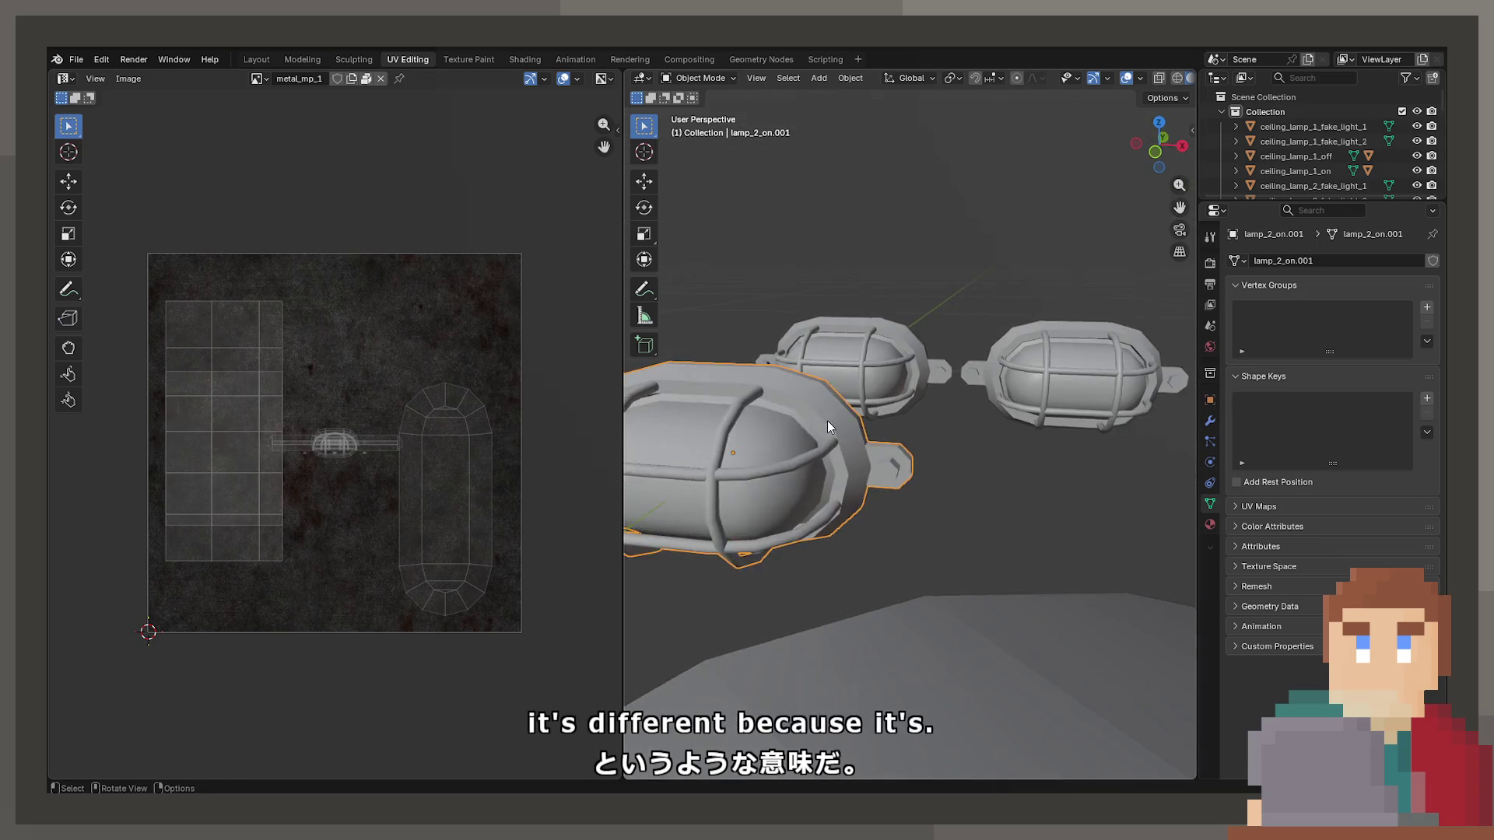
key(Tab)
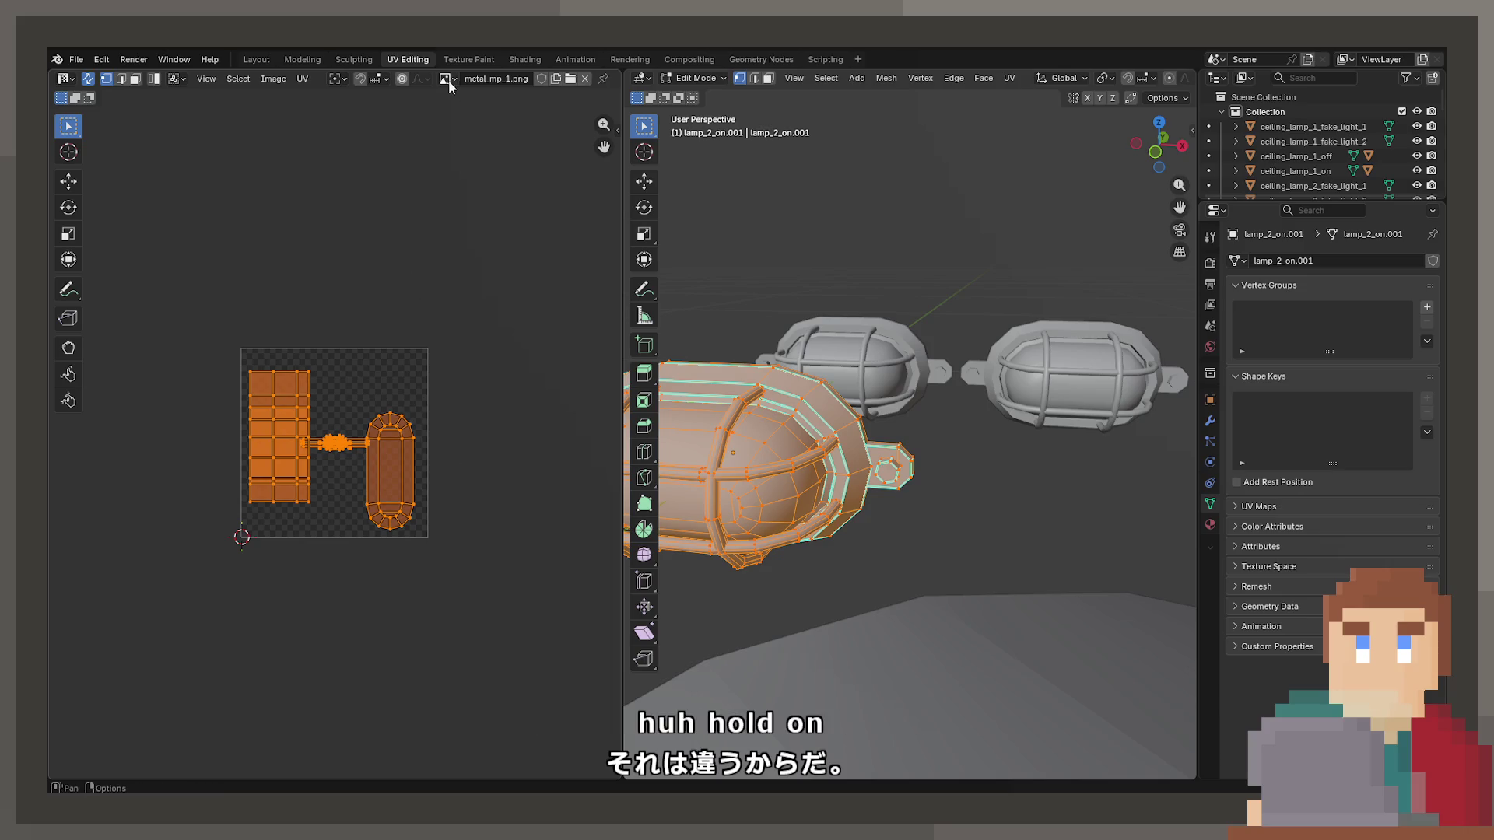
click(446, 78)
key(Tab)
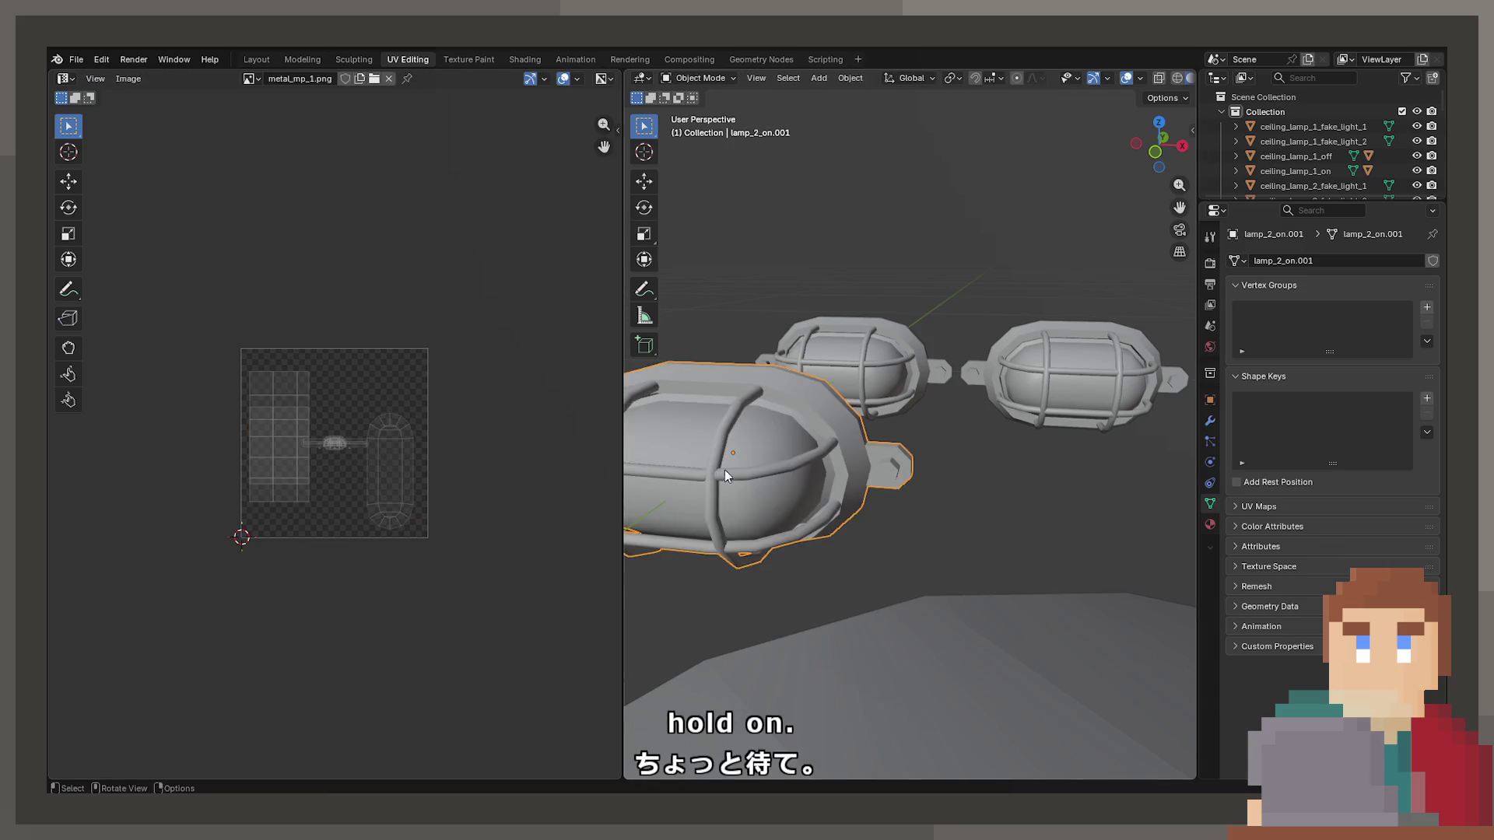
scroll(892, 461, up, 2)
key(Tab)
click(446, 78)
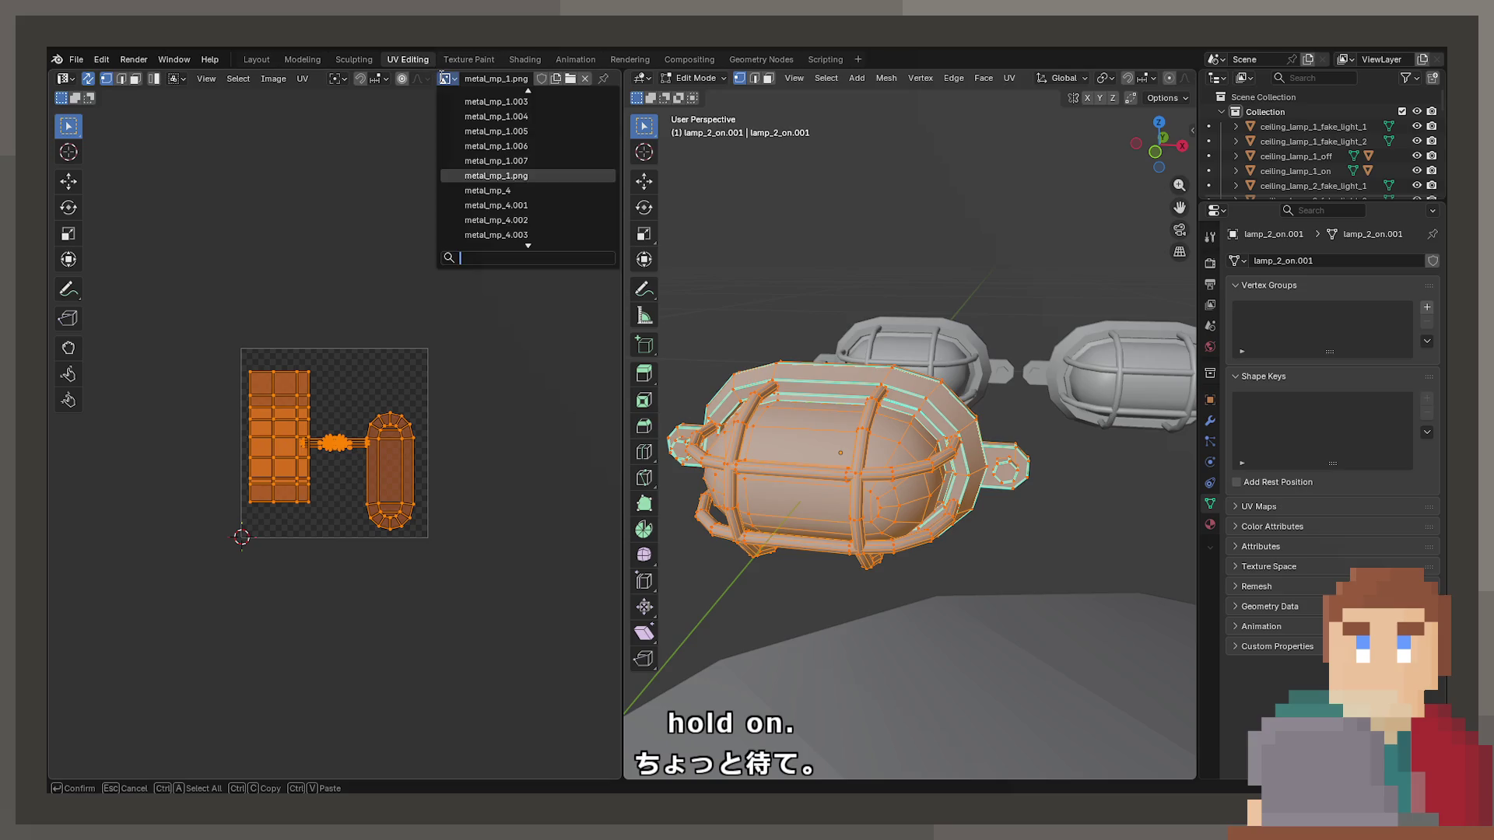
scroll(487, 180, up, 5)
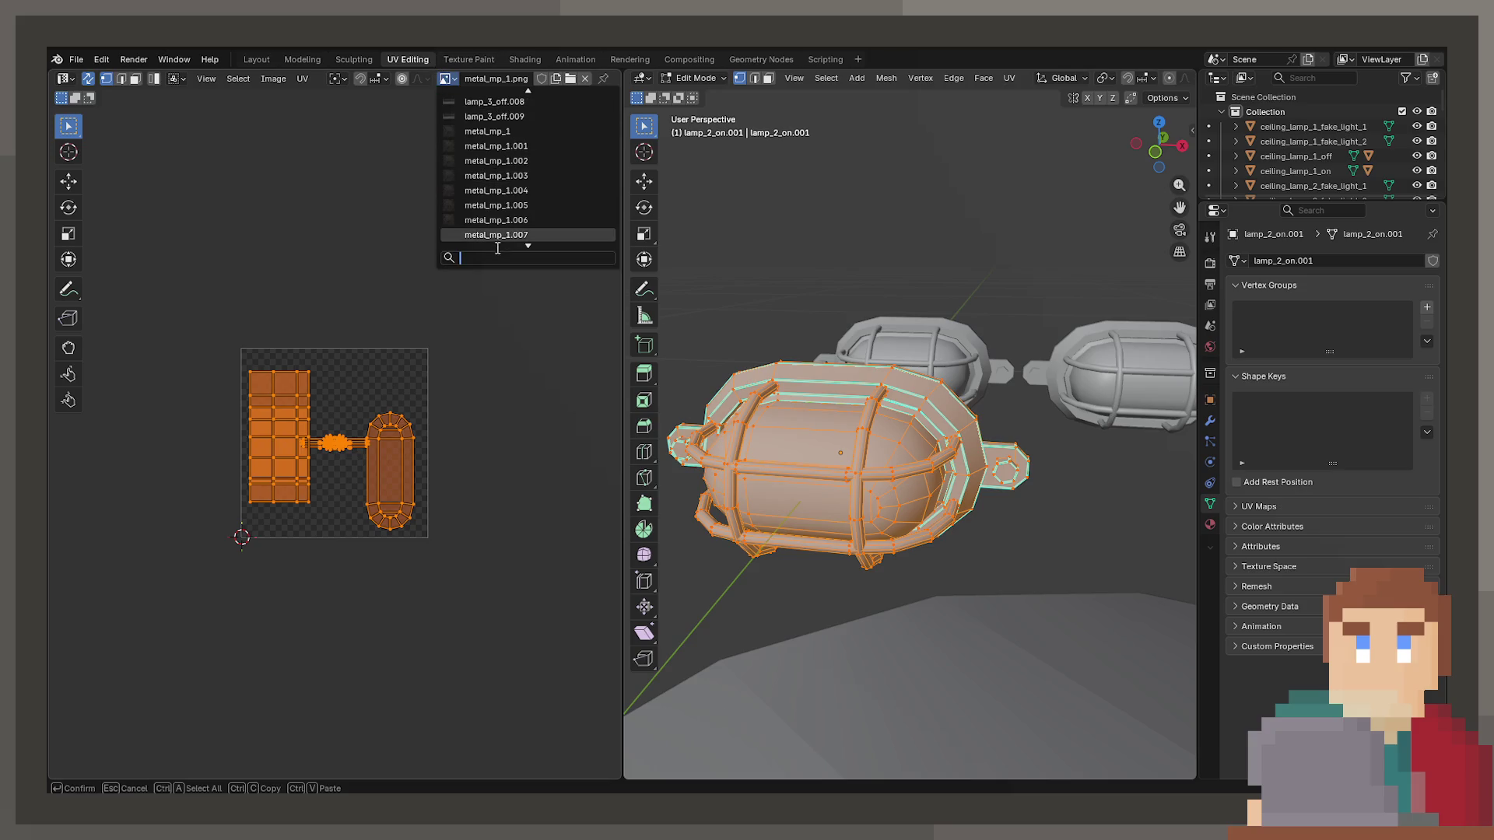
text(lamp)
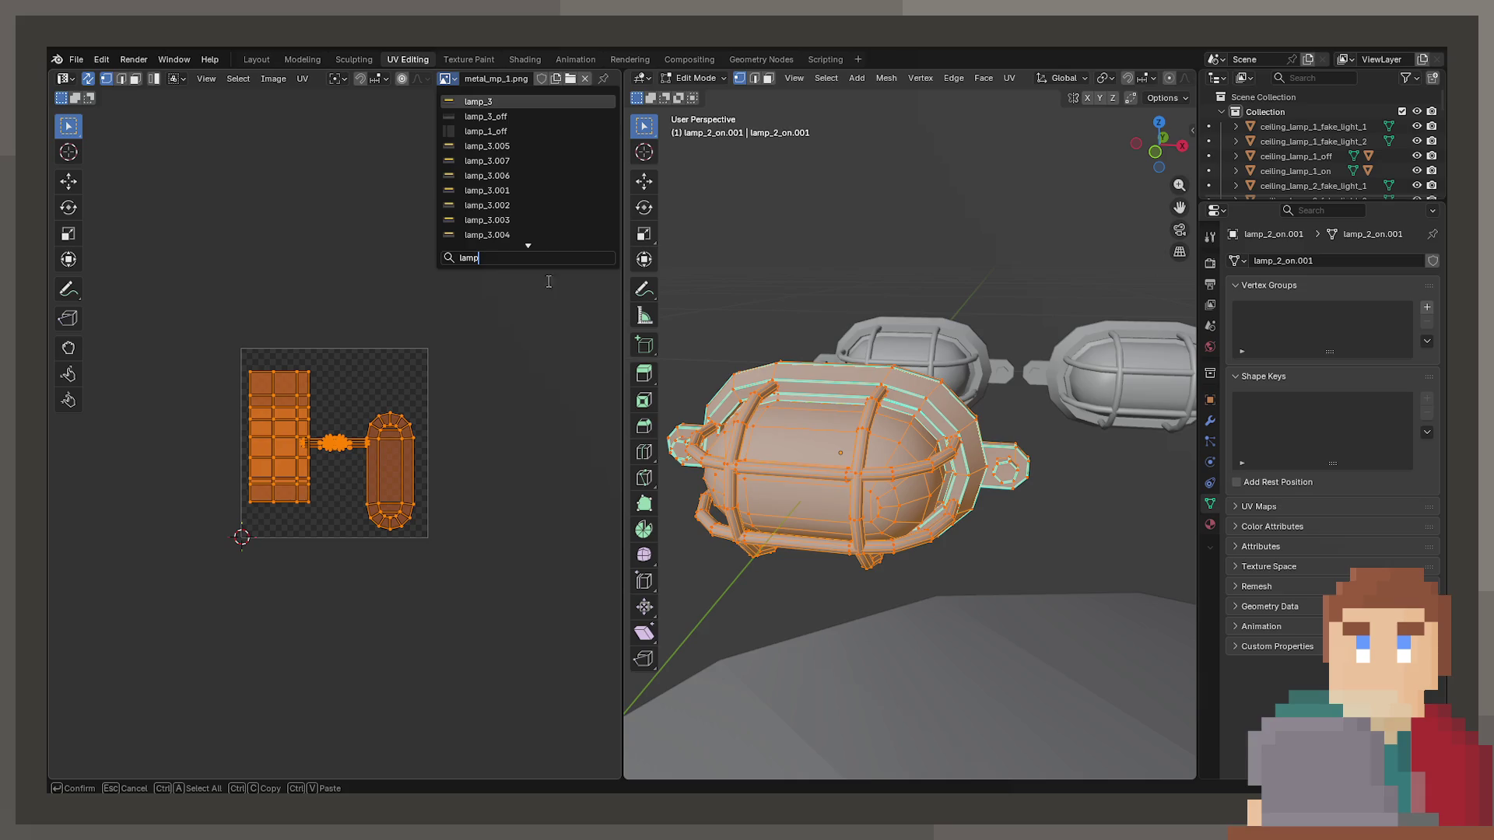
scroll(525, 201, down, 12)
scroll(524, 201, down, 10)
scroll(532, 153, down, 9)
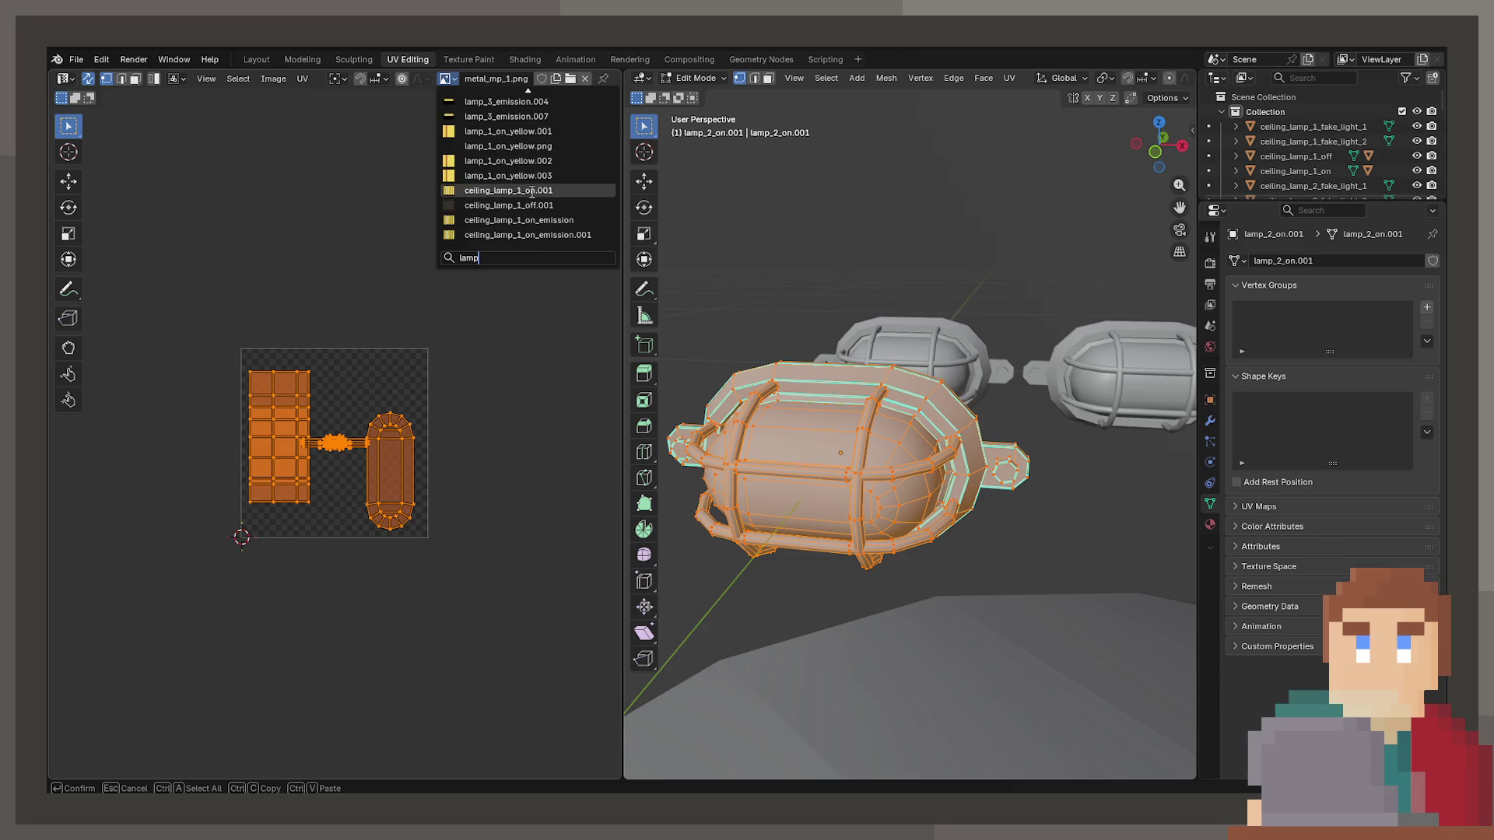
key(Tab)
click(933, 353)
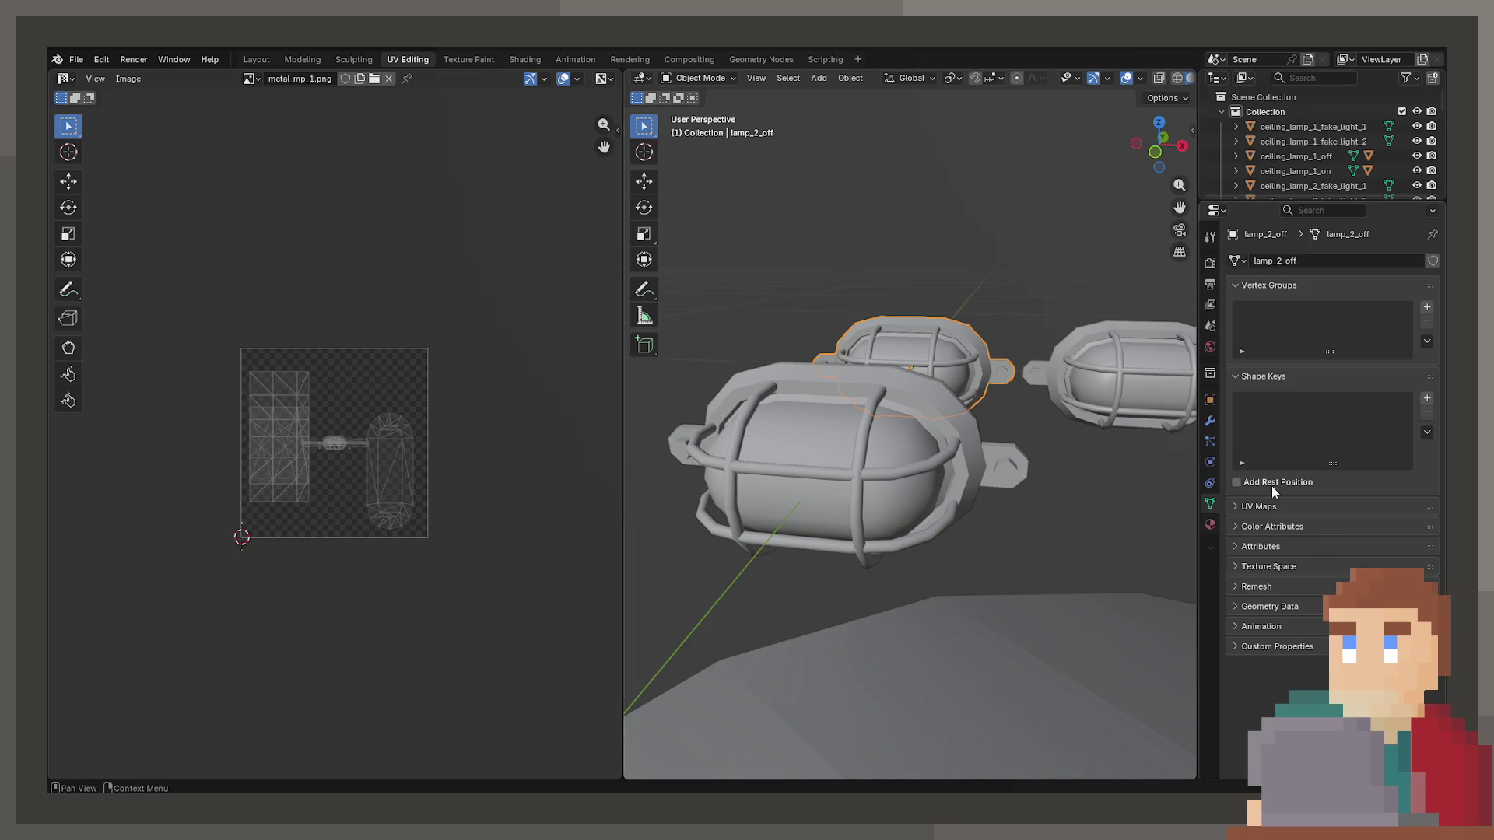
Switch the Blender viewport to Material Preview and orbit around the lamps.
click(1212, 521)
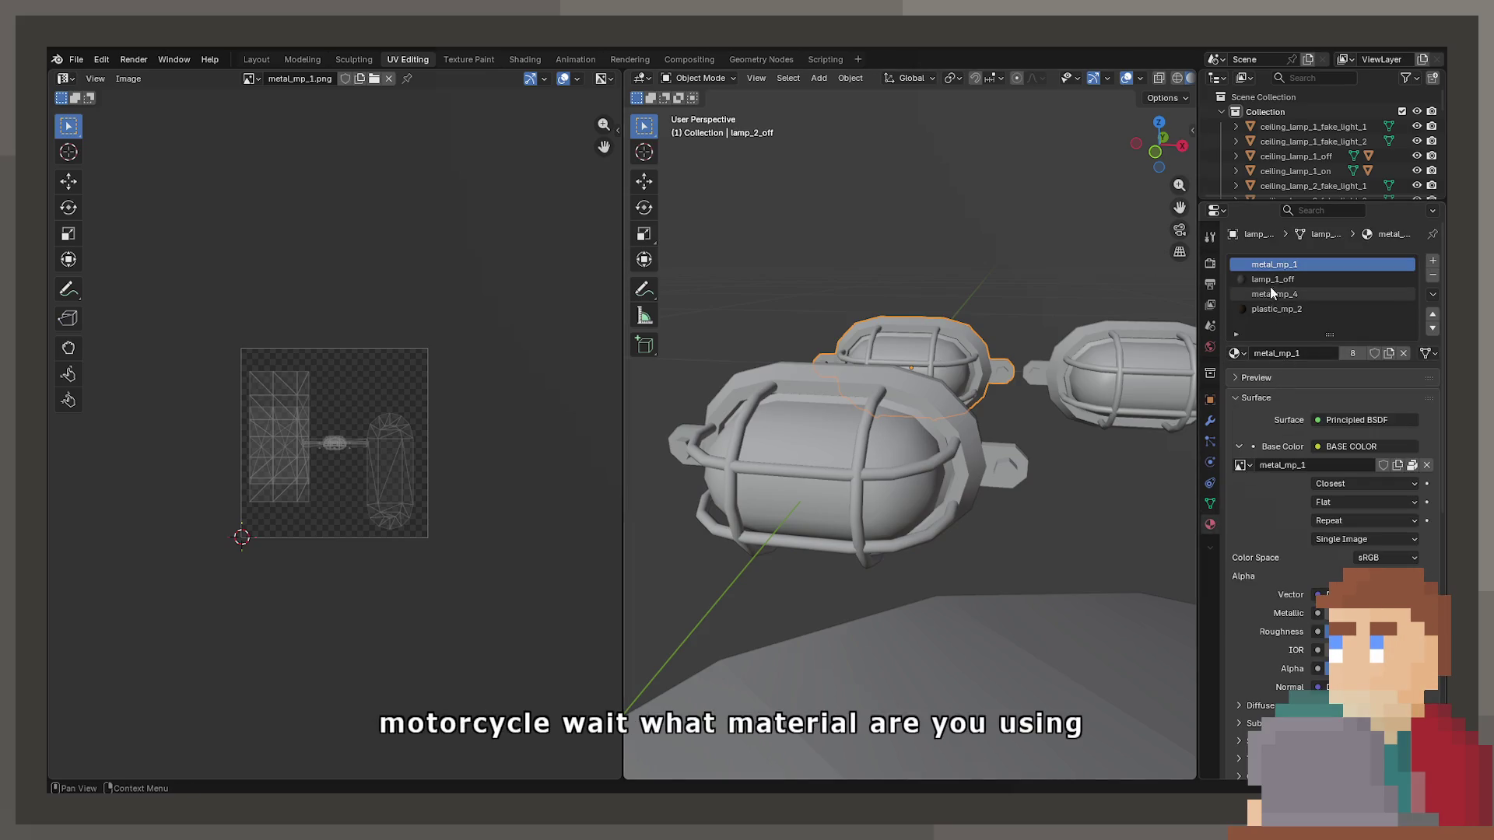
key(z)
click(957, 483)
drag(957, 483, 1002, 440)
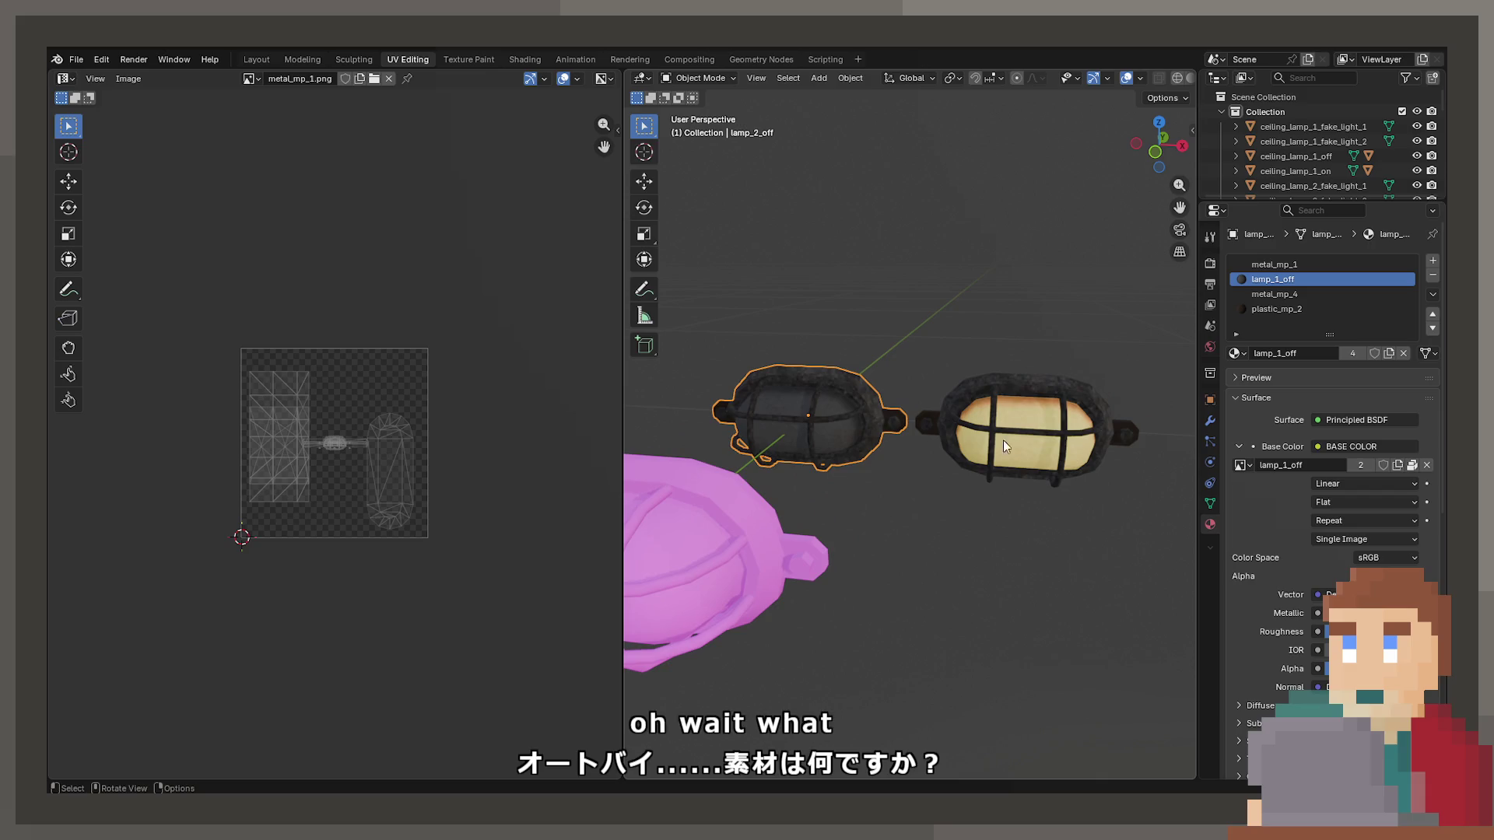
Select the lit lamp_2_on and check its lamp_1_on_yellow material slot.
click(1035, 437)
scroll(1281, 166, down, 5)
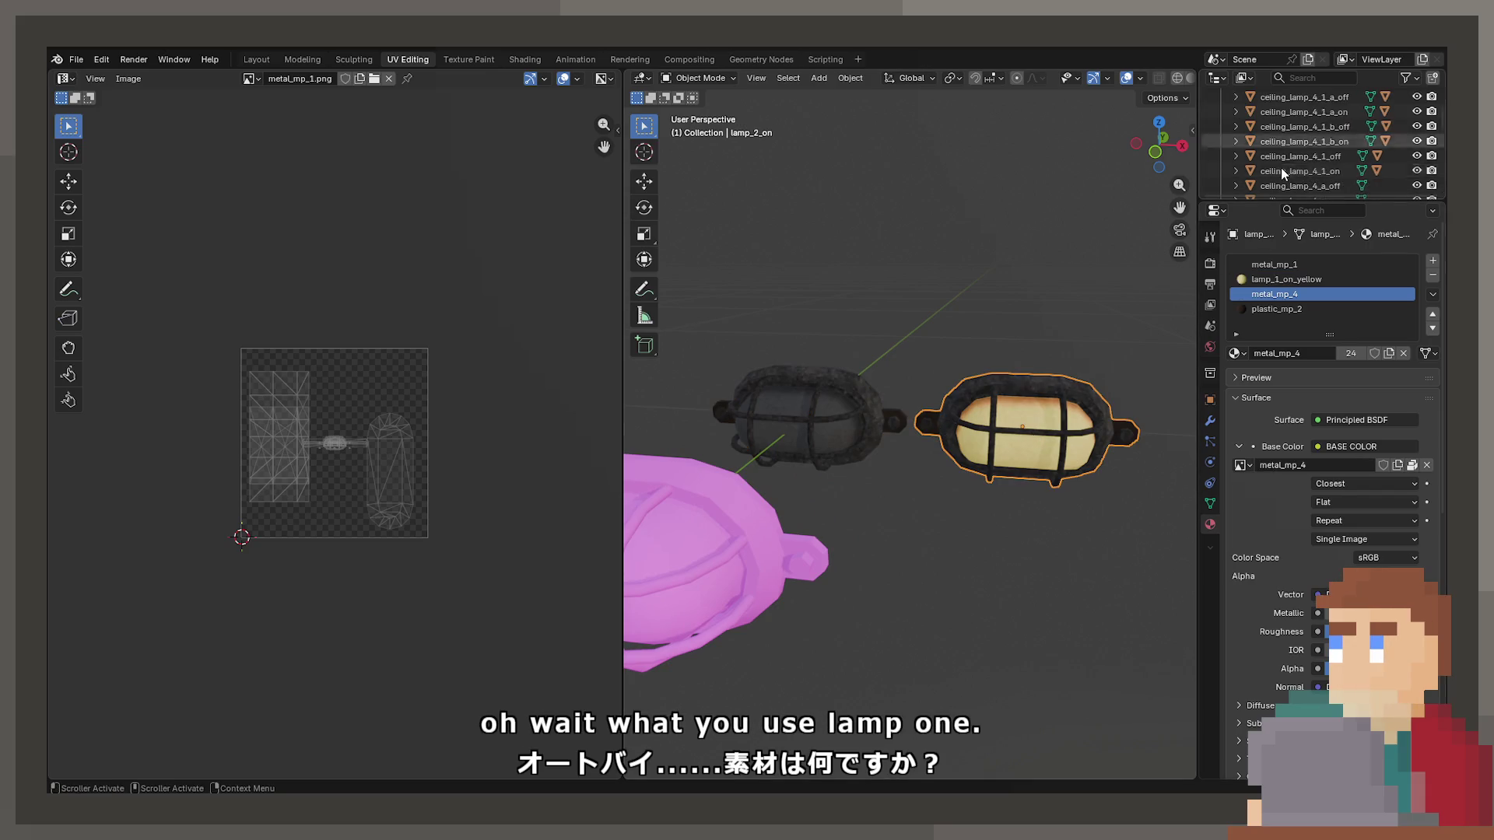
scroll(1277, 168, down, 2)
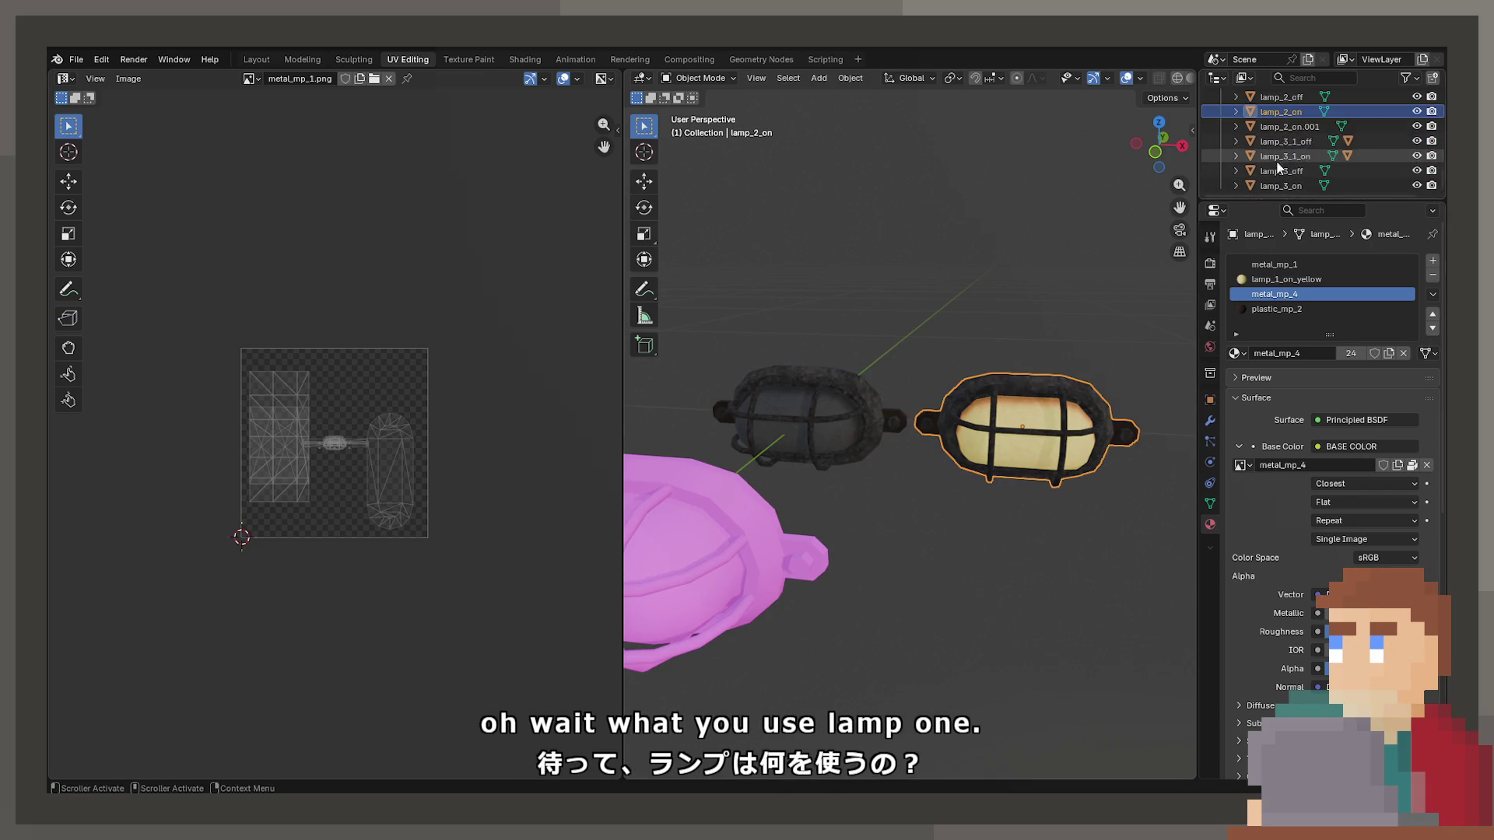
click(1291, 278)
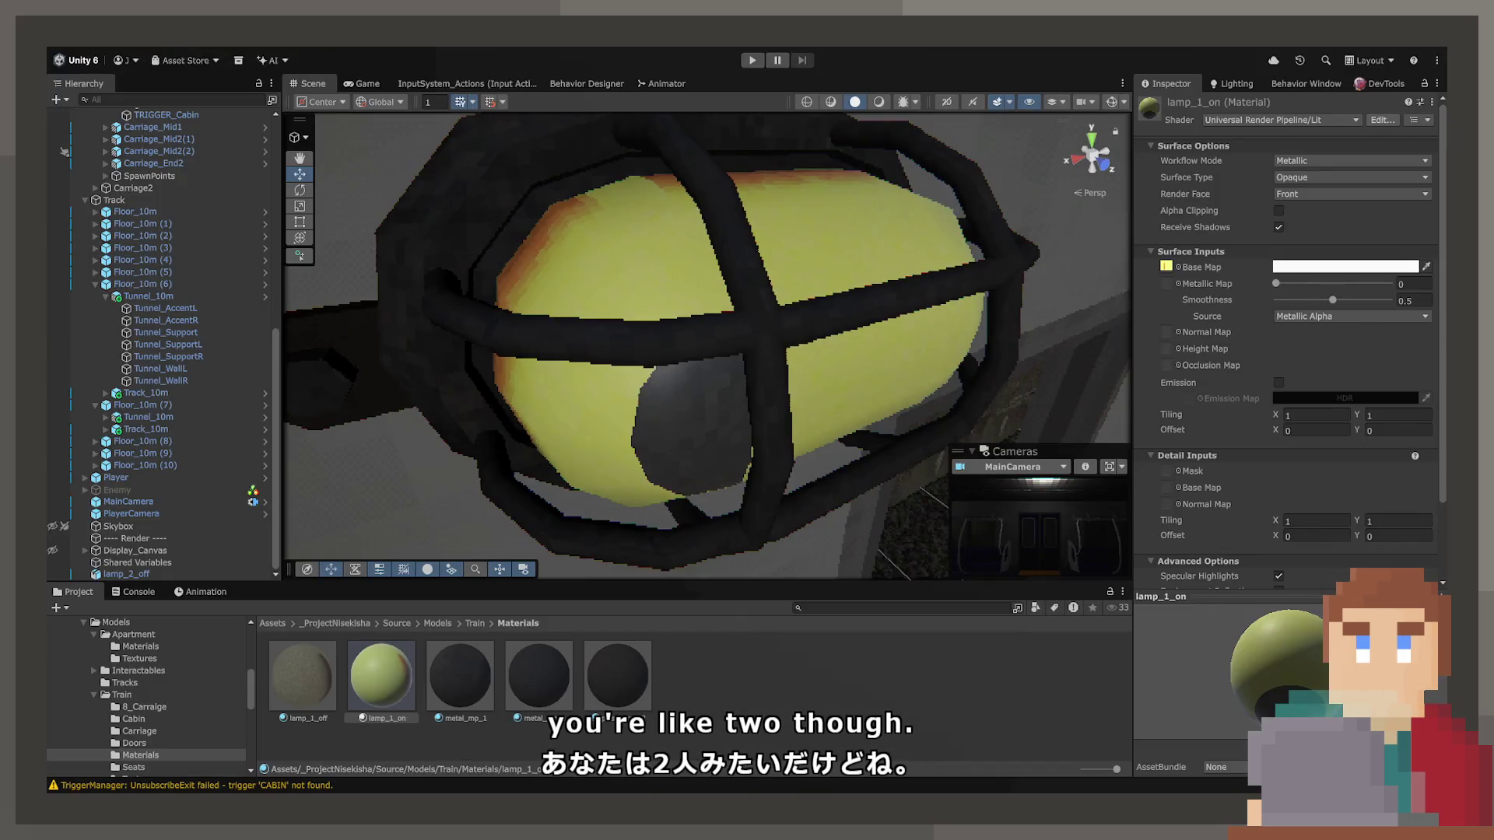
Rotate the lamp_1_off material preview, then select the placed lamp in the Scene view.
click(303, 675)
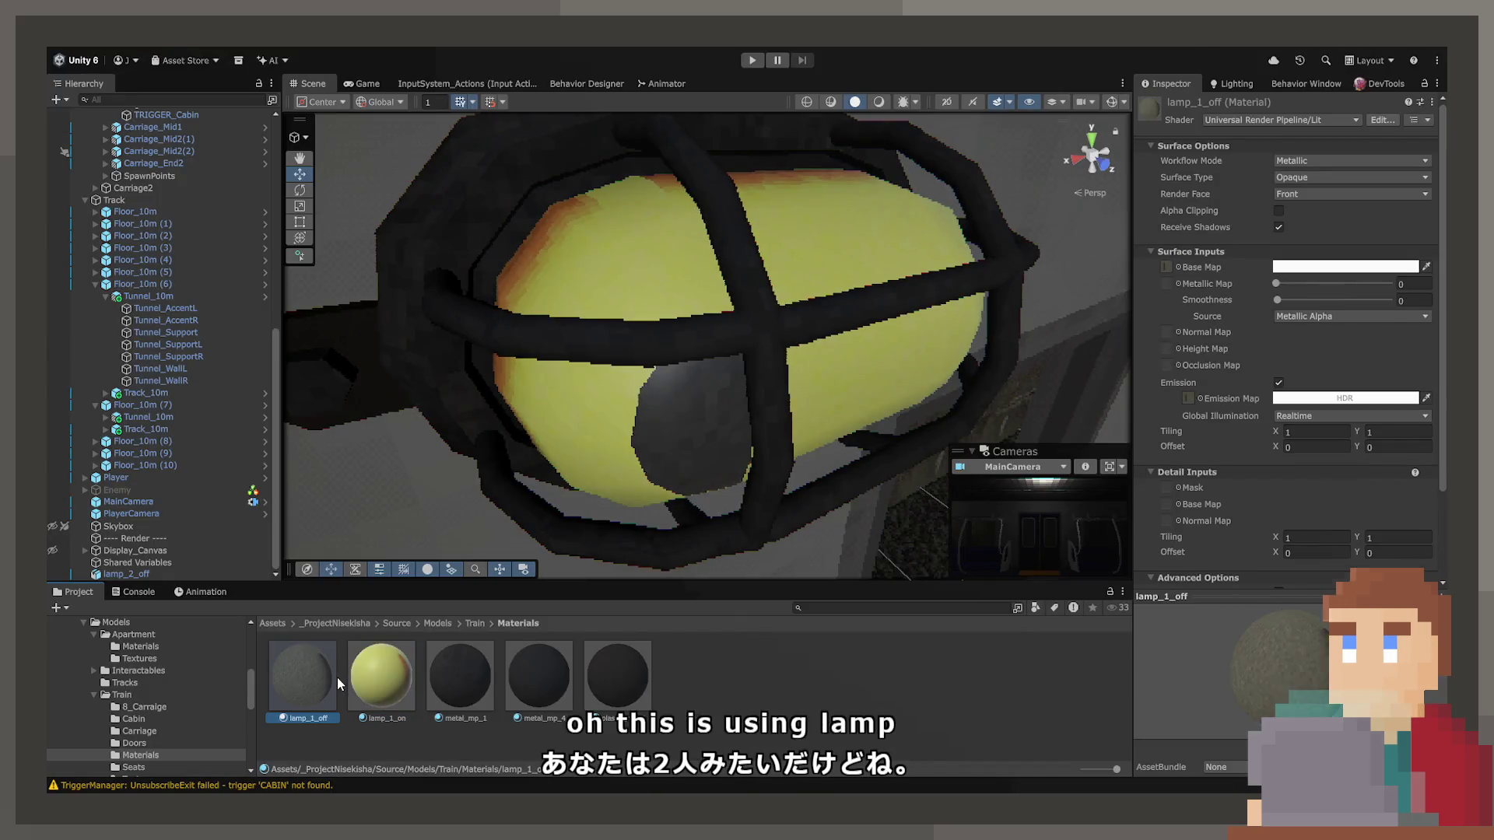
mouse_move(1304, 689)
mouse_down()
mouse_move(1189, 718)
mouse_move(1287, 589)
mouse_move(1296, 674)
mouse_up()
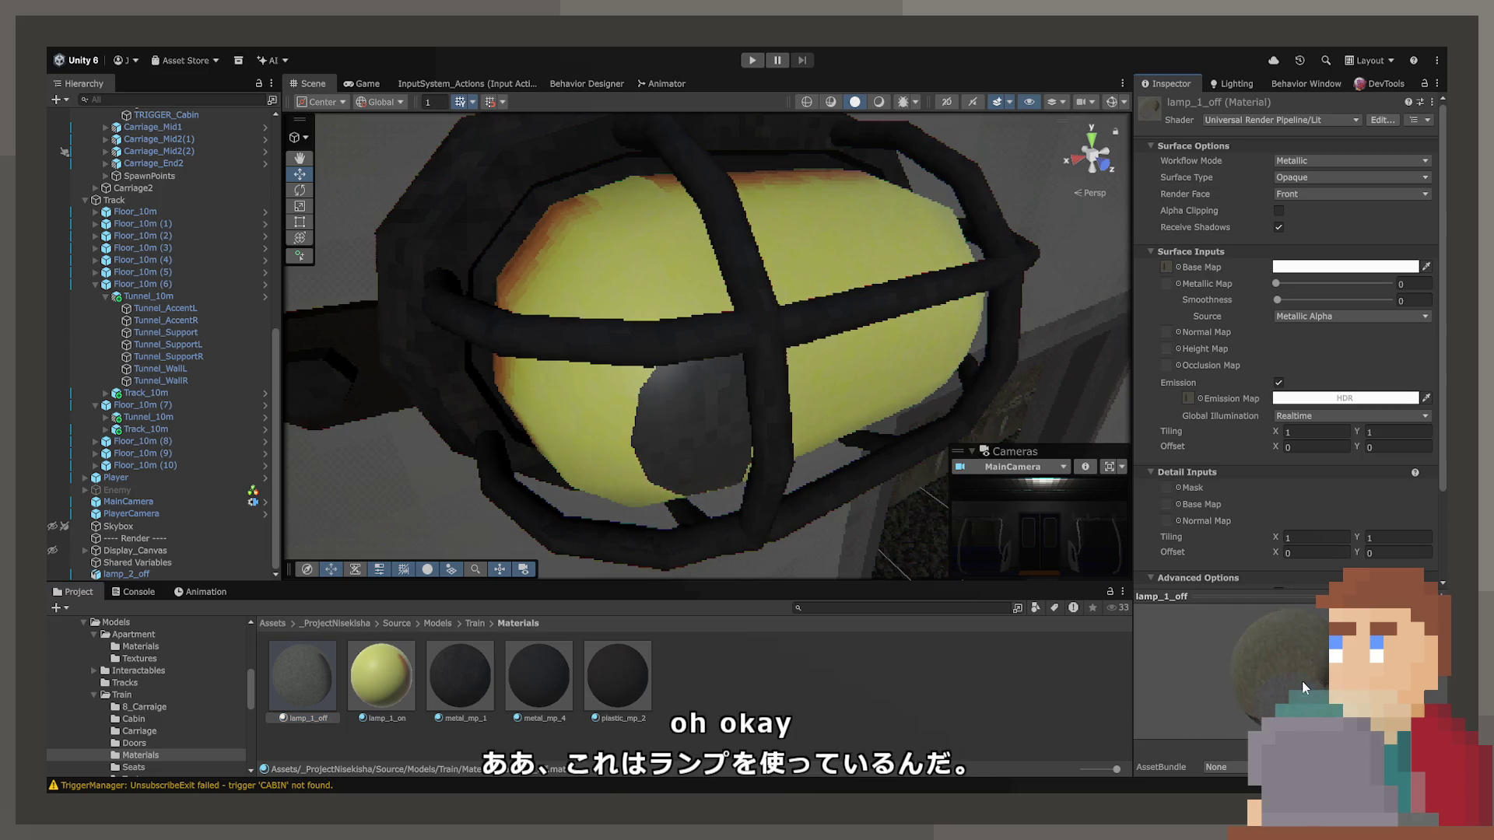
click(714, 426)
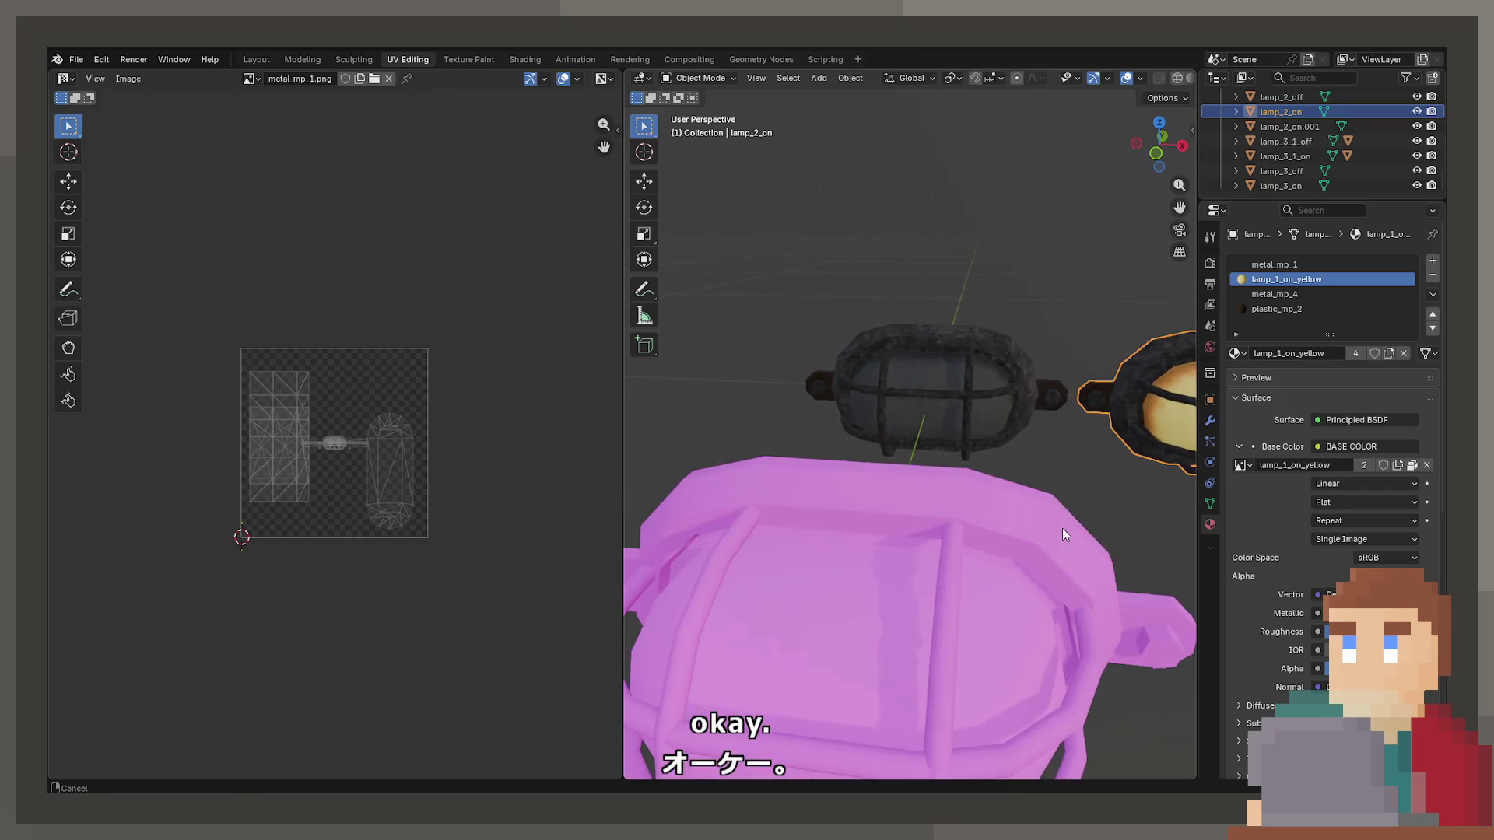
In Edit Mode, search '1on' and show lamp_1_on_yellow behind the lamp's UV layout.
key(Tab)
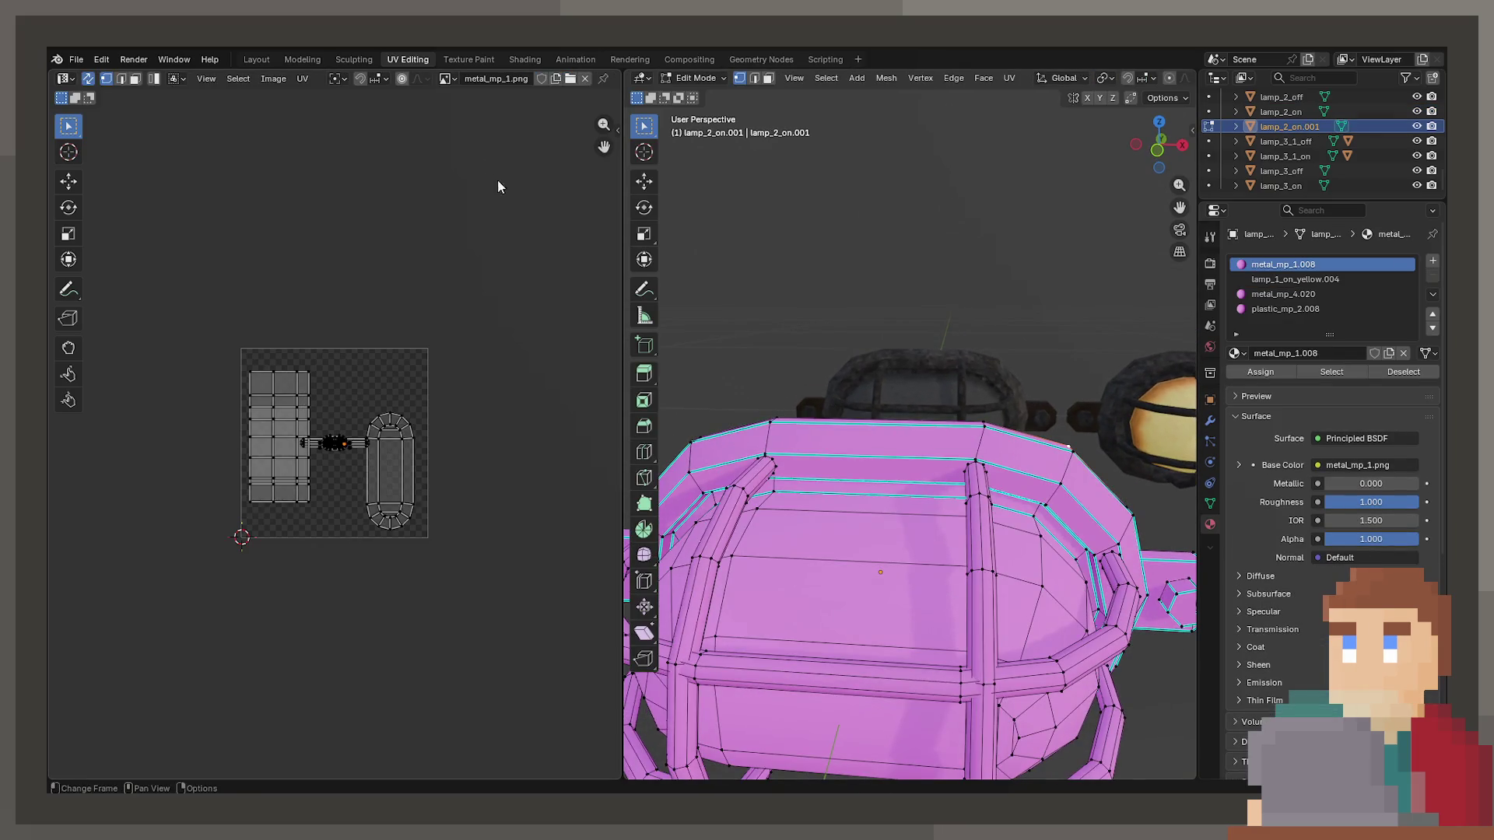
click(447, 79)
text(lamp)
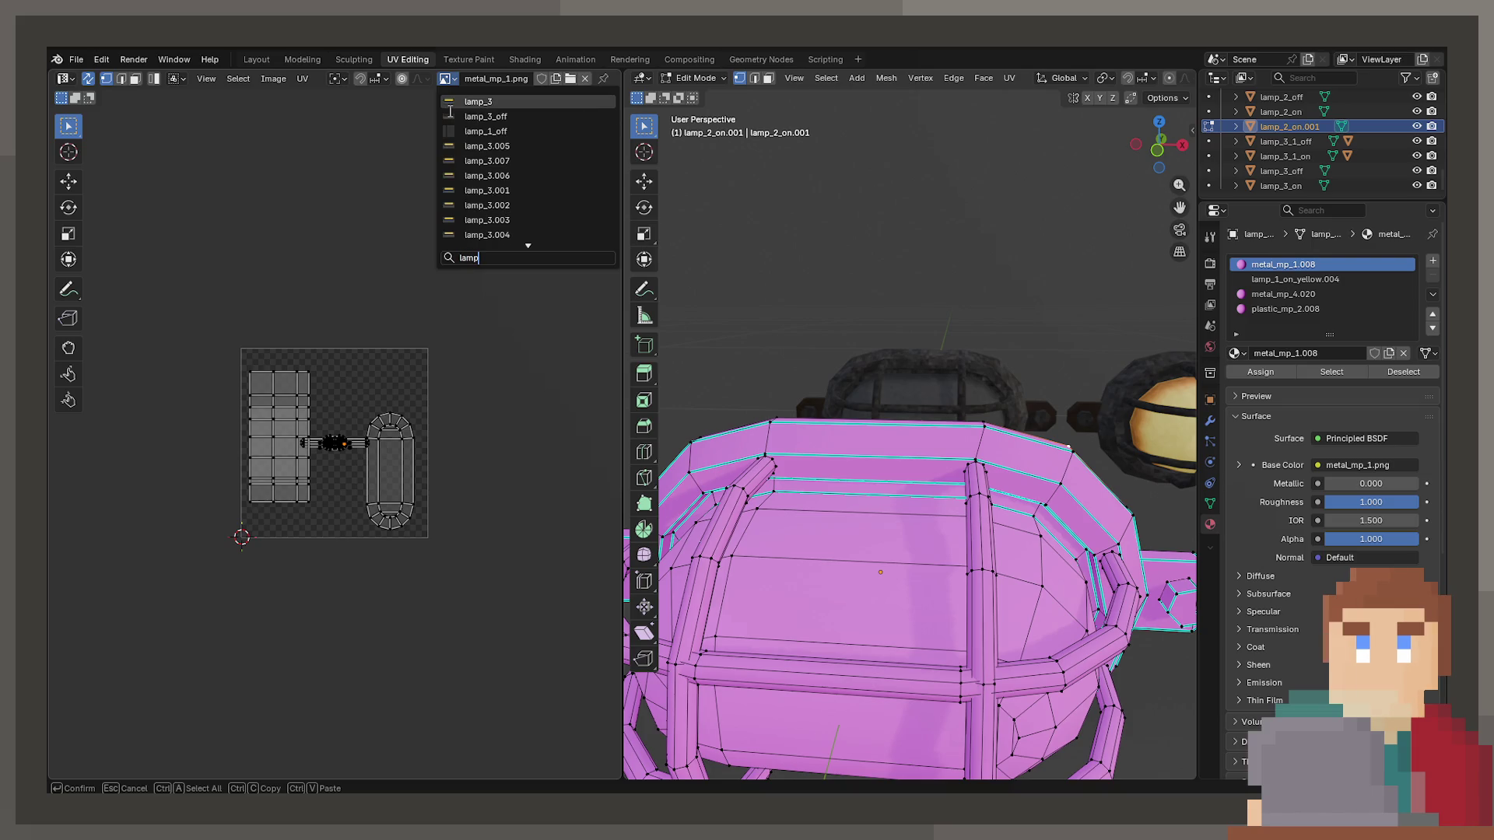
text(1)
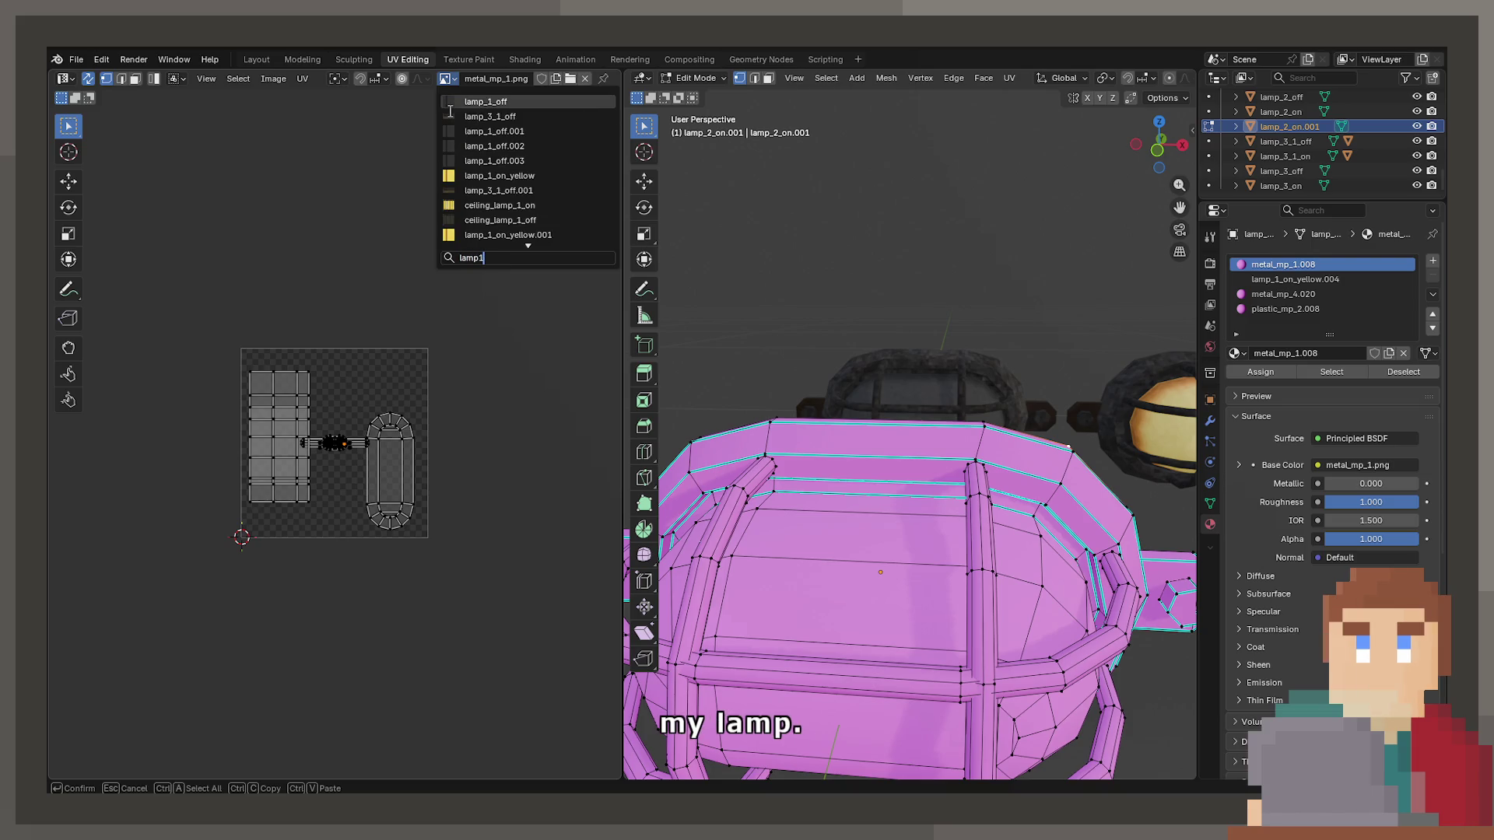
text(on)
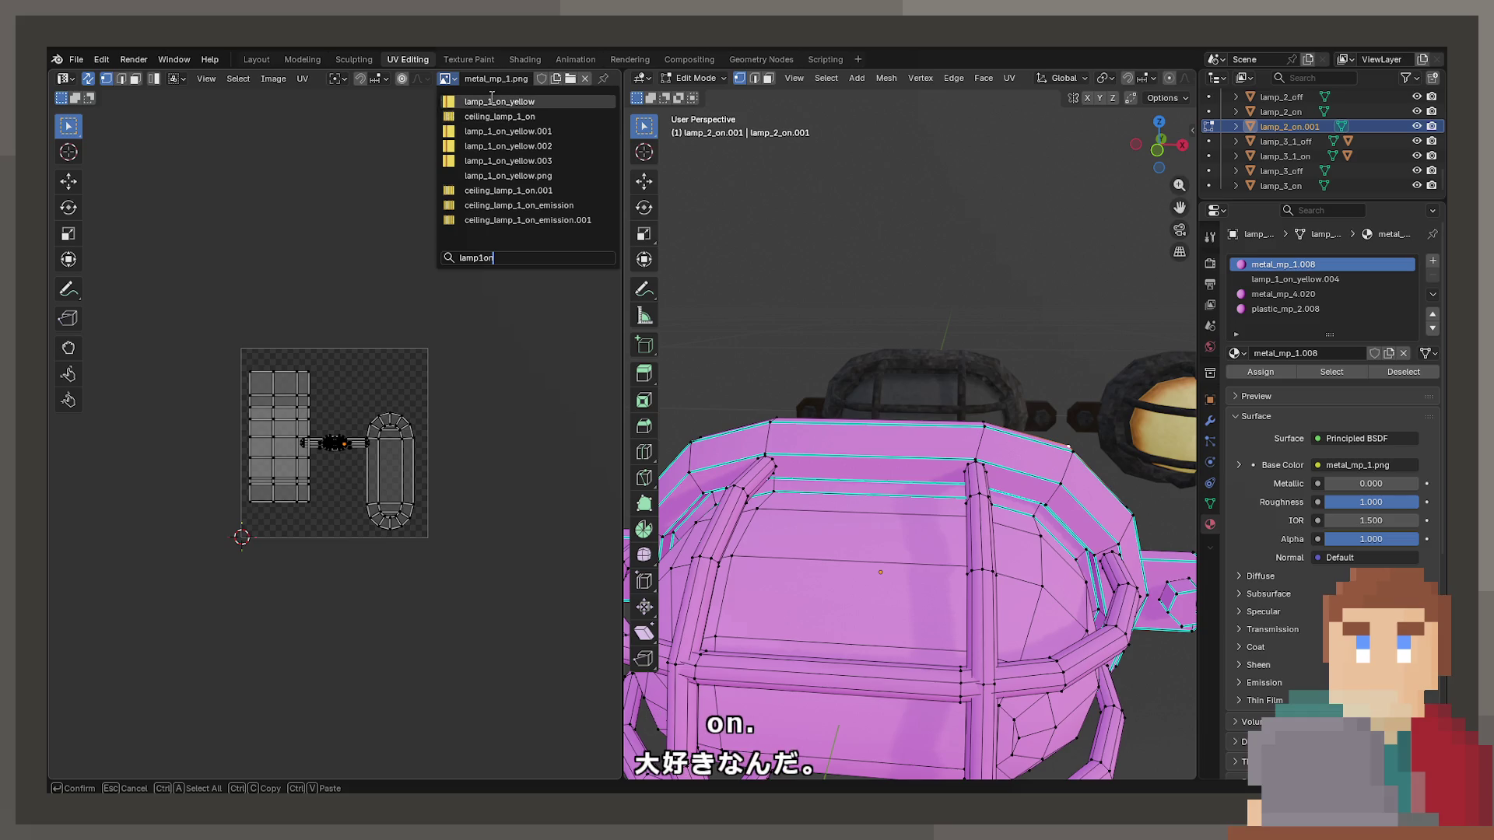
click(507, 104)
scroll(283, 501, up, 8)
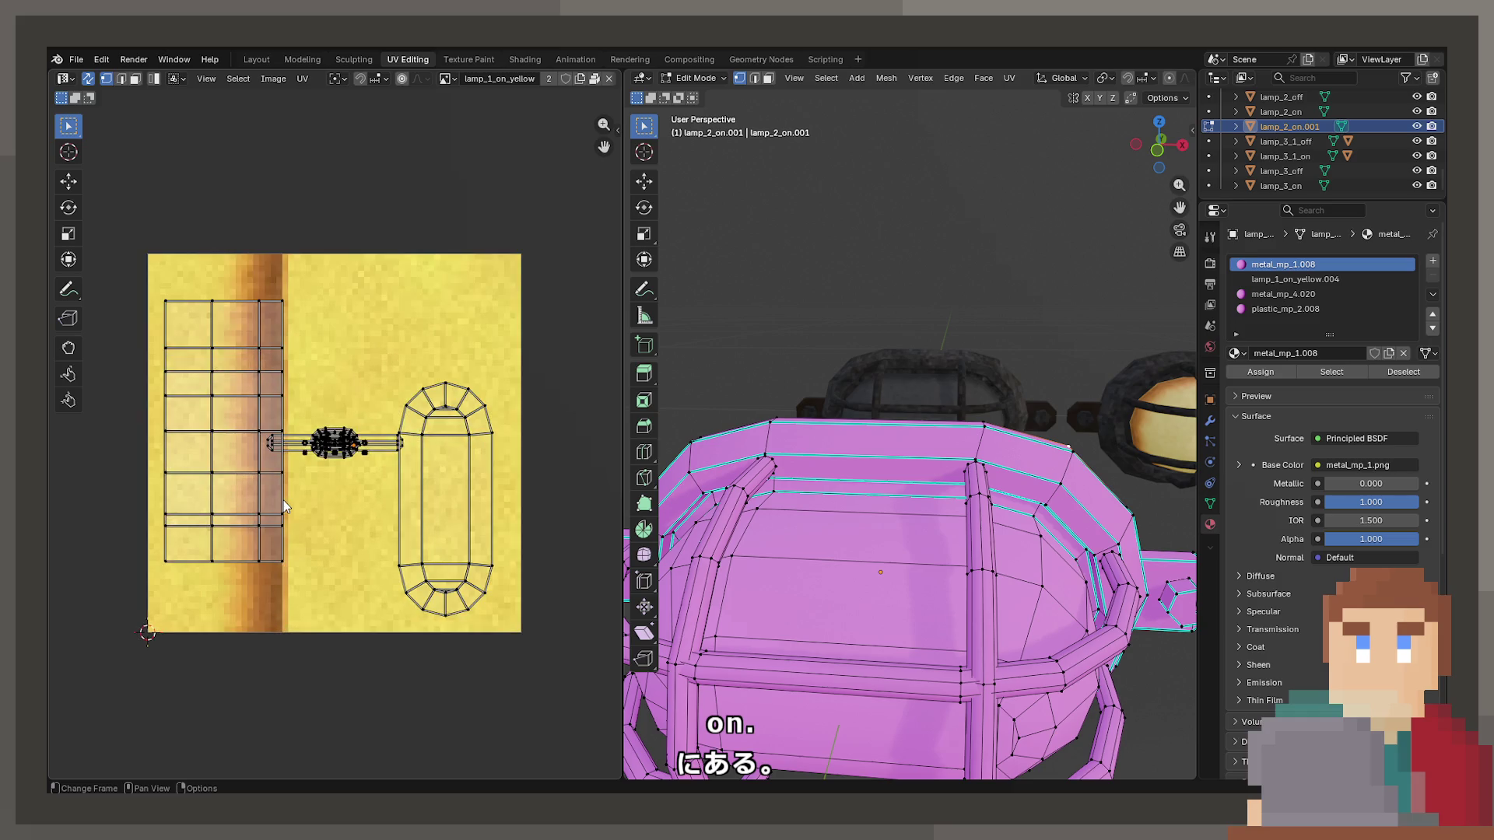
click(773, 564)
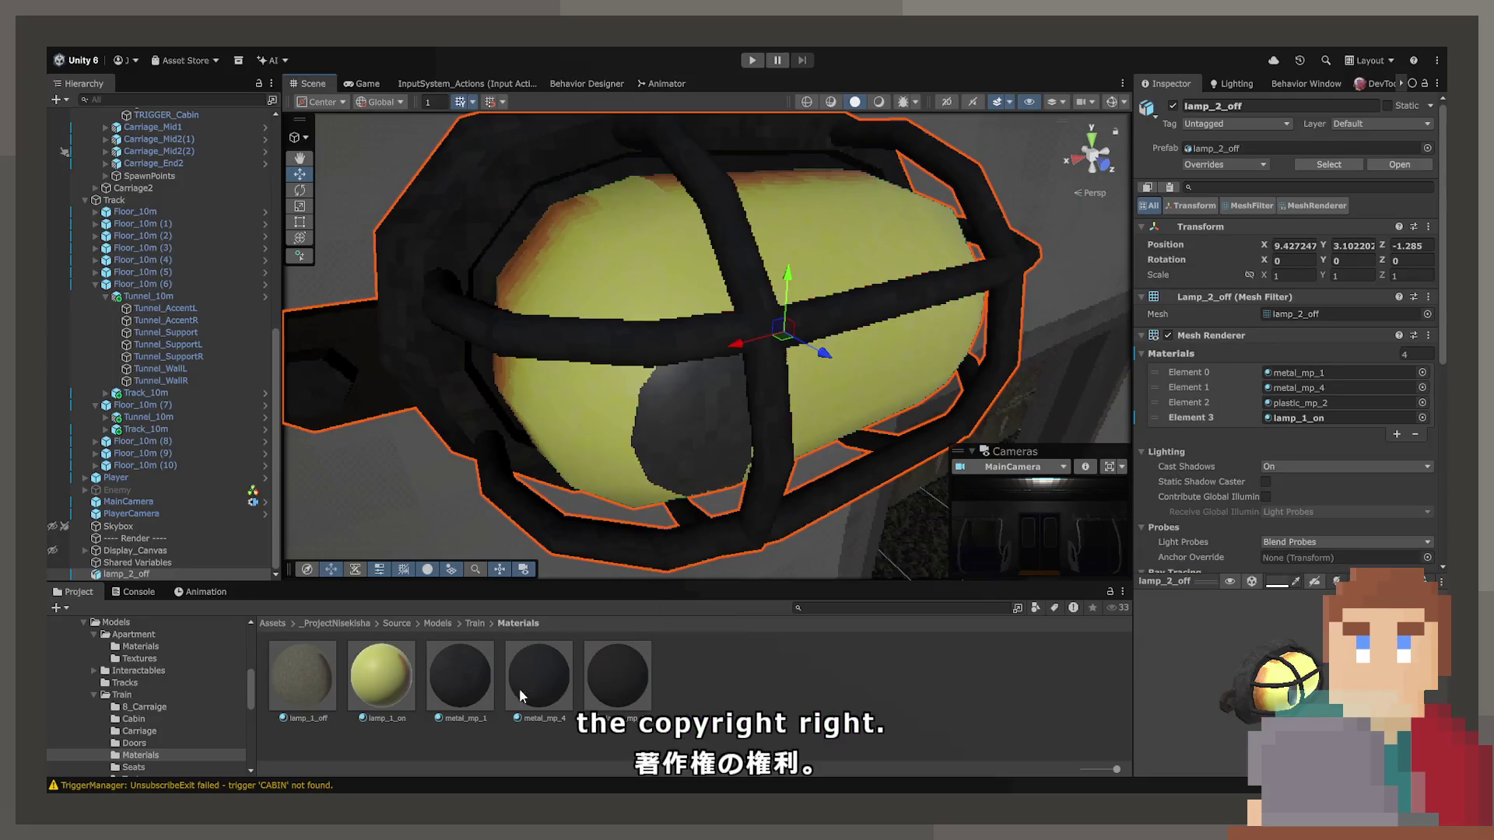
Check the lamp_1_on material, then open the Train Textures folder.
click(398, 674)
click(474, 623)
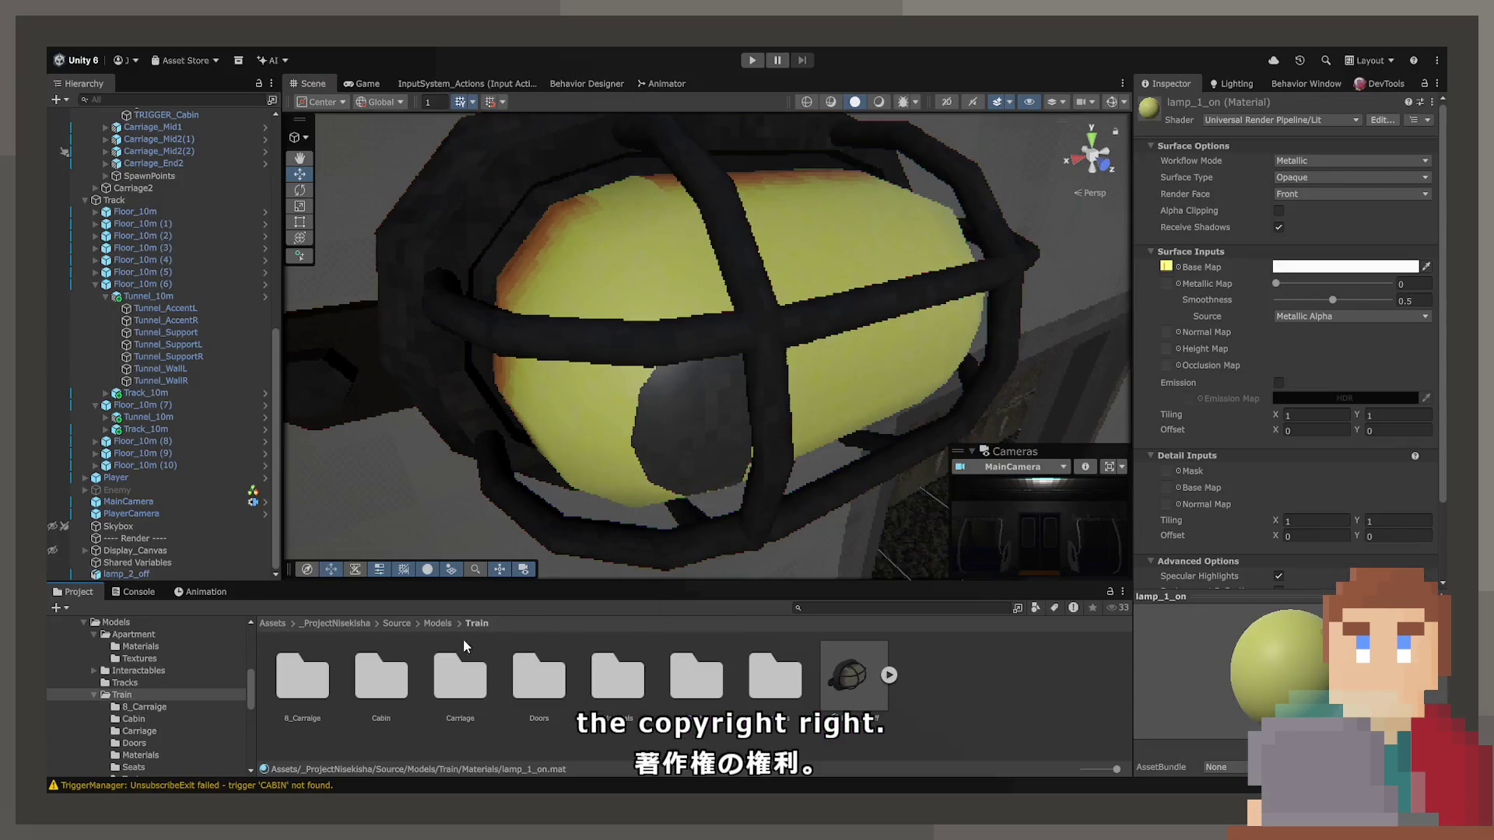
double_click(743, 693)
Compare the lamp_1_on and lamp_1_off texture import settings, ending on lamp_1_on.
click(375, 674)
click(289, 693)
click(360, 691)
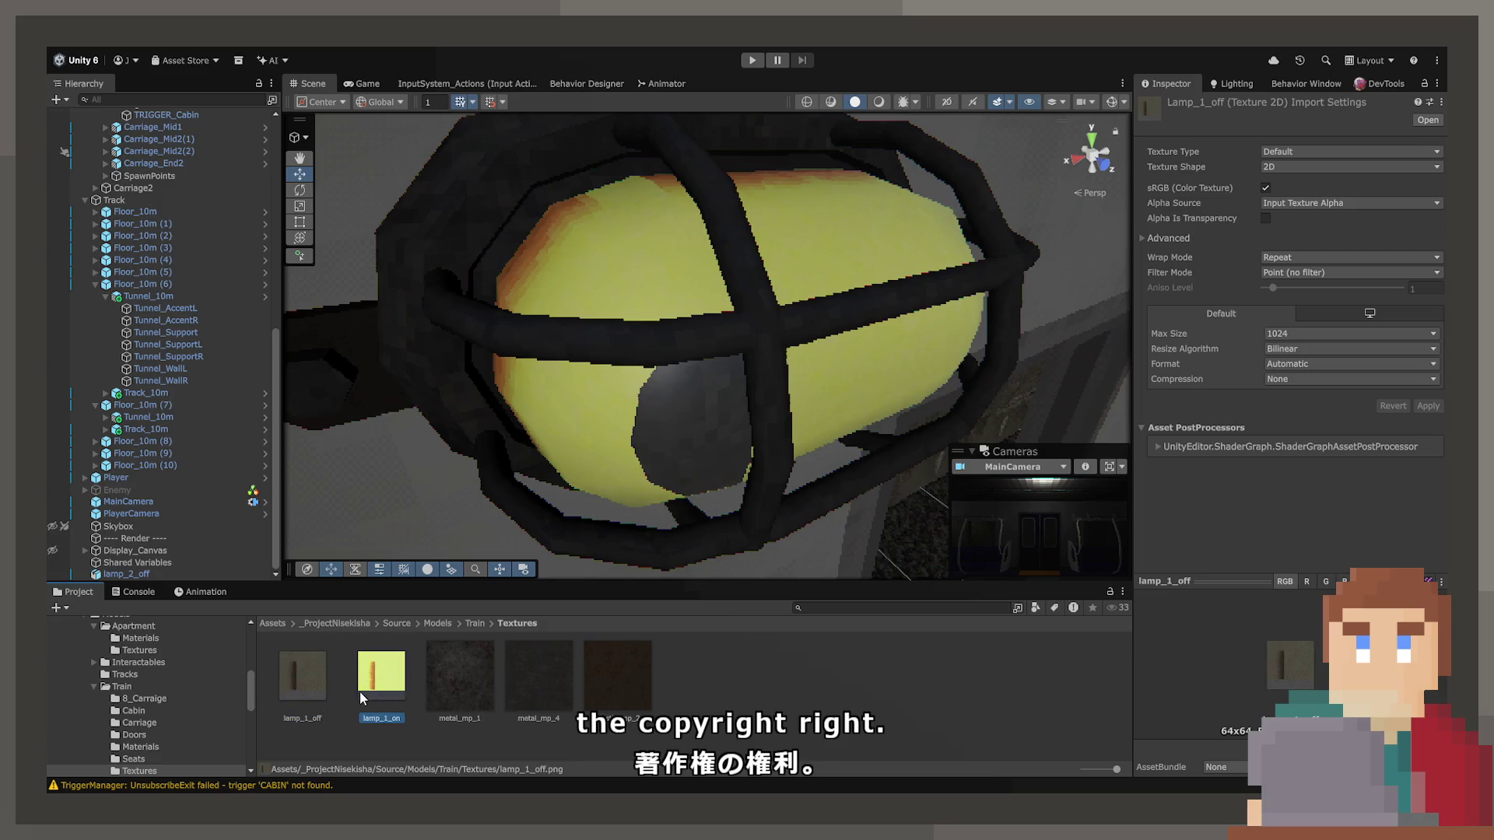
click(307, 699)
click(361, 707)
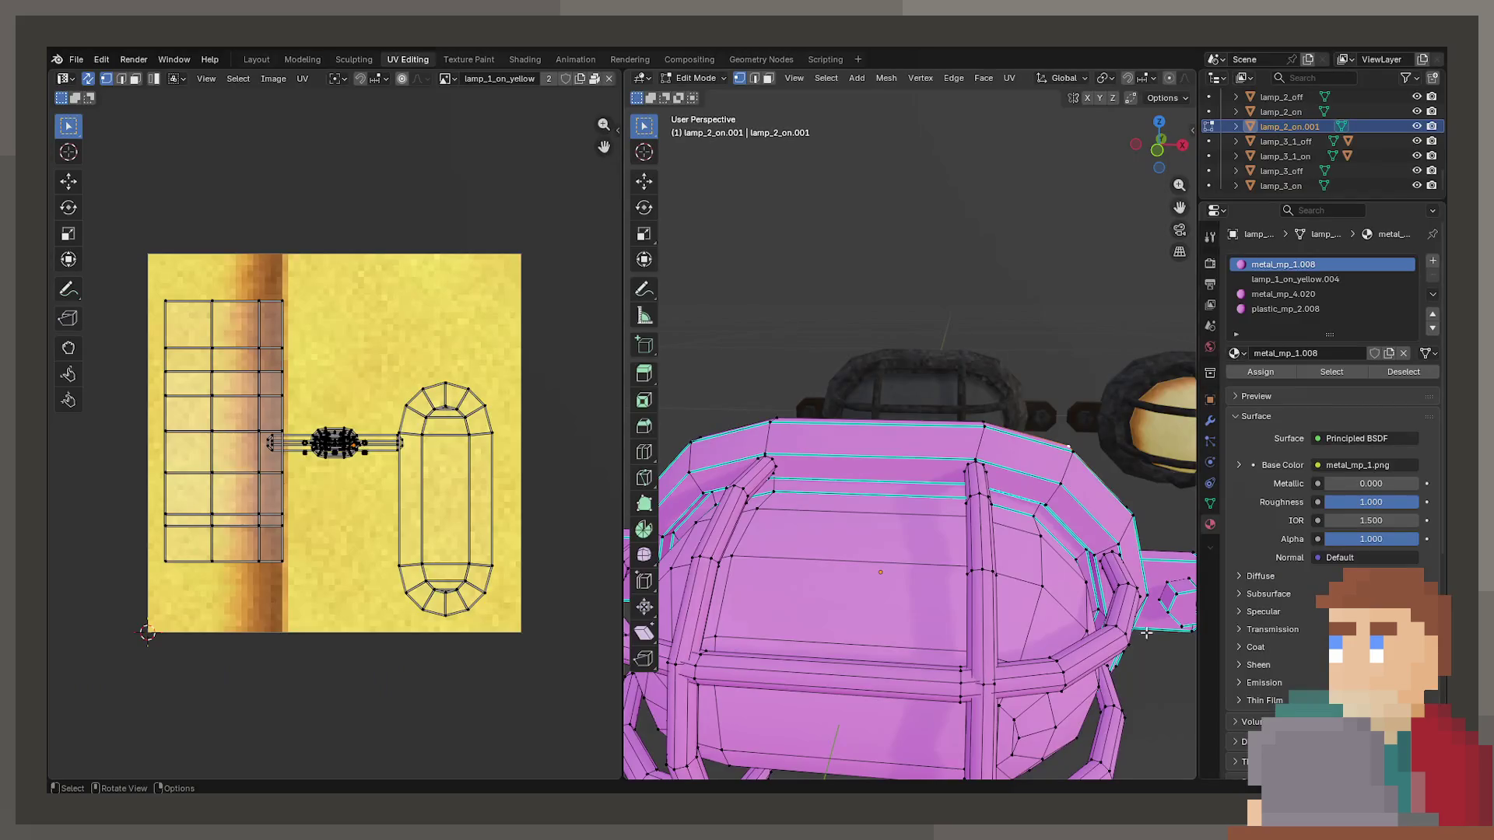
Return to Object Mode and read the lit lamp's full base colour image name.
scroll(879, 540, down, 2)
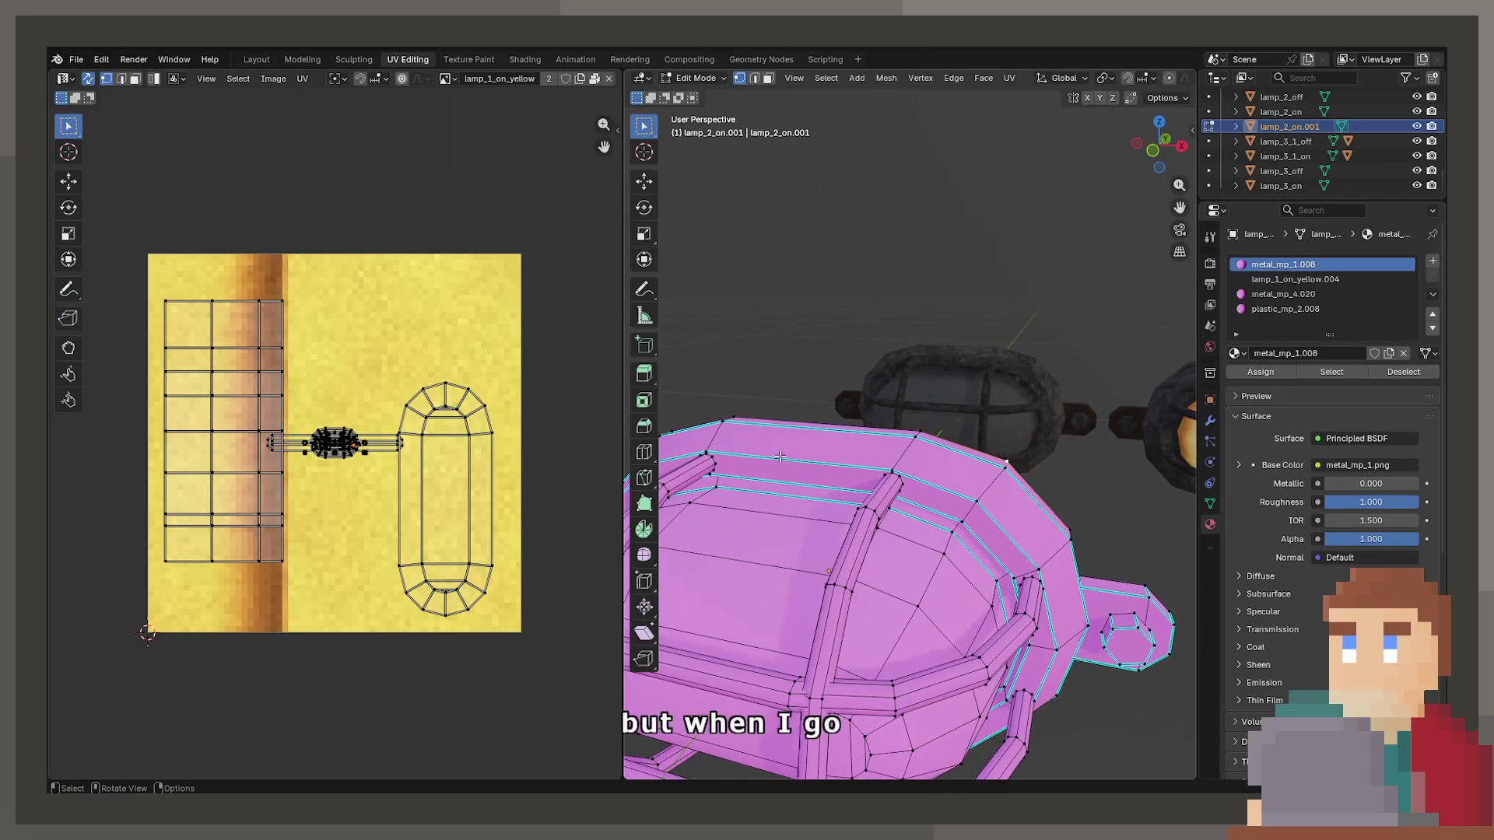
key(Tab)
scroll(941, 424, down, 3)
click(941, 424)
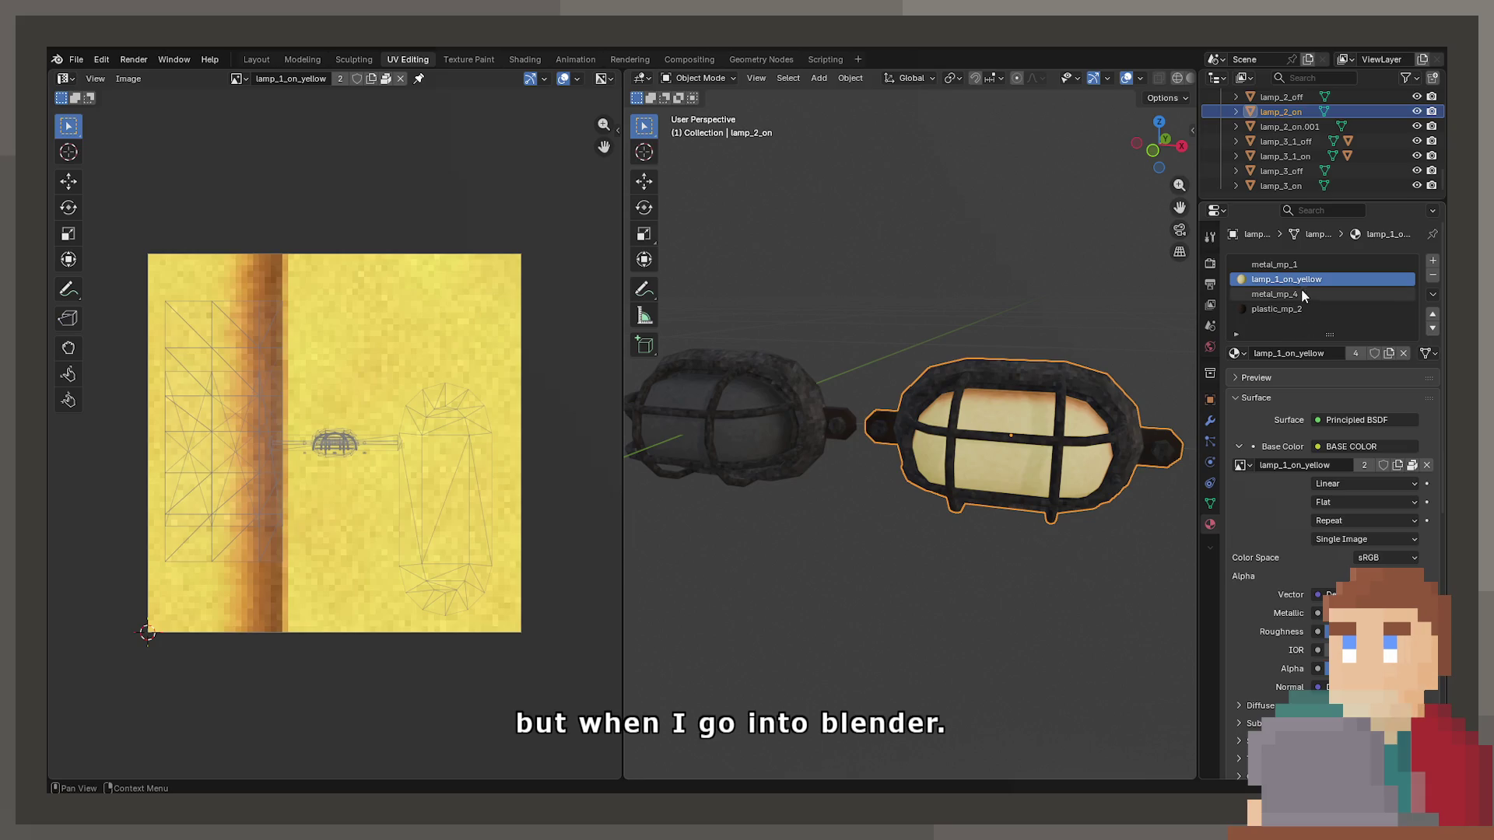
double_click(1315, 464)
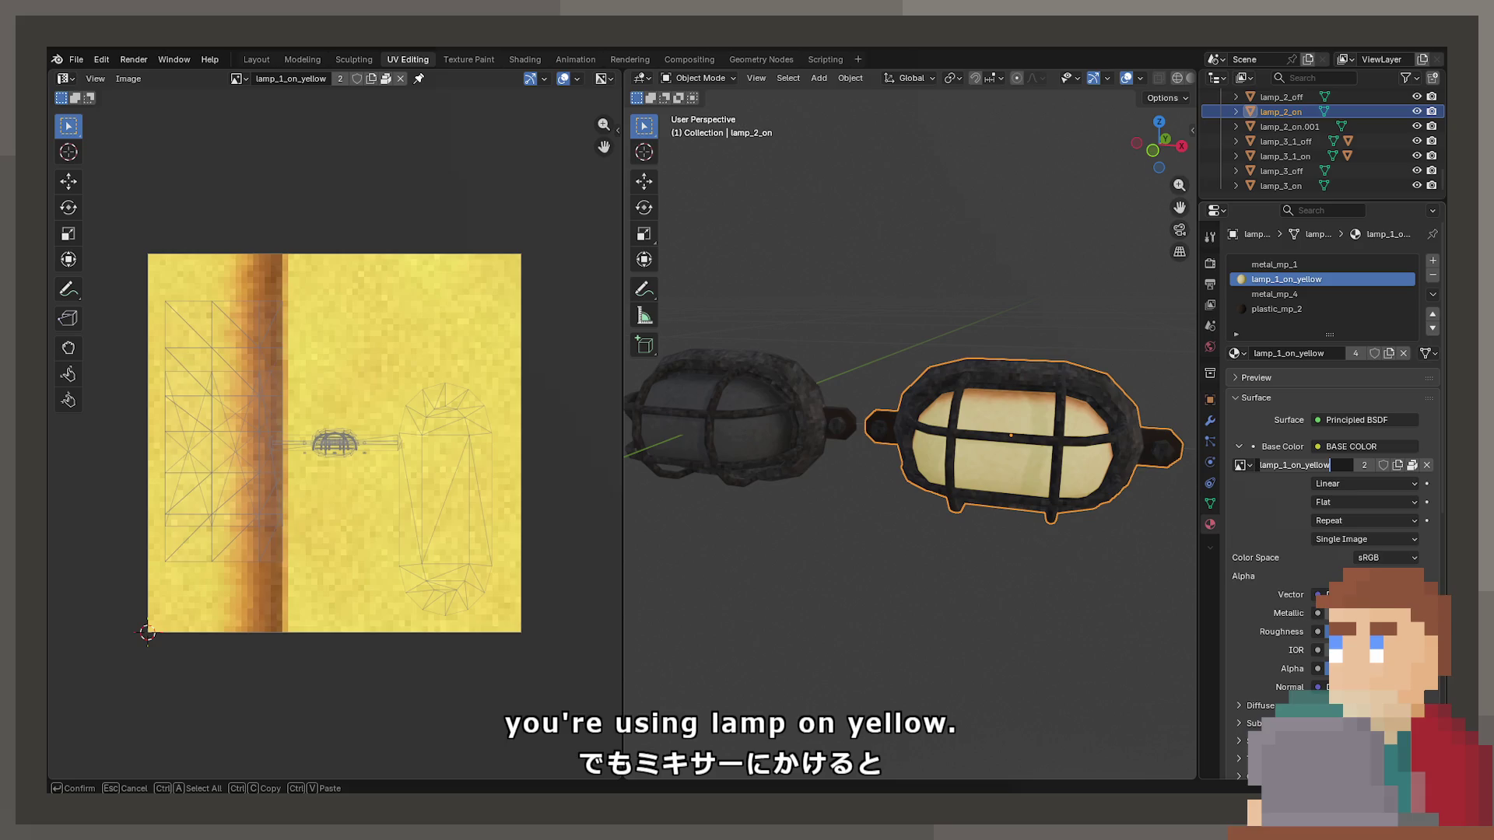
Enter Edit Mode on the unlit lamp_2_off, frame its mesh, then return to Object Mode.
click(755, 414)
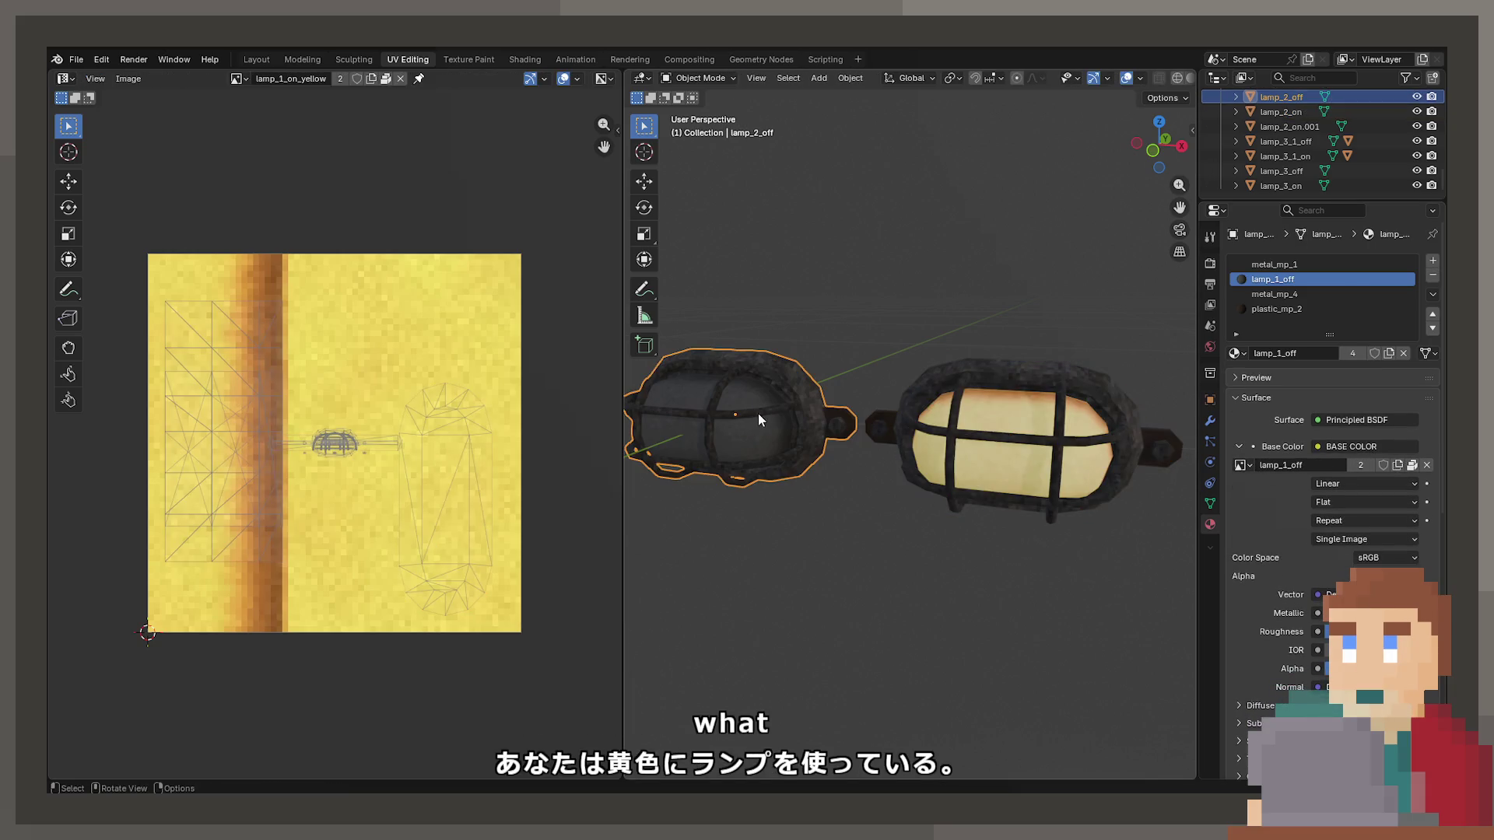
key(Tab)
click(755, 434)
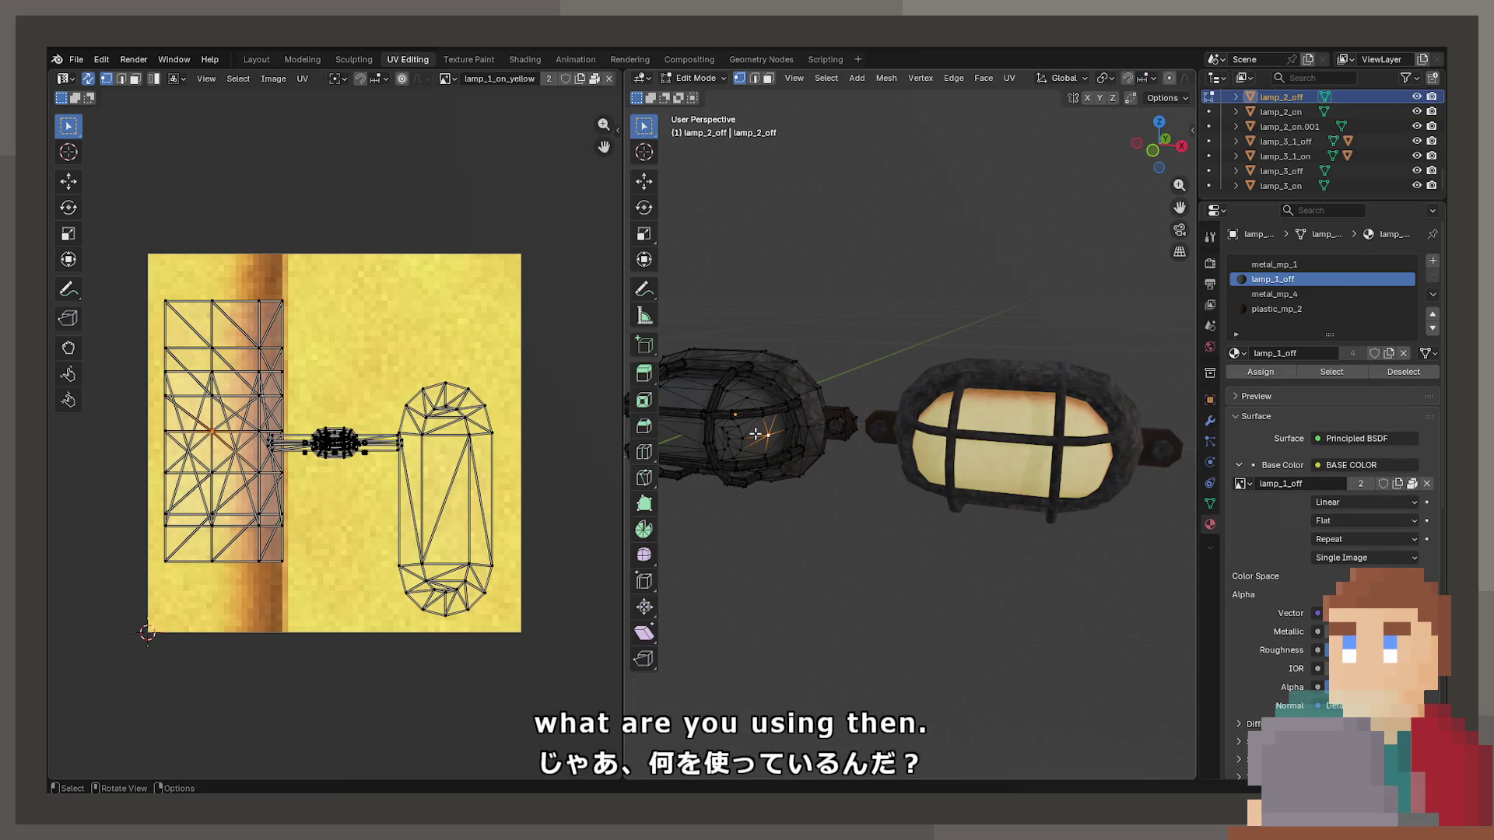
key(KP_Decimal)
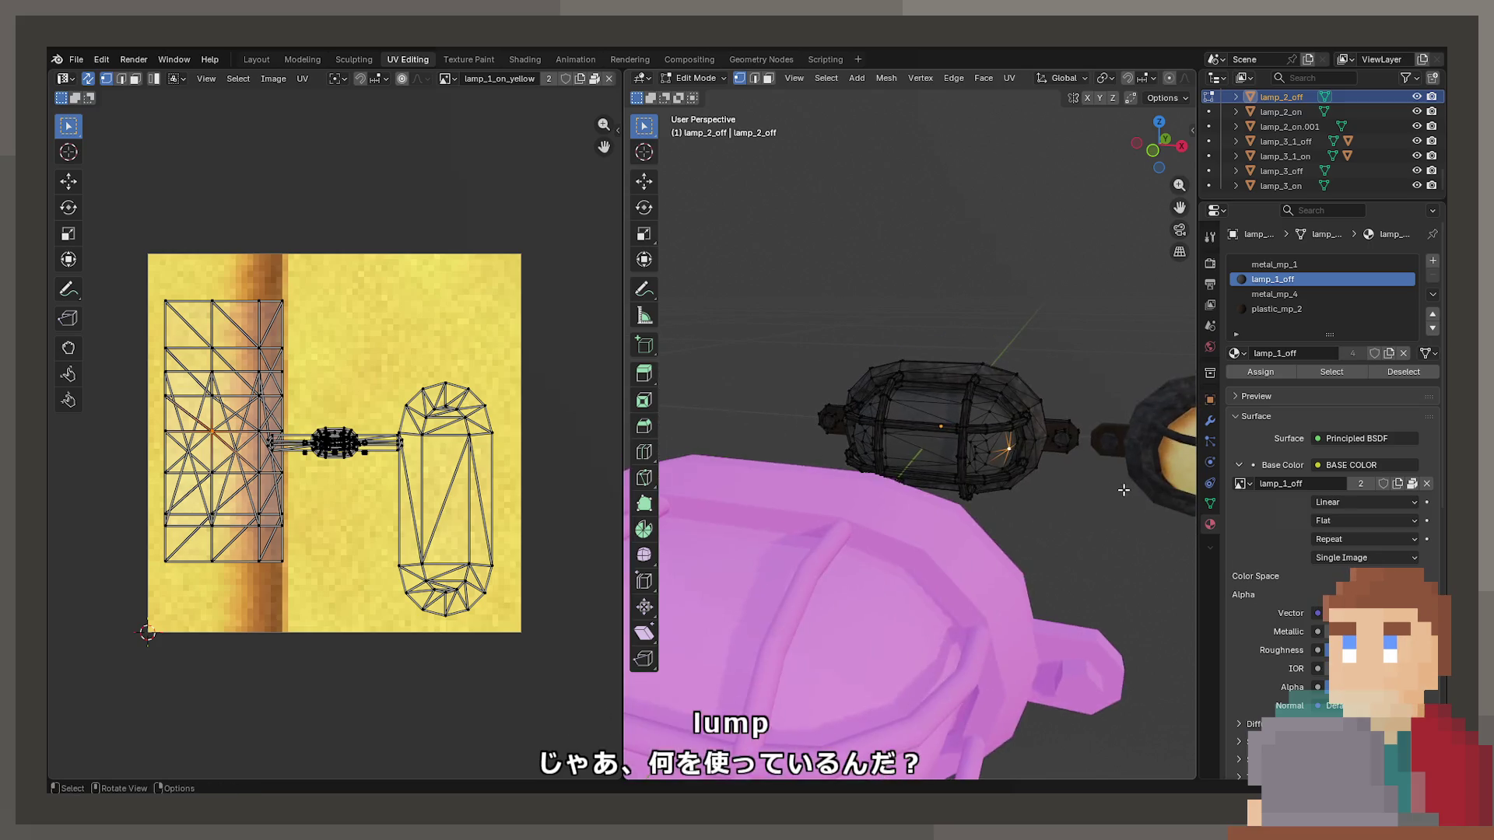
click(824, 496)
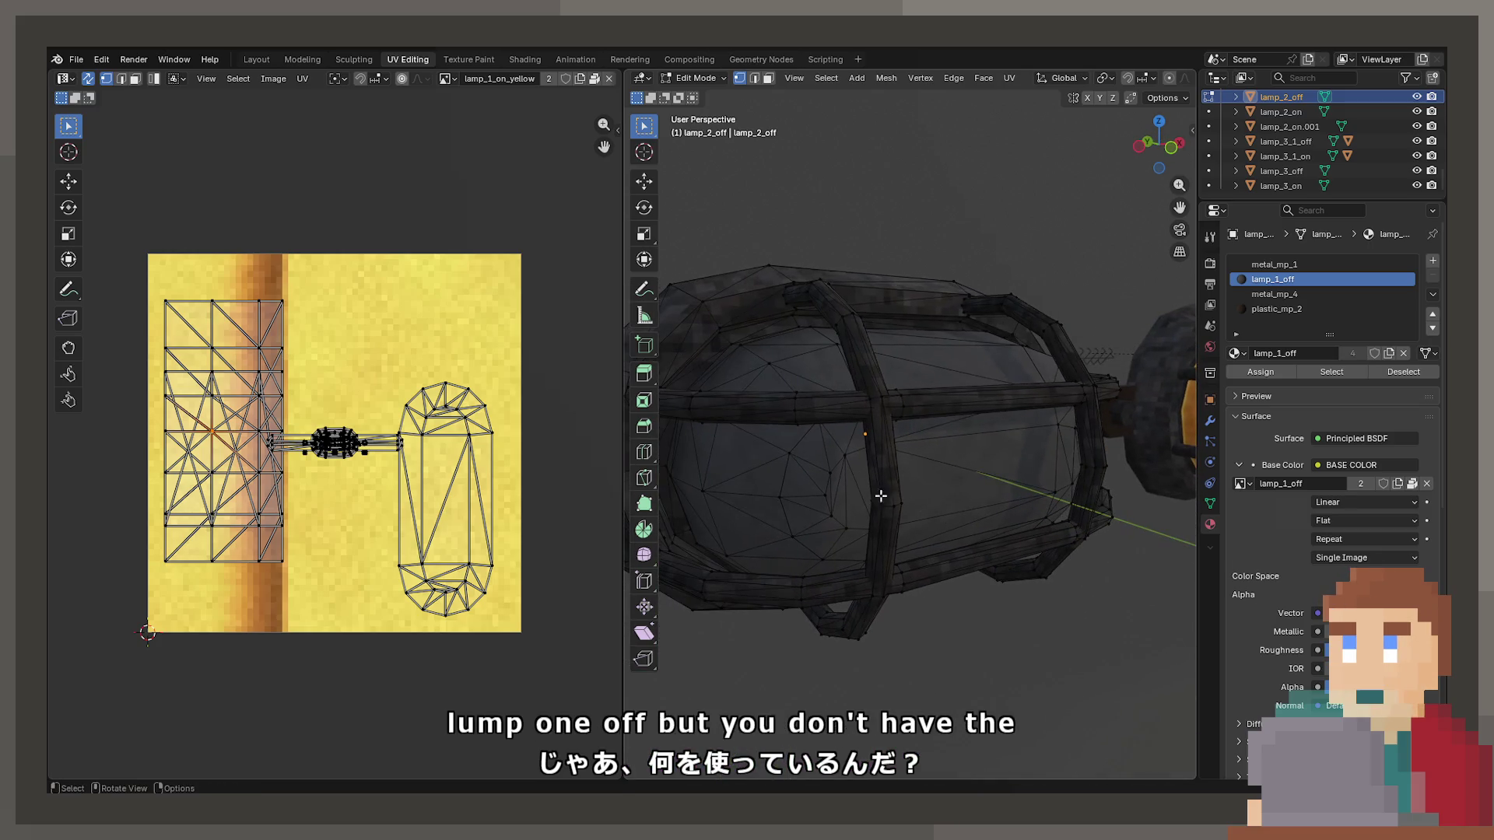
key(Tab)
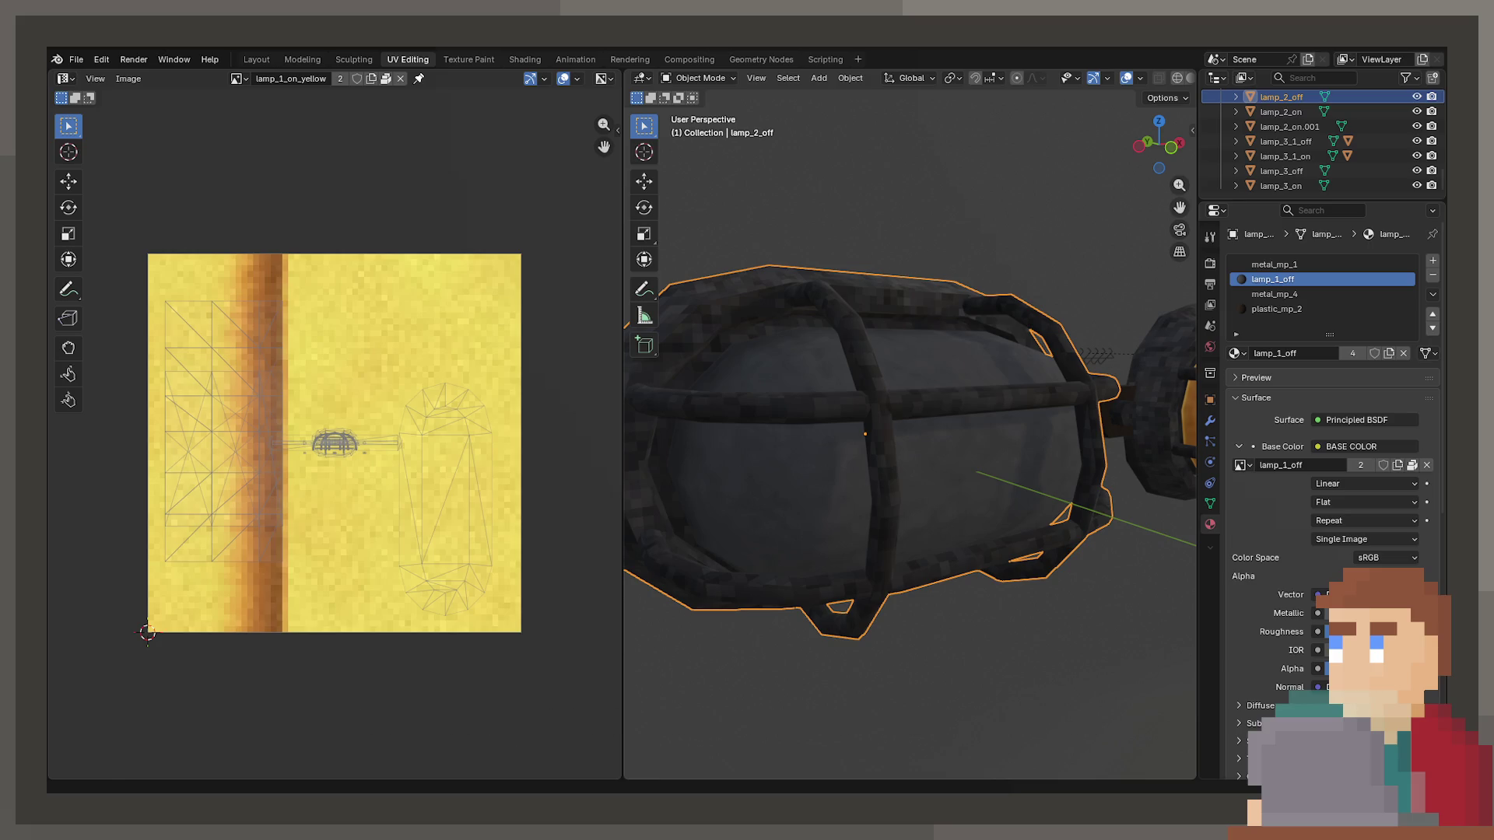
scroll(870, 430, down, 3)
scroll(588, 553, up, 4)
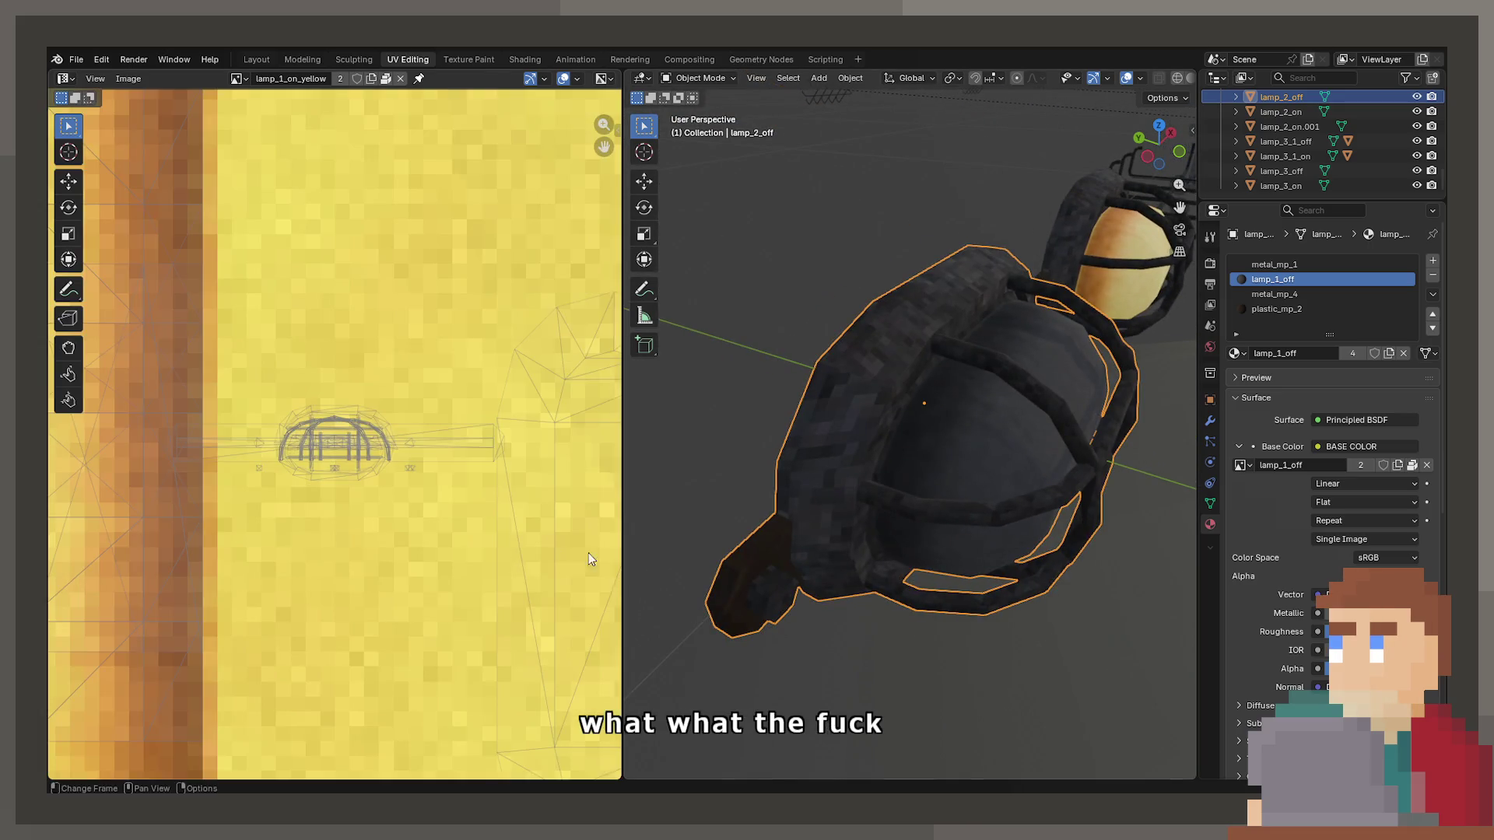
scroll(927, 544, up, 6)
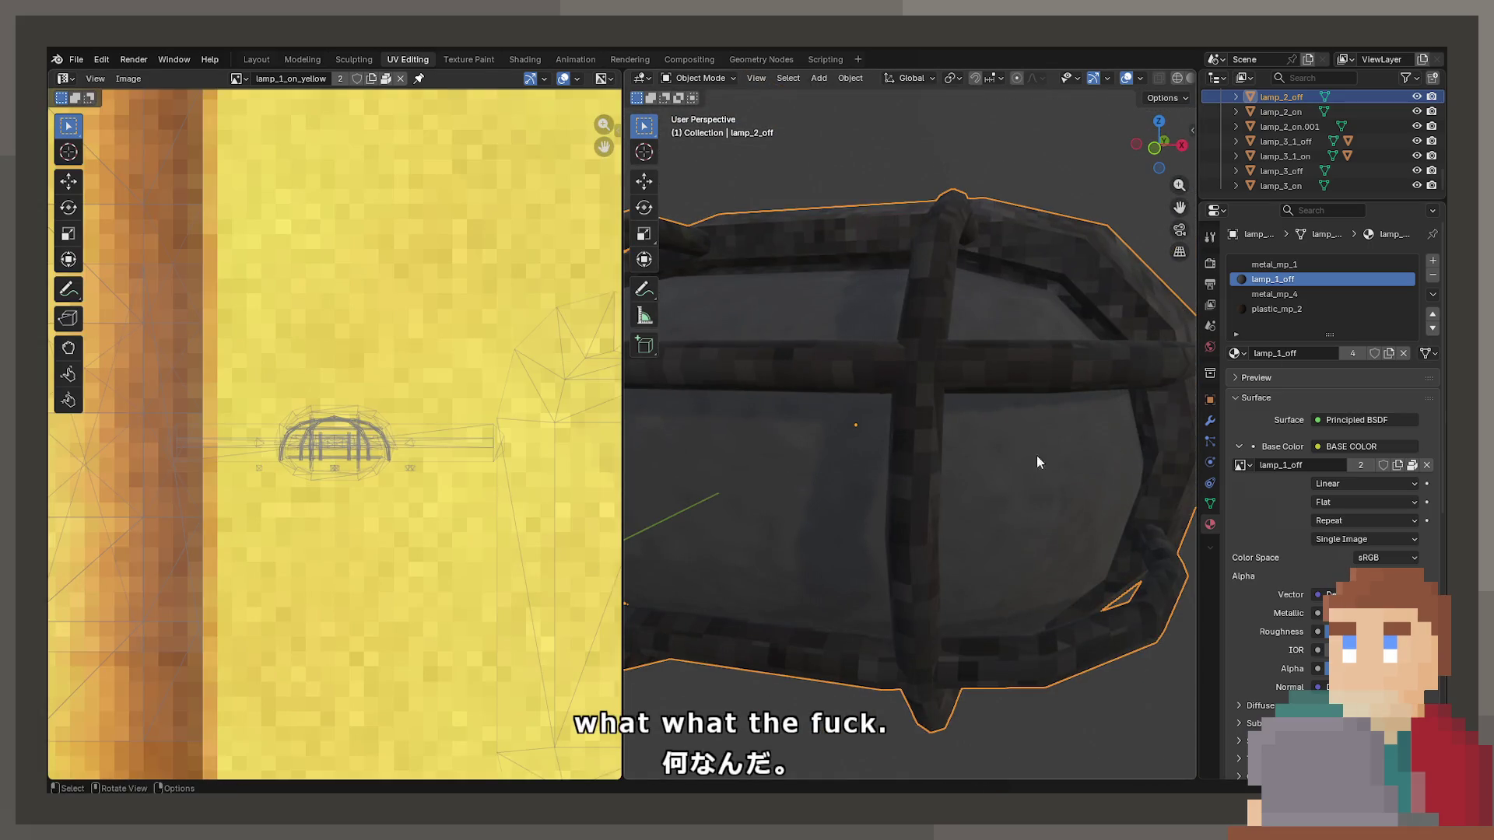
drag(1036, 462, 968, 591)
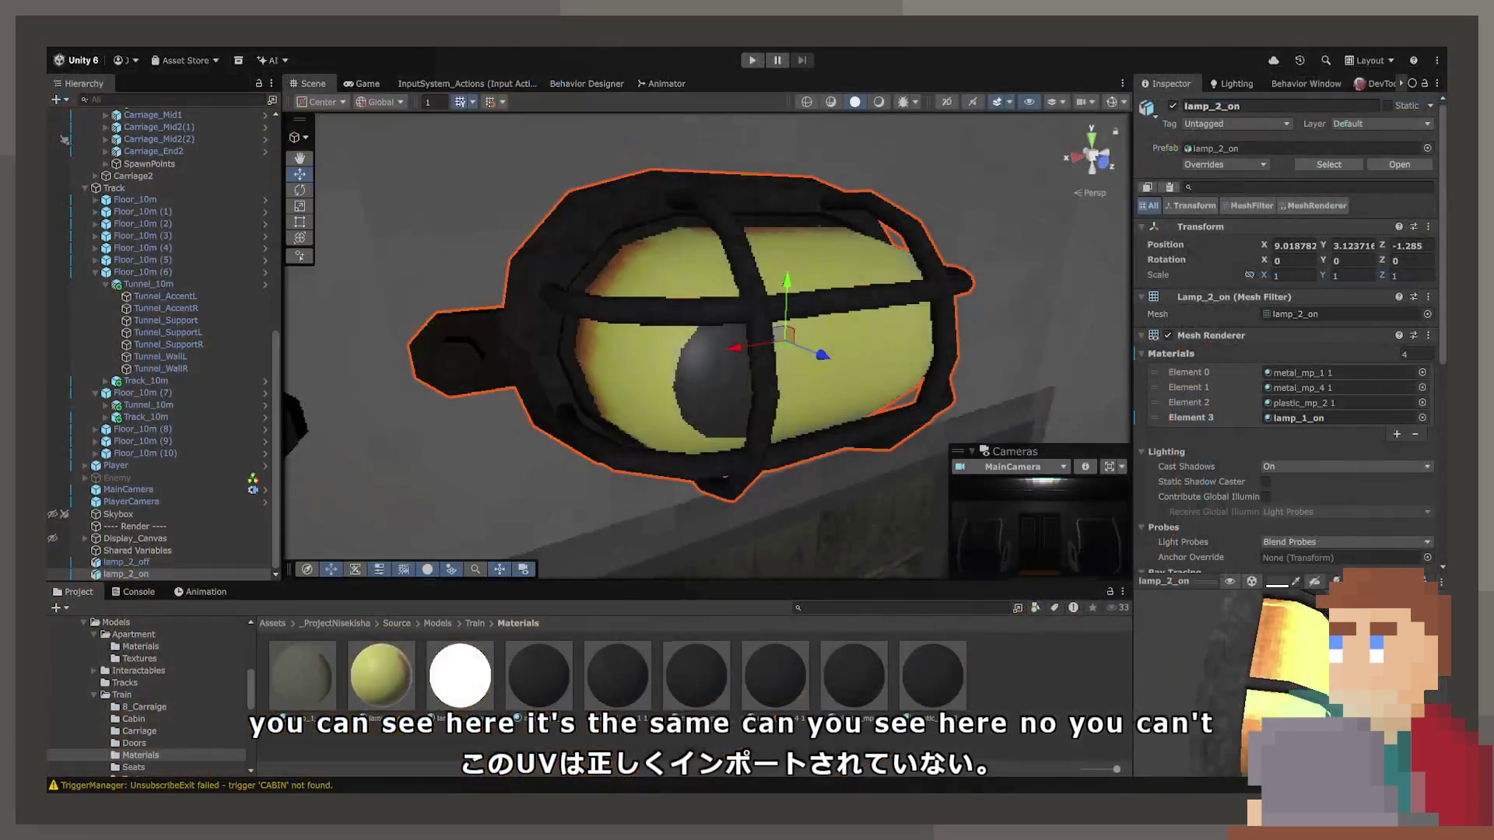
Rotate the lamp_2_on mesh preview and delete the lamp_2_on instance from the scene.
mouse_move(1276, 685)
mouse_down()
mouse_move(1313, 693)
mouse_move(1299, 669)
mouse_move(1276, 685)
mouse_move(1292, 689)
mouse_up()
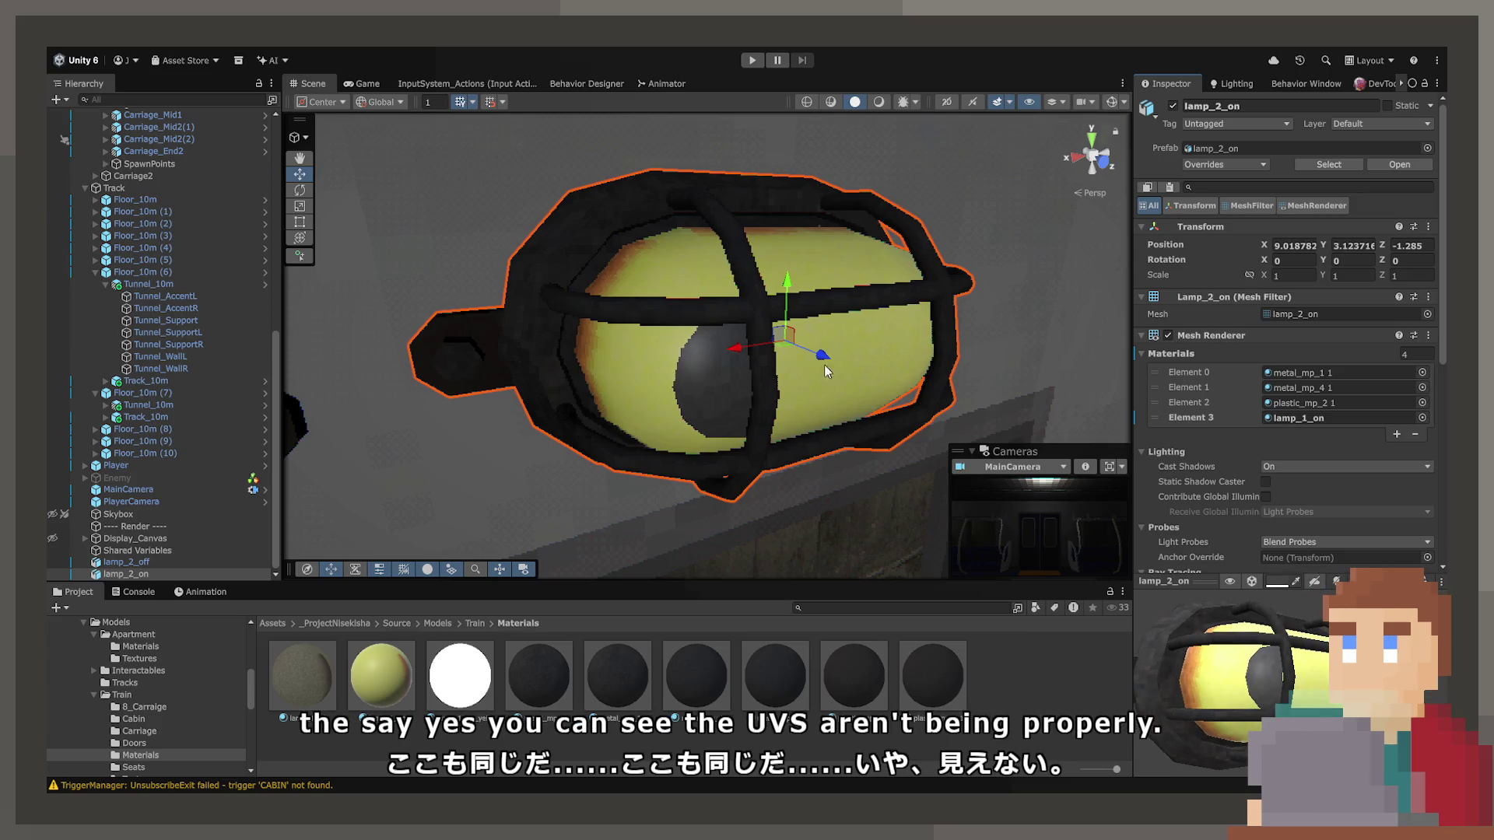
scroll(695, 354, up, 2)
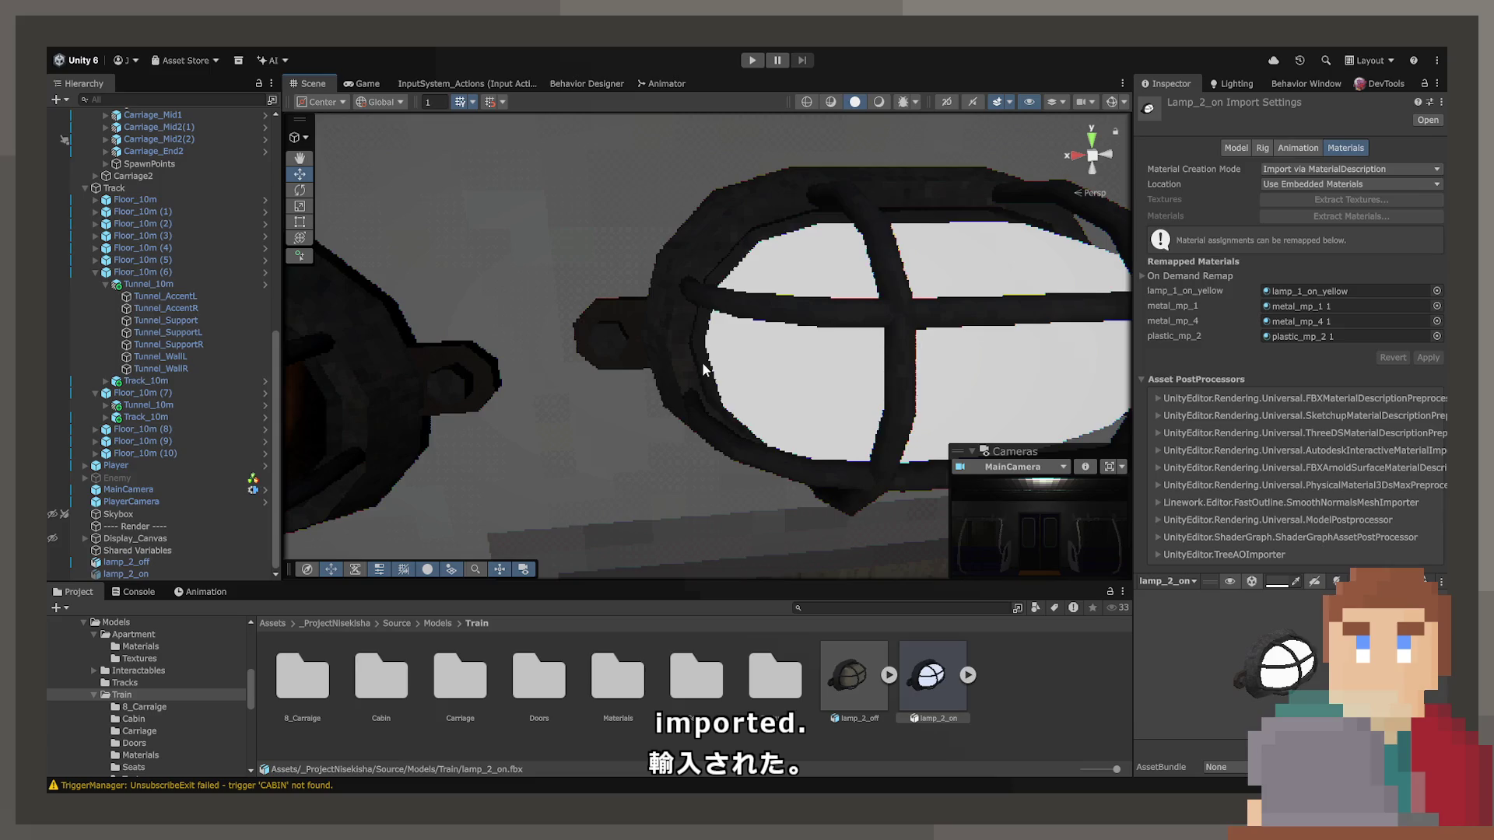
key(Delete)
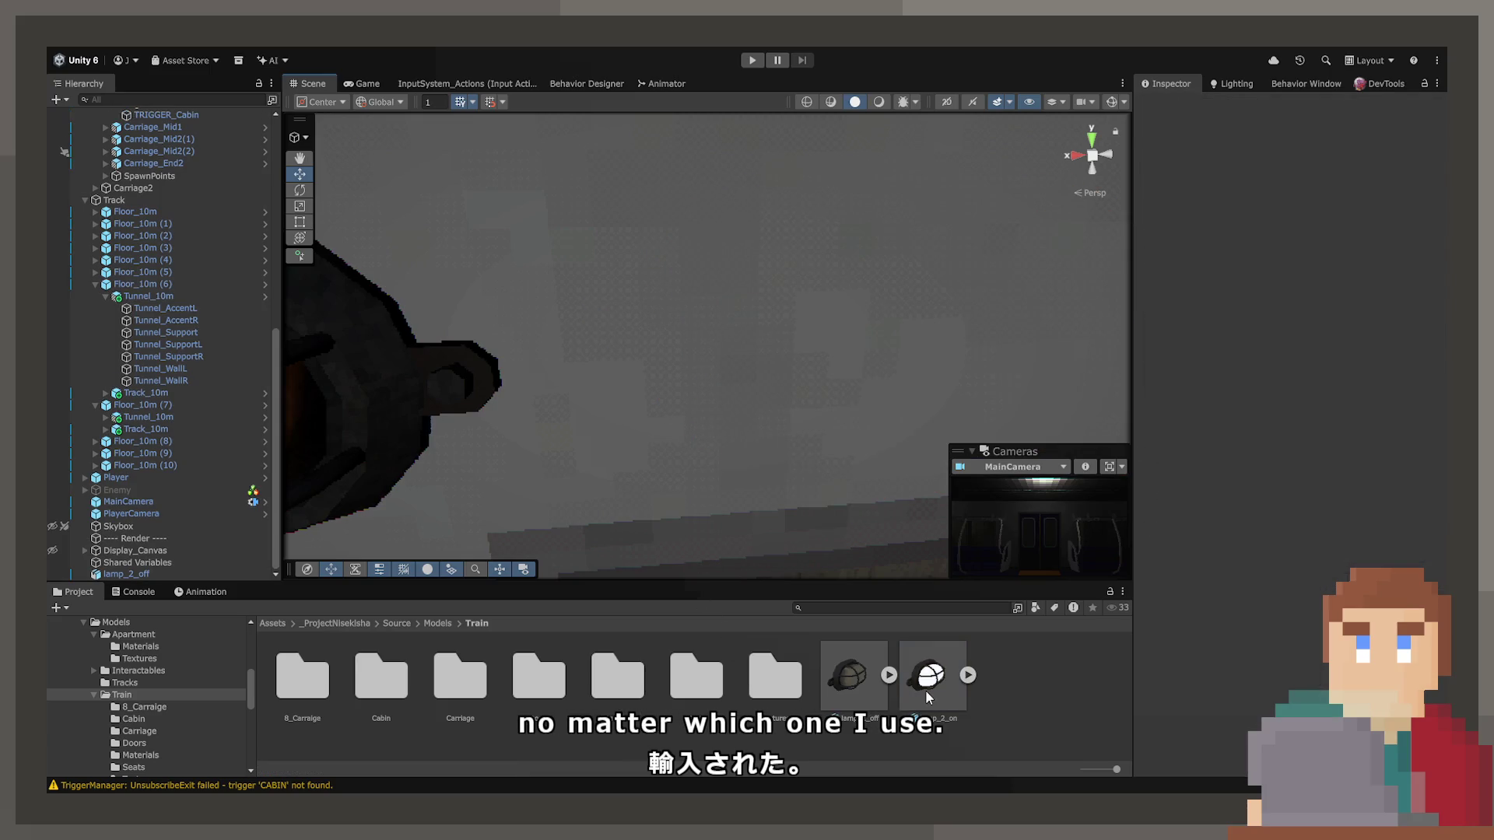
Delete lamp_1_on_yellow, metal_mp_1_1, metal_mp_4_1 and plastic_mp_2 1 from Train Materials.
click(926, 690)
double_click(618, 677)
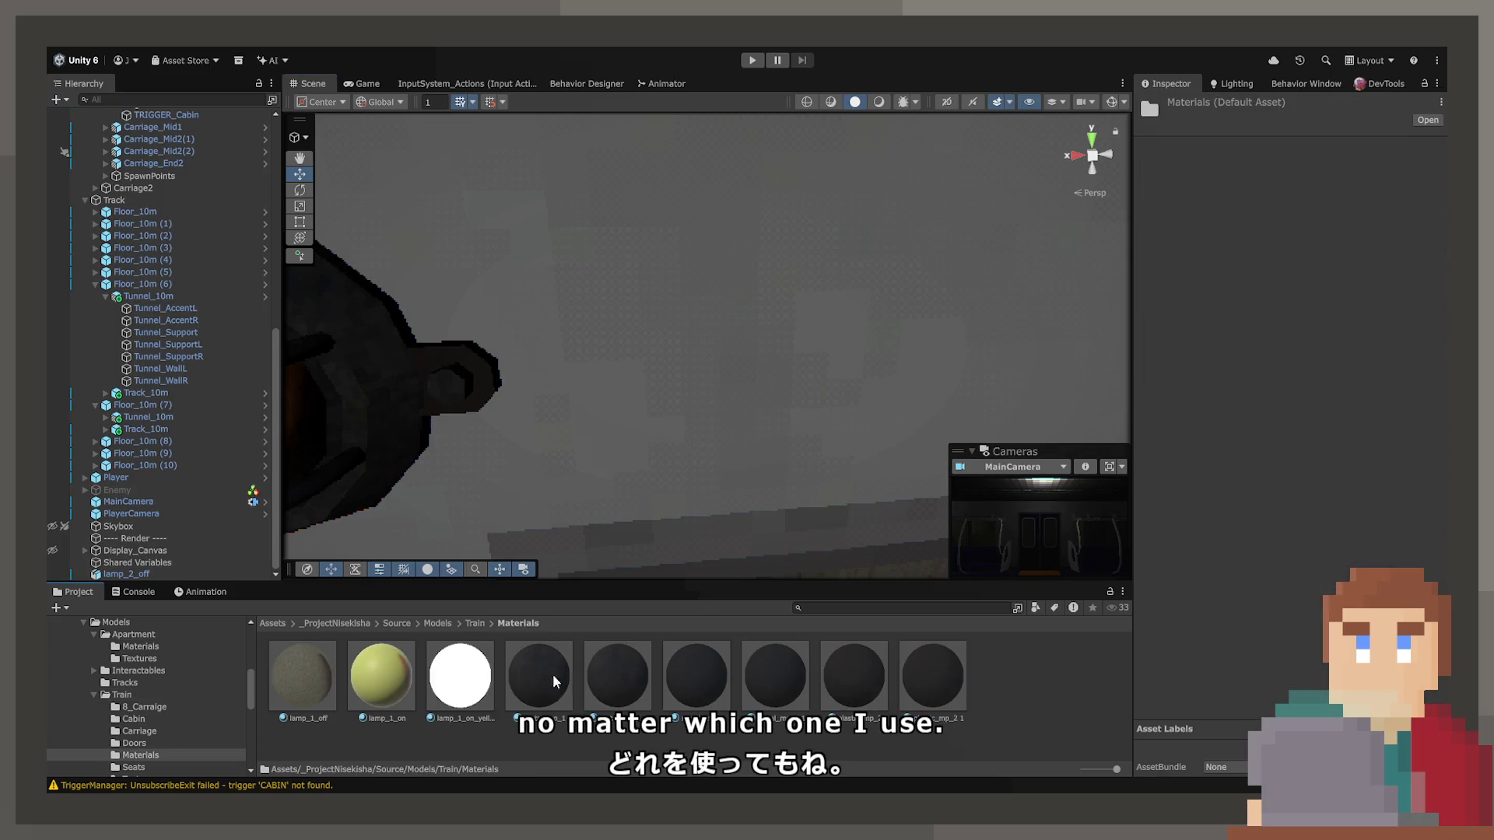
click(440, 691)
ctrl+click(617, 684)
ctrl+click(775, 684)
ctrl+click(916, 680)
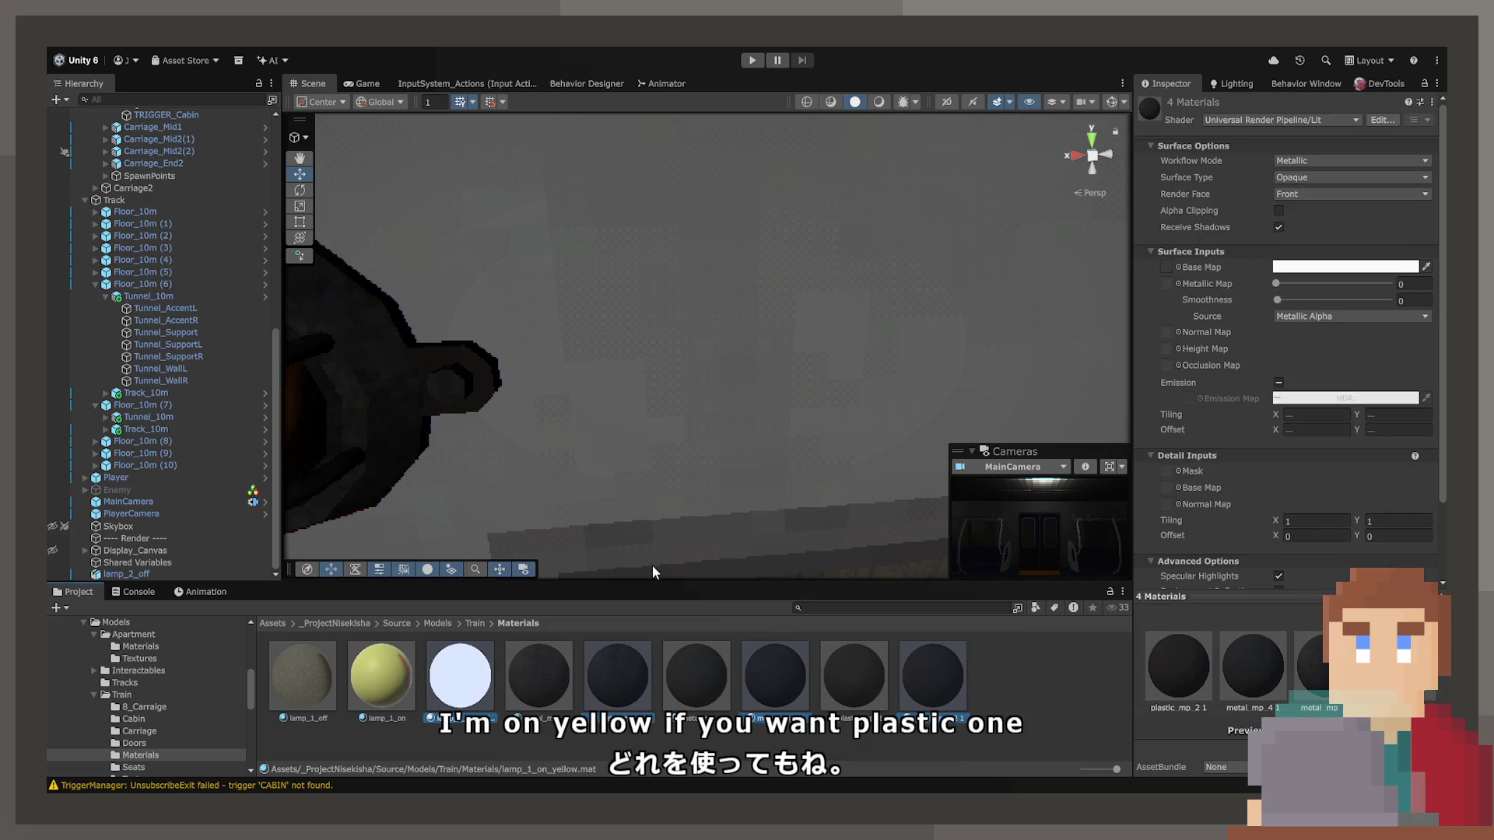
key(Delete)
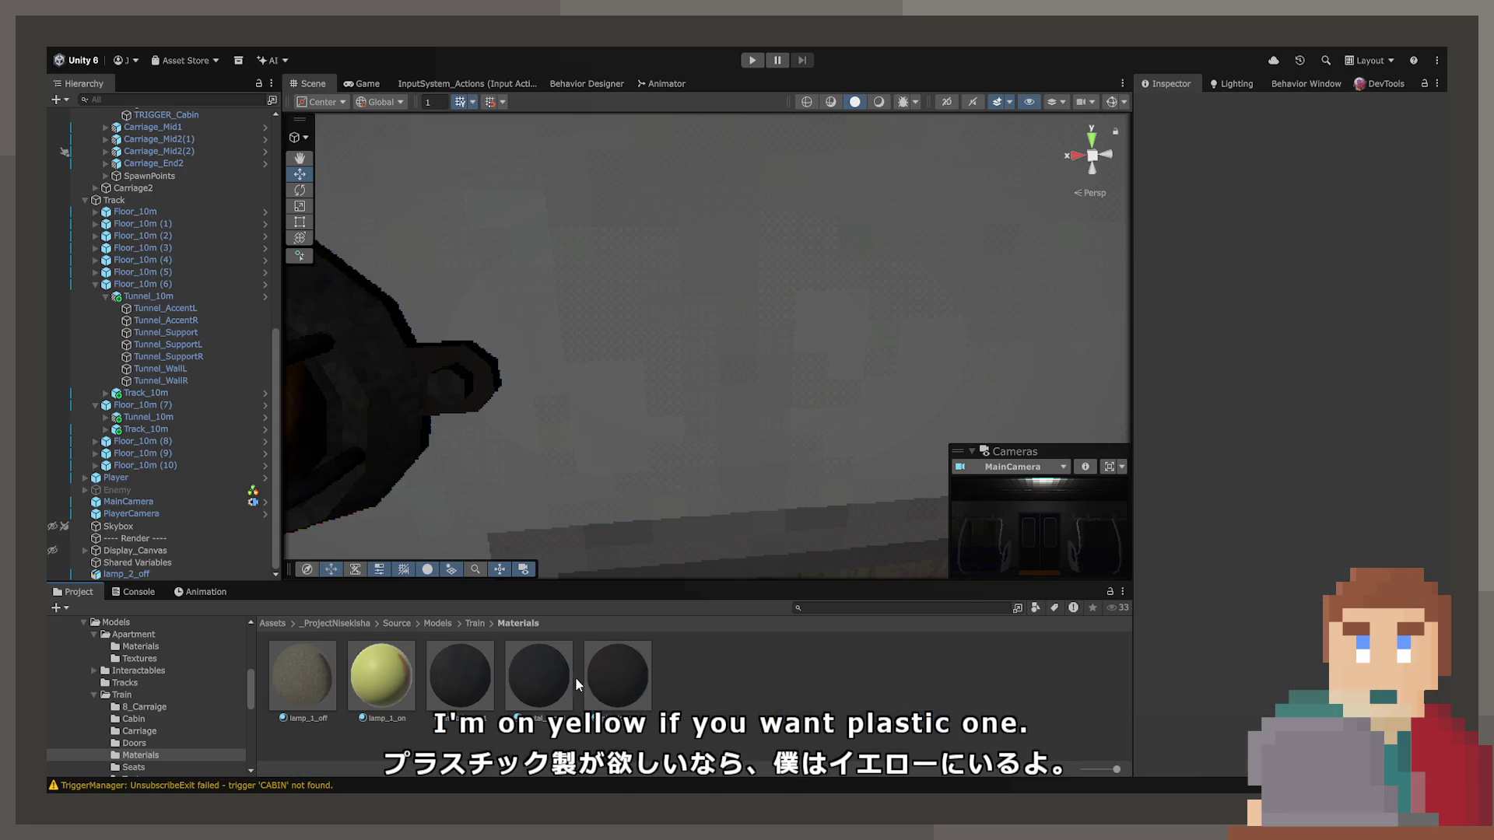
Check the plastic_mp_2 material, then show the lamp_2_off model's import settings.
click(627, 669)
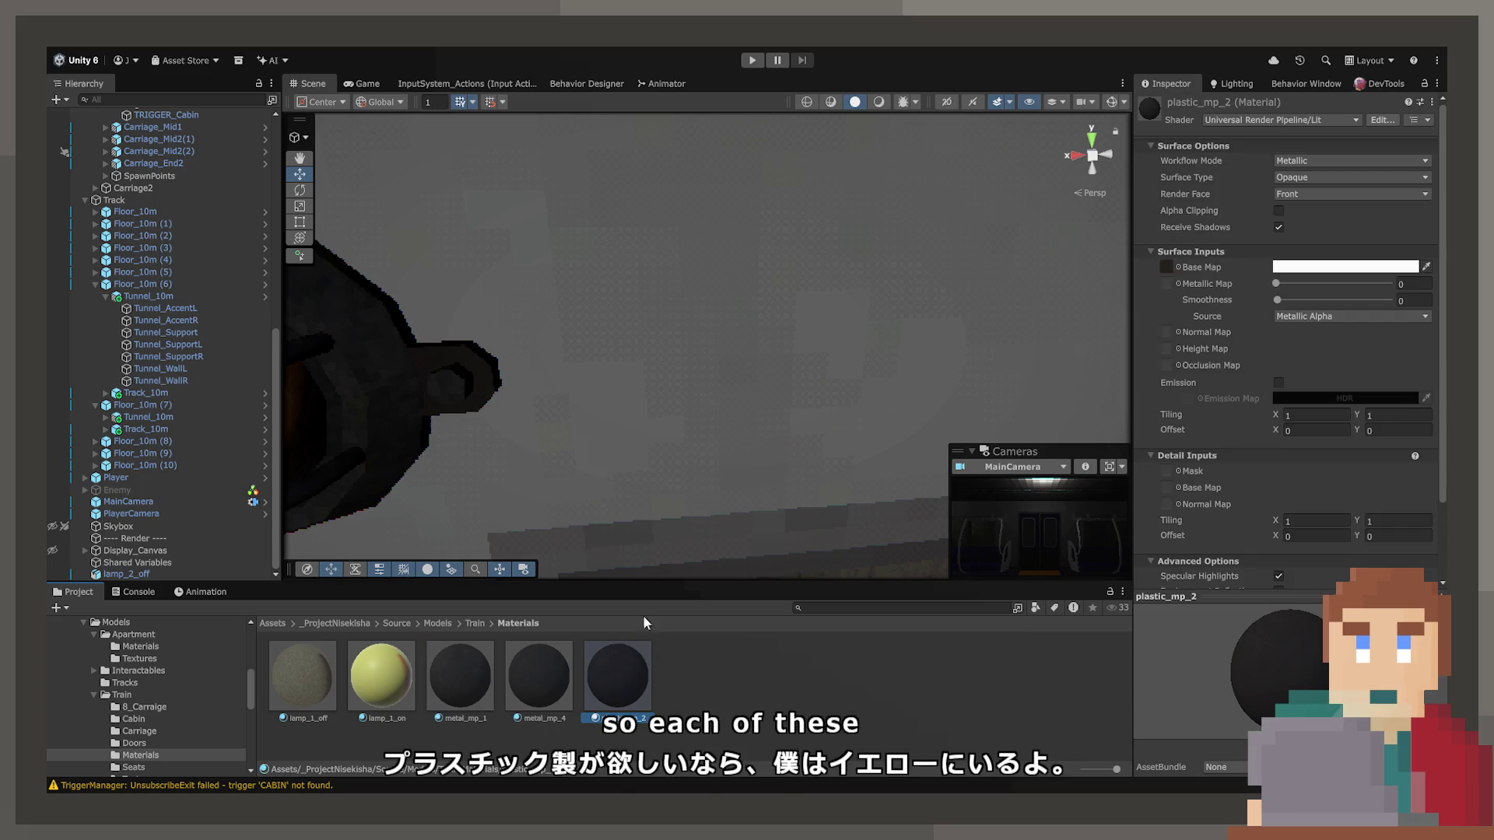
scroll(813, 433, down, 5)
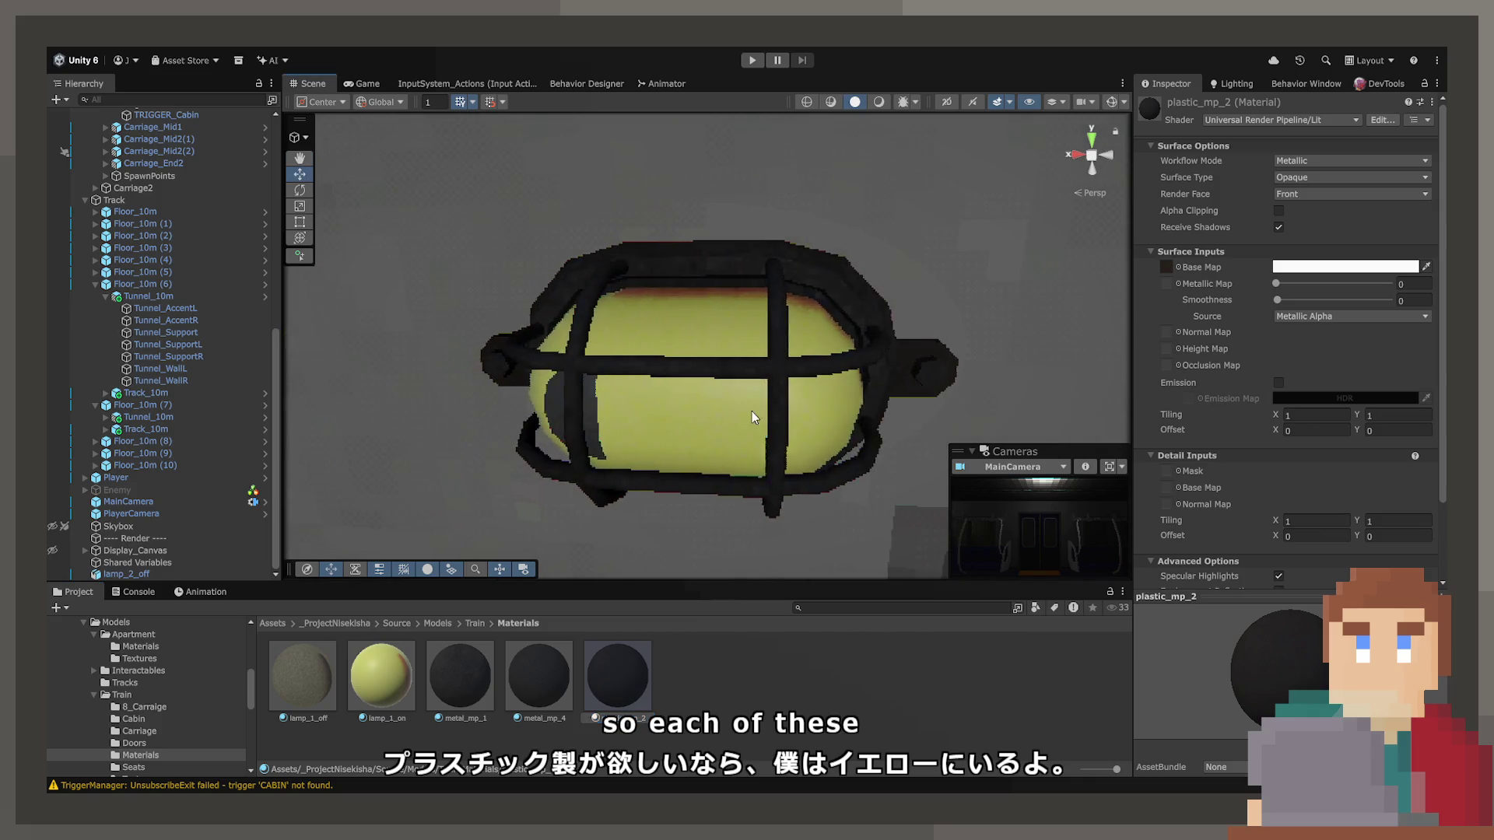
click(472, 624)
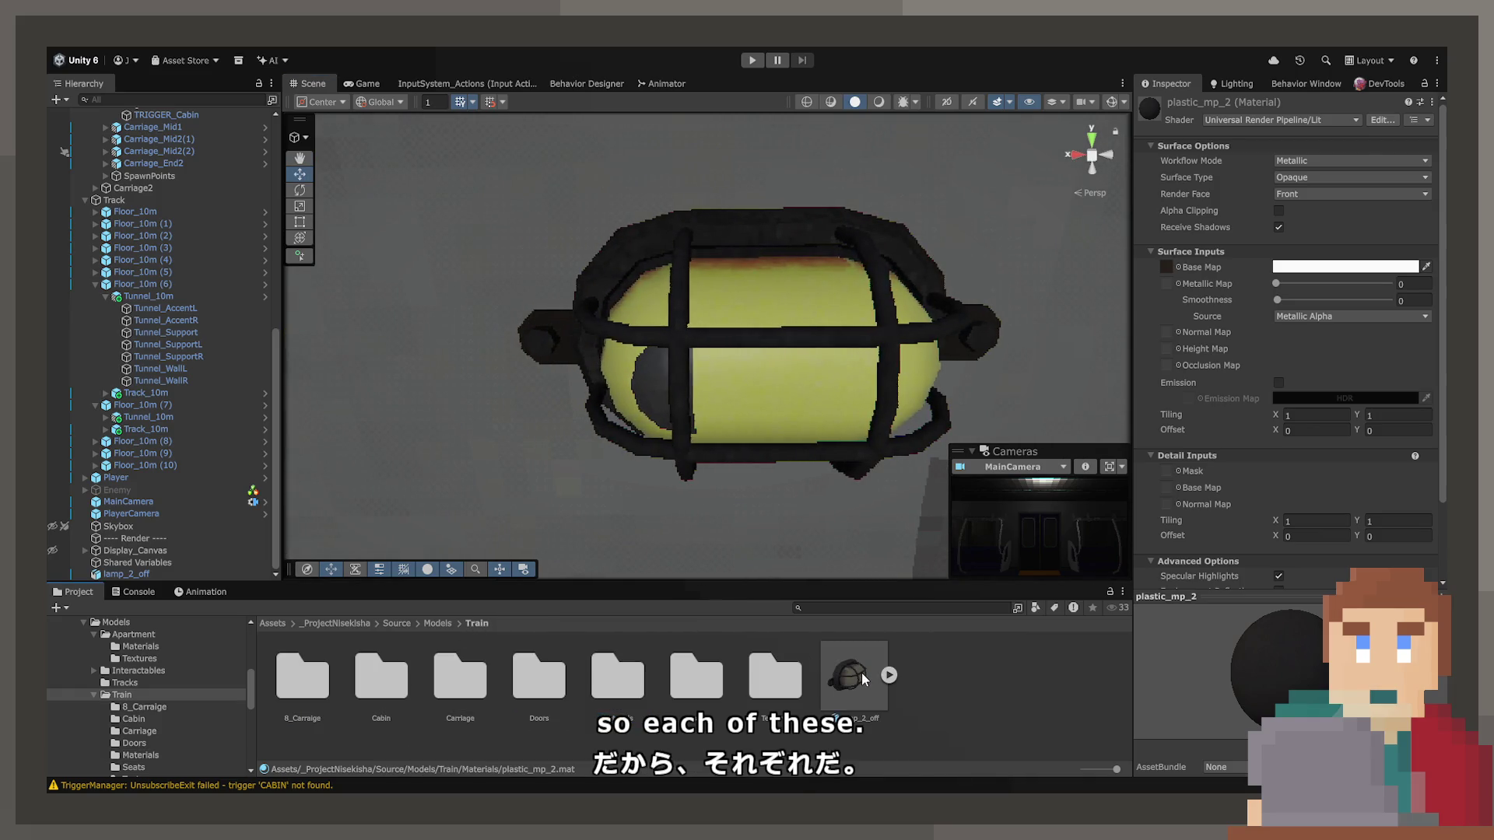
click(861, 672)
drag(857, 398, 1108, 302)
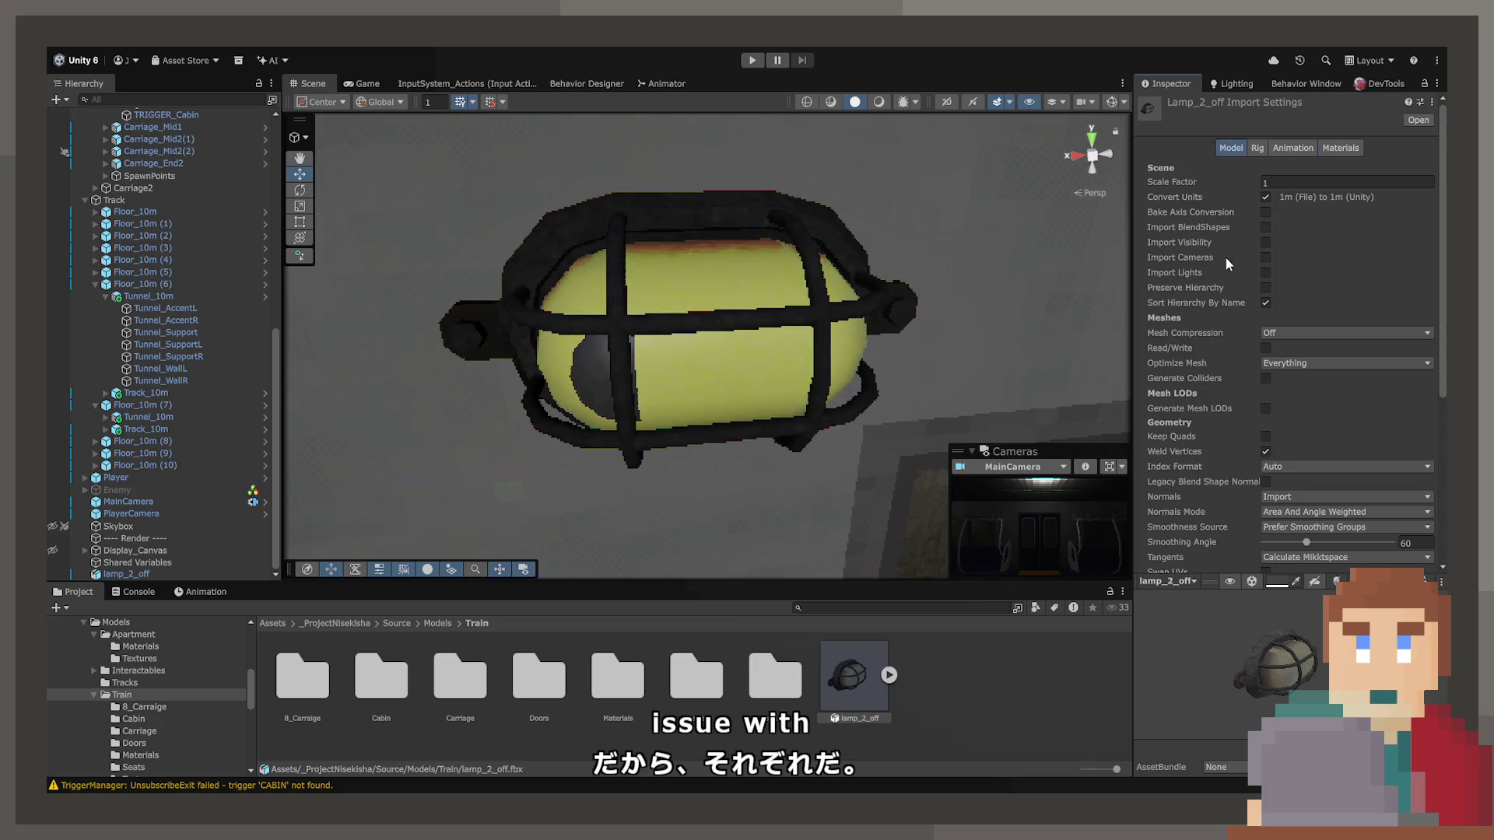
Browse lamp_2_off's import setting tabs, viewing Materials, then return to the Model tab.
scroll(1210, 296, down, 3)
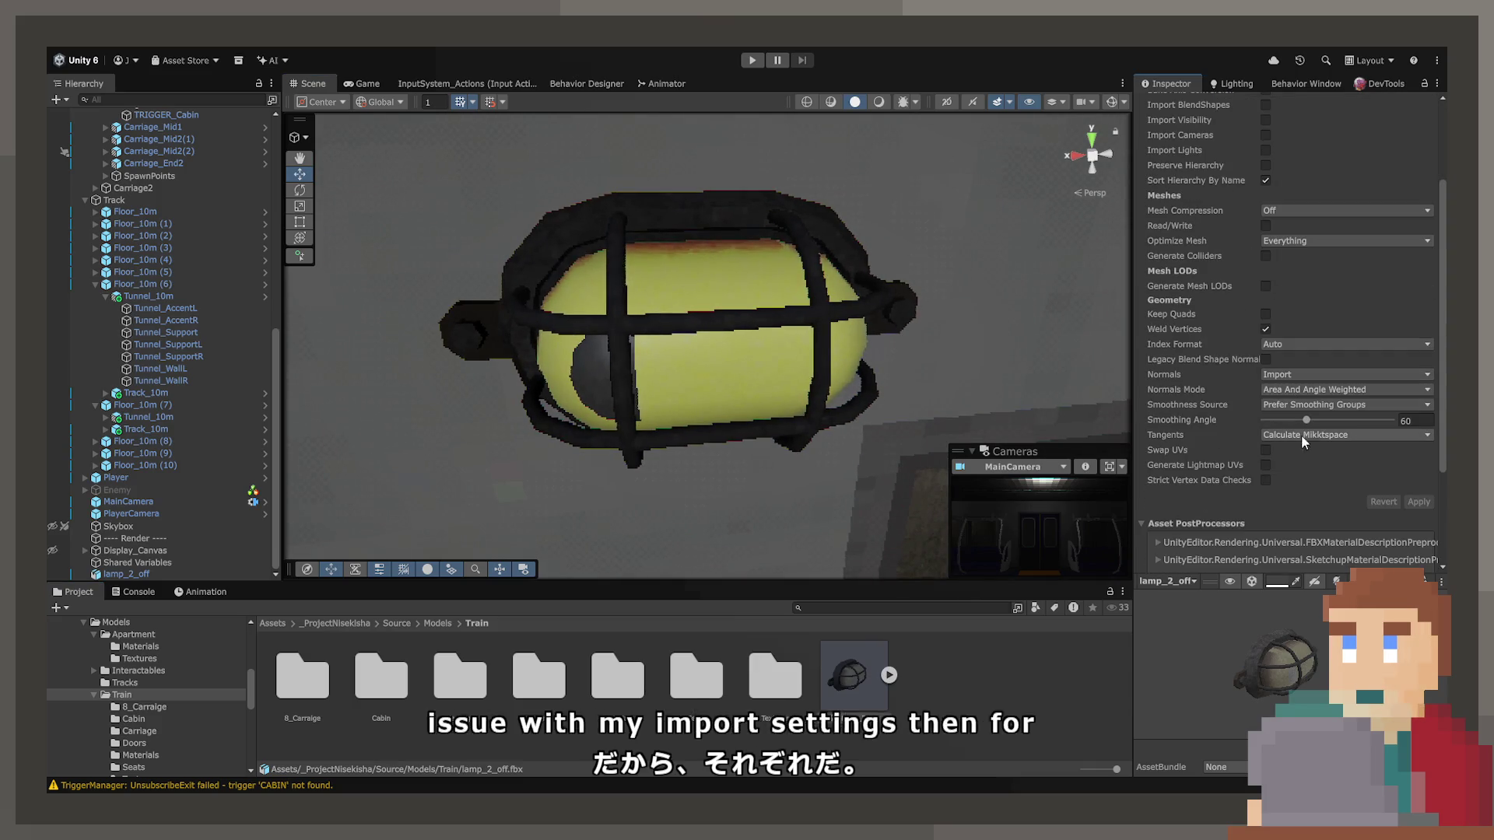
scroll(1238, 123, up, 3)
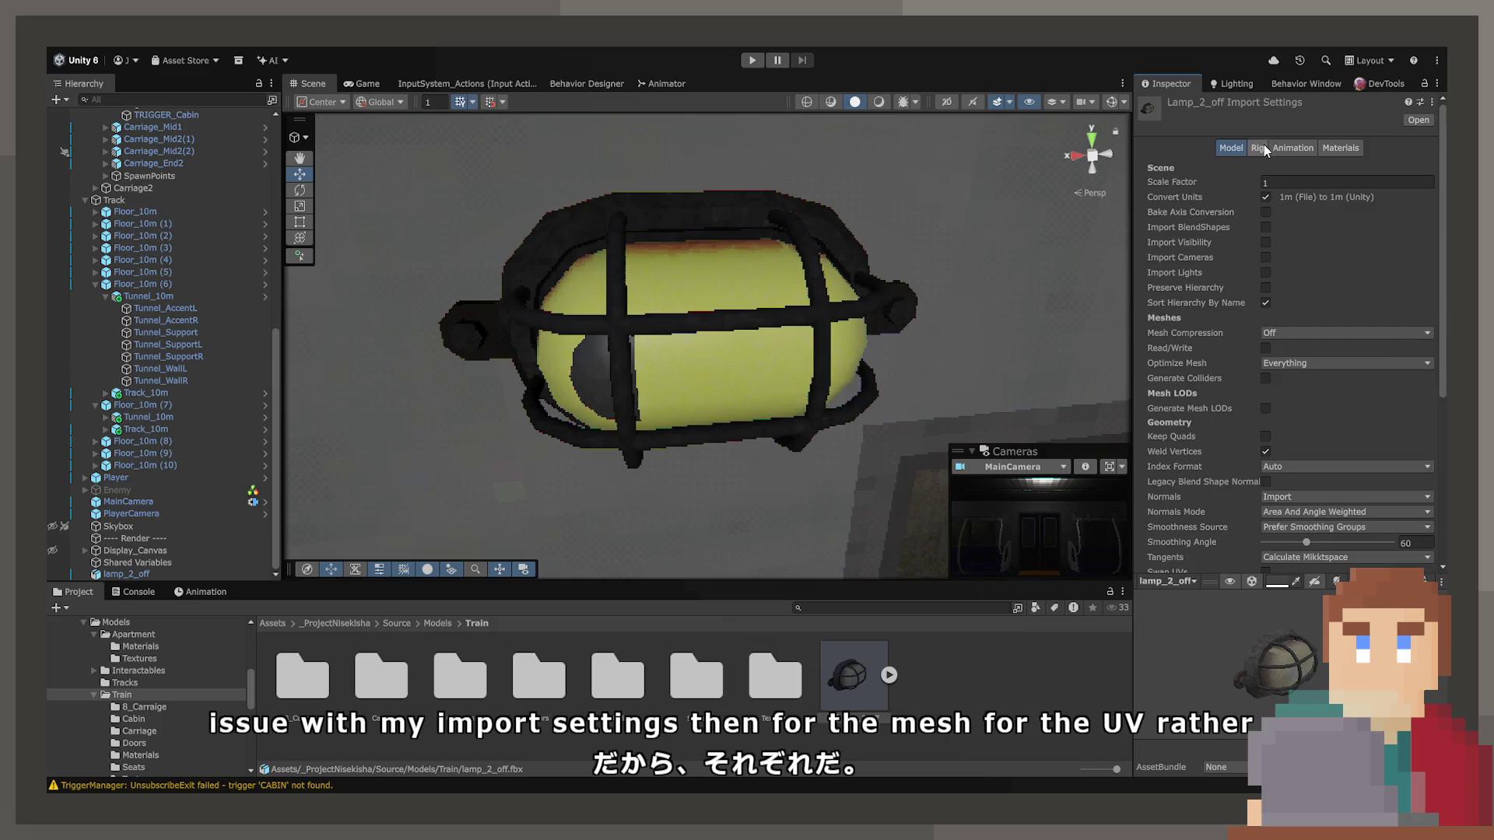
click(1258, 148)
click(1293, 147)
click(1345, 147)
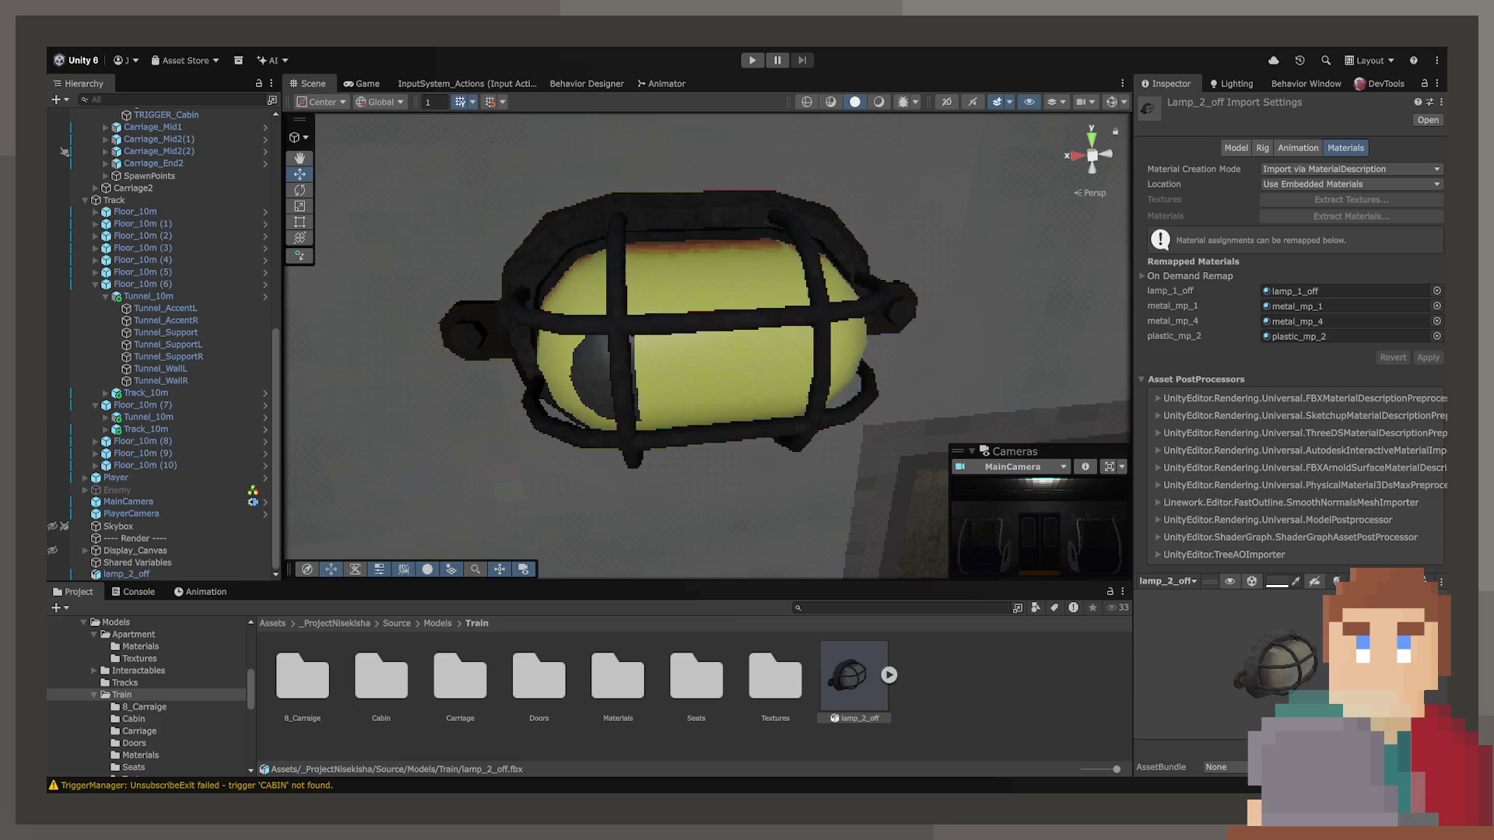
click(1237, 147)
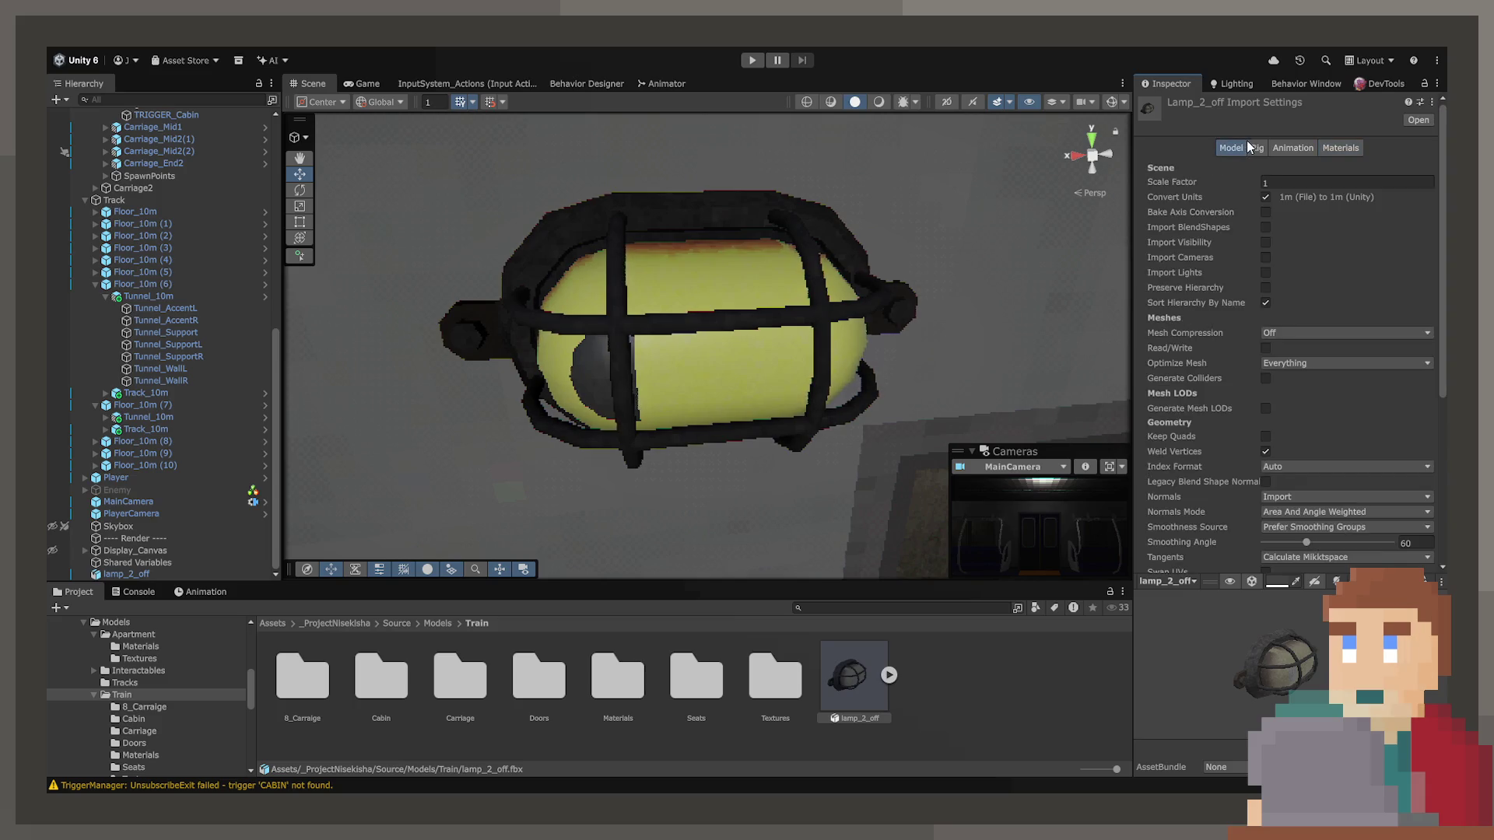
scroll(1222, 409, down, 5)
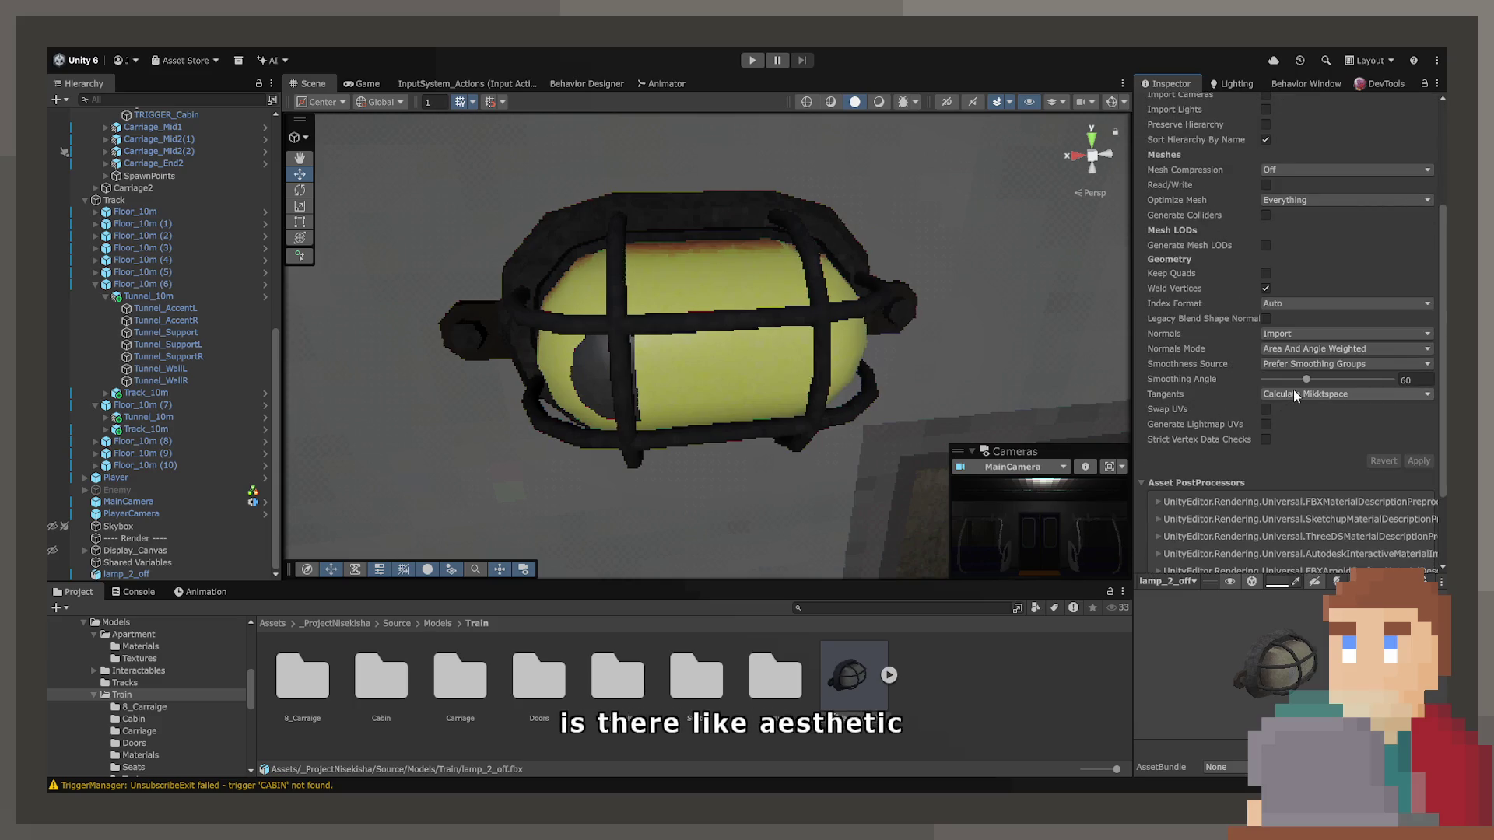
Try Import tangents and reimport, then undo back to Calculate Mikktspace and apply.
click(1209, 394)
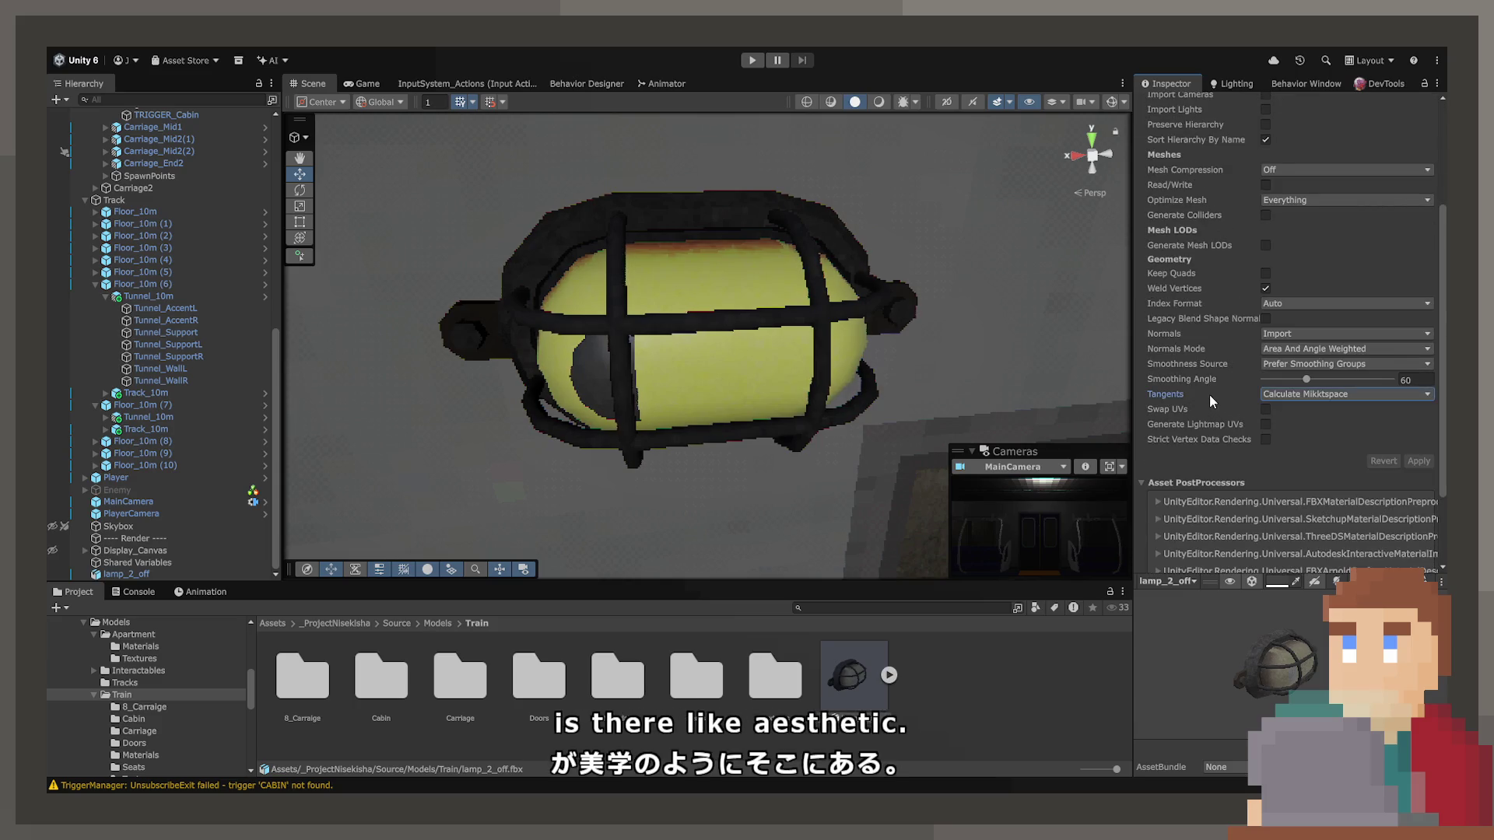
click(1297, 393)
click(1296, 405)
click(1418, 461)
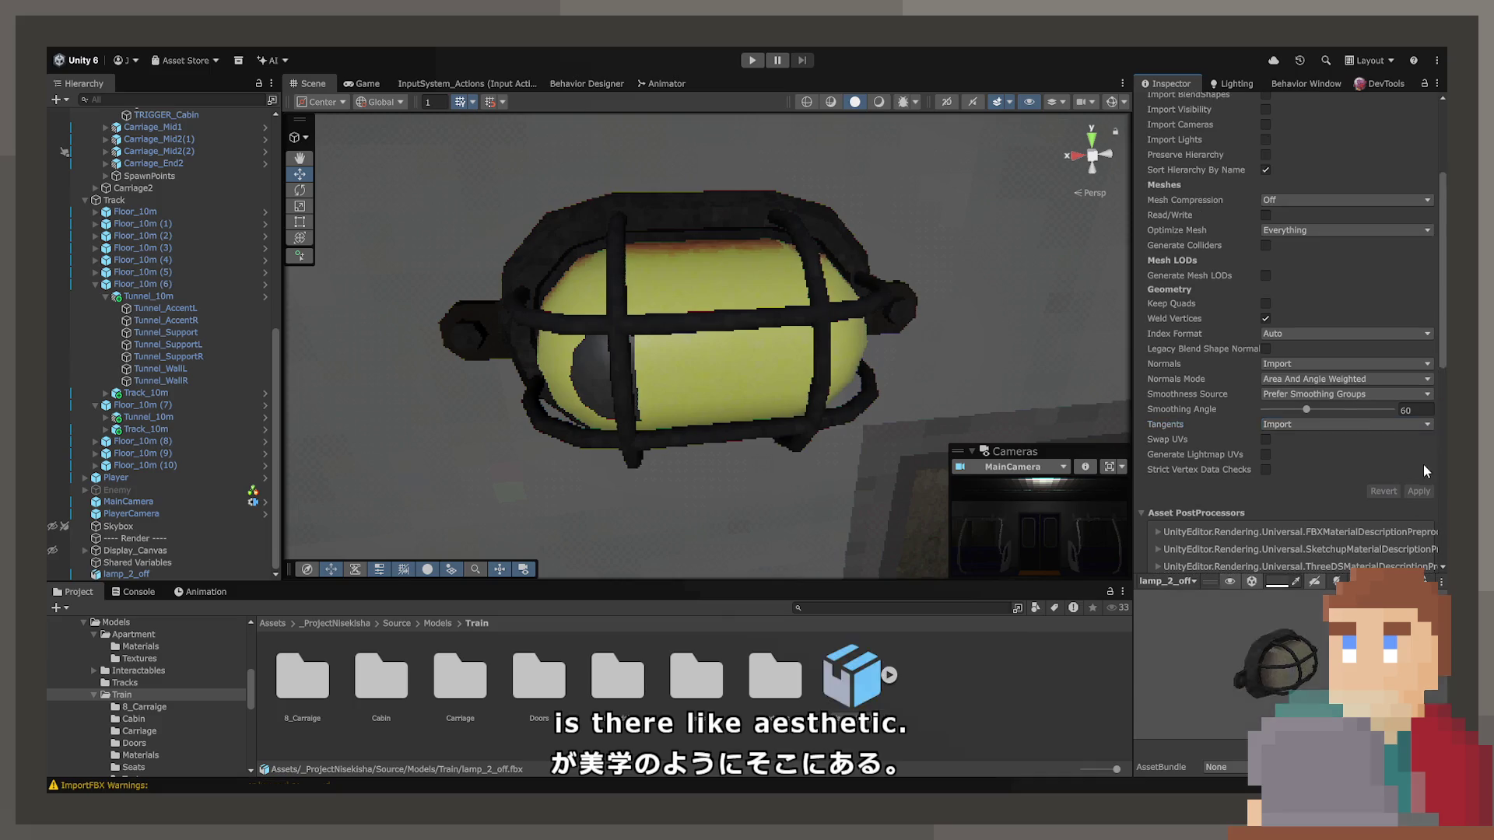
key(ctrl+z)
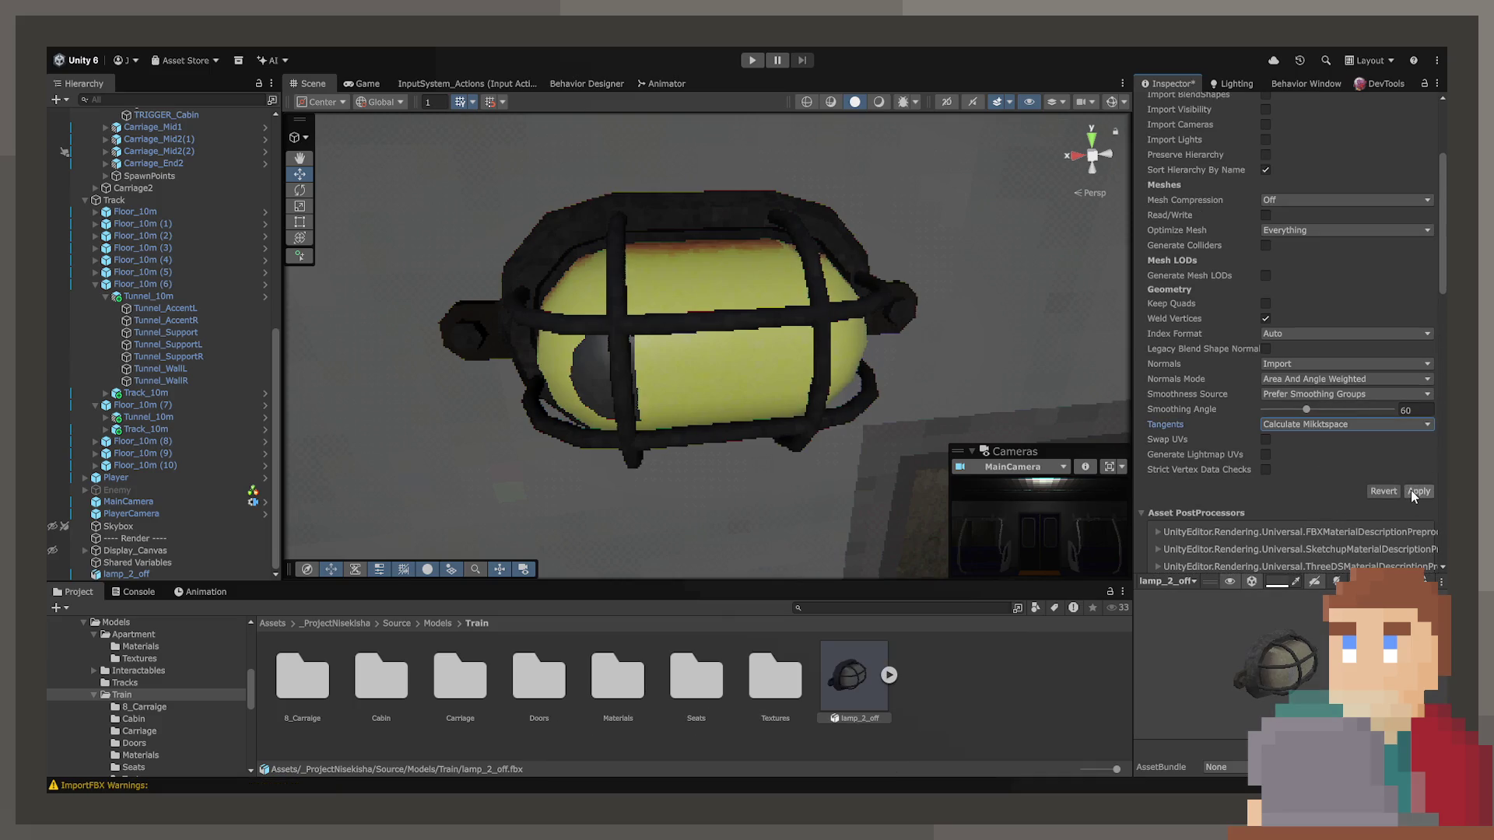
click(1415, 491)
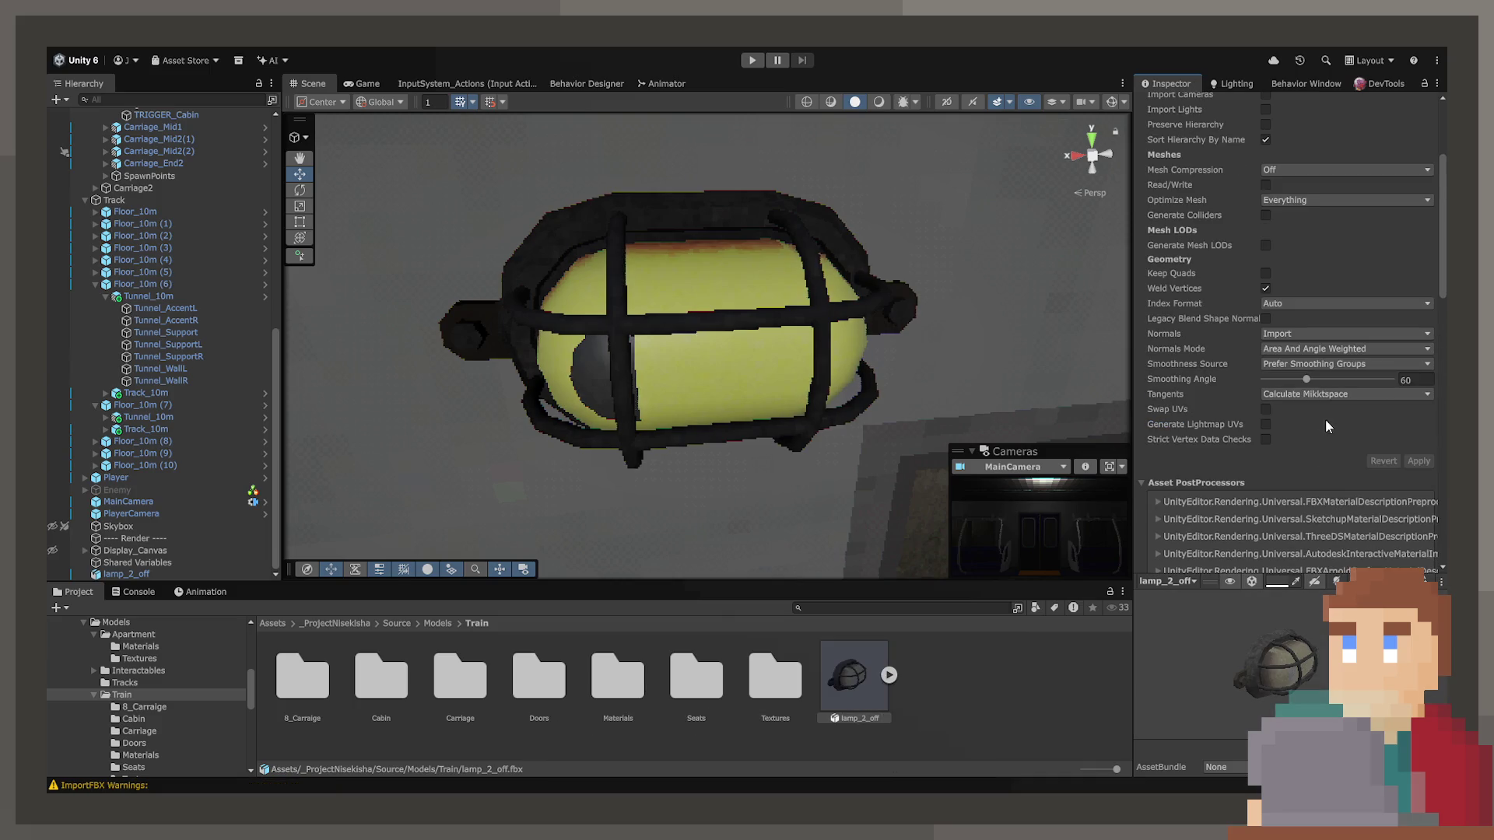
Test Normals Mode and Weld Vertices changes, then enable Keep Quads and apply.
click(1303, 368)
scroll(1435, 461, down, 5)
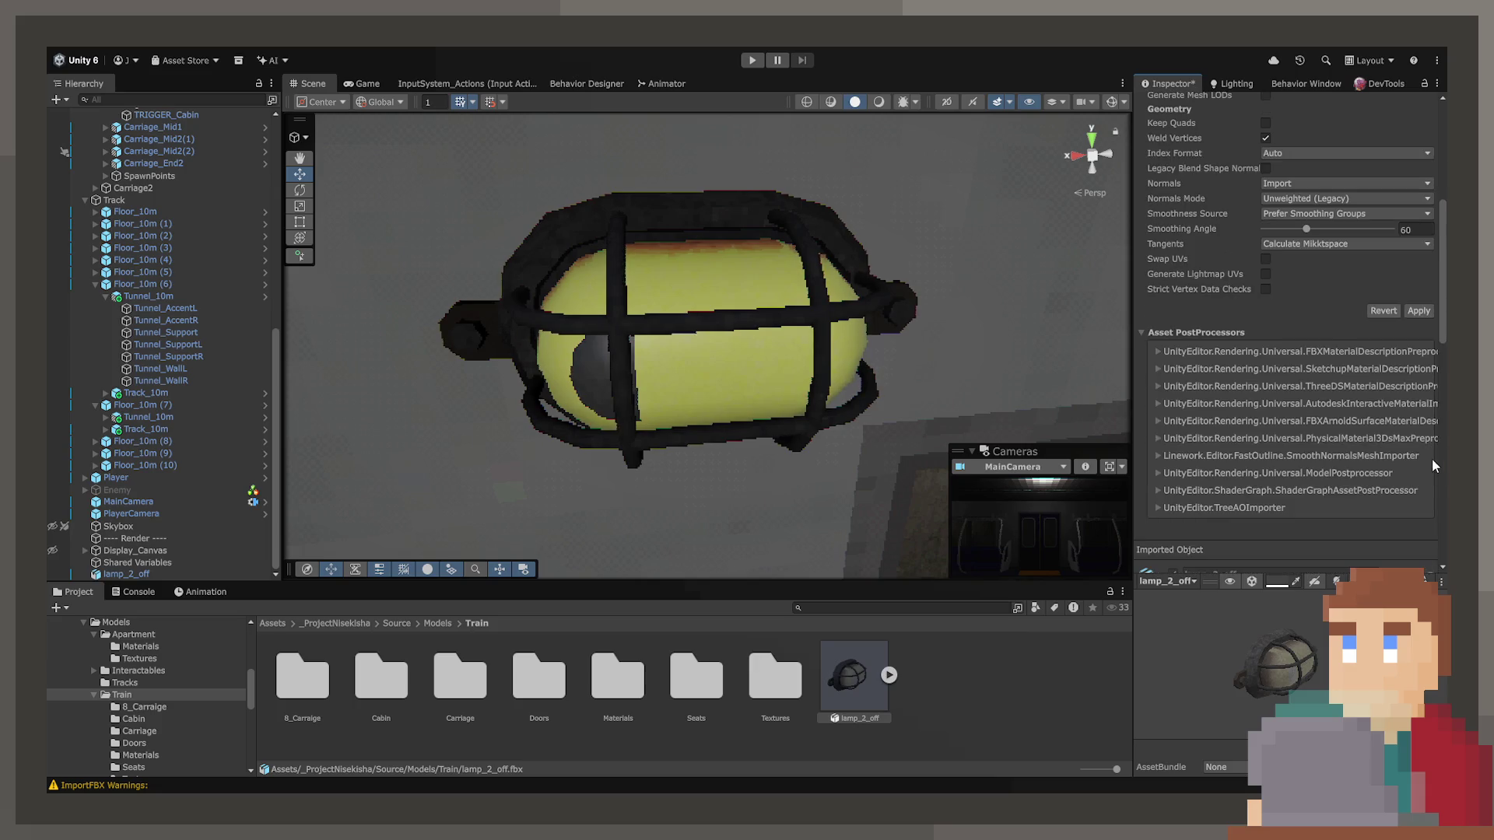
click(1421, 309)
scroll(1329, 263, up, 3)
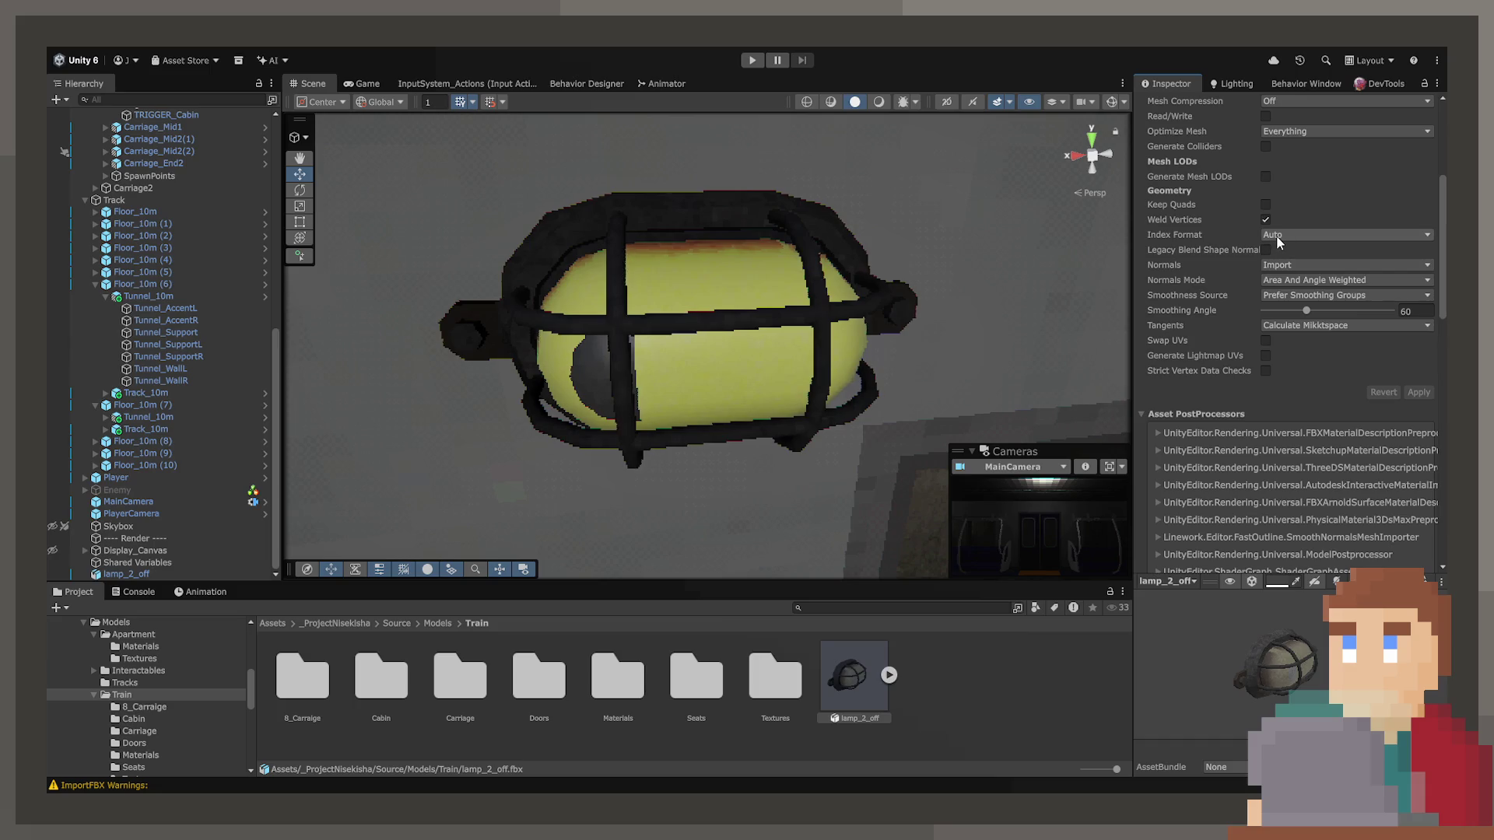
scroll(1287, 207, up, 2)
click(1266, 262)
click(1266, 261)
click(1417, 438)
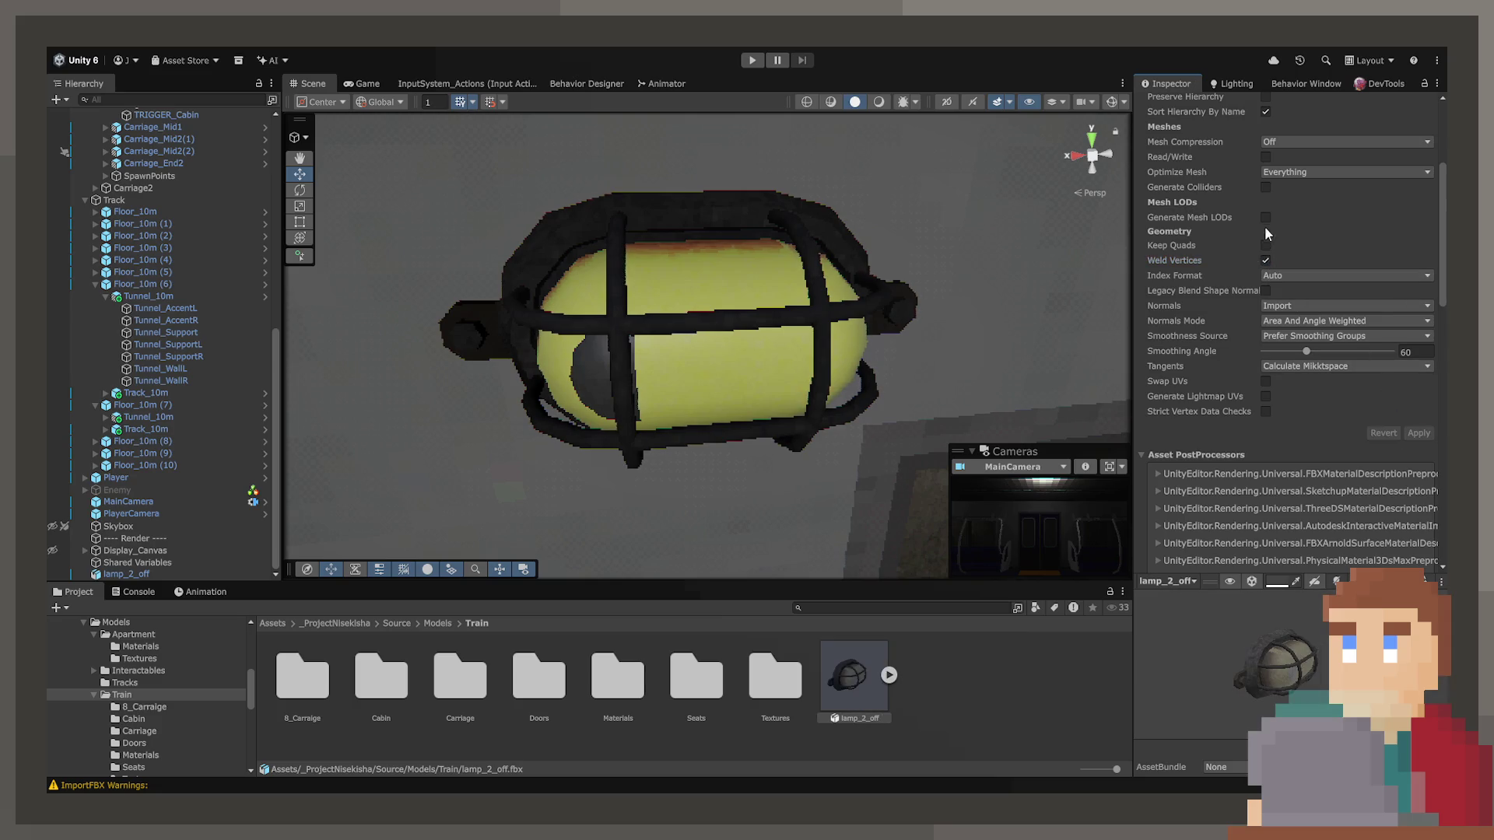
click(1266, 246)
click(1427, 431)
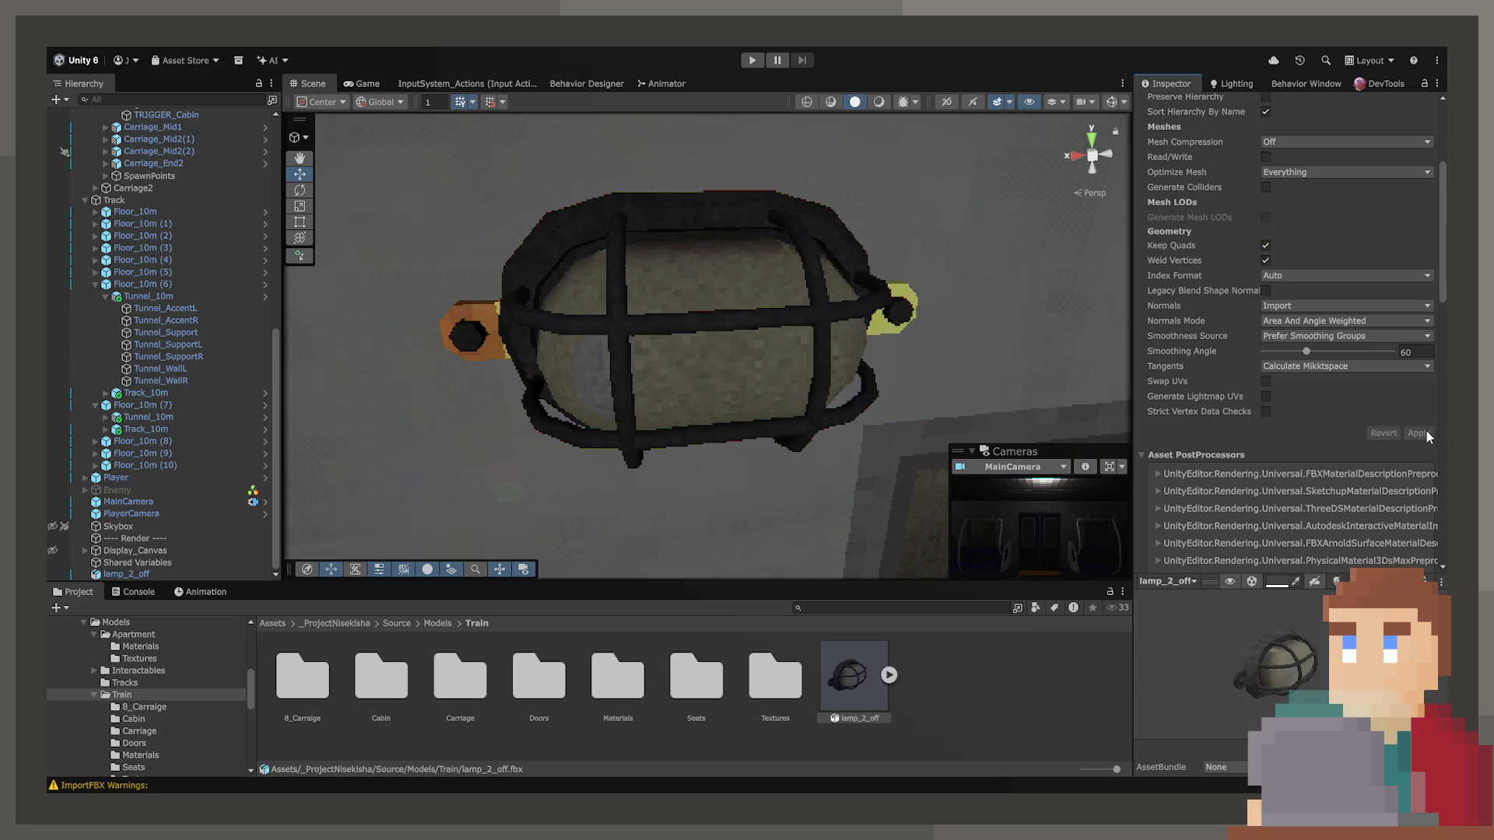
Turn Keep Quads back off and reapply the lamp_2_off import settings.
mouse_move(835, 379)
mouse_down()
mouse_move(623, 360)
mouse_move(627, 347)
mouse_move(817, 360)
mouse_up()
click(1266, 246)
click(1419, 432)
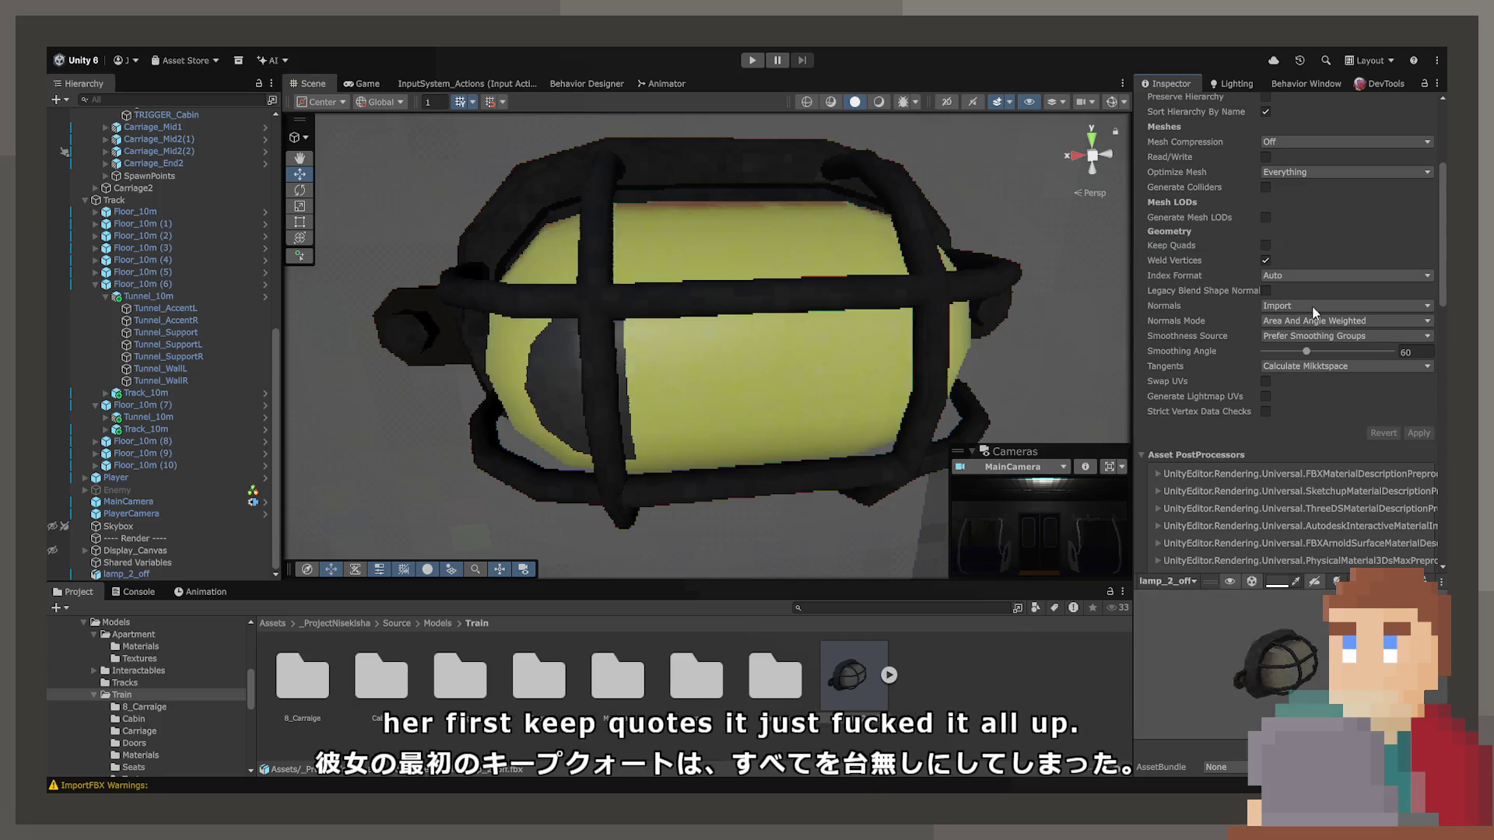
Enable Generate Mesh LODs and apply, frame the lamp, then turn LODs off.
click(1266, 217)
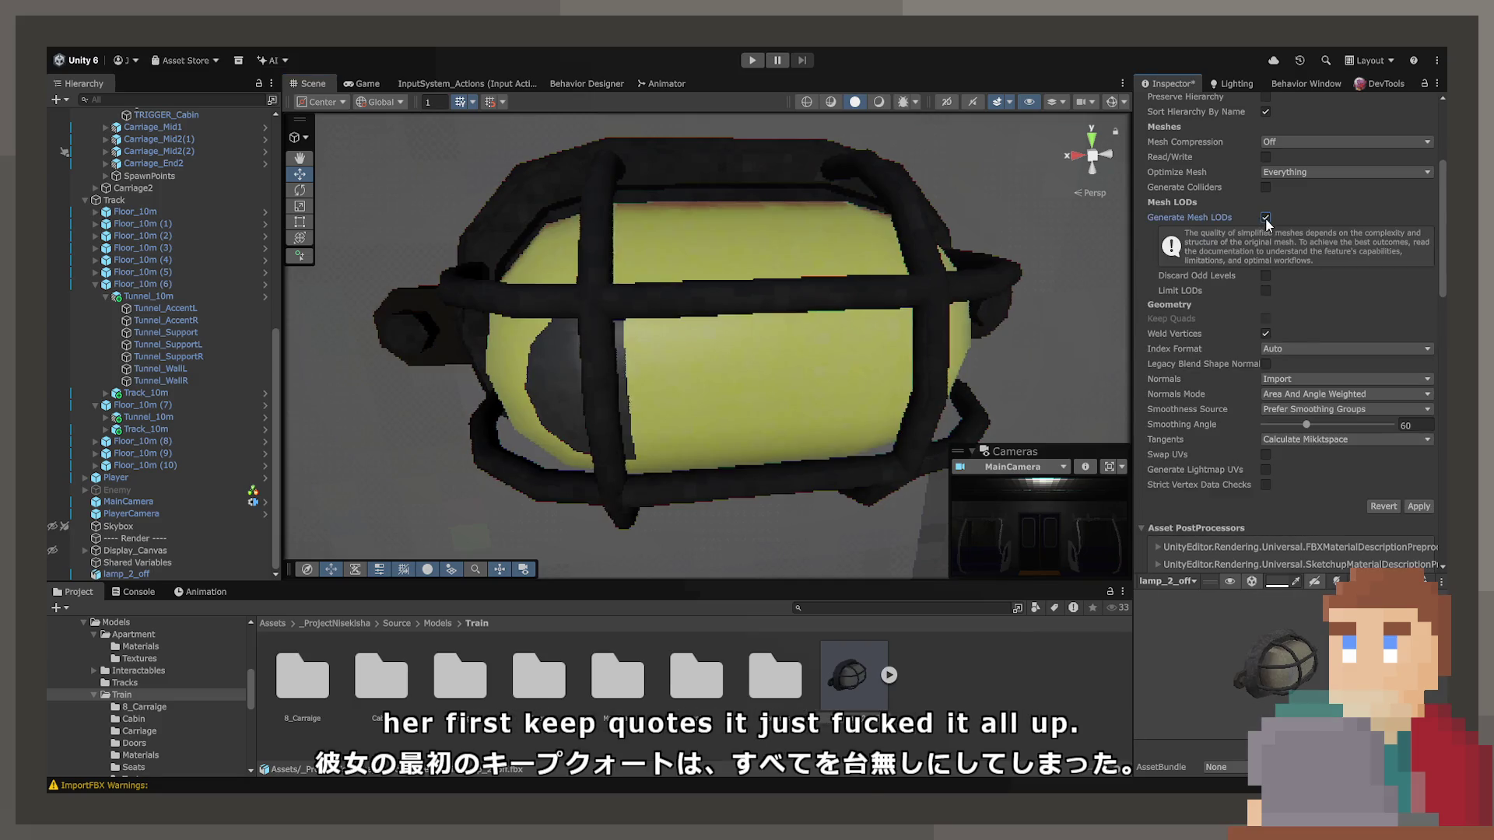
click(1416, 507)
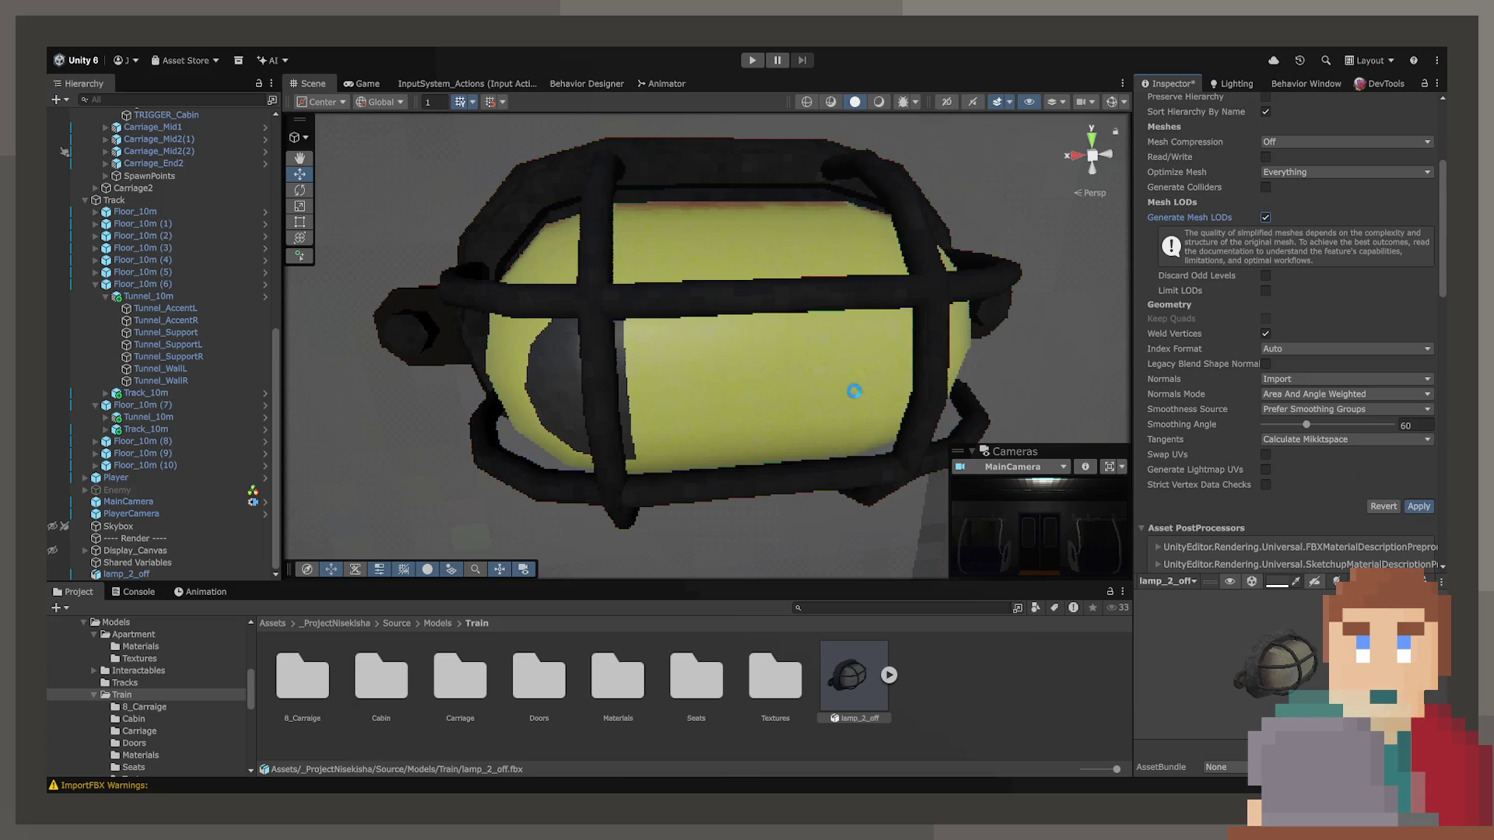
scroll(866, 359, down, 10)
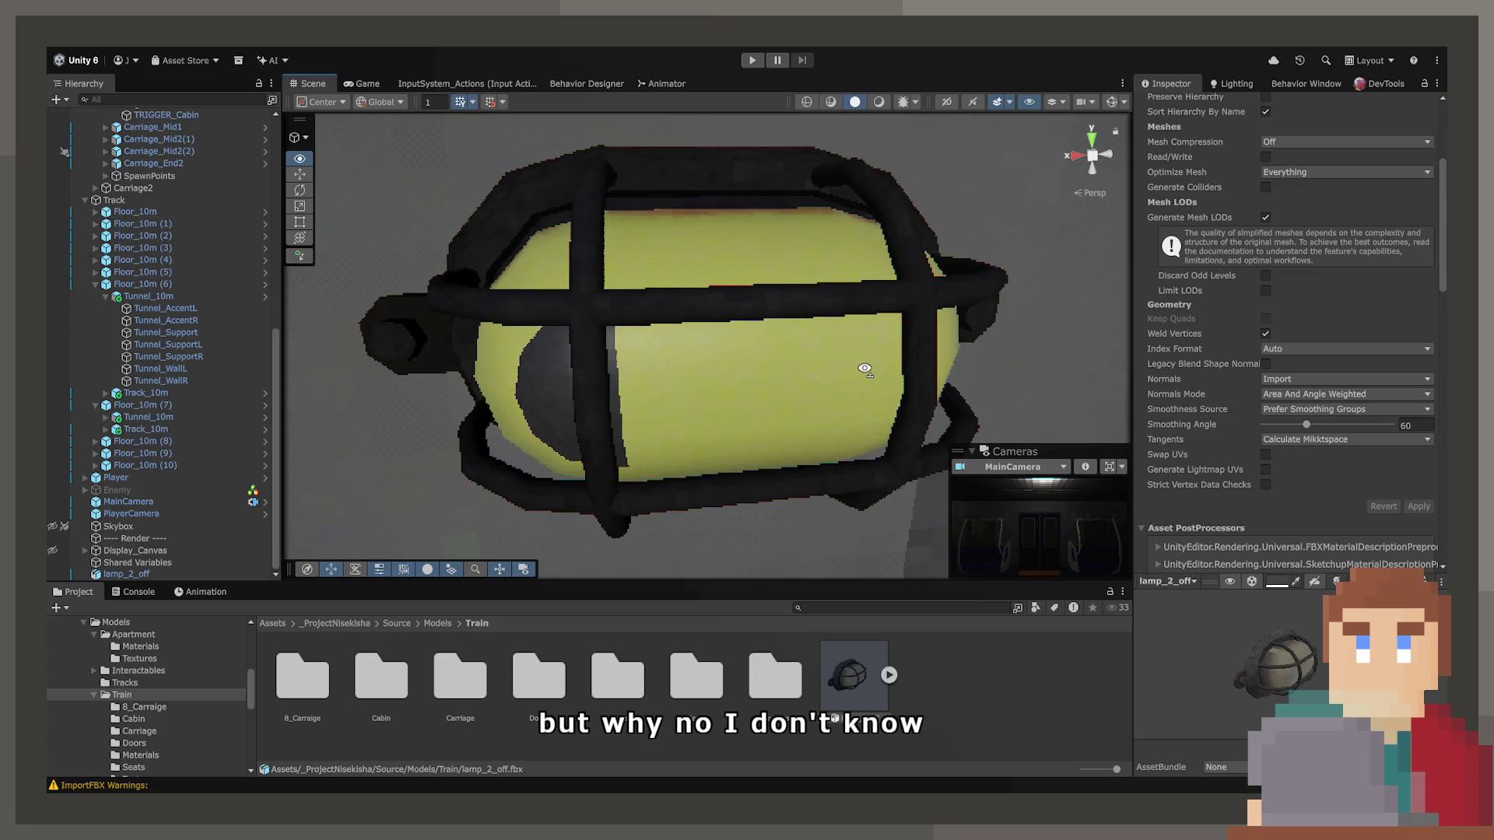
key(f)
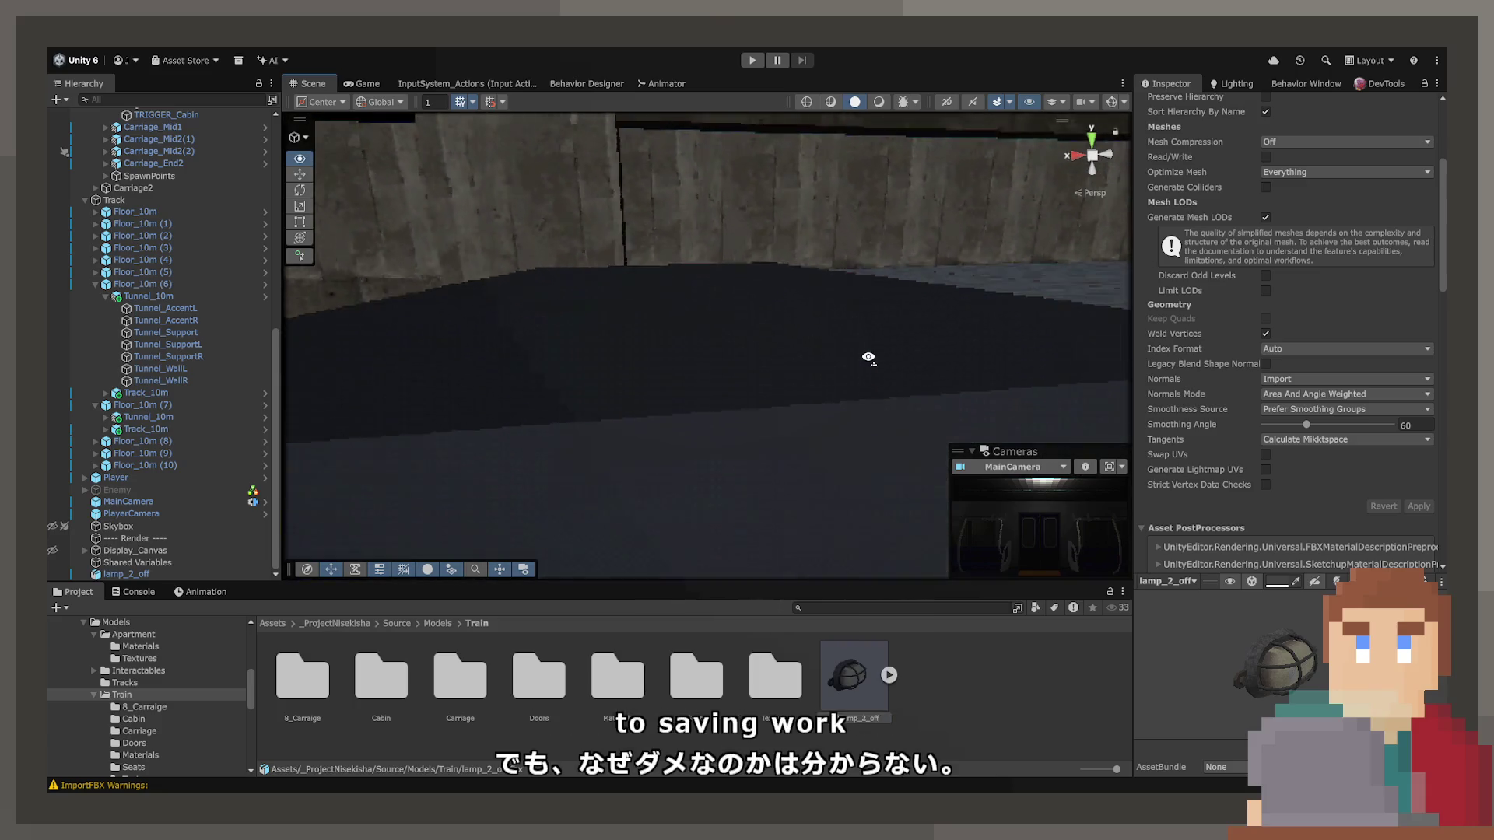
click(1262, 222)
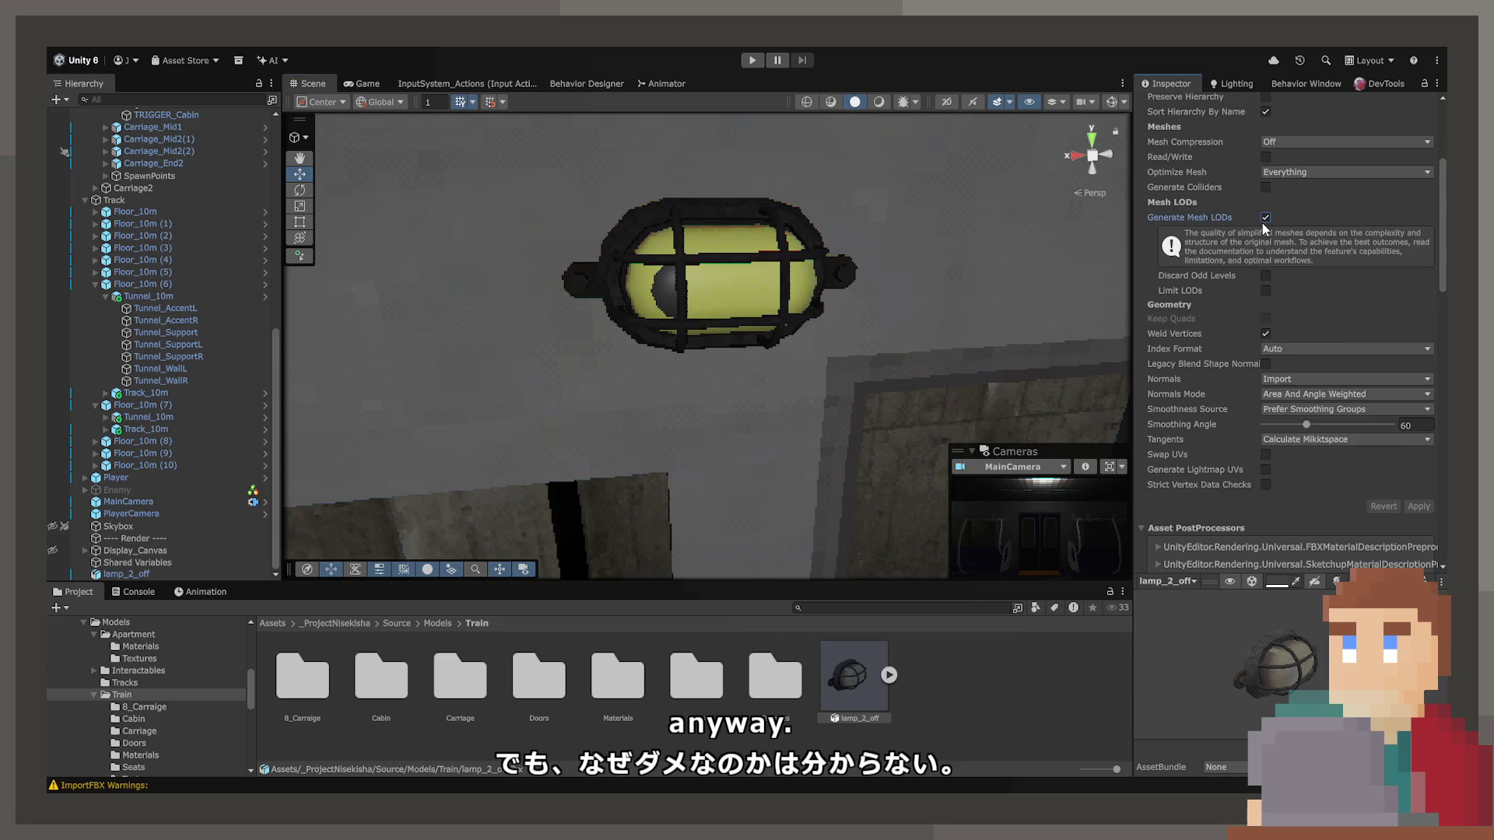
scroll(1237, 208, up, 3)
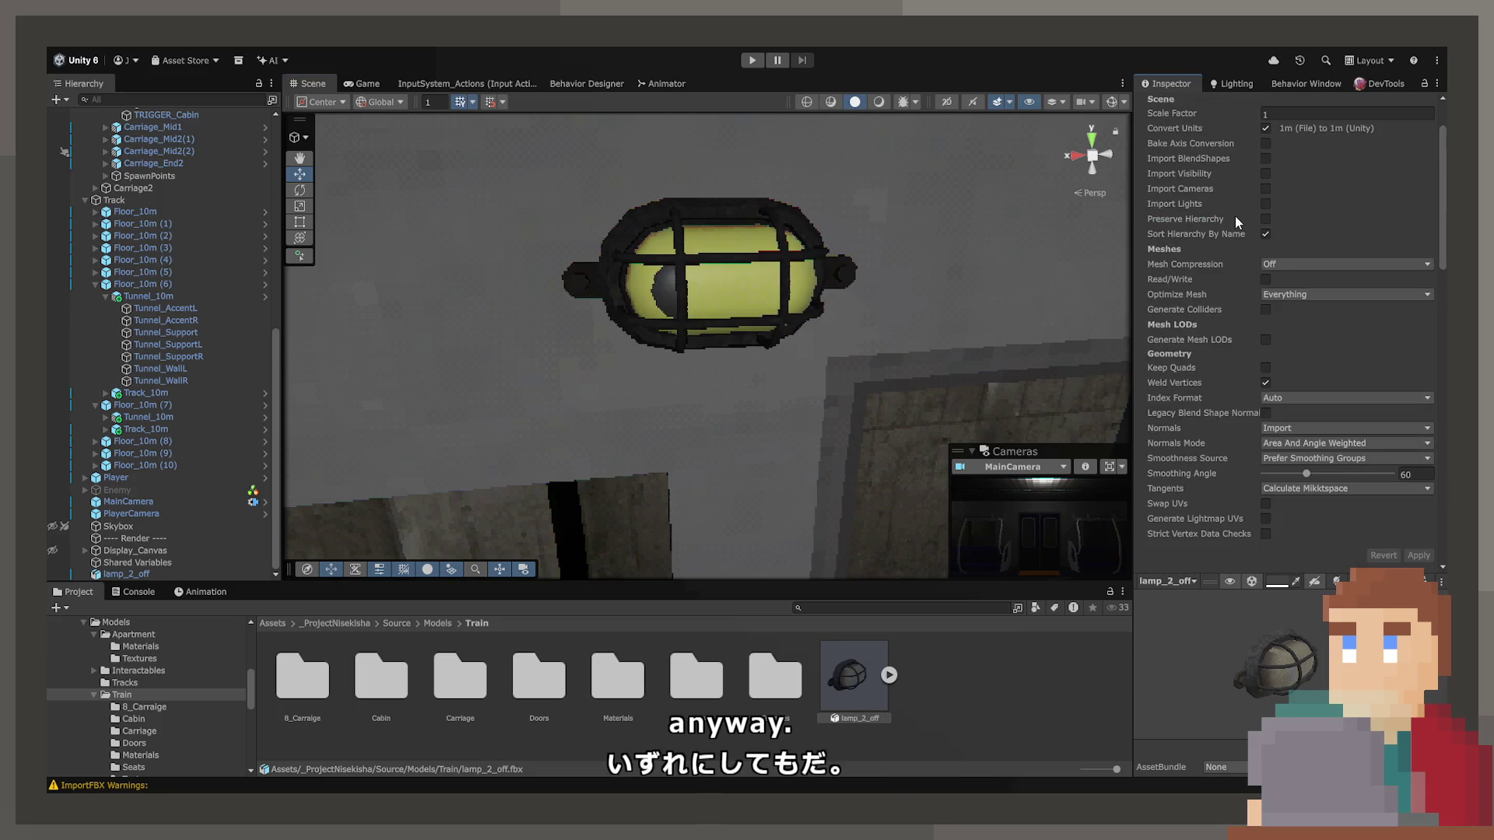
Set Optimize Mesh to Nothing and apply, then back to Everything and apply.
click(1297, 314)
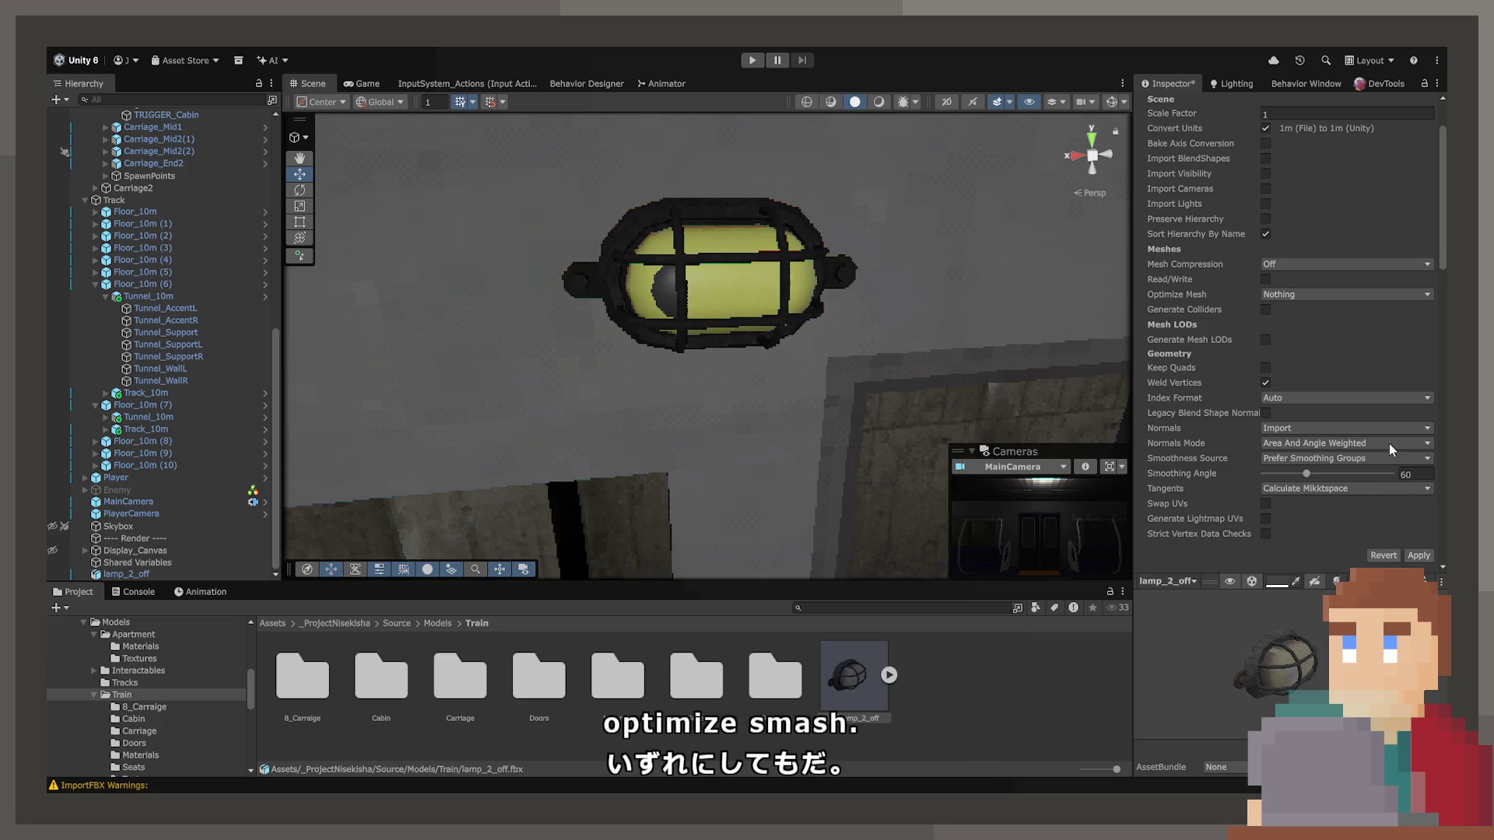
click(1421, 554)
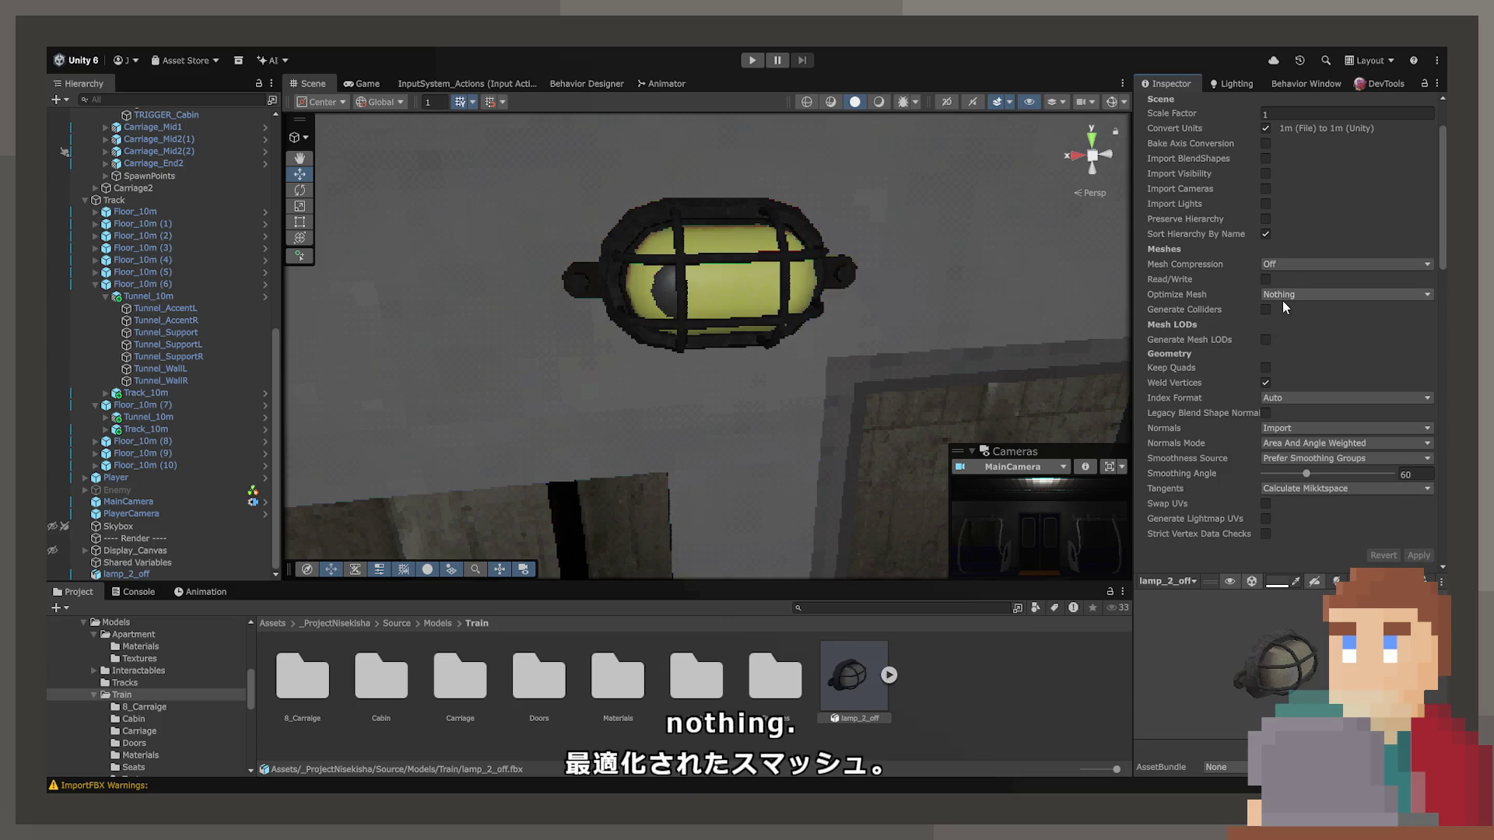
click(1290, 321)
click(1421, 557)
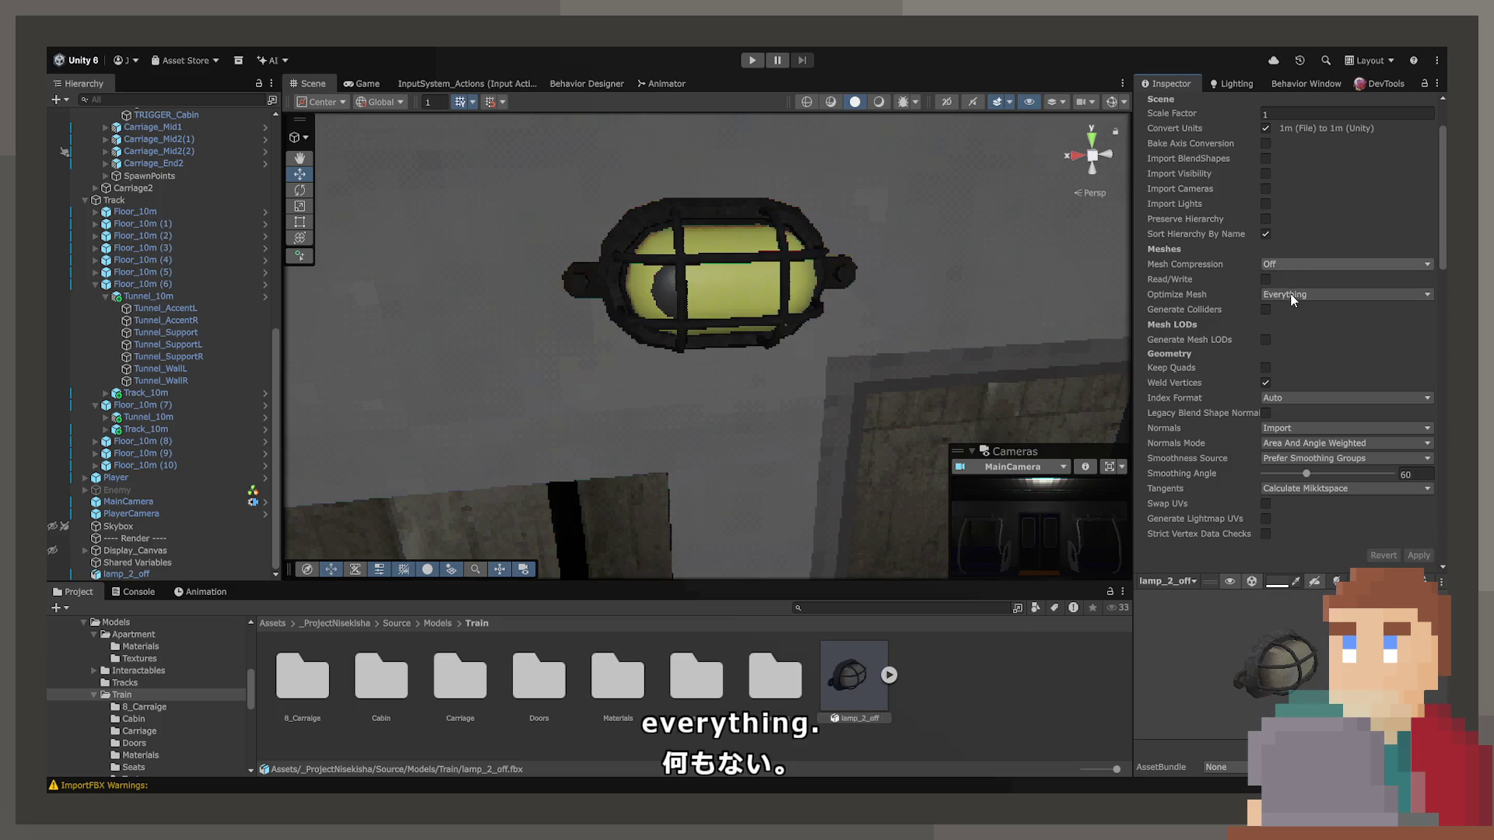
Set Mesh Compression to Low and apply, then back to Off and apply.
click(1290, 293)
click(1419, 557)
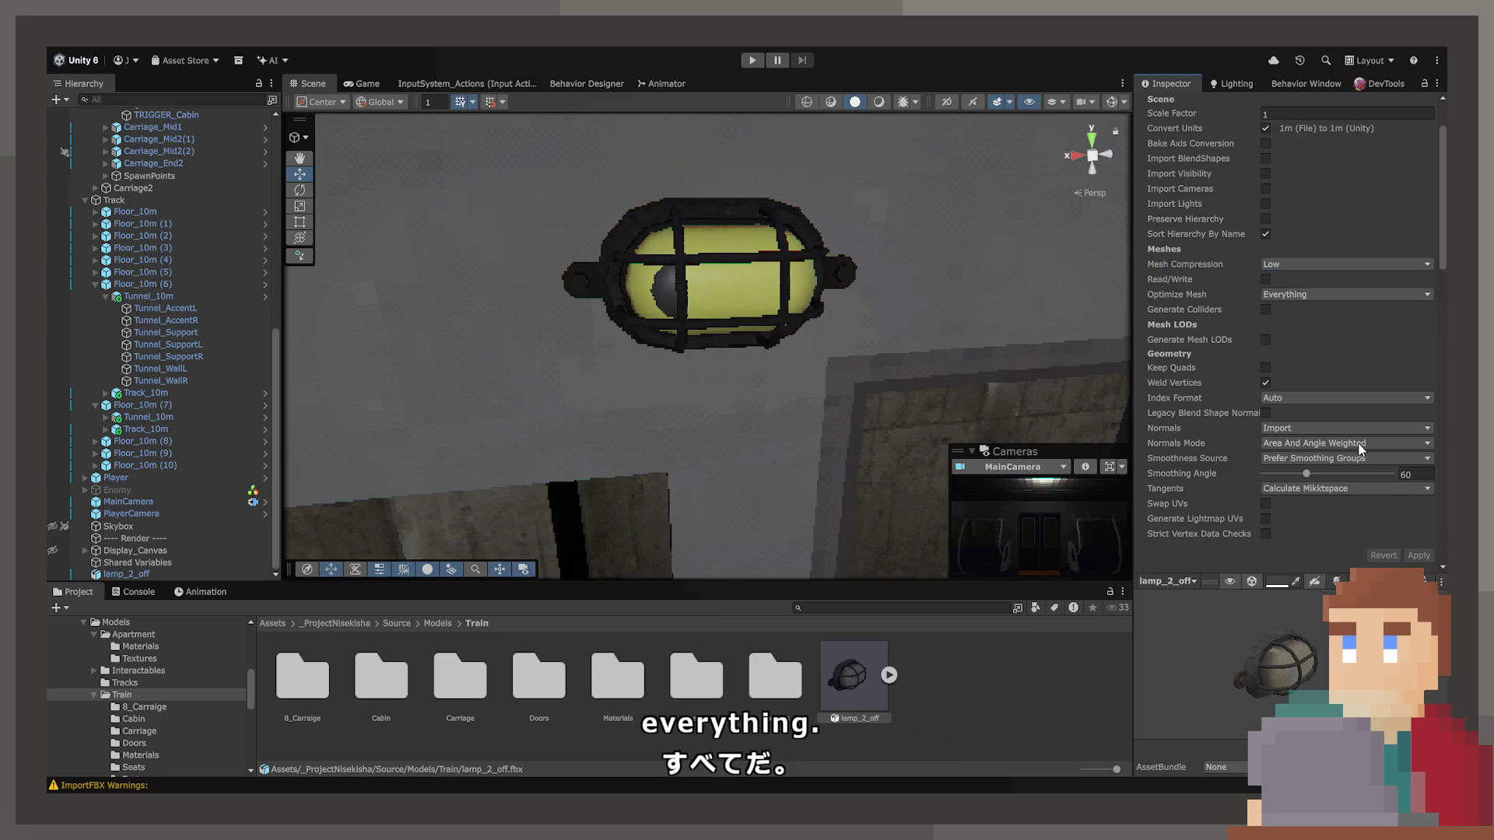
click(1306, 266)
click(1305, 251)
click(1424, 555)
click(878, 692)
scroll(1291, 660, up, 3)
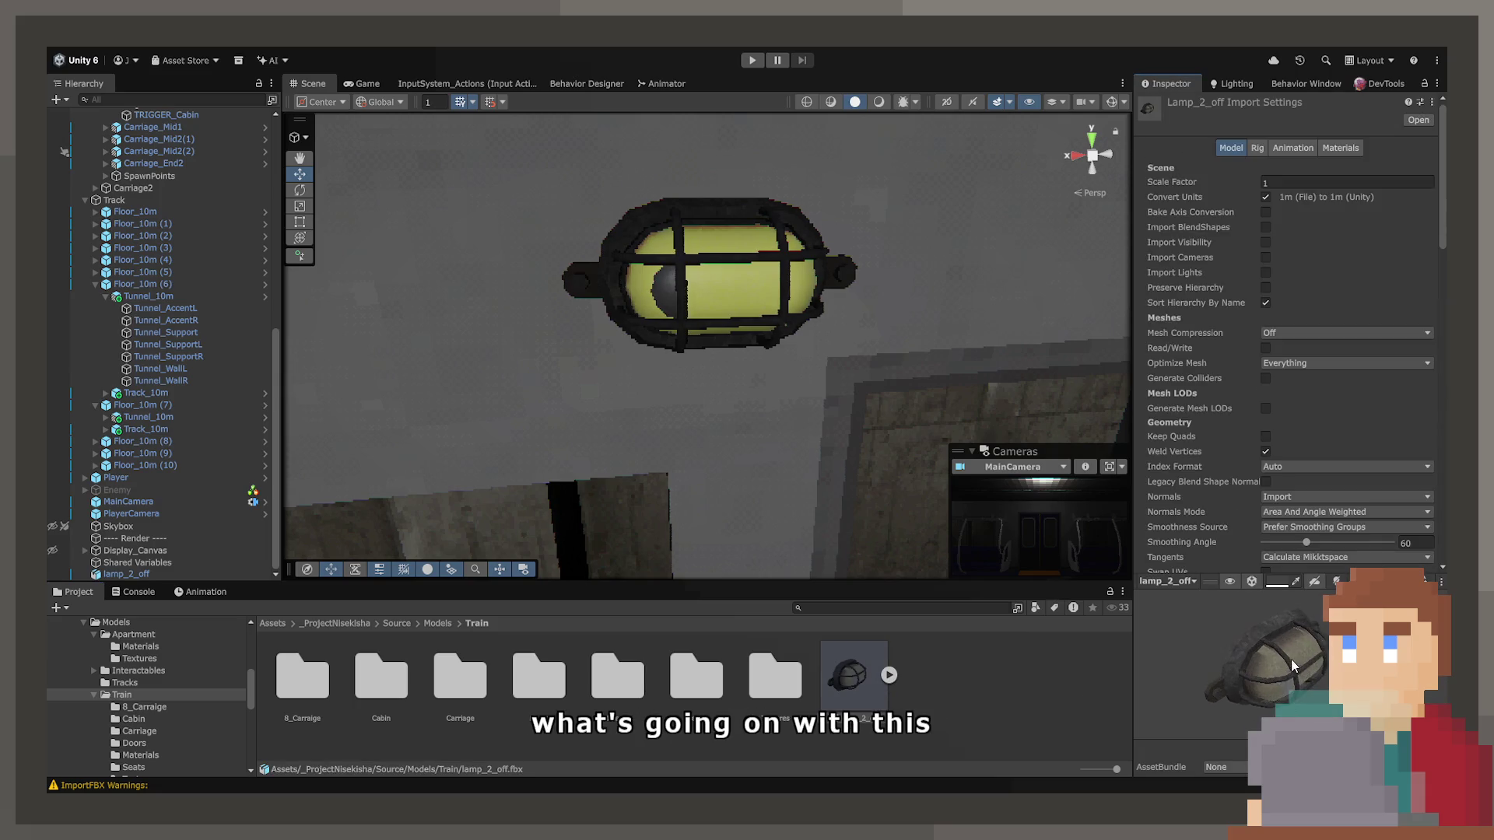
Untick Import Animation in lamp_2_off's Animation tab and apply.
scroll(808, 285, up, 2)
scroll(808, 286, up, 5)
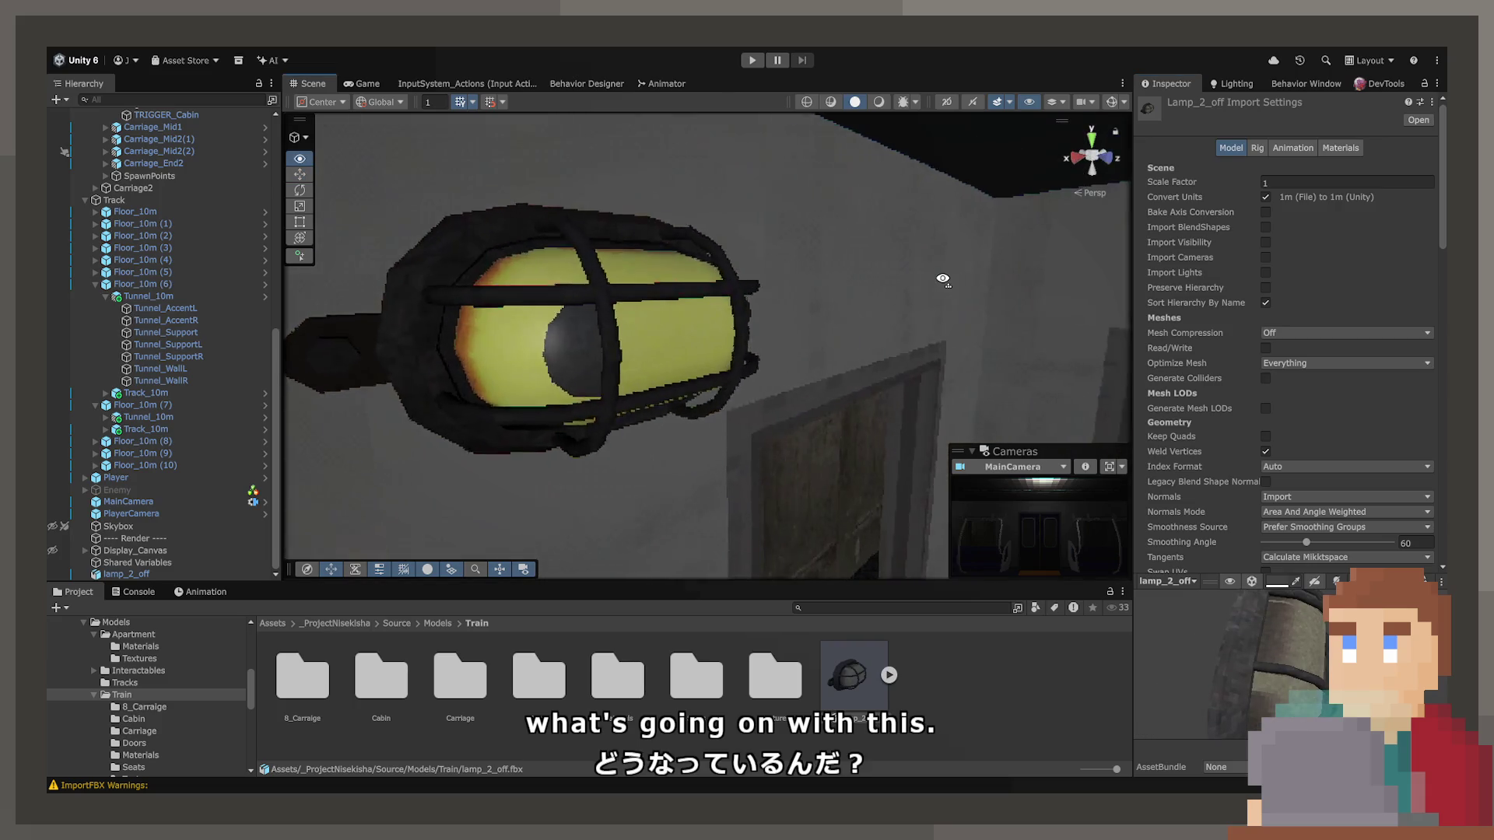
mouse_move(735, 389)
mouse_down()
mouse_move(643, 357)
mouse_move(681, 366)
mouse_up()
click(1283, 148)
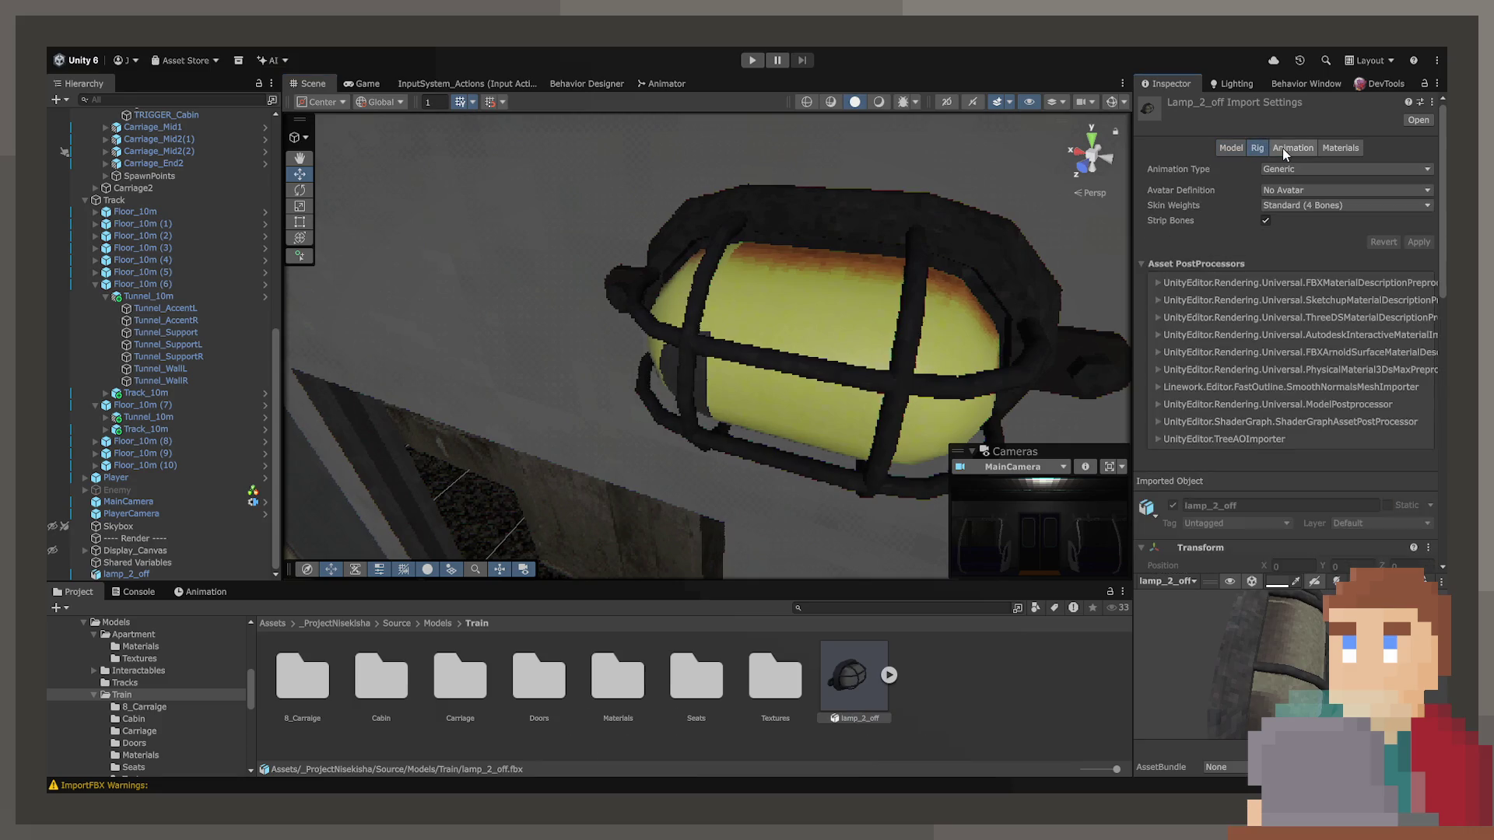
click(1341, 150)
click(1291, 148)
click(1265, 184)
click(1421, 207)
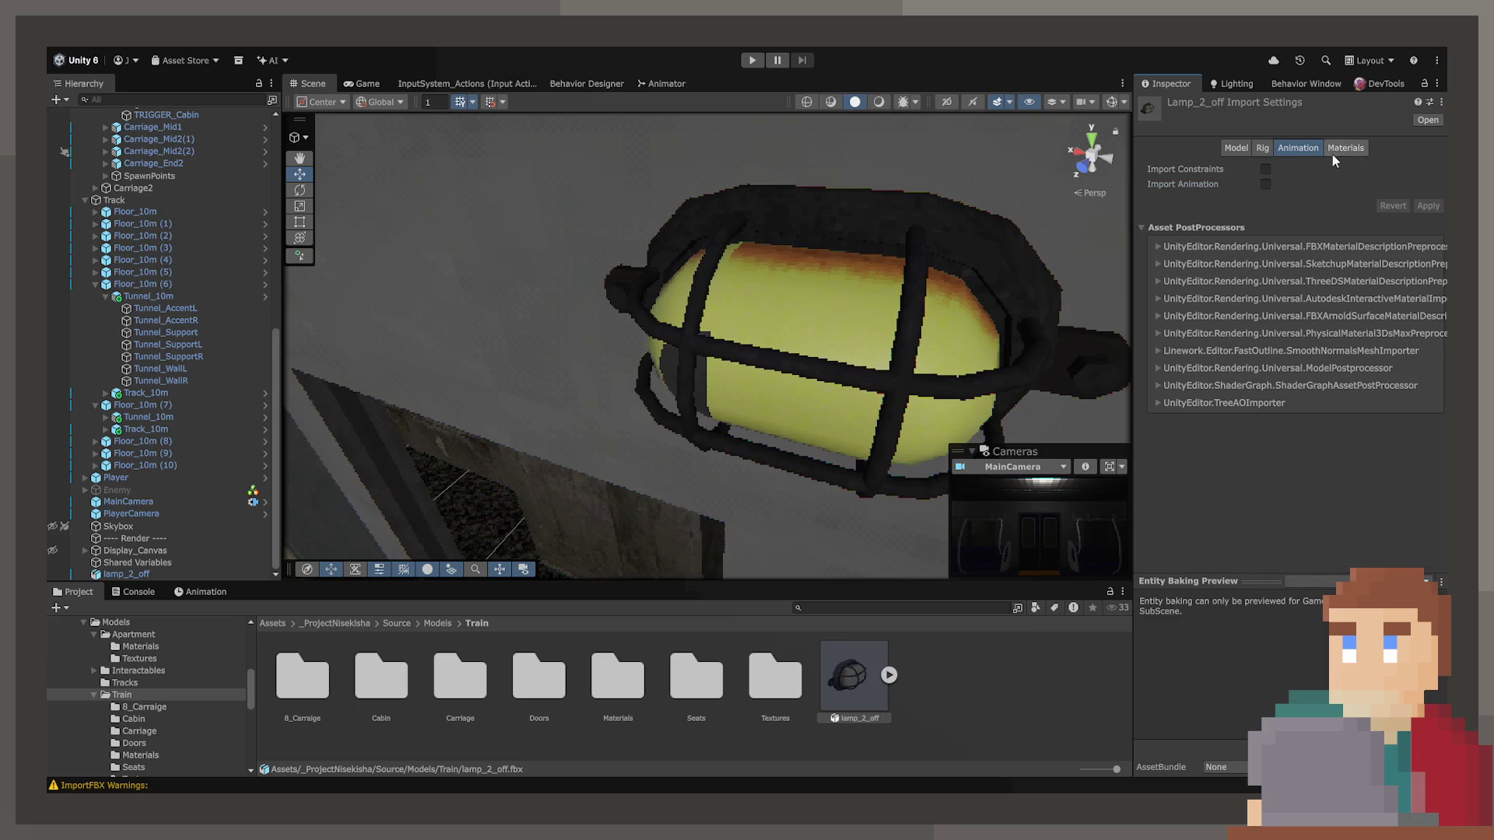
Expand lamp_2_off and inspect its mesh sub-asset: 868 vertices across four submeshes.
click(1335, 149)
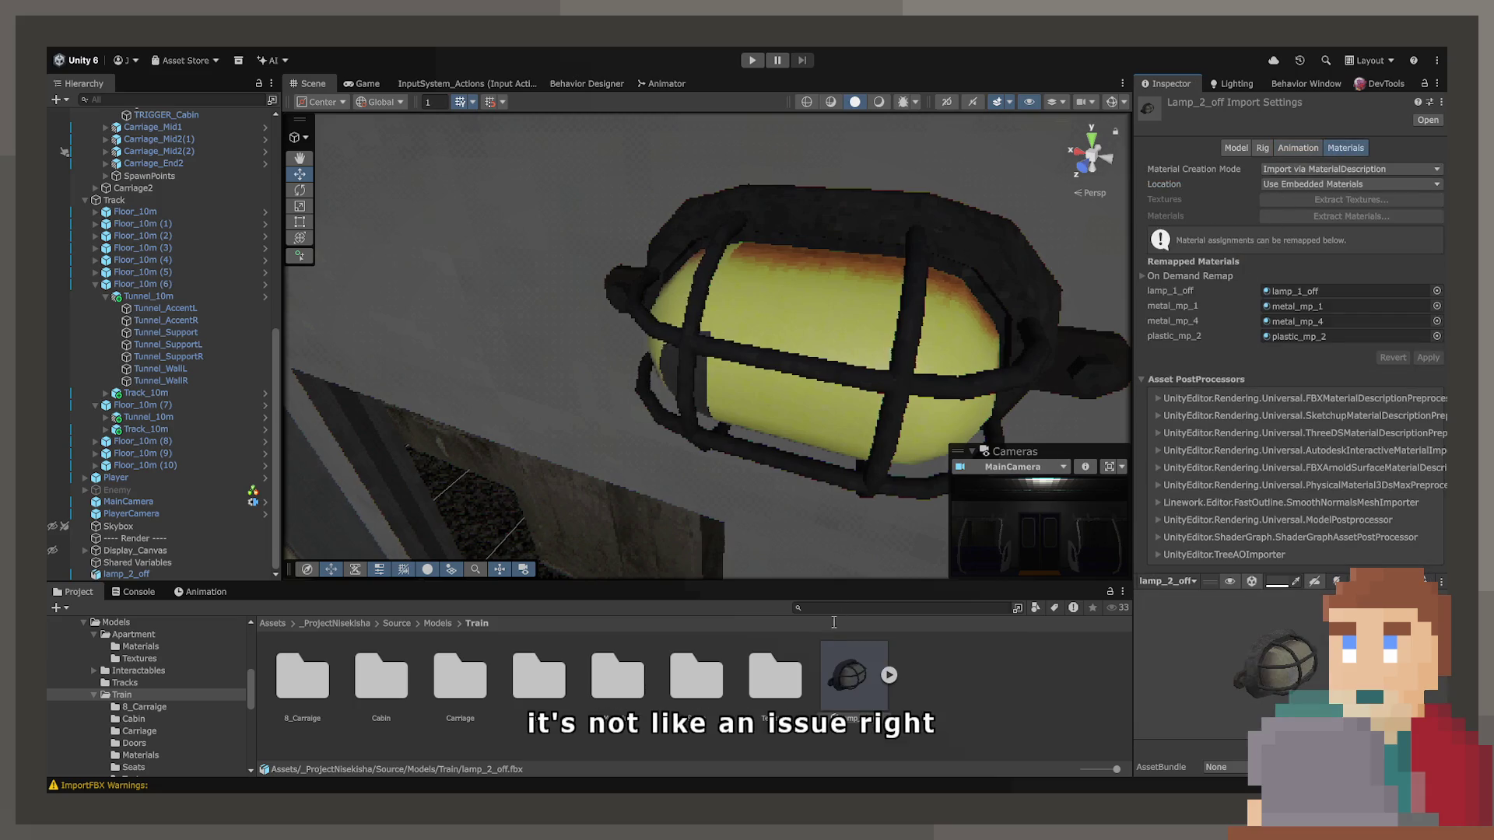
click(887, 677)
click(922, 681)
mouse_move(1235, 691)
mouse_down()
mouse_move(1304, 667)
mouse_move(1214, 607)
mouse_move(1184, 652)
mouse_move(1264, 684)
mouse_up()
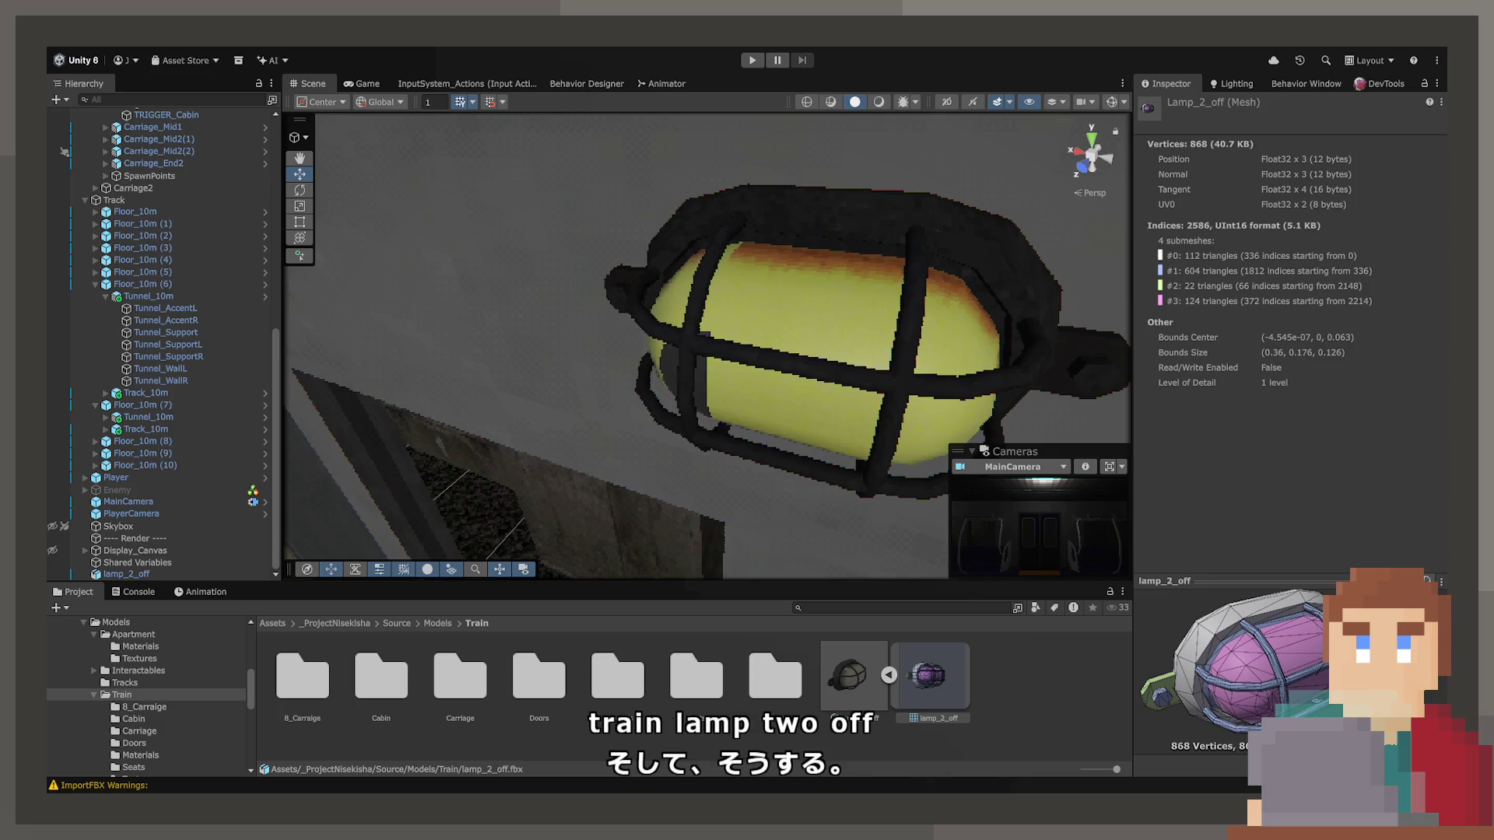
Check the lamp's materials and undo to restore lamp_1_on on Element 1.
mouse_move(754, 470)
mouse_down()
mouse_move(789, 418)
mouse_move(758, 341)
mouse_up()
click(754, 334)
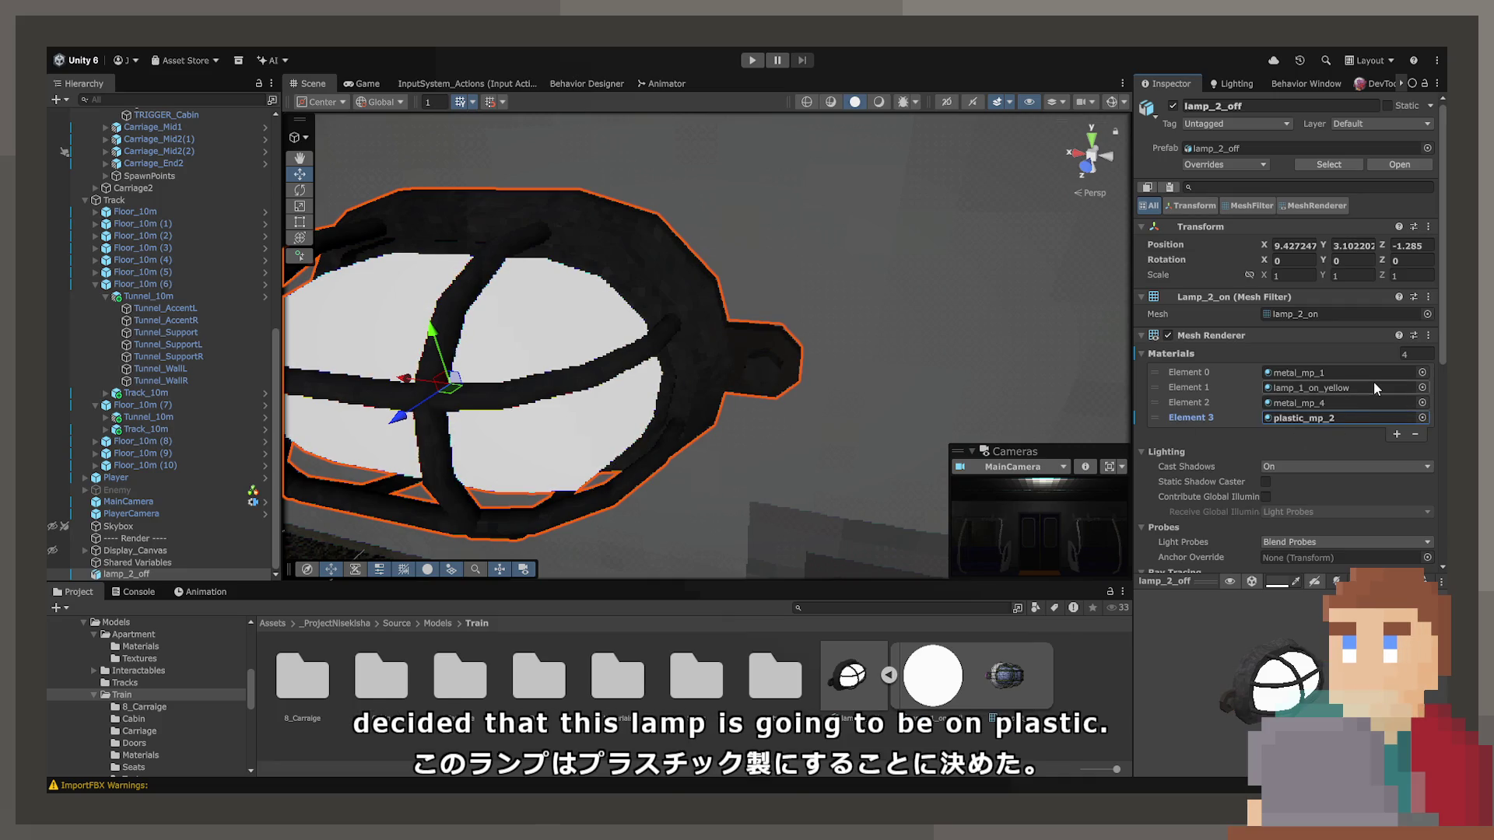
double_click(756, 677)
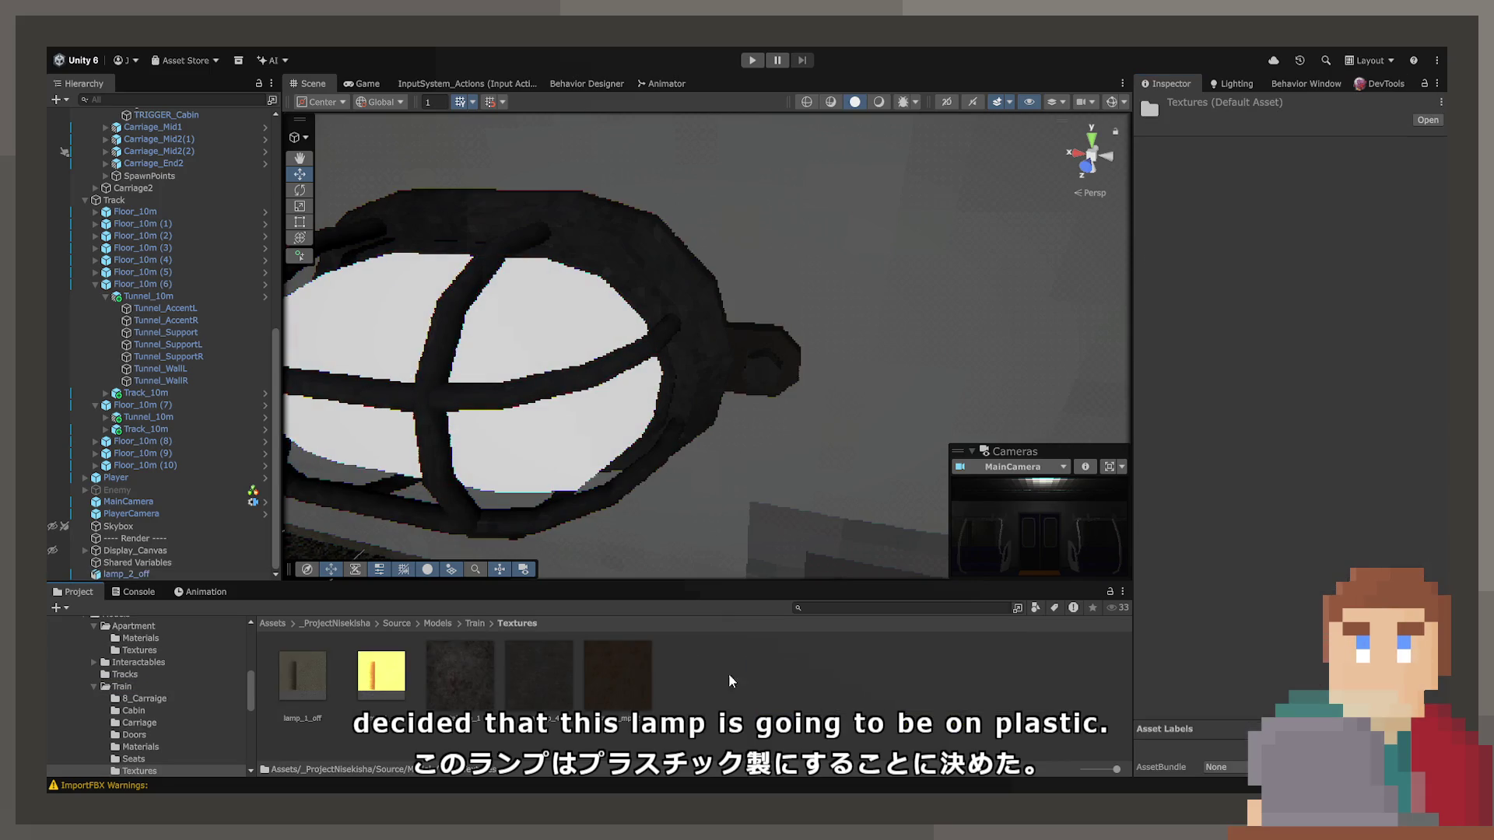
click(570, 457)
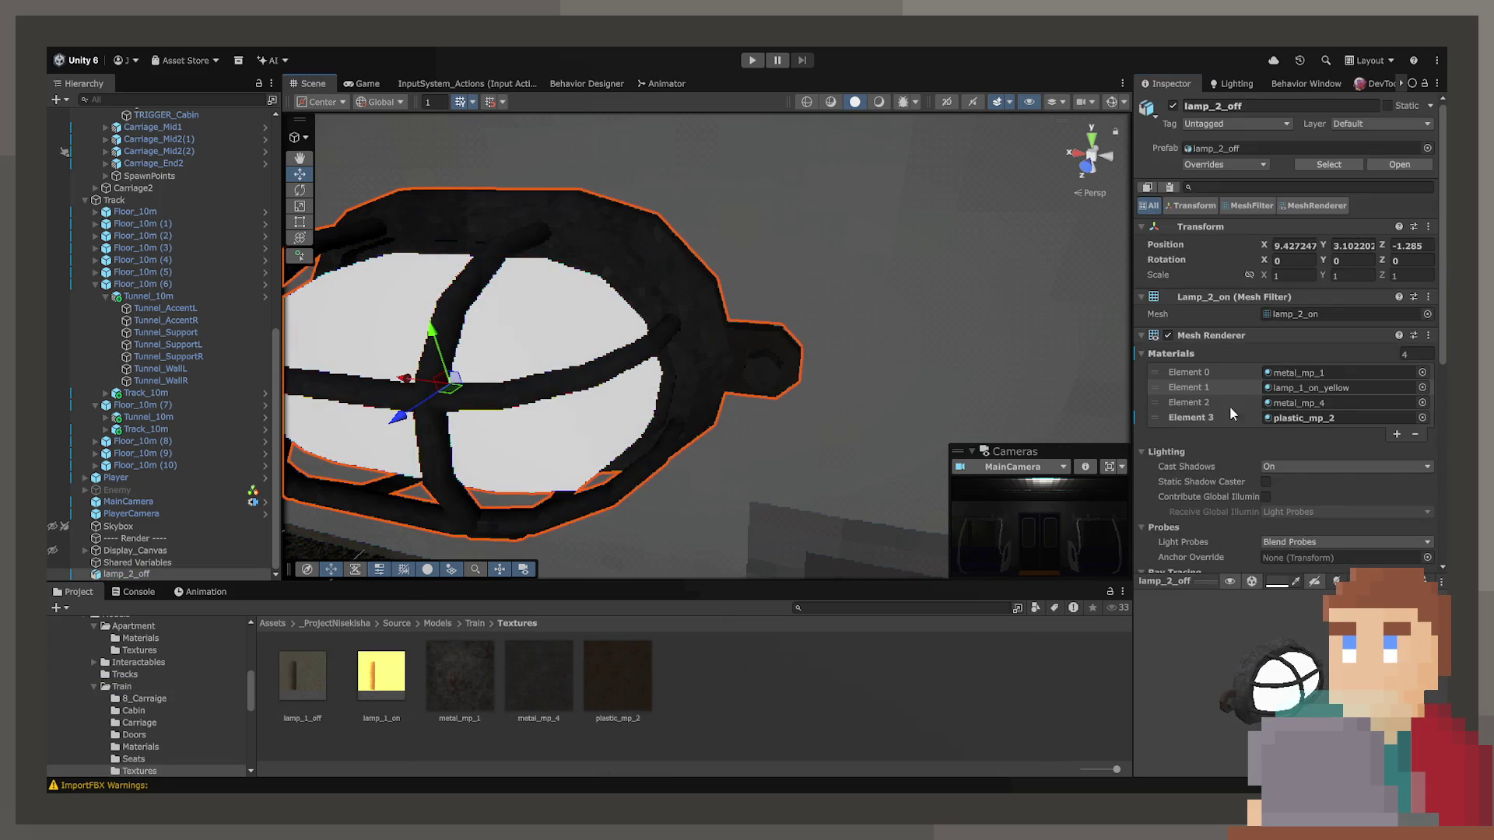
click(1298, 389)
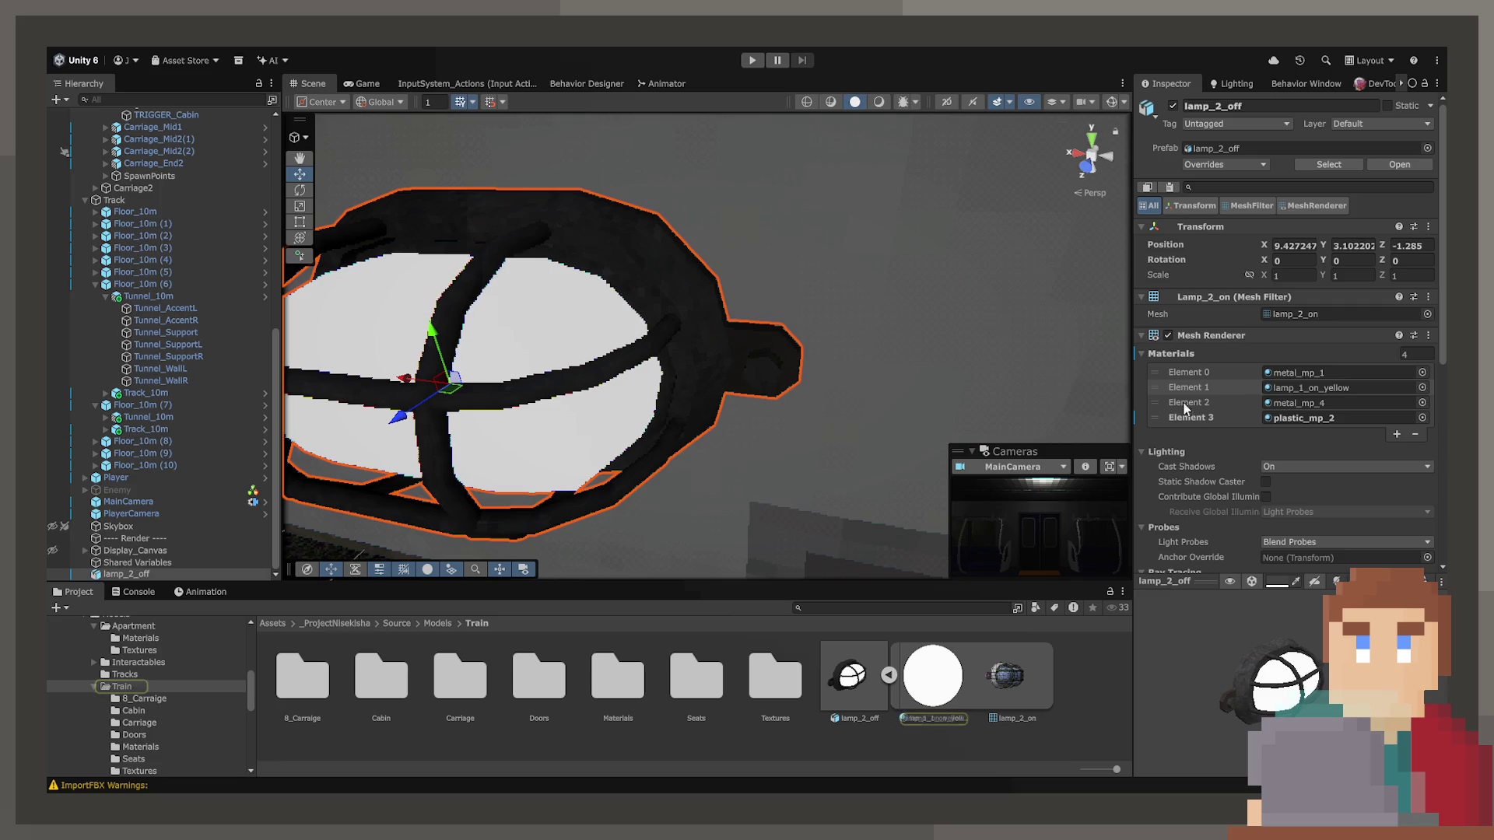
key(ctrl+z)
drag(770, 393, 688, 393)
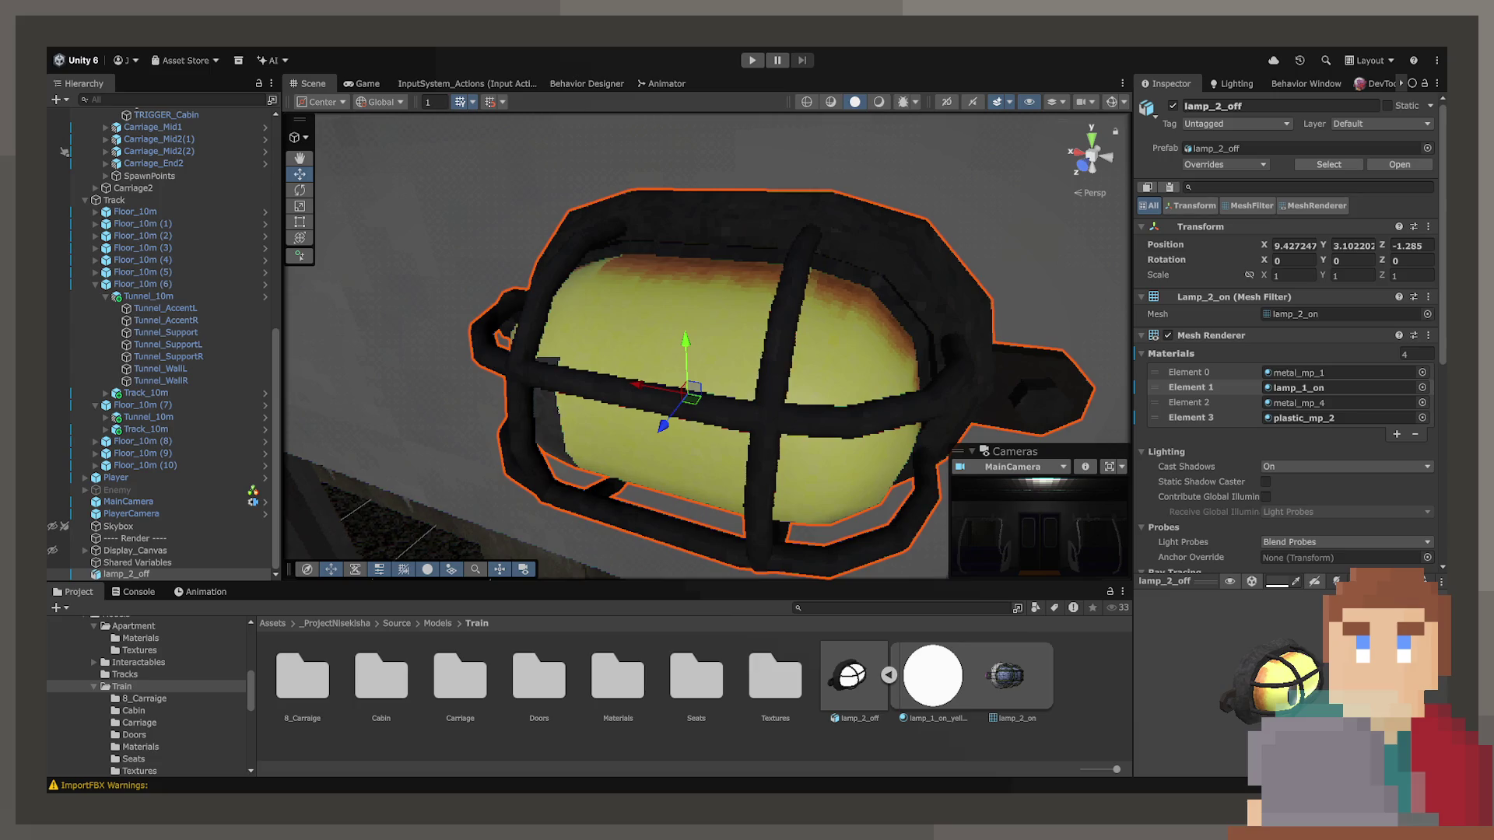
Remap lamp_2_off's lamp_1_on_yellow material to lamp_1_on and apply the import change.
click(841, 475)
mouse_move(840, 475)
mouse_down()
mouse_move(1011, 483)
mouse_move(1004, 498)
mouse_up()
click(825, 687)
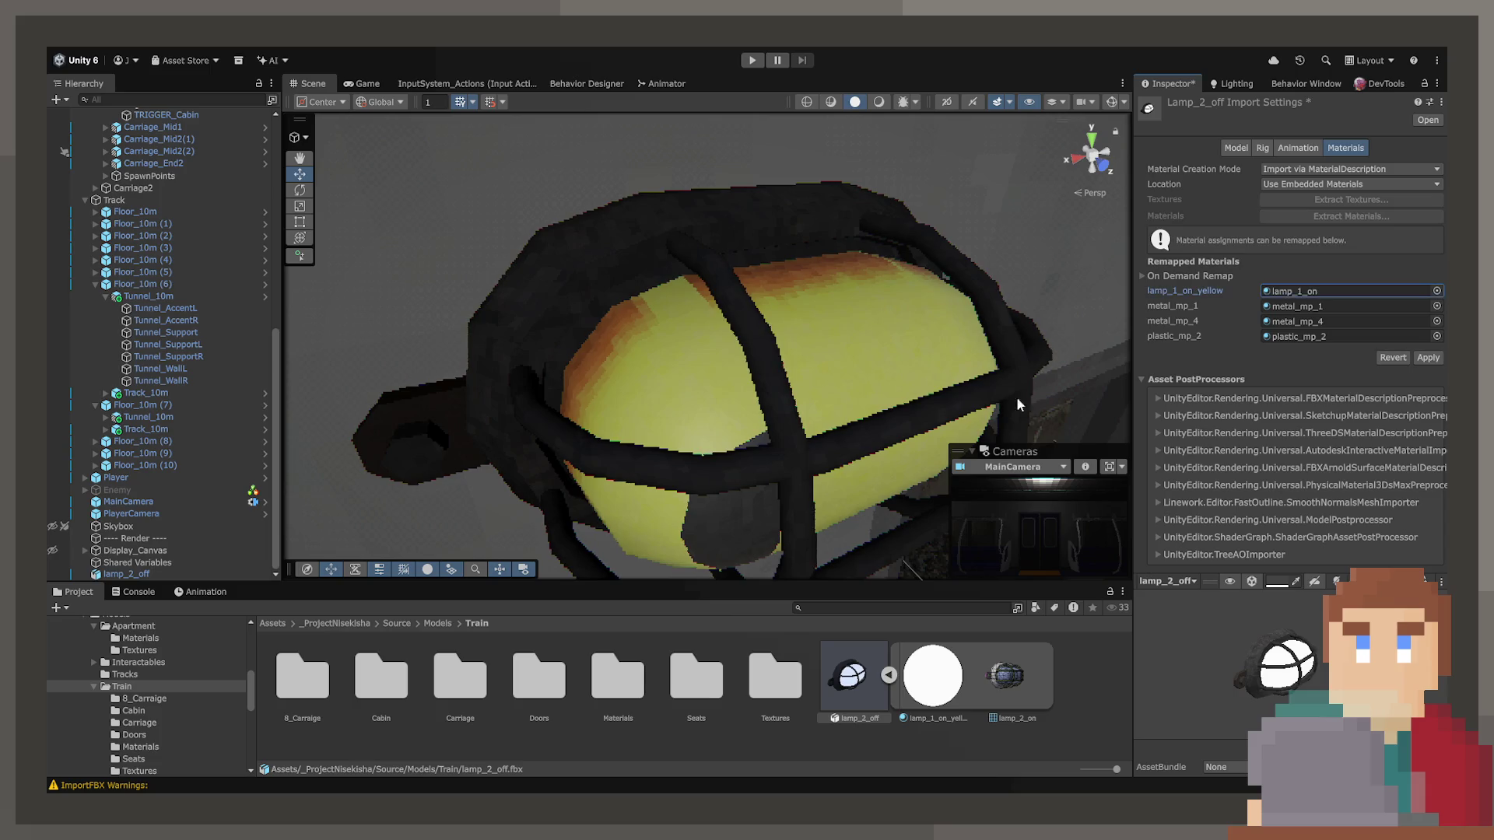
drag(1190, 618, 1203, 648)
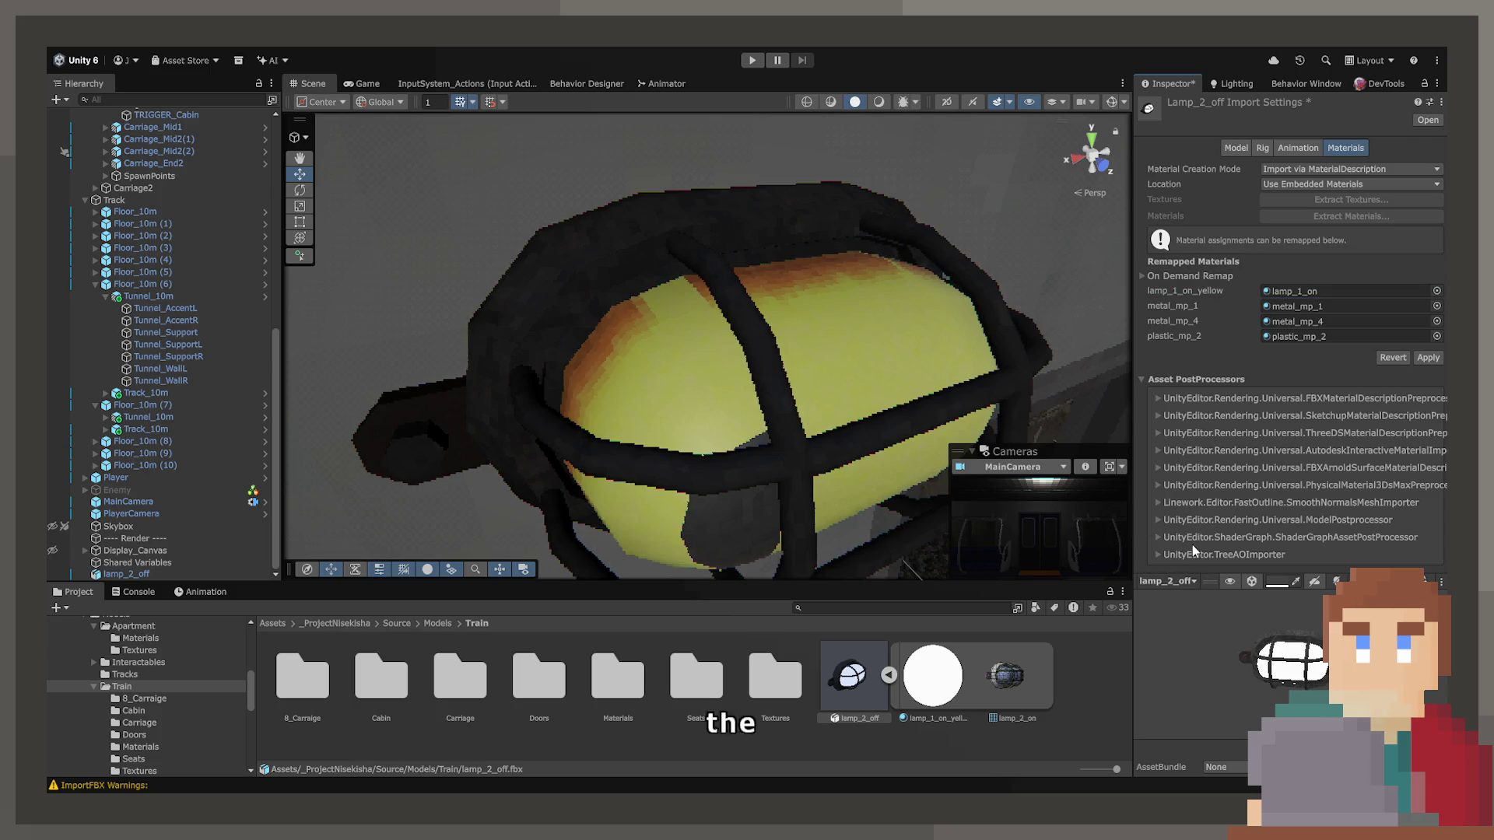
click(1427, 358)
scroll(1268, 693, up, 5)
mouse_move(1294, 684)
mouse_down()
mouse_move(1145, 716)
mouse_move(1220, 647)
mouse_move(1136, 730)
mouse_up()
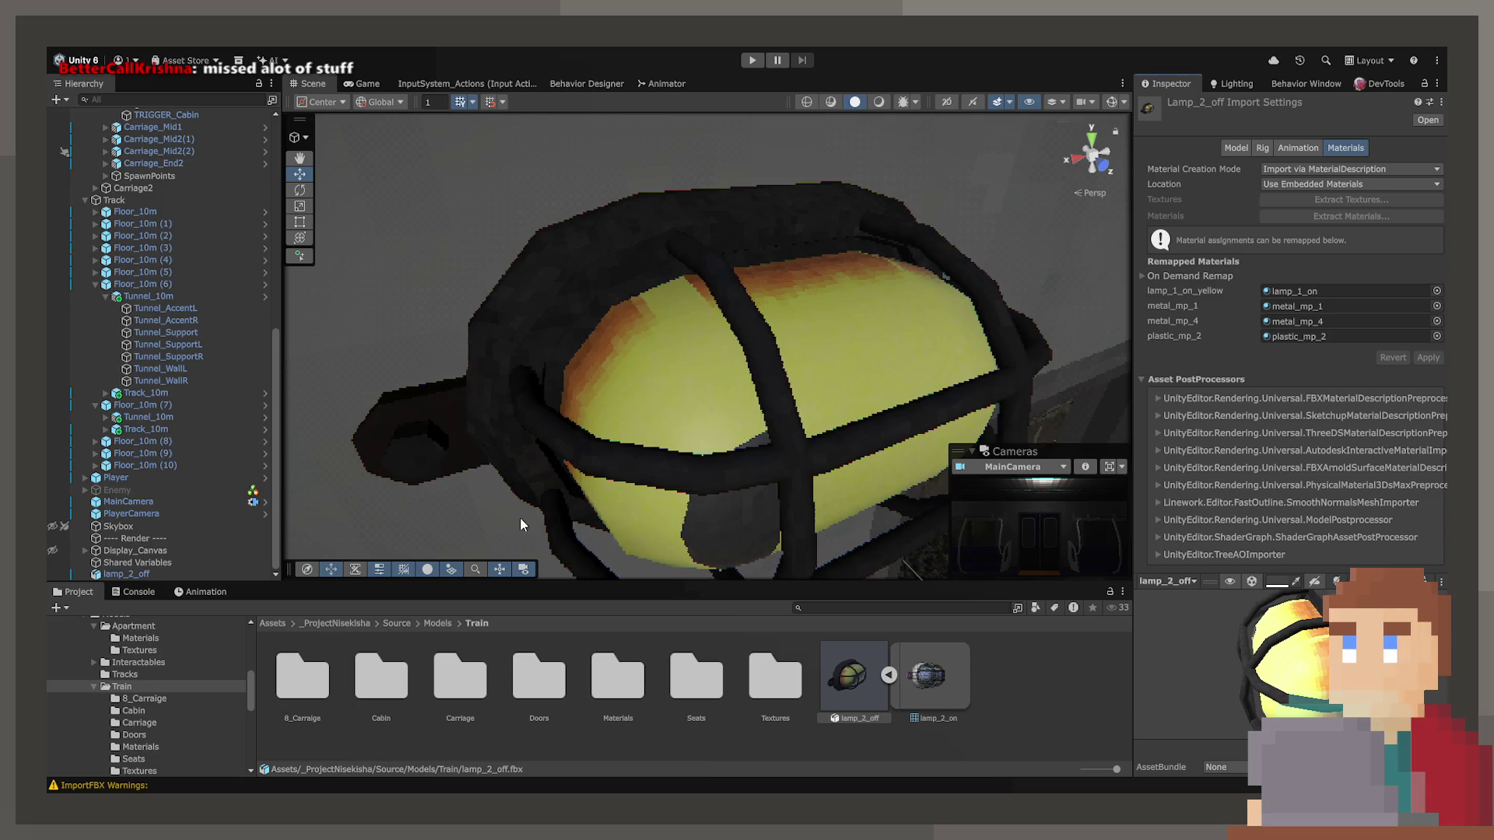
Inspect the lamp_1_on and lamp_1_off textures in the Train Textures folder.
double_click(773, 677)
click(369, 700)
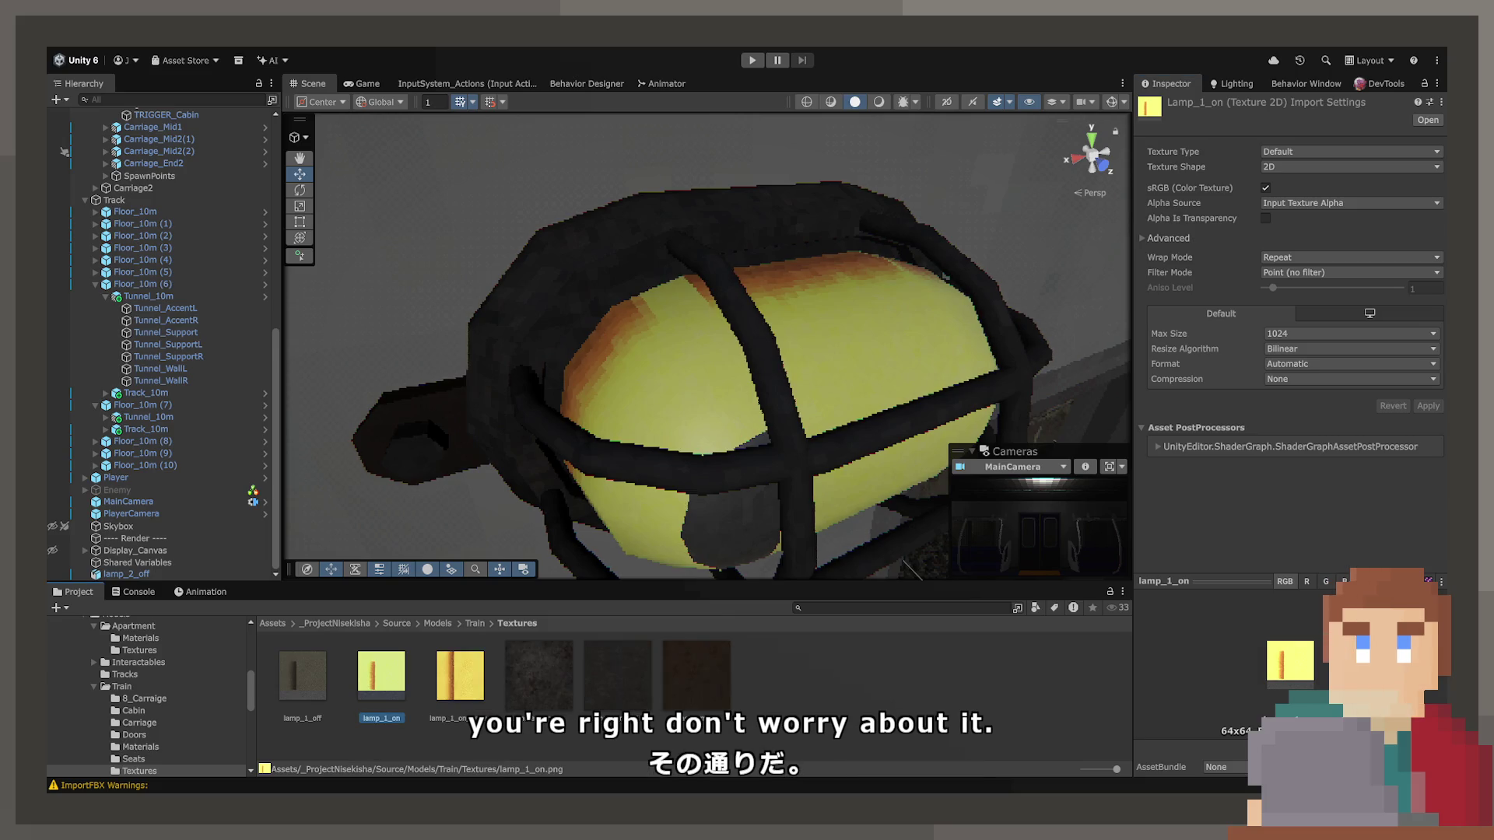
click(294, 688)
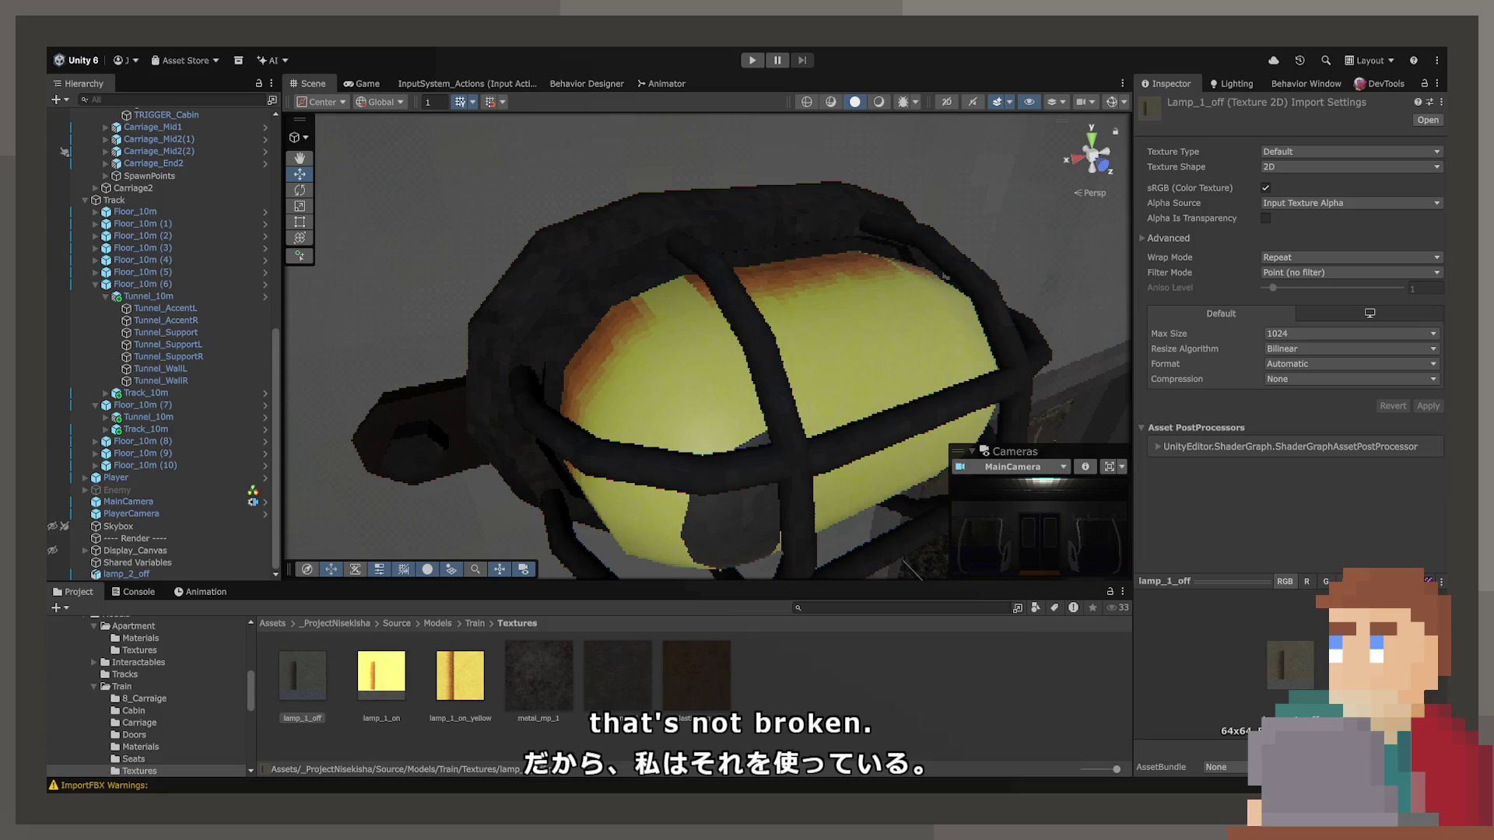
drag(747, 420, 604, 423)
scroll(608, 417, up, 3)
scroll(608, 417, up, 2)
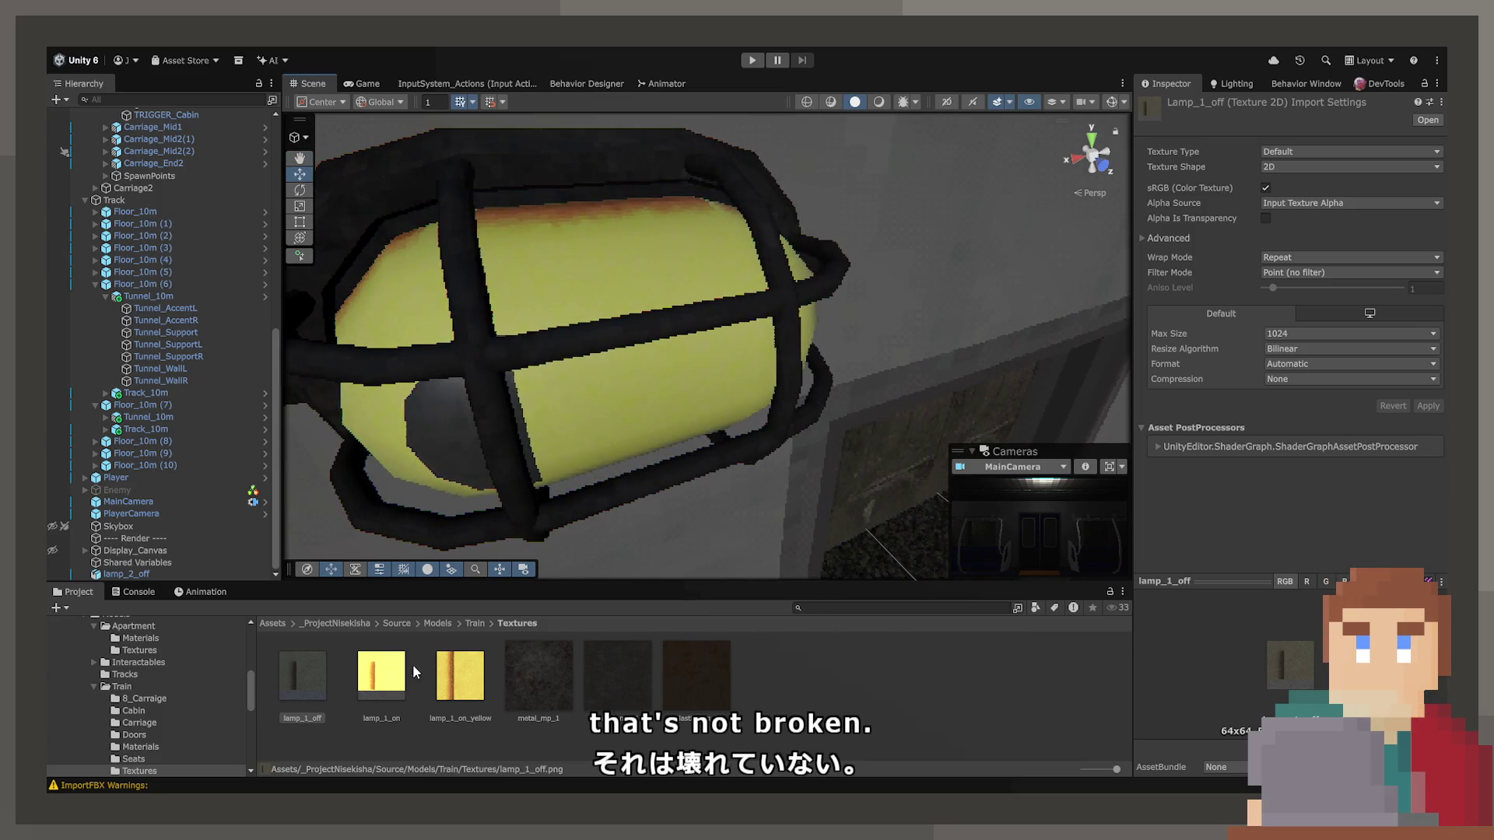
click(397, 669)
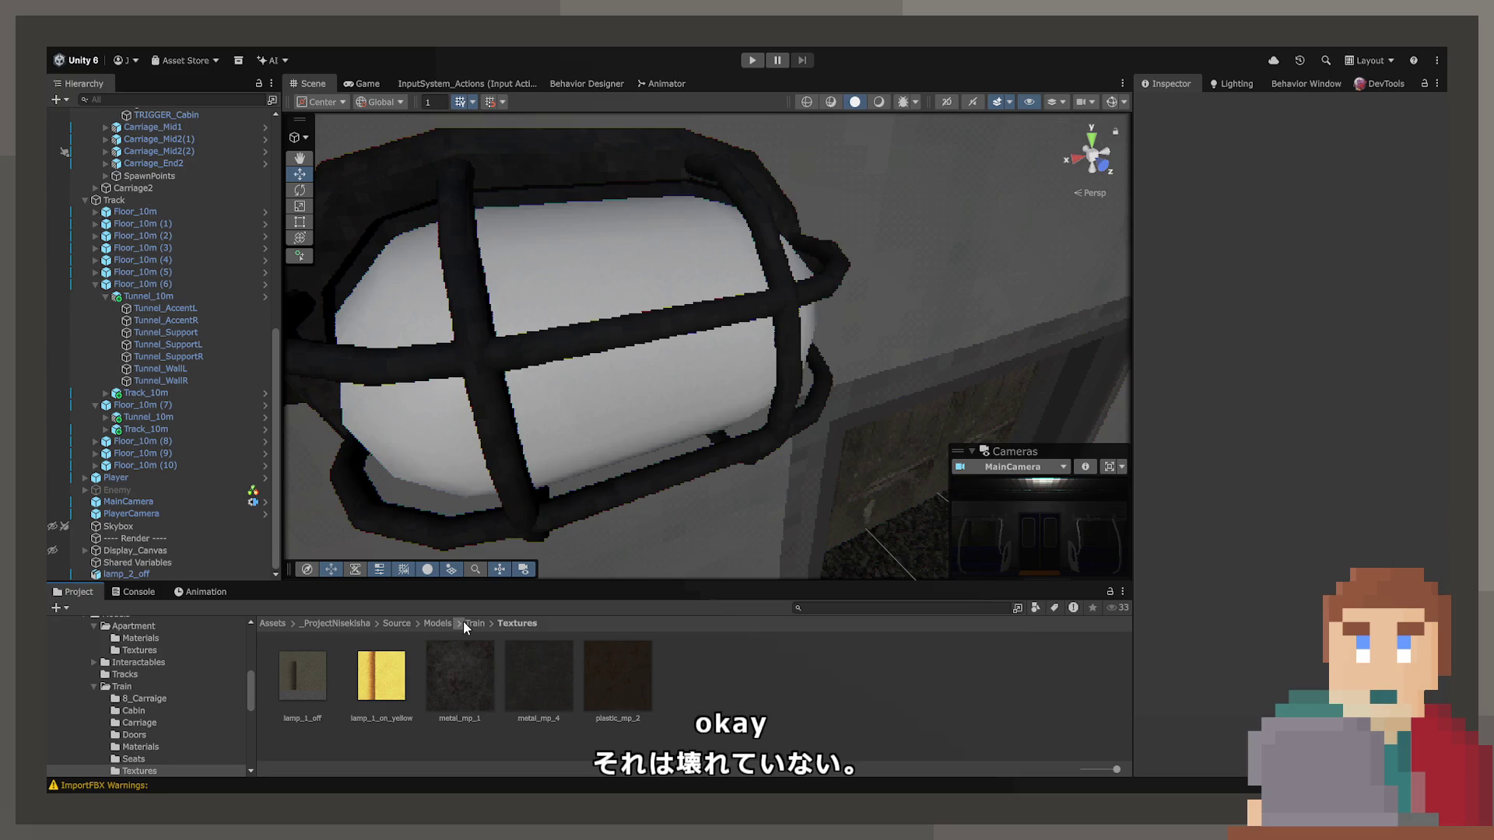
Review lamp_1_on in Train Materials and preview the yellow texture on the lamp.
click(471, 622)
double_click(619, 677)
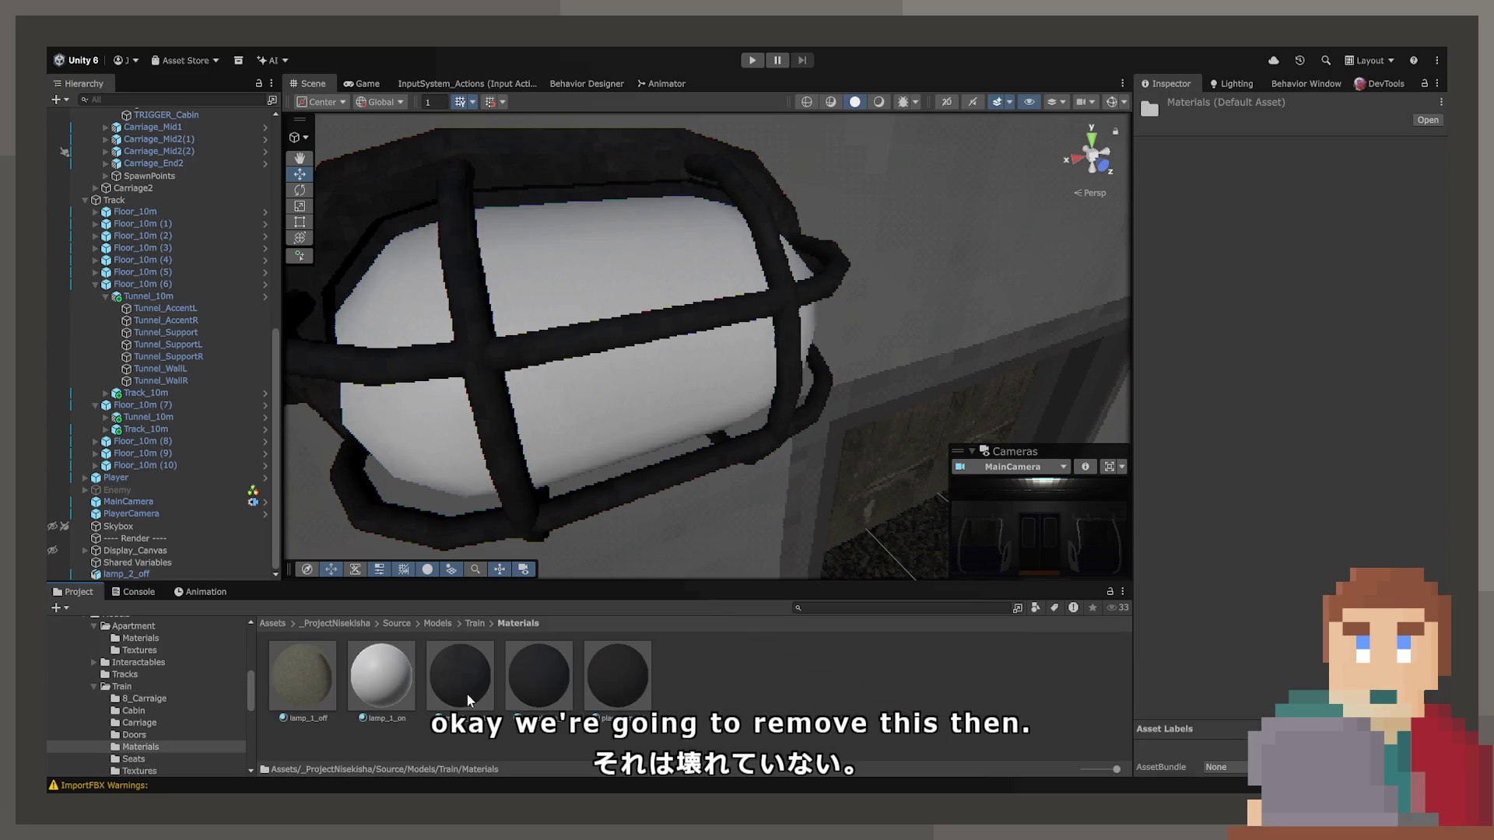
click(367, 697)
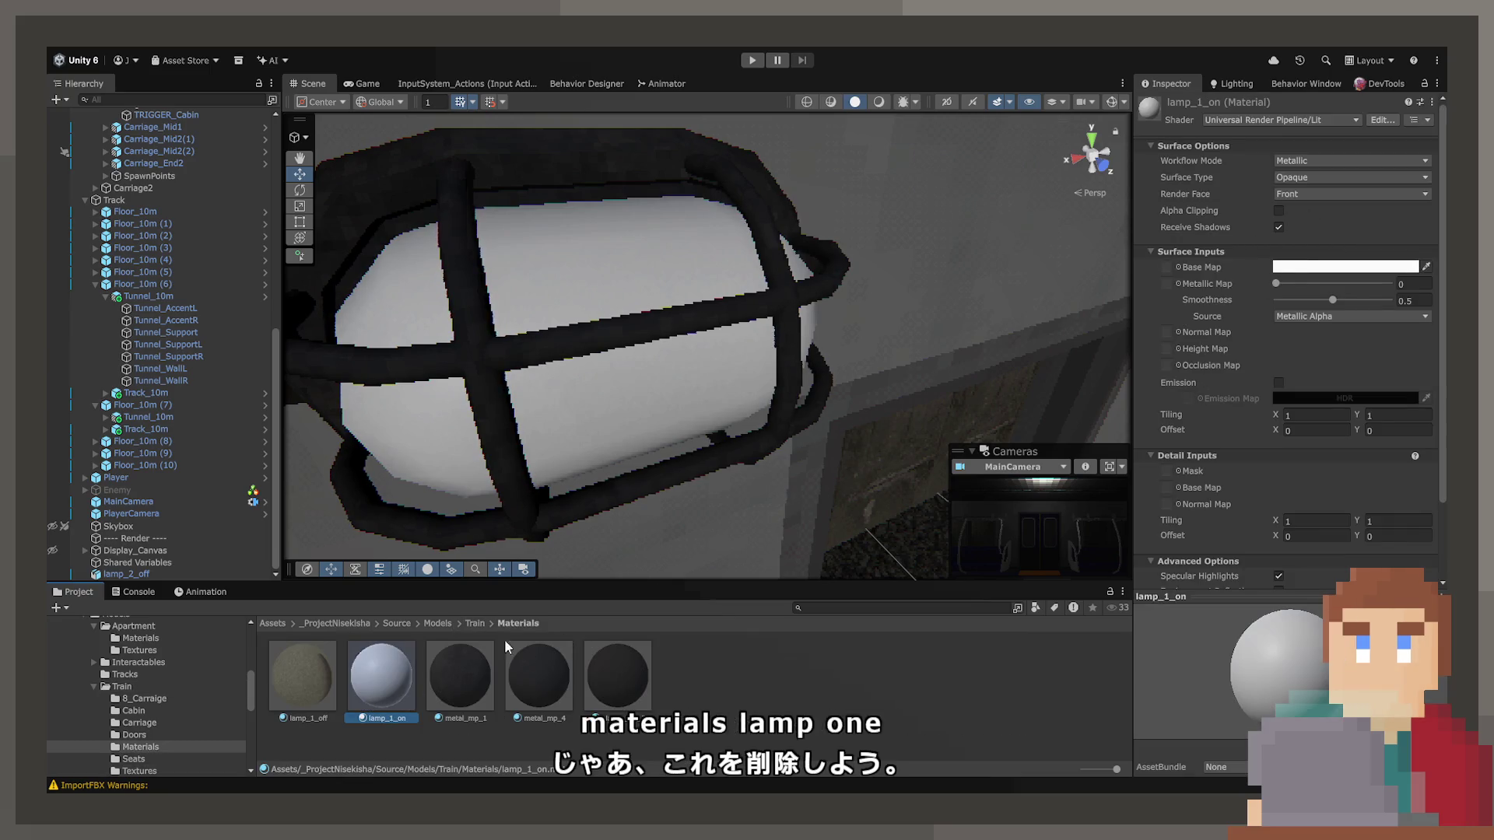
click(471, 623)
double_click(775, 677)
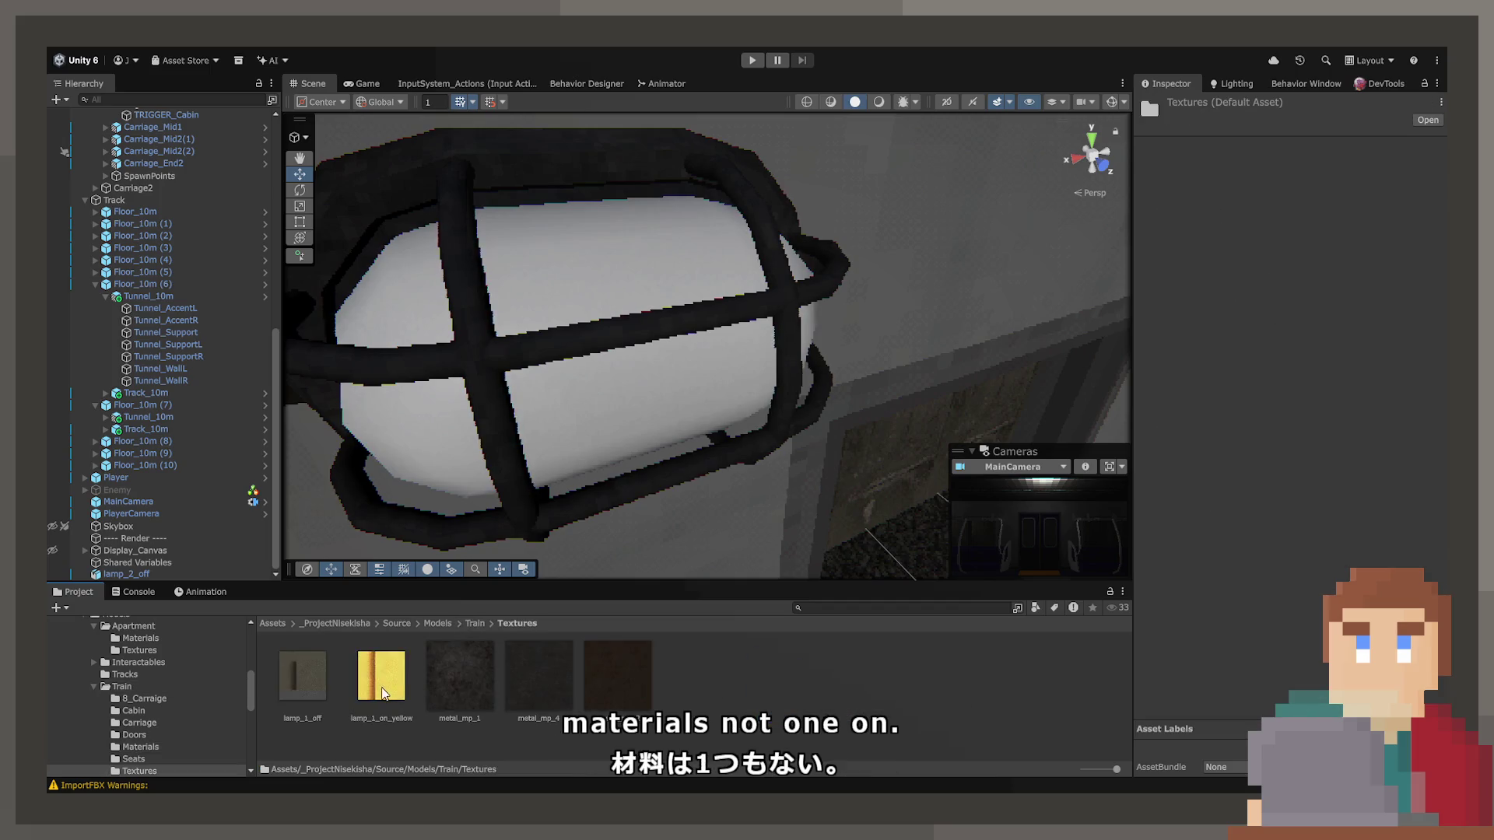
drag(573, 407, 488, 623)
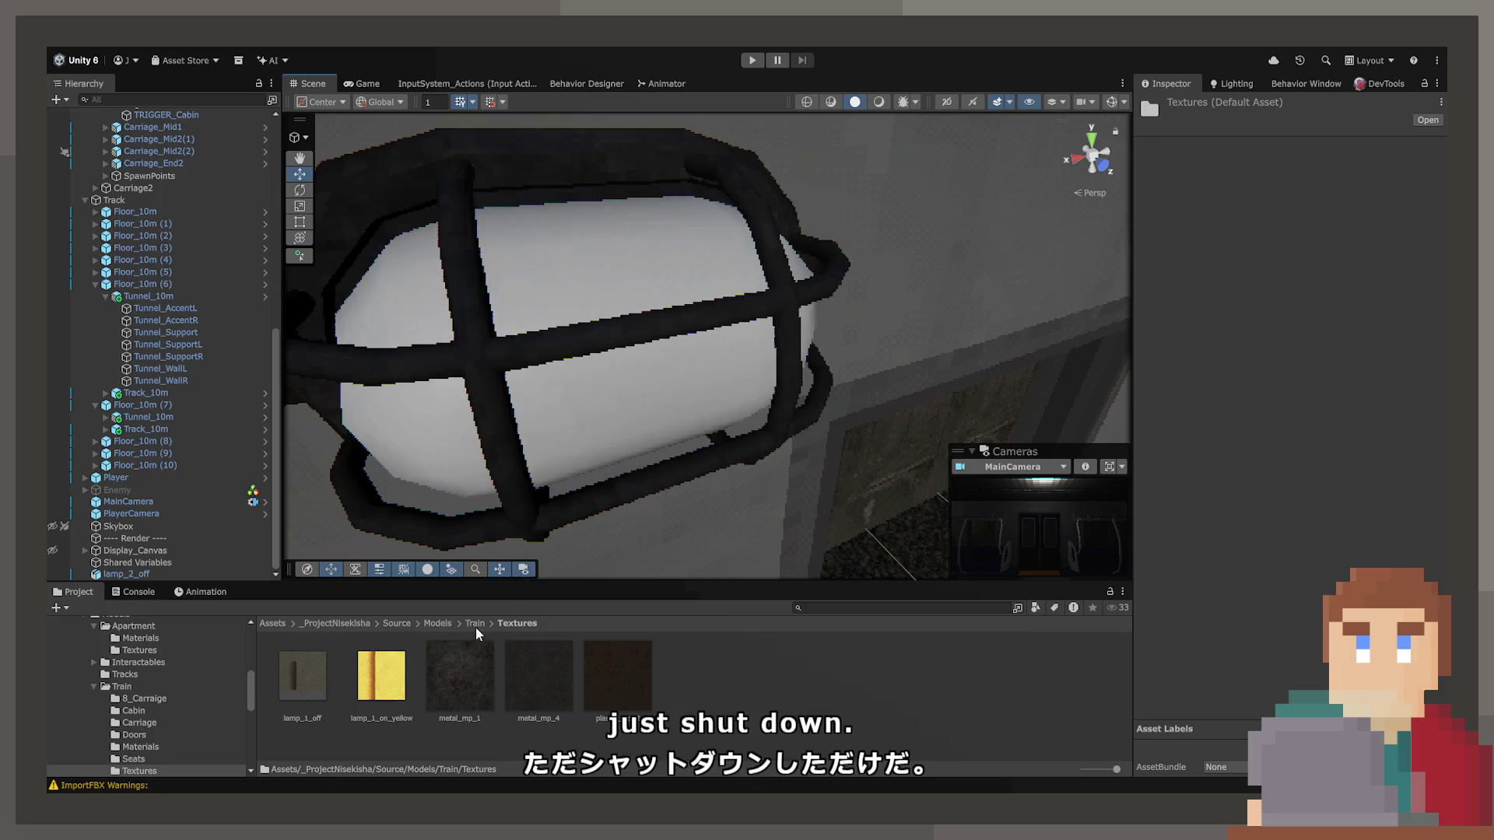
Give the lamp_1_on material the yellow base texture.
click(475, 623)
double_click(617, 675)
click(400, 679)
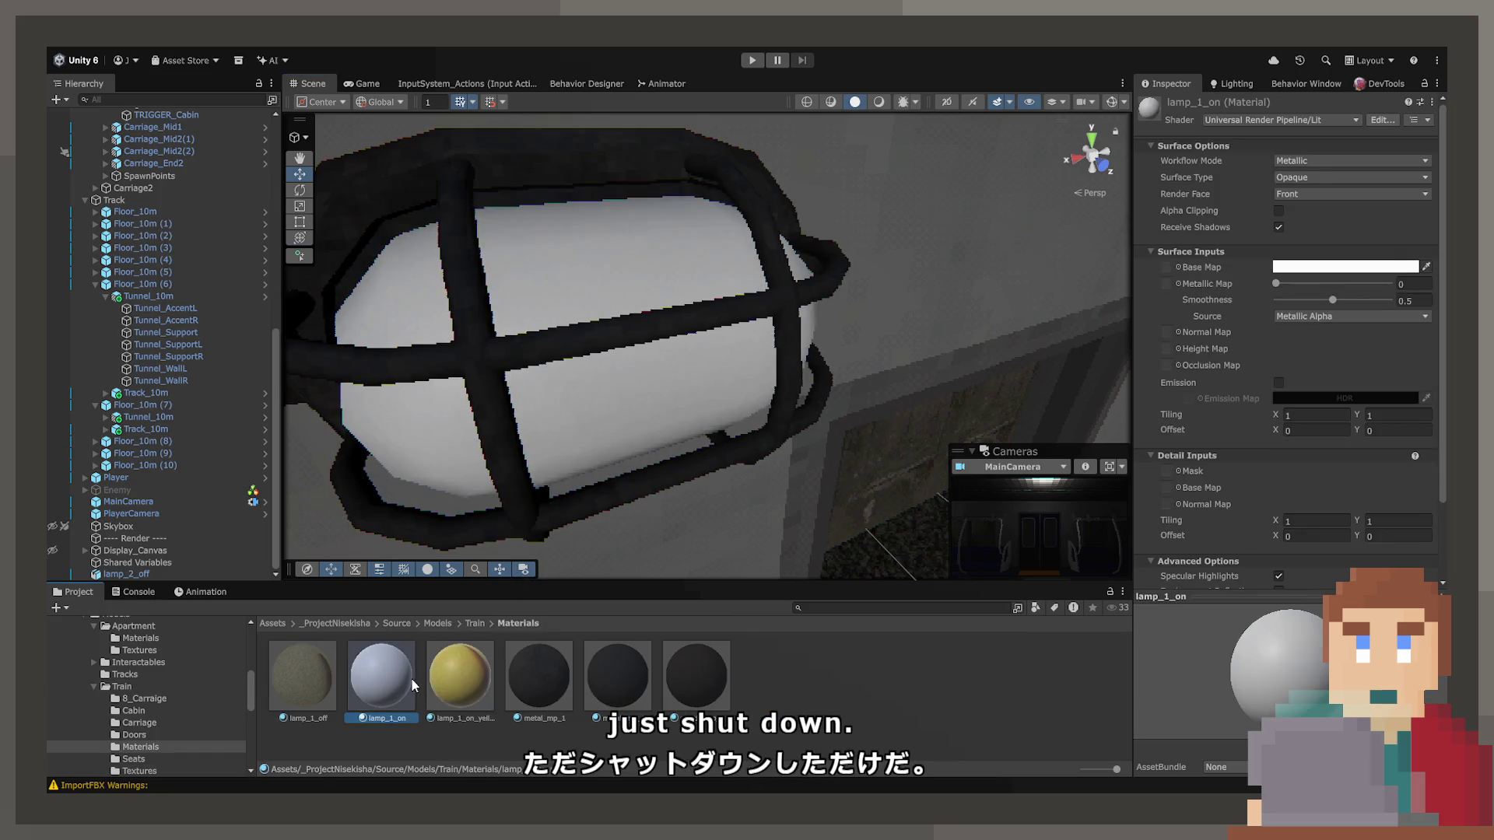
click(1171, 265)
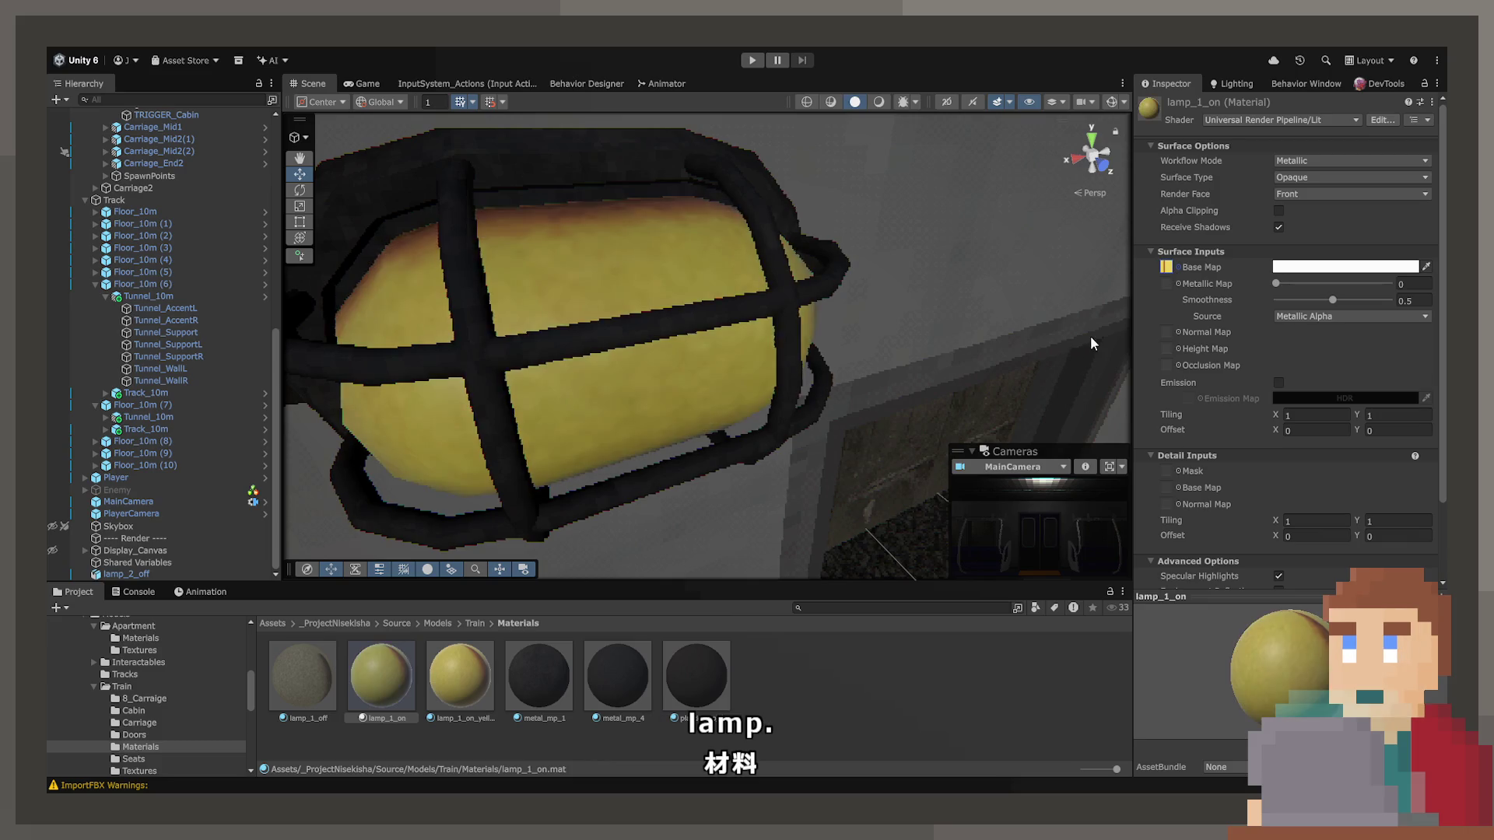
mouse_move(901, 385)
mouse_down()
mouse_move(871, 357)
mouse_move(899, 357)
mouse_move(701, 362)
mouse_up()
Compare lamp_1_on with lamp_1_on_yellow, then delete the redundant lamp_1_on material.
click(455, 681)
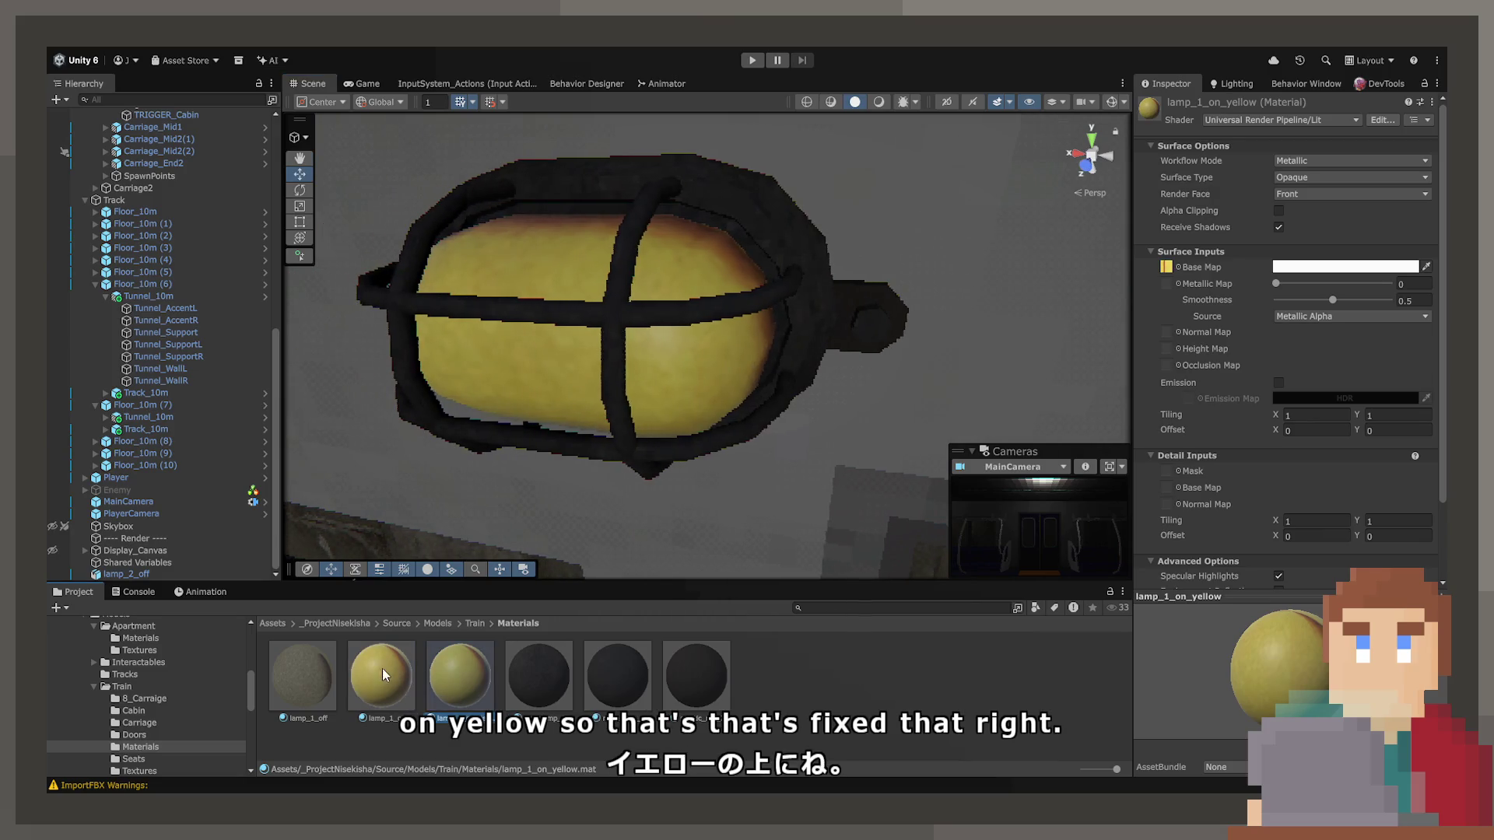
click(381, 681)
click(450, 681)
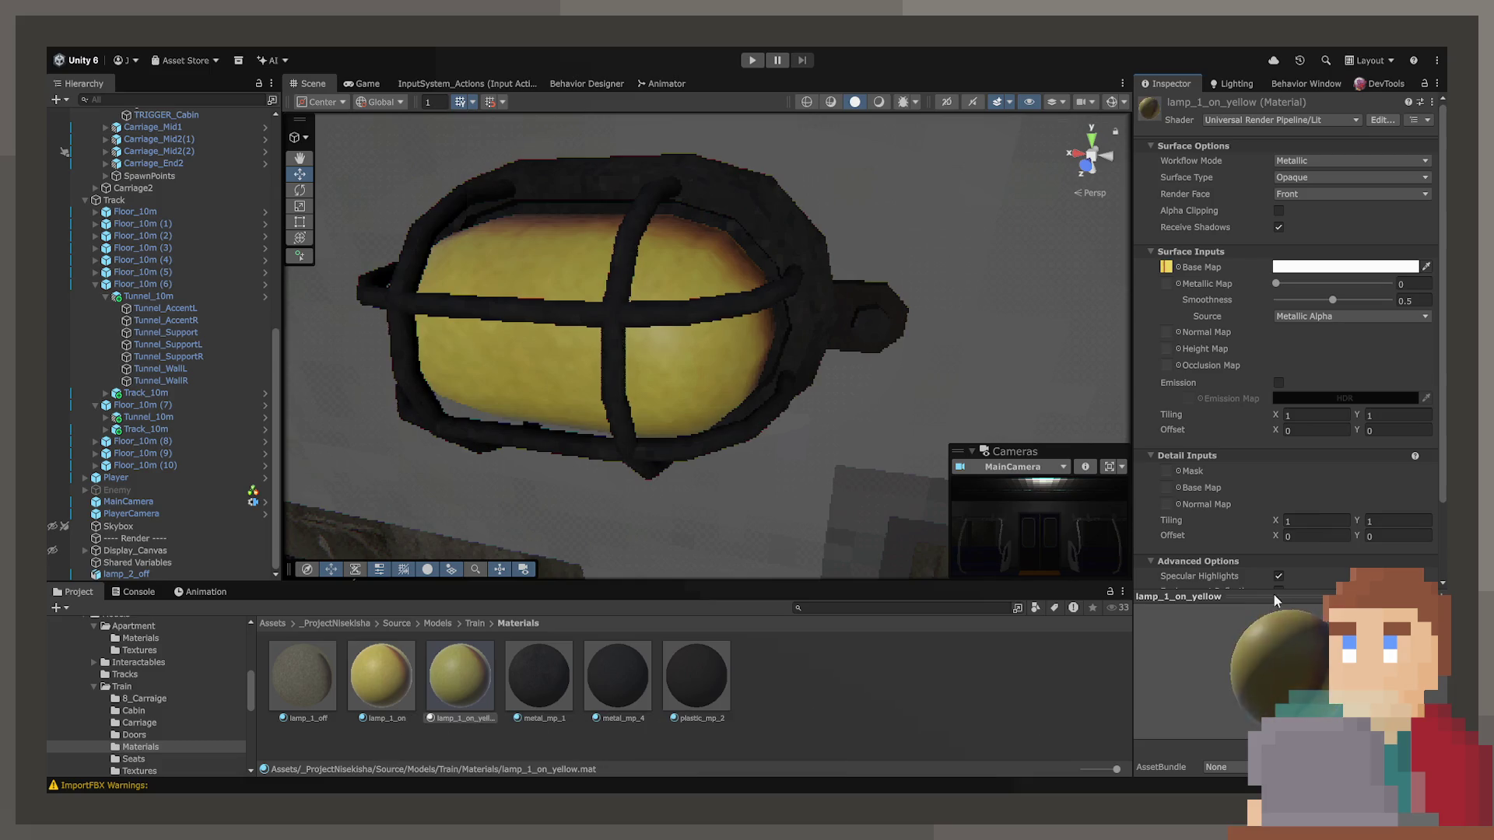
click(387, 694)
key(Delete)
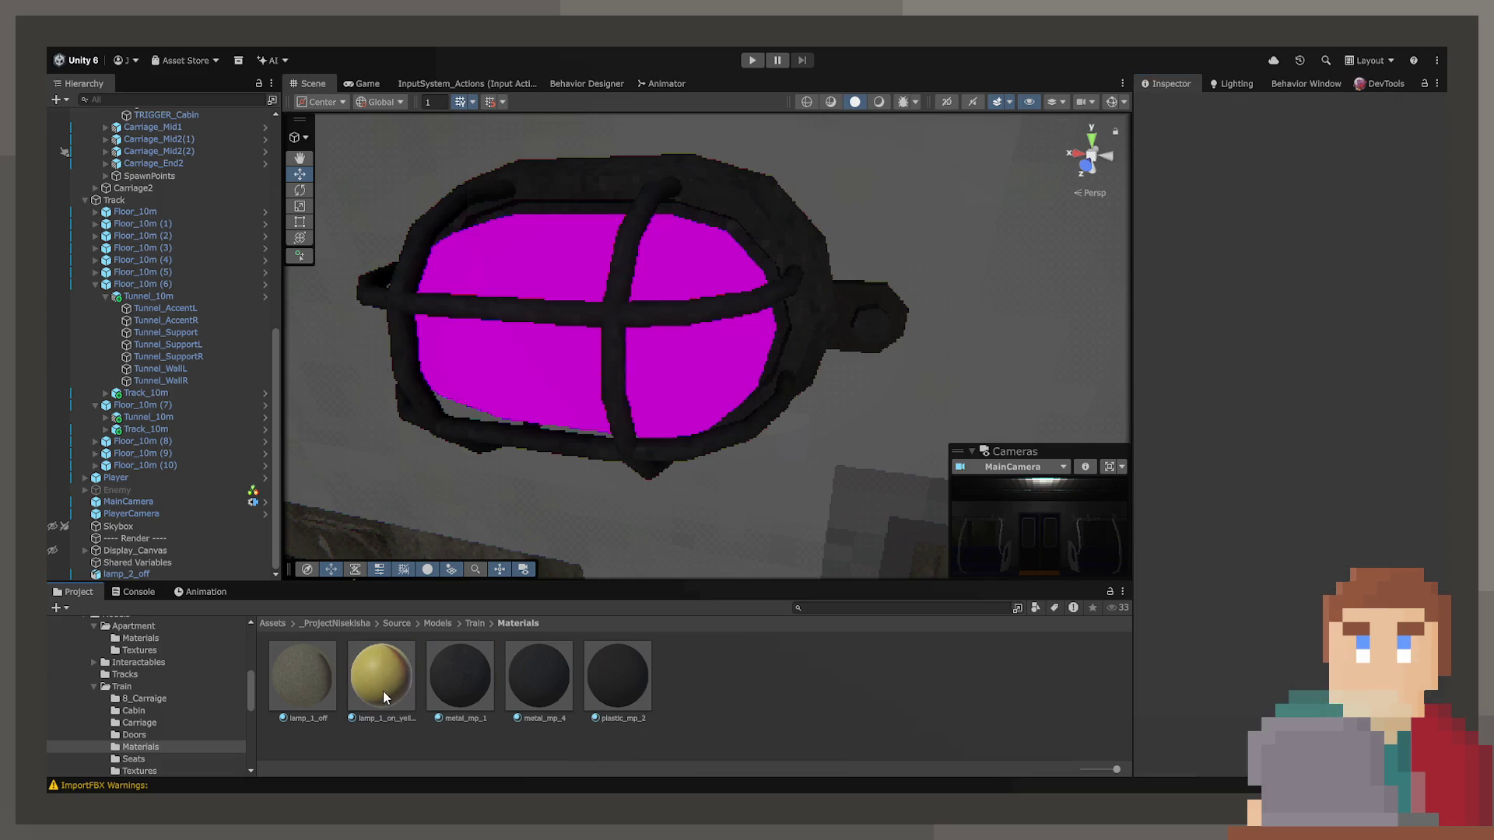
Apply the grey lamp_1_off material to the lamp in the Scene.
mouse_move(297, 674)
mouse_down()
mouse_move(653, 389)
mouse_move(822, 398)
mouse_move(809, 401)
mouse_up()
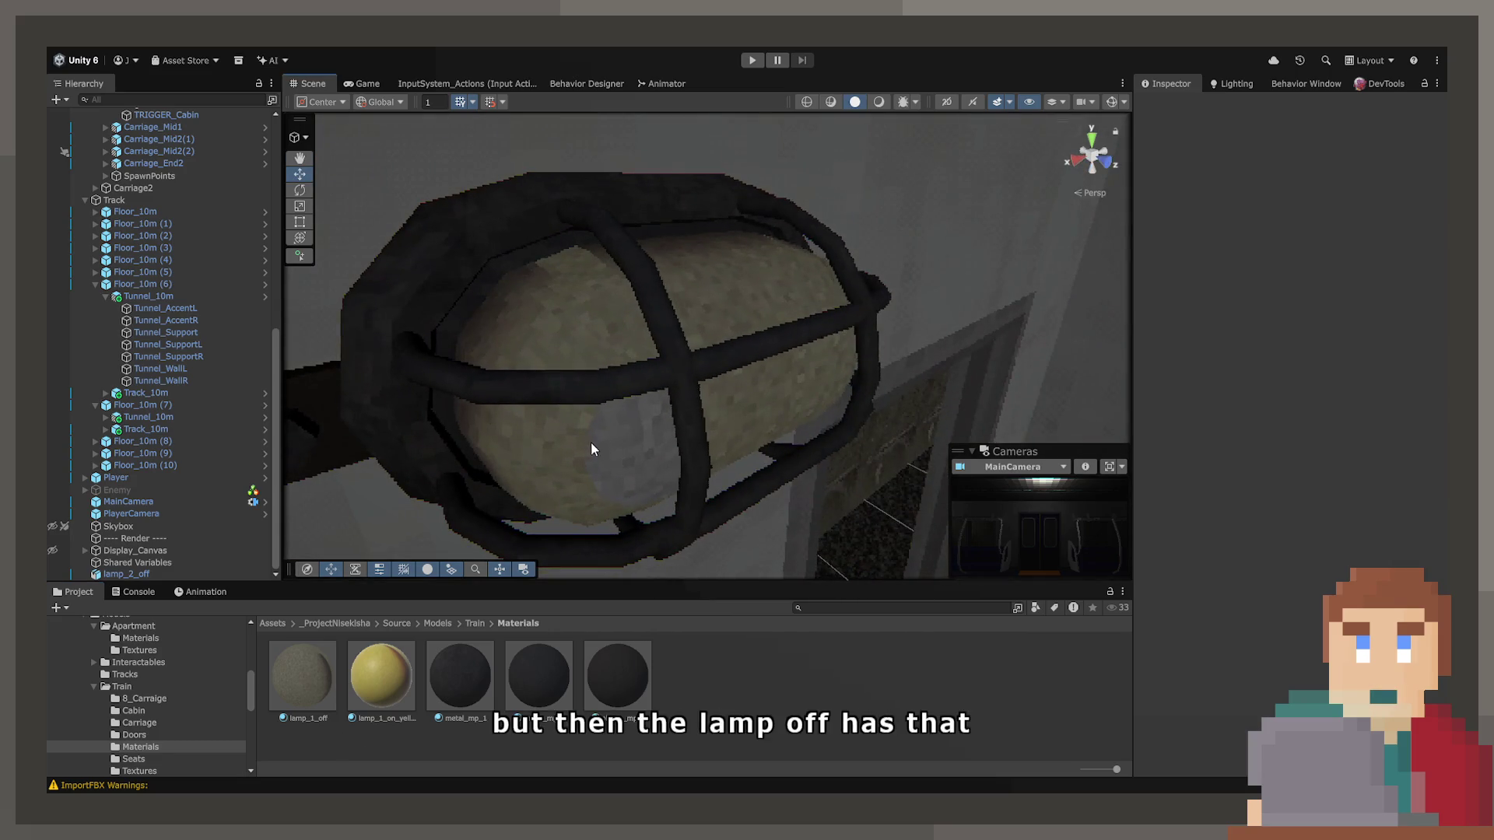
click(319, 680)
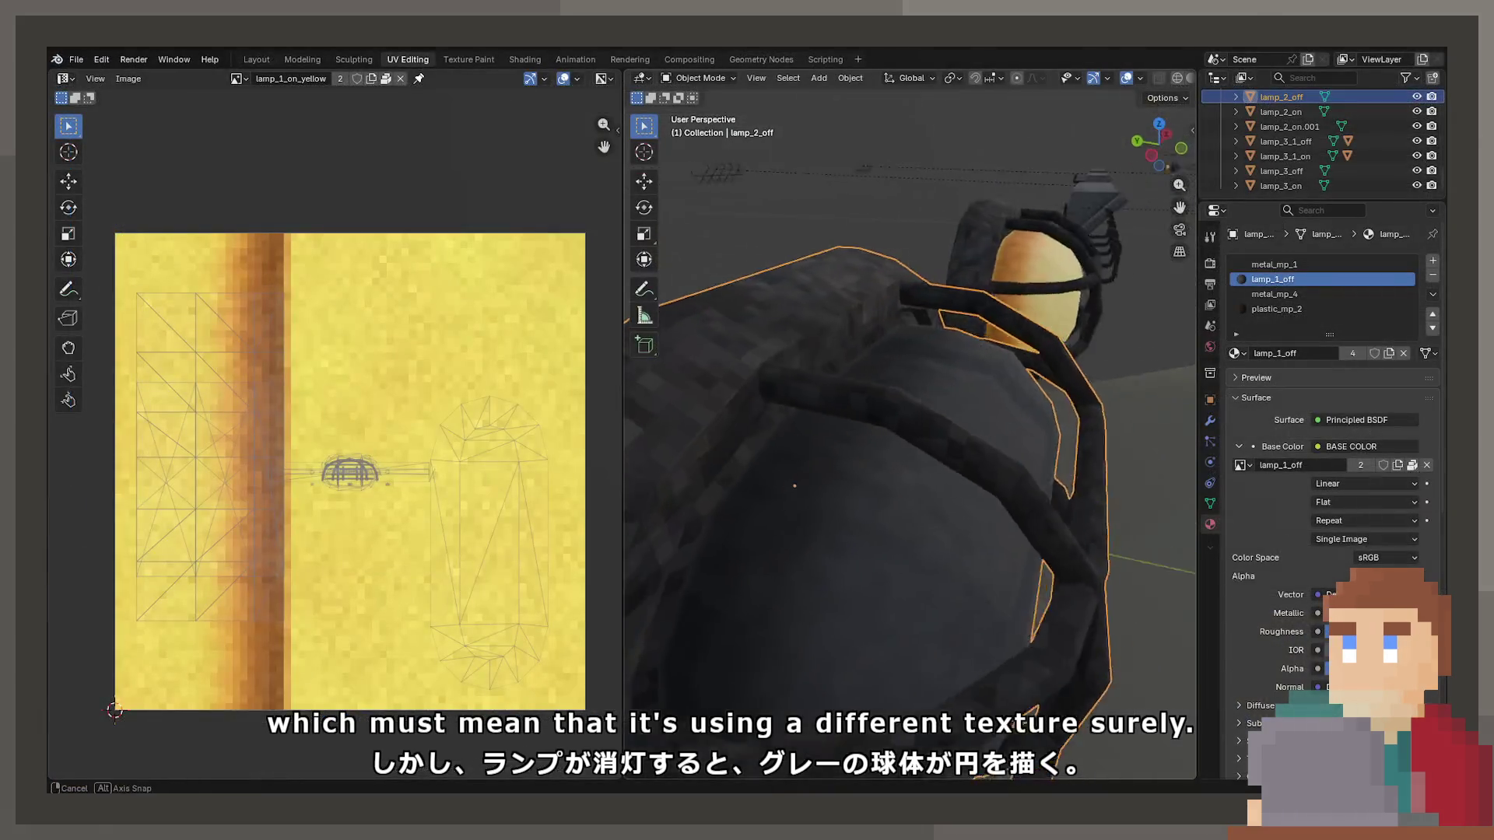
drag(825, 467, 847, 412)
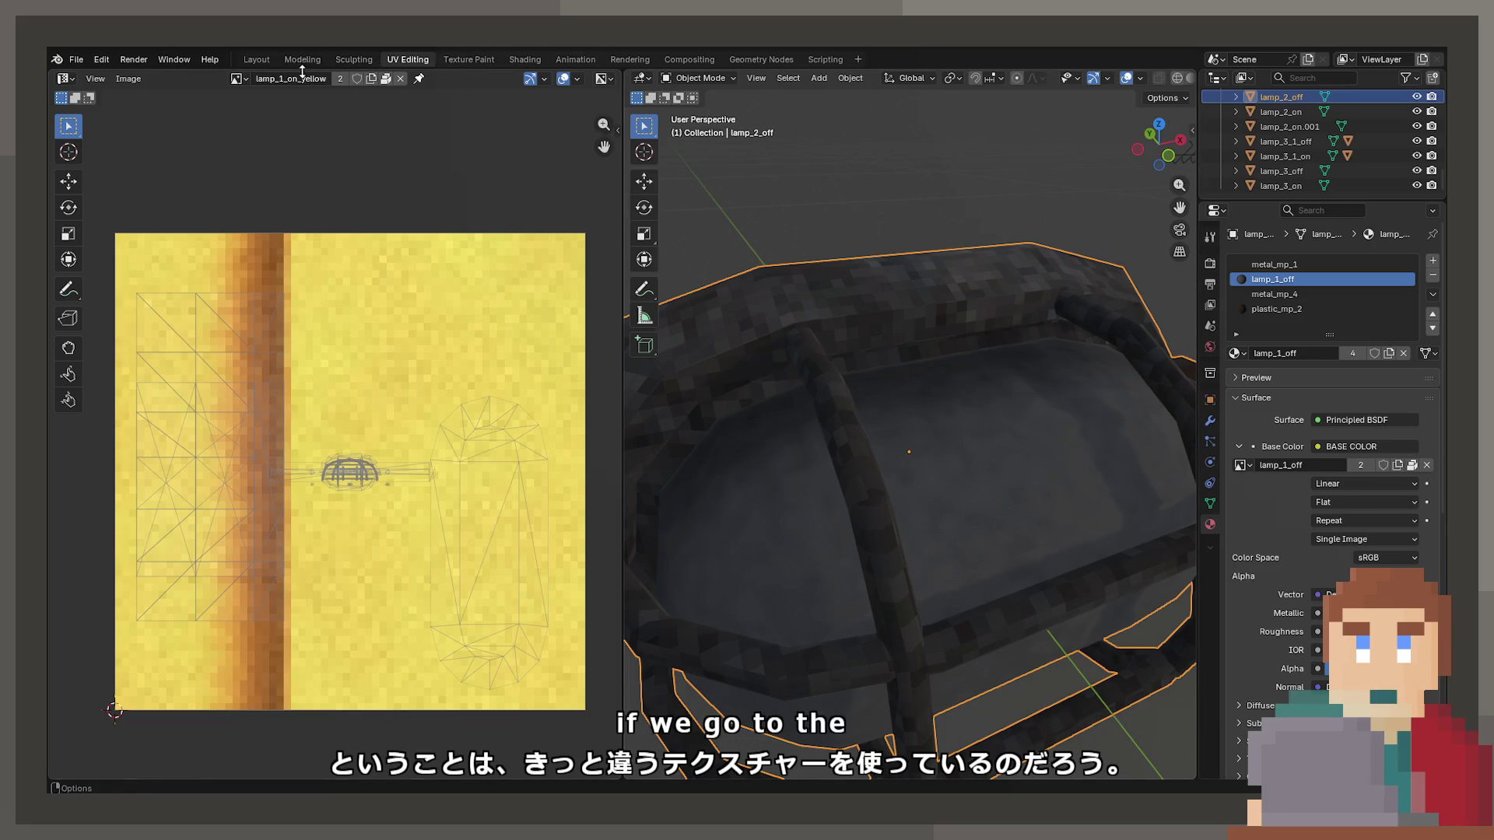
Show the lamp_1_off image in the UV Editor and save it via Image > Save.
click(238, 78)
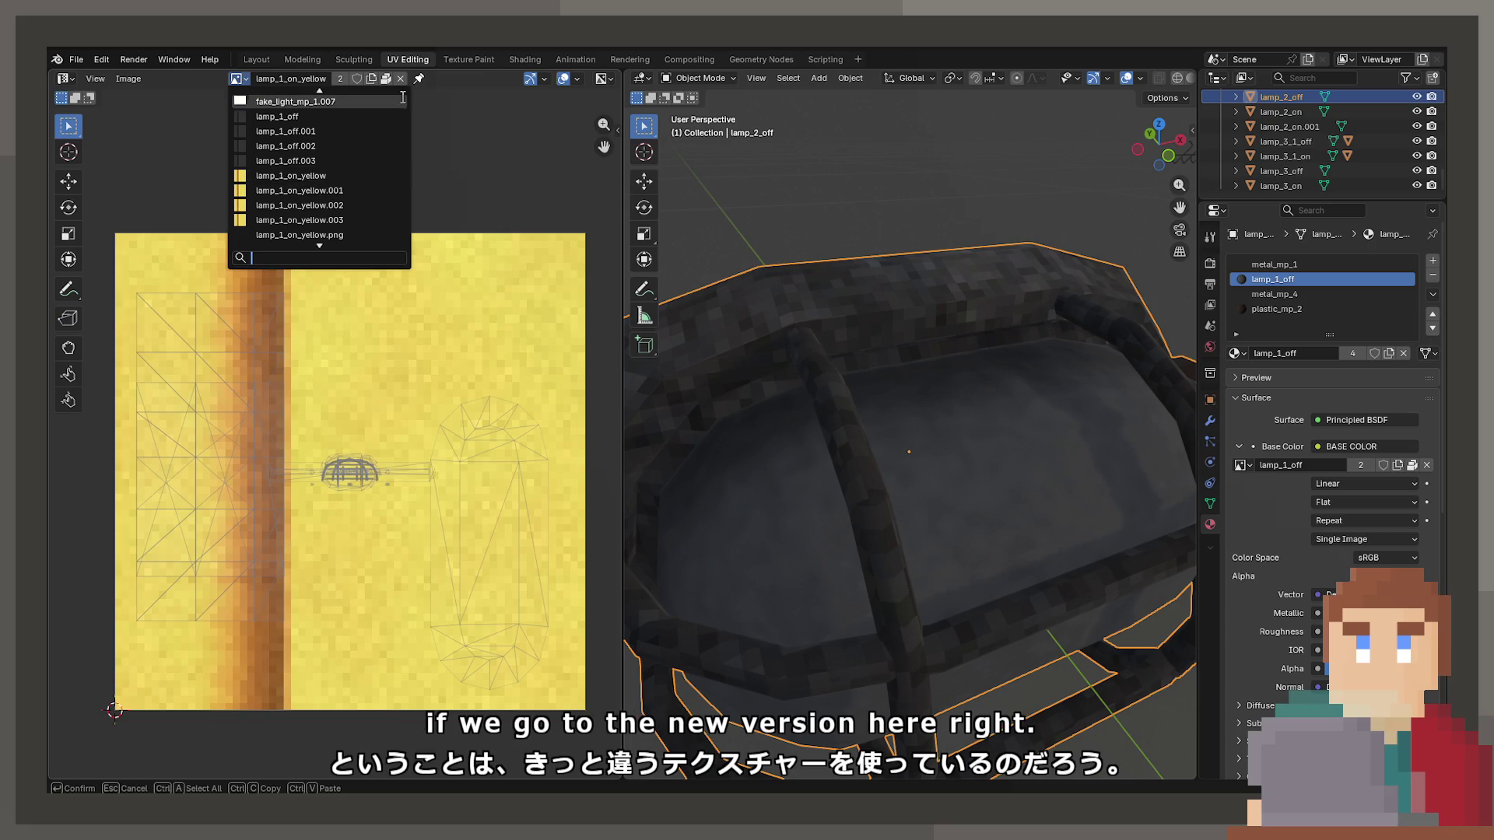
click(365, 116)
scroll(297, 454, down, 2)
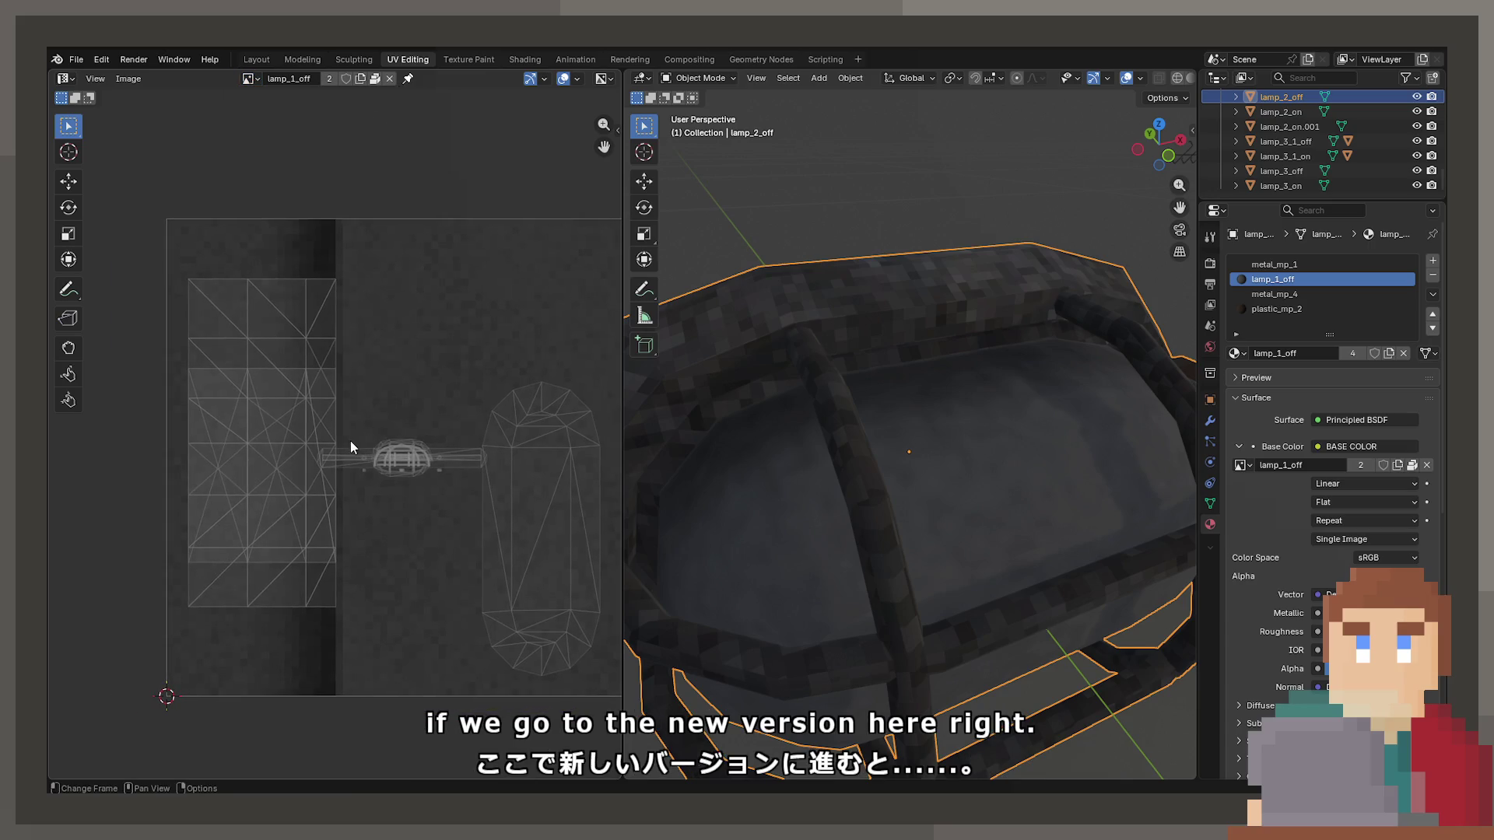
scroll(337, 343, down, 1)
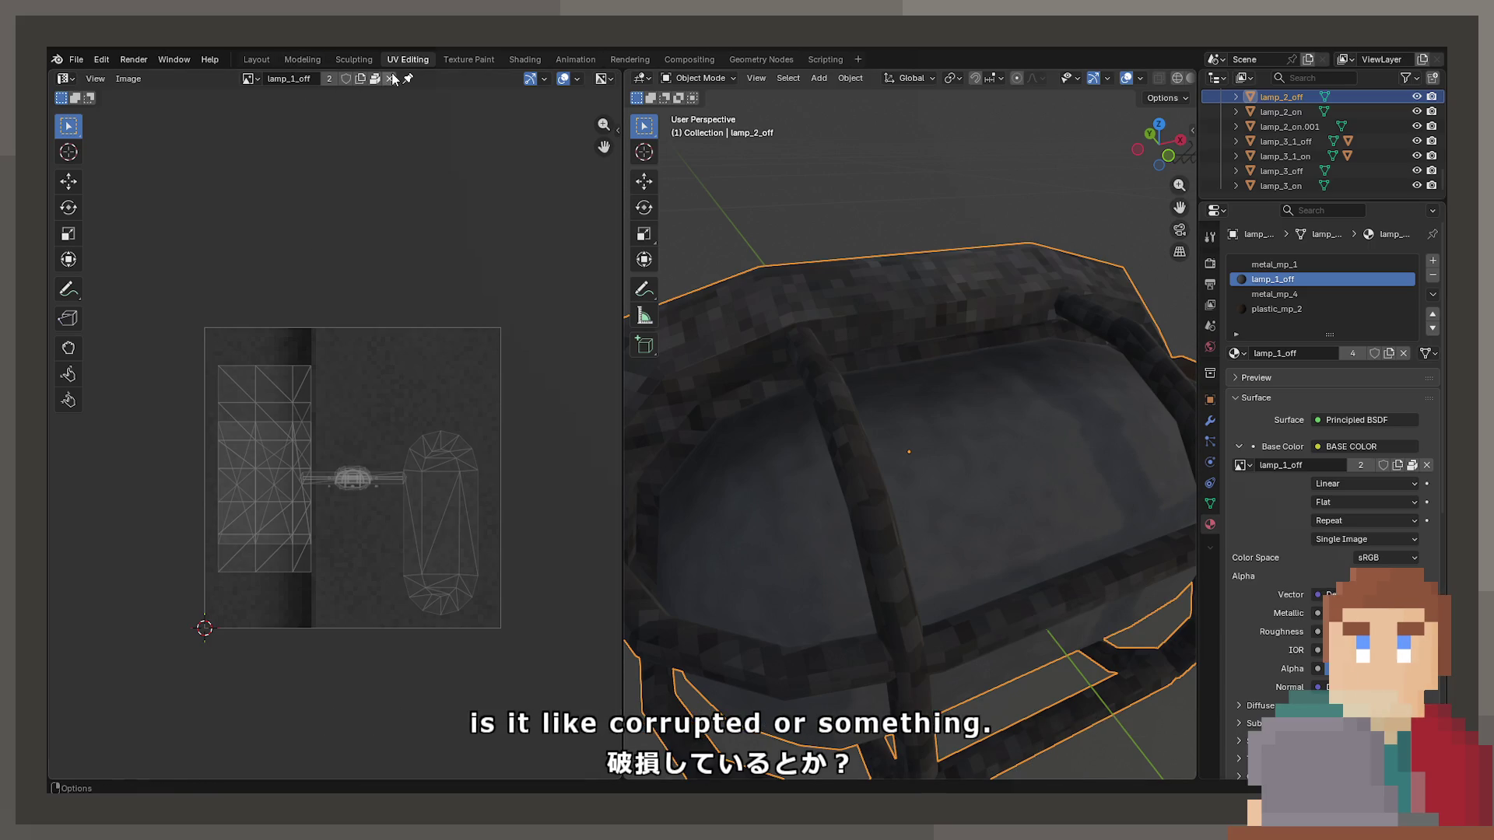
click(129, 79)
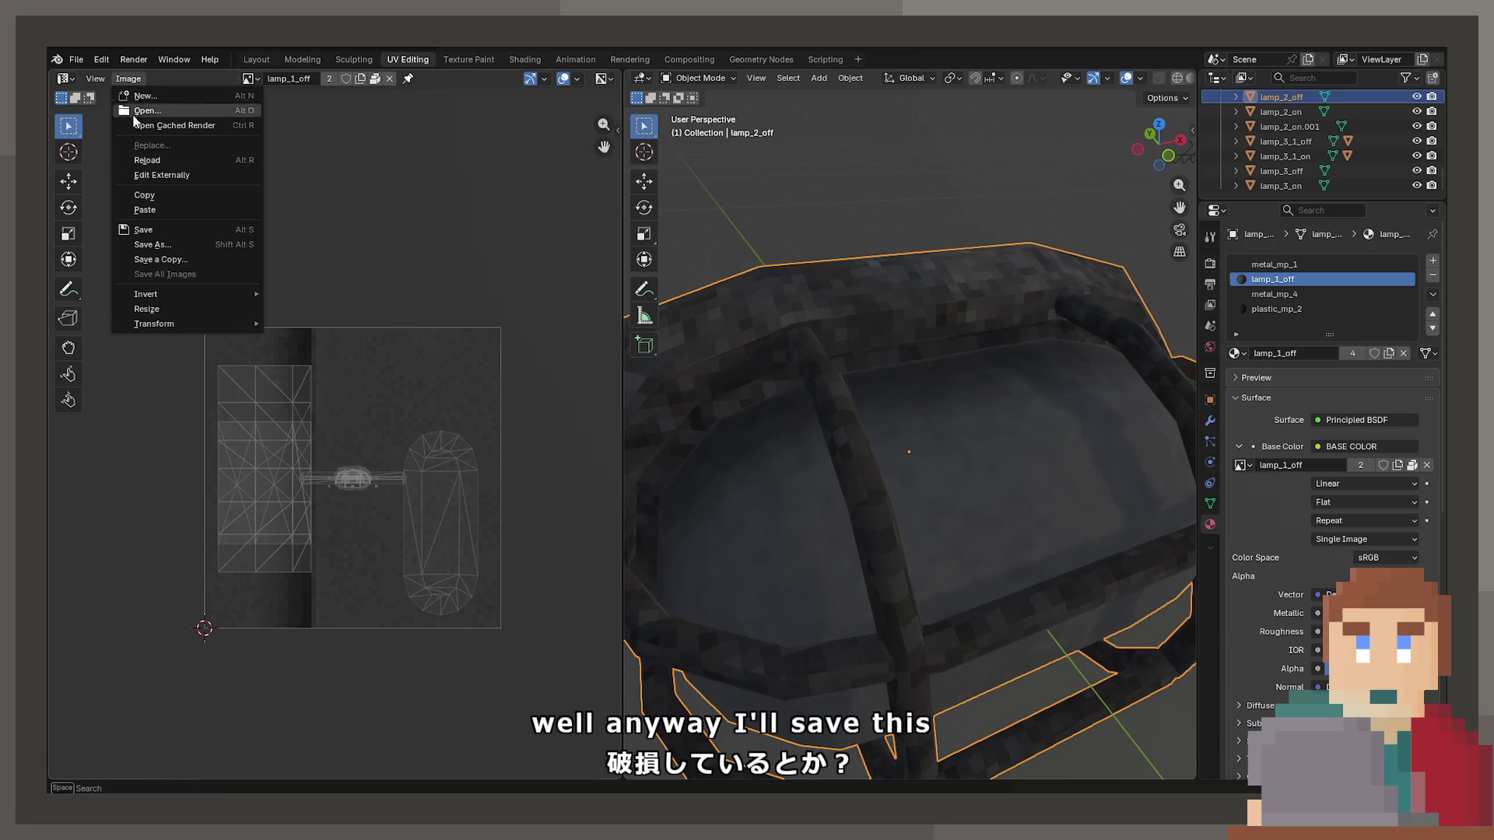
click(156, 231)
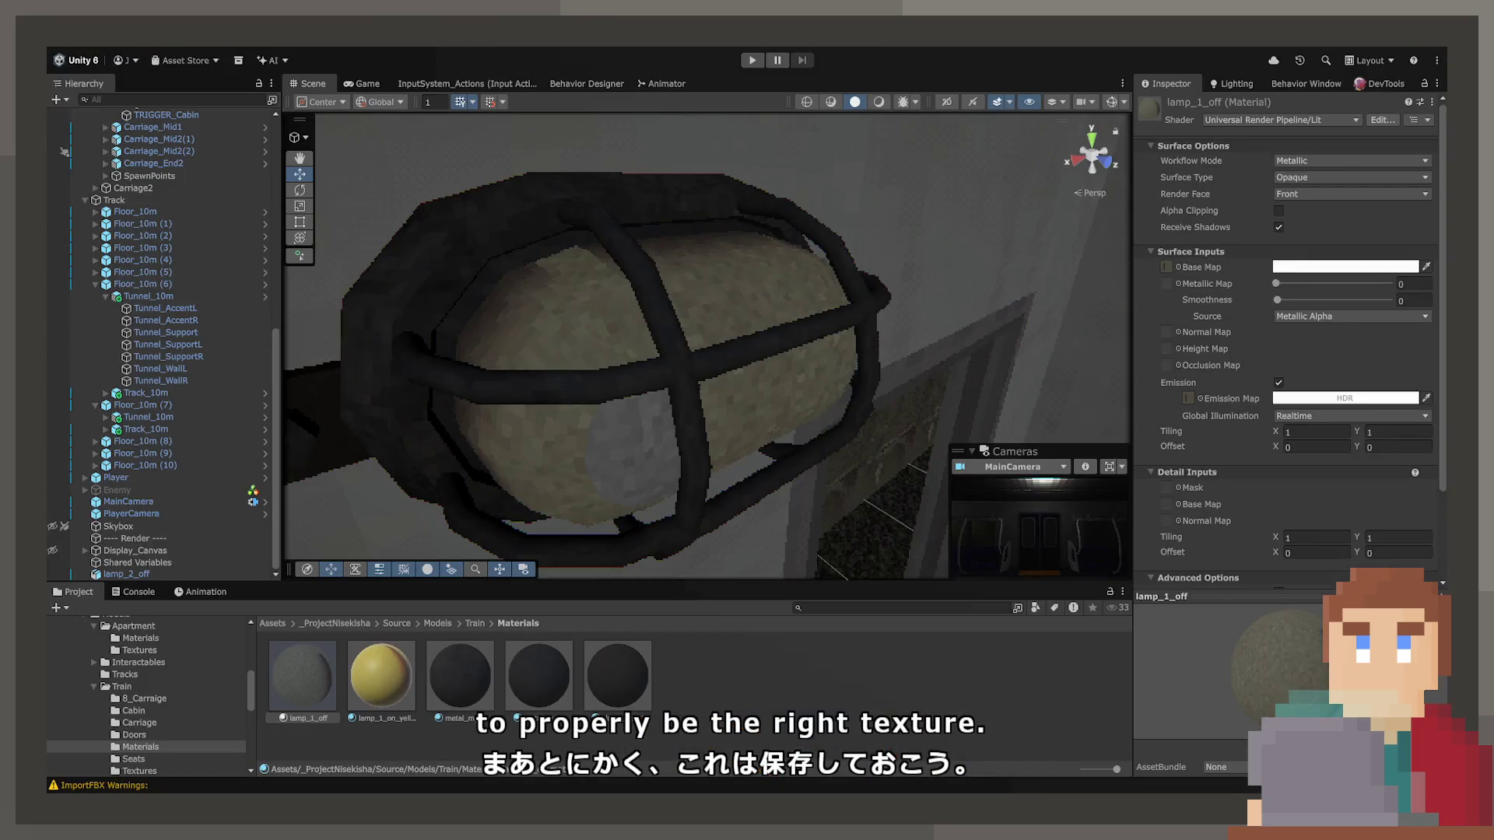
Assign a grey metal base texture to the metal_mp_1 material.
mouse_move(683, 427)
alt+mouse_down()
mouse_move(527, 421)
mouse_move(814, 420)
mouse_move(787, 414)
mouse_move(632, 487)
alt+mouse_up()
click(473, 688)
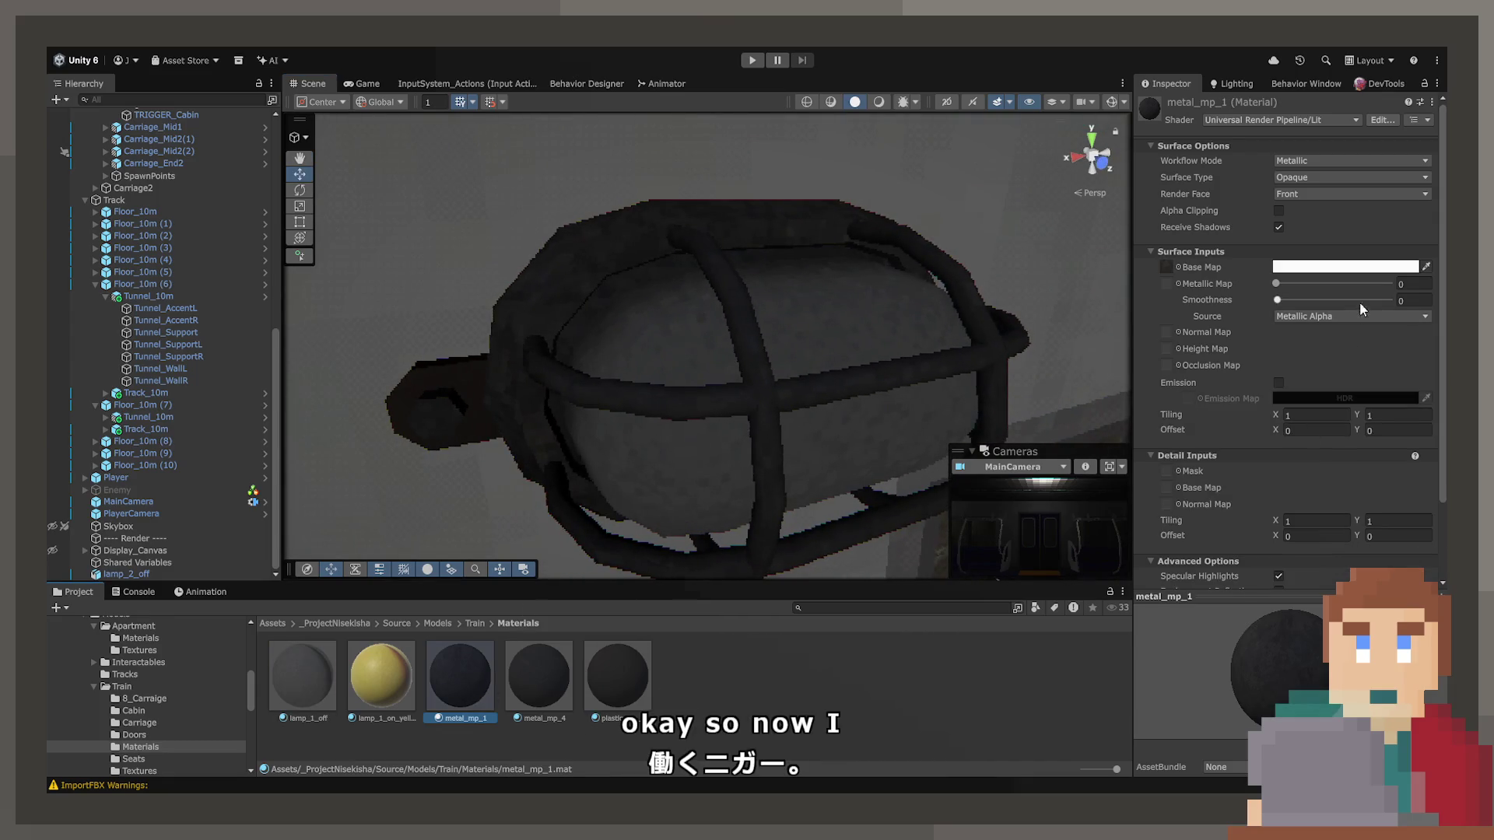
click(1181, 269)
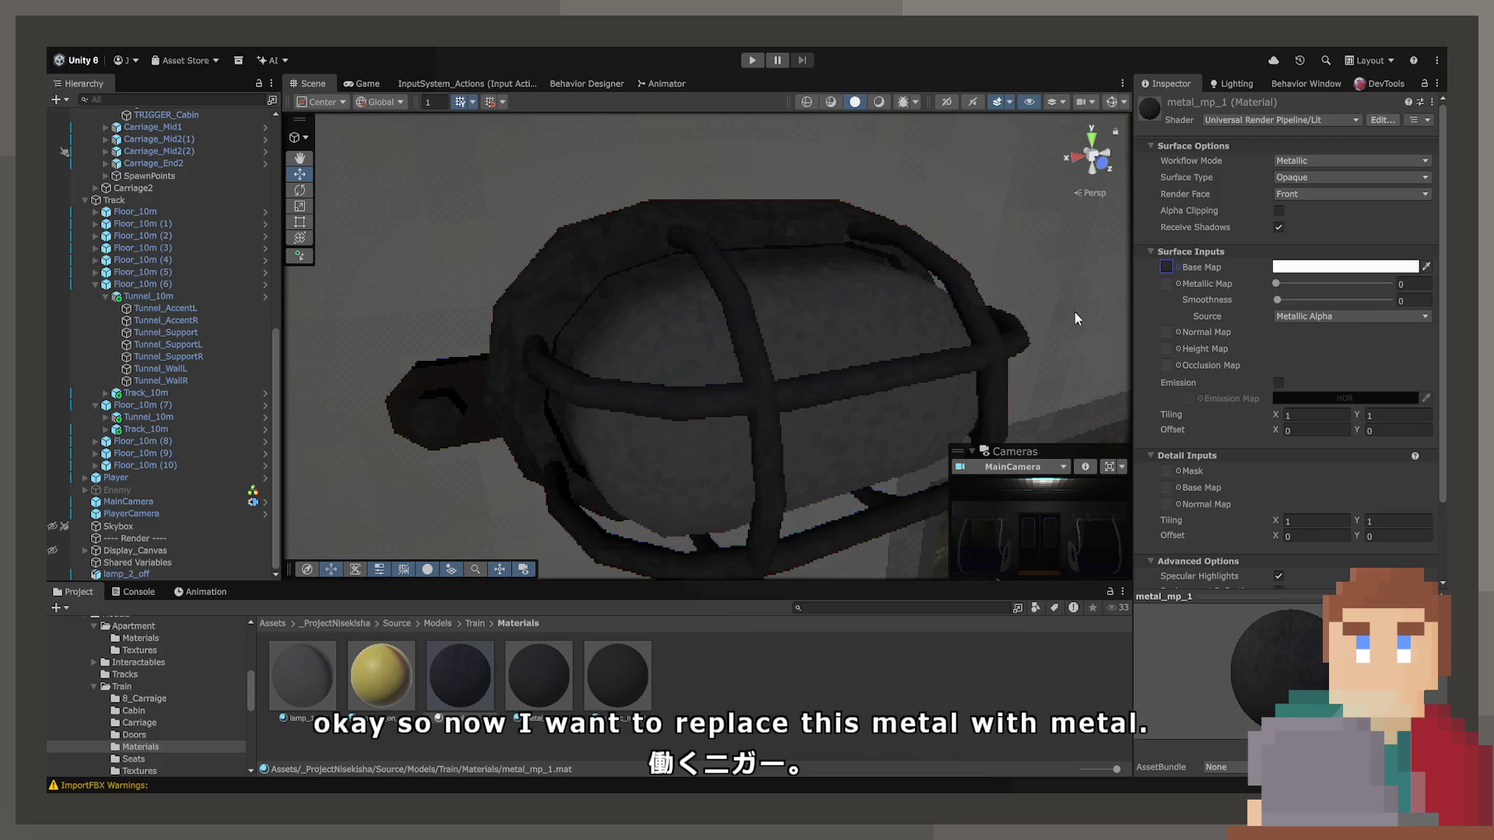
drag(764, 352, 636, 374)
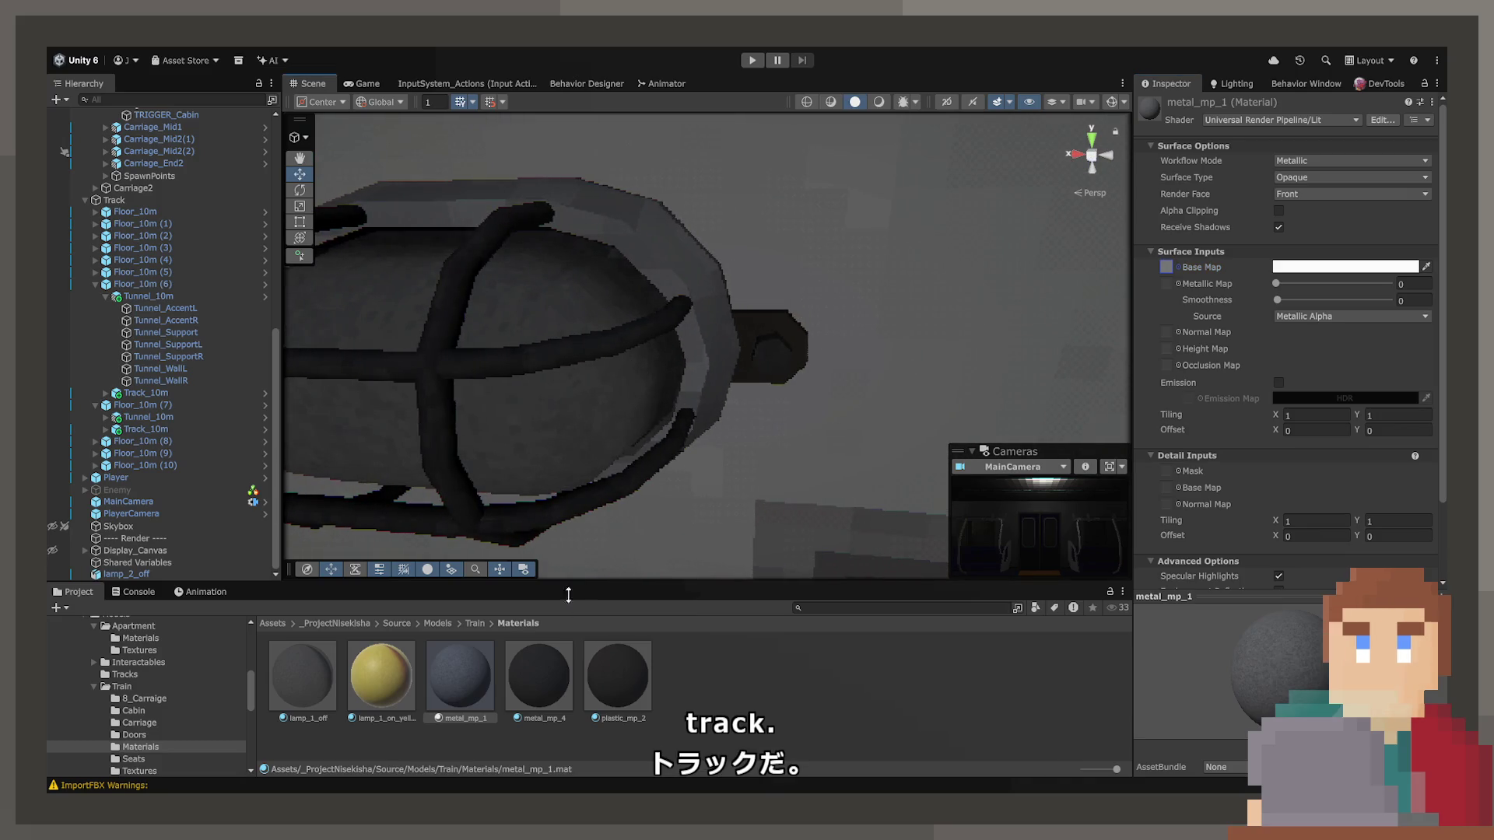
Check metal_mp_4 and the lamp's plastic_mp_2 and lamp_1_on_yellow materials on the cage.
click(557, 679)
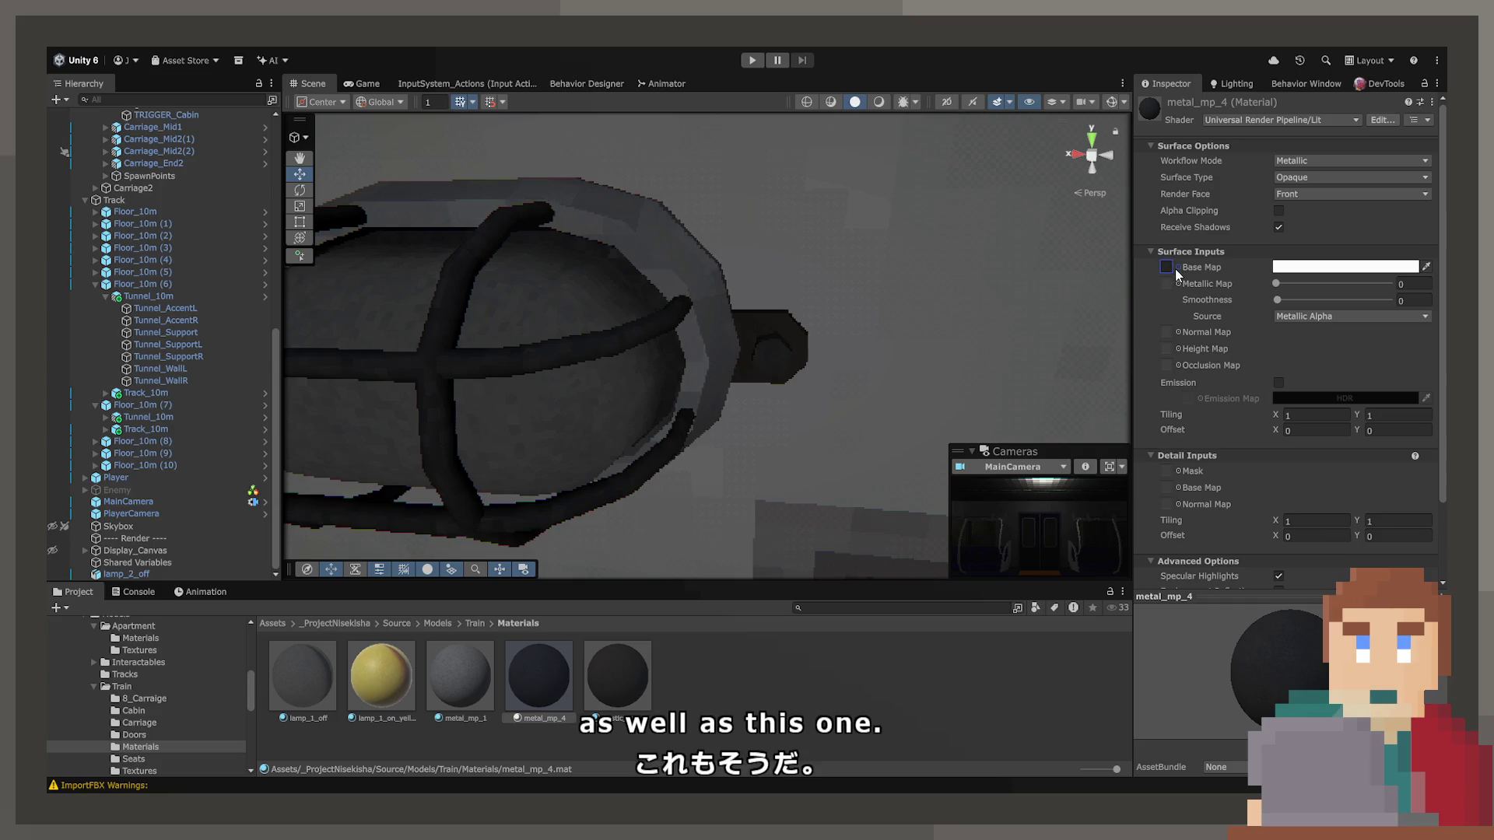
mouse_move(1058, 353)
alt+mouse_down()
mouse_move(727, 324)
mouse_move(967, 333)
alt+mouse_up()
click(661, 330)
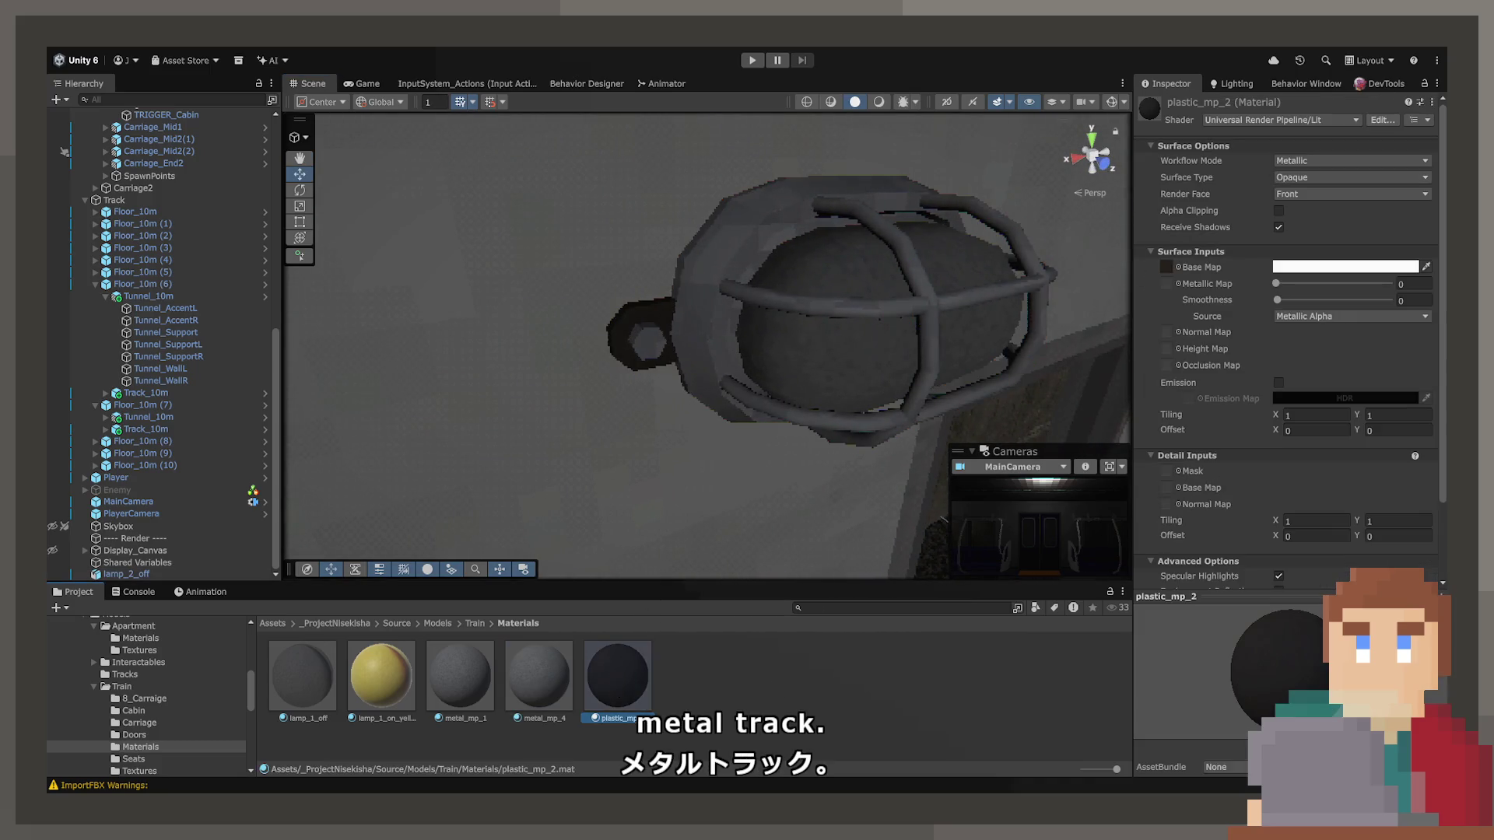
mouse_move(784, 357)
alt+mouse_down()
mouse_move(820, 348)
mouse_move(547, 304)
mouse_move(550, 277)
mouse_move(845, 299)
mouse_move(894, 356)
alt+mouse_up()
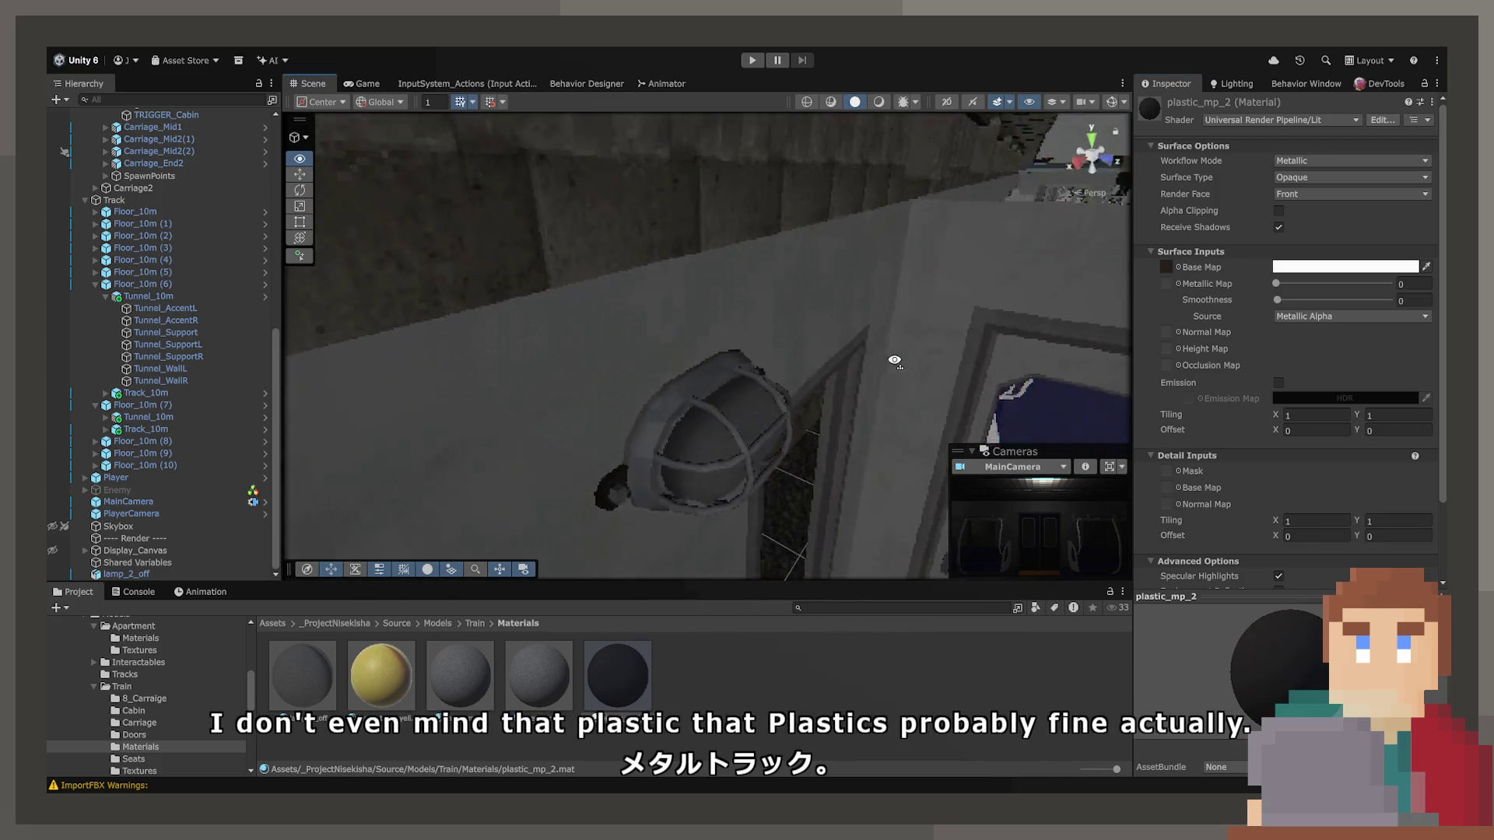
click(416, 649)
click(399, 648)
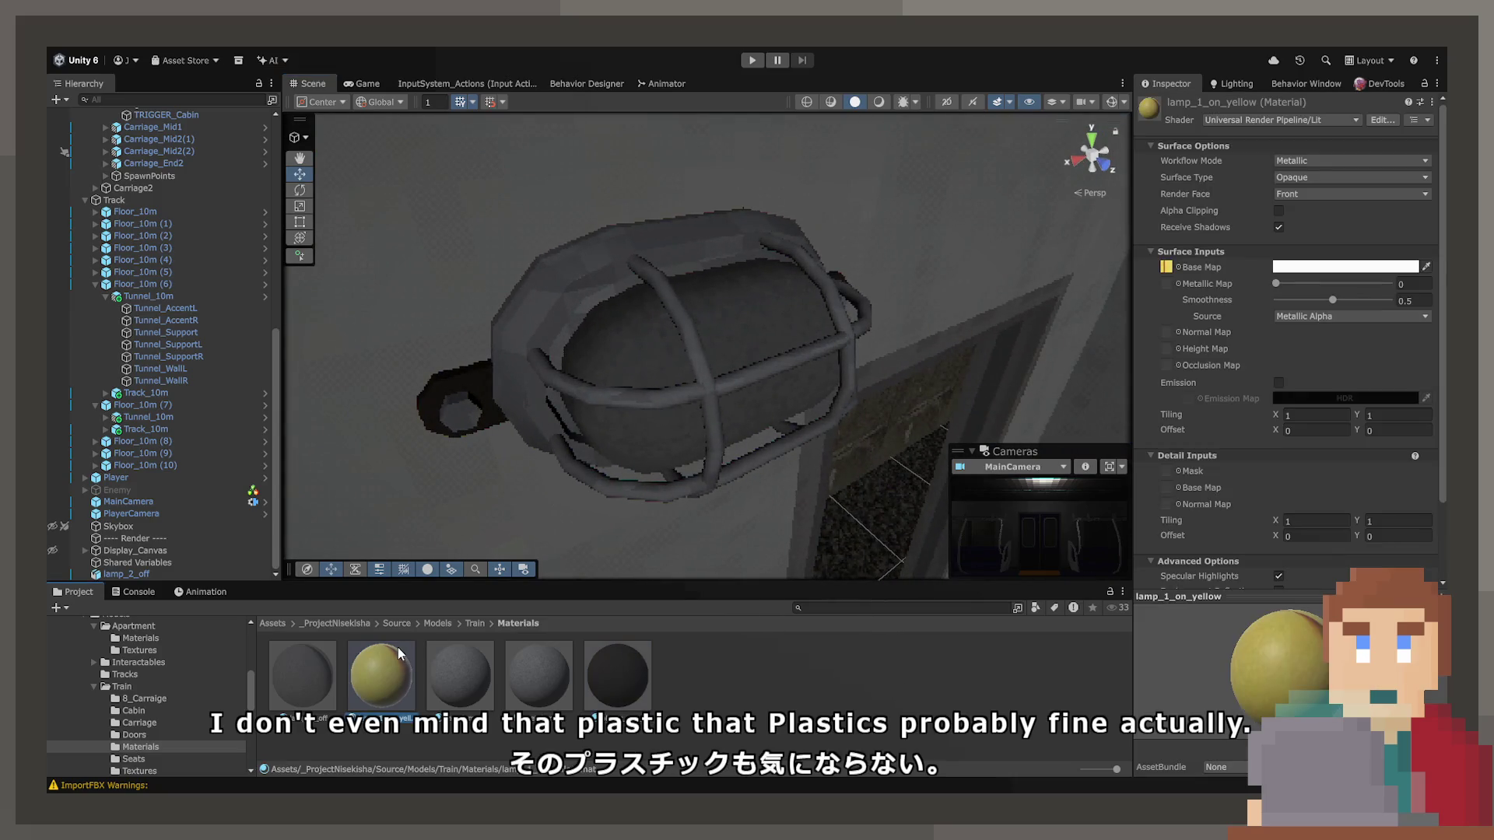
click(797, 667)
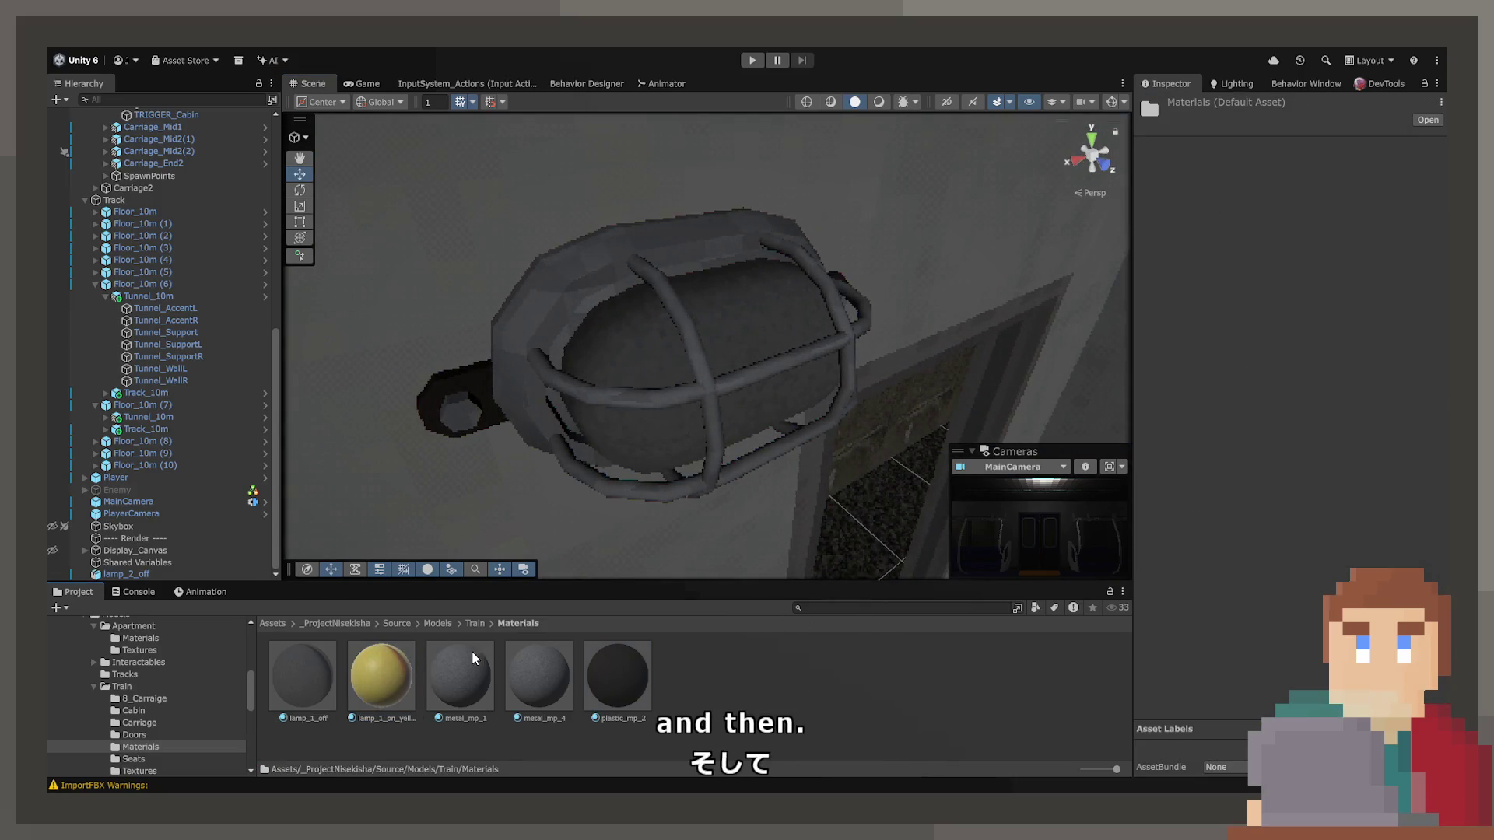
Select Train's Textures and Materials folders for moving into Source/Textures.
click(465, 623)
double_click(774, 673)
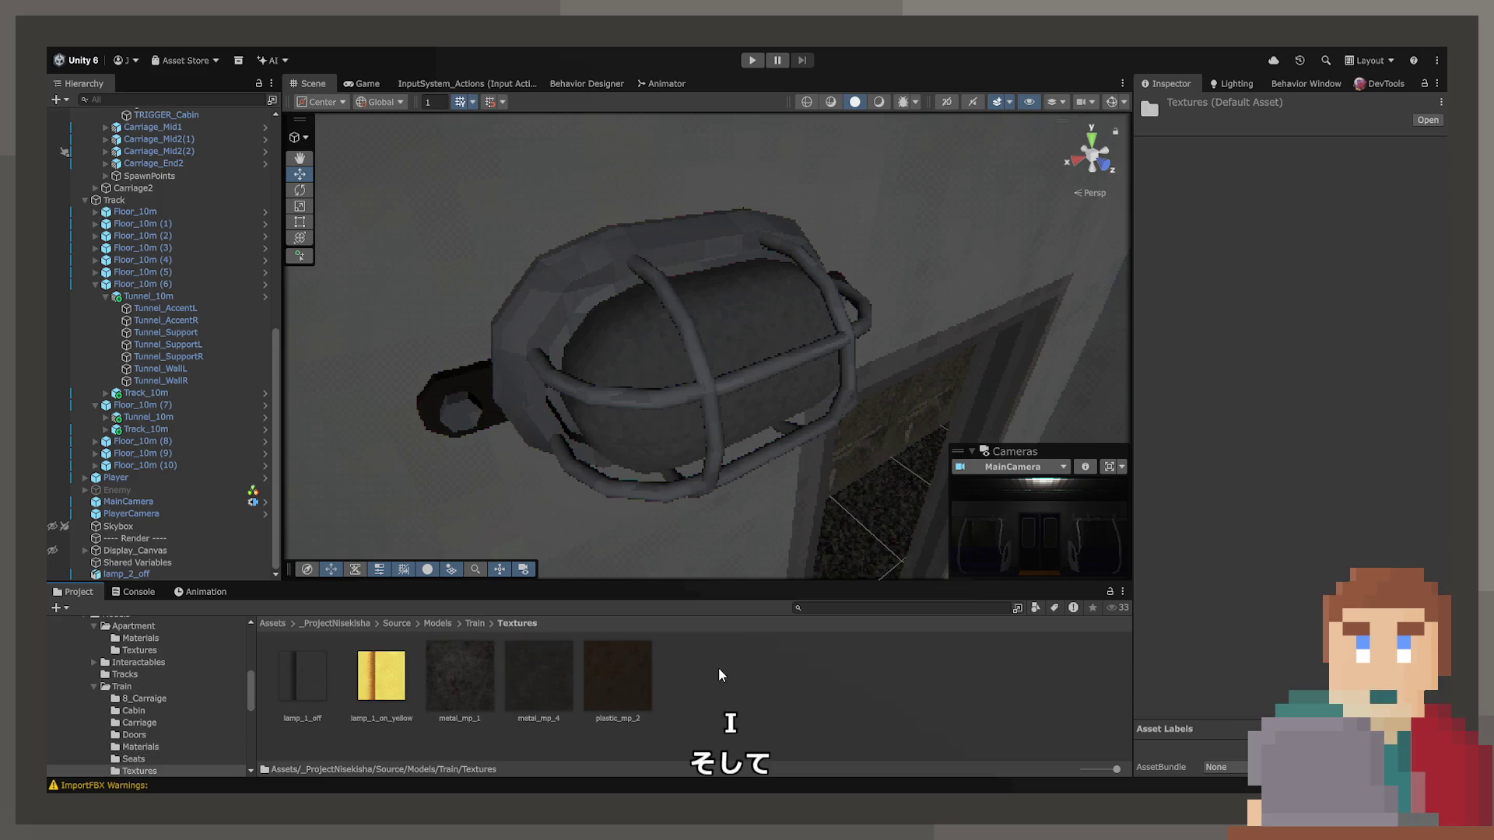
click(478, 632)
click(477, 627)
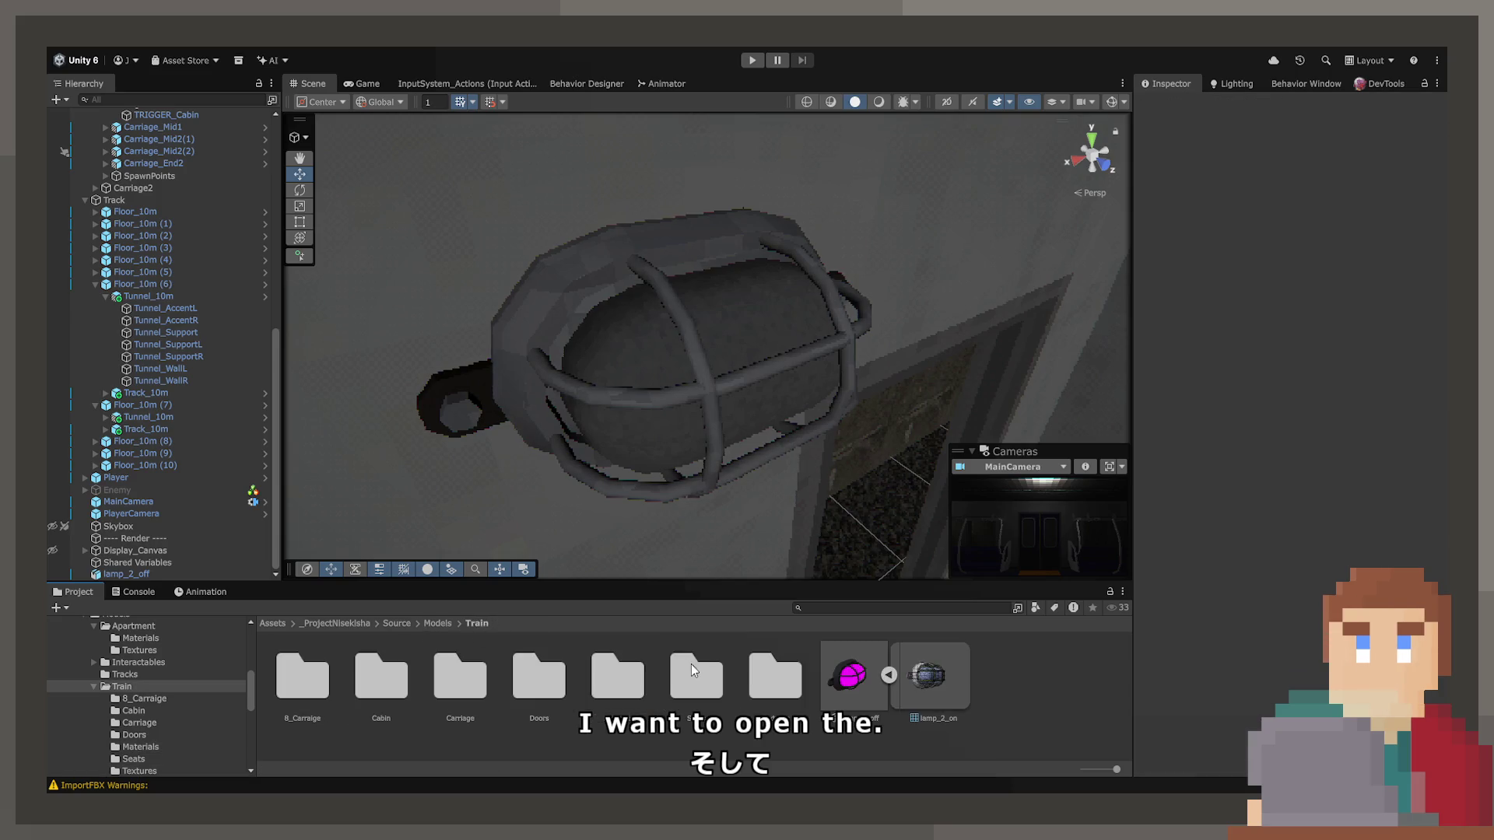
click(755, 681)
ctrl+click(623, 691)
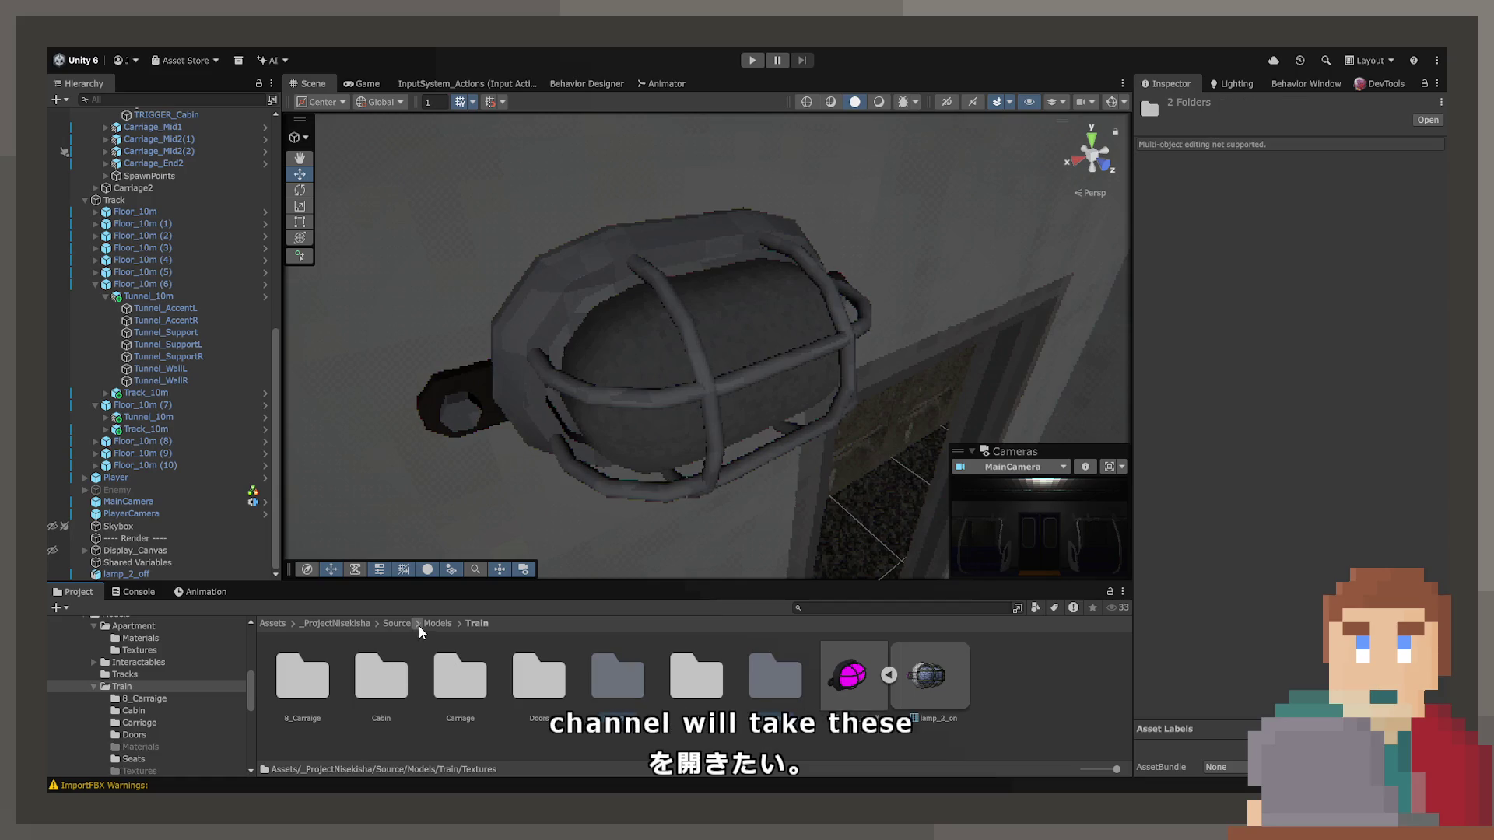
click(387, 624)
In Source/Textures, check Materials 1 and select the Metal-Track textures in Materials.
double_click(553, 681)
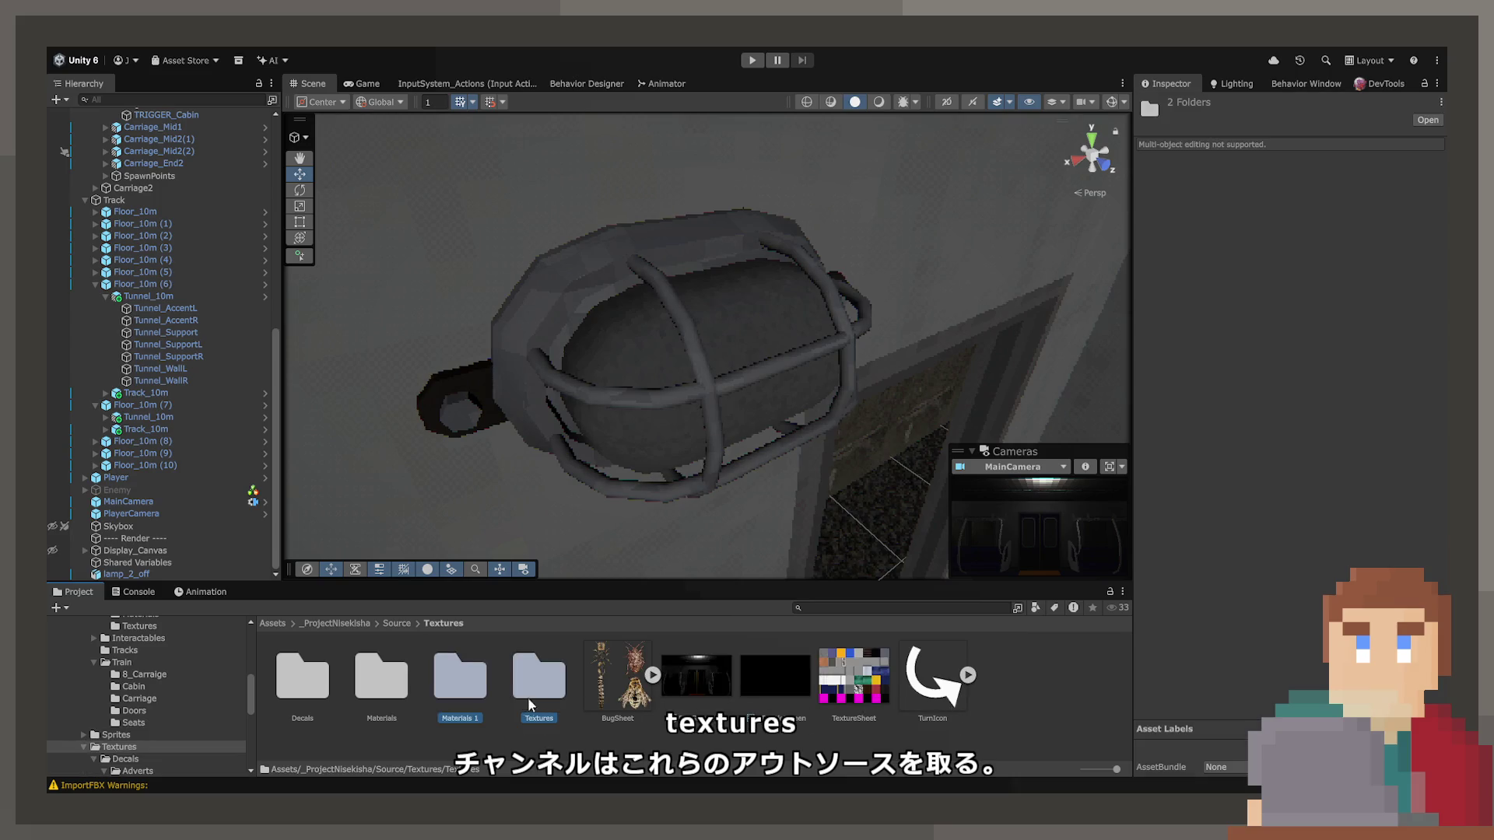
click(459, 677)
double_click(459, 677)
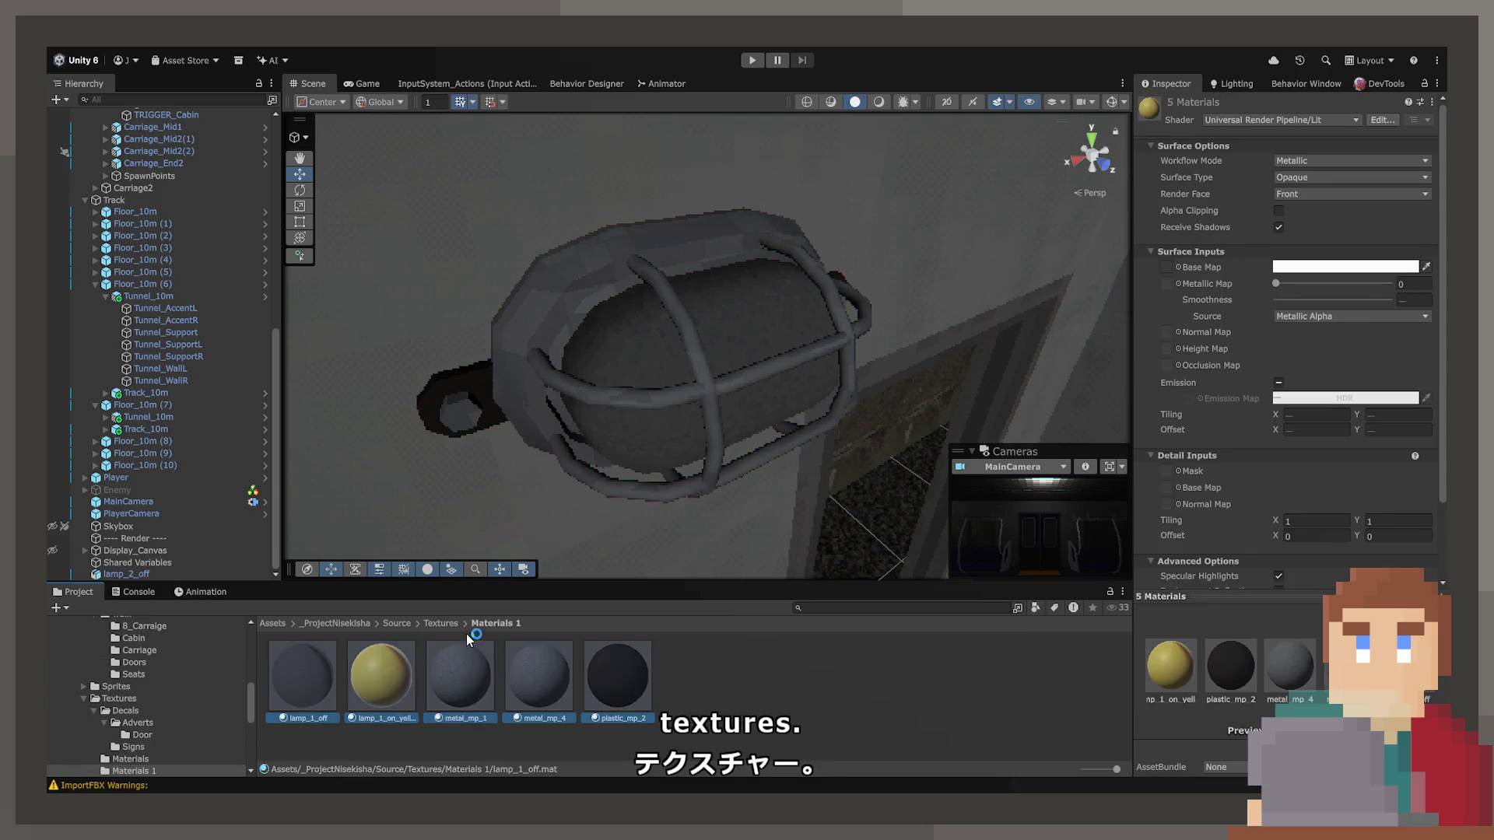
click(441, 623)
double_click(382, 678)
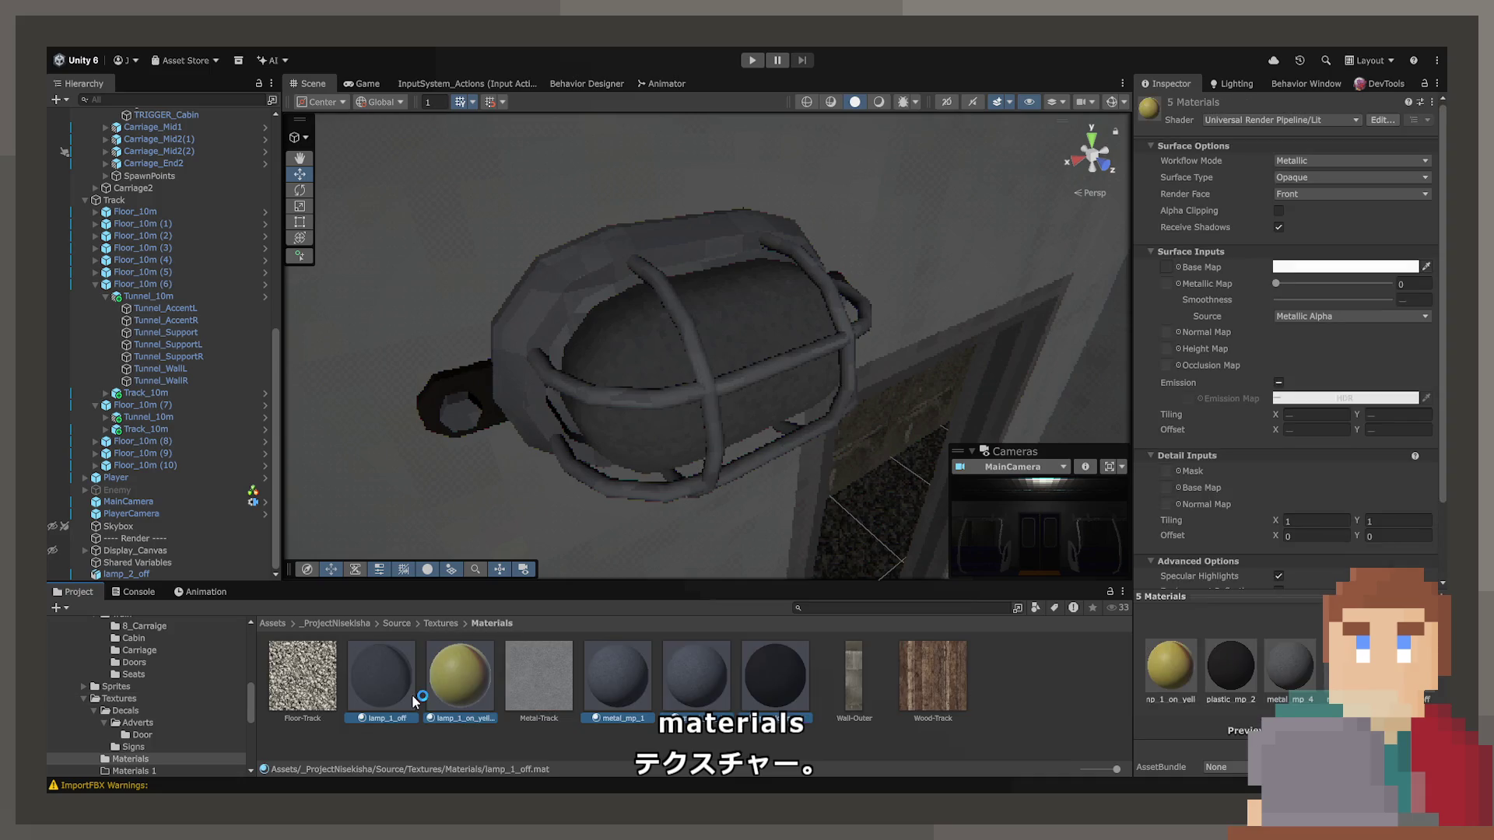
click(537, 675)
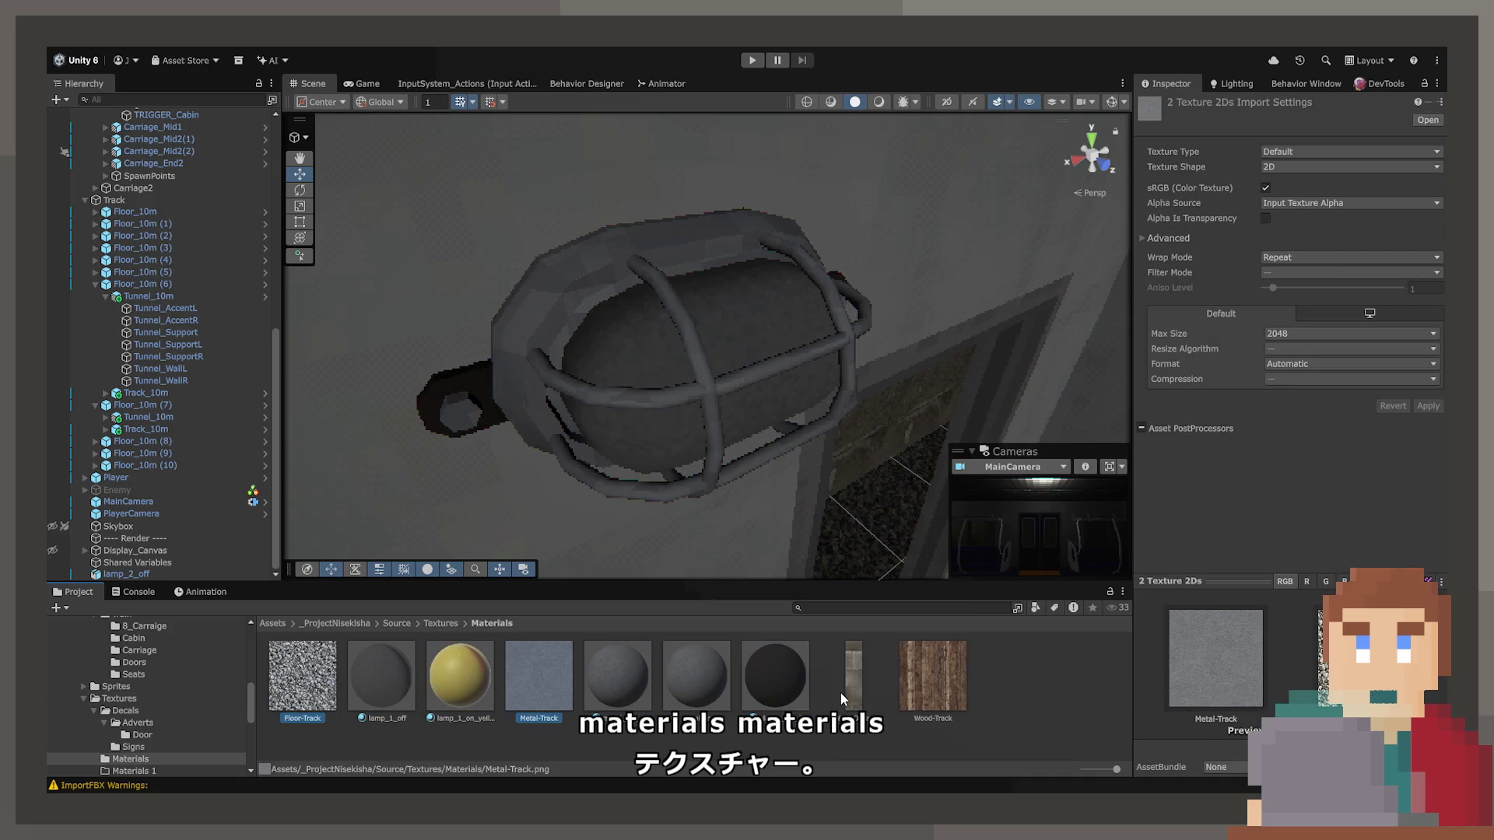
shift+click(945, 692)
Verify the Textures and Materials subfolders' contents and the leftover Materials 1 folder.
click(436, 623)
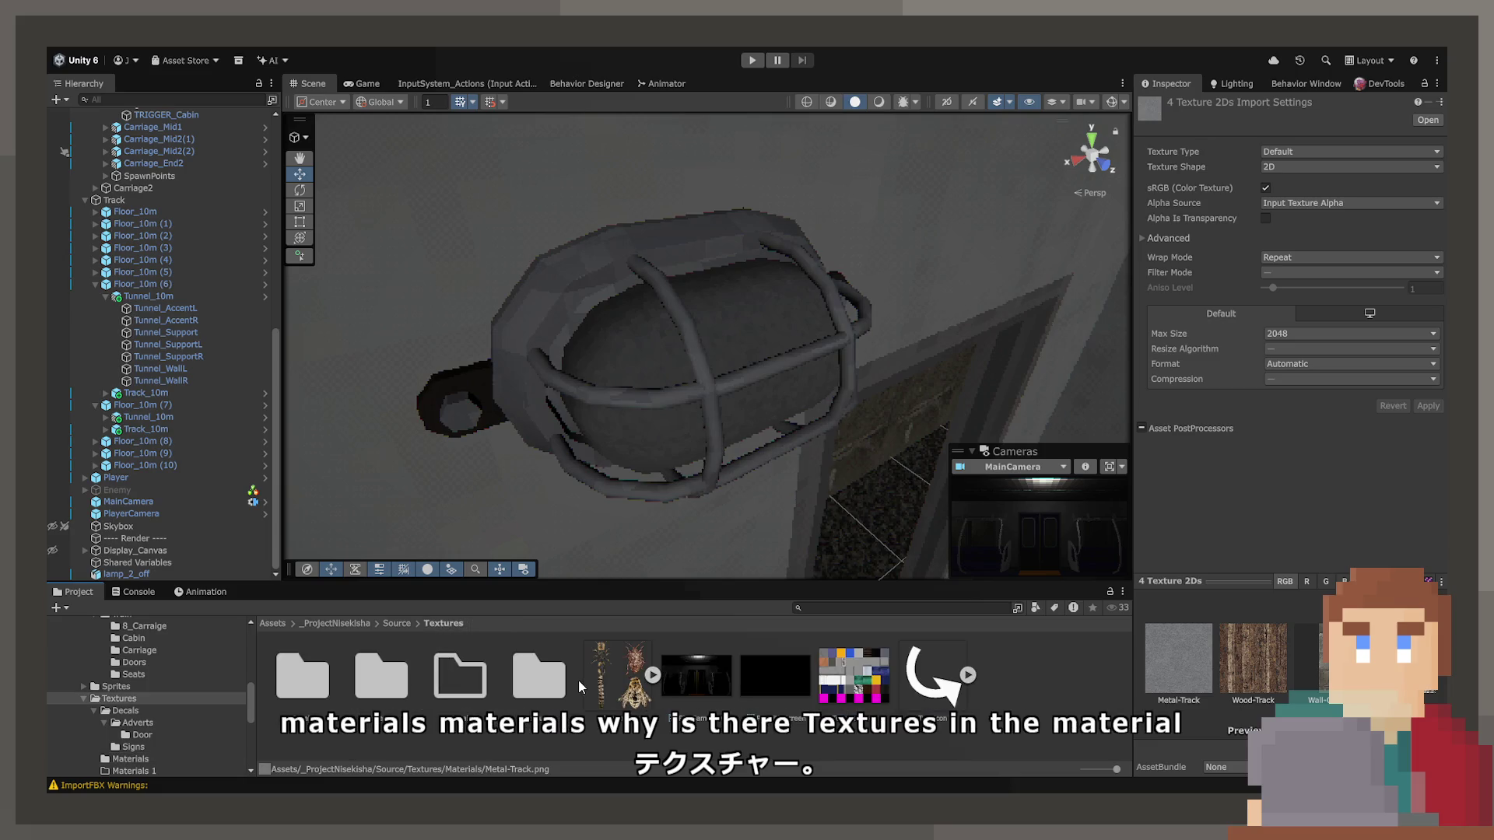
double_click(543, 674)
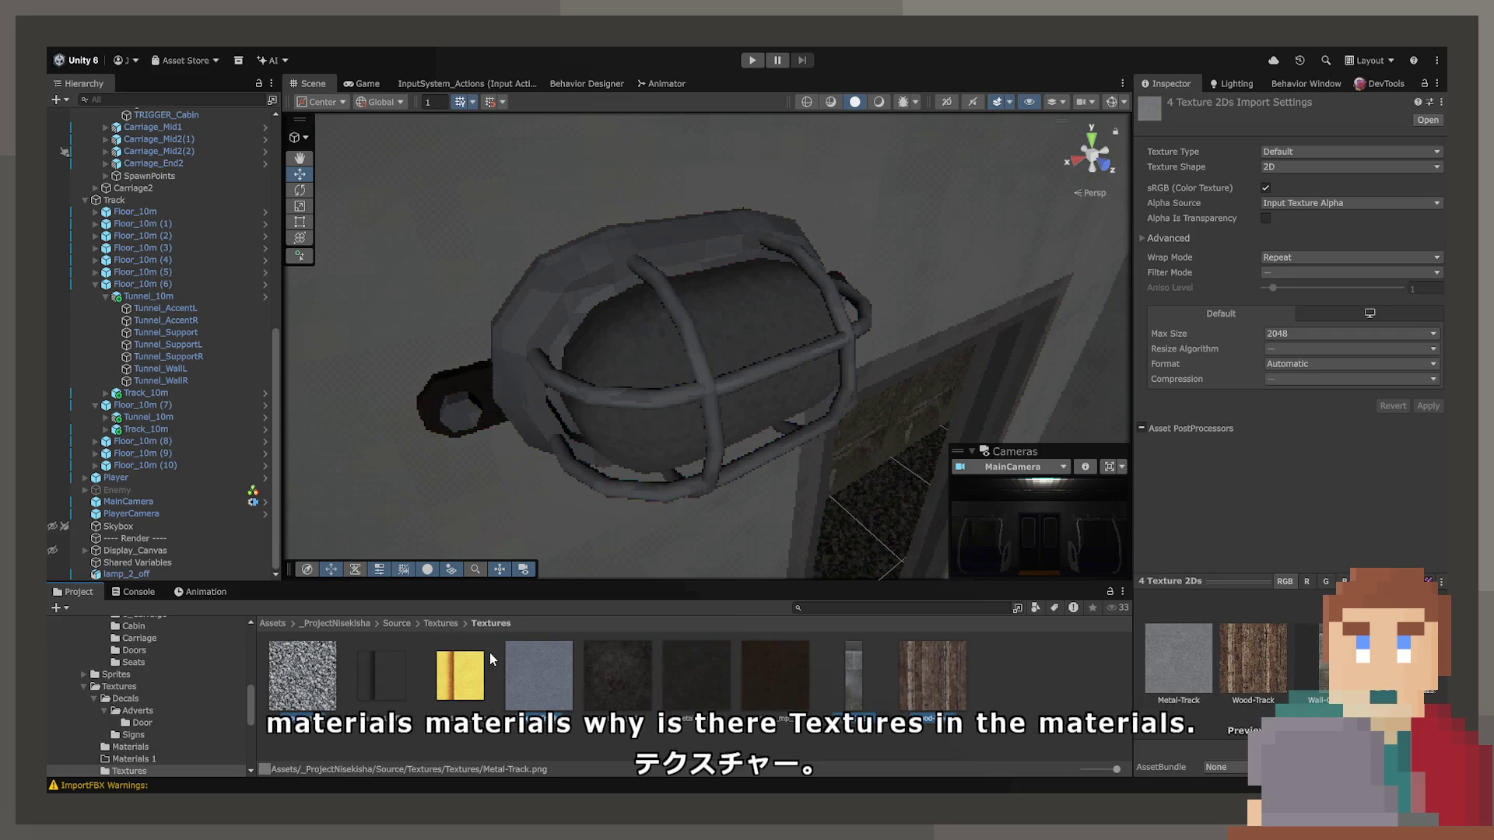
click(455, 623)
click(451, 689)
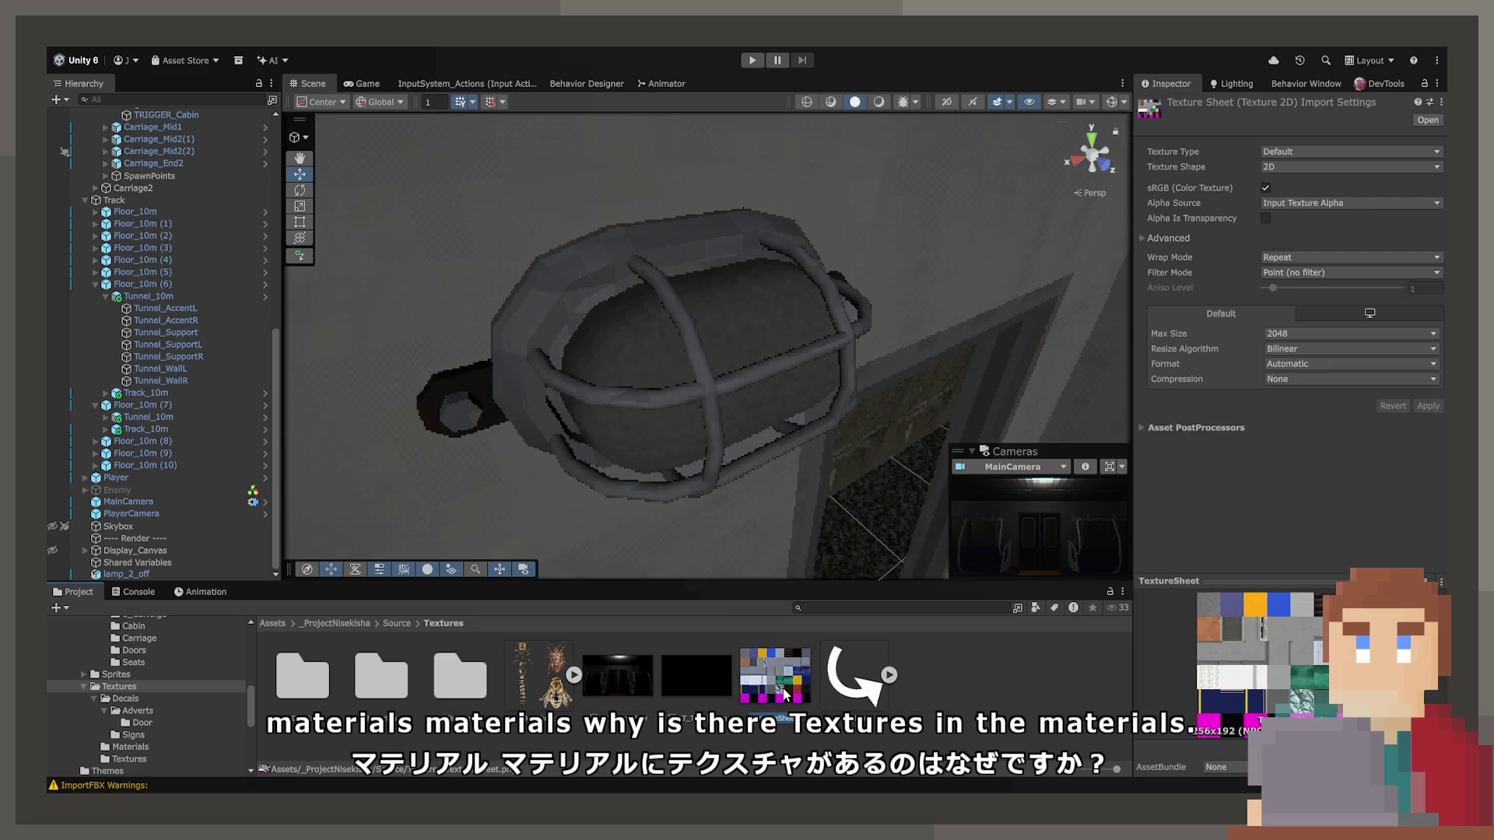
double_click(442, 689)
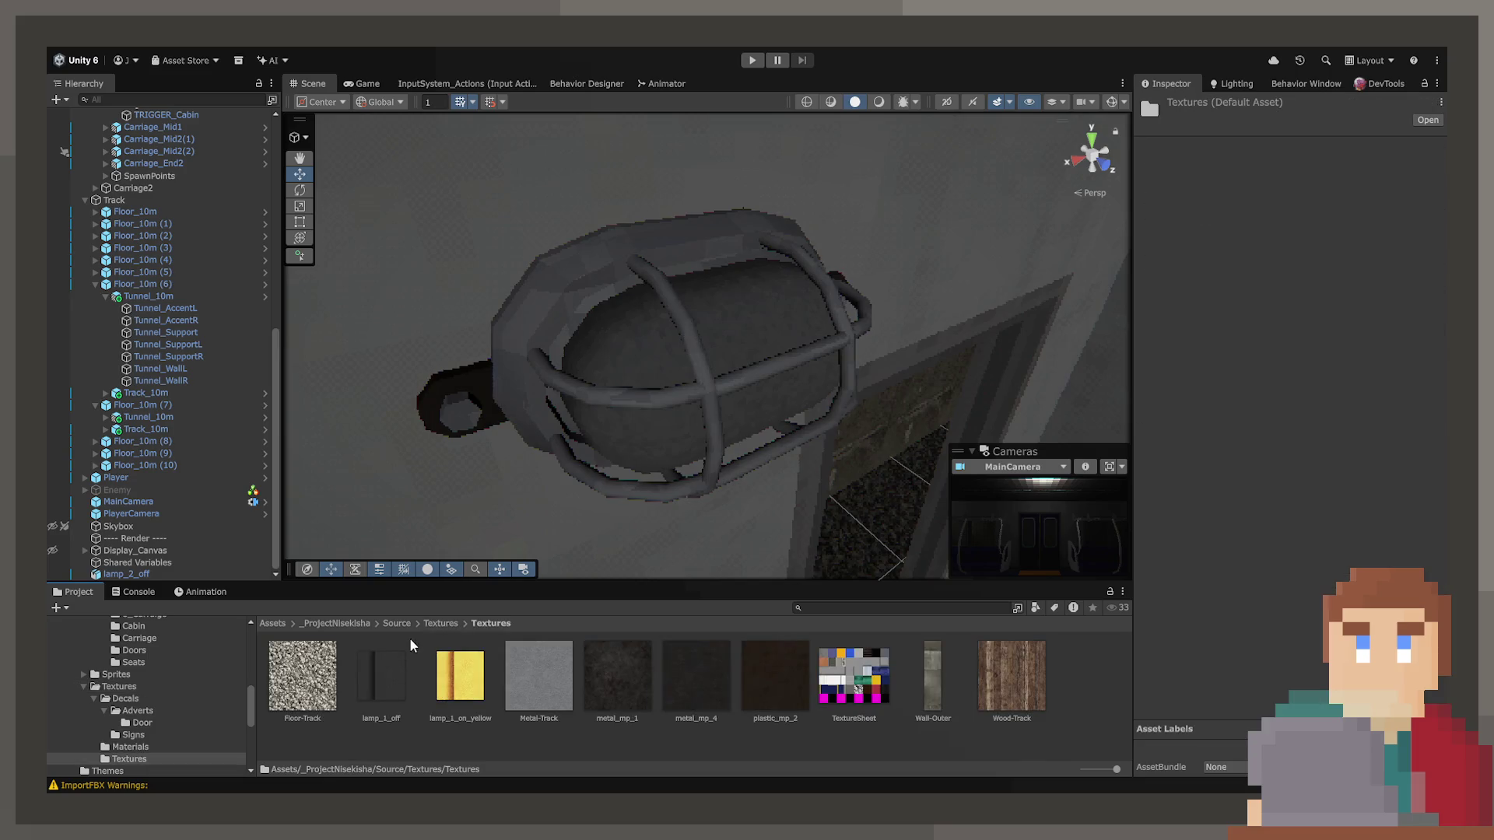
click(442, 622)
double_click(440, 677)
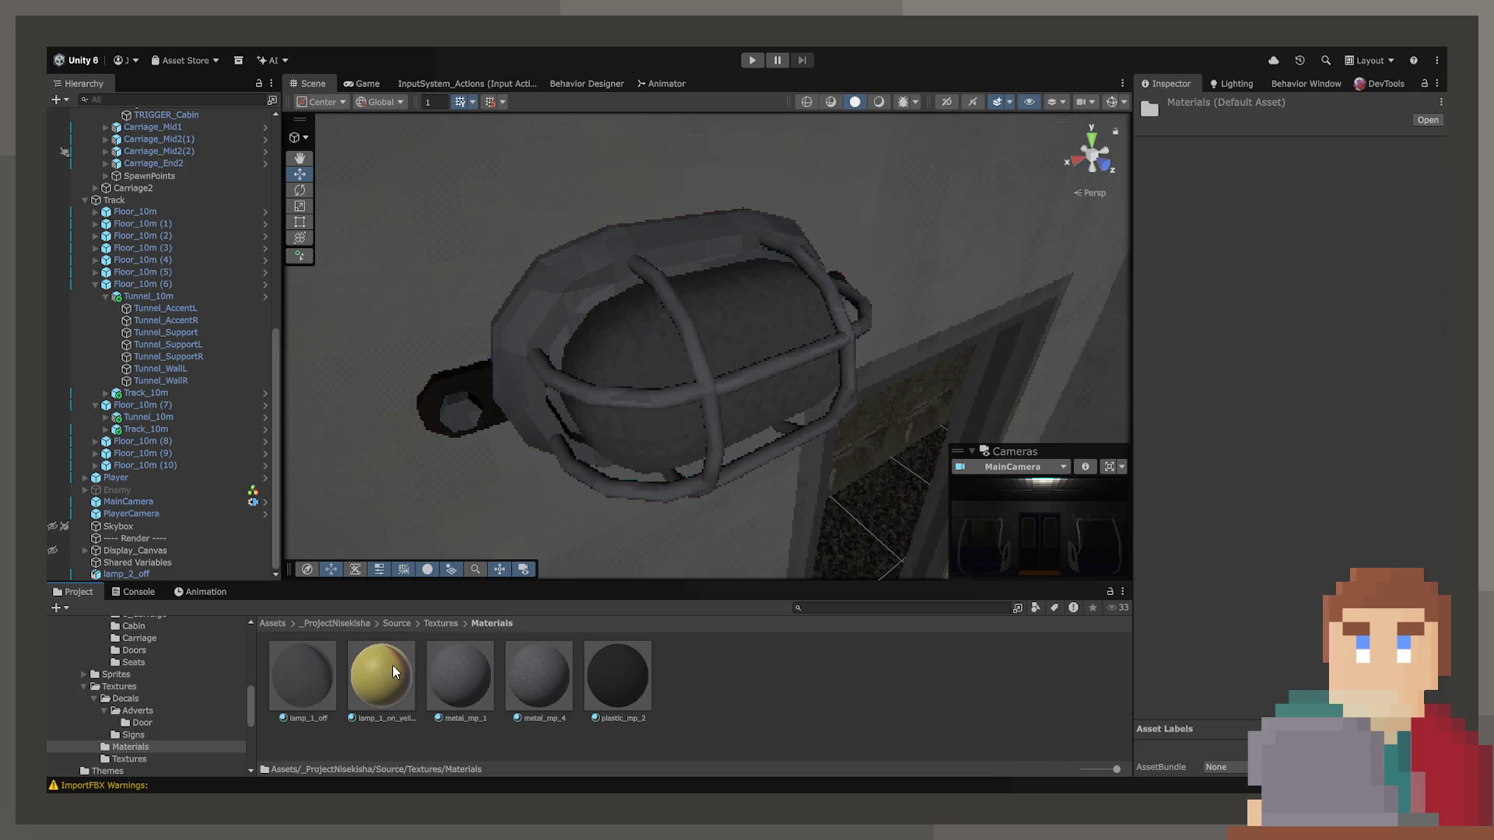
click(441, 625)
double_click(472, 674)
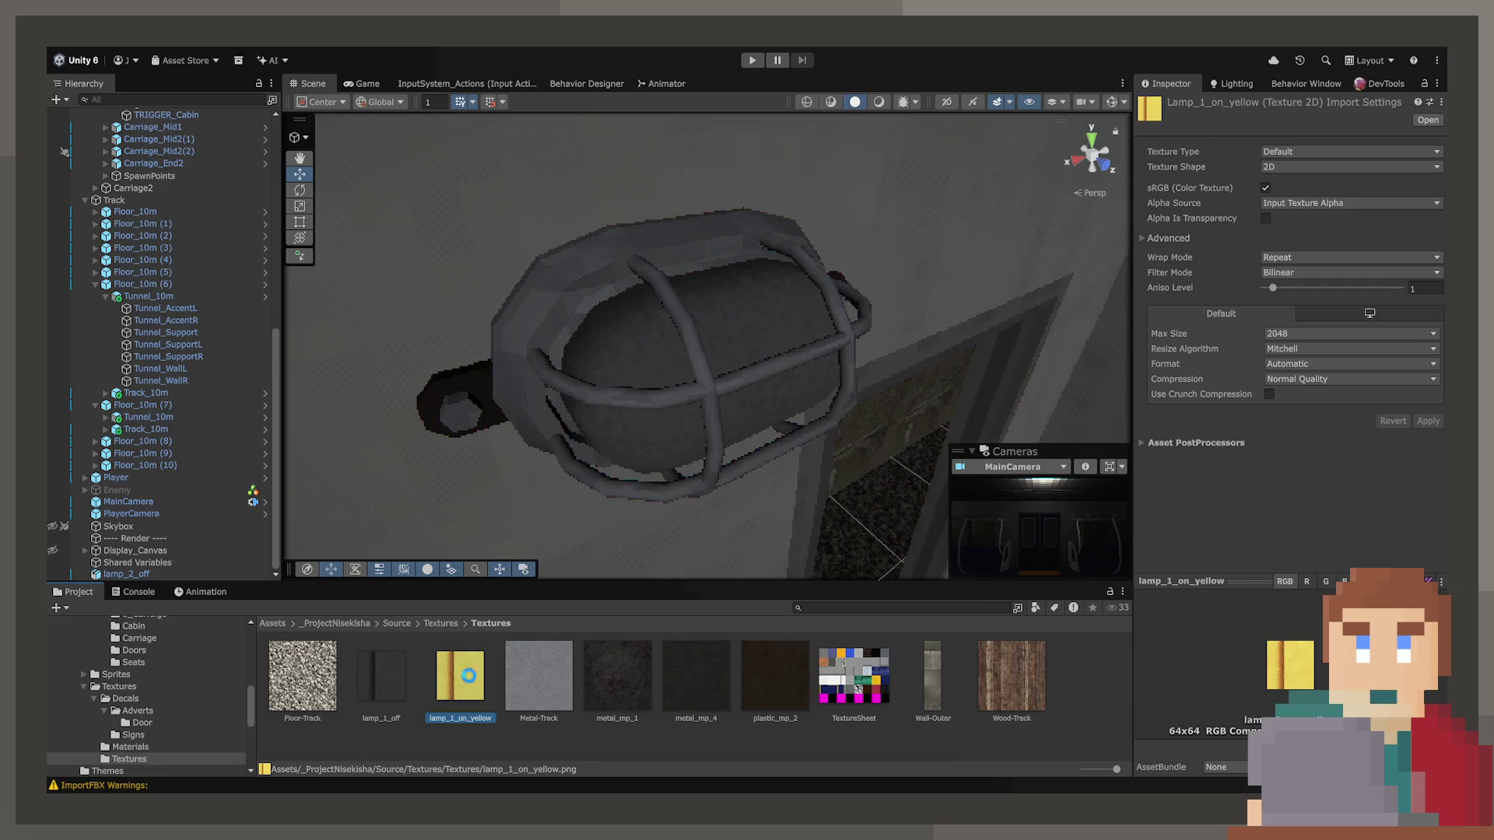
click(539, 741)
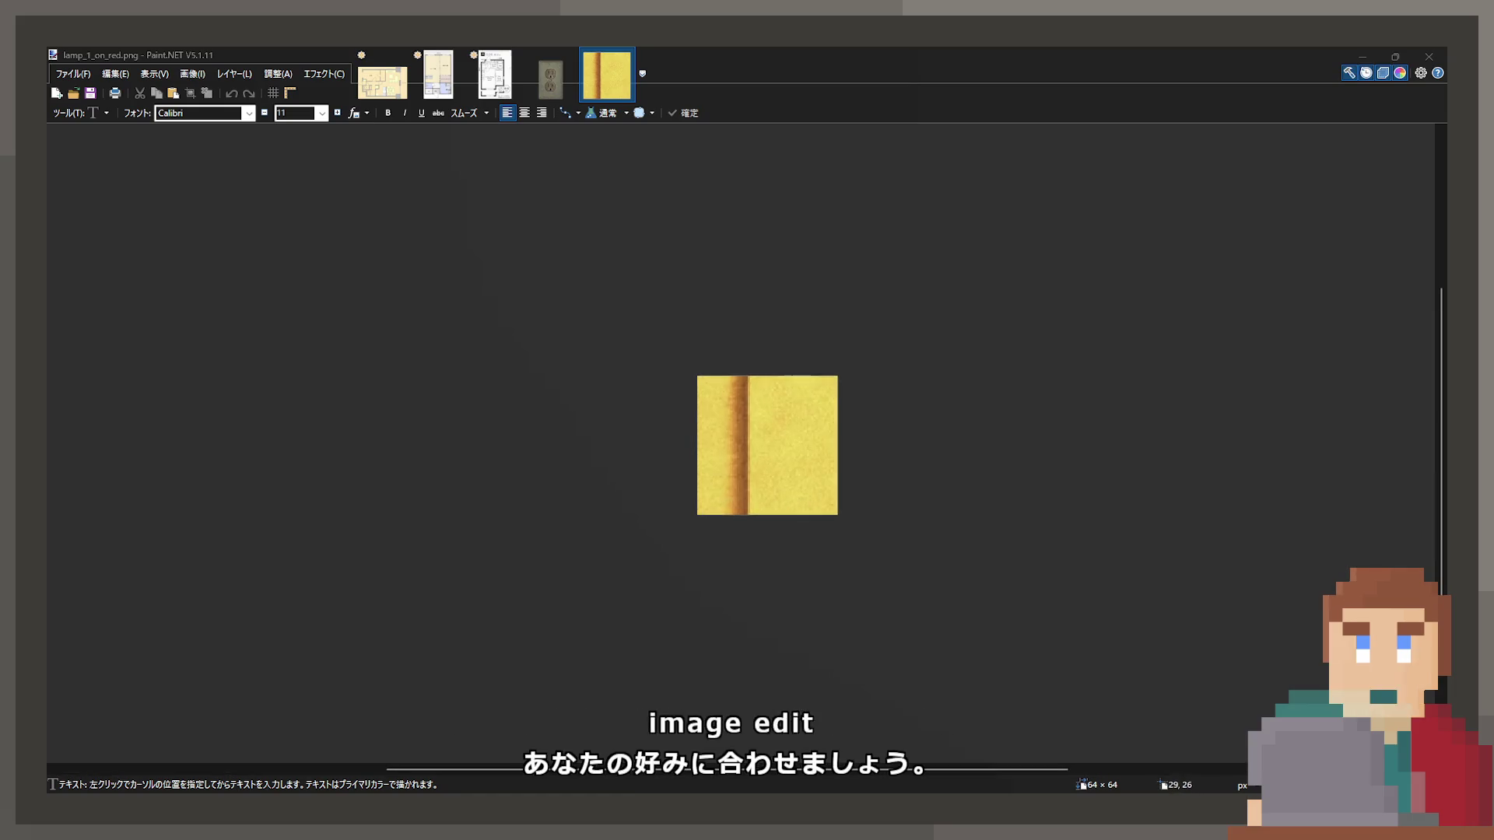
Zoom in on the 64×64 lamp_1_on_red.png canvas.
scroll(604, 410, up, 1)
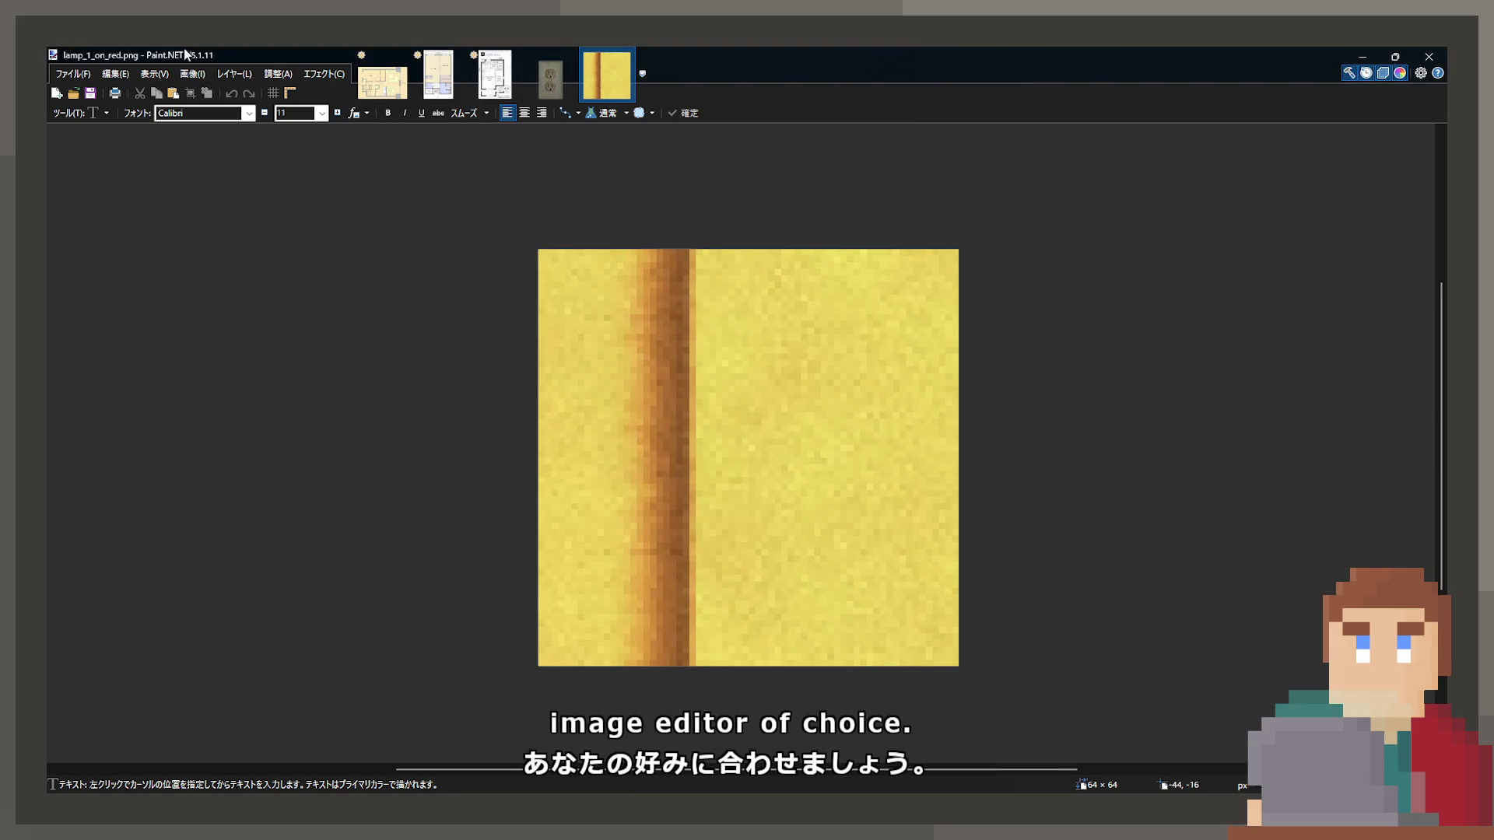